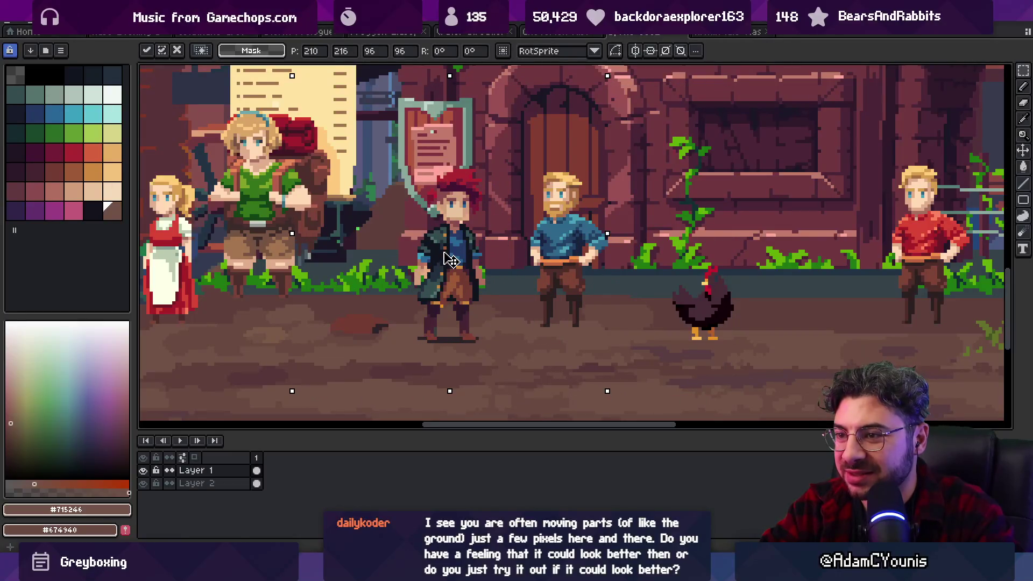
# Nudge the floating ground patch up one pixel, then sample the dark red hair colour.
pyautogui.press('Up')
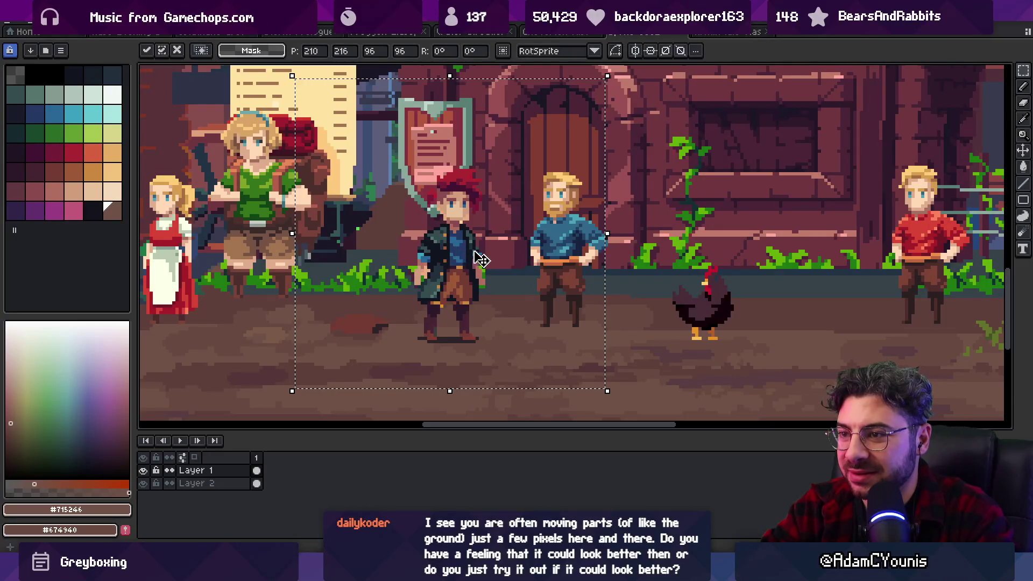
pyautogui.press('i')
pyautogui.scroll(2, 482, 211)
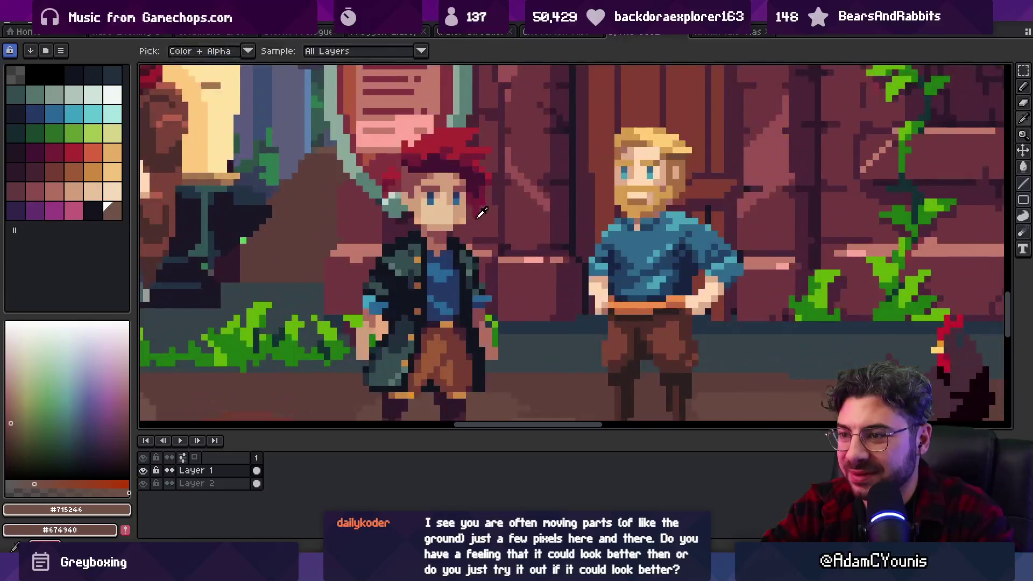
pyautogui.keyDown('alt'); pyautogui.click(482, 211); pyautogui.keyUp('alt')
pyautogui.scroll(-5, 415, 229)
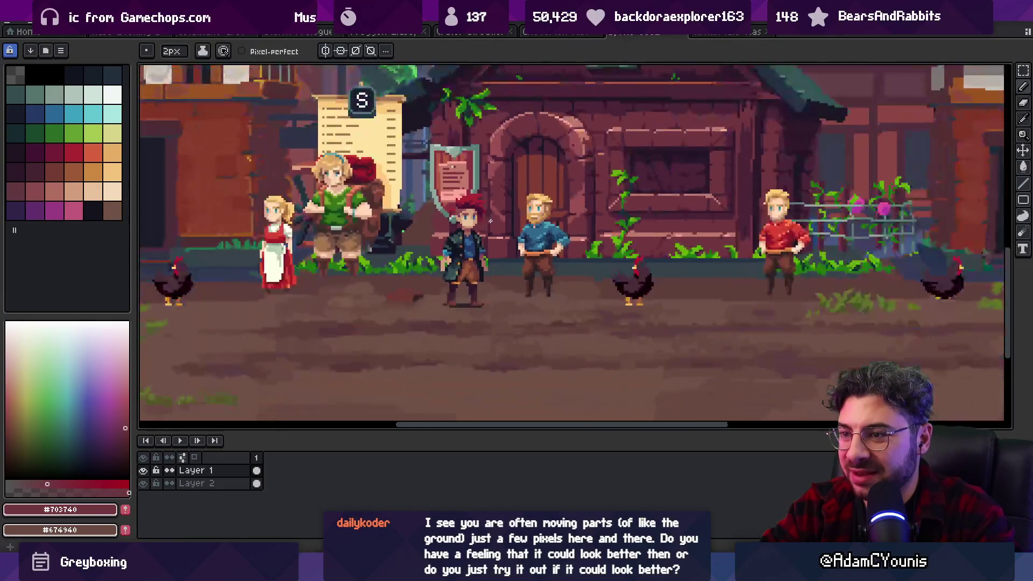
pyautogui.scroll(2, 571, 297)
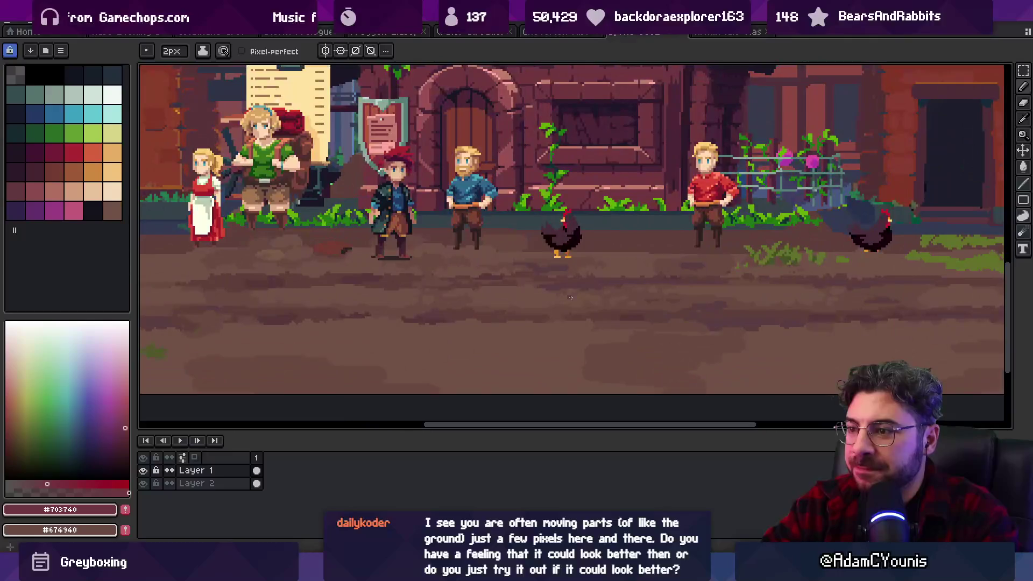
# Zoom in on the dirt below the characters.
pyautogui.press('z')
pyautogui.scroll(-2, 554, 232)
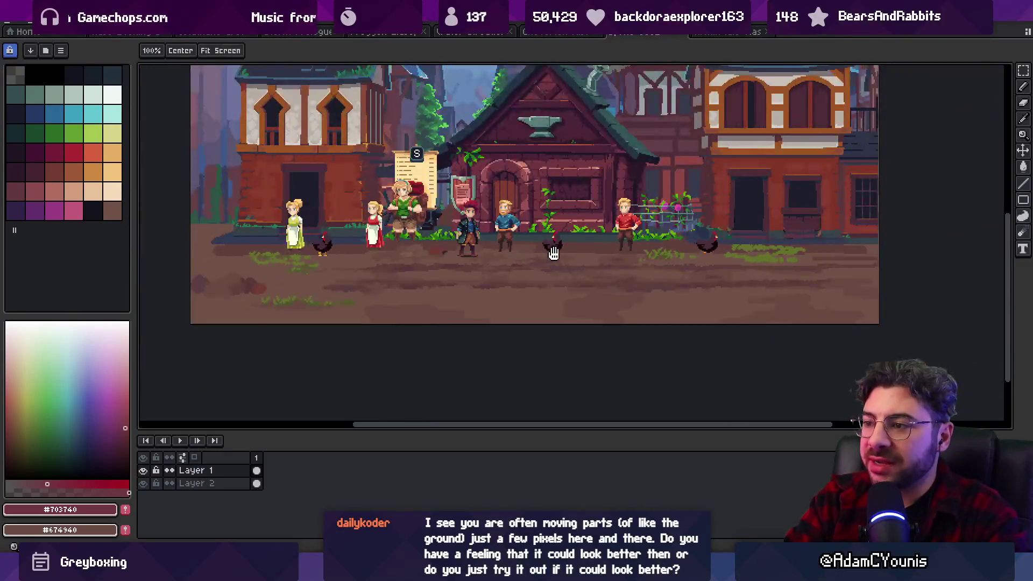
pyautogui.scroll(-2, 555, 232)
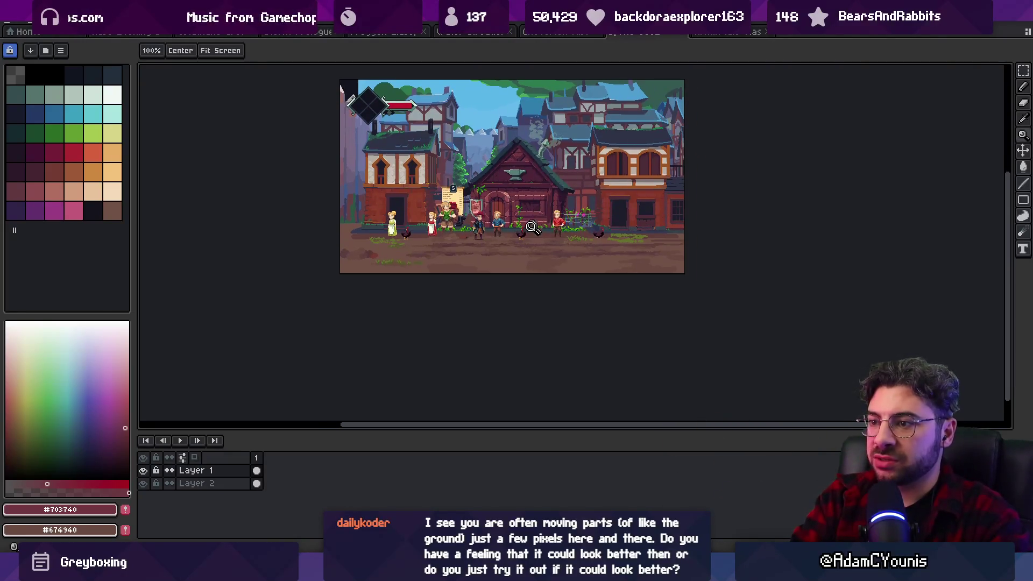
pyautogui.scroll(3, 555, 215)
pyautogui.click(496, 284)
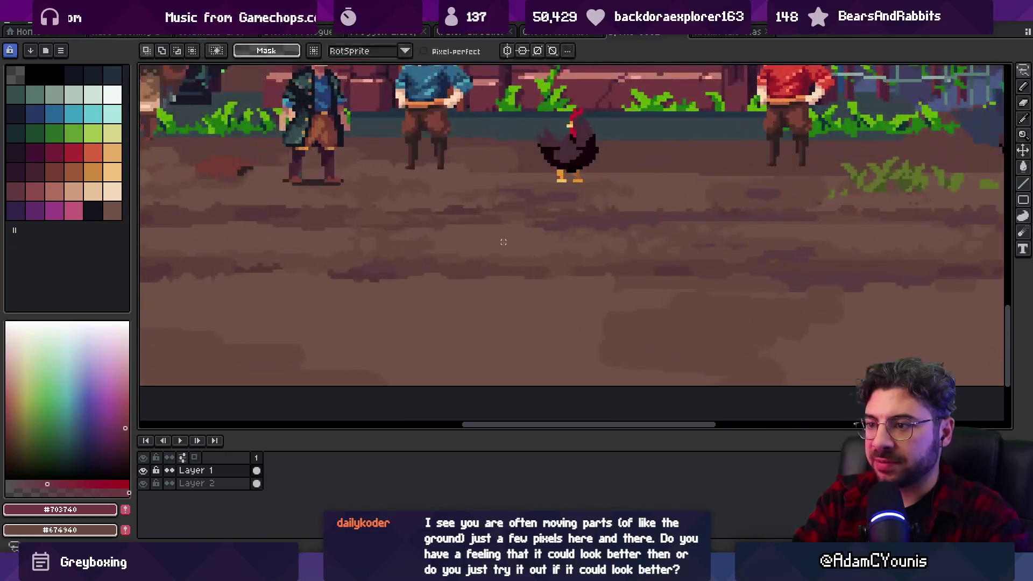
# Lasso a slanted dirt patch below the chicken and zoom in on it.
pyautogui.moveTo(457, 289); pyautogui.dragTo(526, 224)
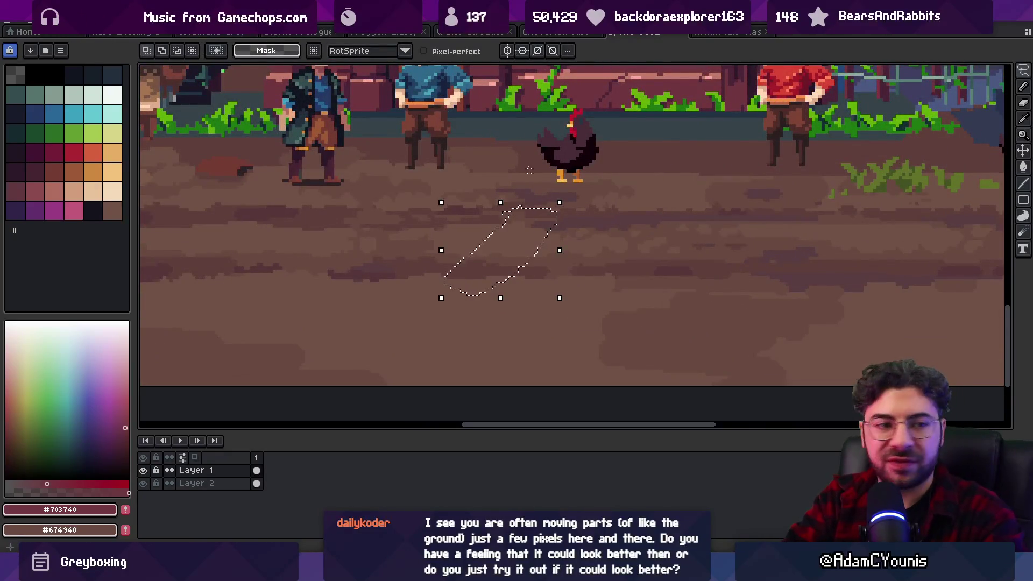
pyautogui.press('z')
pyautogui.click(538, 255)
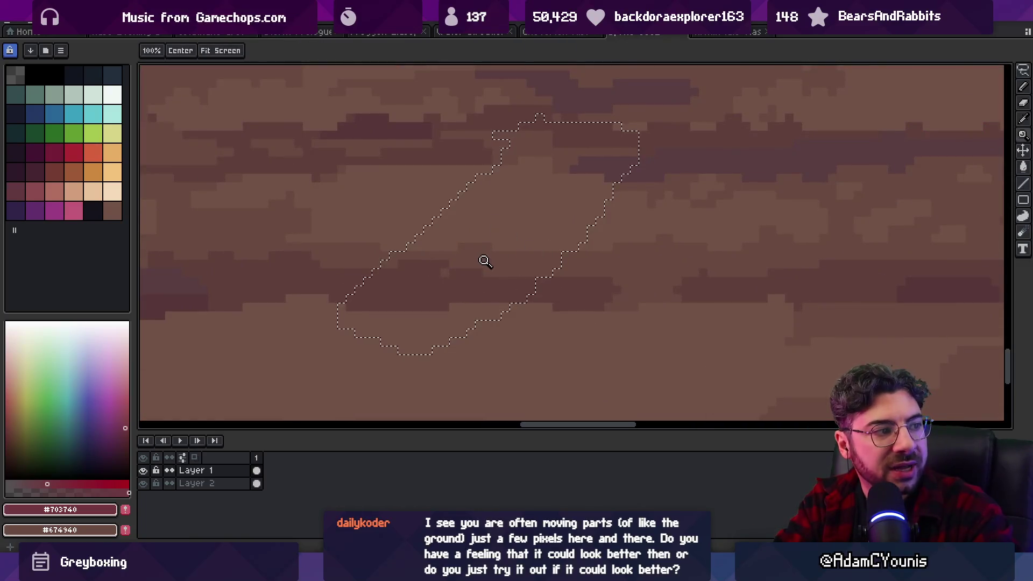
# Sample the dirt browns #5F3F3C and #715246, ending on the mid-brown #715246.
pyautogui.press('i')
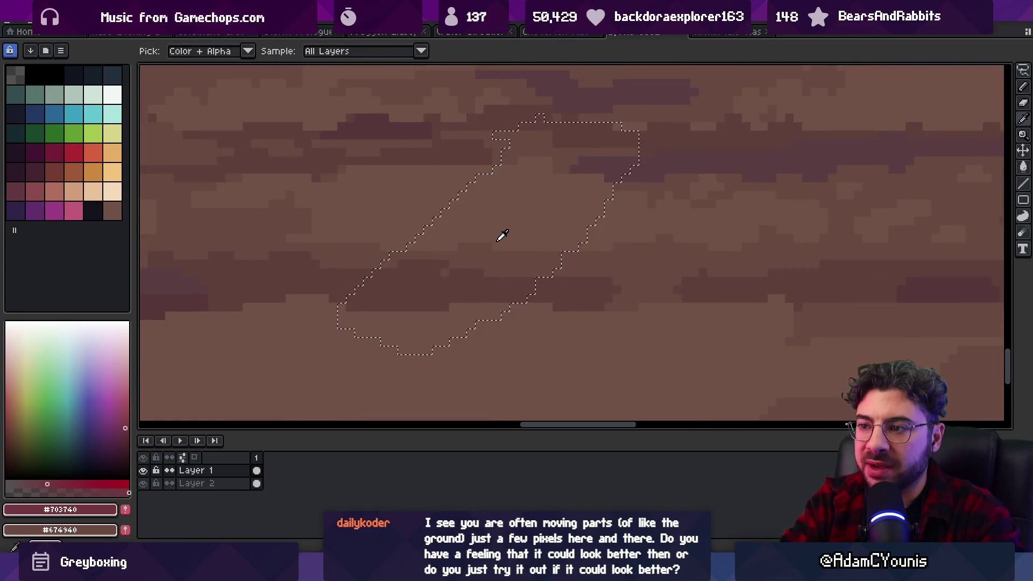
pyautogui.click(466, 282)
pyautogui.click(483, 248)
pyautogui.click(504, 217)
pyautogui.click(451, 281)
pyautogui.click(471, 254)
pyautogui.click(478, 268)
pyautogui.click(511, 253)
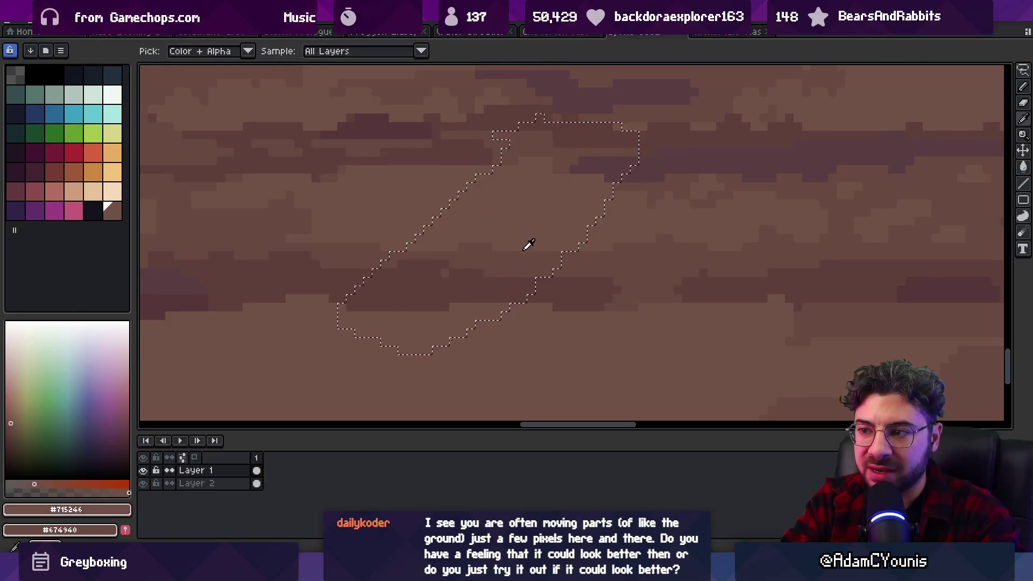
pyautogui.press('z')
pyautogui.scroll(-5, 496, 221)
pyautogui.scroll(-4, 496, 220)
pyautogui.scroll(4, 558, 220)
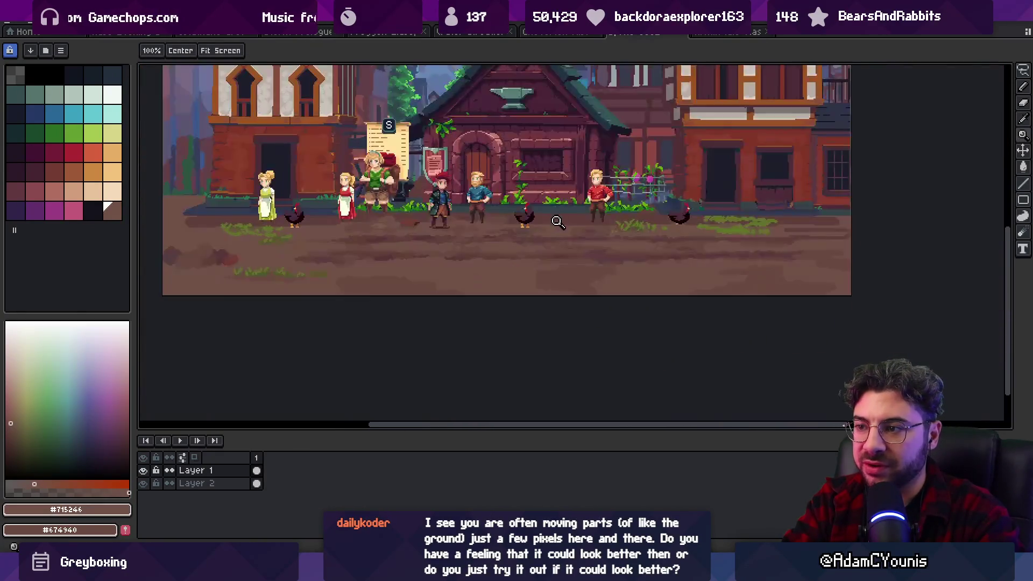
# With the Pencil, sample the dark dirt brown and the medium-dark brown #674940.
pyautogui.scroll(6, 514, 258)
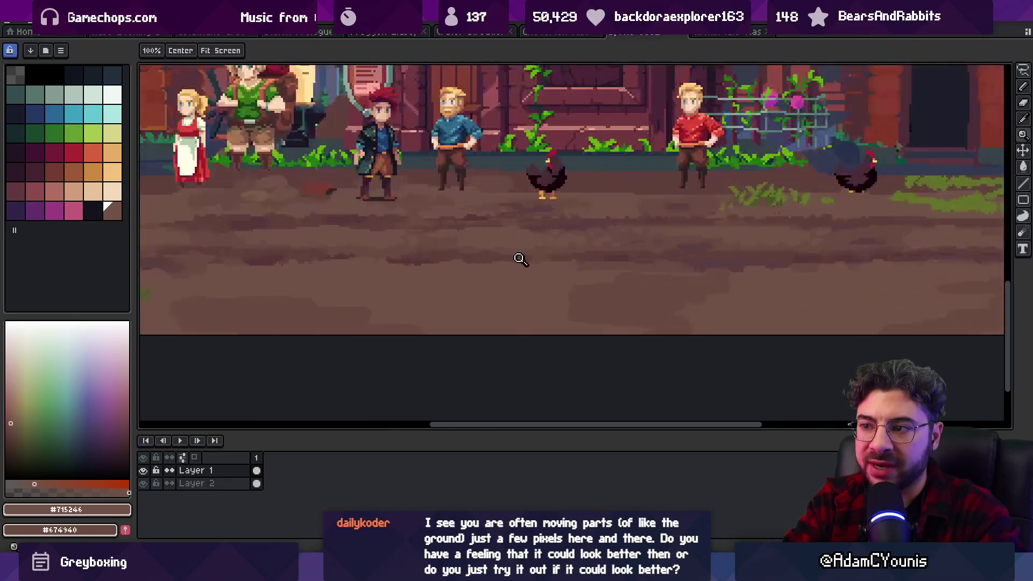
pyautogui.press('b')
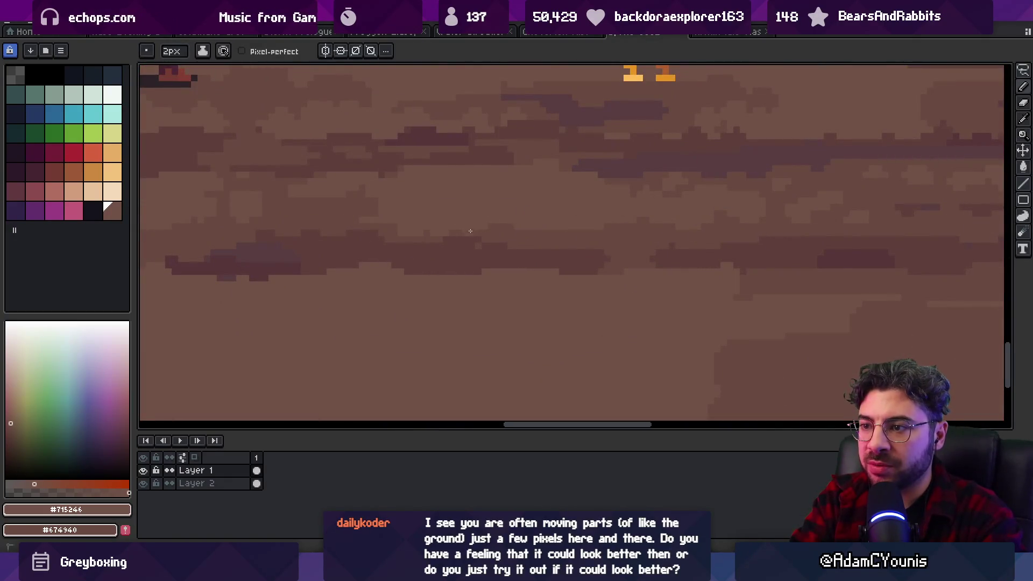
pyautogui.keyDown('alt'); pyautogui.click(550, 249); pyautogui.keyUp('alt')
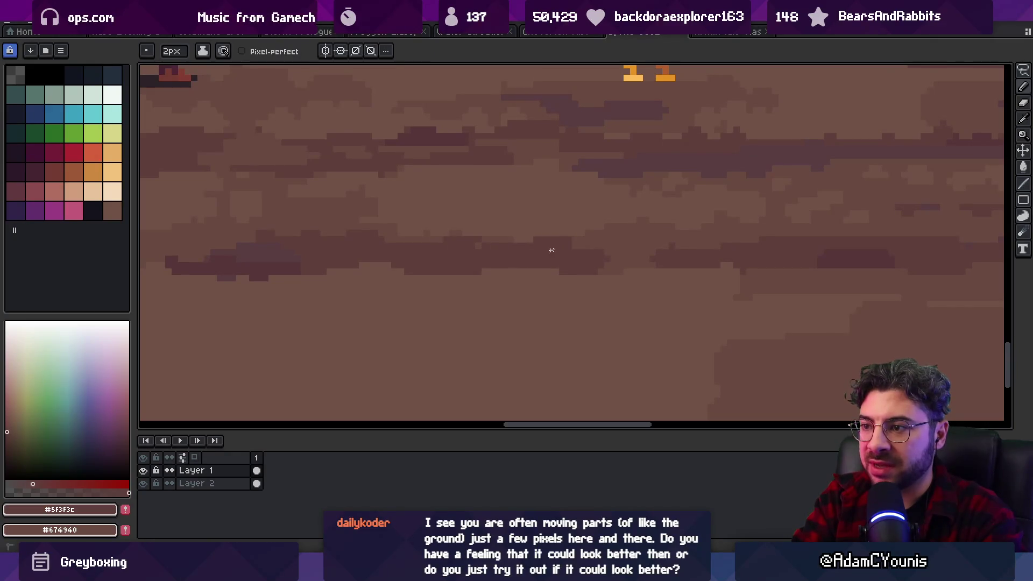
pyautogui.keyDown('alt'); pyautogui.click(496, 233); pyautogui.keyUp('alt')
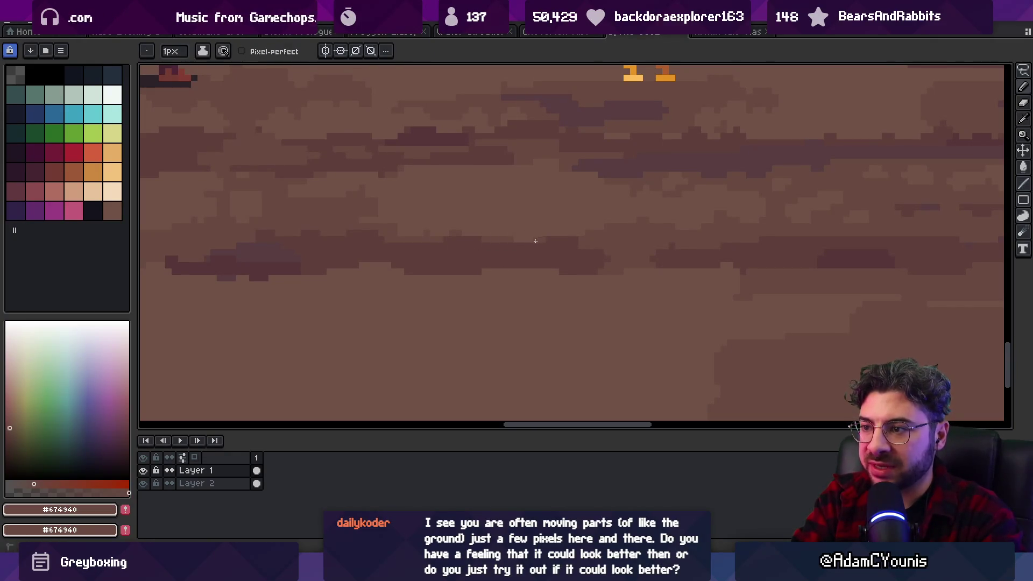
pyautogui.press('z')
pyautogui.scroll(-5, 565, 215)
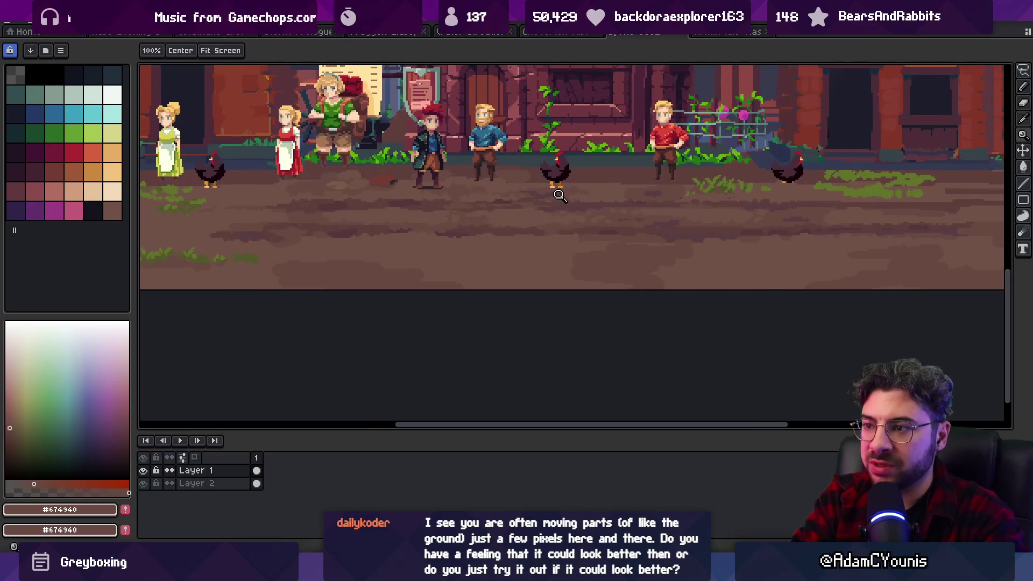
pyautogui.scroll(-2, 567, 182)
pyautogui.scroll(3, 561, 205)
pyautogui.keyDown('alt'); pyautogui.click(568, 176); pyautogui.keyUp('alt')
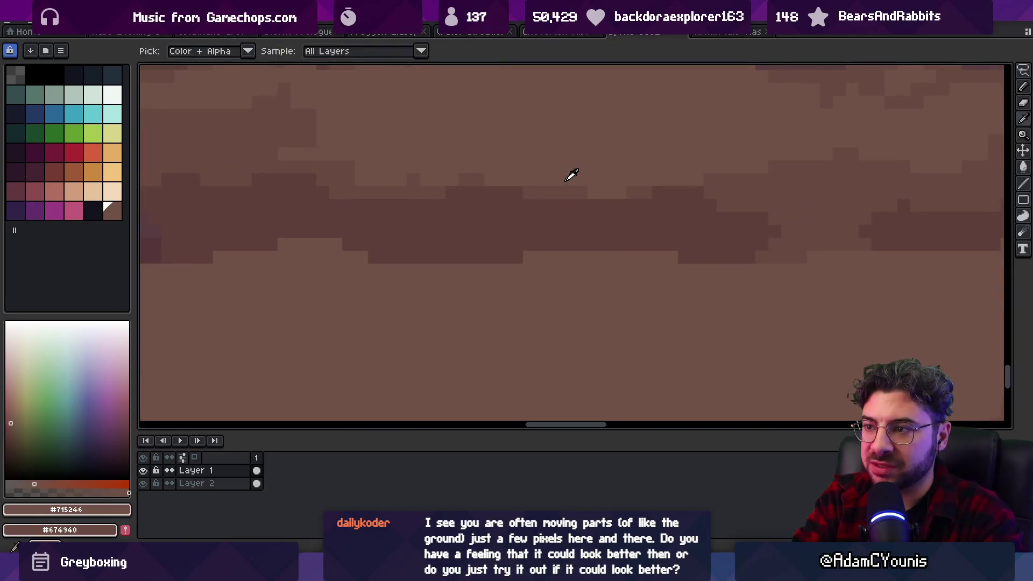
pyautogui.scroll(-2, 489, 236)
pyautogui.scroll(4, 489, 237)
# Extend the dark dirt band further right in the dark band colour.
pyautogui.press('b')
pyautogui.keyDown('alt'); pyautogui.click(384, 214); pyautogui.keyUp('alt')
pyautogui.keyDown('alt'); pyautogui.click(415, 222); pyautogui.keyUp('alt')
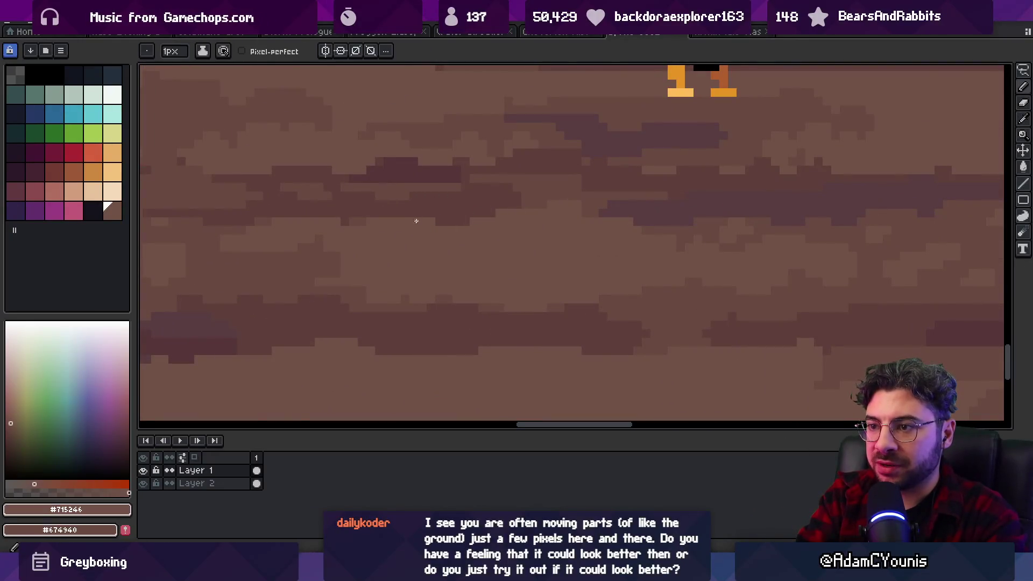
pyautogui.keyDown('alt'); pyautogui.click(486, 201); pyautogui.keyUp('alt')
pyautogui.moveTo(508, 213); pyautogui.dragTo(521, 210)
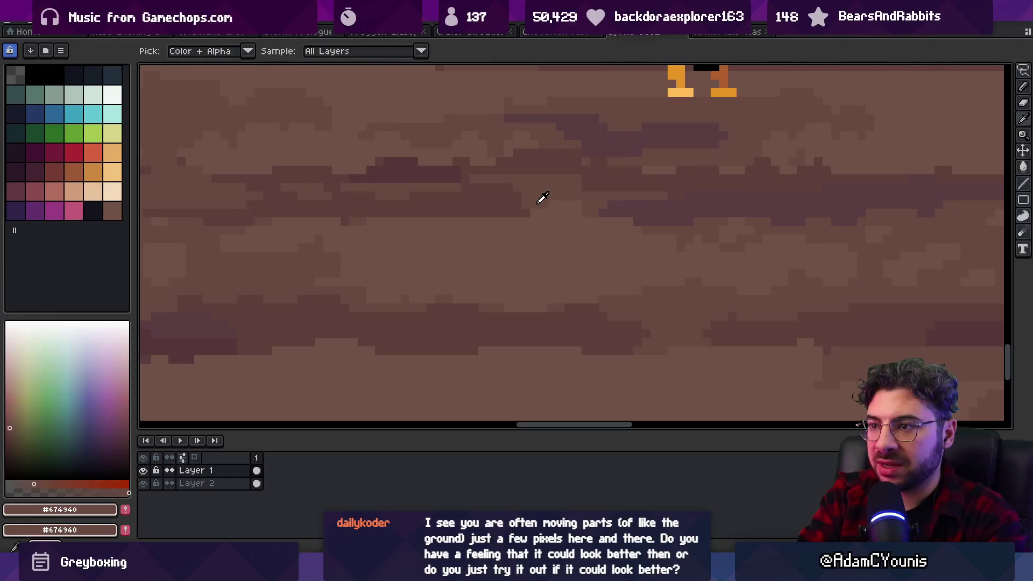
pyautogui.press('z')
pyautogui.scroll(-5, 537, 213)
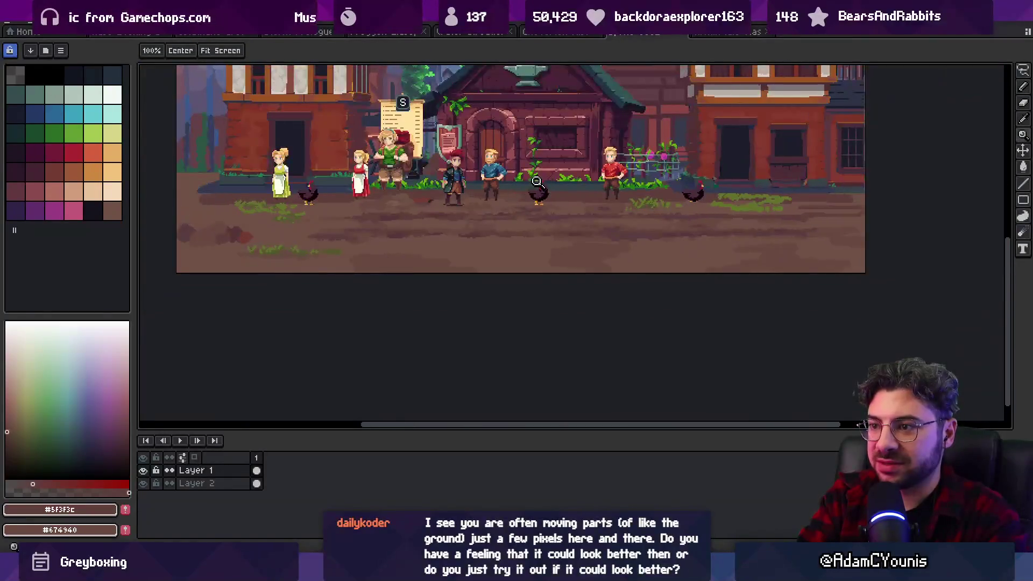
pyautogui.scroll(3, 500, 226)
pyautogui.keyDown('alt'); pyautogui.click(516, 225); pyautogui.keyUp('alt')
# Shrink the pencil to 1 px and touch up the bands with #674940.
pyautogui.press('b')
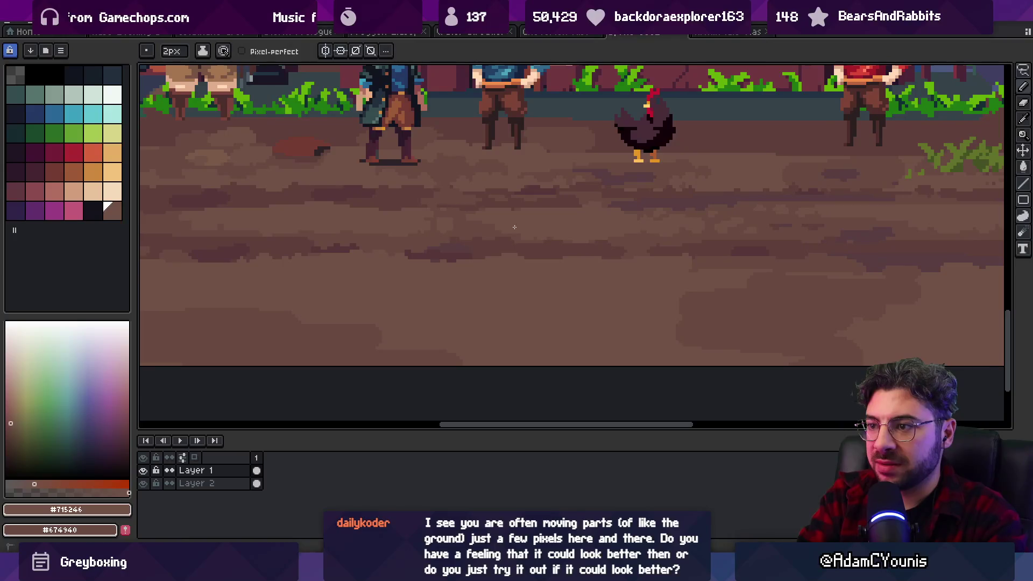
pyautogui.scroll(2, 498, 226)
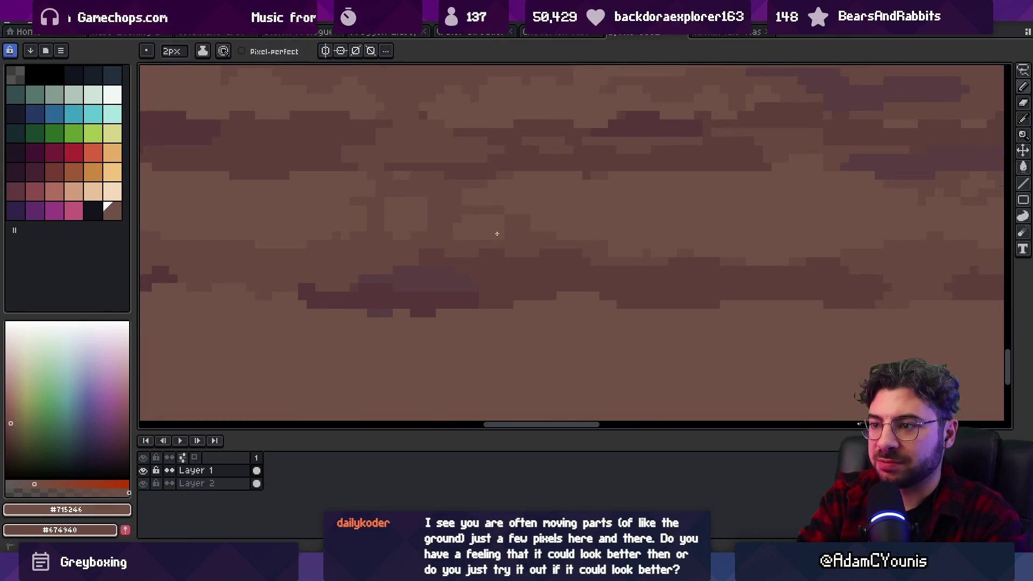
pyautogui.keyDown('alt'); pyautogui.click(506, 216); pyautogui.keyUp('alt')
pyautogui.press('-')
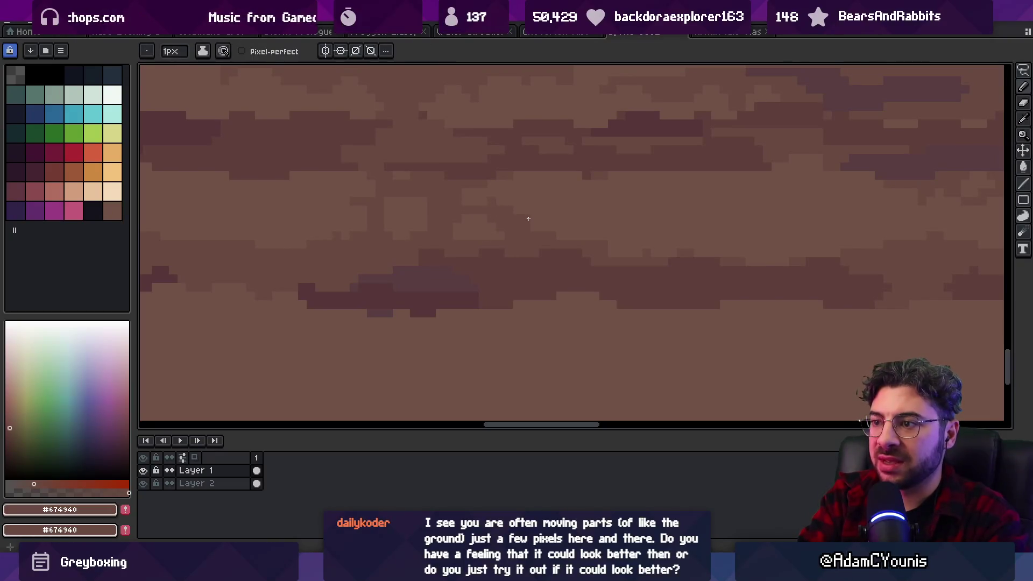
pyautogui.keyDown('alt'); pyautogui.click(439, 224); pyautogui.keyUp('alt')
pyautogui.keyDown('alt'); pyautogui.click(430, 201); pyautogui.keyUp('alt')
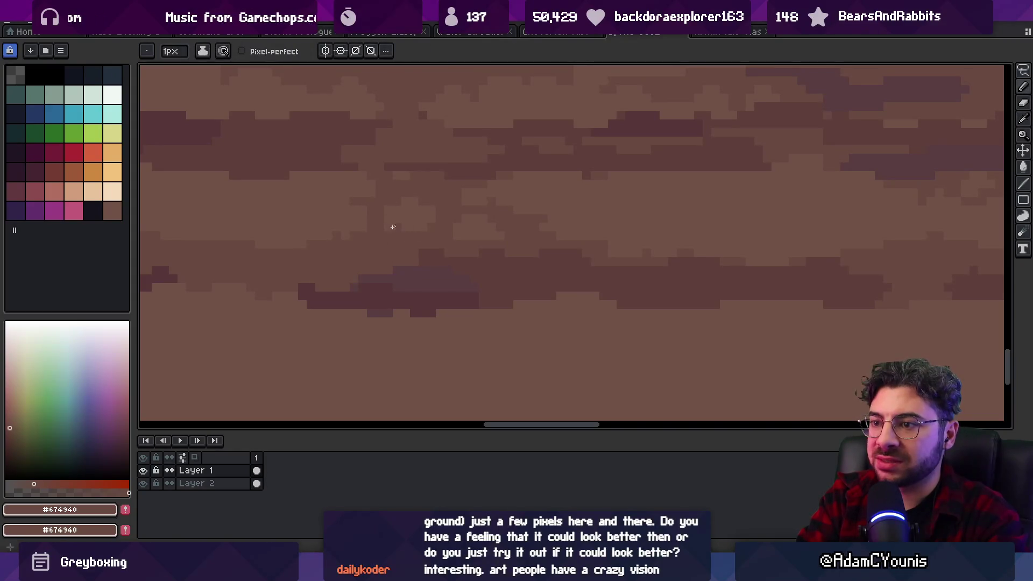
pyautogui.scroll(-3, 450, 208)
pyautogui.moveTo(528, 174); pyautogui.dragTo(507, 227)
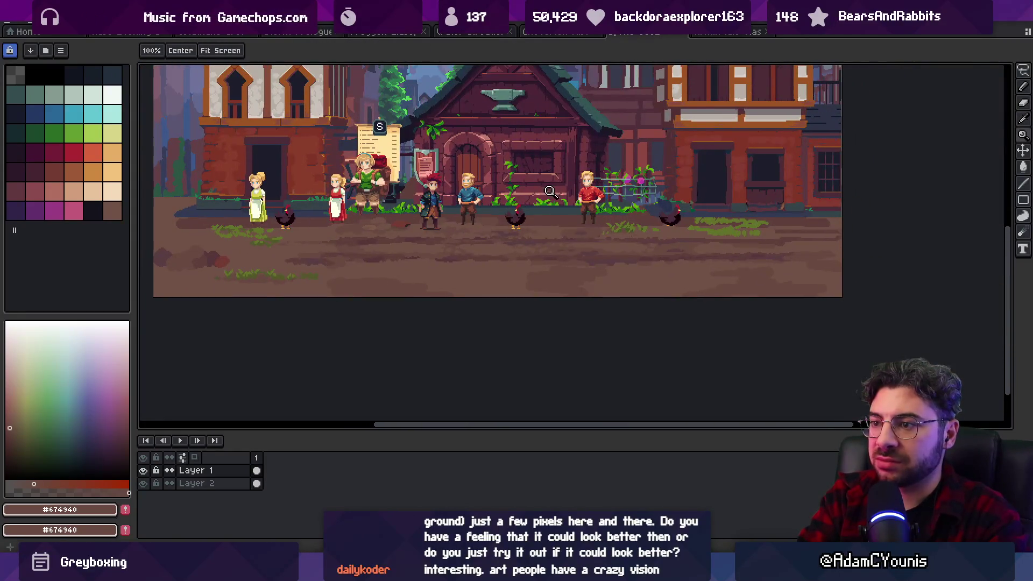
pyautogui.scroll(1, 482, 245)
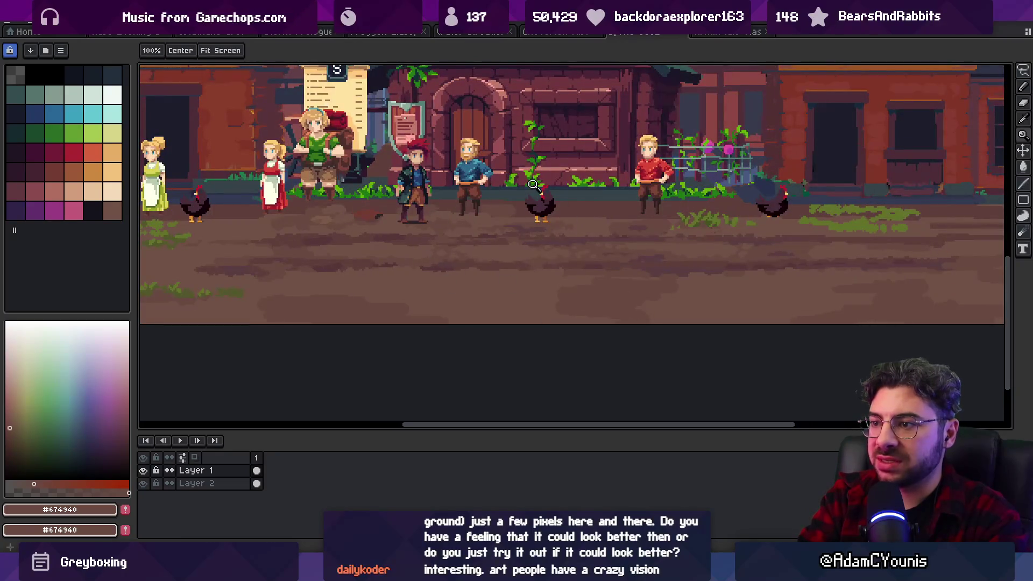
pyautogui.scroll(1, 546, 190)
# Freehand-select a wide strip of the street ground across the scene.
pyautogui.press('v')
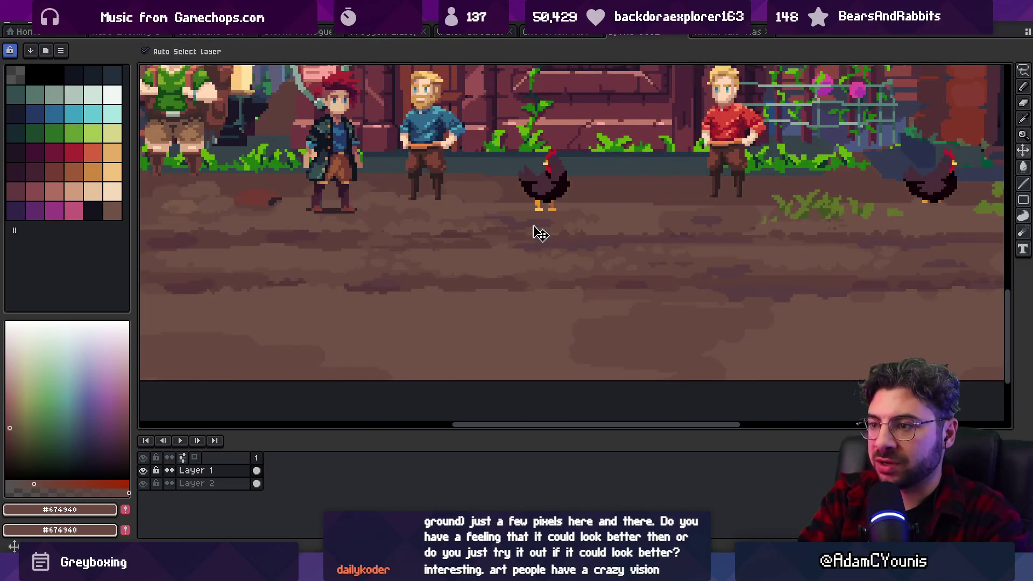
pyautogui.press('r')
pyautogui.moveTo(184, 246); pyautogui.dragTo(466, 226)
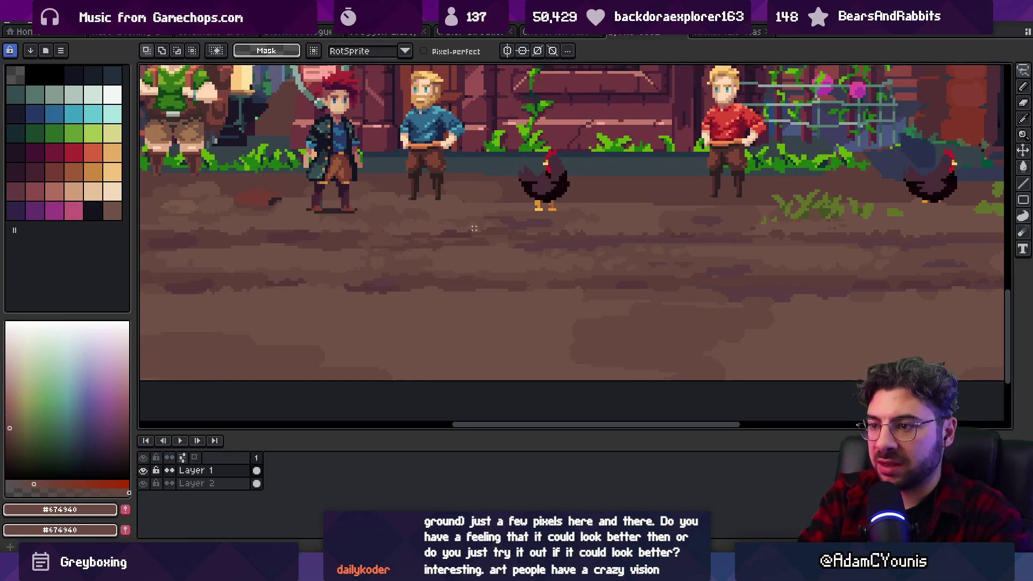
pyautogui.press('z')
pyautogui.scroll(-2, 508, 192)
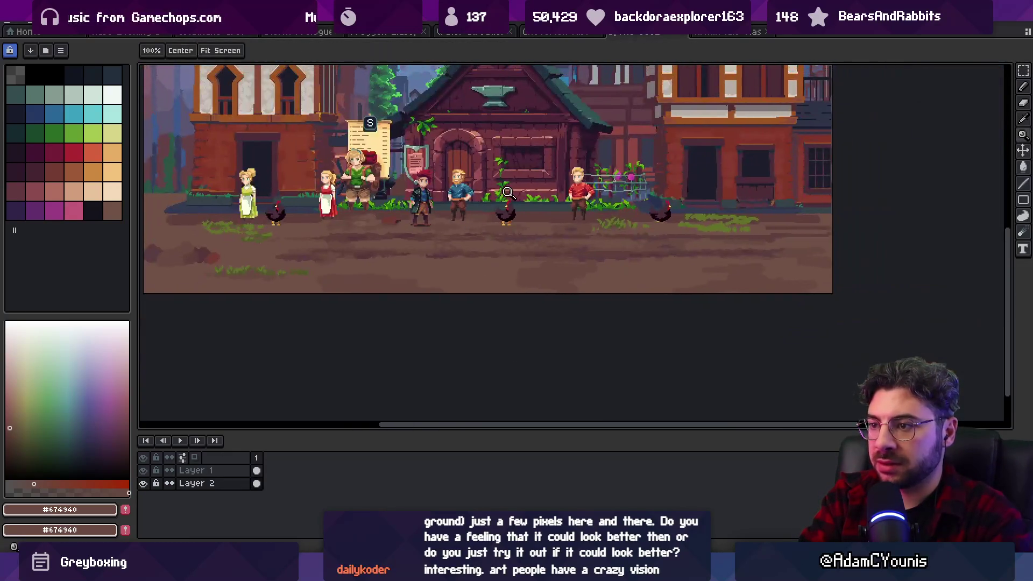
# Sample the darker ground brown #5F3F3C from the dirt.
pyautogui.scroll(-3, 508, 192)
pyautogui.scroll(2, 538, 199)
pyautogui.scroll(1, 509, 210)
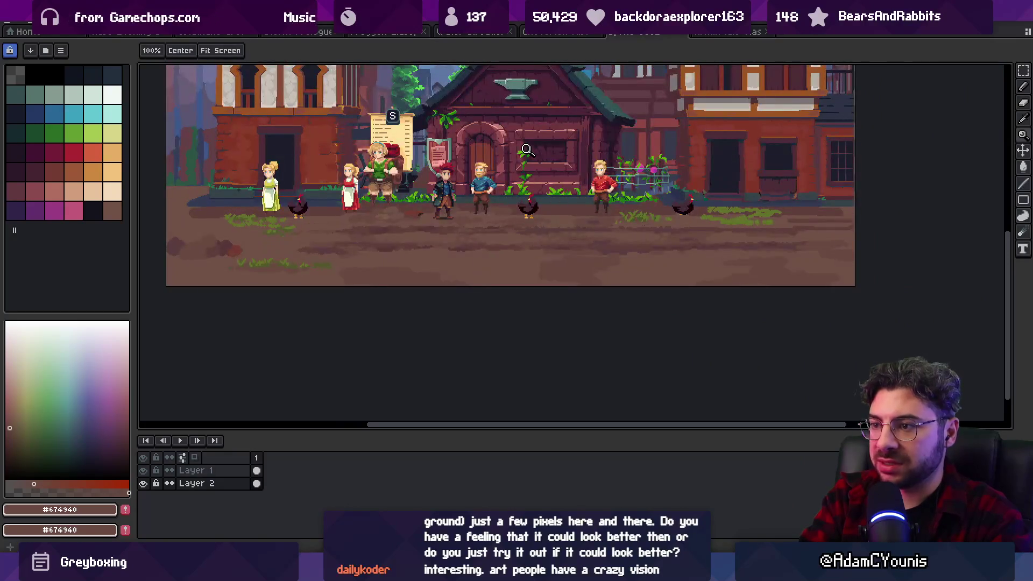
pyautogui.scroll(3, 465, 244)
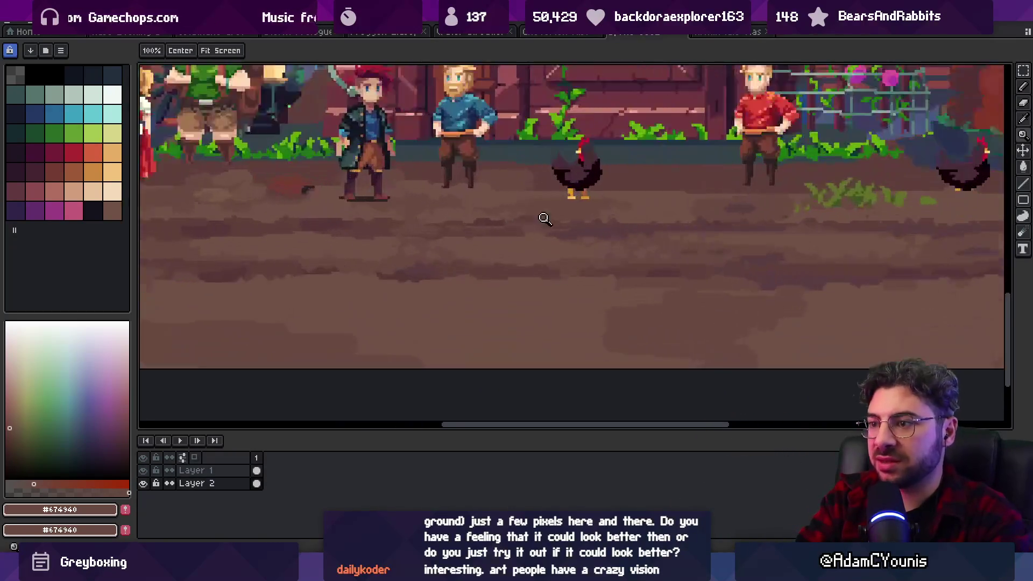
pyautogui.press('g')
pyautogui.keyDown('alt'); pyautogui.click(452, 227); pyautogui.keyUp('alt')
pyautogui.scroll(-3, 455, 223)
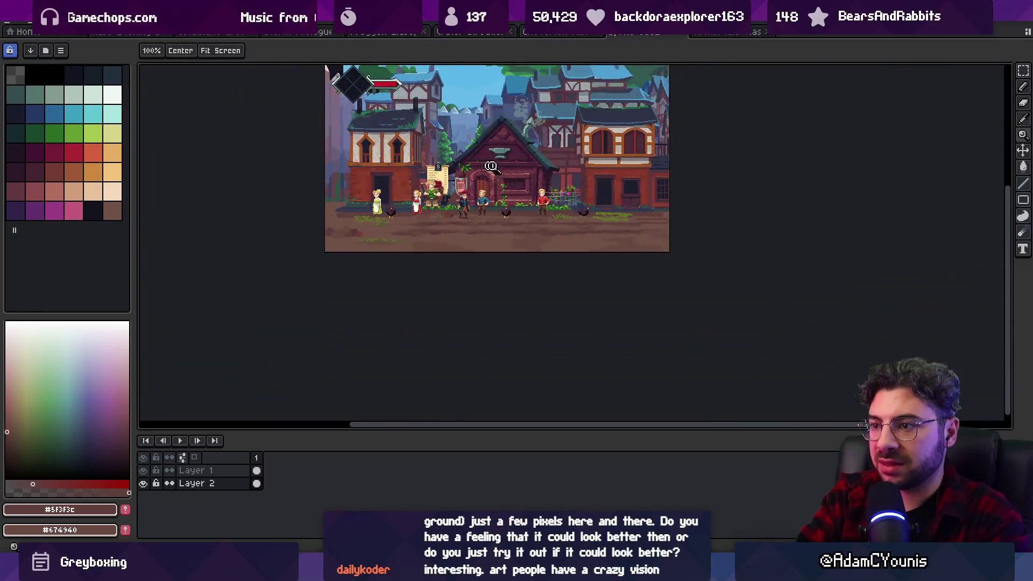
pyautogui.scroll(3, 510, 224)
# Pick the lighter dirt brown #715246, then make and clear a small freehand ground selection.
pyautogui.press('b')
pyautogui.keyDown('alt'); pyautogui.click(522, 242); pyautogui.keyUp('alt')
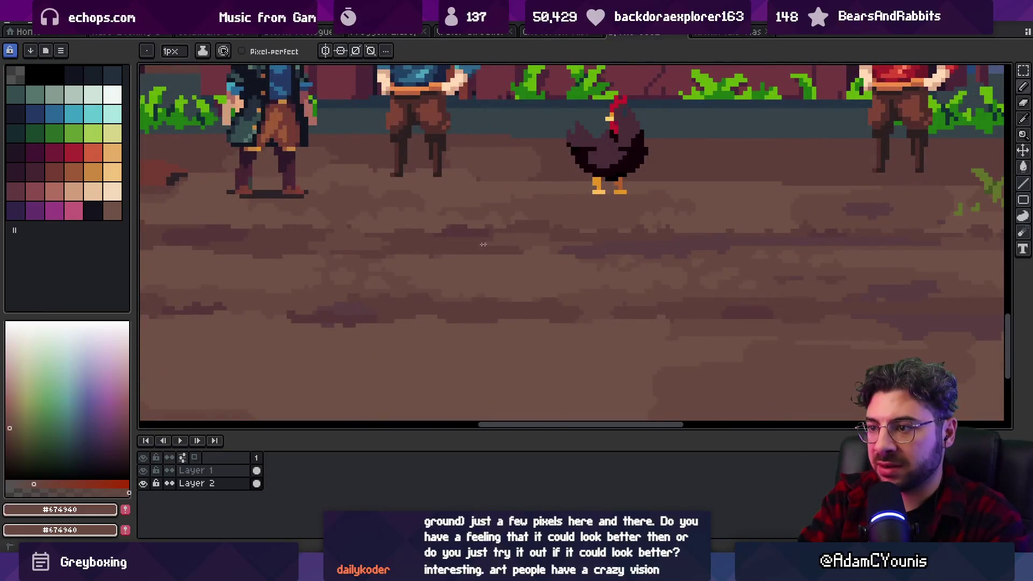
pyautogui.keyDown('alt'); pyautogui.click(502, 245); pyautogui.keyUp('alt')
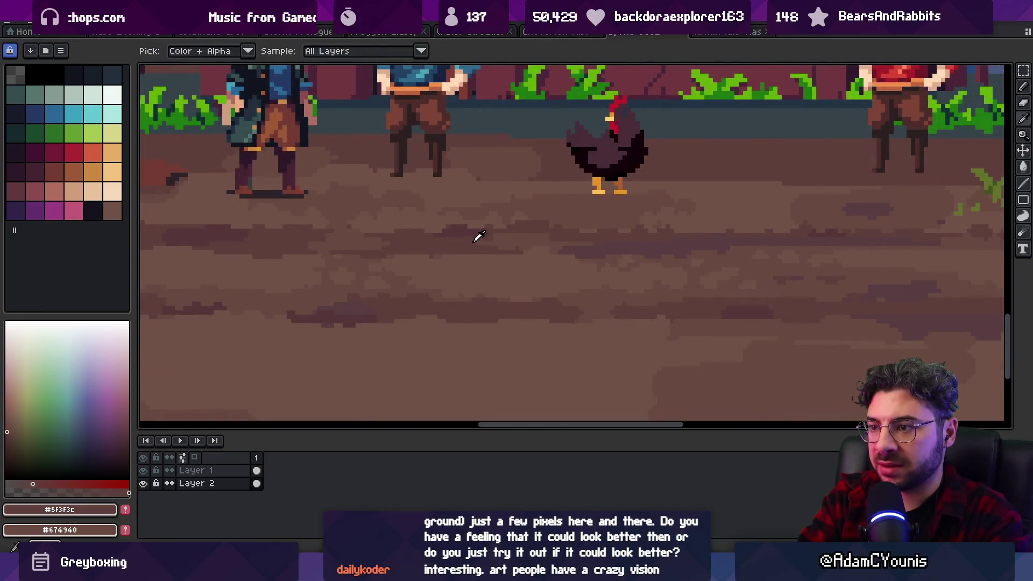
pyautogui.keyDown('alt'); pyautogui.click(536, 247); pyautogui.keyUp('alt')
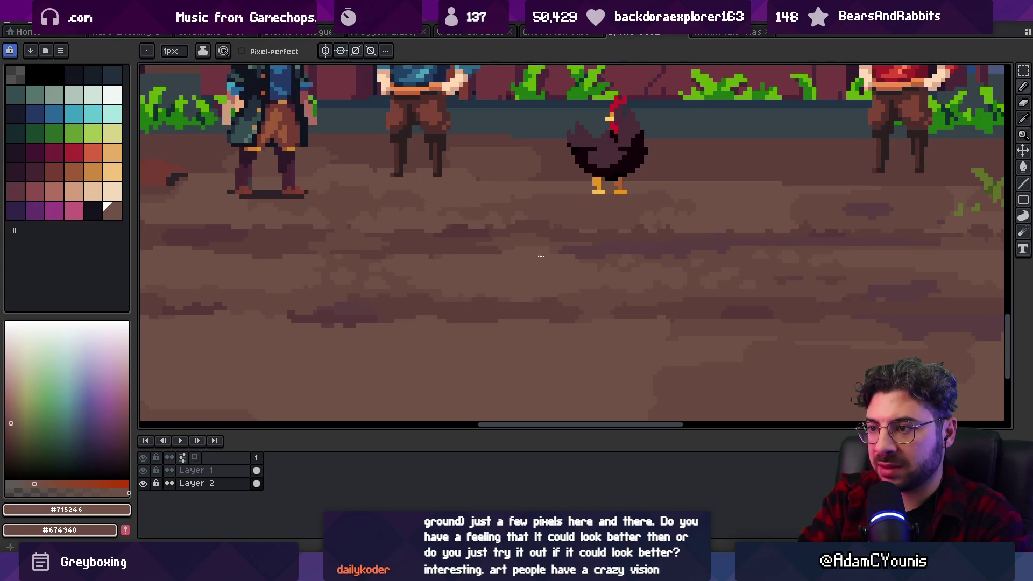
pyautogui.scroll(-3, 551, 252)
pyautogui.press('q')
pyautogui.moveTo(482, 228)
pyautogui.mouseDown()
pyautogui.moveTo(544, 272)
pyautogui.moveTo(483, 229)
pyautogui.mouseUp()
pyautogui.hotkey('ctrl', 'd')
# Pencil darker patches using ground brown #674940 and the darker brown #593D42.
pyautogui.press('b')
pyautogui.scroll(4, 557, 252)
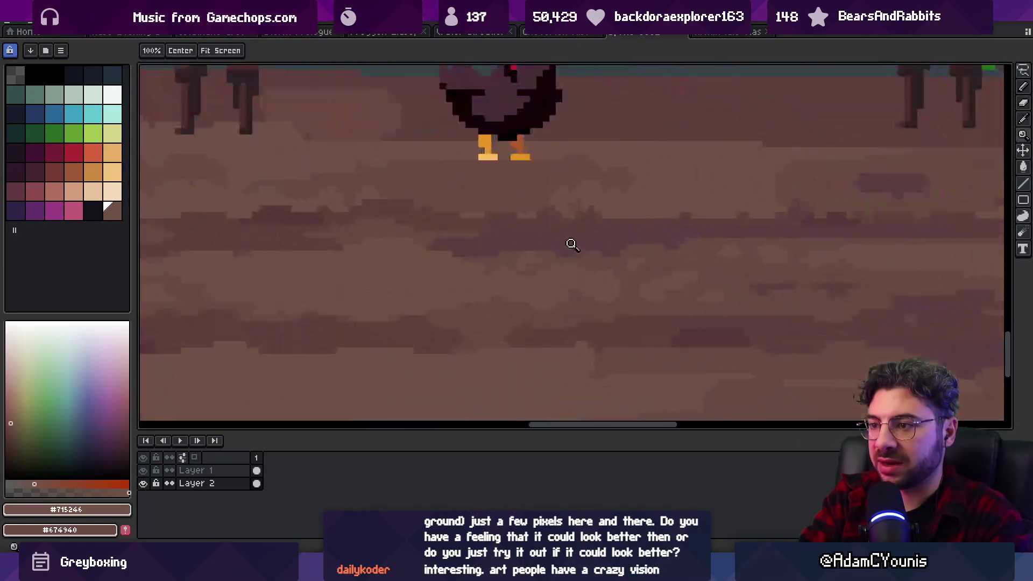
pyautogui.keyDown('alt'); pyautogui.click(557, 252); pyautogui.keyUp('alt')
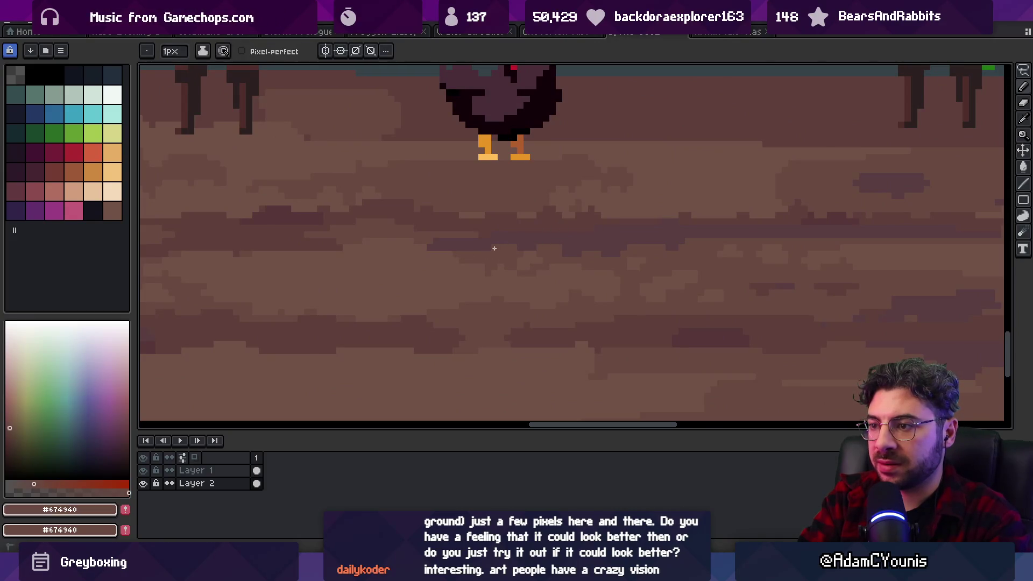
pyautogui.keyDown('alt'); pyautogui.click(475, 233); pyautogui.keyUp('alt')
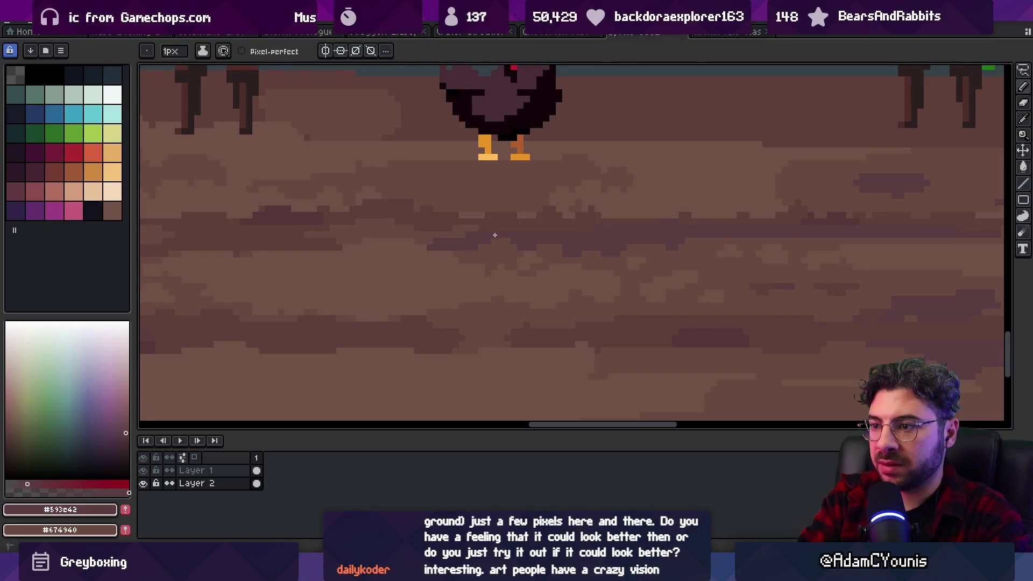
pyautogui.keyDown('alt'); pyautogui.click(475, 224); pyautogui.keyUp('alt')
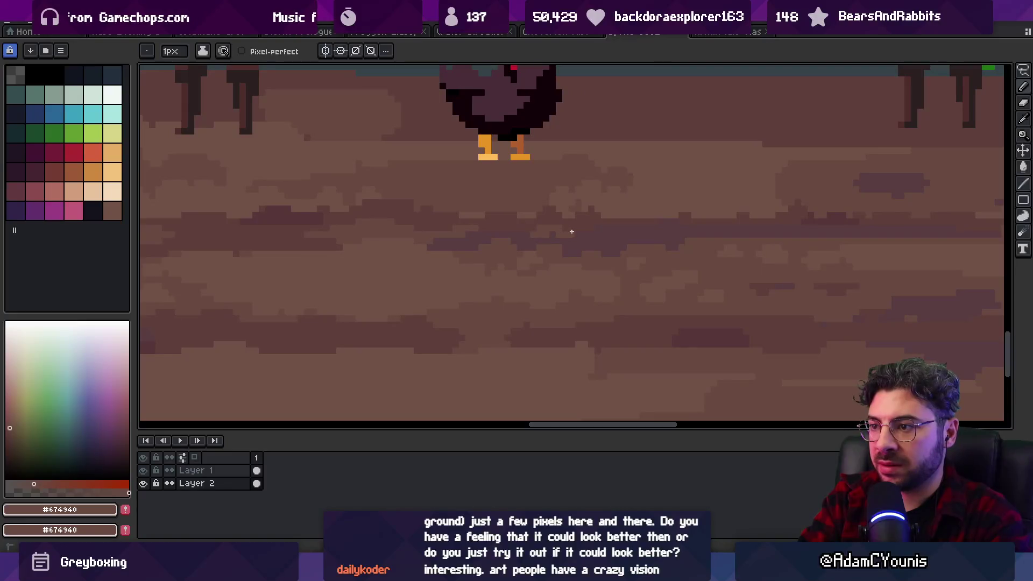
pyautogui.press('z')
pyautogui.scroll(-3, 559, 208)
pyautogui.scroll(3, 572, 226)
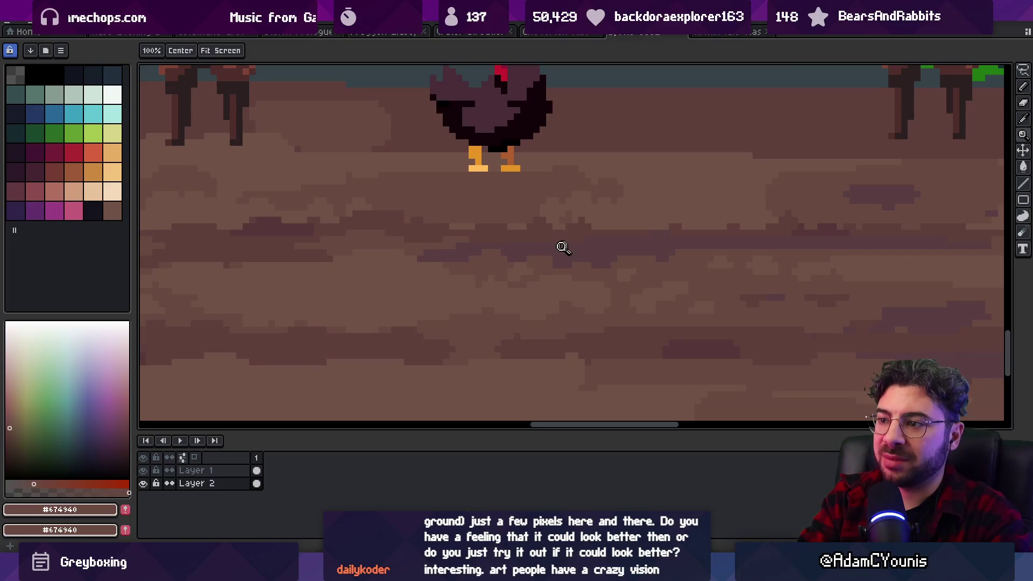
pyautogui.scroll(-3, 549, 231)
pyautogui.scroll(2, 593, 226)
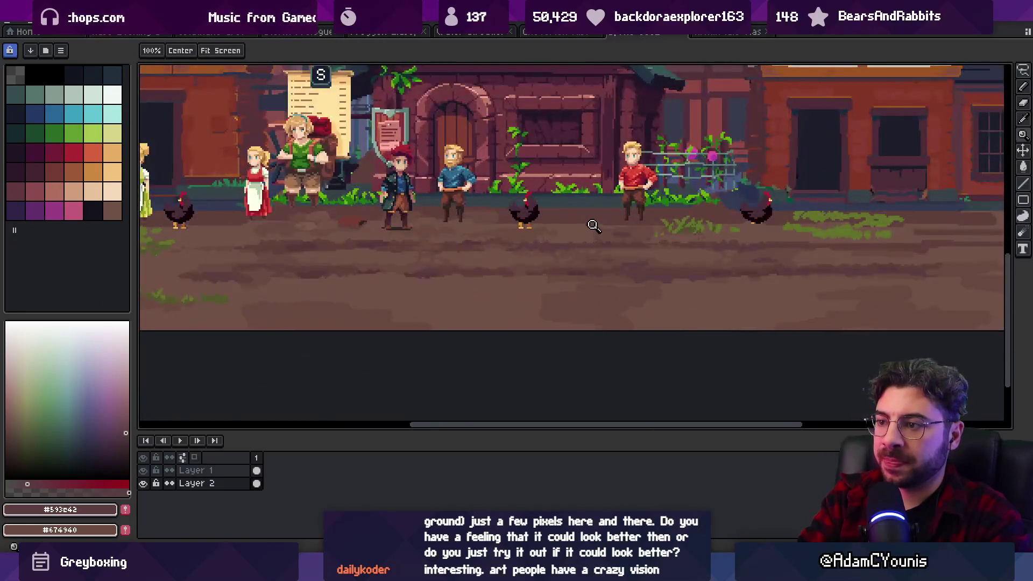
pyautogui.scroll(3, 593, 226)
# Paint more dirt patches in #674940, then switch to the darker brown #5F3F3C.
pyautogui.press('b')
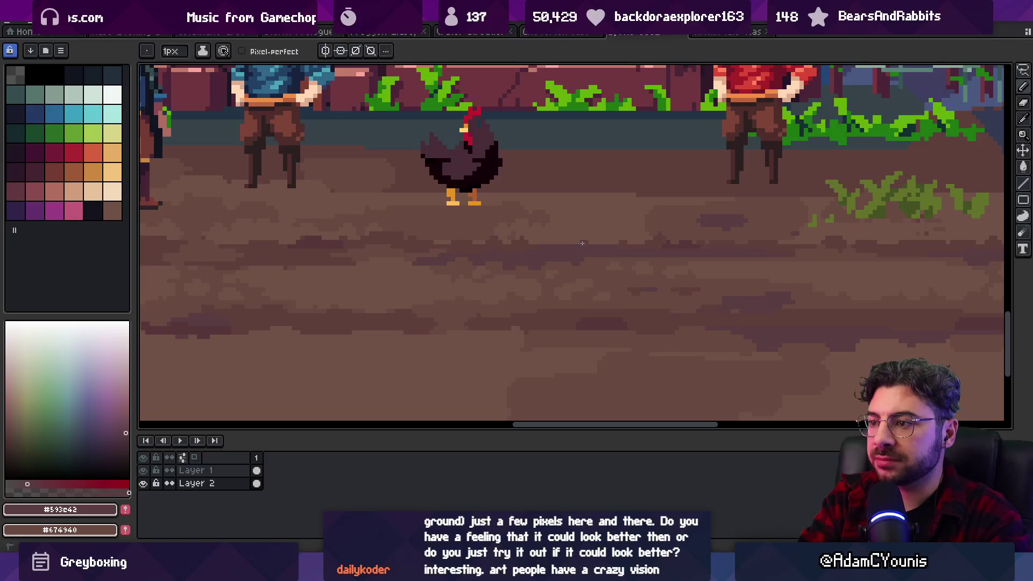
pyautogui.scroll(-3, 603, 239)
pyautogui.scroll(3, 568, 233)
pyautogui.keyDown('alt'); pyautogui.click(517, 249); pyautogui.keyUp('alt')
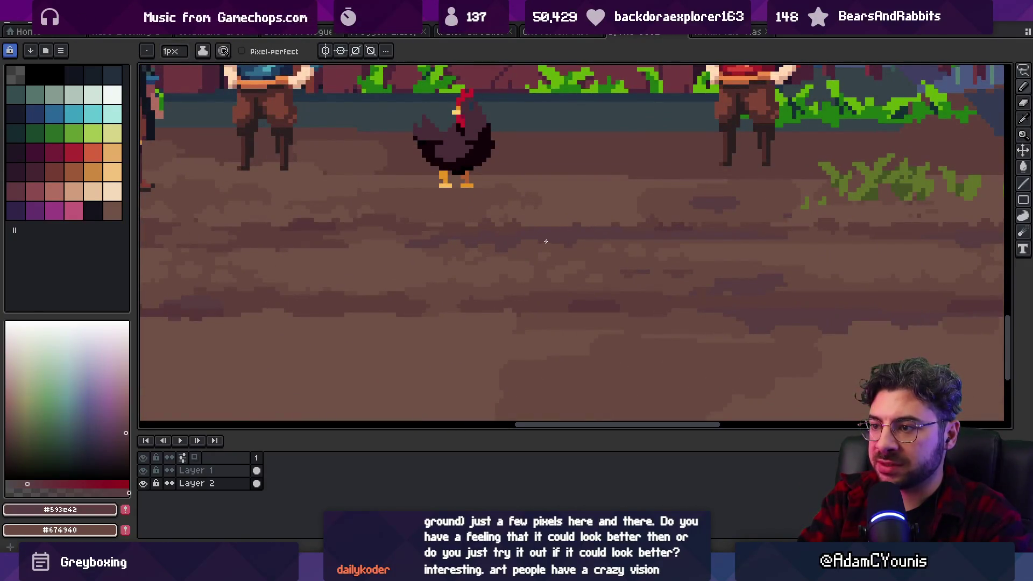
pyautogui.keyDown('alt'); pyautogui.click(541, 242); pyautogui.keyUp('alt')
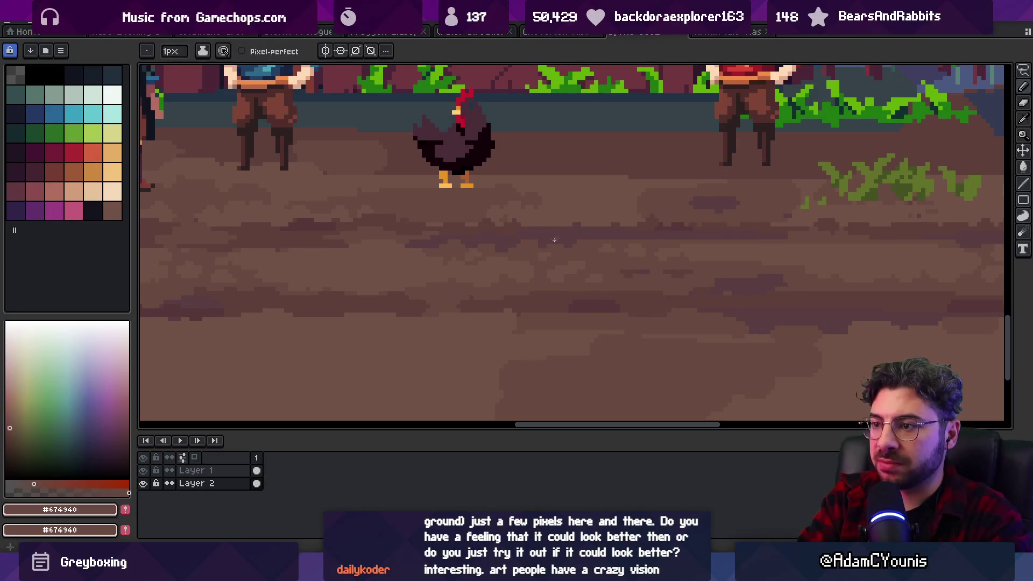
pyautogui.press('z')
pyautogui.scroll(-3, 554, 236)
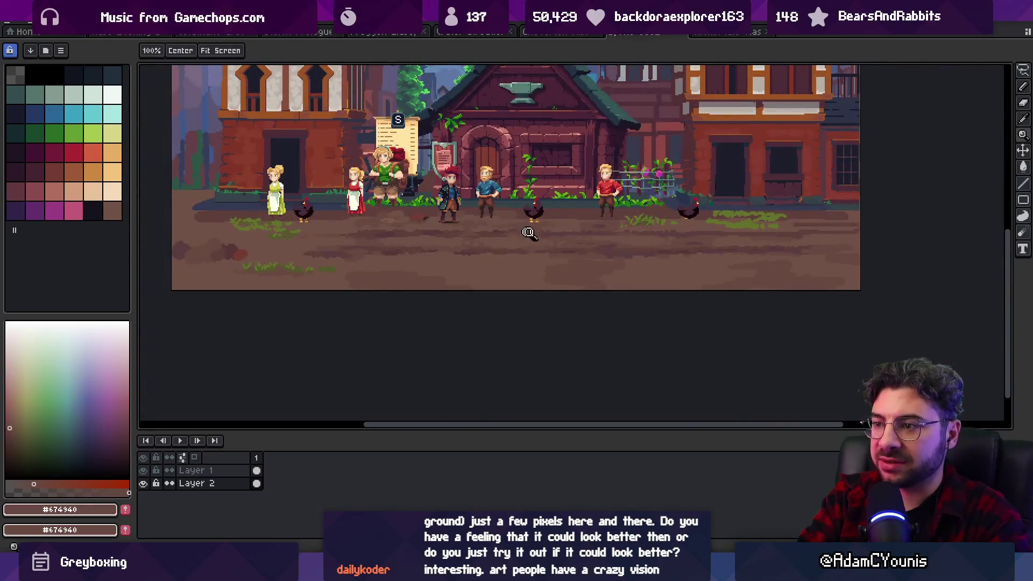
pyautogui.scroll(3, 527, 233)
pyautogui.keyDown('alt'); pyautogui.click(422, 233); pyautogui.keyUp('alt')
pyautogui.scroll(3, 484, 231)
# Sample several dirt colours, settling on #674940 and then the darker #5F3F3C.
pyautogui.press('g')
pyautogui.press('z')
pyautogui.scroll(-3, 535, 224)
pyautogui.scroll(3, 560, 226)
pyautogui.press('alt')
pyautogui.keyDown('alt'); pyautogui.click(538, 225); pyautogui.keyUp('alt')
pyautogui.keyDown('alt'); pyautogui.click(520, 224); pyautogui.keyUp('alt')
pyautogui.keyDown('alt'); pyautogui.click(549, 224); pyautogui.keyUp('alt')
pyautogui.keyDown('alt'); pyautogui.click(560, 224); pyautogui.keyUp('alt')
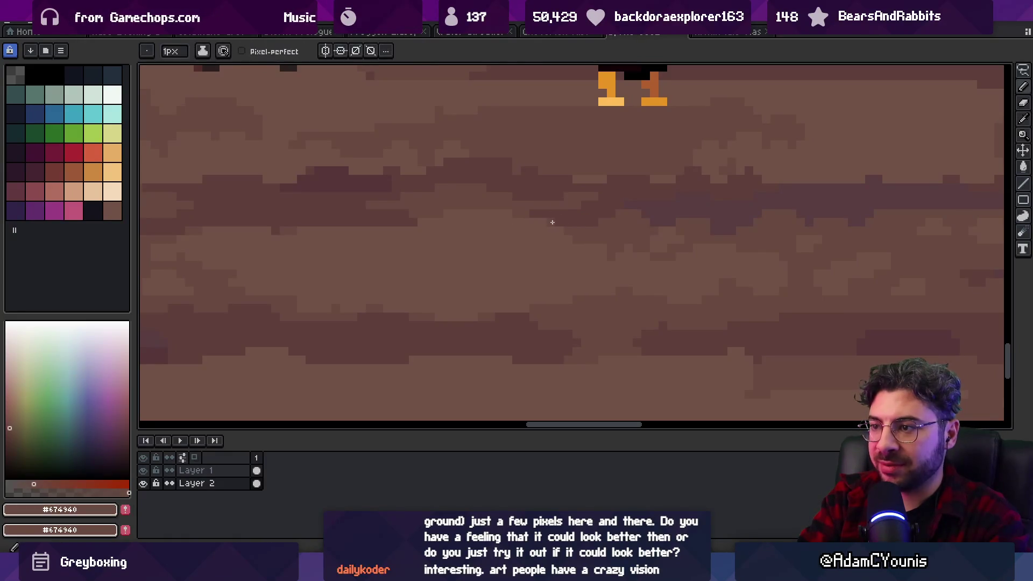
pyautogui.keyDown('alt'); pyautogui.click(410, 215); pyautogui.keyUp('alt')
# Zoom around the lower ground and pick the ground brown #674940 again.
pyautogui.press('z')
pyautogui.scroll(-3, 446, 218)
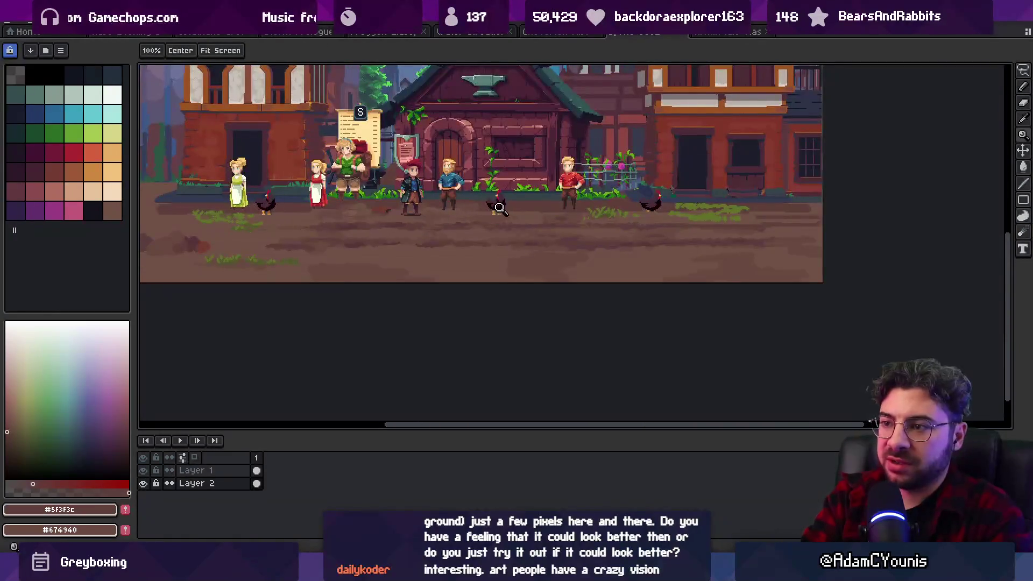
pyautogui.scroll(-1, 499, 209)
pyautogui.scroll(3, 511, 220)
pyautogui.scroll(-3, 549, 214)
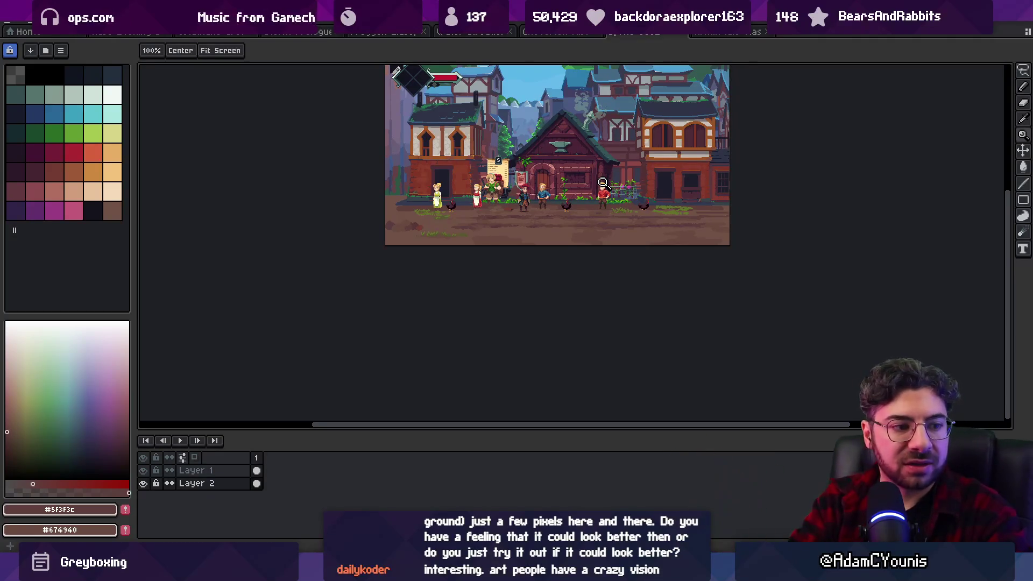
pyautogui.scroll(2, 560, 224)
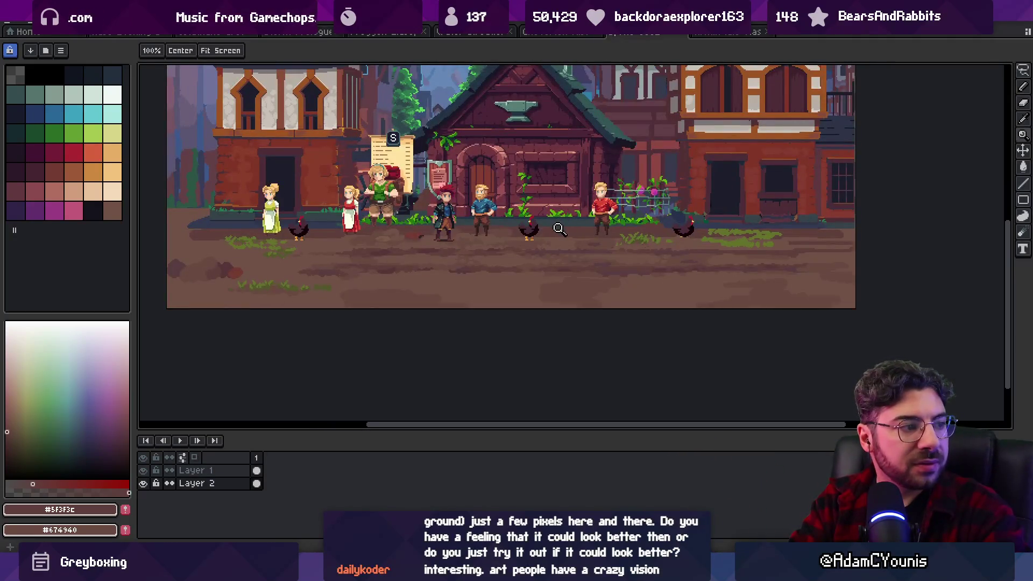
pyautogui.scroll(1, 522, 252)
pyautogui.scroll(1, 488, 260)
pyautogui.press('o')
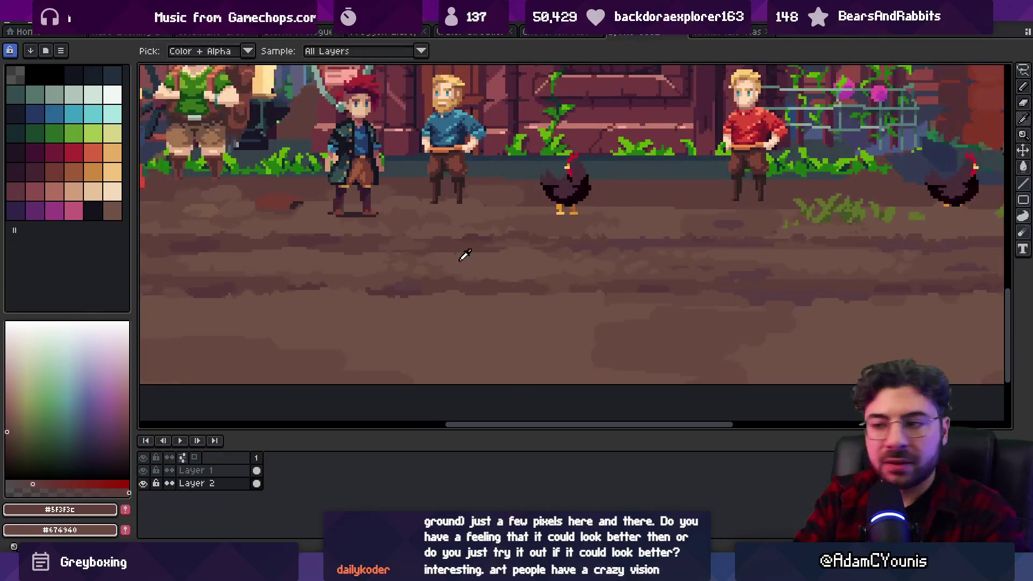
pyautogui.keyDown('alt'); pyautogui.click(439, 262); pyautogui.keyUp('alt')
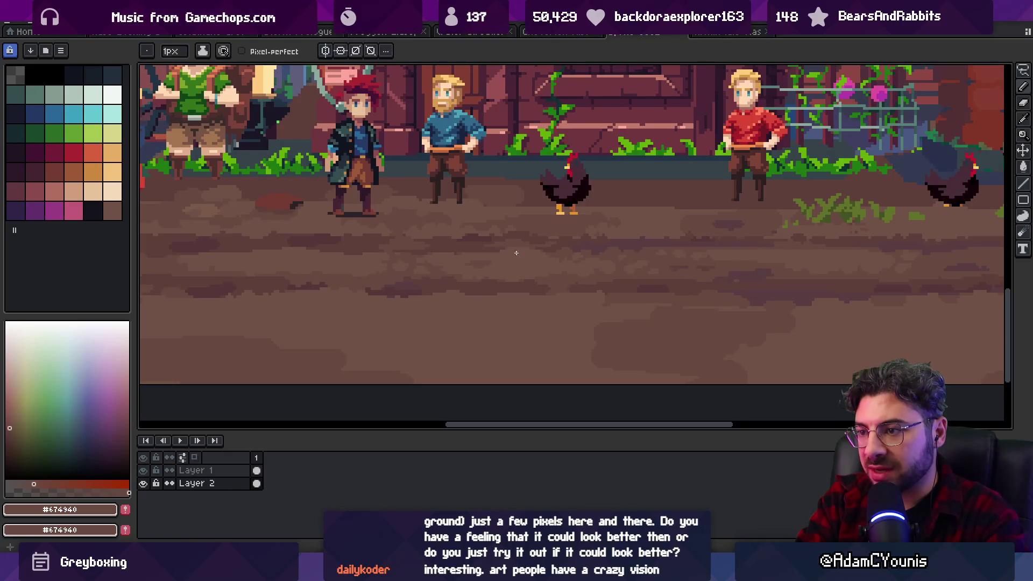
pyautogui.scroll(-4, 556, 222)
pyautogui.scroll(5, 537, 246)
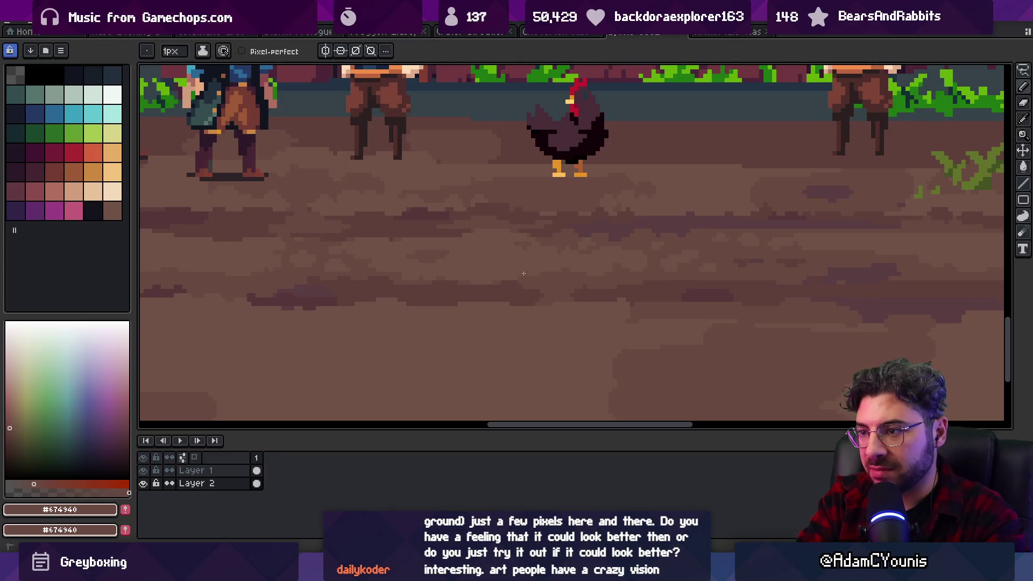
pyautogui.scroll(-4, 562, 256)
pyautogui.scroll(6, 560, 258)
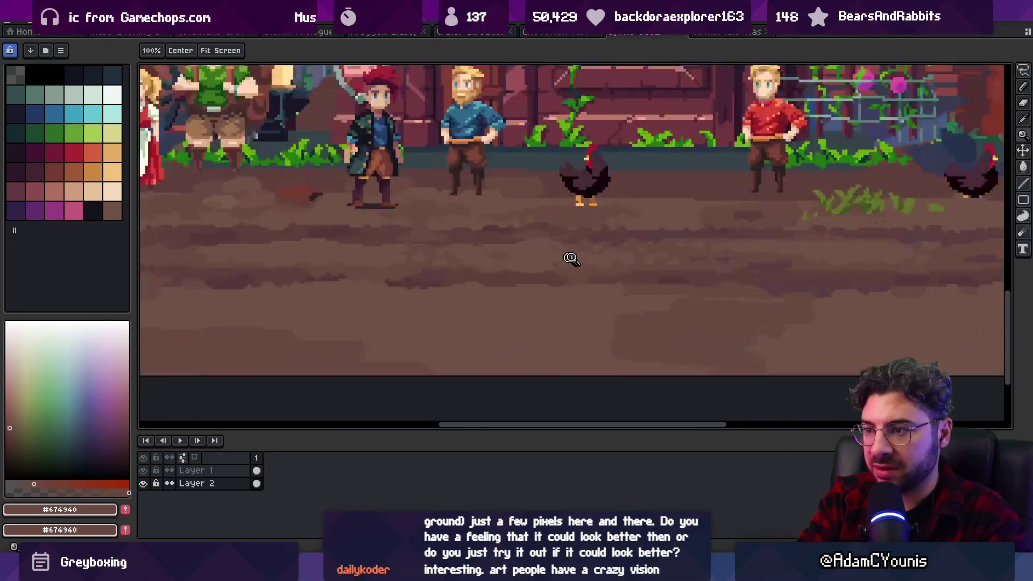
# Mottle the lower dirt bands by alternating between #715246 and #674940.
pyautogui.keyDown('alt'); pyautogui.click(532, 268); pyautogui.keyUp('alt')
pyautogui.keyDown('alt'); pyautogui.click(527, 279); pyautogui.keyUp('alt')
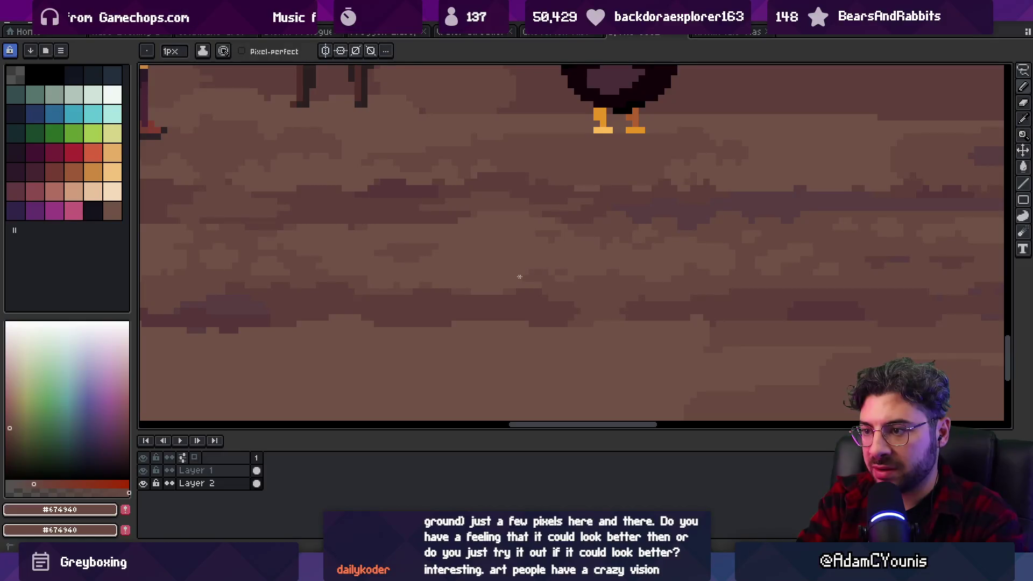
pyautogui.keyDown('alt'); pyautogui.click(539, 271); pyautogui.keyUp('alt')
pyautogui.keyDown('alt'); pyautogui.click(523, 283); pyautogui.keyUp('alt')
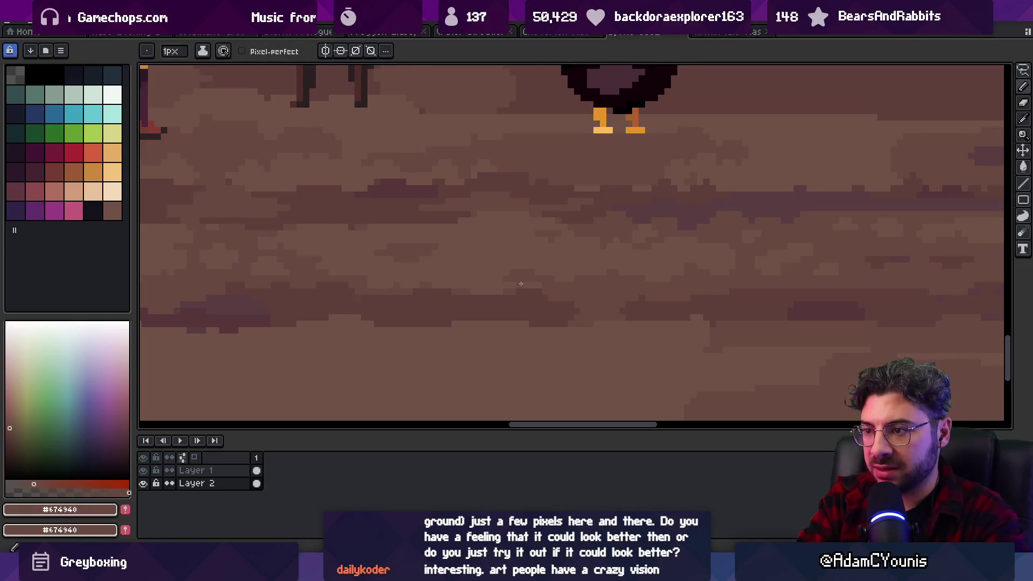
pyautogui.keyDown('alt'); pyautogui.click(510, 280); pyautogui.keyUp('alt')
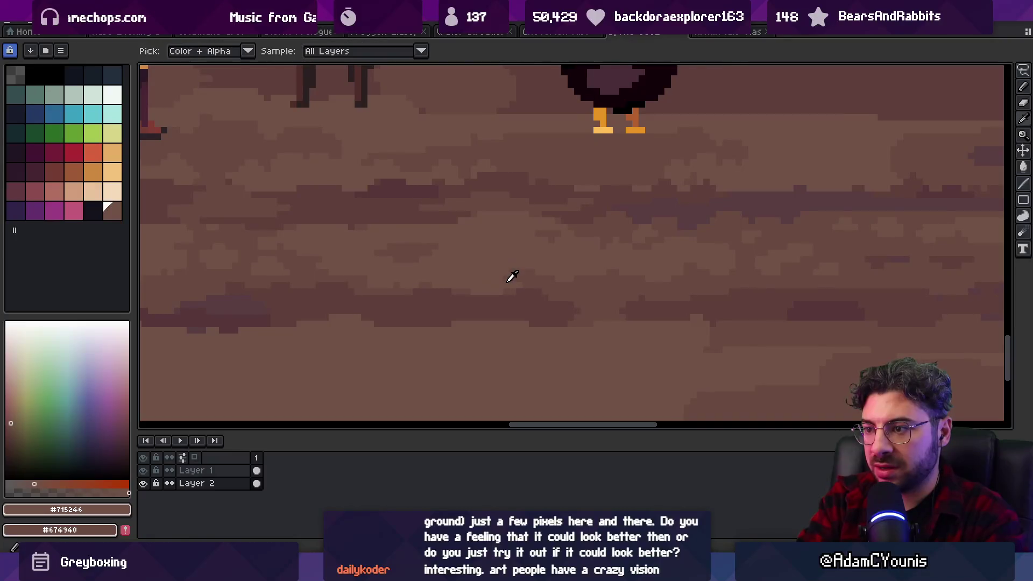
pyautogui.keyDown('alt'); pyautogui.click(499, 279); pyautogui.keyUp('alt')
pyautogui.scroll(-3, 491, 278)
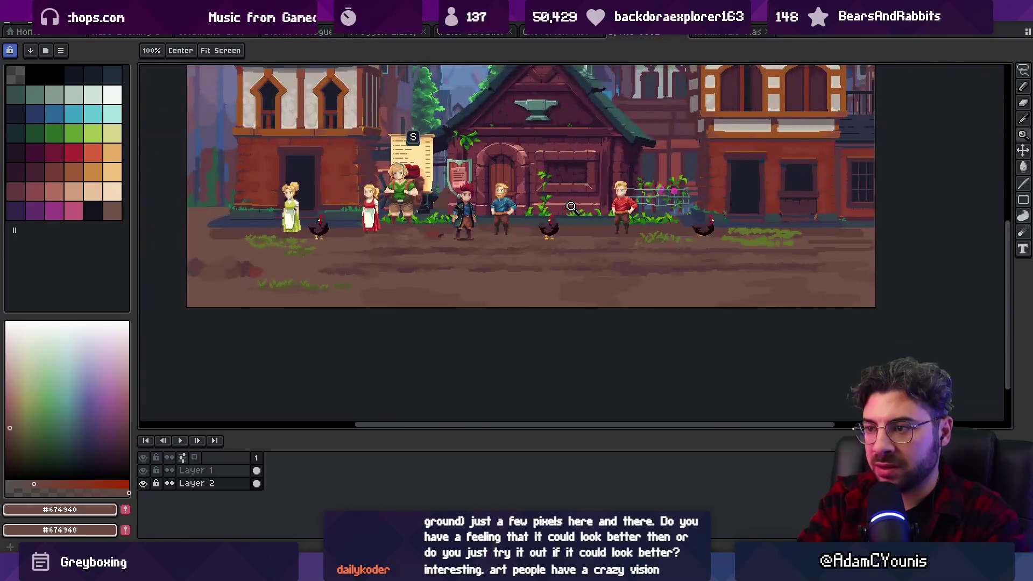
pyautogui.scroll(3, 540, 247)
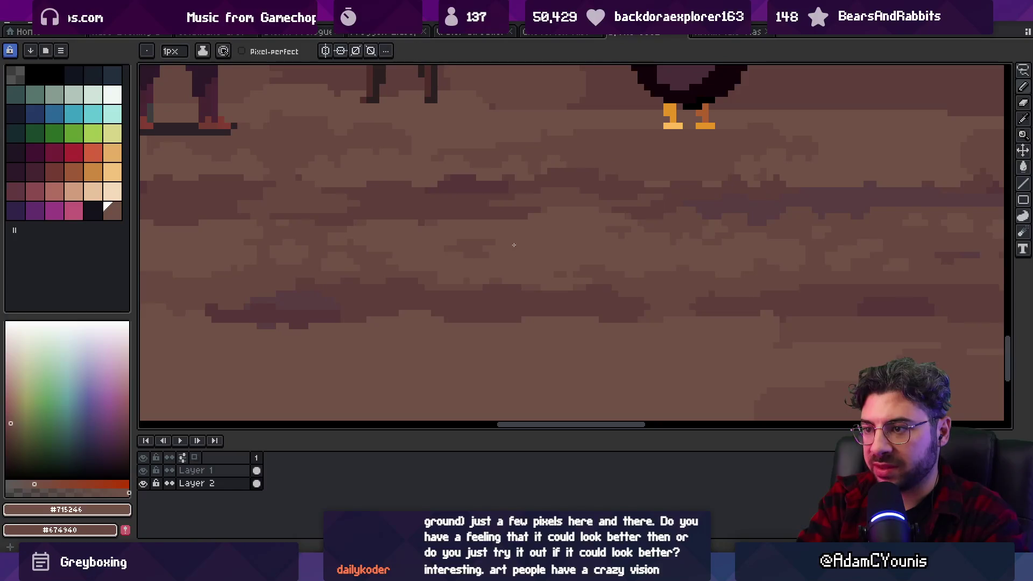
pyautogui.scroll(-4, 516, 243)
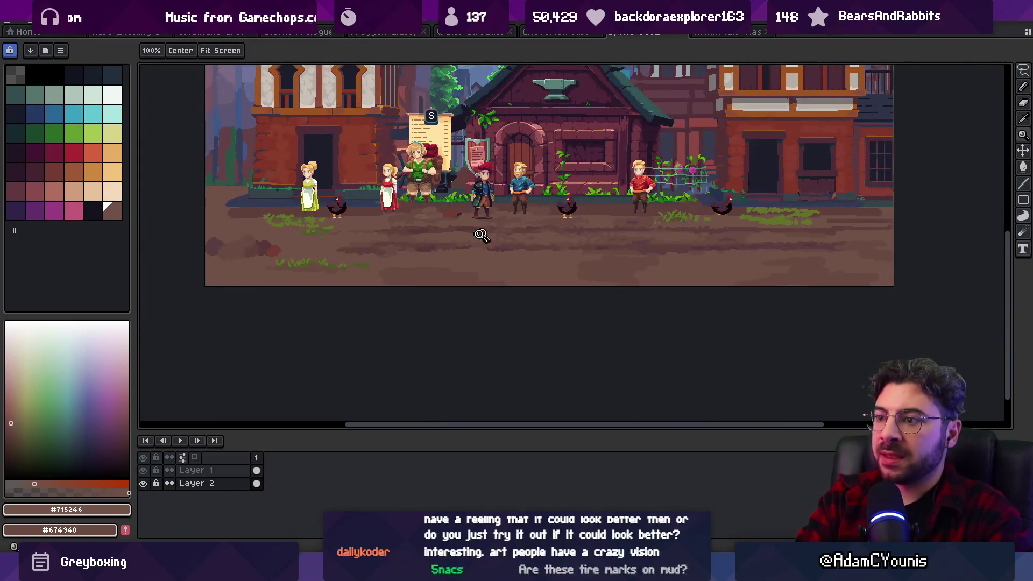
pyautogui.scroll(4, 538, 236)
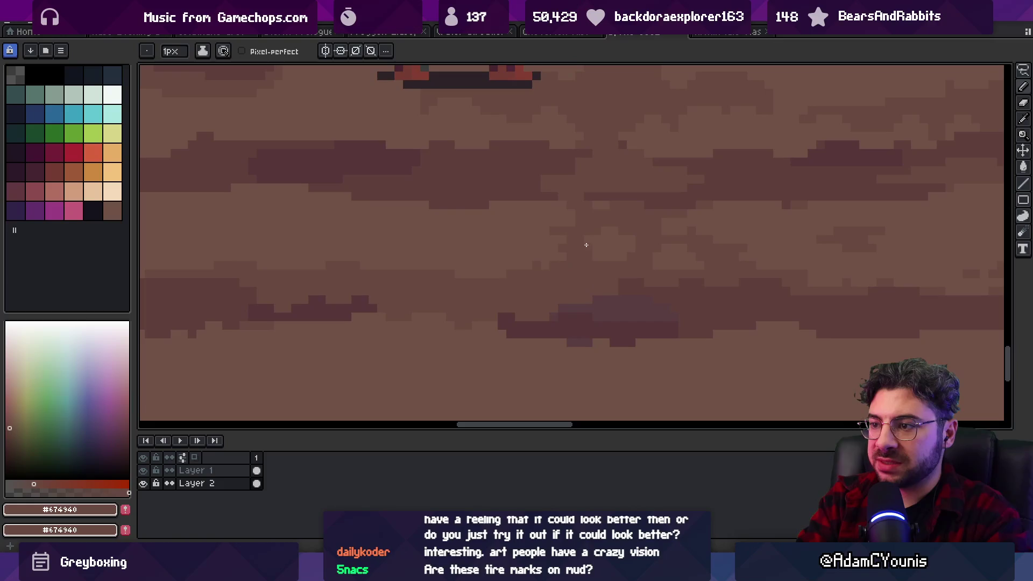
# Sample and compare the ground browns #715246 and #674940 from the dirt patches.
pyautogui.keyDown('alt'); pyautogui.click(536, 264); pyautogui.keyUp('alt')
pyautogui.scroll(-4, 535, 261)
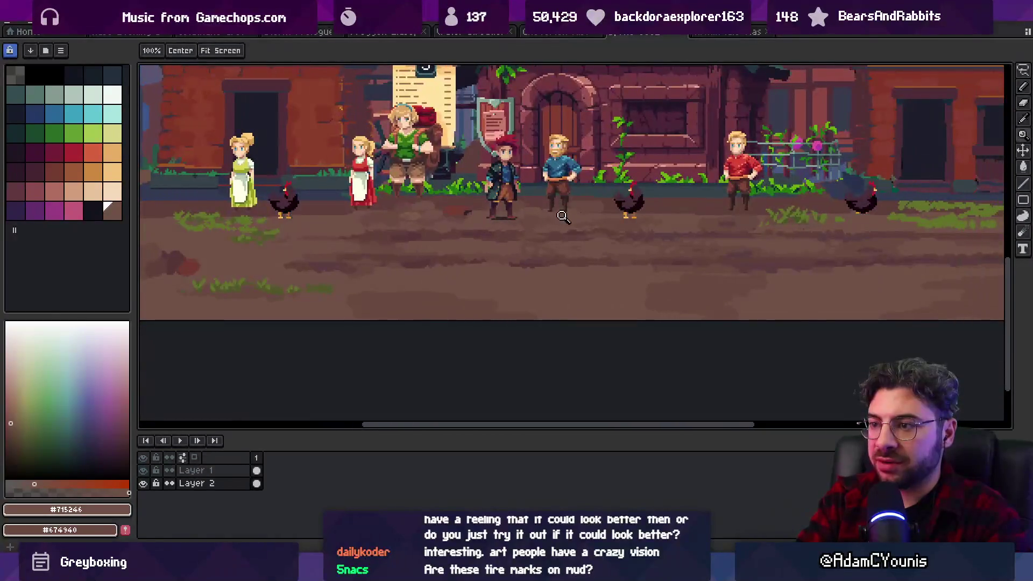
pyautogui.scroll(4, 560, 216)
pyautogui.keyDown('alt'); pyautogui.click(545, 238); pyautogui.keyUp('alt')
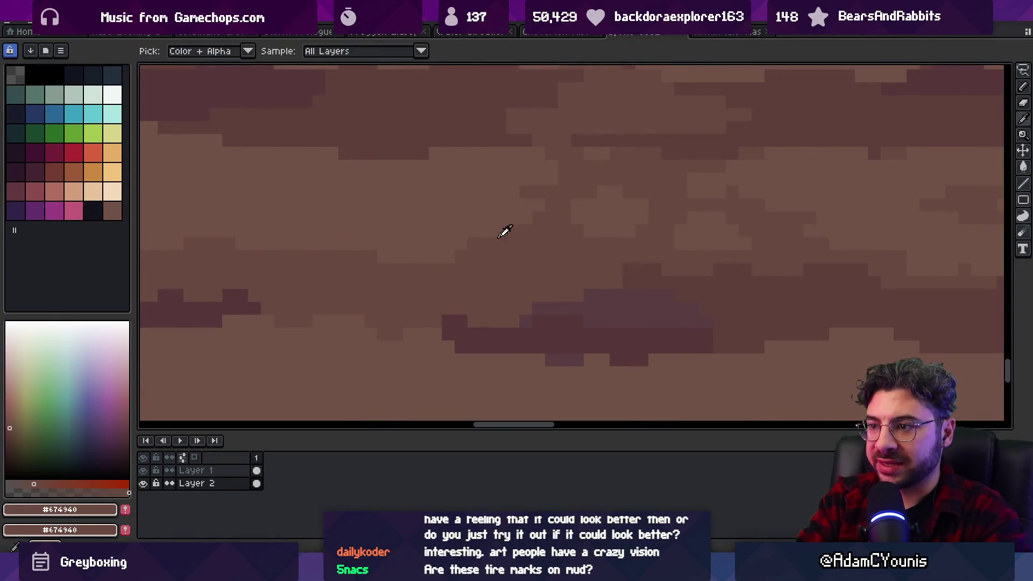
pyautogui.keyDown('alt'); pyautogui.click(492, 236); pyautogui.keyUp('alt')
pyautogui.scroll(-4, 489, 243)
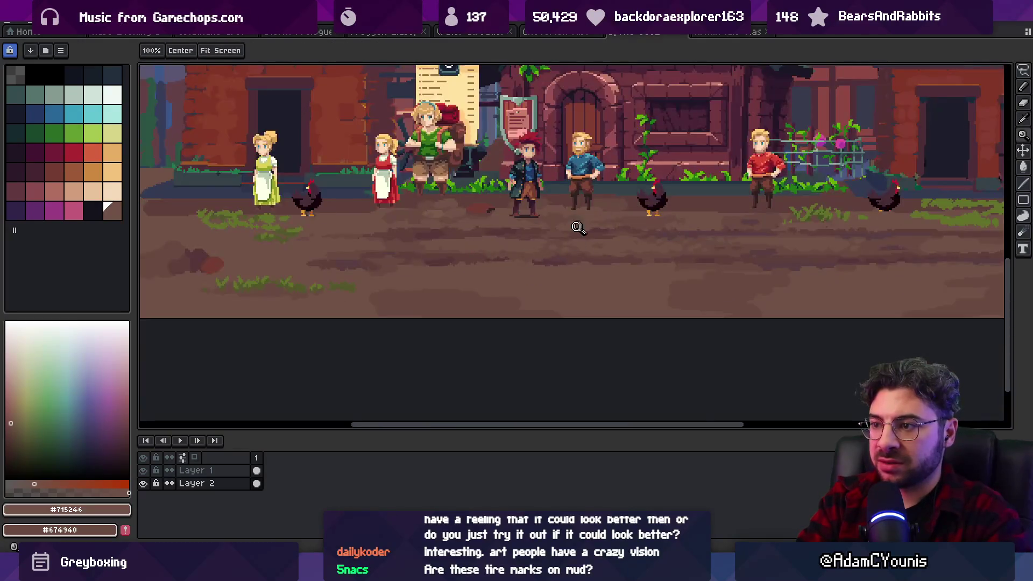
pyautogui.scroll(4, 574, 228)
pyautogui.keyDown('alt'); pyautogui.click(530, 244); pyautogui.keyUp('alt')
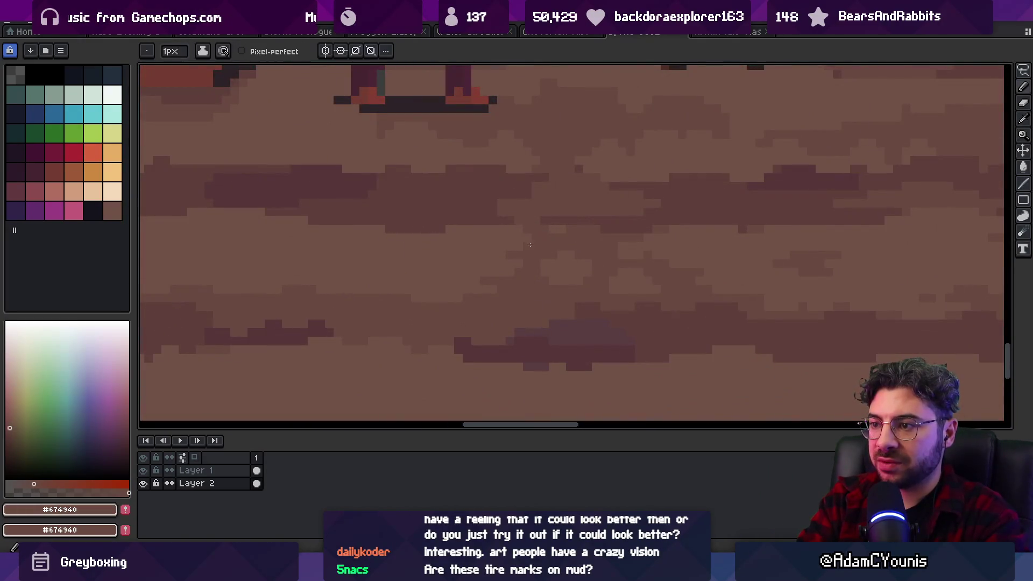
# Pick up the darker #5F3F3C and mid #674940 browns while zooming into the dirt.
pyautogui.keyDown('alt'); pyautogui.click(523, 243); pyautogui.keyUp('alt')
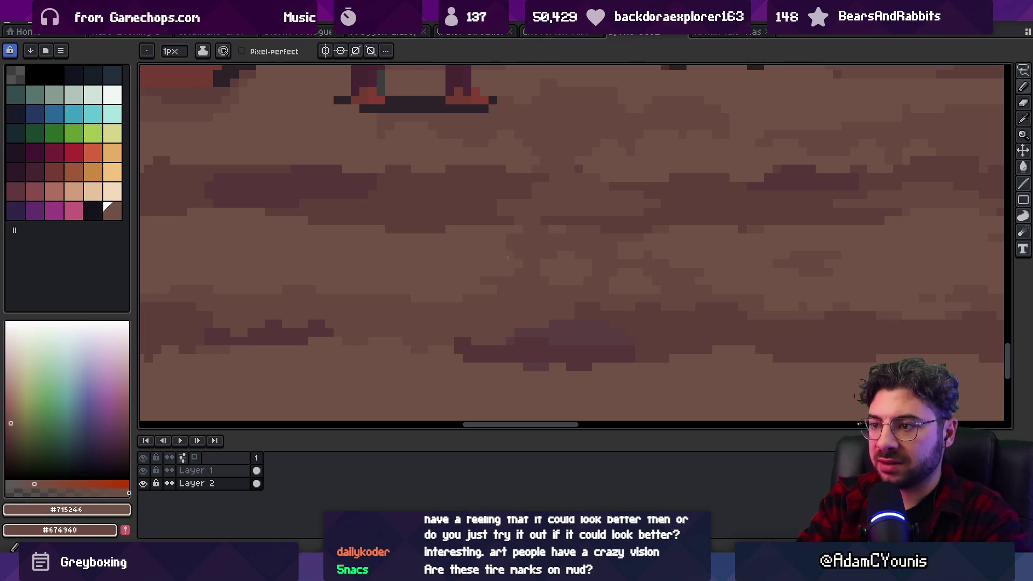
pyautogui.scroll(-4, 501, 232)
pyautogui.scroll(1, 559, 242)
pyautogui.scroll(3, 558, 242)
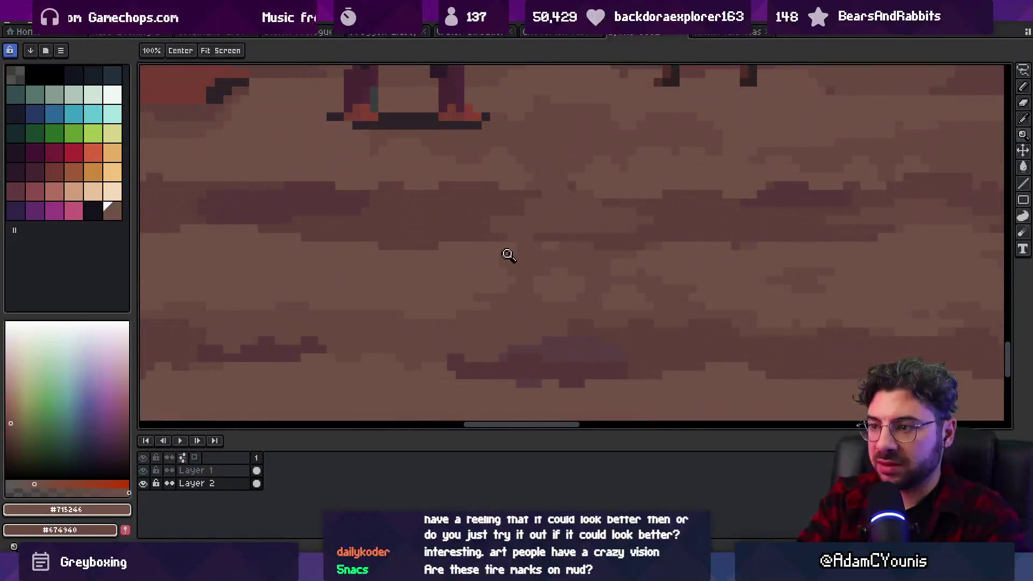
pyautogui.scroll(-3, 565, 232)
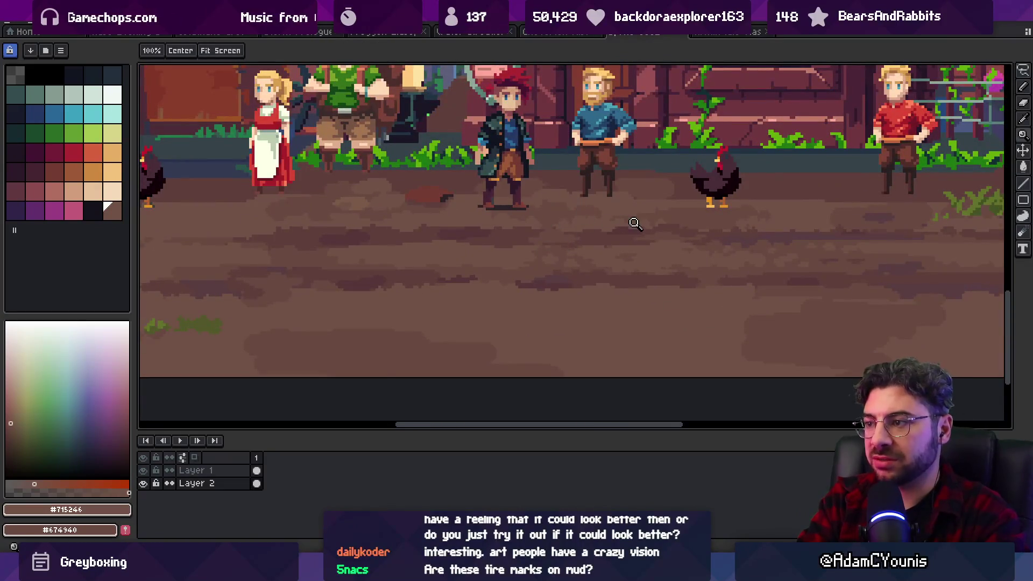
pyautogui.scroll(3, 637, 226)
pyautogui.keyDown('alt'); pyautogui.click(549, 219); pyautogui.keyUp('alt')
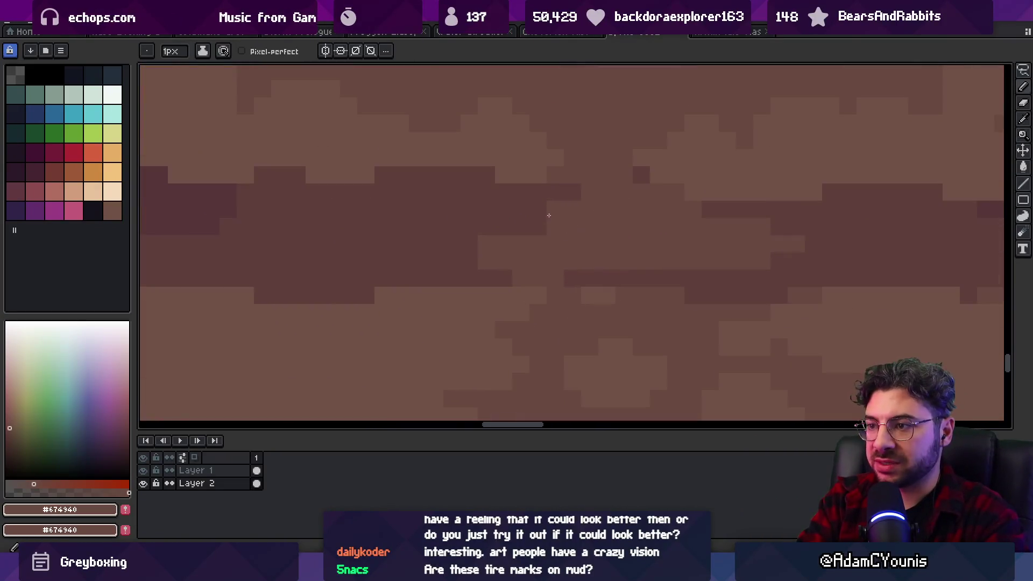
pyautogui.keyDown('alt'); pyautogui.click(538, 225); pyautogui.keyUp('alt')
pyautogui.press('z')
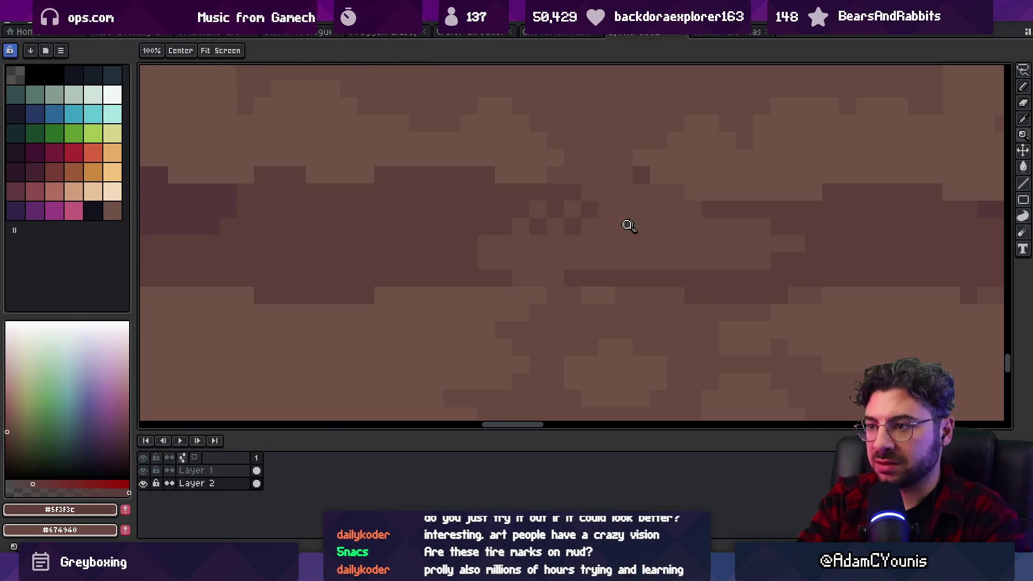
pyautogui.scroll(-3, 592, 221)
pyautogui.scroll(3, 593, 222)
pyautogui.keyDown('alt'); pyautogui.click(495, 247); pyautogui.keyUp('alt')
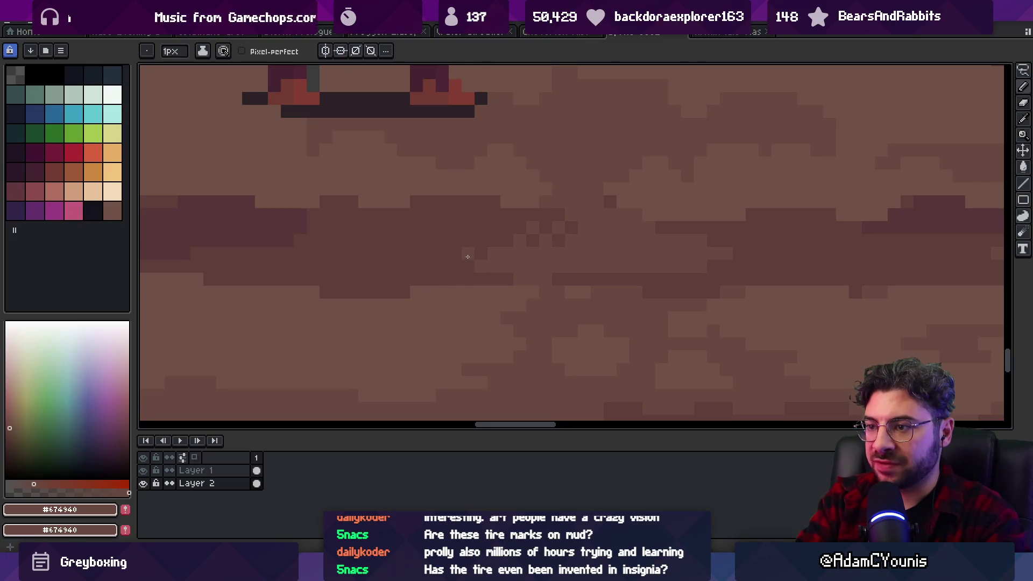
# Pencil checkered dither pixels along the dark dirt patch's edge.
pyautogui.press('z')
pyautogui.scroll(-3, 505, 247)
pyautogui.scroll(3, 581, 244)
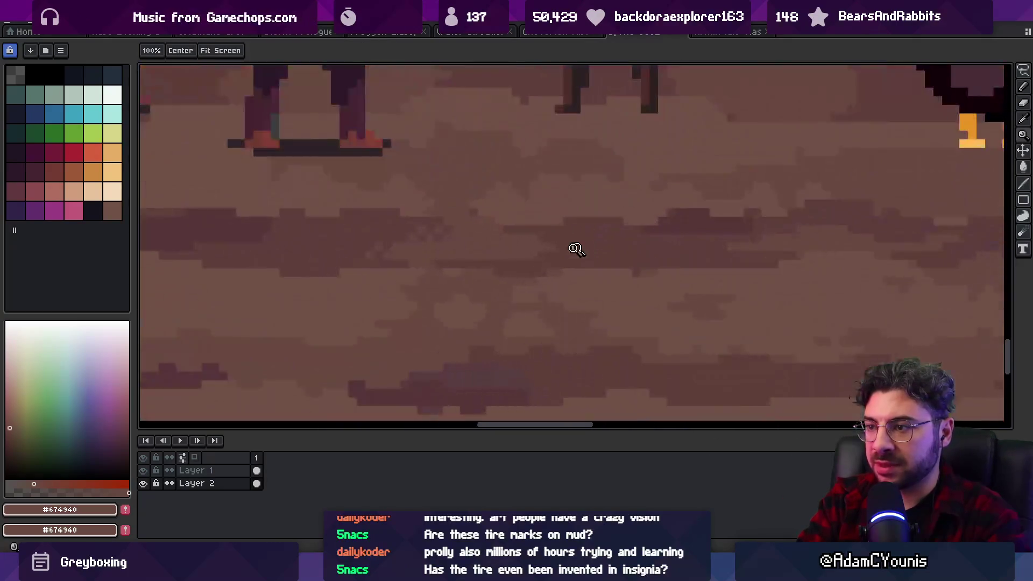
pyautogui.press('b')
pyautogui.press('z')
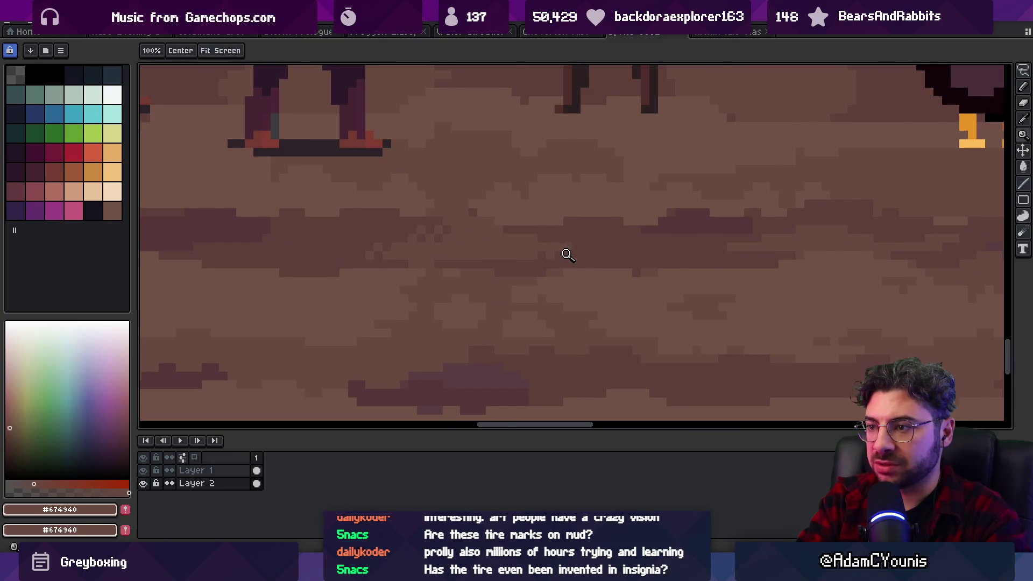
pyautogui.scroll(2, 569, 250)
pyautogui.press('alt')
pyautogui.click(574, 232)
pyautogui.click(574, 256)
pyautogui.keyDown('alt'); pyautogui.click(551, 226); pyautogui.keyUp('alt')
pyautogui.click(523, 204)
pyautogui.click(471, 180)
pyautogui.click(419, 180)
# Zoom out over the whole scene and pick up the lighter brown #715246.
pyautogui.press('z')
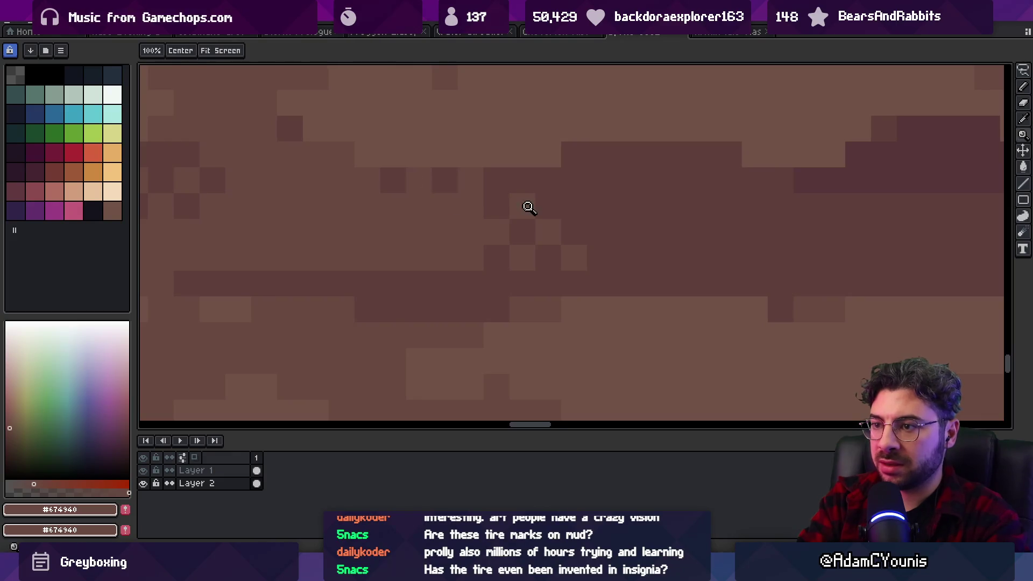
pyautogui.scroll(-4, 521, 205)
pyautogui.scroll(2, 547, 200)
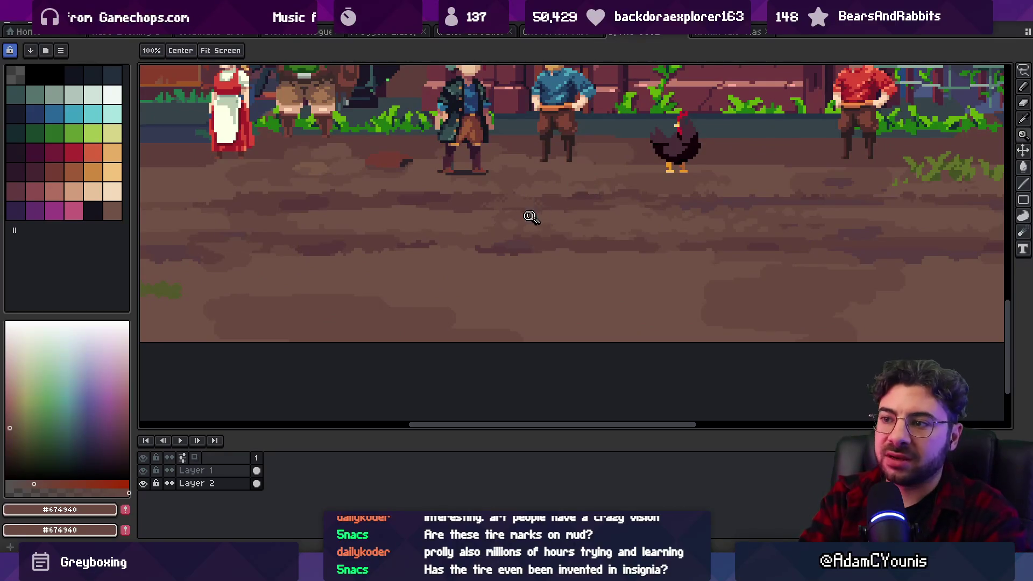
pyautogui.scroll(4, 537, 214)
pyautogui.press('b')
pyautogui.keyDown('alt'); pyautogui.click(484, 209); pyautogui.keyUp('alt')
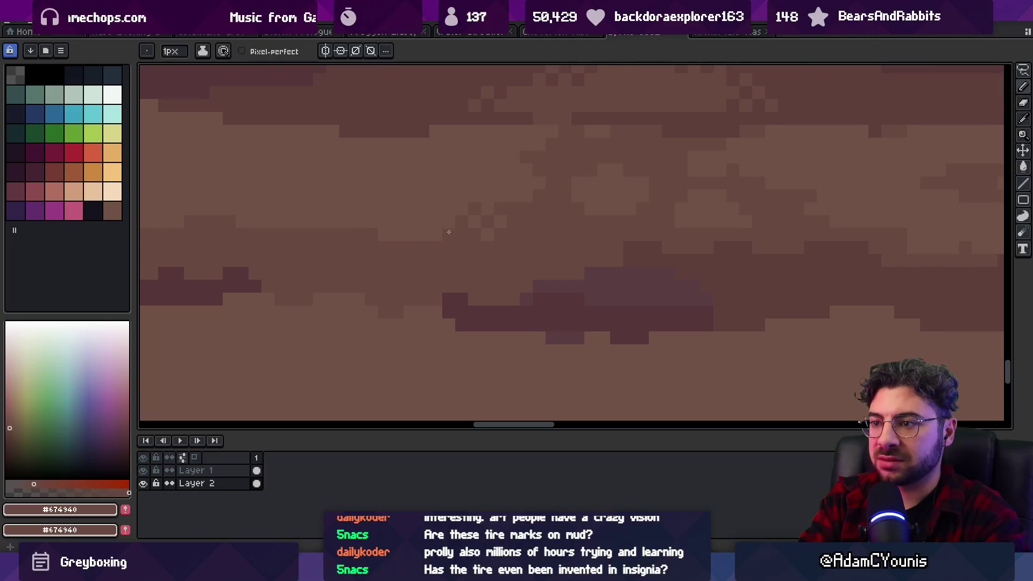
# Sample the browns #715246 and #674940 with the scene shown at 100%.
pyautogui.keyDown('alt'); pyautogui.click(450, 230); pyautogui.keyUp('alt')
pyautogui.press('z')
pyautogui.press('1')
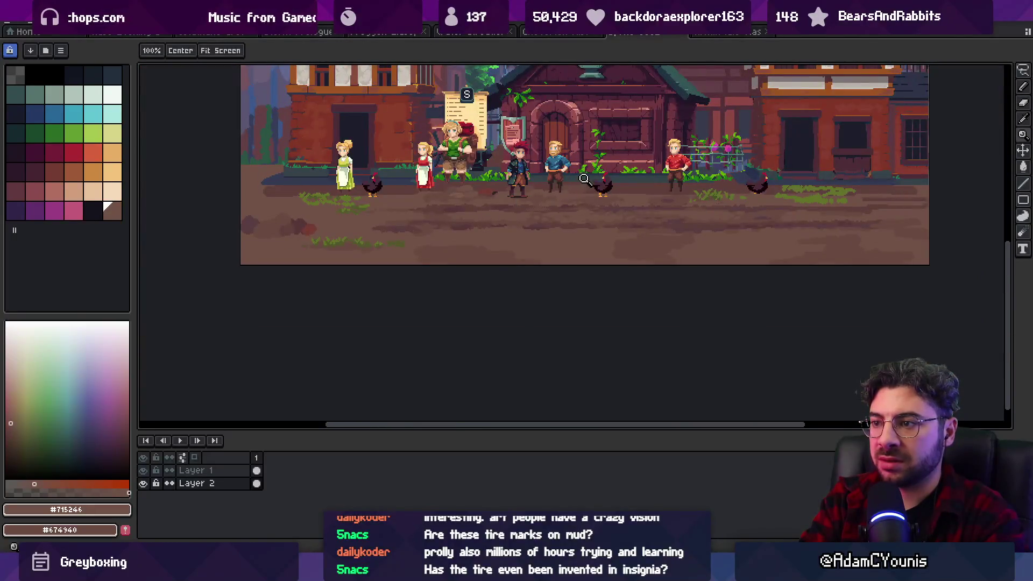
pyautogui.scroll(5, 588, 183)
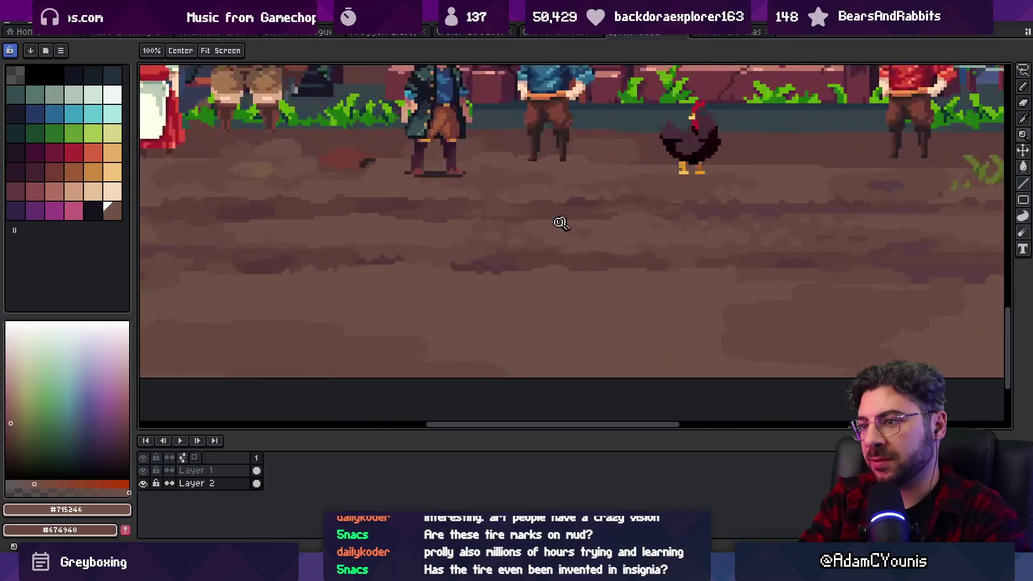
pyautogui.keyDown('alt'); pyautogui.click(554, 242); pyautogui.keyUp('alt')
pyautogui.moveTo(682, 248); pyautogui.dragTo(590, 231)
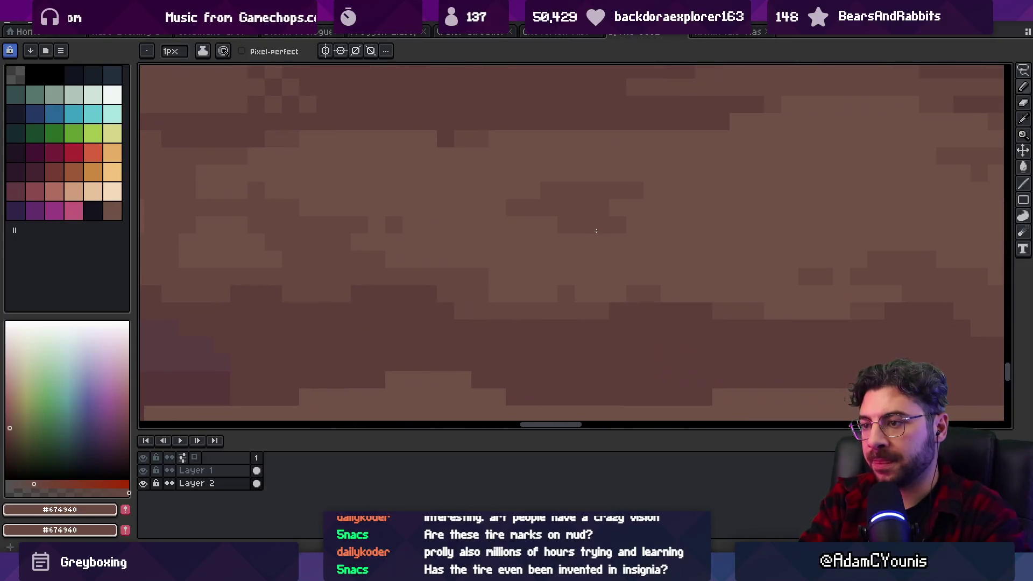
pyautogui.press('b')
# Zoom in to large pixels on another patch of the muddy ground strip.
pyautogui.press('z')
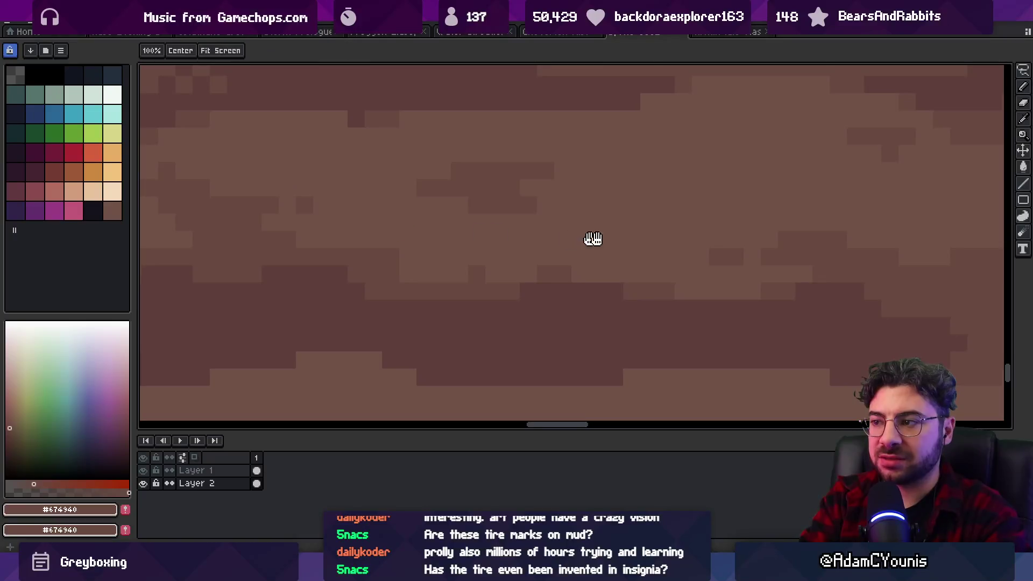
pyautogui.press('1')
pyautogui.click(594, 213)
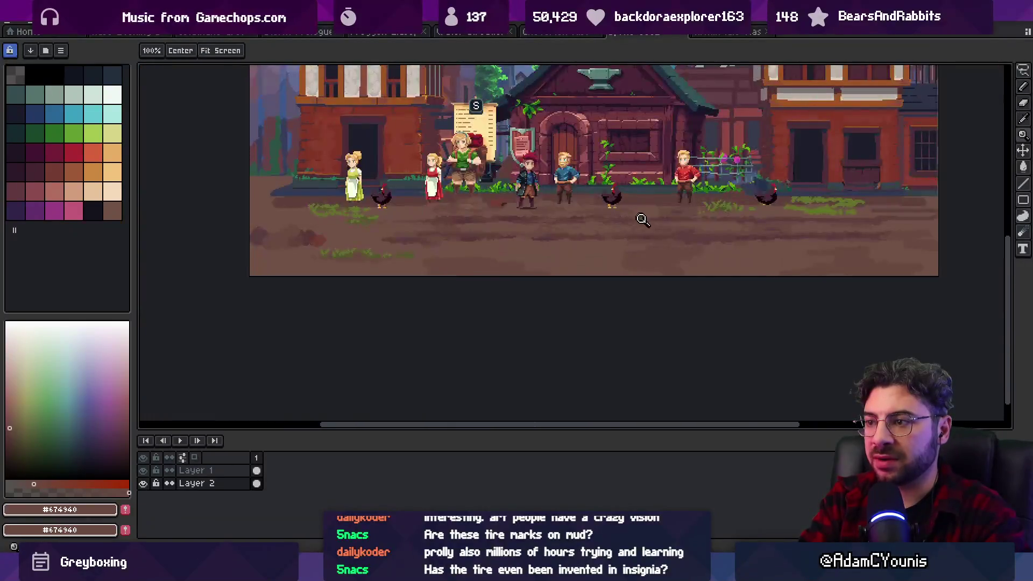
pyautogui.click(640, 229)
pyautogui.click(554, 230)
pyautogui.moveTo(537, 221)
pyautogui.mouseDown()
pyautogui.moveTo(512, 230)
pyautogui.moveTo(524, 237)
pyautogui.mouseUp()
pyautogui.press('b')
# Pick up the darker mud browns #5F3F3C and #573639 for touch-ups.
pyautogui.press('z')
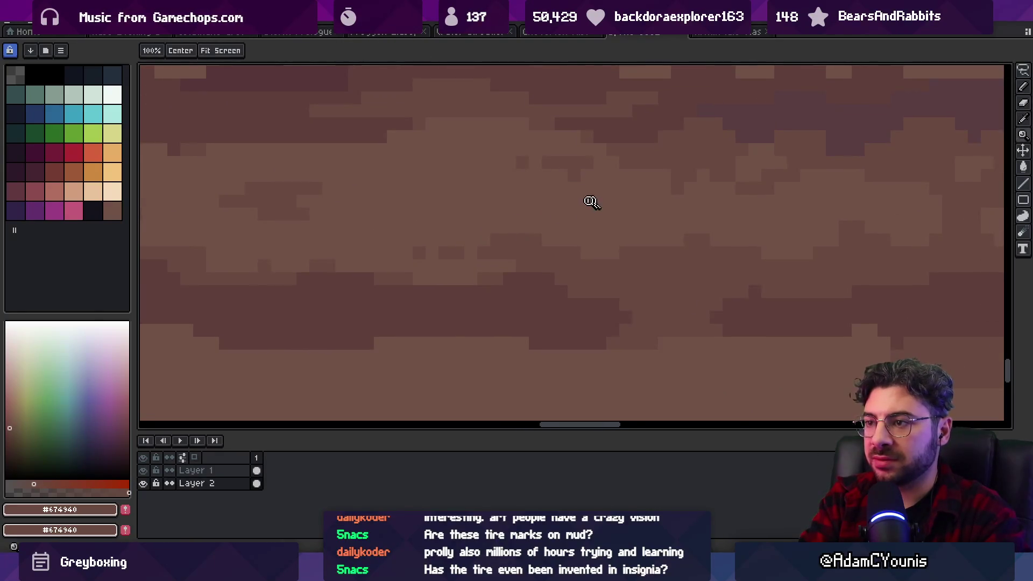
pyautogui.scroll(-3, 556, 291)
pyautogui.scroll(-1, 565, 289)
pyautogui.scroll(4, 556, 298)
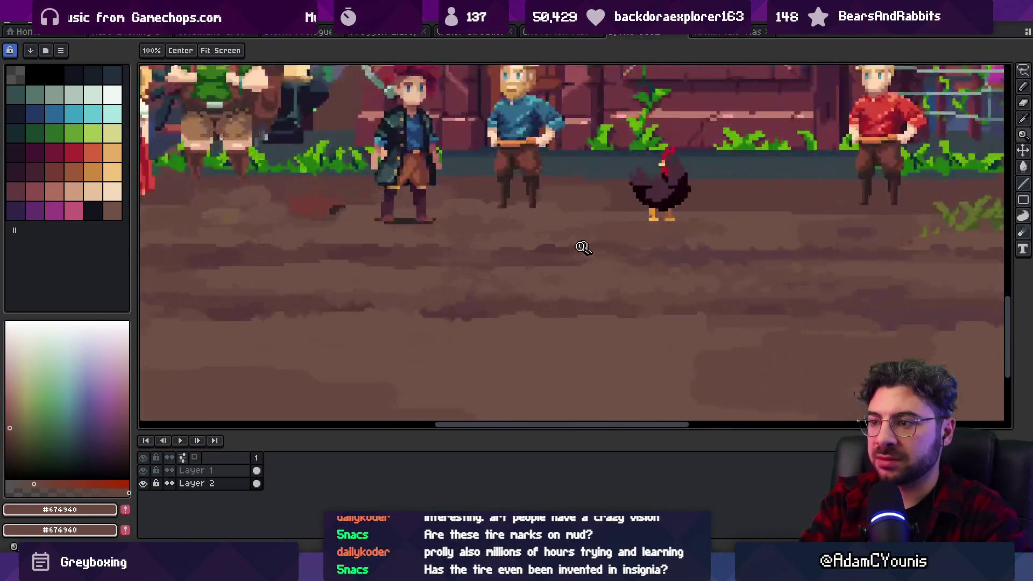
pyautogui.keyDown('alt'); pyautogui.click(557, 279); pyautogui.keyUp('alt')
pyautogui.press('b')
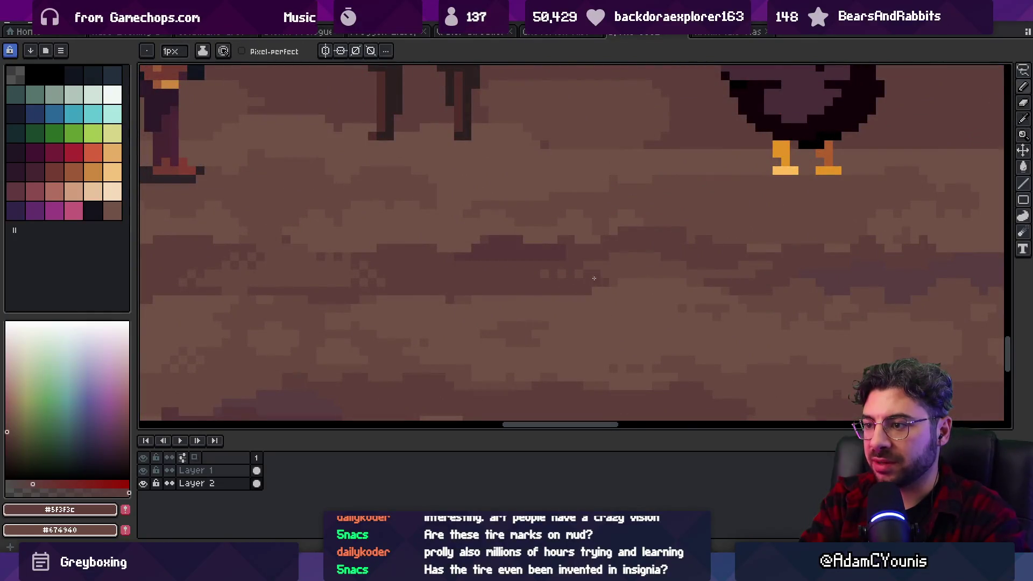
pyautogui.keyDown('alt'); pyautogui.click(560, 245); pyautogui.keyUp('alt')
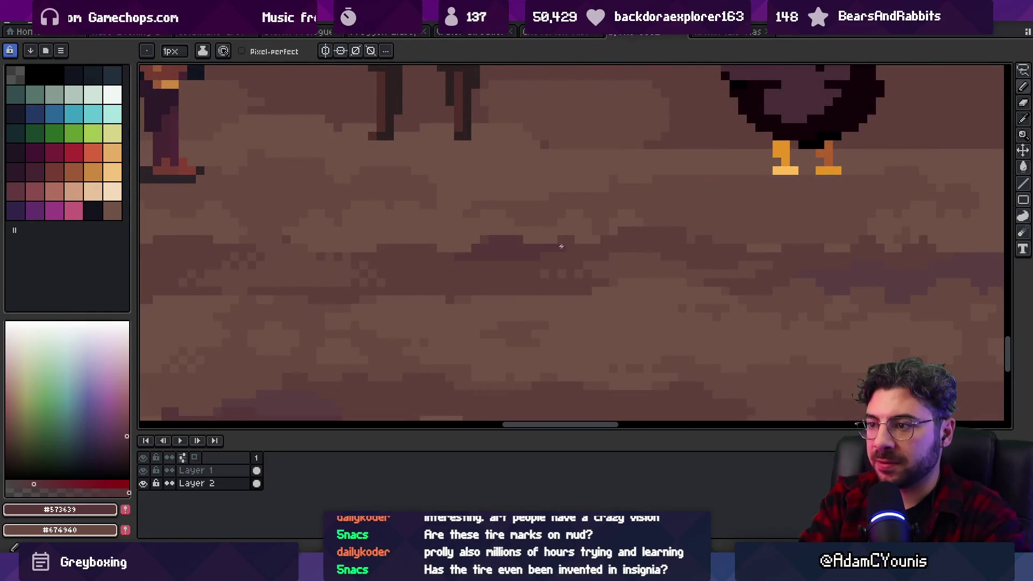
pyautogui.keyDown('alt'); pyautogui.click(467, 253); pyautogui.keyUp('alt')
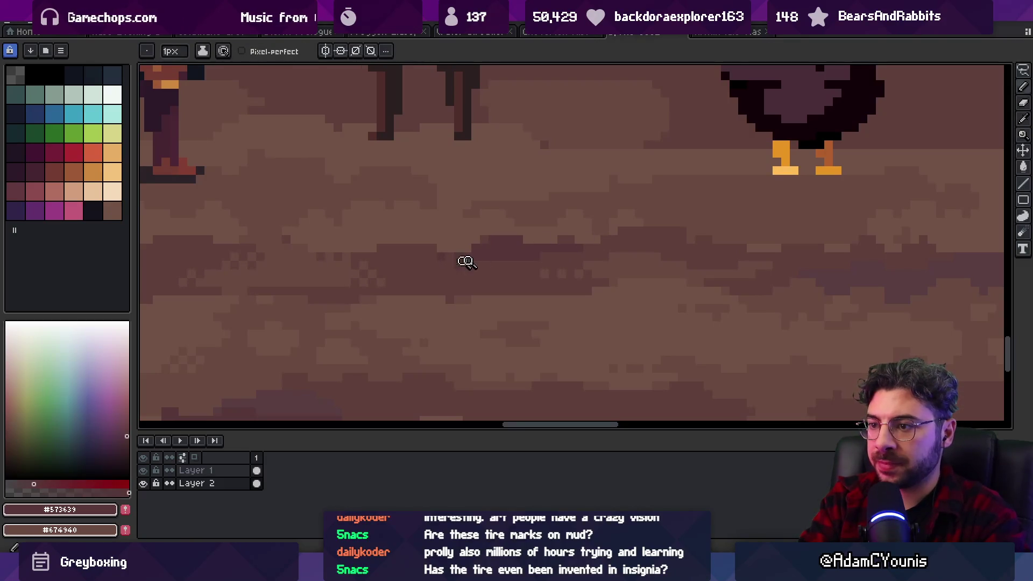
# Touch up mud pixels with the pencil using a brown sampled from the canvas.
pyautogui.press('z')
pyautogui.scroll(-3, 452, 261)
pyautogui.scroll(3, 521, 254)
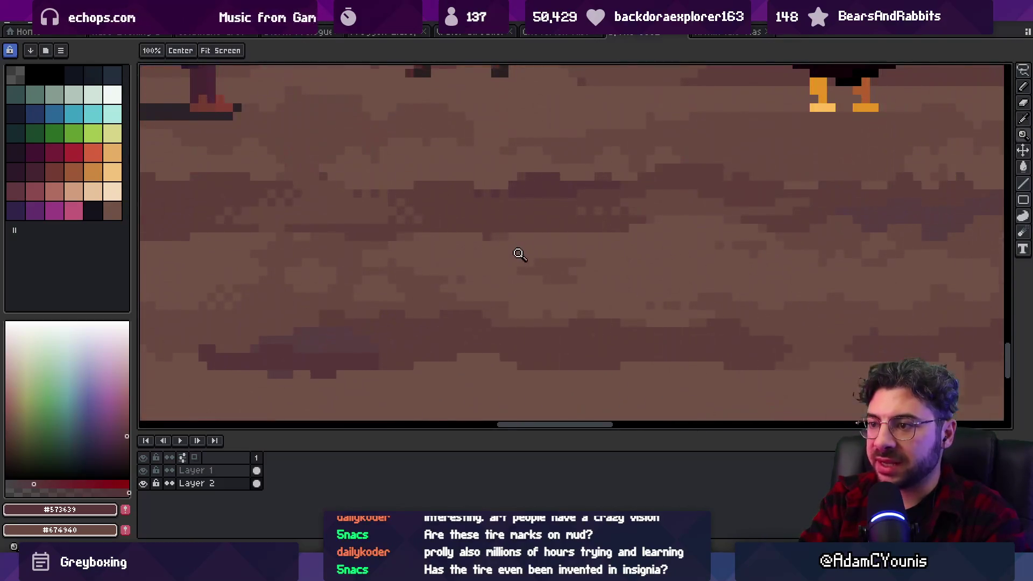
pyautogui.scroll(-5, 521, 254)
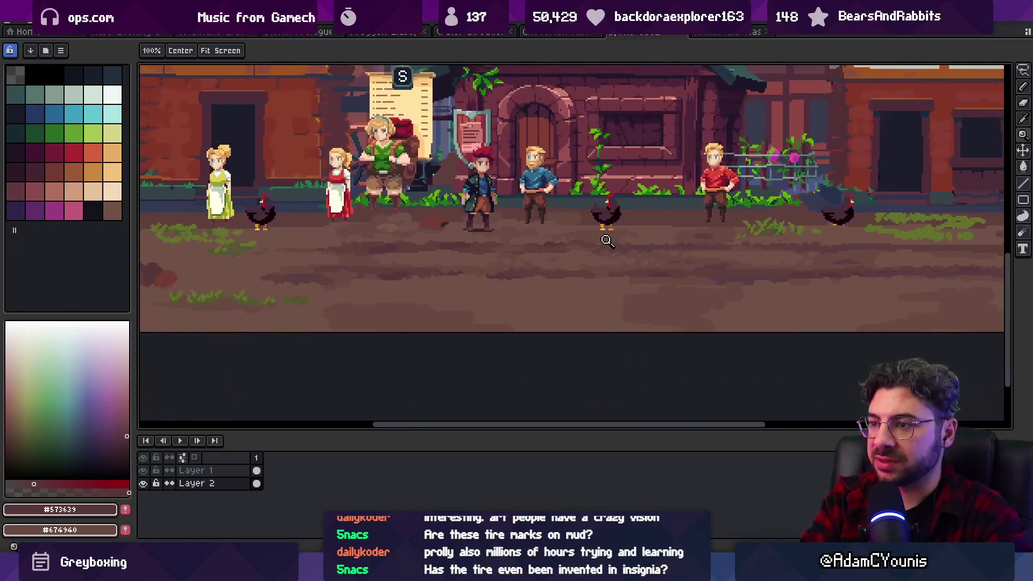
pyautogui.scroll(-2, 607, 240)
pyautogui.scroll(3, 593, 265)
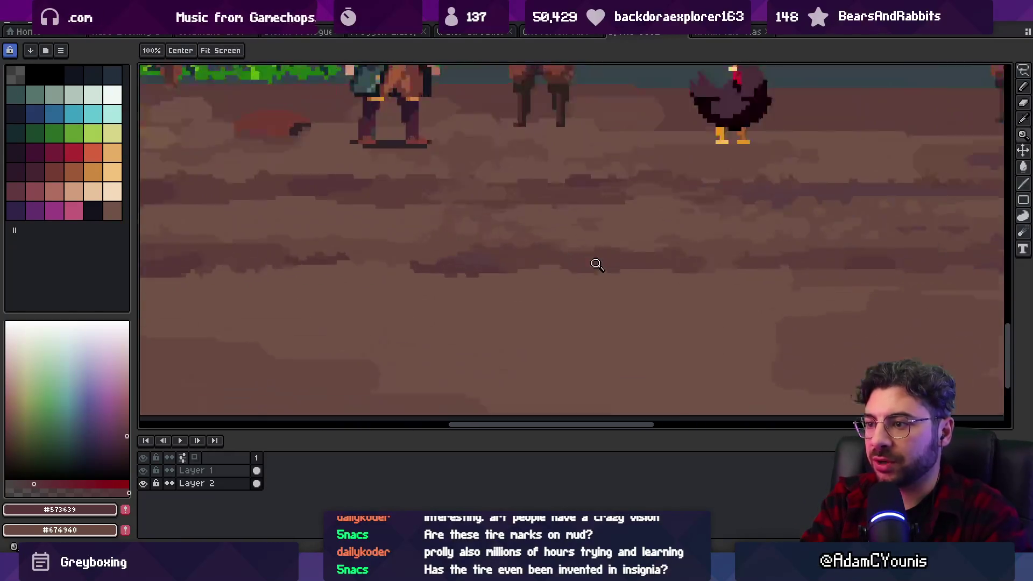
pyautogui.scroll(3, 584, 251)
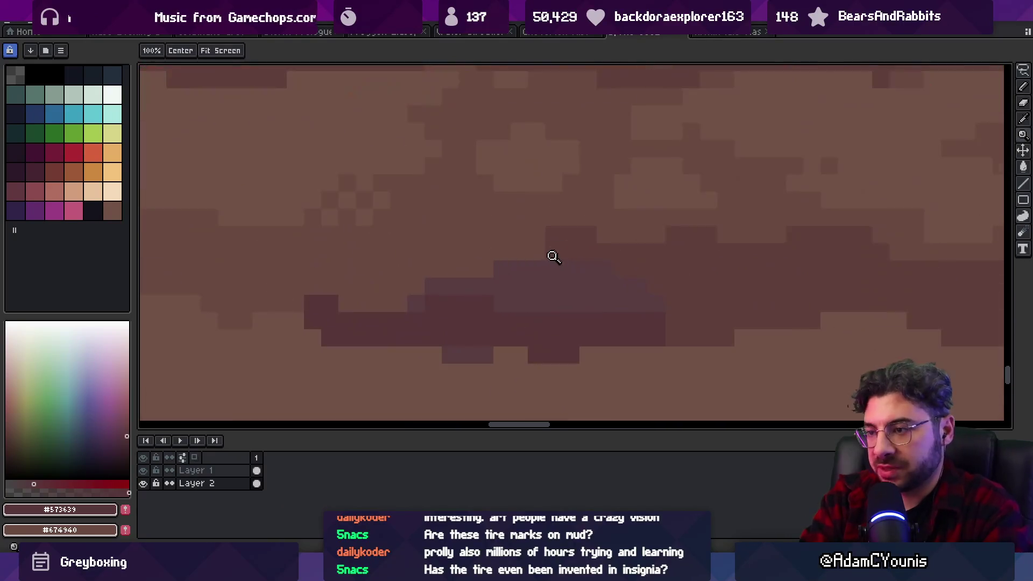
pyautogui.scroll(-3, 592, 252)
pyautogui.scroll(1, 608, 264)
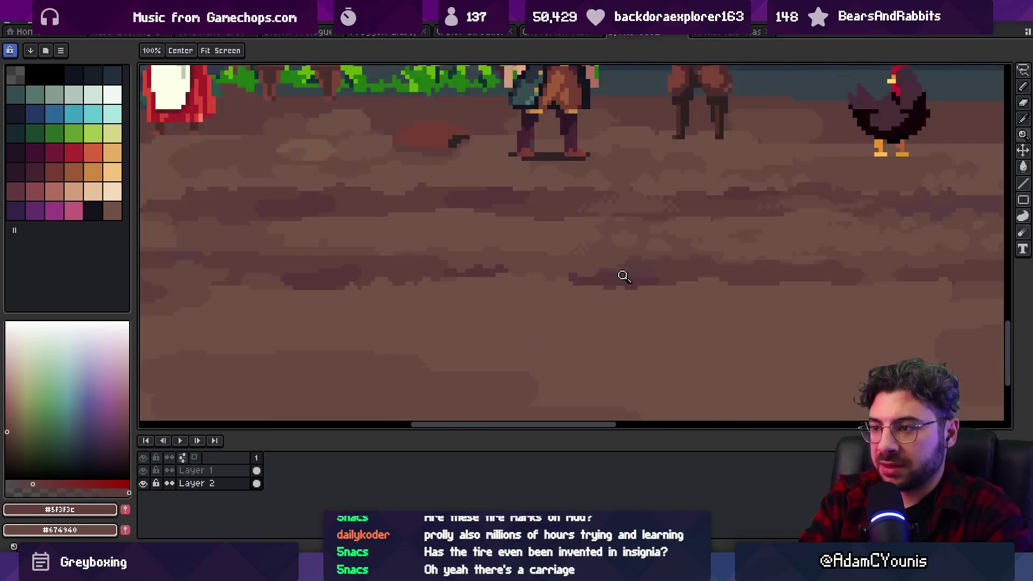
pyautogui.scroll(2, 624, 263)
pyautogui.press('b')
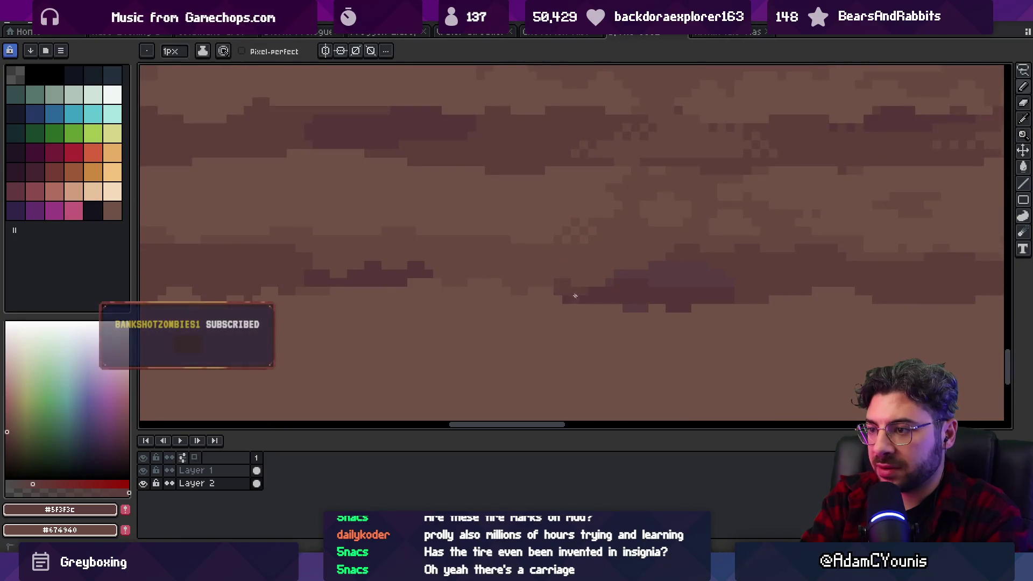
pyautogui.keyDown('alt'); pyautogui.click(566, 278); pyautogui.keyUp('alt')
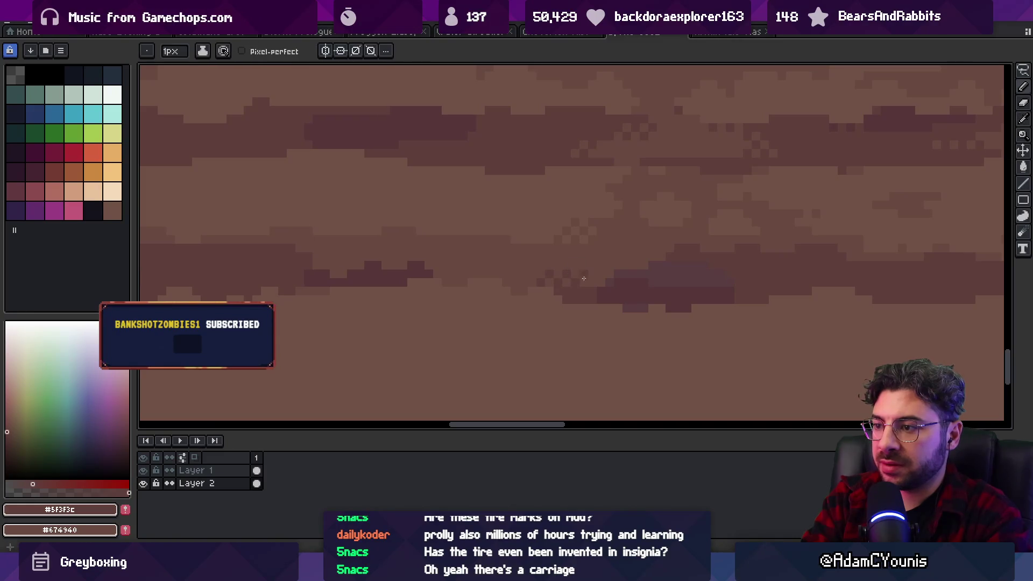
# Zoom out to view the whole village scene.
pyautogui.press('z')
pyautogui.scroll(-5, 592, 264)
pyautogui.scroll(1, 595, 251)
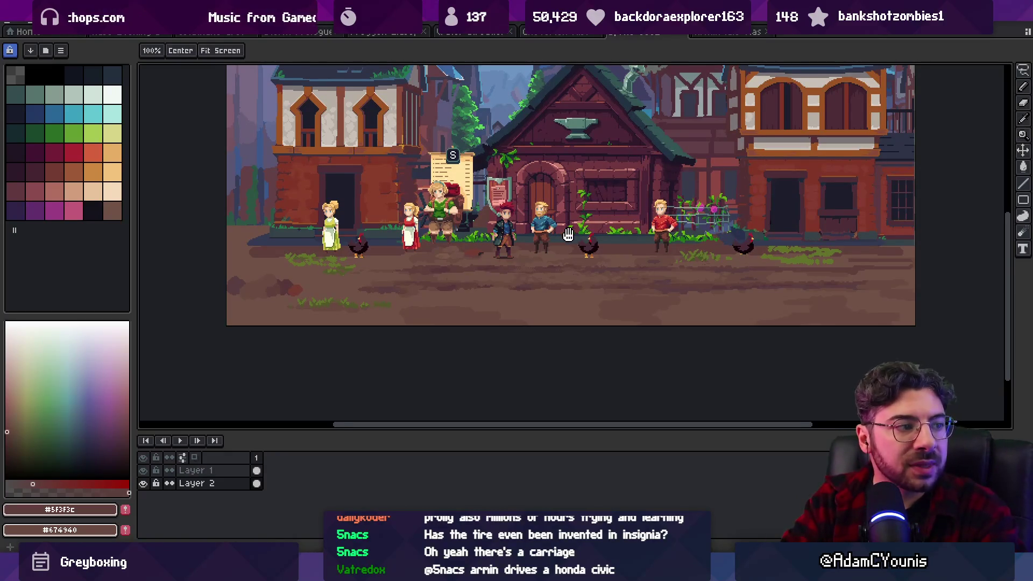
# Repaint dirt pixels below the villagers with the dark mud colour #573639.
pyautogui.scroll(3, 546, 269)
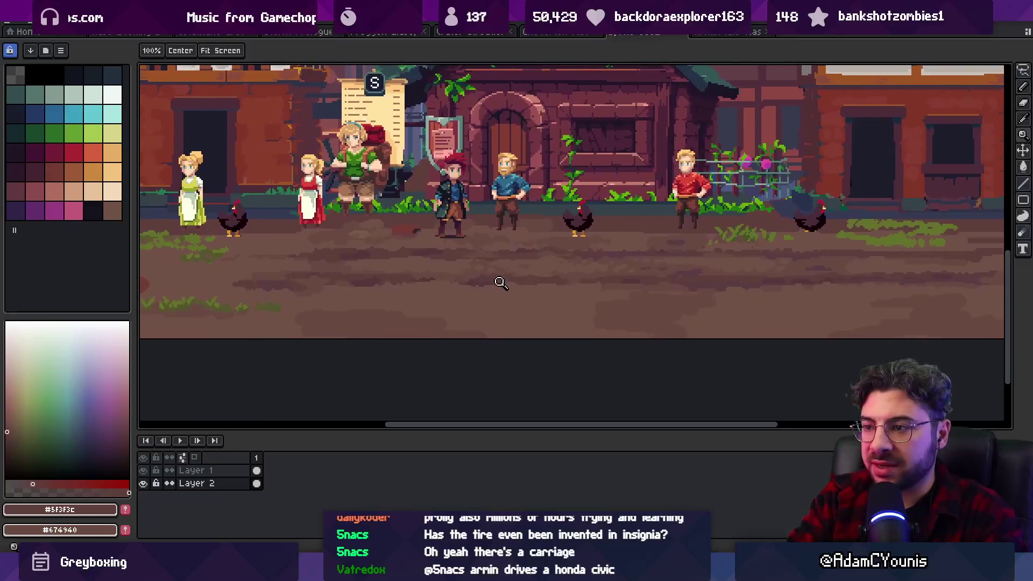
pyautogui.scroll(2, 501, 281)
pyautogui.keyDown('alt'); pyautogui.click(484, 280); pyautogui.keyUp('alt')
pyautogui.scroll(1, 511, 279)
pyautogui.press('b')
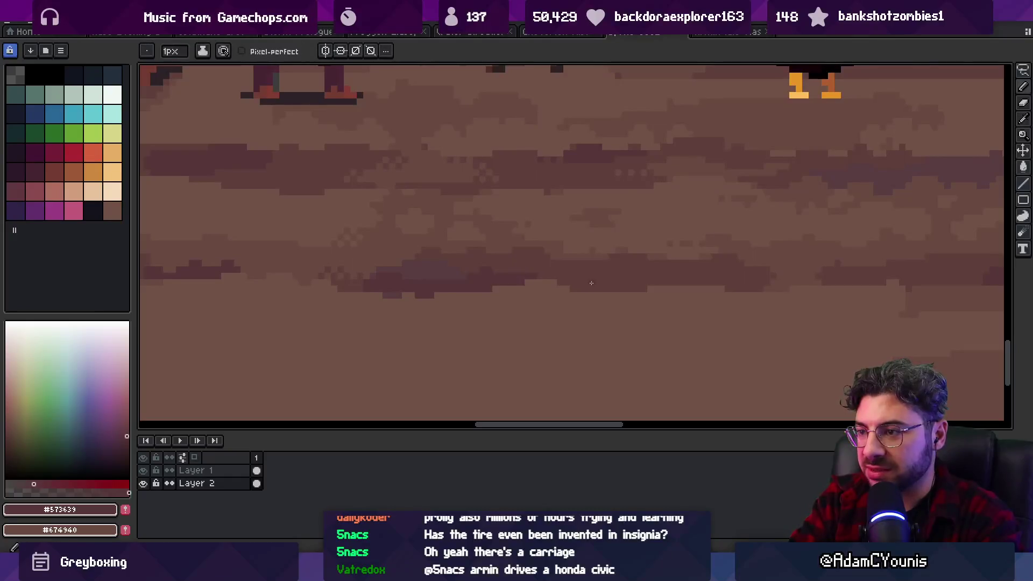
# Sample the #674940 brown and repaint dirt pixels with the 1px pencil.
pyautogui.press('z')
pyautogui.scroll(-5, 649, 215)
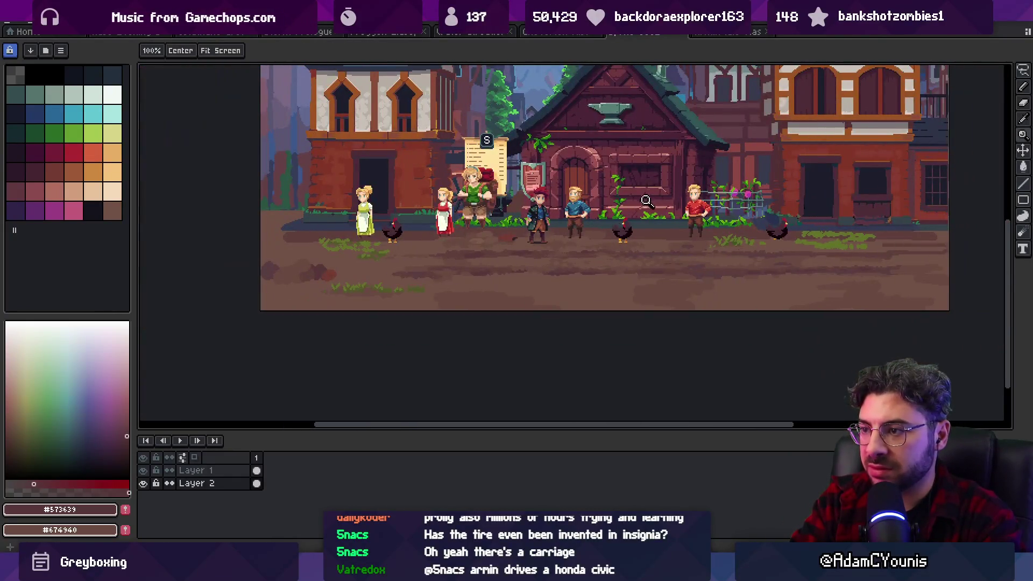
pyautogui.moveTo(648, 201); pyautogui.dragTo(583, 252)
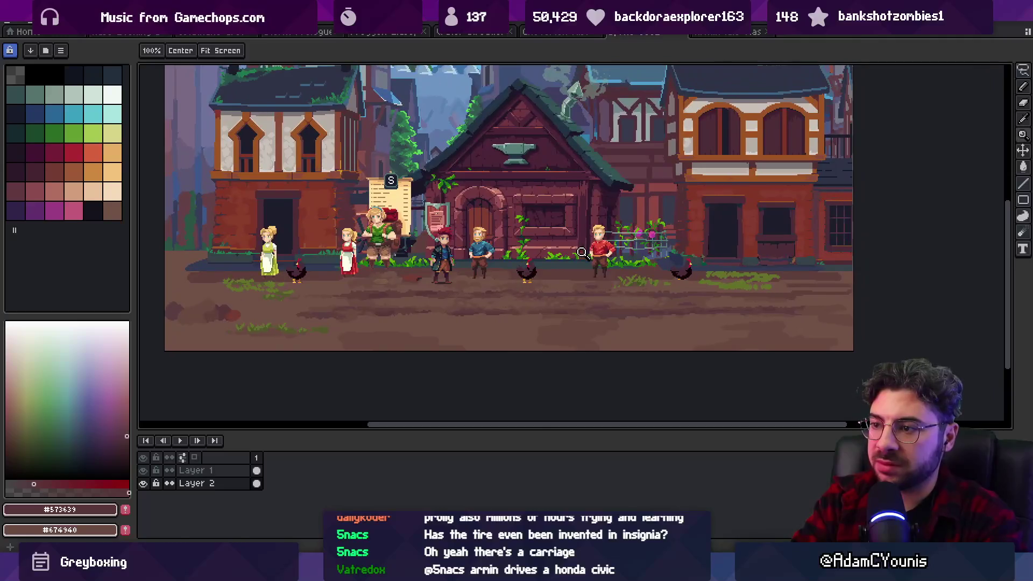
pyautogui.scroll(1, 576, 301)
pyautogui.scroll(1, 577, 314)
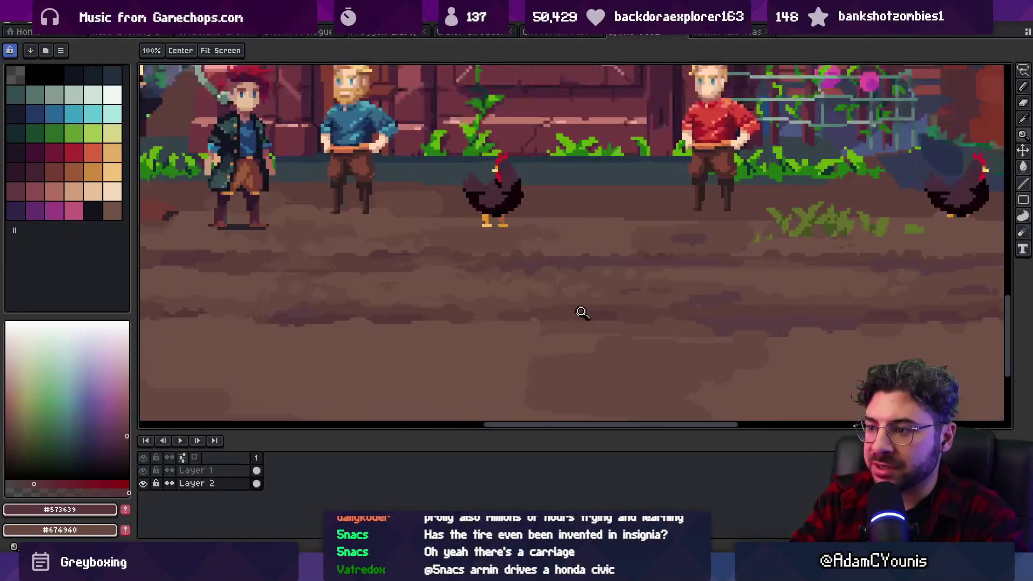
pyautogui.press('b')
pyautogui.press('z')
pyautogui.scroll(-2, 579, 282)
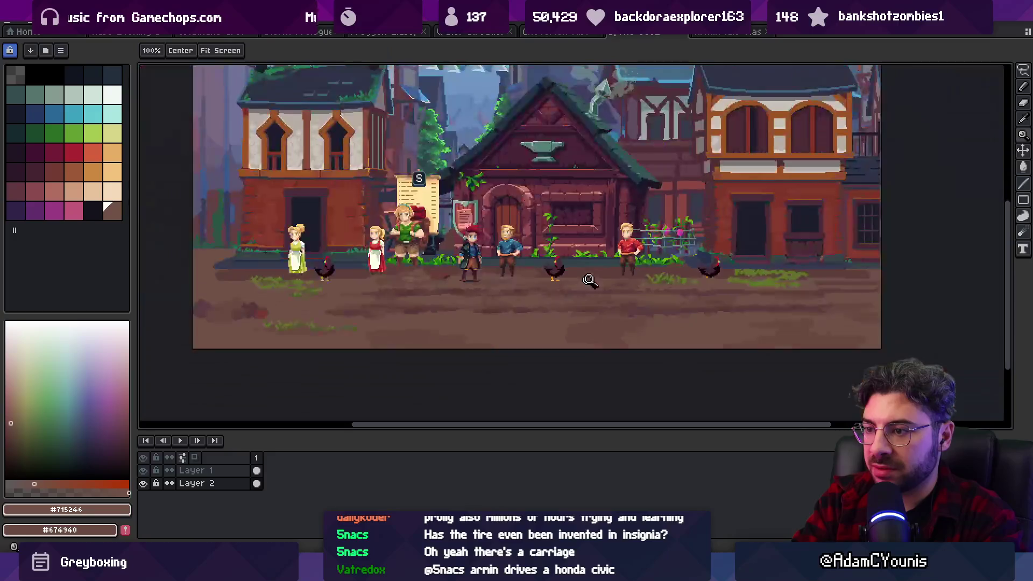
pyautogui.scroll(2, 520, 325)
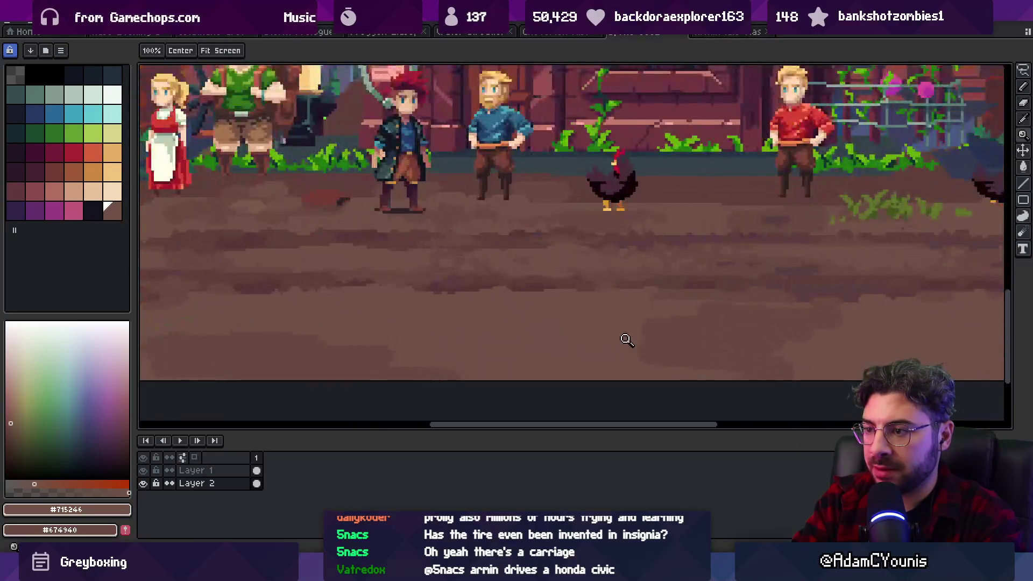
pyautogui.keyDown('alt'); pyautogui.click(582, 319); pyautogui.keyUp('alt')
pyautogui.press('b')
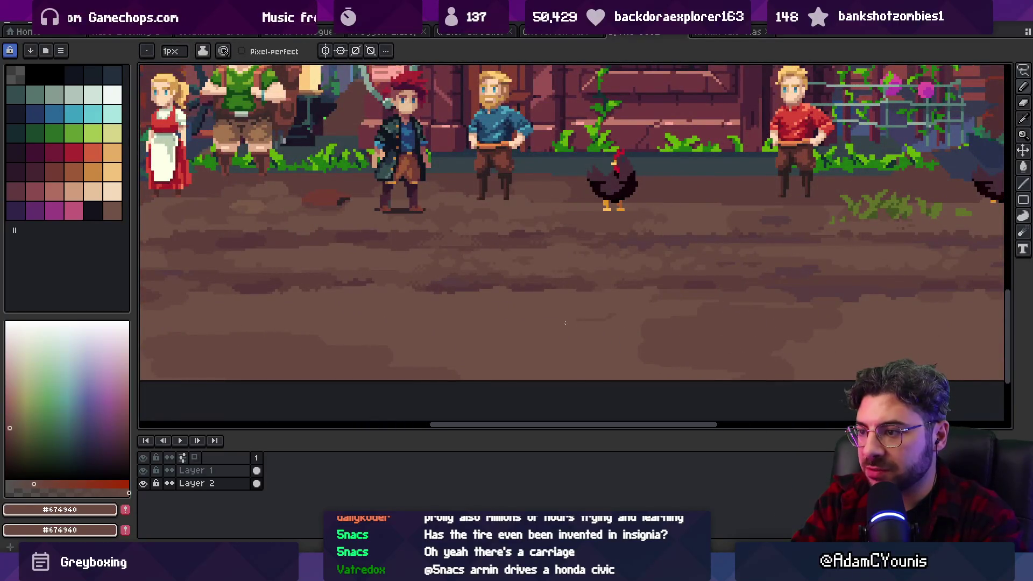
# Blend #715246 and #674940 into the dirt, adding a streak mid-street.
pyautogui.scroll(1, 527, 318)
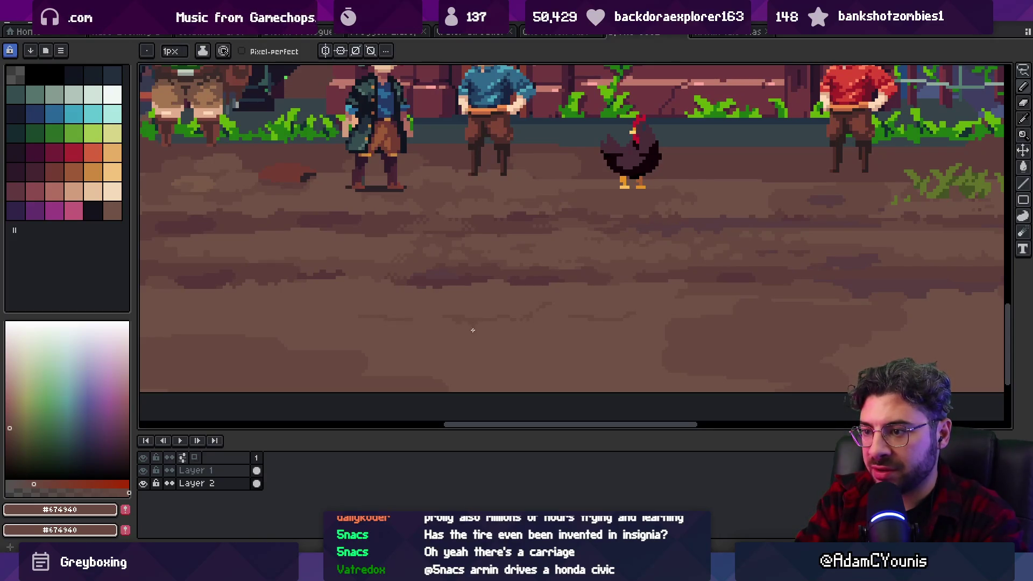
pyautogui.press('z')
pyautogui.scroll(-3, 468, 321)
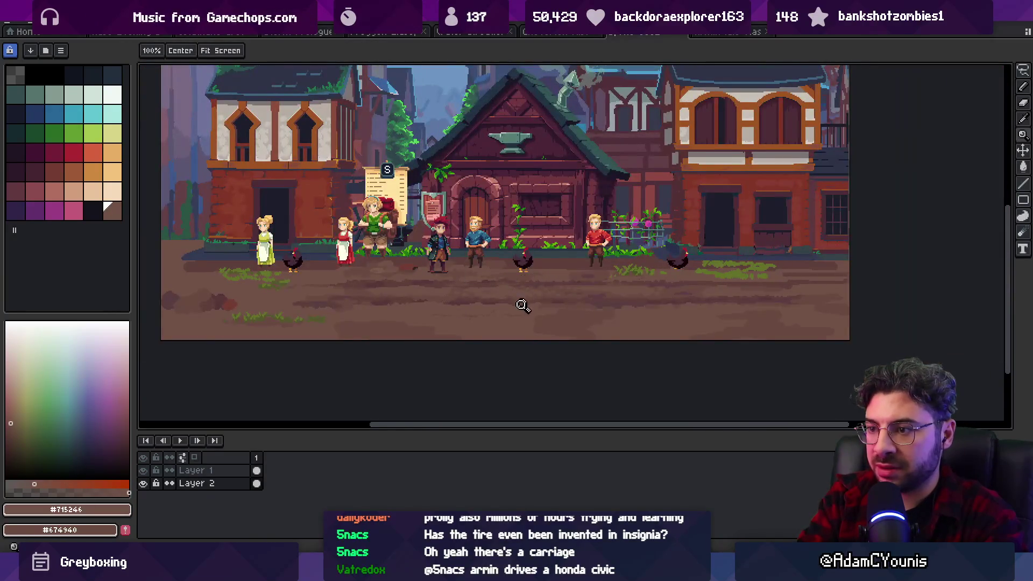
pyautogui.scroll(2, 525, 304)
pyautogui.press('b')
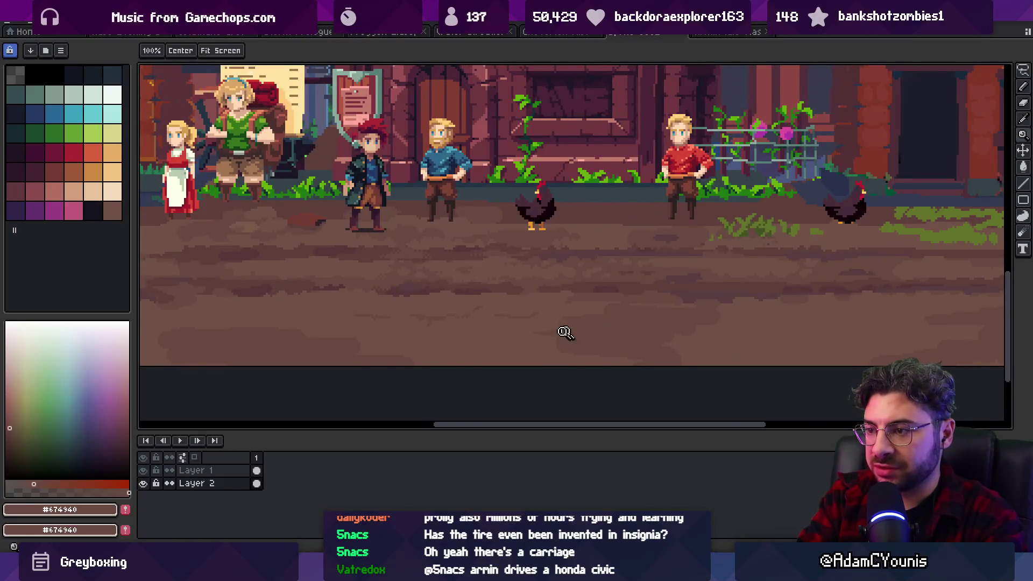
pyautogui.scroll(1, 551, 334)
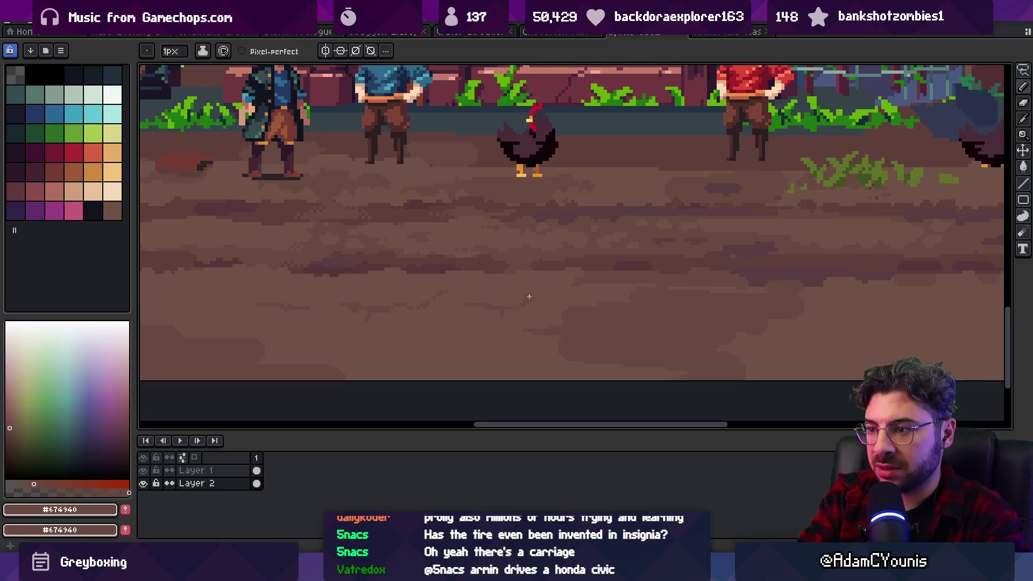
pyautogui.scroll(3, 527, 298)
pyautogui.keyDown('alt'); pyautogui.click(515, 287); pyautogui.keyUp('alt')
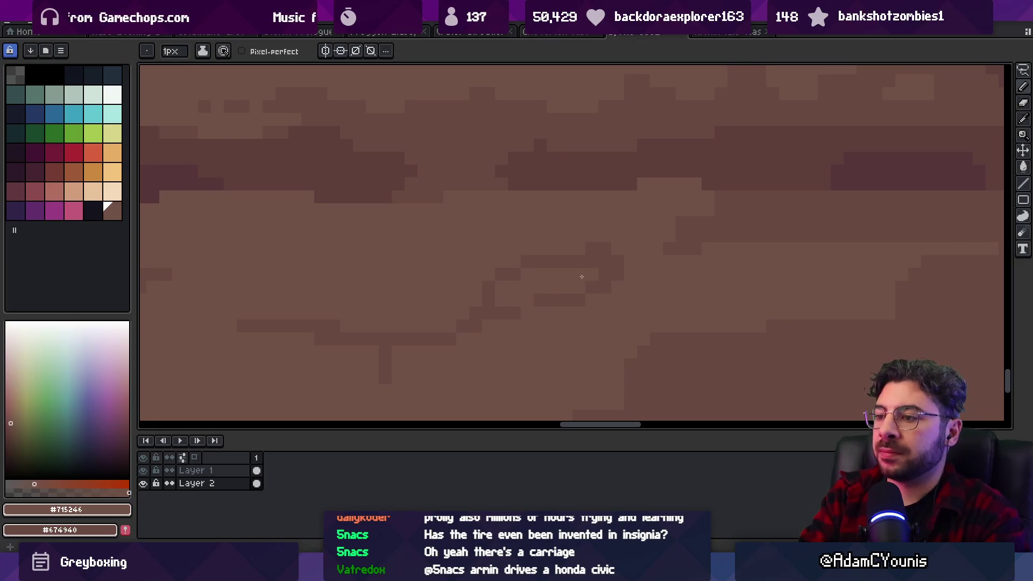
pyautogui.keyDown('alt'); pyautogui.click(598, 248); pyautogui.keyUp('alt')
pyautogui.scroll(-5, 612, 237)
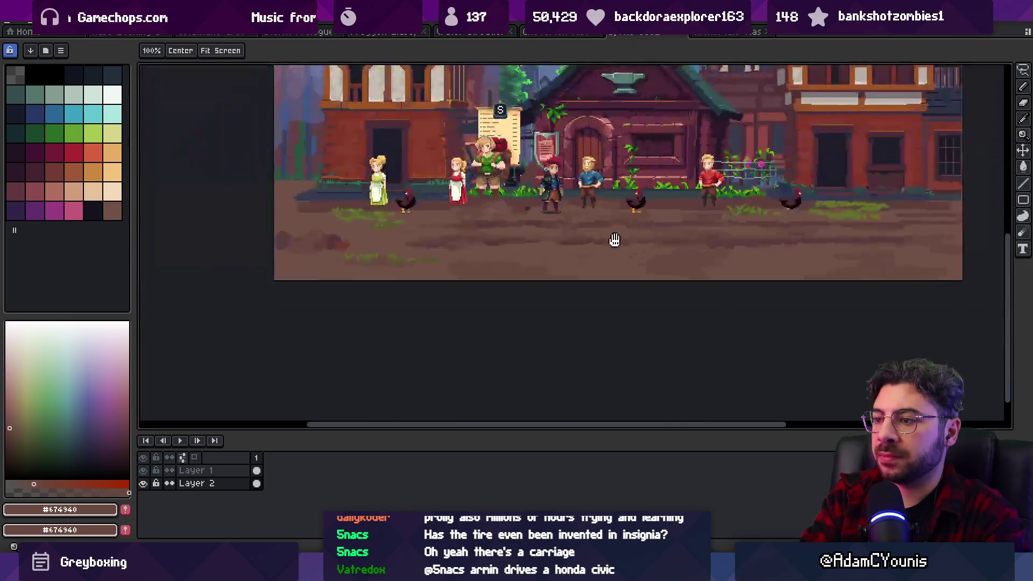
# Paint mottled ground patches using the #715246 and #674940 browns.
pyautogui.scroll(5, 607, 260)
pyautogui.press('b')
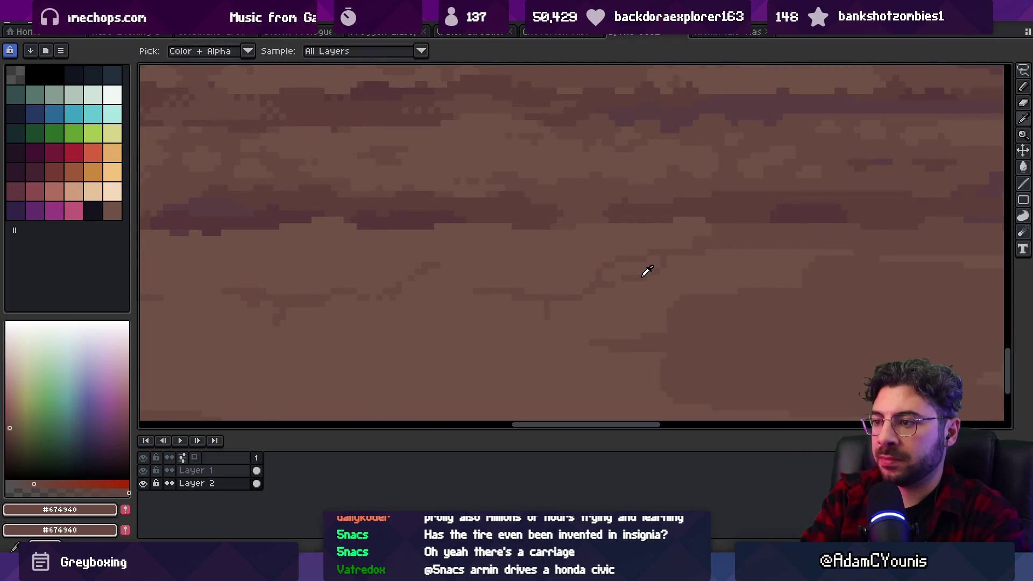
pyautogui.keyDown('alt'); pyautogui.click(645, 299); pyautogui.keyUp('alt')
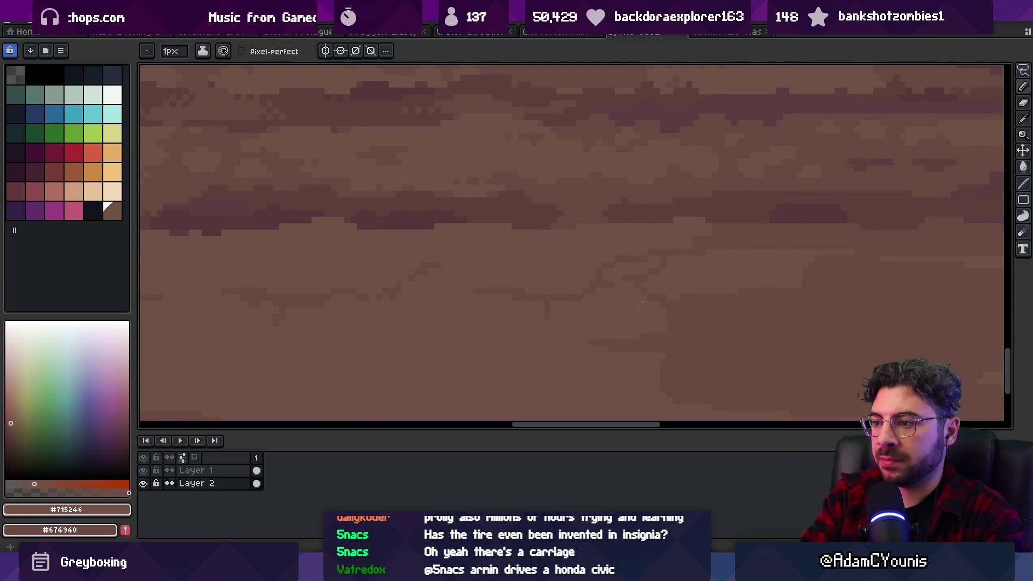
pyautogui.moveTo(515, 312); pyautogui.dragTo(590, 339)
pyautogui.keyDown('alt'); pyautogui.click(514, 305); pyautogui.keyUp('alt')
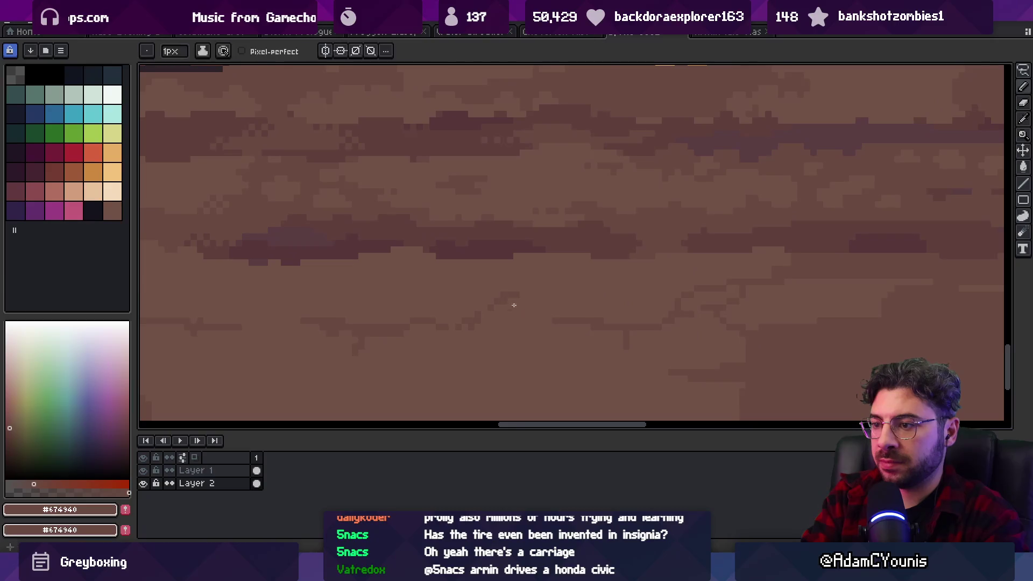
pyautogui.keyDown('alt'); pyautogui.click(532, 330); pyautogui.keyUp('alt')
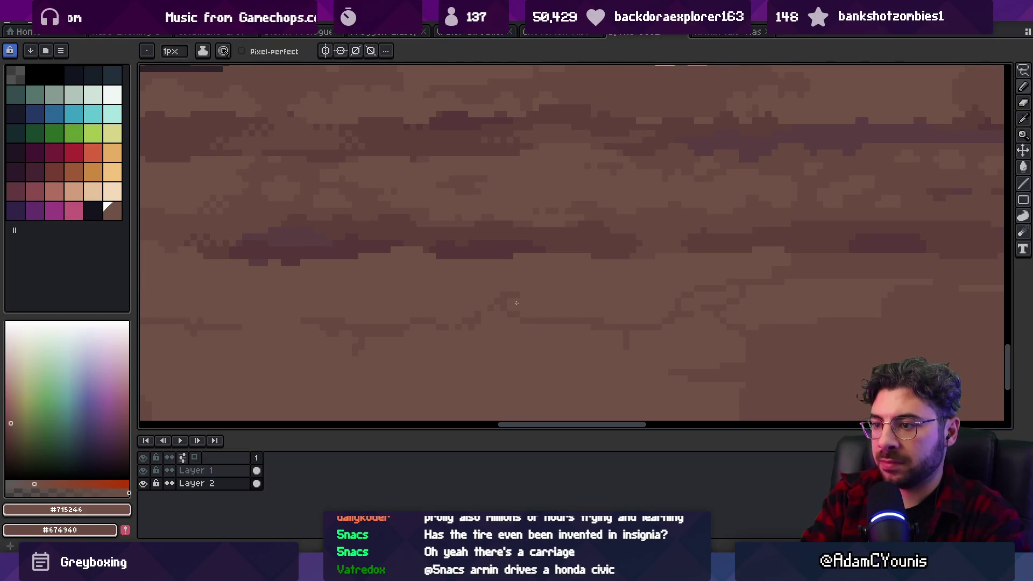
# Continue pencil touch-ups on the ground, repeatedly zooming out to check the village.
pyautogui.press('z')
pyautogui.scroll(-5, 583, 290)
pyautogui.scroll(6, 592, 291)
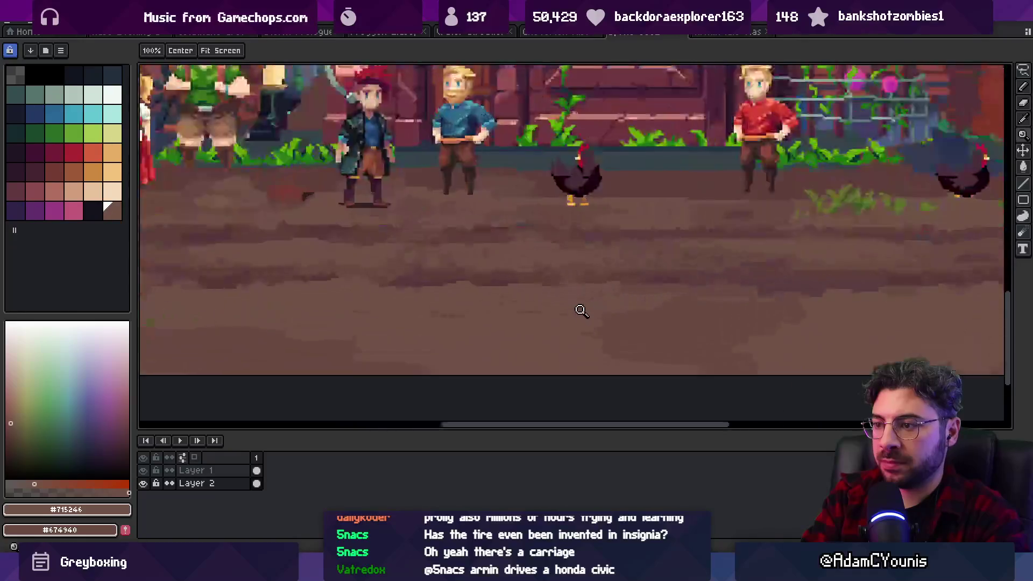
pyautogui.press('b')
pyautogui.press('z')
pyautogui.scroll(-4, 604, 254)
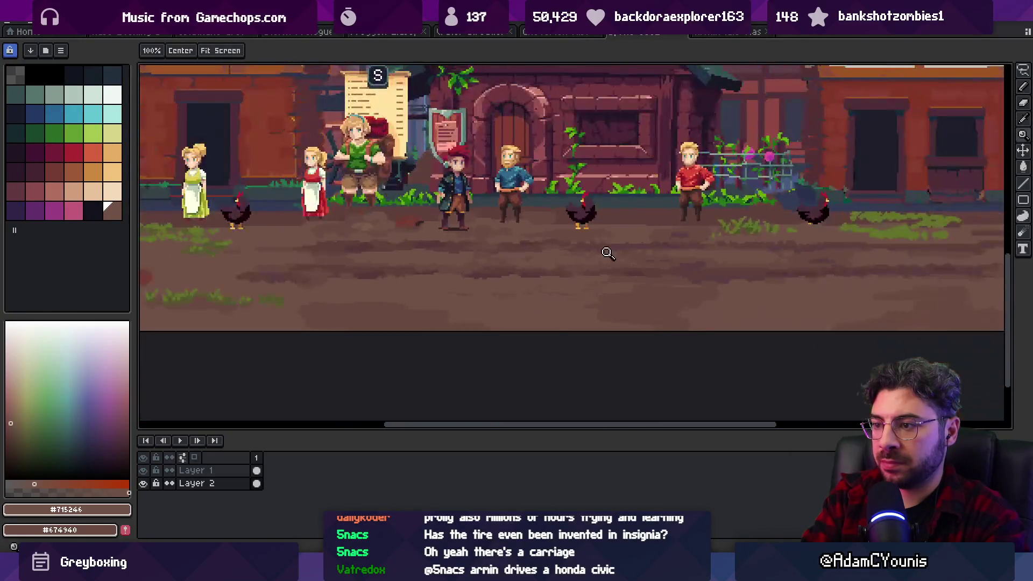
pyautogui.scroll(5, 590, 298)
pyautogui.press('b')
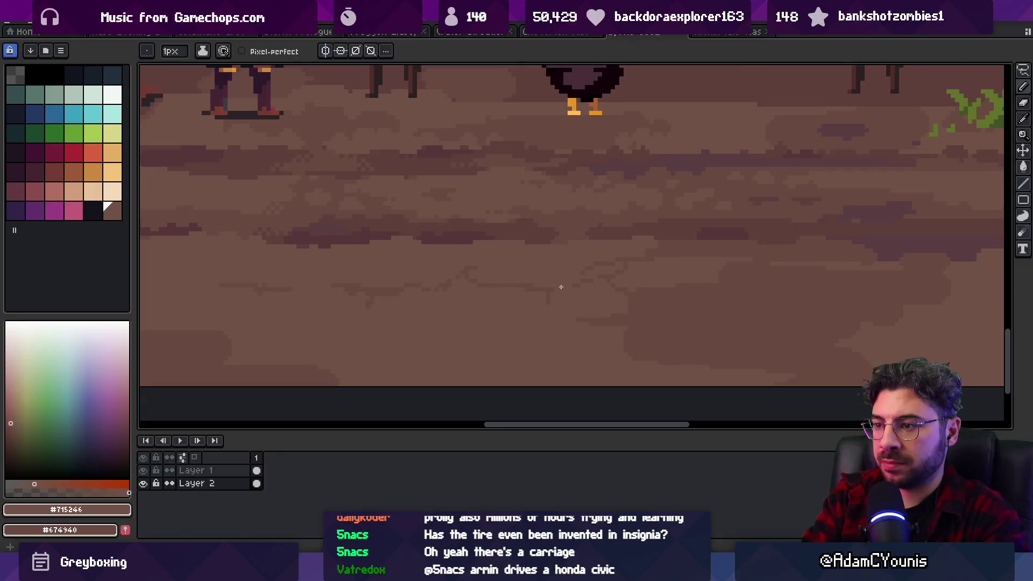
pyautogui.press('z')
pyautogui.scroll(-5, 535, 285)
pyautogui.scroll(1, 581, 258)
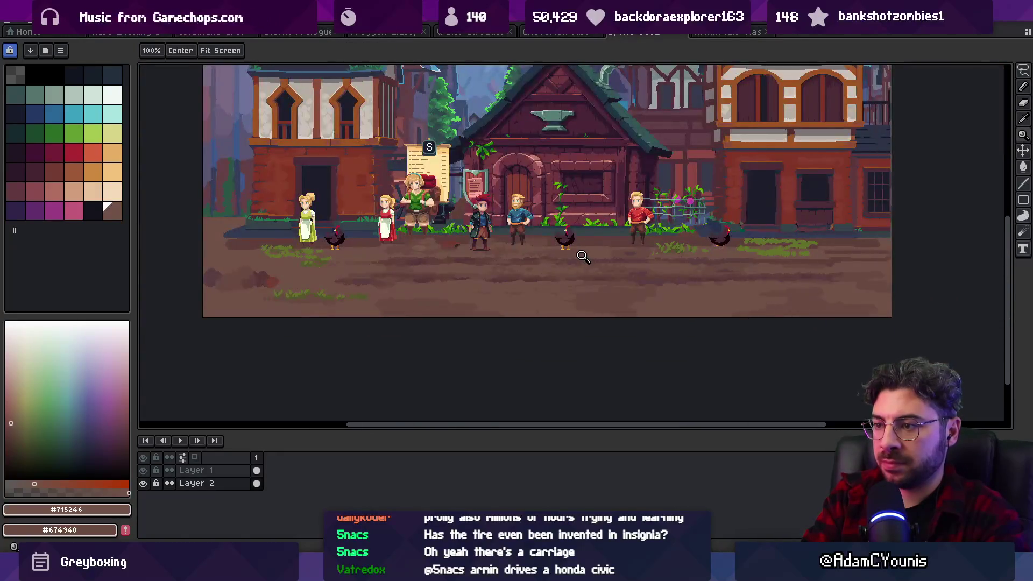
pyautogui.scroll(5, 513, 301)
pyautogui.press('b')
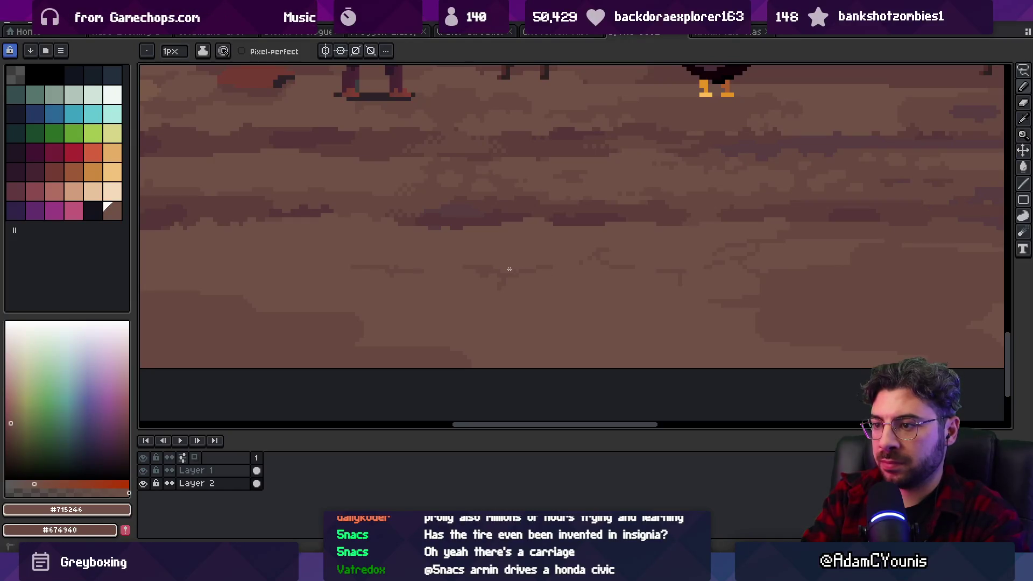
pyautogui.press('z')
pyautogui.scroll(-5, 544, 246)
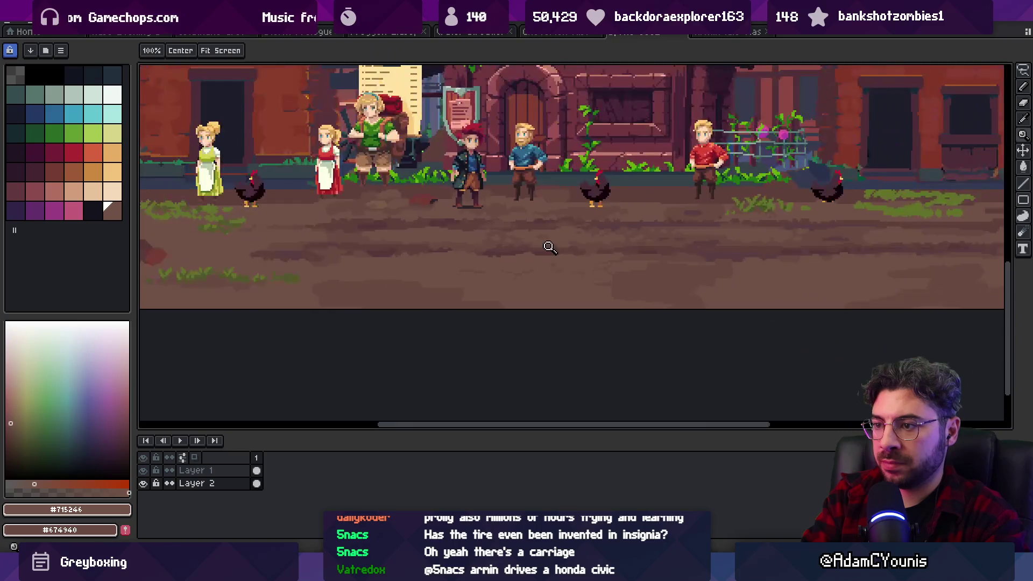
pyautogui.scroll(1, 580, 220)
pyautogui.scroll(5, 544, 291)
pyautogui.press('b')
# Trail small #674940 clusters down from the dark #5F3F3C band into lighter dirt.
pyautogui.keyDown('alt'); pyautogui.click(590, 228); pyautogui.keyUp('alt')
pyautogui.keyDown('alt'); pyautogui.click(561, 264); pyautogui.keyUp('alt')
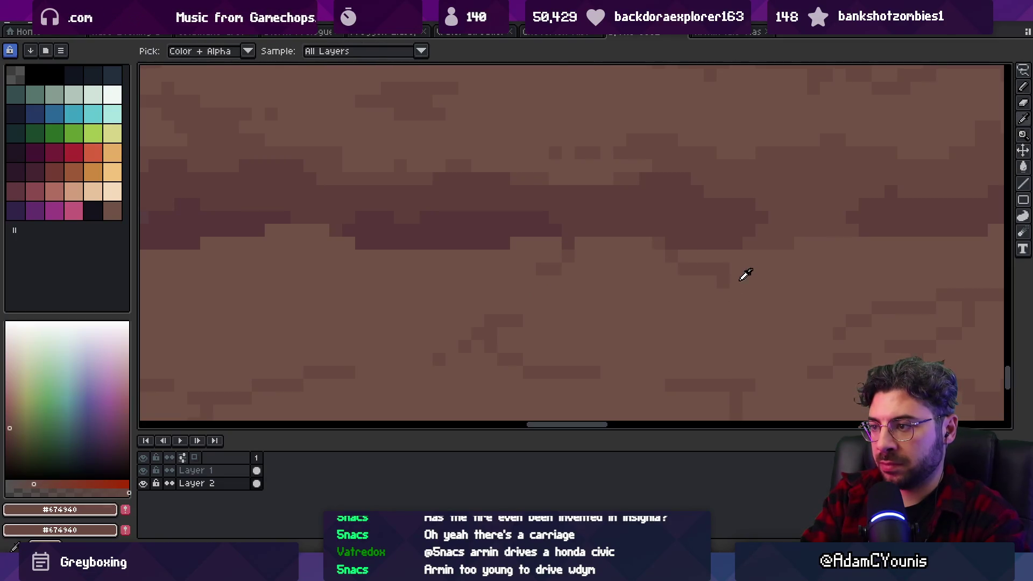
pyautogui.moveTo(851, 269); pyautogui.dragTo(569, 271)
pyautogui.keyDown('alt'); pyautogui.click(772, 247); pyautogui.keyUp('alt')
pyautogui.scroll(-5, 763, 293)
pyautogui.scroll(2, 656, 284)
pyautogui.scroll(5, 538, 291)
pyautogui.keyDown('alt'); pyautogui.click(417, 286); pyautogui.keyUp('alt')
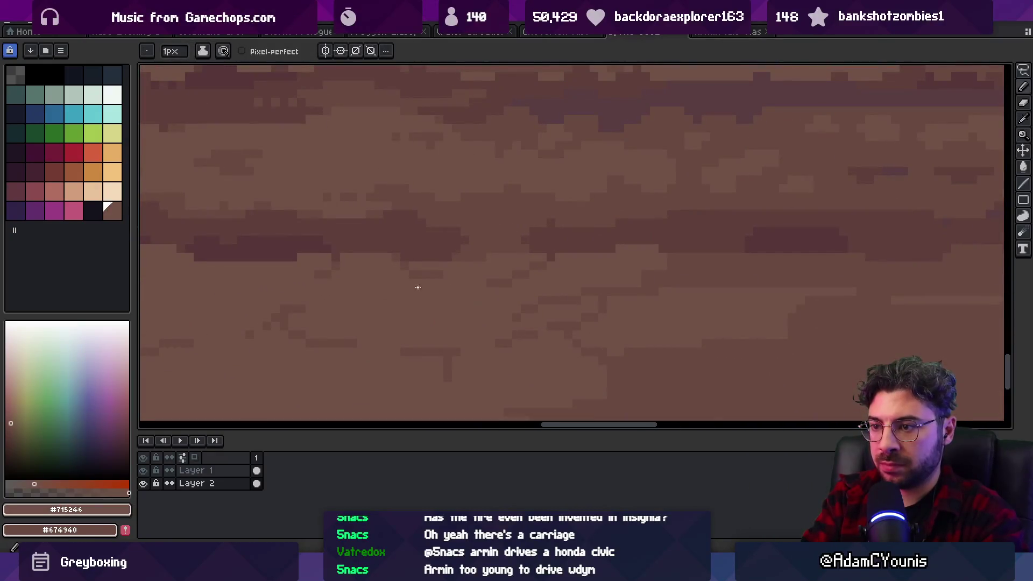
pyautogui.scroll(-4, 508, 284)
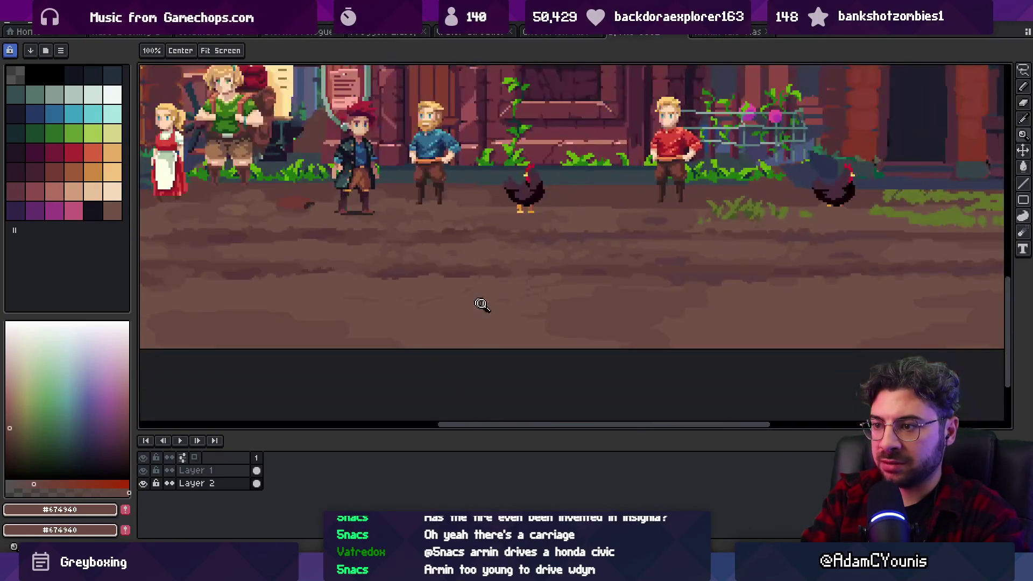
# Zoom in on the ground and try out the medium and lighter dirt browns.
pyautogui.scroll(4, 475, 300)
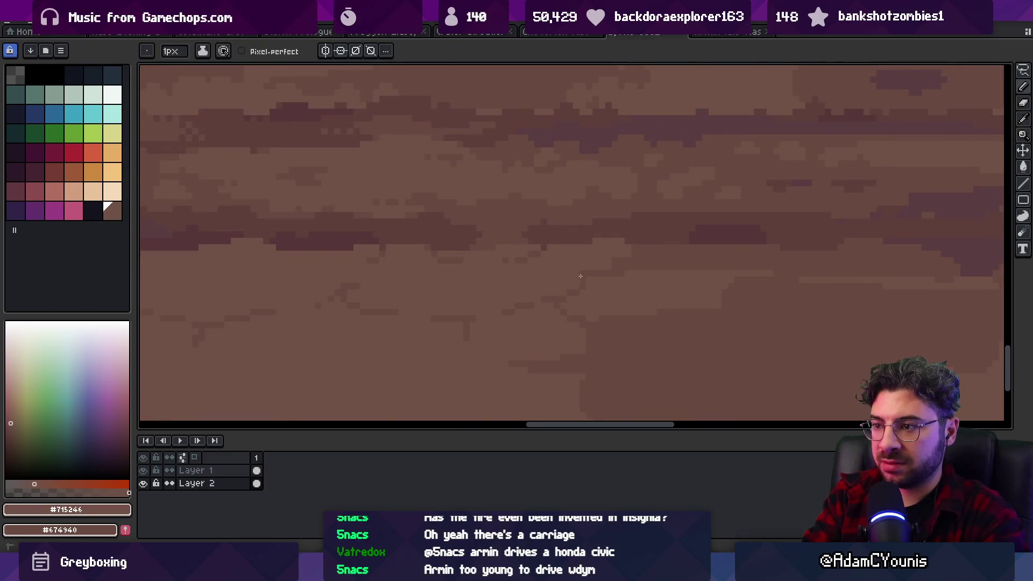
pyautogui.press('z')
pyautogui.scroll(-4, 576, 263)
pyautogui.scroll(4, 627, 249)
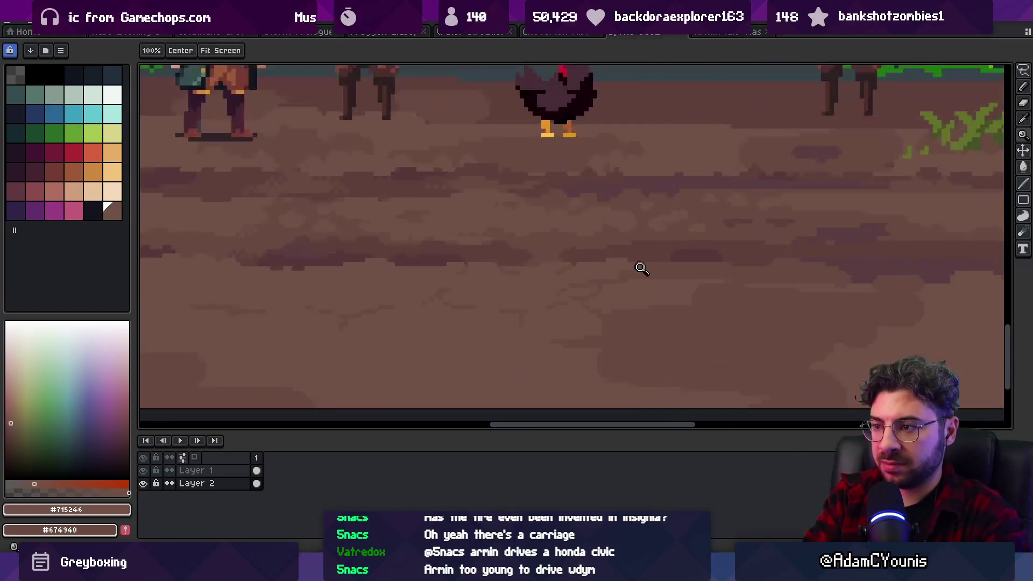
pyautogui.scroll(4, 553, 295)
pyautogui.press('b')
pyautogui.keyDown('alt'); pyautogui.click(696, 287); pyautogui.keyUp('alt')
pyautogui.keyDown('alt'); pyautogui.click(729, 287); pyautogui.keyUp('alt')
pyautogui.keyDown('alt'); pyautogui.click(726, 295); pyautogui.keyUp('alt')
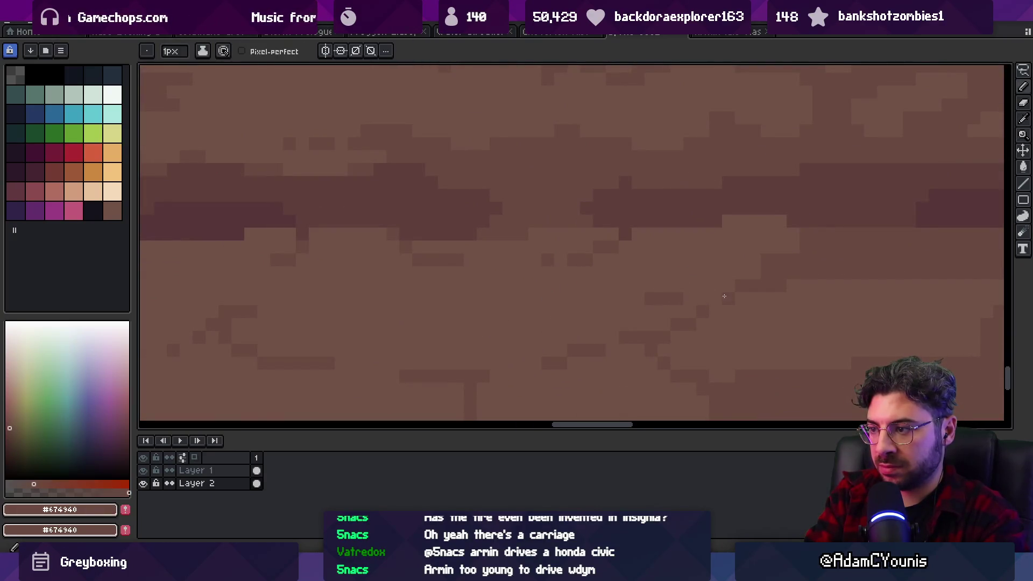
pyautogui.hscroll(3, 673, 272)
pyautogui.keyDown('alt'); pyautogui.click(605, 263); pyautogui.keyUp('alt')
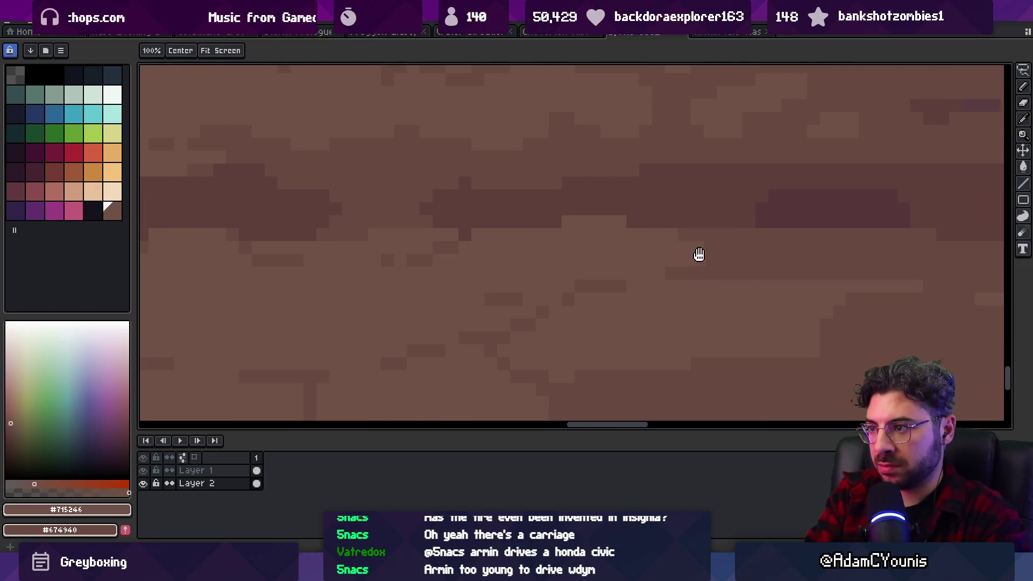
# Sample the dark brown from the ground and paint small dark streaks into the dirt bands.
pyautogui.moveTo(698, 256); pyautogui.dragTo(497, 286)
pyautogui.click(587, 212)
pyautogui.press('b')
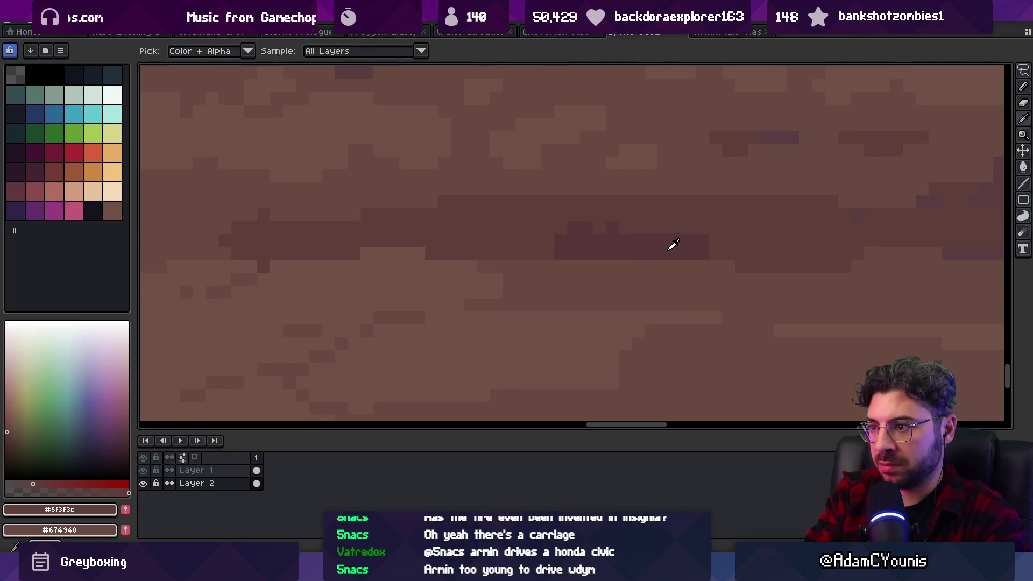
pyautogui.moveTo(770, 264); pyautogui.dragTo(753, 262)
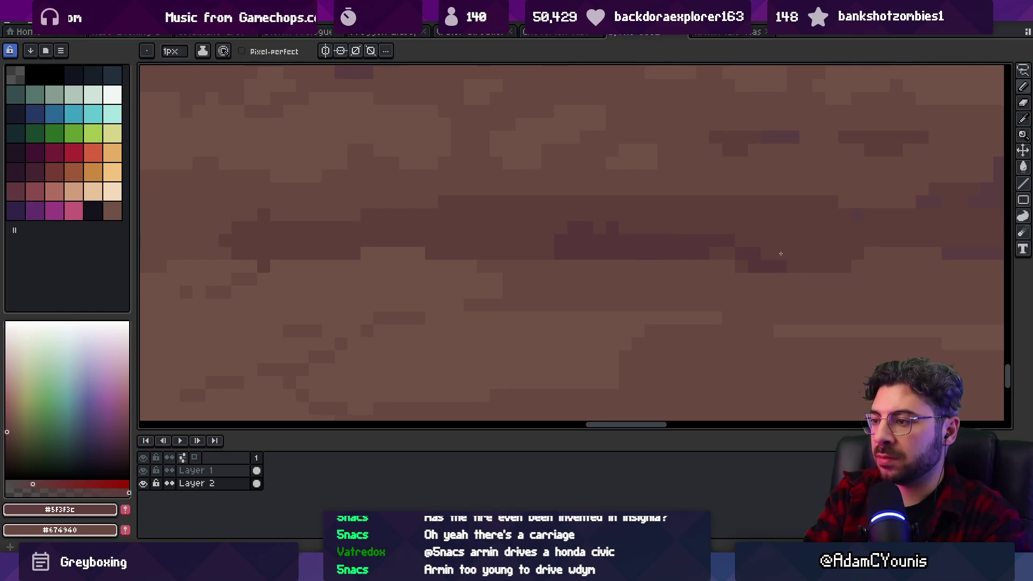
pyautogui.moveTo(817, 257); pyautogui.dragTo(701, 270)
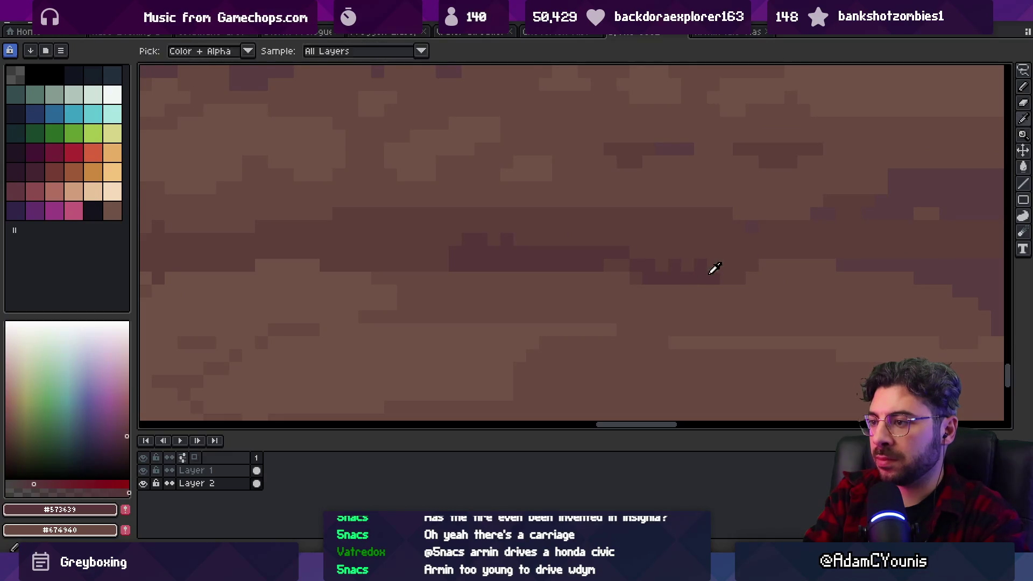
pyautogui.keyDown('alt'); pyautogui.click(669, 278); pyautogui.keyUp('alt')
pyautogui.moveTo(428, 262); pyautogui.dragTo(443, 300)
pyautogui.keyDown('alt'); pyautogui.click(443, 299); pyautogui.keyUp('alt')
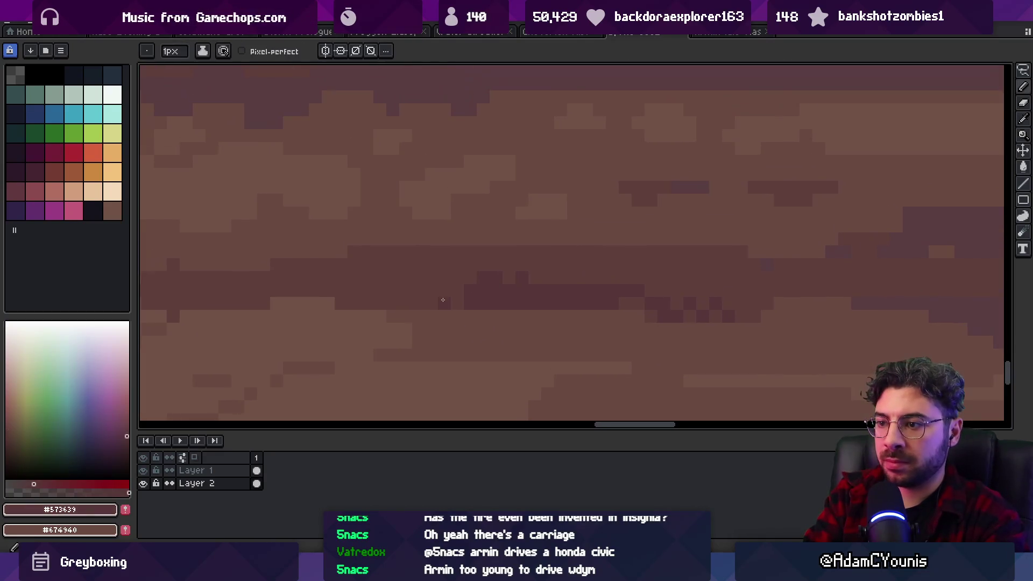
# Re-pick the medium dirt brown and sample the darker brown from the ground.
pyautogui.press('z')
pyautogui.scroll(-10, 468, 302)
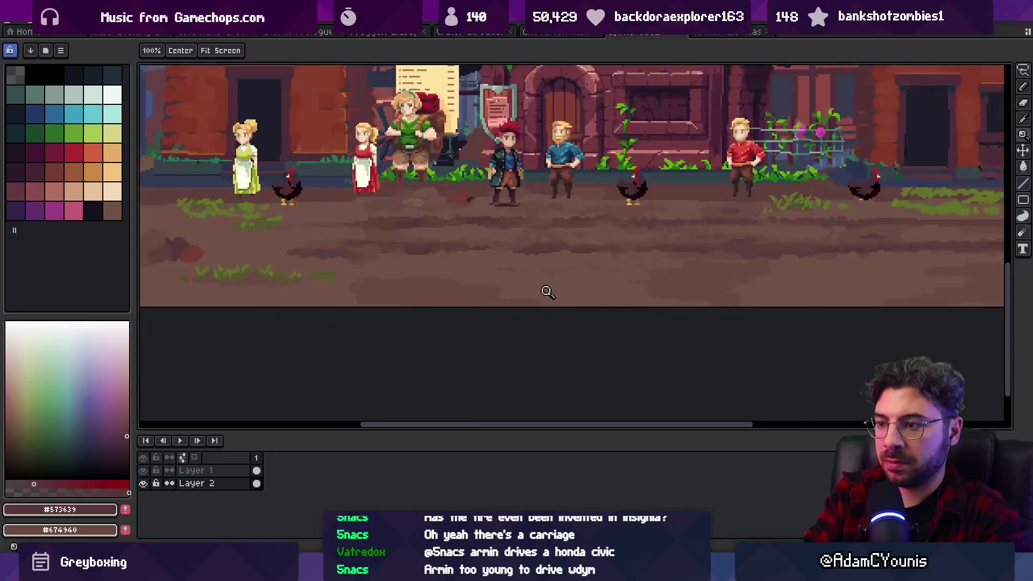
pyautogui.scroll(10, 603, 290)
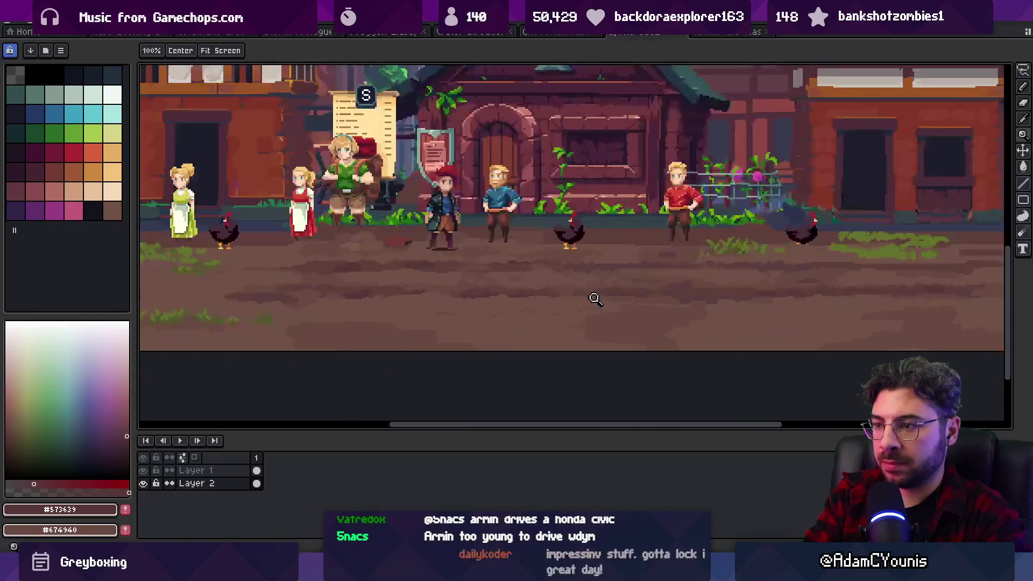
pyautogui.press('b')
pyautogui.keyDown('alt'); pyautogui.click(536, 290); pyautogui.keyUp('alt')
pyautogui.keyDown('alt'); pyautogui.click(581, 302); pyautogui.keyUp('alt')
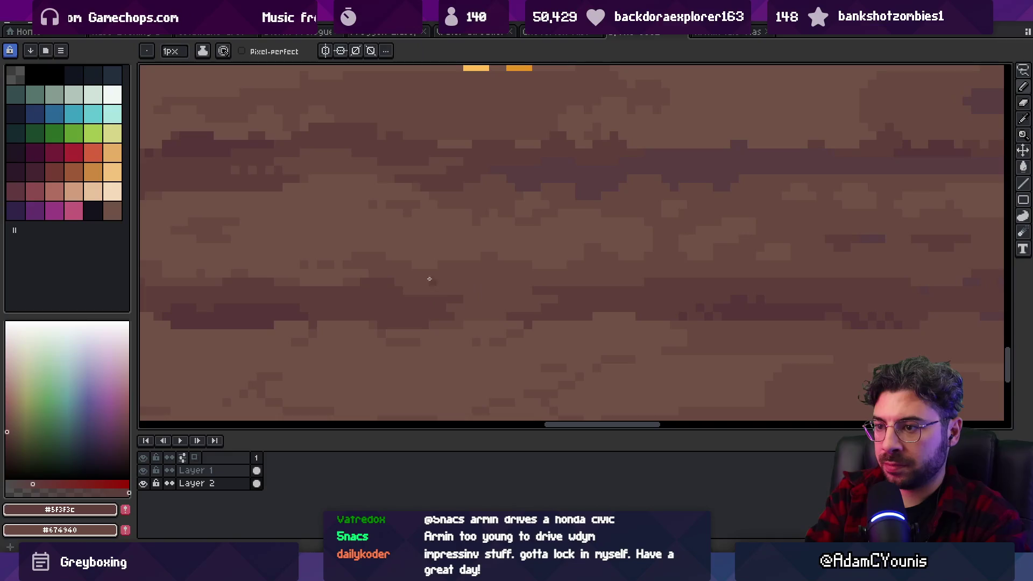
# Zoom out to view the whole village street scene.
pyautogui.press('z')
pyautogui.scroll(-10, 536, 246)
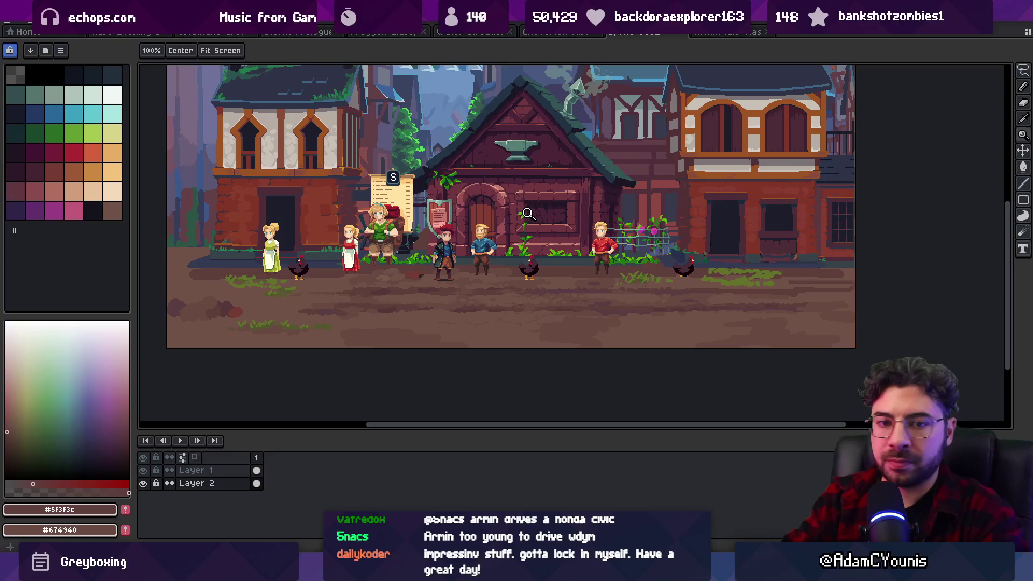
pyautogui.scroll(1, 495, 253)
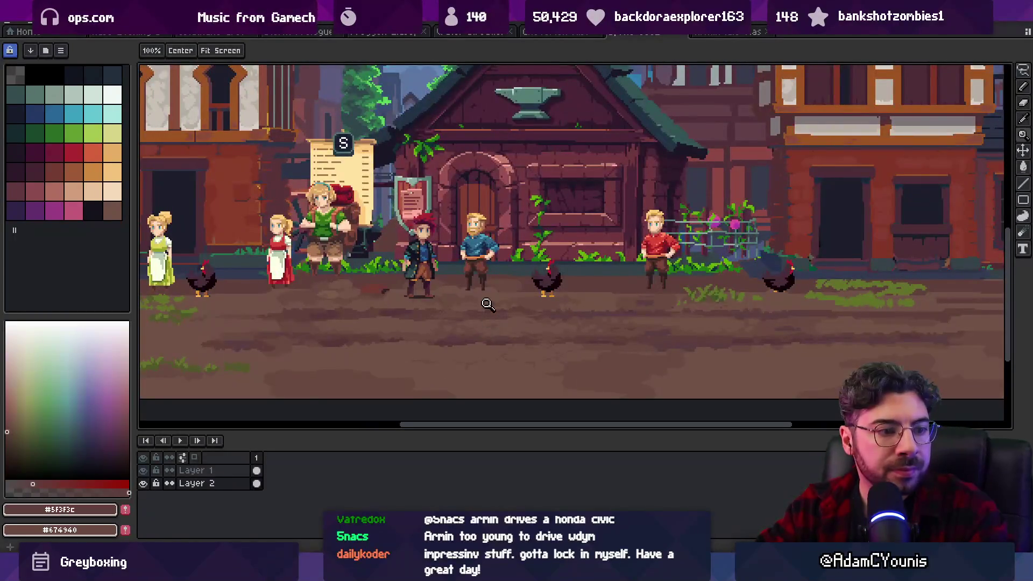
pyautogui.scroll(-1, 487, 299)
pyautogui.scroll(1, 474, 312)
pyautogui.scroll(-1, 454, 334)
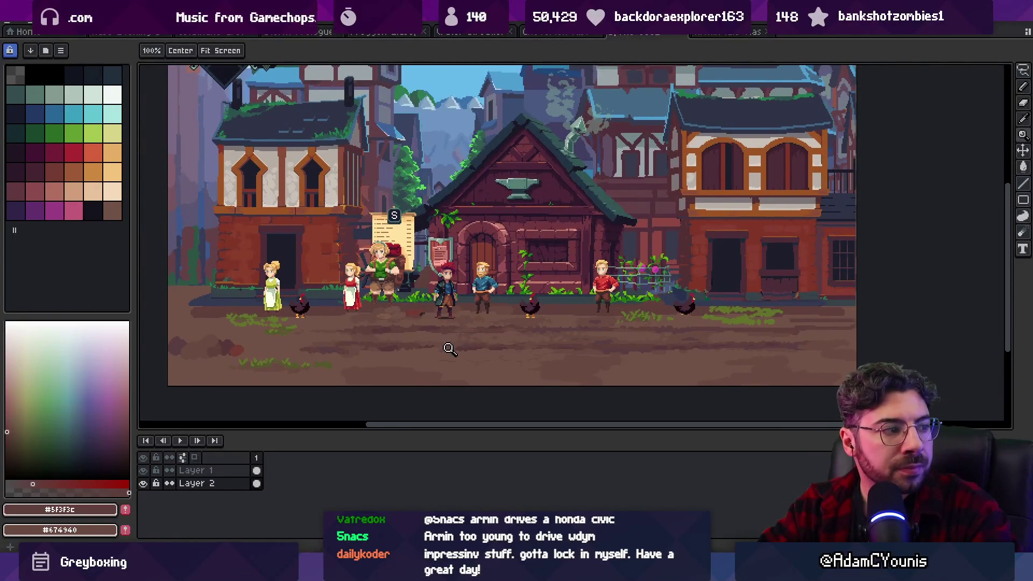
# Select a rectangle of dirt ground below the villagers.
pyautogui.scroll(1, 451, 348)
pyautogui.press('v')
pyautogui.scroll(-1, 502, 334)
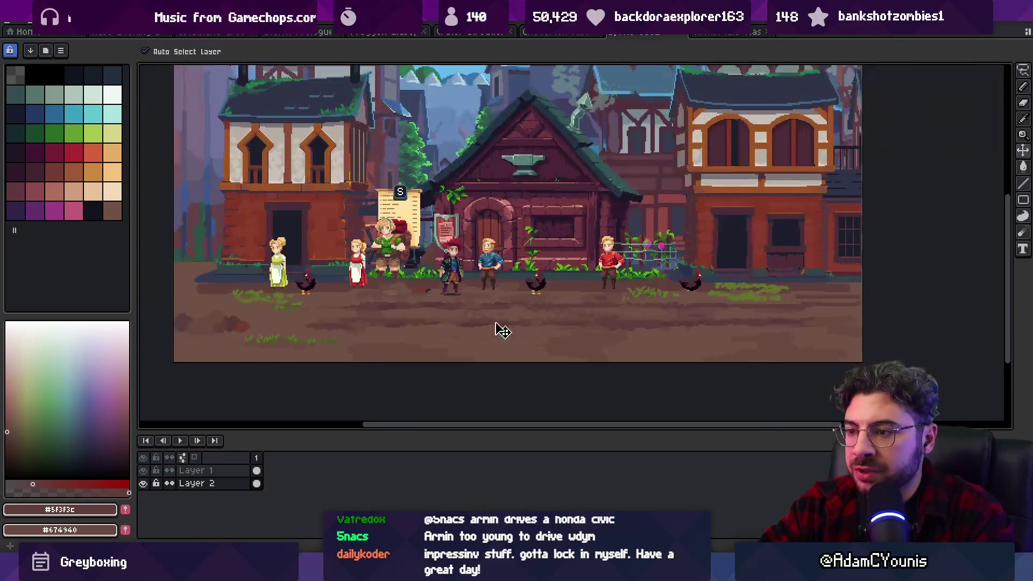
pyautogui.press('m')
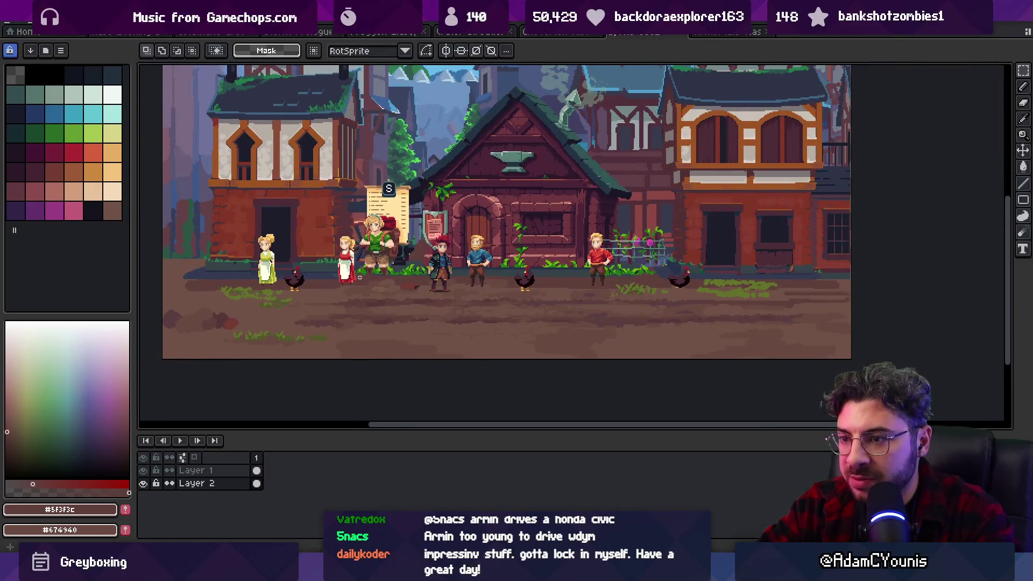
pyautogui.moveTo(360, 277); pyautogui.dragTo(617, 357)
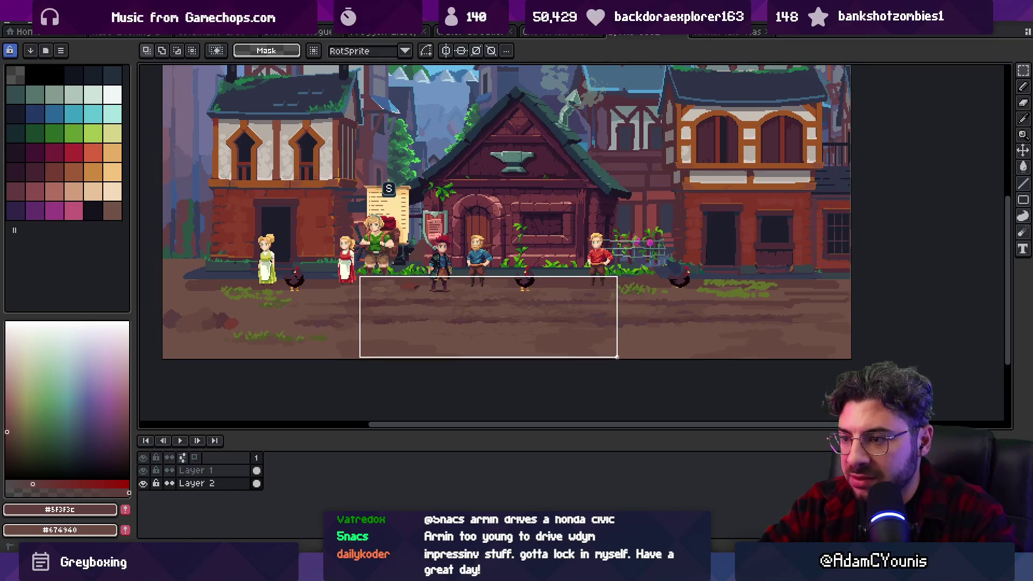
# Create a new 240×76 sprite from the copied ground.
pyautogui.click(622, 364)
pyautogui.click(22, 26)
pyautogui.click(22, 33)
pyautogui.click(487, 398)
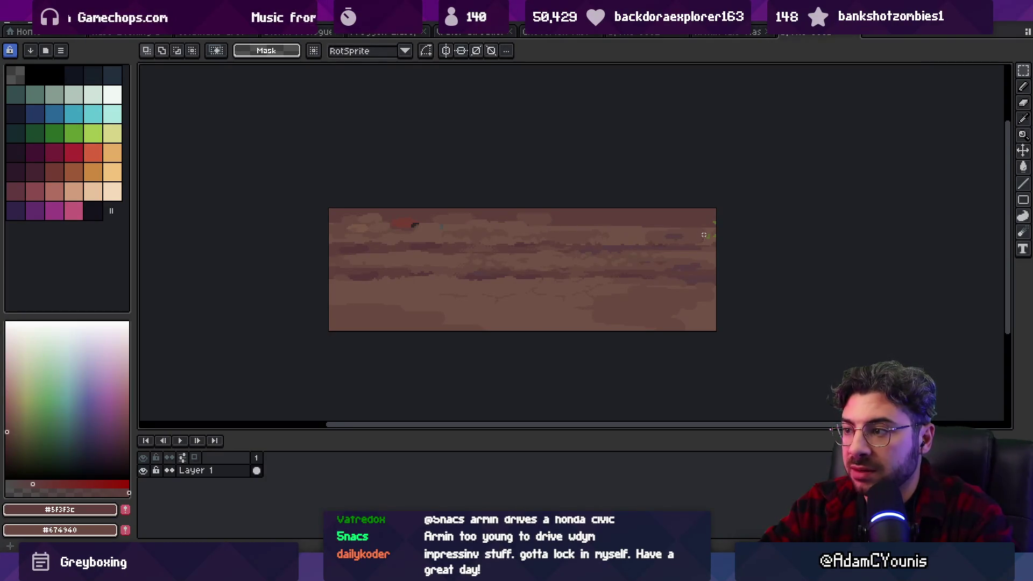
# Sample the medium ground brown and paint a matching strip along the top edge.
pyautogui.scroll(1, 704, 235)
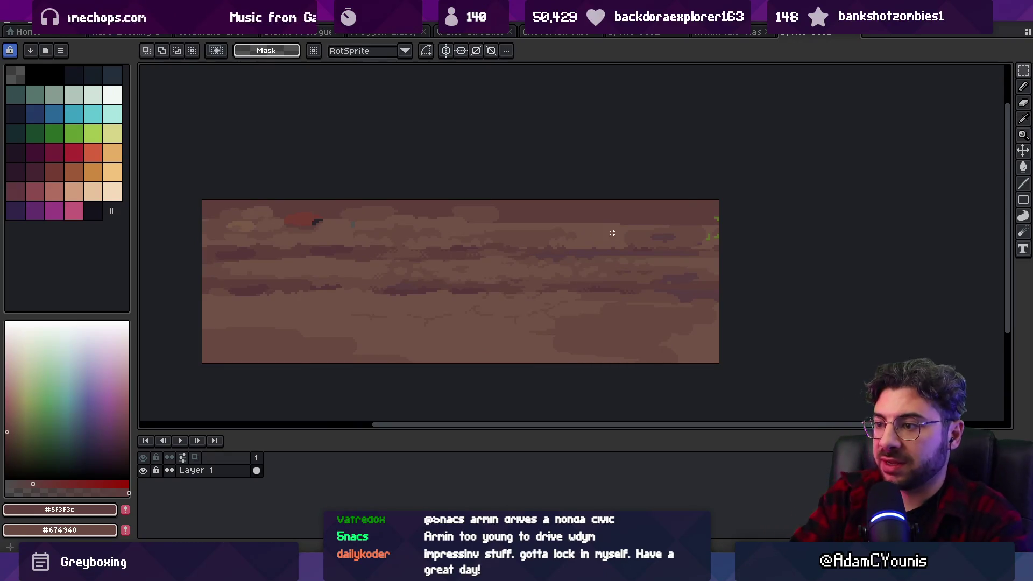
pyautogui.press('b')
pyautogui.keyDown('alt'); pyautogui.click(629, 238); pyautogui.keyUp('alt')
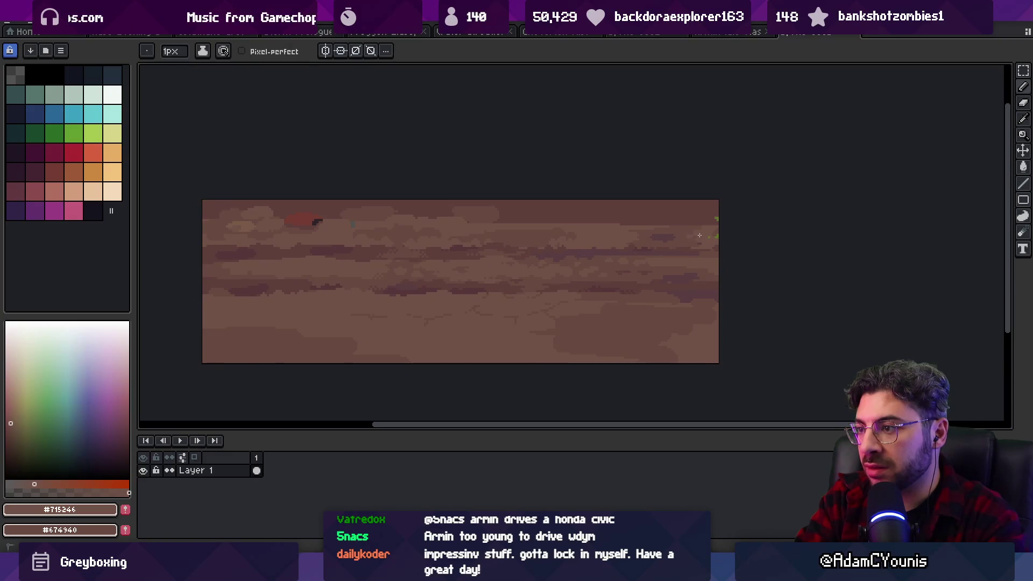
pyautogui.press('i')
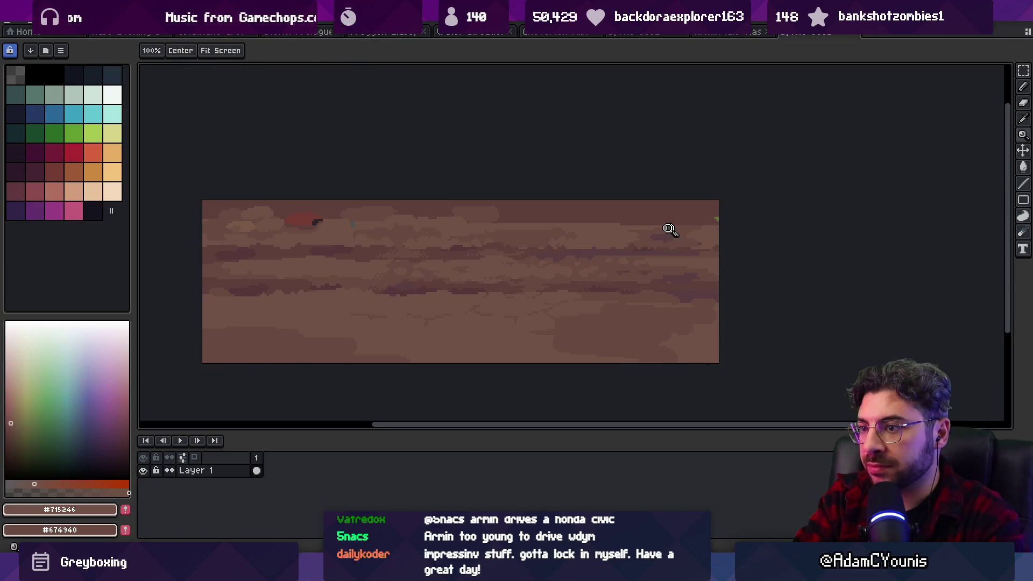
pyautogui.scroll(-3, 559, 239)
pyautogui.scroll(3, 556, 245)
pyautogui.click(442, 239)
pyautogui.press('b')
pyautogui.moveTo(466, 244); pyautogui.dragTo(588, 247)
# Pick the darker dirt brown #5F3F3C, zoom out and bring up the Sprite menu.
pyautogui.keyDown('alt'); pyautogui.click(369, 234); pyautogui.keyUp('alt')
pyautogui.press('z')
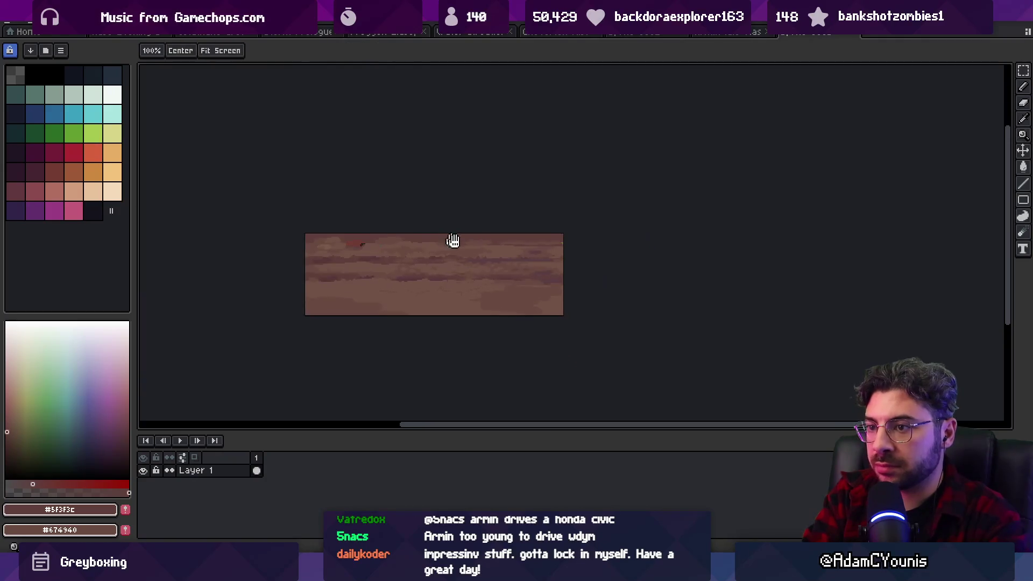
pyautogui.scroll(-1, 450, 240)
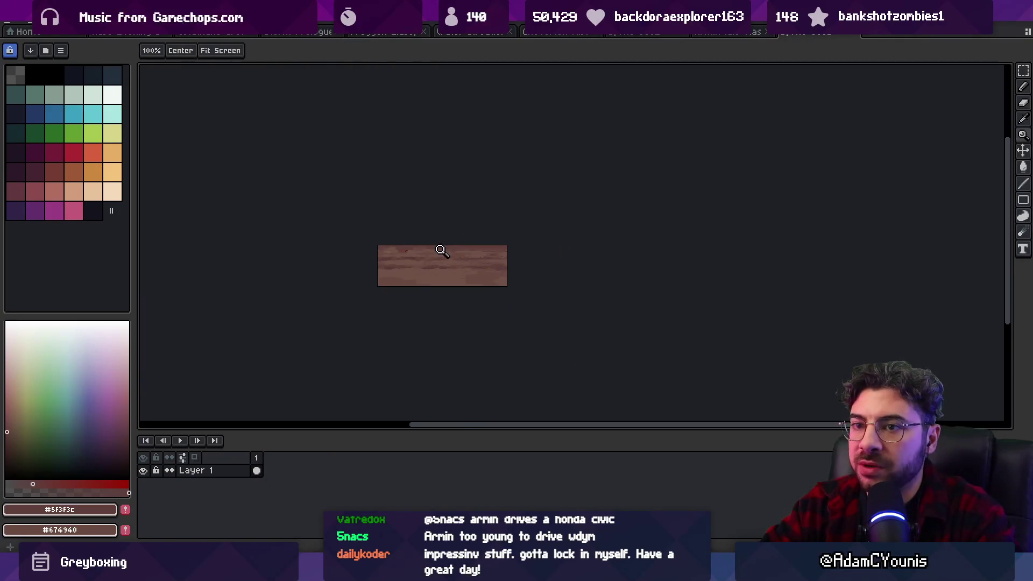
pyautogui.scroll(-1, 434, 237)
pyautogui.press('Left')
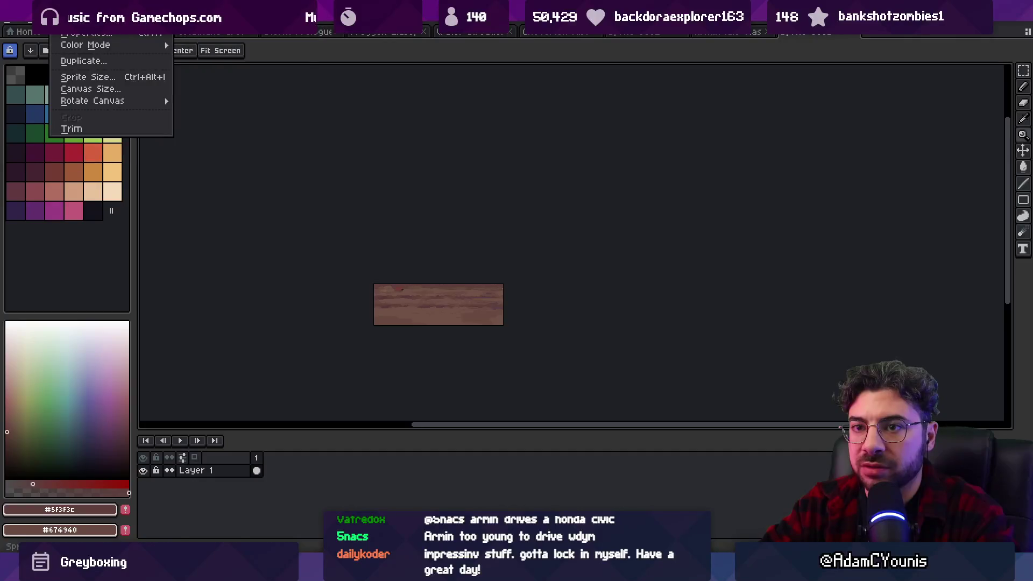
# Resize the canvas to 180 px height, anchored bottom-centre.
pyautogui.click(92, 89)
pyautogui.click(942, 142)
pyautogui.click(857, 126)
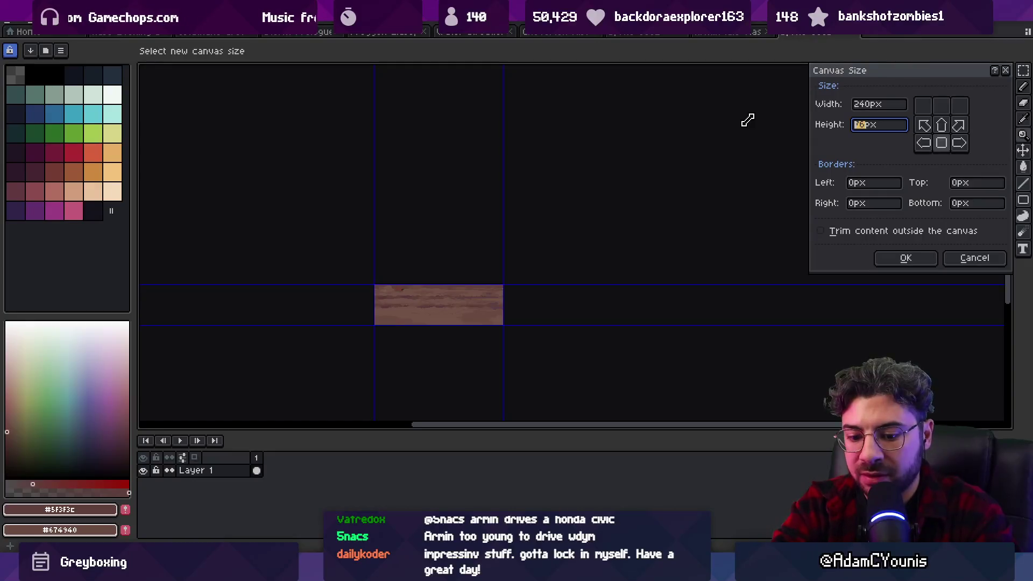
pyautogui.write('180')
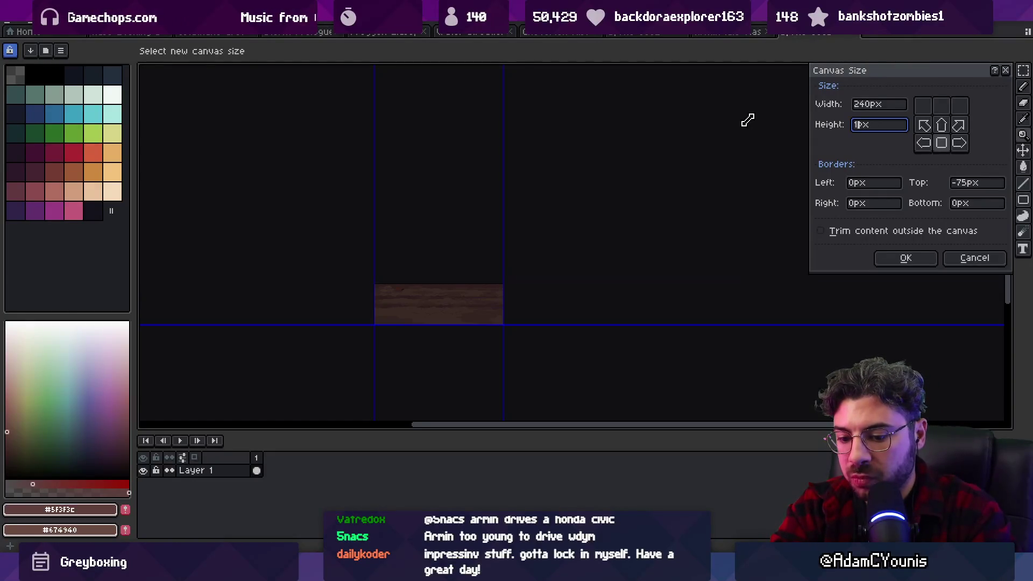
pyautogui.press('Return')
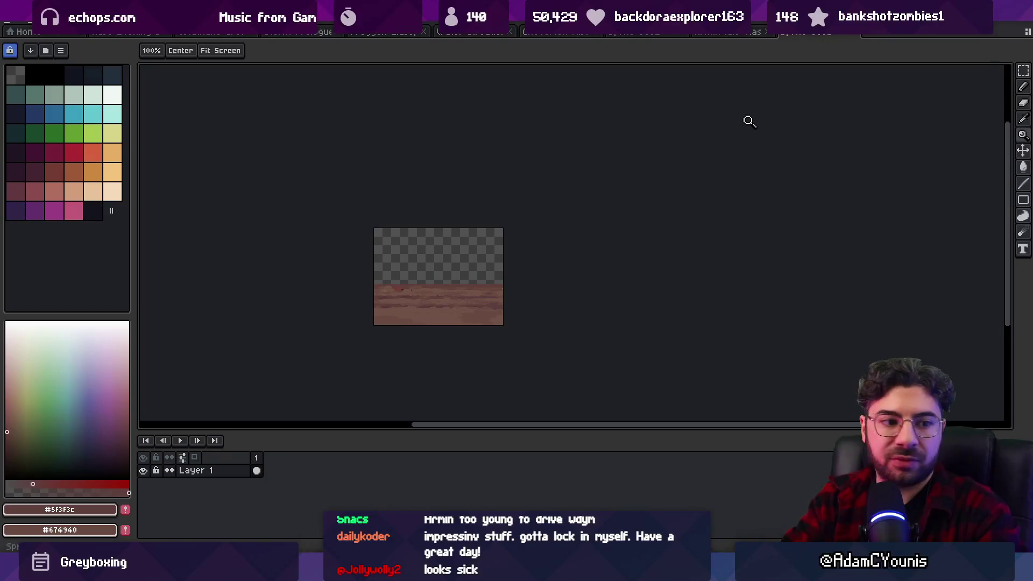
# Fill the new upper area with brown #674940 and begin lighter-brown strokes over it.
pyautogui.scroll(2, 462, 293)
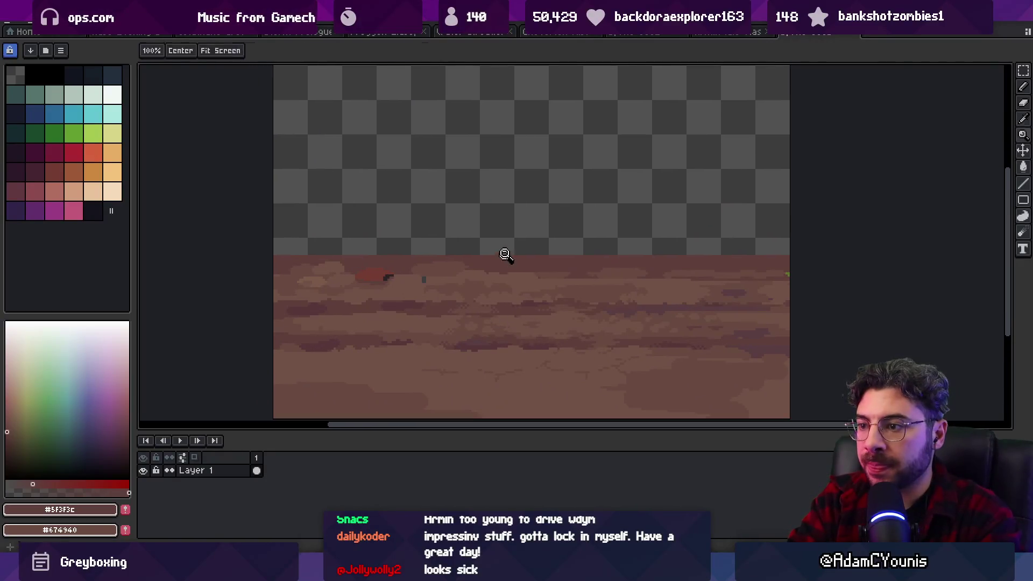
pyautogui.click(502, 255)
pyautogui.scroll(-2, 504, 258)
pyautogui.press('b')
pyautogui.keyDown('alt'); pyautogui.click(583, 256); pyautogui.keyUp('alt')
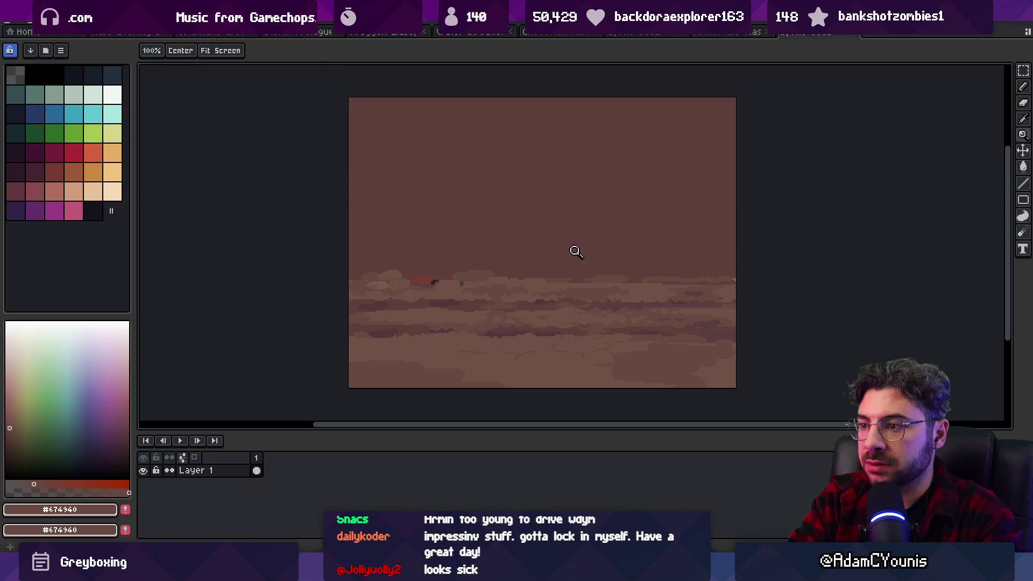
# Paint lighter brown streaks across the upper dirt band.
pyautogui.moveTo(495, 246)
pyautogui.mouseDown()
pyautogui.moveTo(605, 238)
pyautogui.moveTo(588, 200)
pyautogui.moveTo(291, 191)
pyautogui.moveTo(835, 173)
pyautogui.moveTo(373, 134)
pyautogui.moveTo(344, 105)
pyautogui.moveTo(479, 125)
pyautogui.mouseUp()
pyautogui.moveTo(603, 148)
pyautogui.mouseDown()
pyautogui.moveTo(642, 175)
pyautogui.moveTo(519, 154)
pyautogui.moveTo(637, 156)
pyautogui.mouseUp()
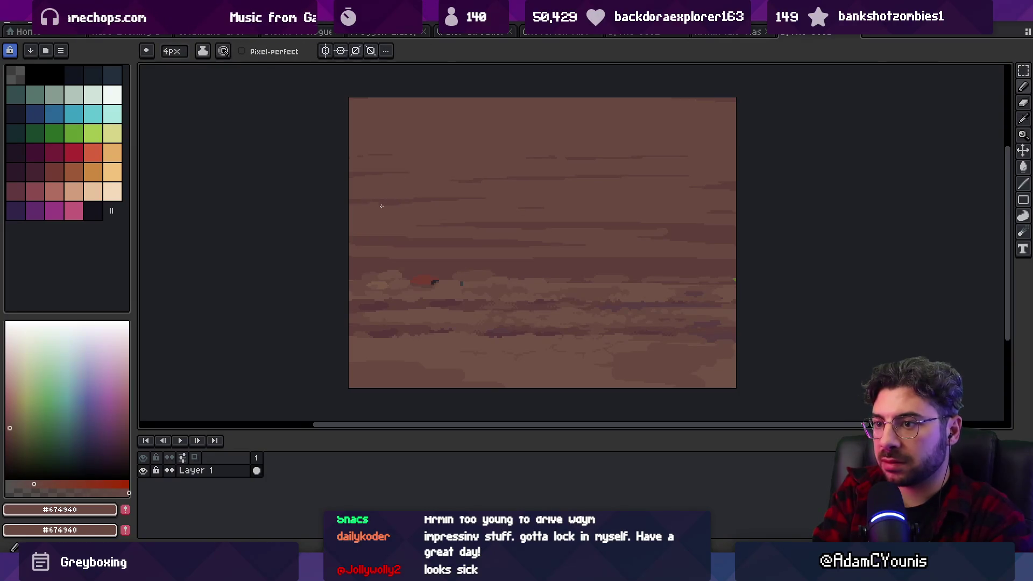
pyautogui.press('v')
# Turn on Tiled Mode in X Axis so the texture repeats horizontally.
pyautogui.click(173, 21)
pyautogui.moveTo(235, 116)
pyautogui.click(401, 138)
pyautogui.scroll(-2, 595, 224)
pyautogui.scroll(4, 649, 223)
# Reshape the dark patch with sampled browns, adding a dark horizontal streak along it.
pyautogui.press('i')
pyautogui.click(652, 221)
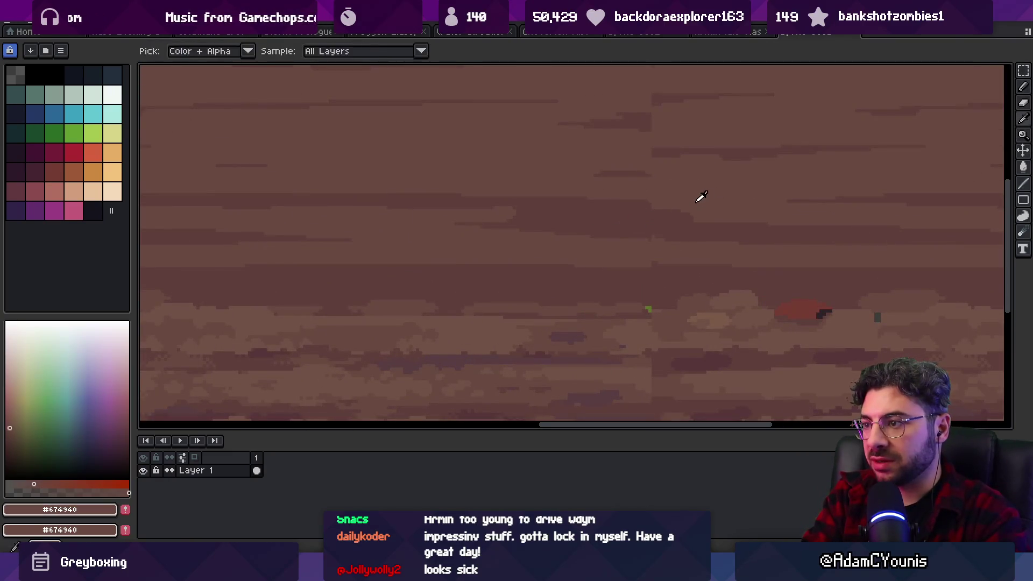
pyautogui.press('b')
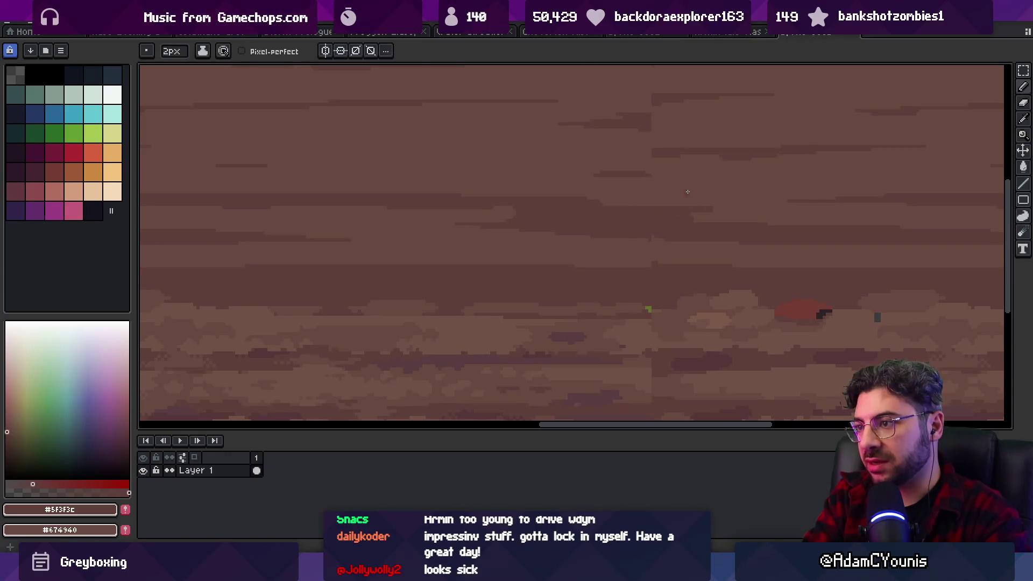
pyautogui.moveTo(662, 121)
pyautogui.mouseDown()
pyautogui.moveTo(652, 184)
pyautogui.moveTo(690, 161)
pyautogui.moveTo(692, 174)
pyautogui.moveTo(721, 161)
pyautogui.mouseUp()
pyautogui.keyDown('alt'); pyautogui.click(694, 172); pyautogui.keyUp('alt')
pyautogui.keyDown('alt'); pyautogui.click(640, 174); pyautogui.keyUp('alt')
pyautogui.keyDown('alt'); pyautogui.click(695, 177); pyautogui.keyUp('alt')
pyautogui.press('z')
pyautogui.scroll(-3, 652, 178)
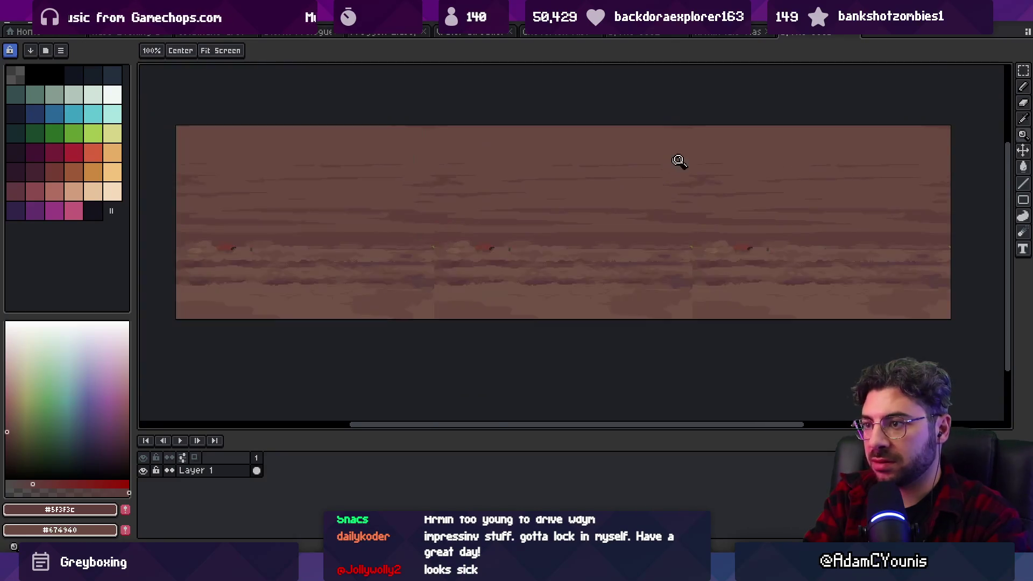
# Paint out the green specks with the sampled #715246 brown.
pyautogui.scroll(3, 711, 169)
pyautogui.keyDown('alt'); pyautogui.click(676, 265); pyautogui.keyUp('alt')
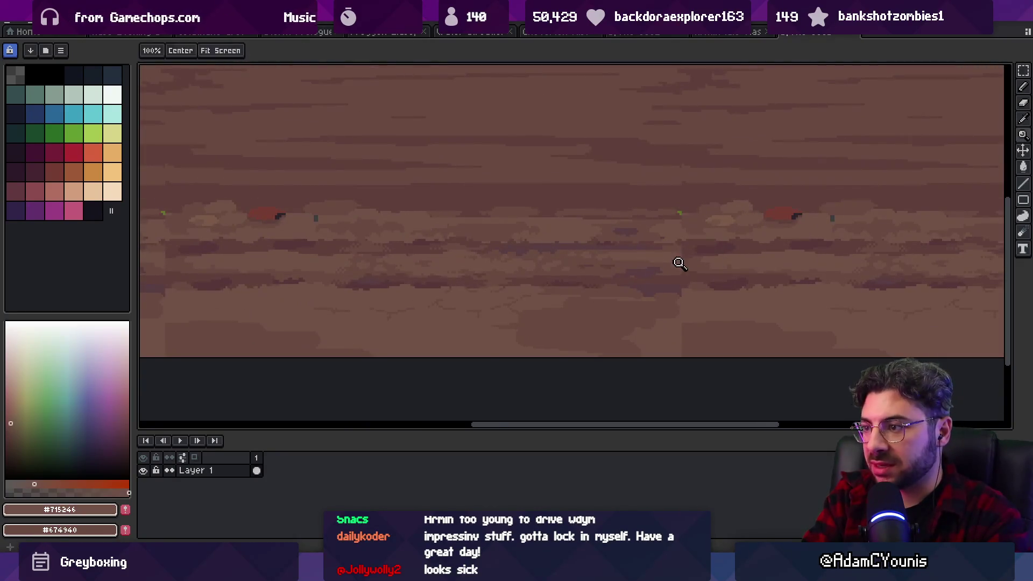
pyautogui.click(680, 214)
pyautogui.keyDown('alt'); pyautogui.click(686, 214); pyautogui.keyUp('alt')
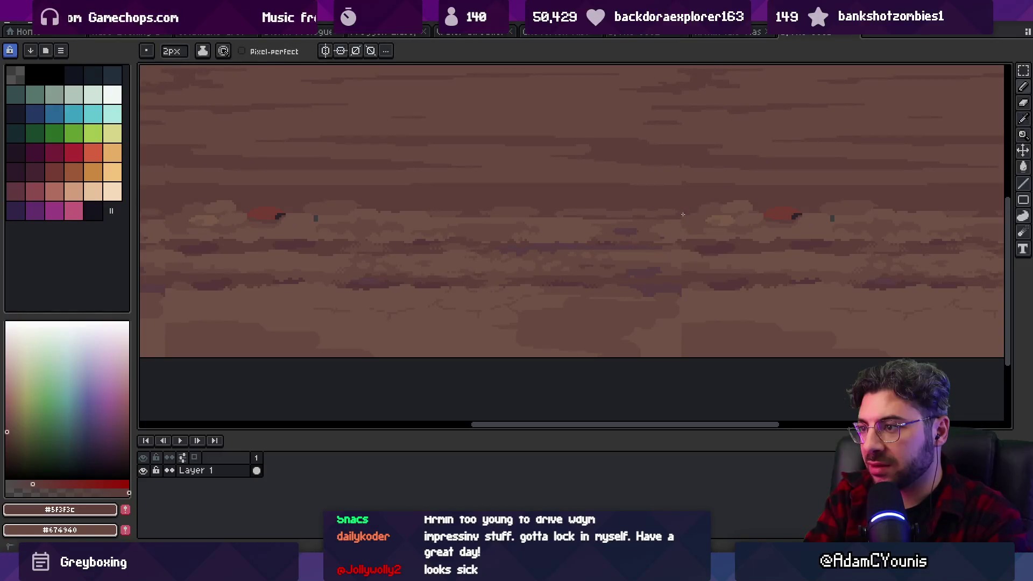
pyautogui.keyDown('alt'); pyautogui.click(693, 226); pyautogui.keyUp('alt')
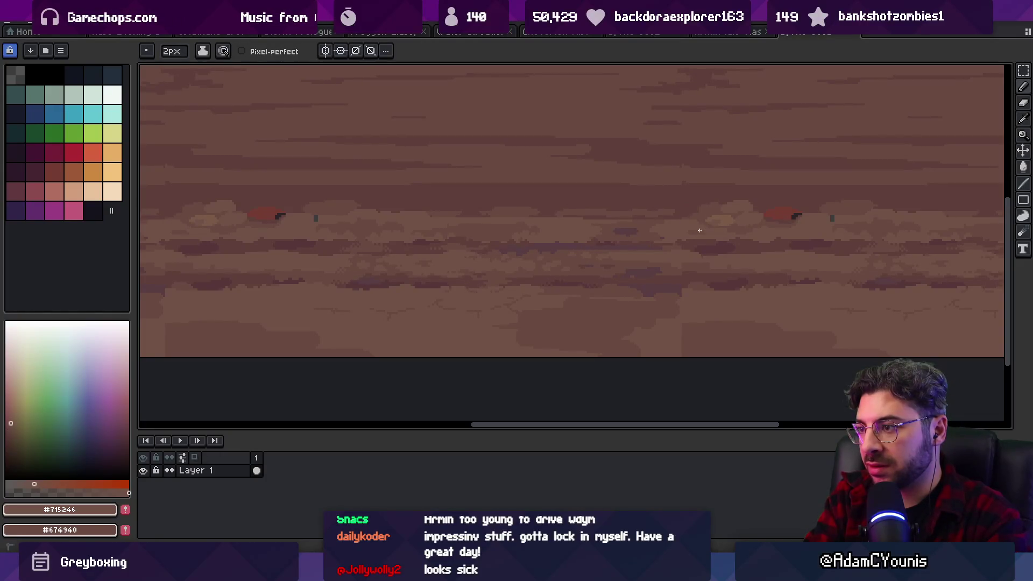
pyautogui.keyDown('alt'); pyautogui.click(721, 235); pyautogui.keyUp('alt')
# Retouch the dirt bands near the seam using sampled #674940, #715246 and #5F3F3C browns.
pyautogui.scroll(-3, 699, 248)
pyautogui.keyDown('alt'); pyautogui.click(661, 269); pyautogui.keyUp('alt')
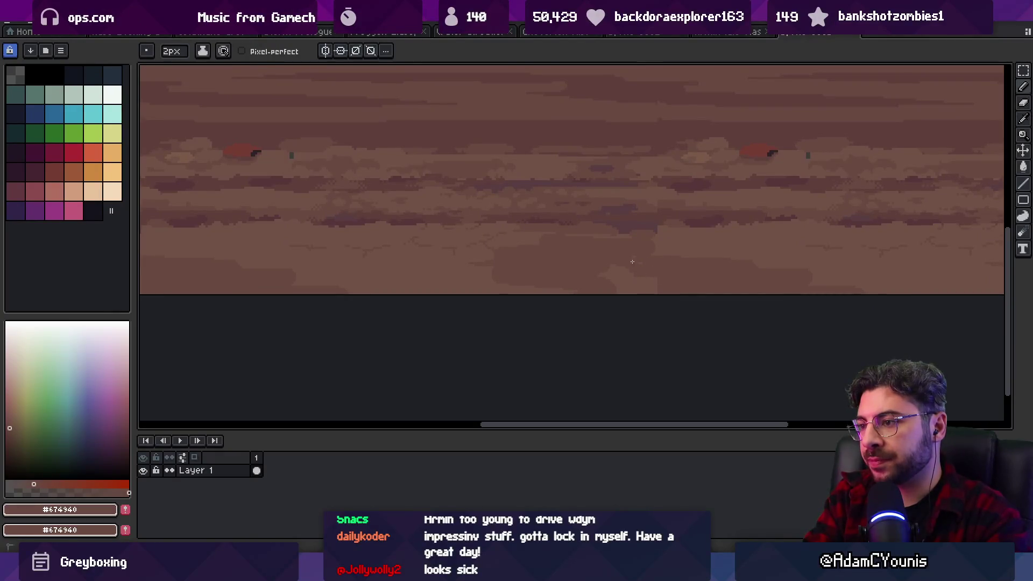
pyautogui.keyDown('alt'); pyautogui.click(467, 282); pyautogui.keyUp('alt')
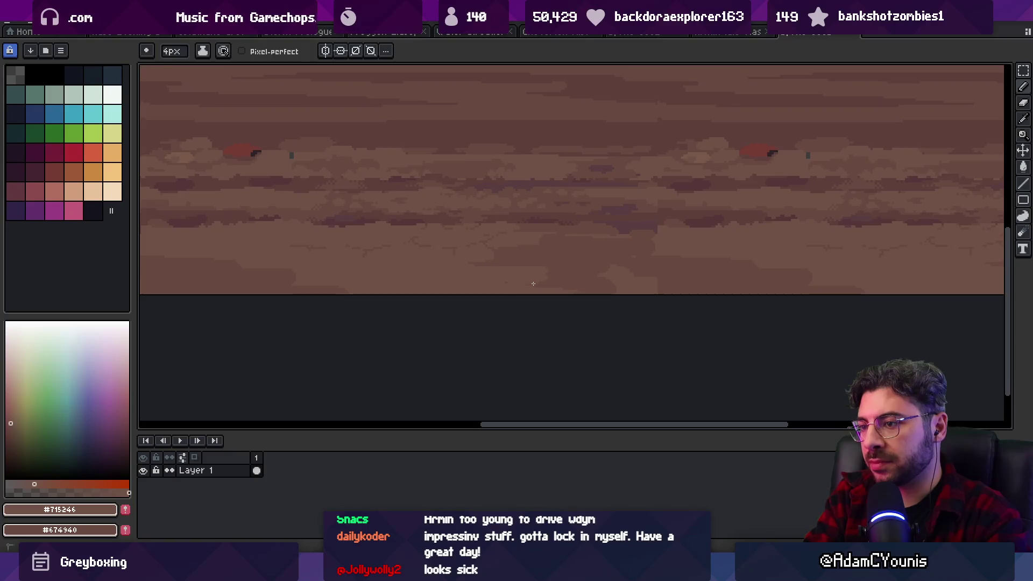
pyautogui.keyDown('alt'); pyautogui.click(680, 237); pyautogui.keyUp('alt')
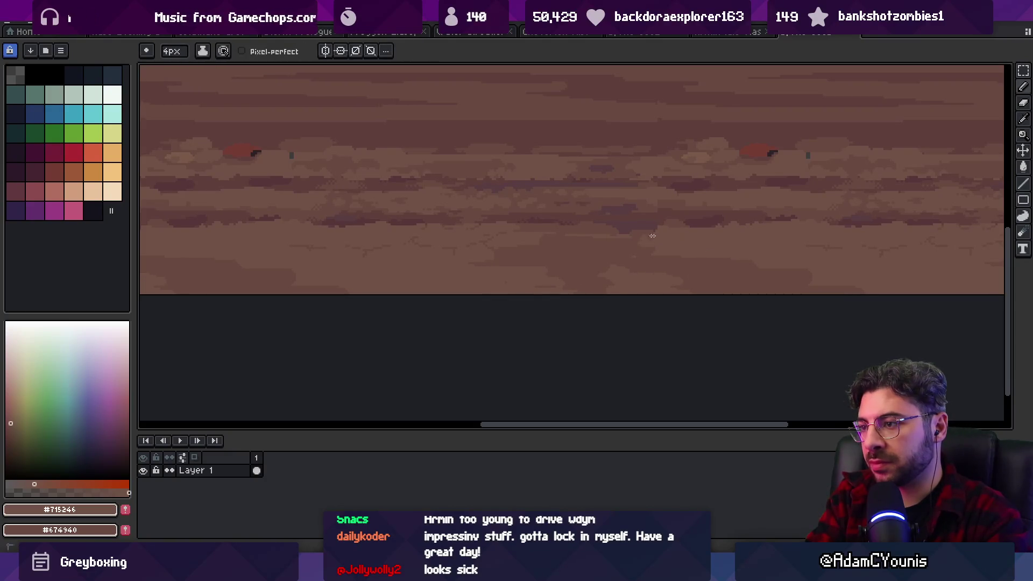
pyautogui.keyDown('alt'); pyautogui.click(672, 205); pyautogui.keyUp('alt')
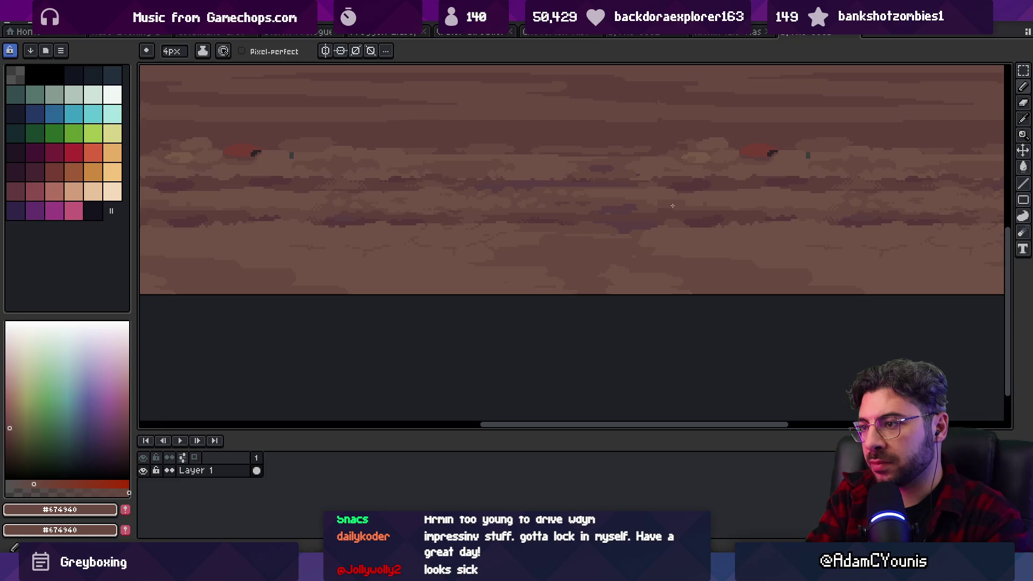
pyautogui.keyDown('alt'); pyautogui.click(661, 203); pyautogui.keyUp('alt')
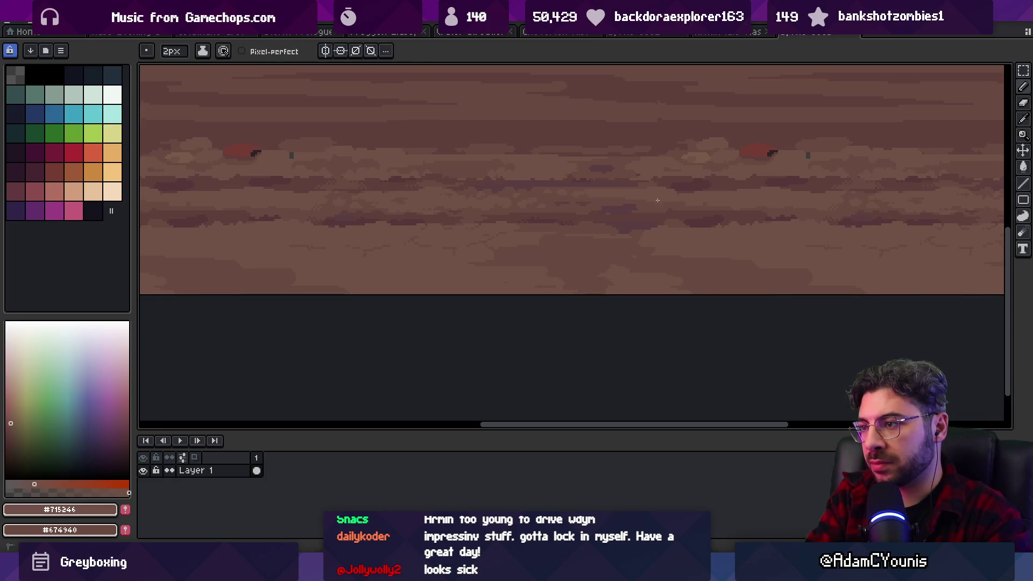
pyautogui.scroll(-4, 682, 201)
pyautogui.scroll(4, 671, 192)
pyautogui.moveTo(671, 138); pyautogui.dragTo(649, 235)
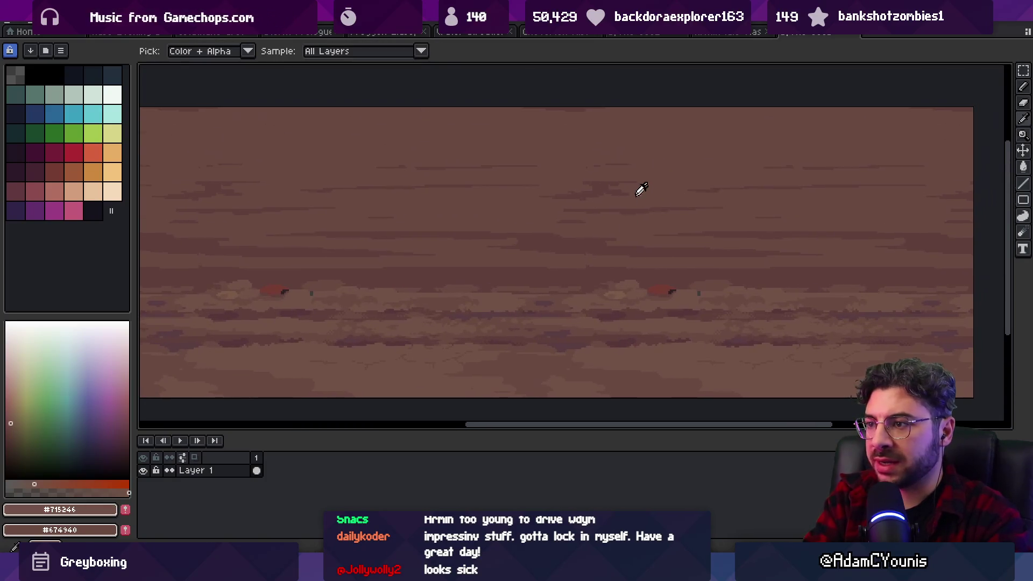
pyautogui.keyDown('alt'); pyautogui.click(600, 137); pyautogui.keyUp('alt')
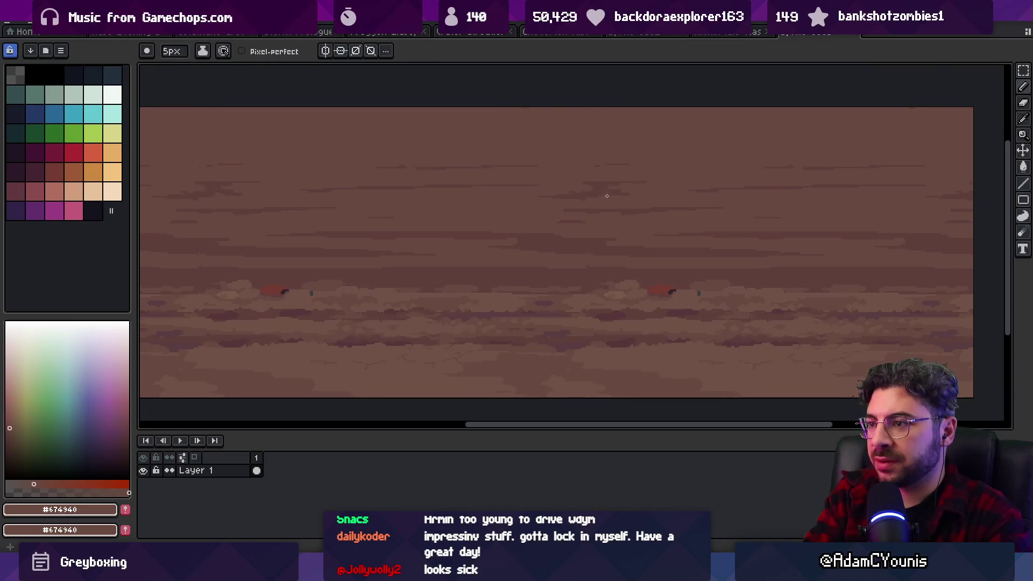
pyautogui.keyDown('alt'); pyautogui.click(571, 177); pyautogui.keyUp('alt')
pyautogui.press('-')
pyautogui.press('-')
pyautogui.press('-')
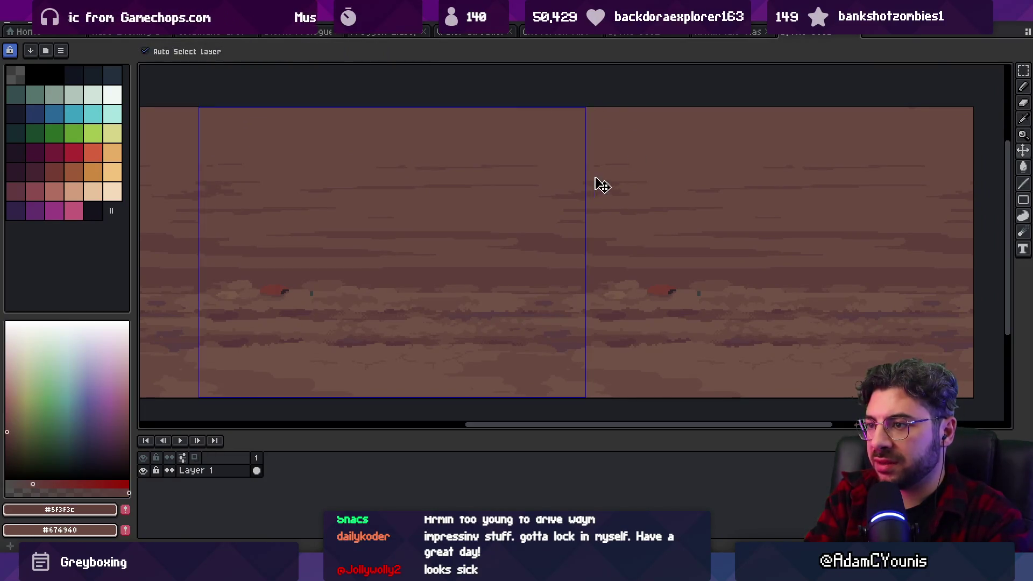
pyautogui.scroll(3, 572, 180)
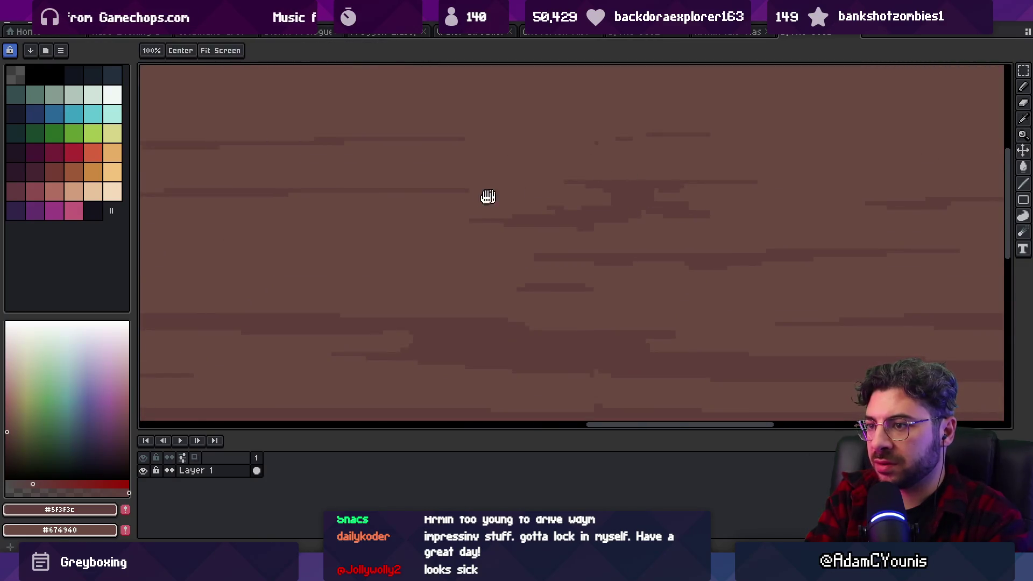
pyautogui.hscroll(-3, 533, 203)
pyautogui.keyDown('alt'); pyautogui.click(533, 203); pyautogui.keyUp('alt')
pyautogui.press('z')
pyautogui.scroll(-3, 627, 199)
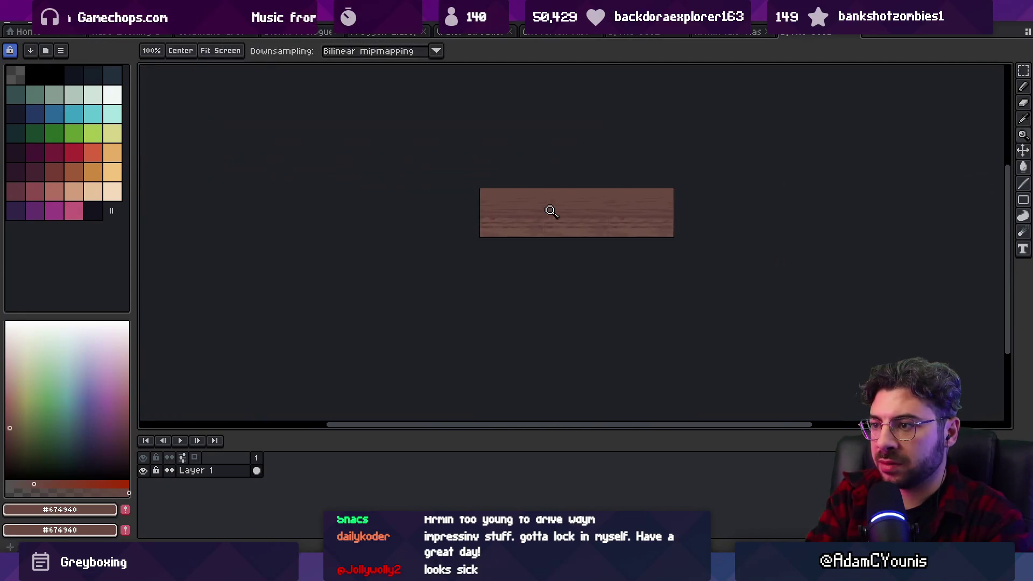
pyautogui.scroll(1, 547, 210)
pyautogui.scroll(3, 583, 224)
pyautogui.press('b')
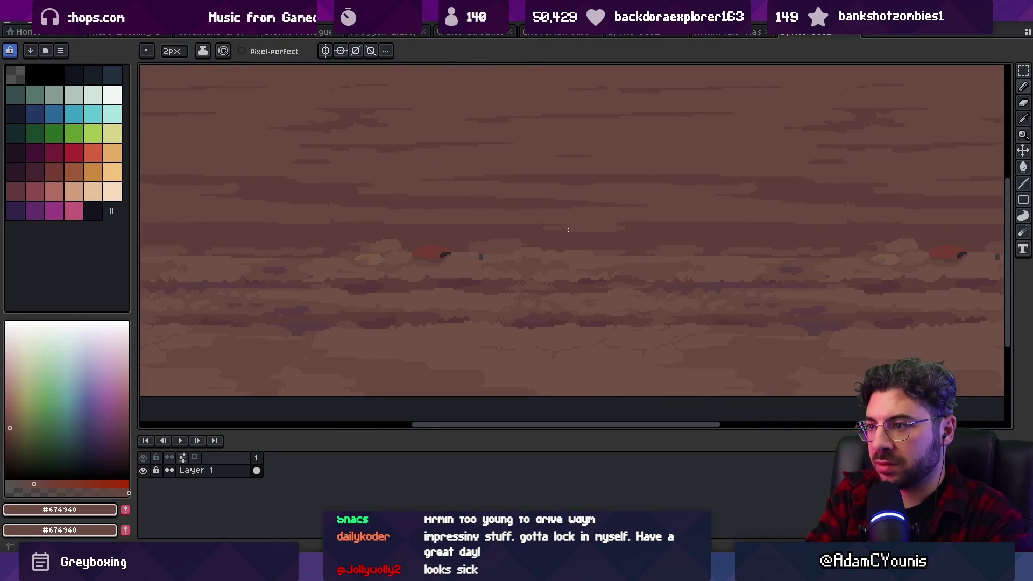
pyautogui.hscroll(3, 580, 236)
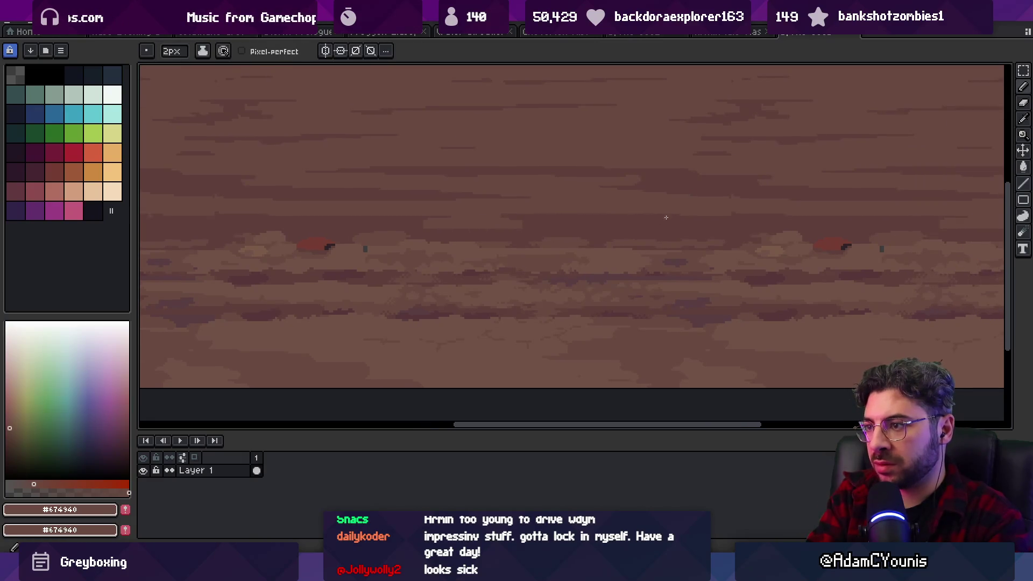
pyautogui.press('alt')
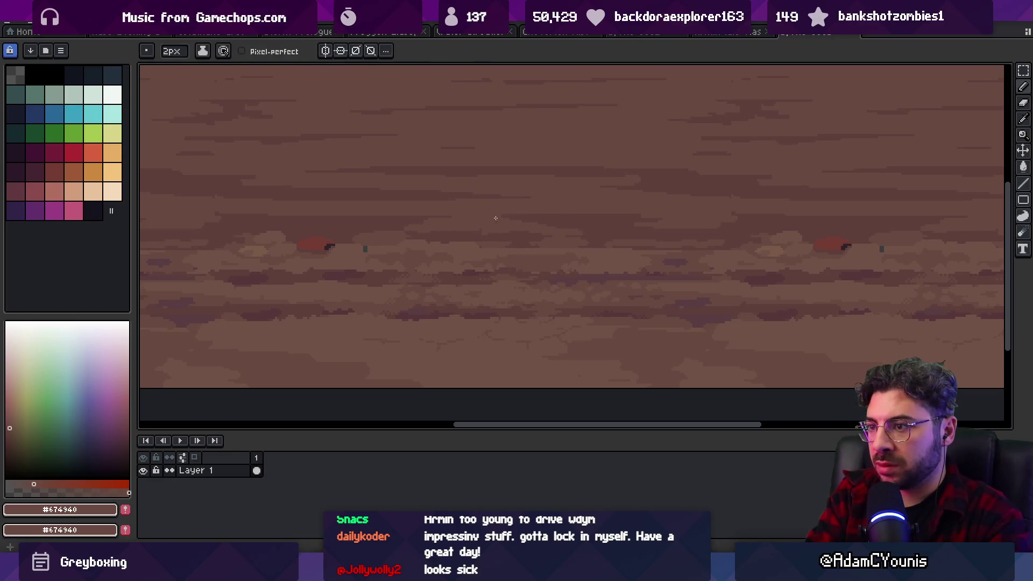
pyautogui.keyDown('alt'); pyautogui.click(563, 215); pyautogui.keyUp('alt')
pyautogui.keyDown('alt'); pyautogui.click(657, 173); pyautogui.keyUp('alt')
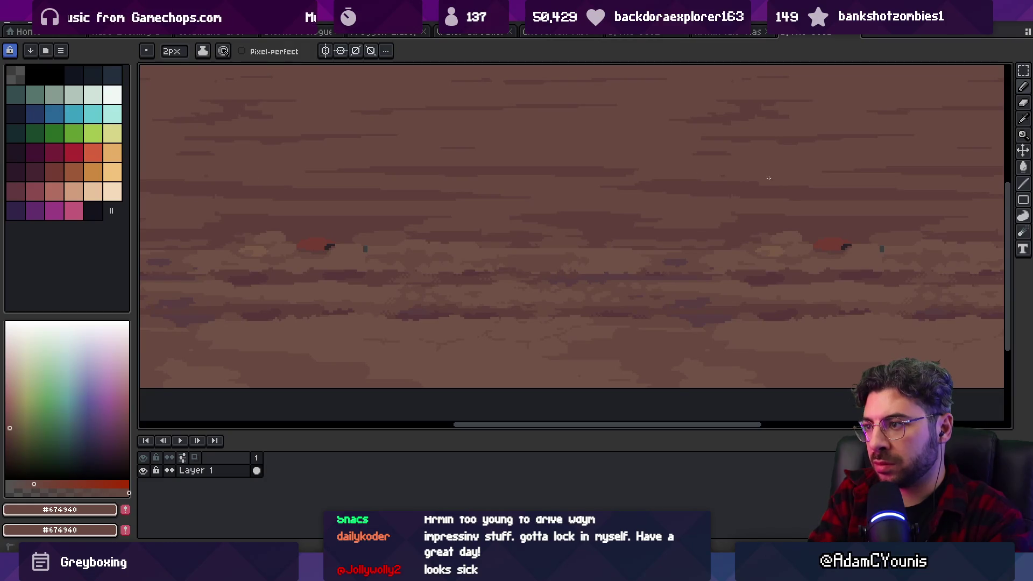
pyautogui.keyDown('alt'); pyautogui.click(729, 196); pyautogui.keyUp('alt')
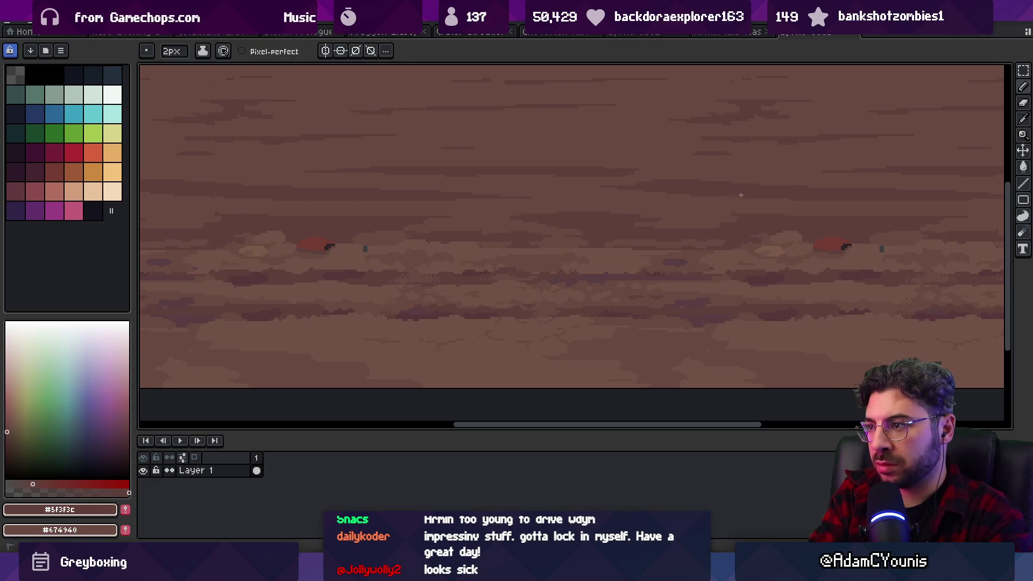
pyautogui.scroll(-6, 700, 194)
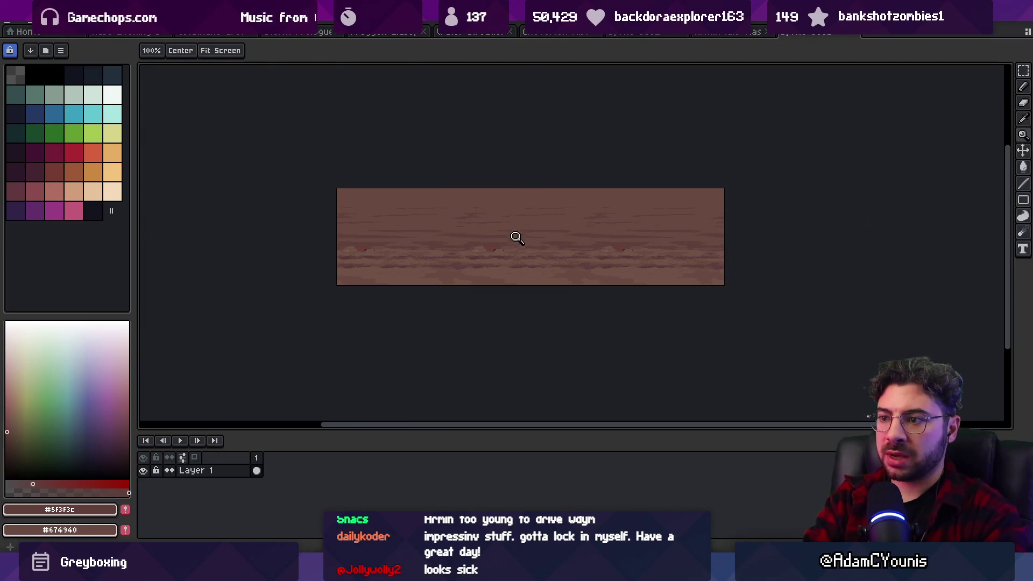
# Zoom in on the dirt tile and sample the #715246 and #674940 browns.
pyautogui.click(516, 234)
pyautogui.click(318, 265)
pyautogui.click(431, 260)
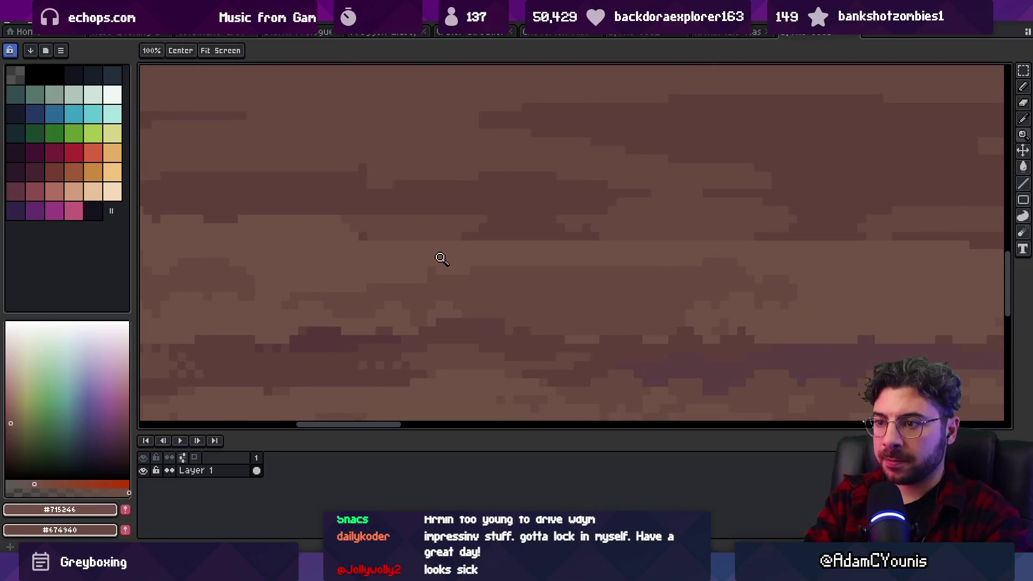
pyautogui.press('b')
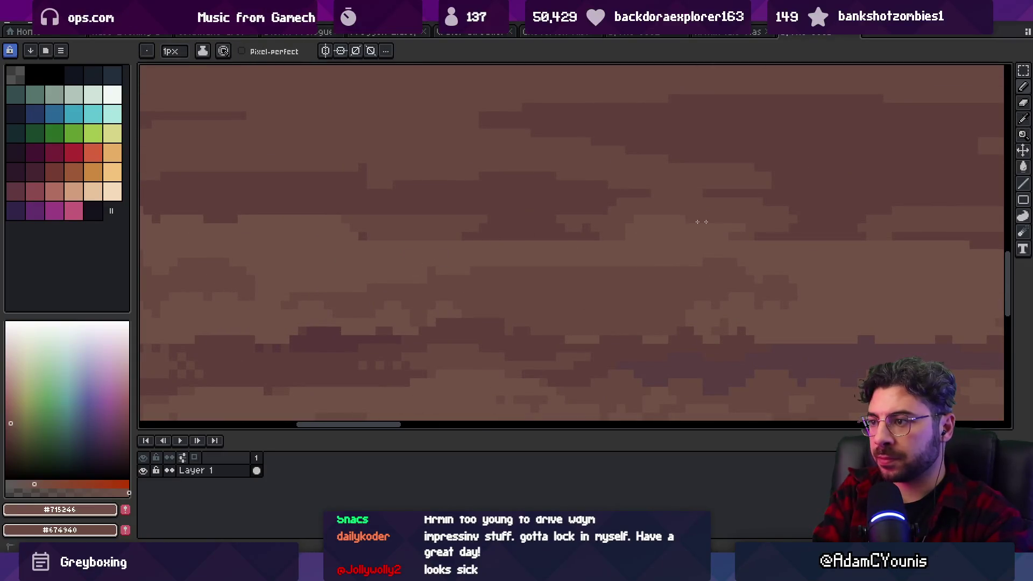
pyautogui.keyDown('alt'); pyautogui.click(614, 222); pyautogui.keyUp('alt')
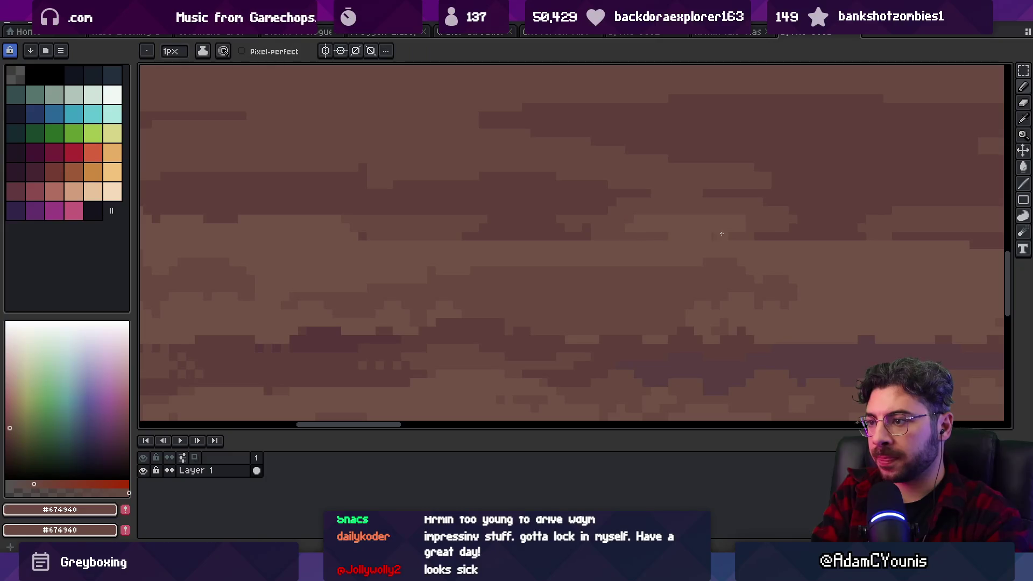
pyautogui.scroll(-3, 743, 221)
pyautogui.keyDown('alt'); pyautogui.click(532, 240); pyautogui.keyUp('alt')
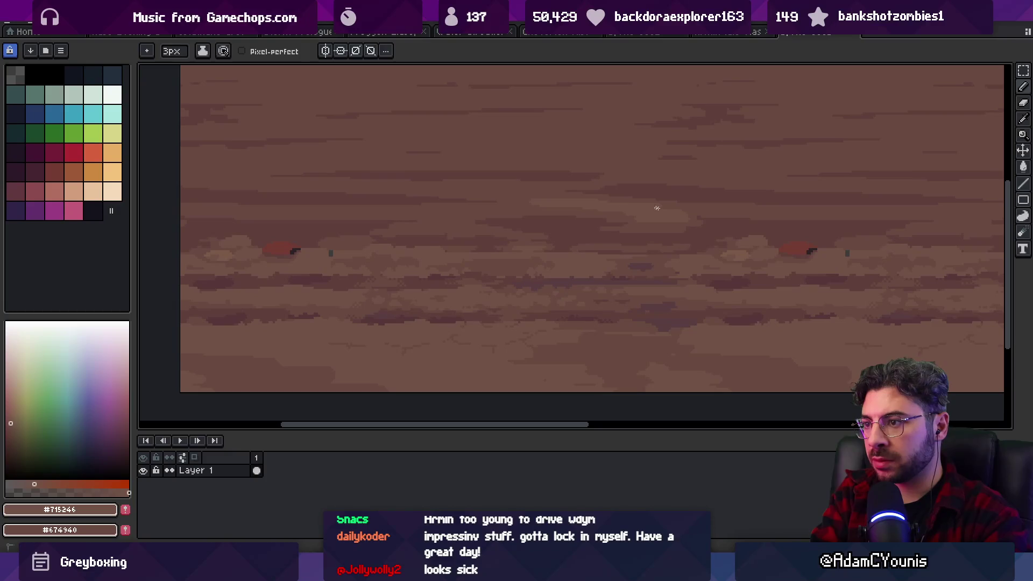
# Paint a #674940 stroke across the tile, then re-sample #715246 and #674940 up close.
pyautogui.scroll(1, 651, 207)
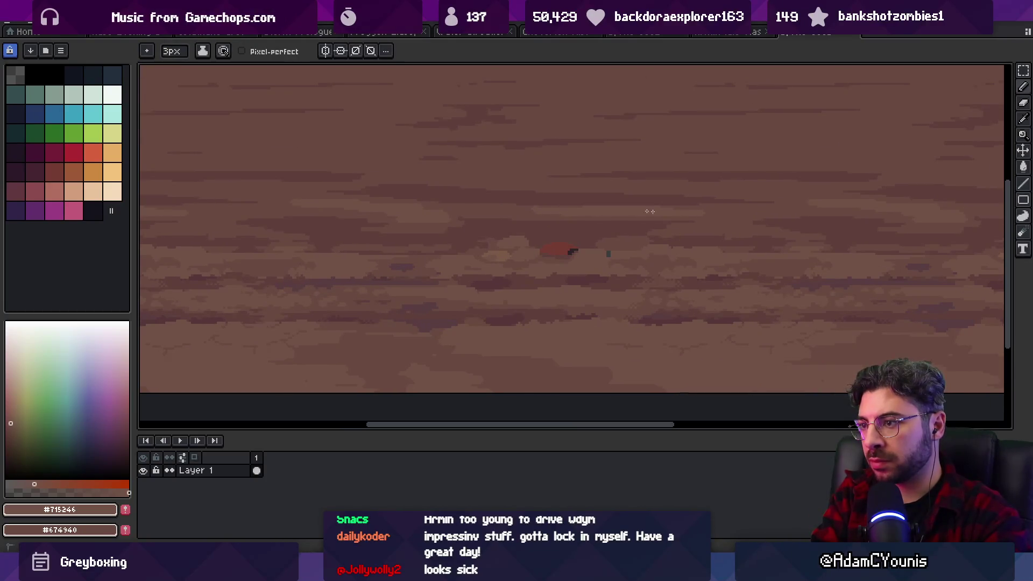
pyautogui.scroll(-3, 730, 214)
pyautogui.scroll(3, 750, 170)
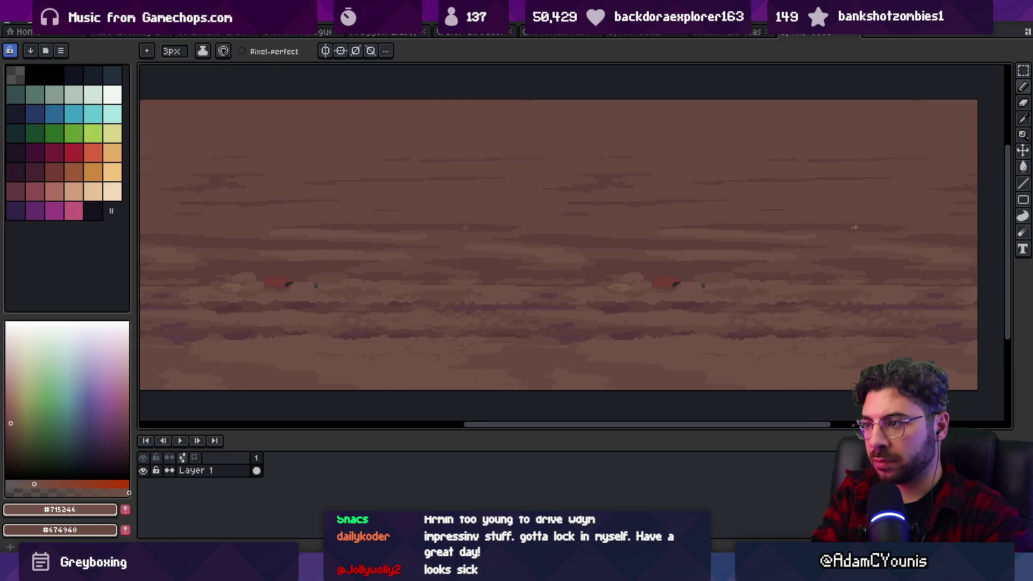
pyautogui.keyDown('alt'); pyautogui.click(872, 214); pyautogui.keyUp('alt')
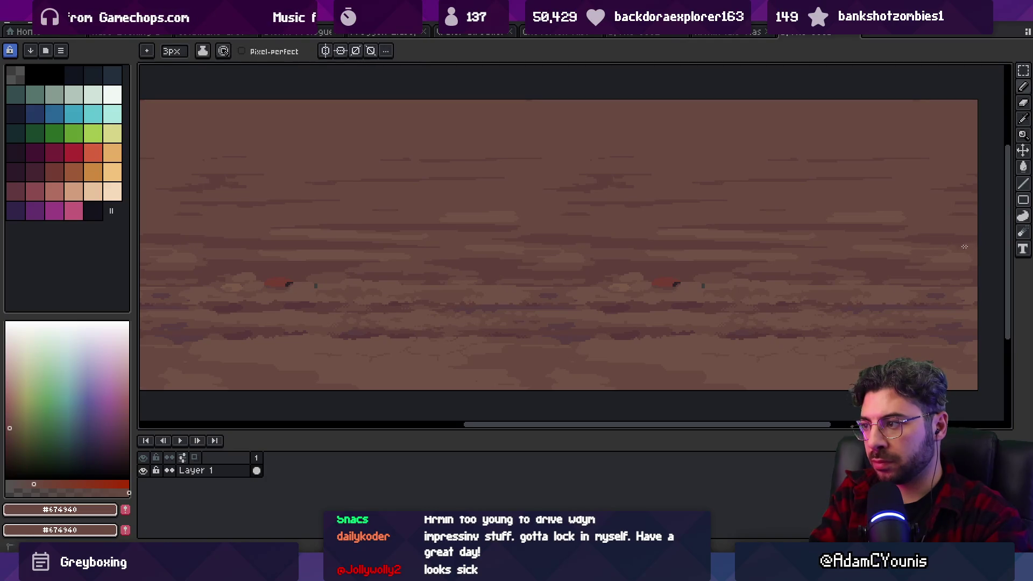
pyautogui.moveTo(425, 250); pyautogui.dragTo(613, 253)
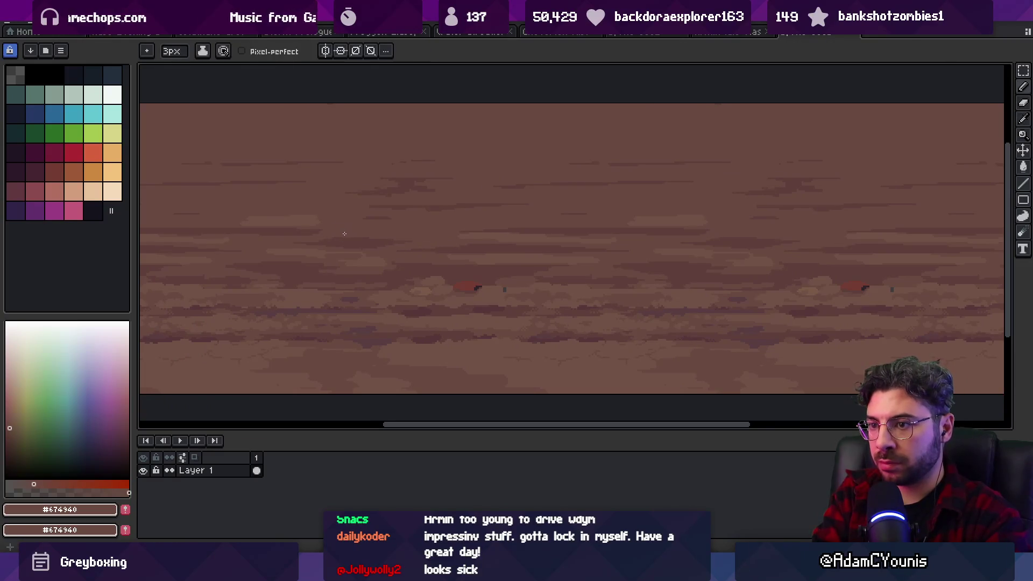
pyautogui.scroll(-4, 438, 239)
pyautogui.scroll(3, 514, 223)
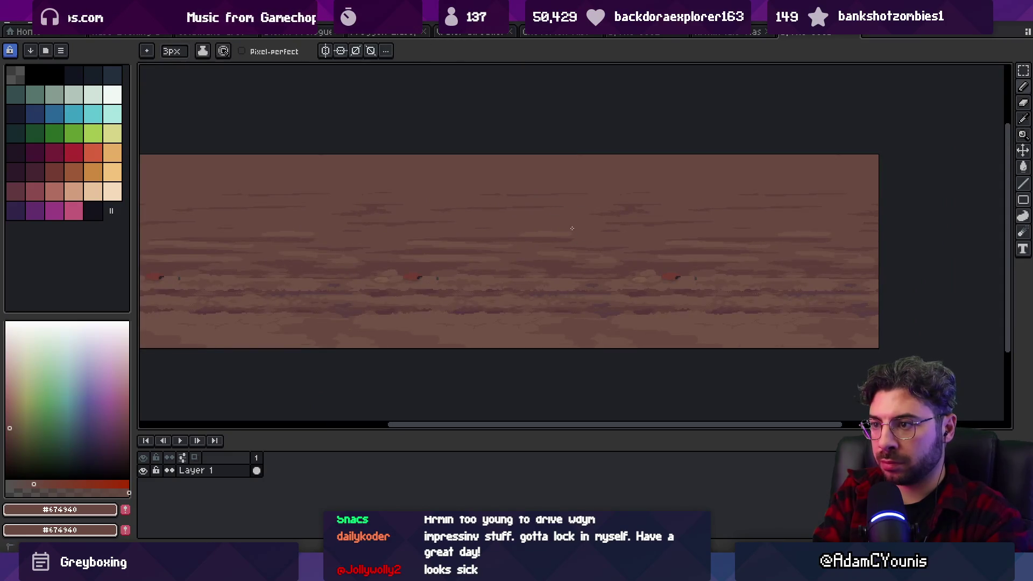
pyautogui.press('z')
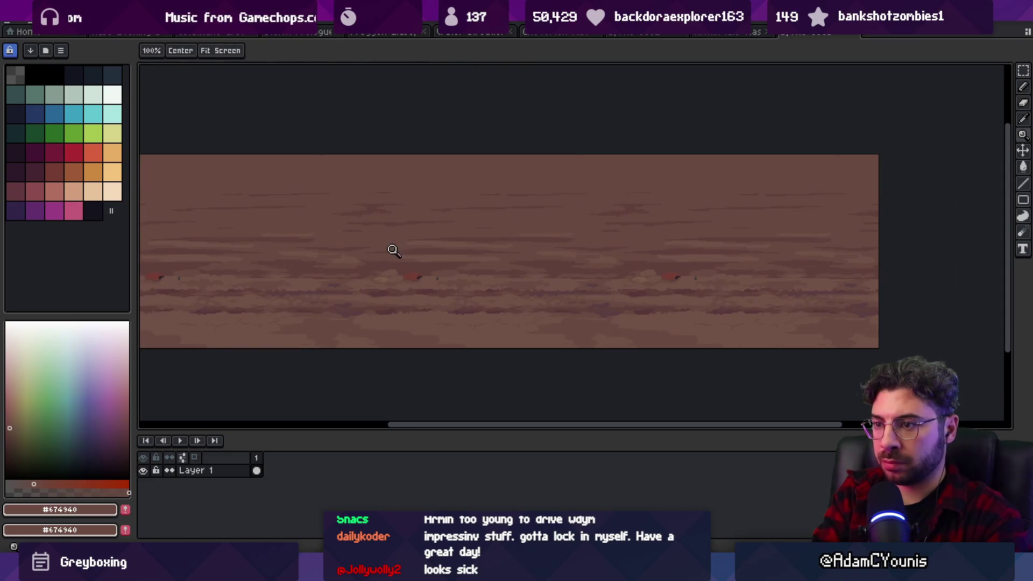
pyautogui.click(397, 251)
pyautogui.press('b')
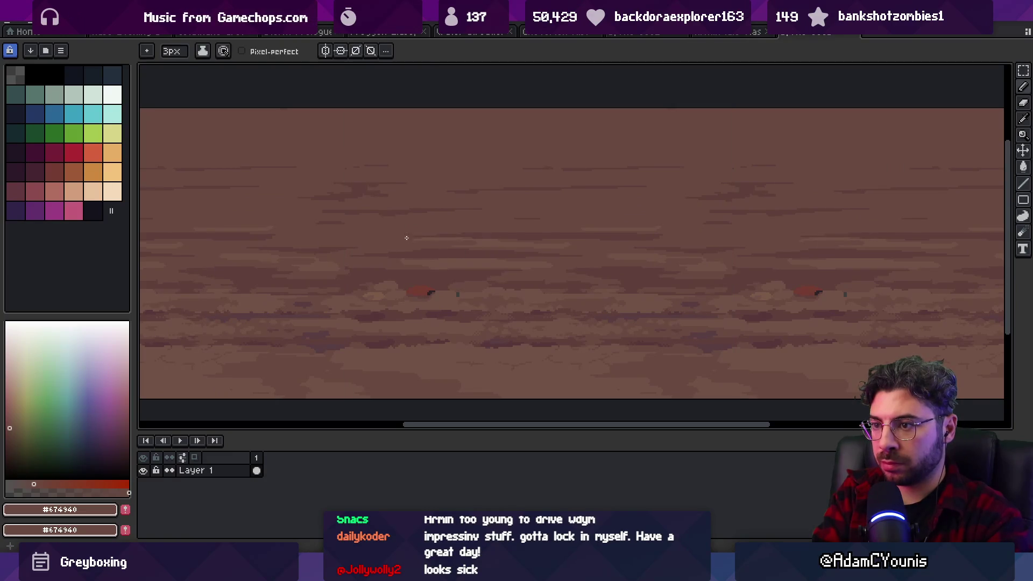
pyautogui.keyDown('alt'); pyautogui.click(385, 245); pyautogui.keyUp('alt')
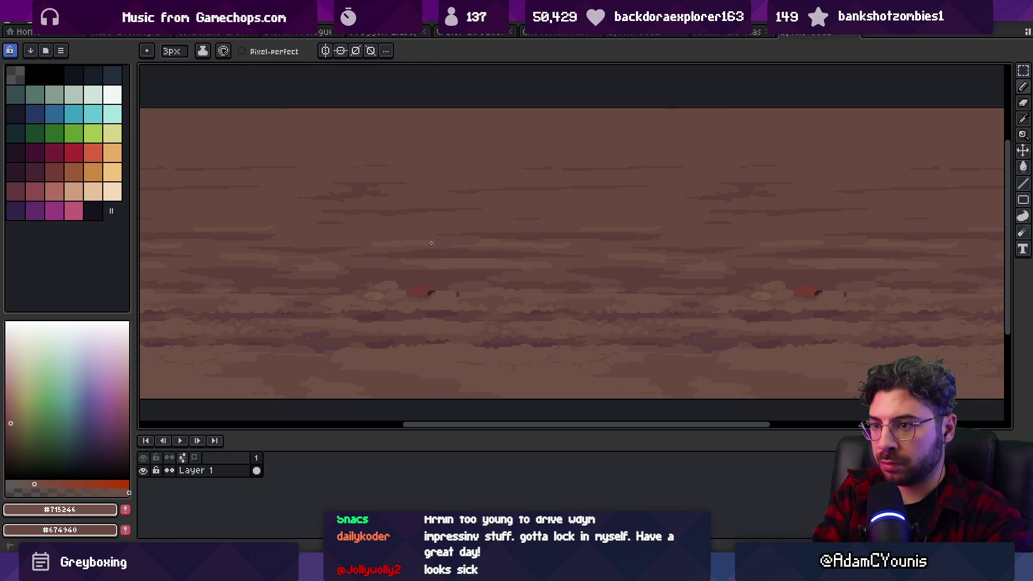
pyautogui.keyDown('alt'); pyautogui.click(332, 245); pyautogui.keyUp('alt')
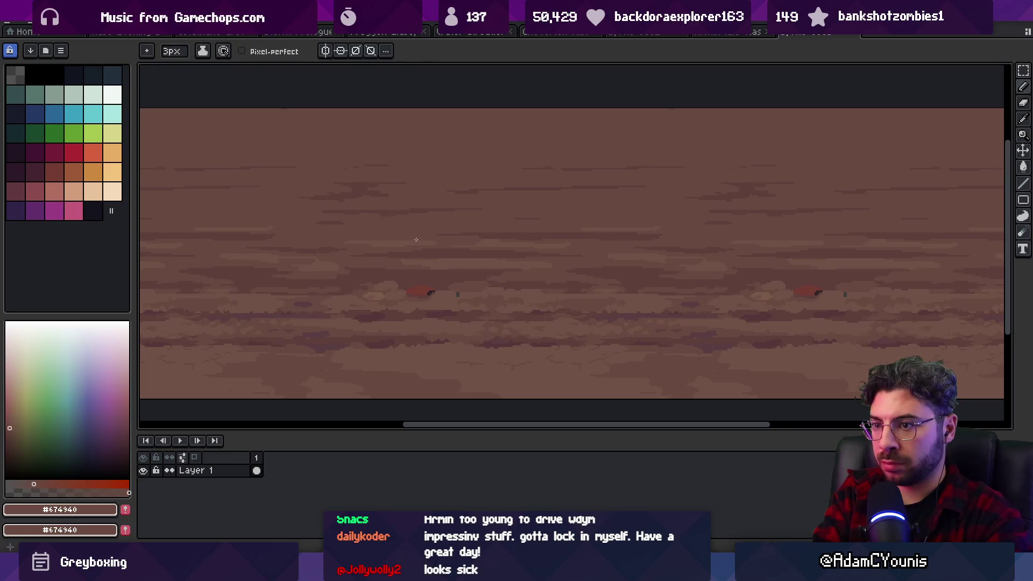
# Pan across the tile, sampling the darker #5F3F3C and base #674940 browns.
pyautogui.scroll(-4, 411, 240)
pyautogui.scroll(4, 477, 223)
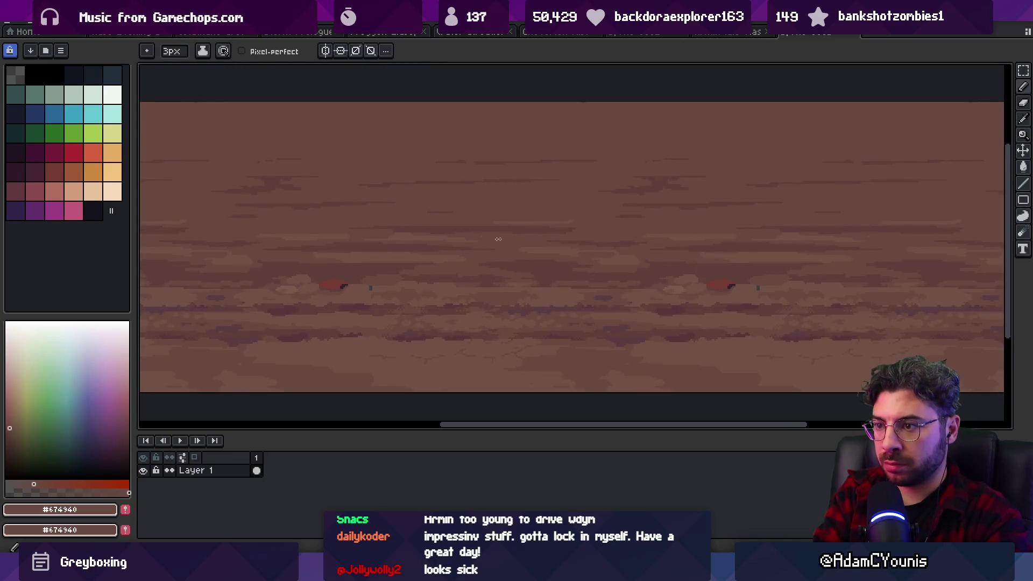
pyautogui.scroll(1, 390, 231)
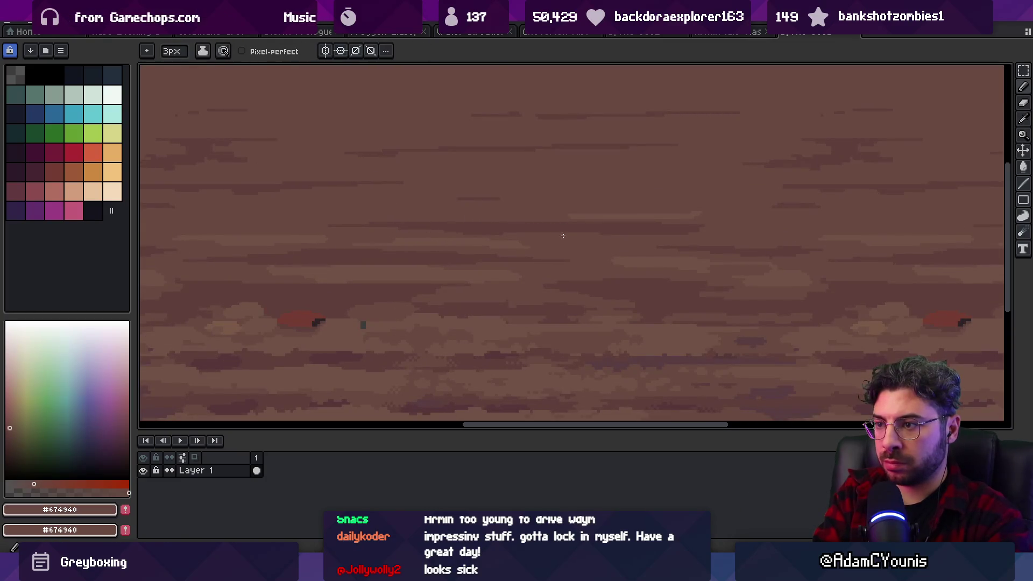
pyautogui.moveTo(652, 235); pyautogui.dragTo(458, 246)
pyautogui.keyDown('alt'); pyautogui.click(587, 239); pyautogui.keyUp('alt')
pyautogui.keyDown('alt'); pyautogui.click(634, 224); pyautogui.keyUp('alt')
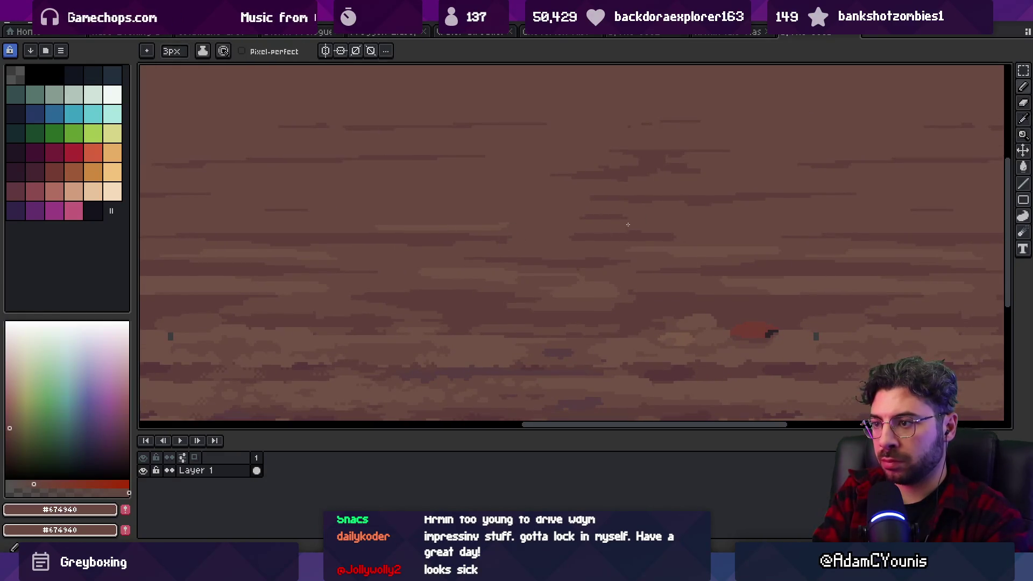
pyautogui.press('z')
pyautogui.scroll(-5, 560, 222)
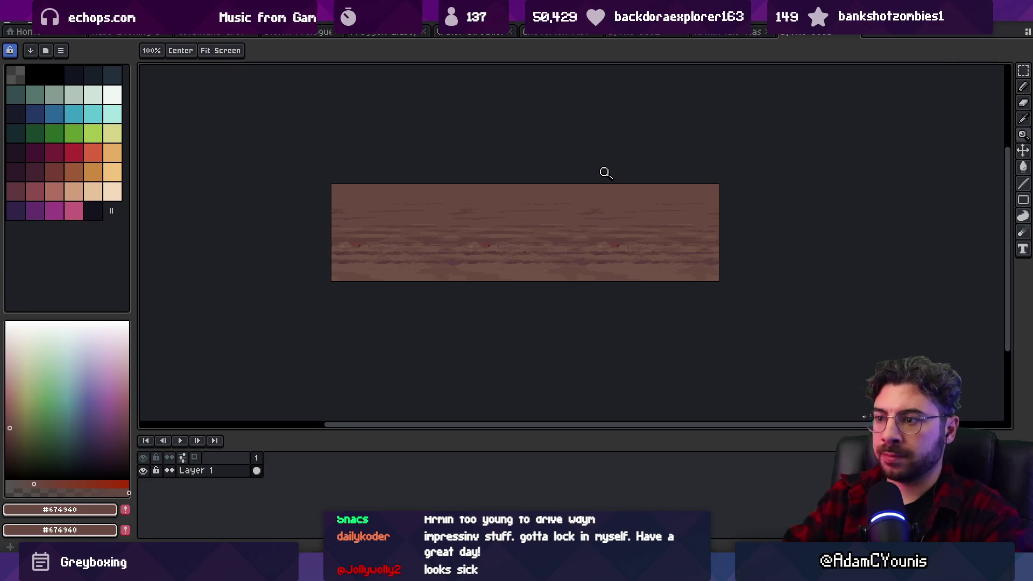
pyautogui.scroll(5, 557, 223)
# Pick the lighter #715246 and switch to the village street scene document.
pyautogui.press('b')
pyautogui.keyDown('alt'); pyautogui.click(445, 258); pyautogui.keyUp('alt')
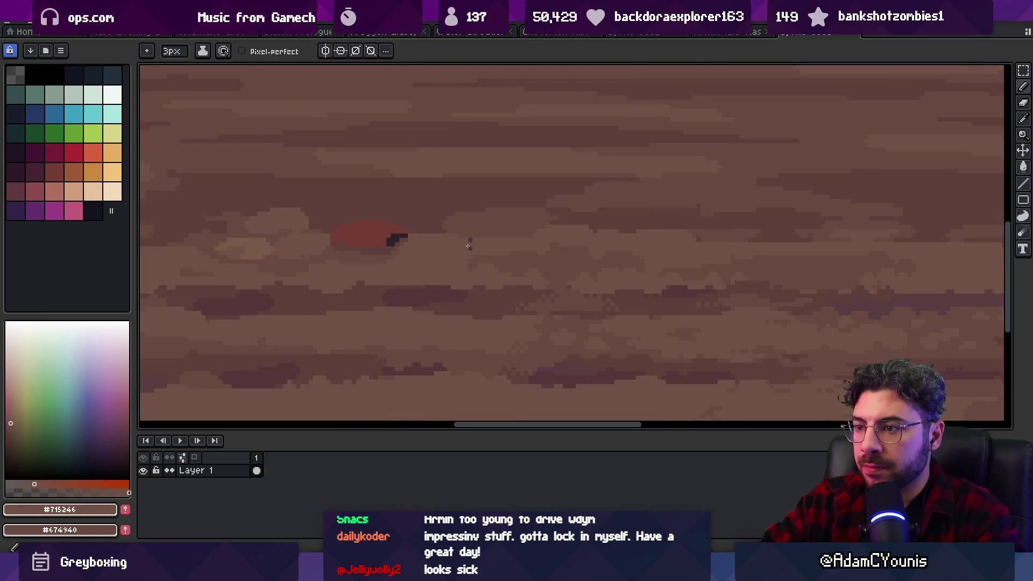
pyautogui.hotkey('ctrl', 'shift', 'Tab')
pyautogui.hotkey('ctrl', 'shift', 'Tab')
pyautogui.hotkey('ctrl', 'shift', 'Tab')
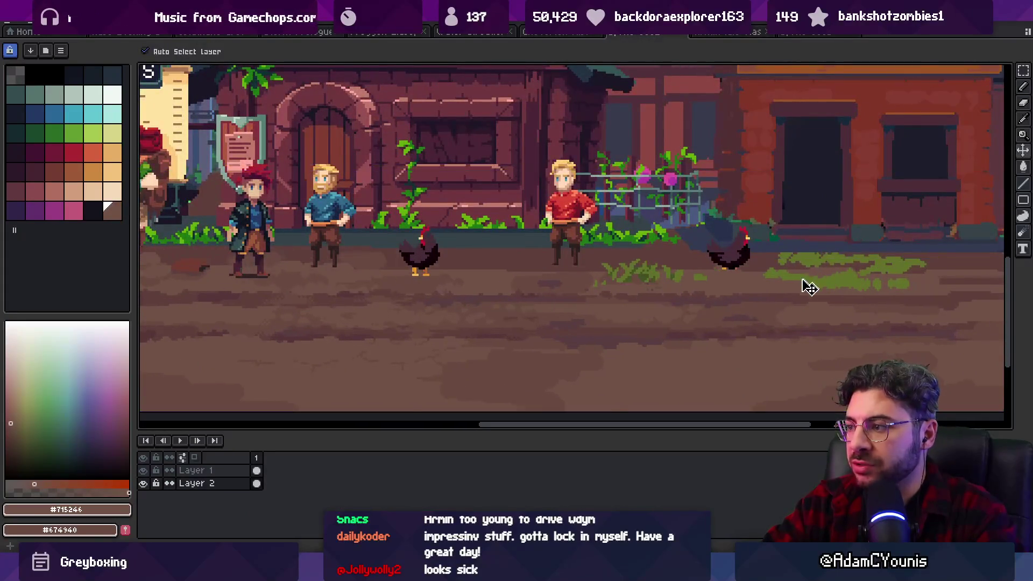
# Lasso a grass patch in the village scene, paste it into the ground texture, then undo it.
pyautogui.scroll(-2, 589, 319)
pyautogui.scroll(2, 410, 316)
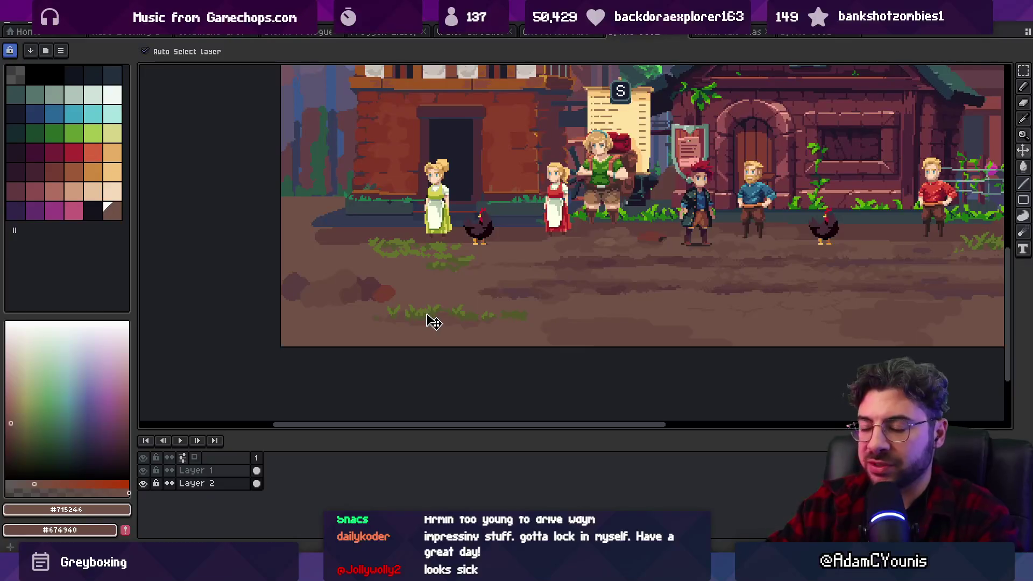
pyautogui.press('q')
pyautogui.moveTo(411, 297)
pyautogui.mouseDown()
pyautogui.moveTo(511, 329)
pyautogui.moveTo(533, 310)
pyautogui.mouseUp()
pyautogui.hotkey('ctrl', 'd')
pyautogui.click(808, 32)
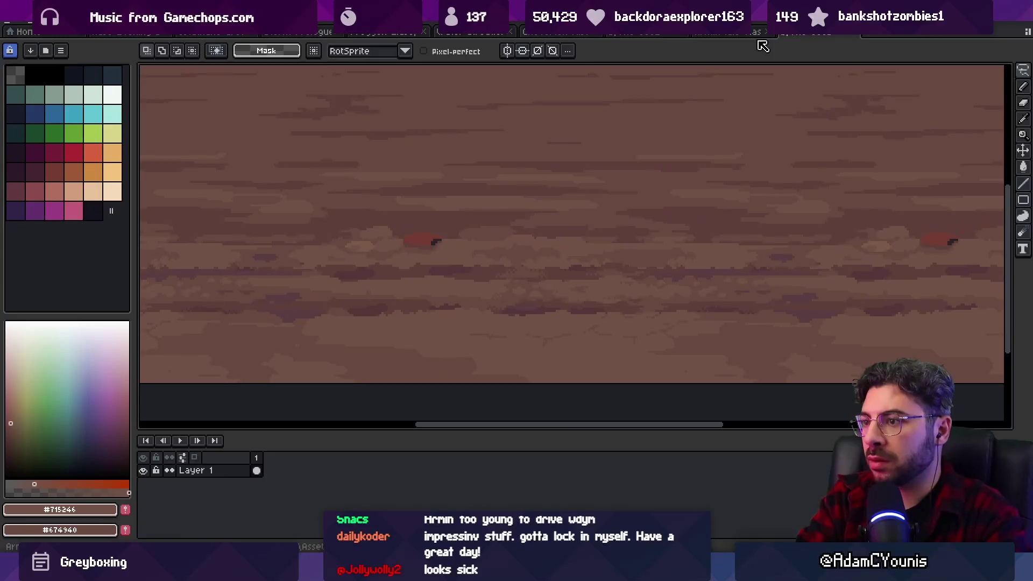
pyautogui.hotkey('ctrl', 'v')
pyautogui.hotkey('ctrl', 'd')
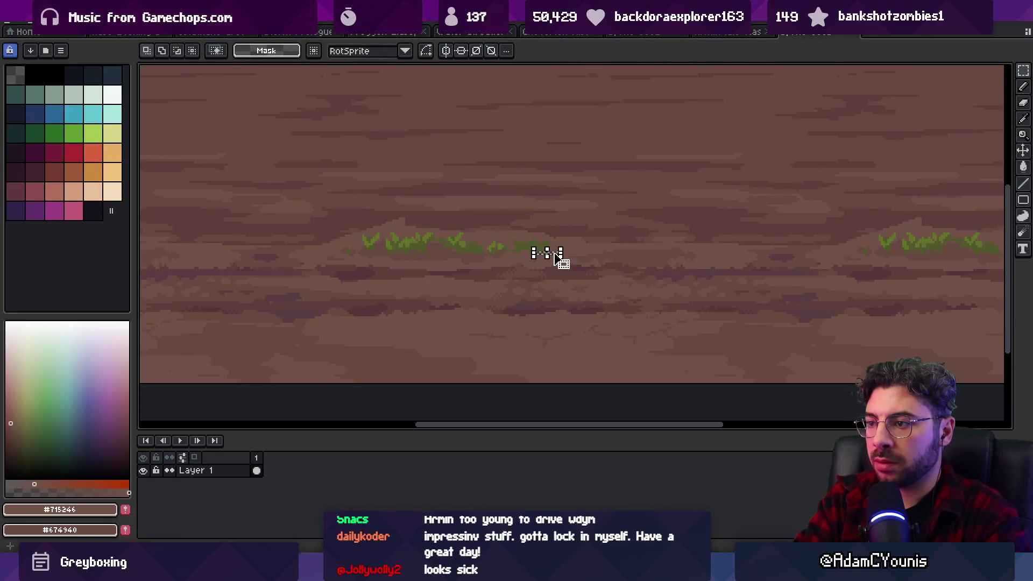
pyautogui.hotkey('ctrl', 'z')
# Add Layer 2, paste the grass onto it and move it right and down.
pyautogui.hotkey('shift', 'n')
pyautogui.hotkey('ctrl', 'v')
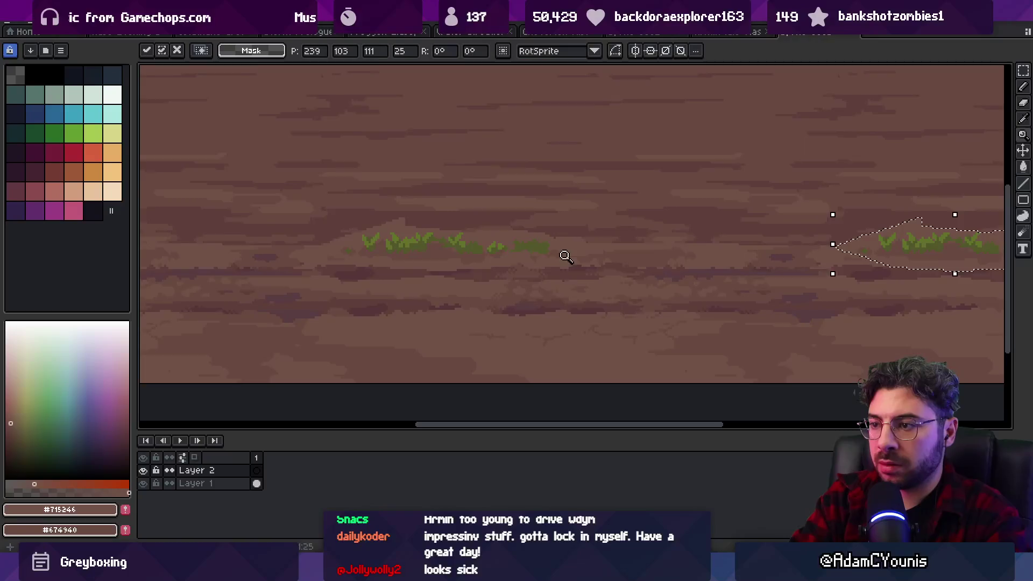
pyautogui.scroll(-2, 565, 245)
pyautogui.press('v')
pyautogui.moveTo(462, 307); pyautogui.dragTo(502, 319)
# Copy a second grass patch from the village and place it in the tile's lower row.
pyautogui.hotkey('ctrl', 'shift', 'Tab')
pyautogui.hotkey('ctrl', 'shift', 'Tab')
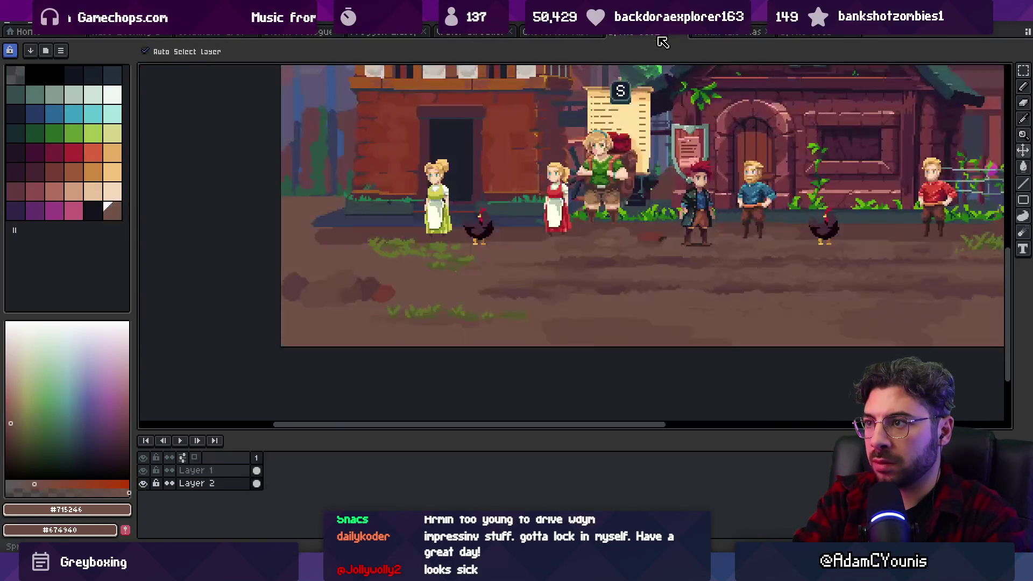
pyautogui.press('m')
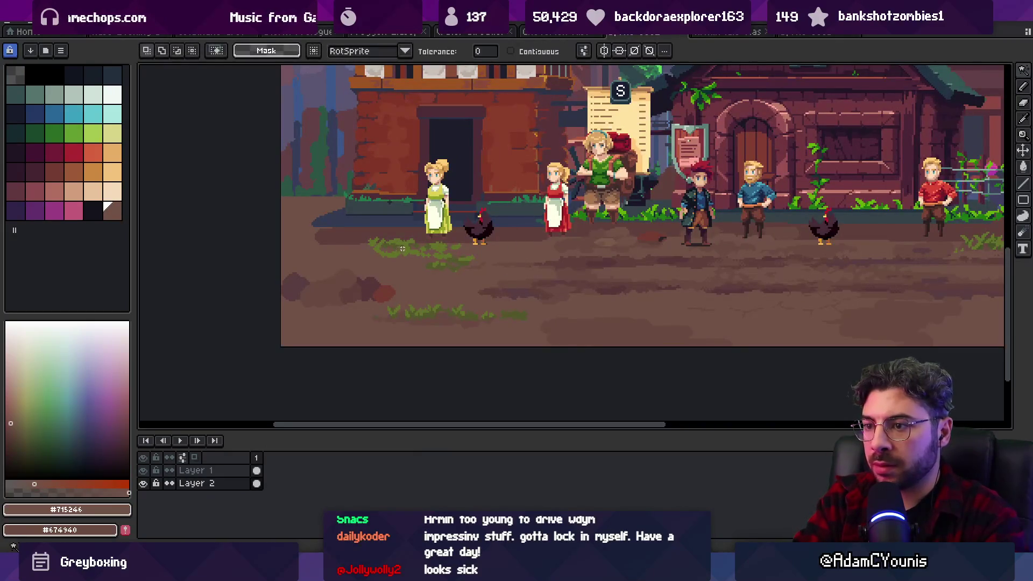
pyautogui.moveTo(471, 245); pyautogui.dragTo(393, 235)
pyautogui.hotkey('ctrl', 'c')
pyautogui.hotkey('ctrl', 'Tab')
pyautogui.hotkey('ctrl', 'v')
pyautogui.moveTo(501, 254); pyautogui.dragTo(619, 275)
pyautogui.press('Return')
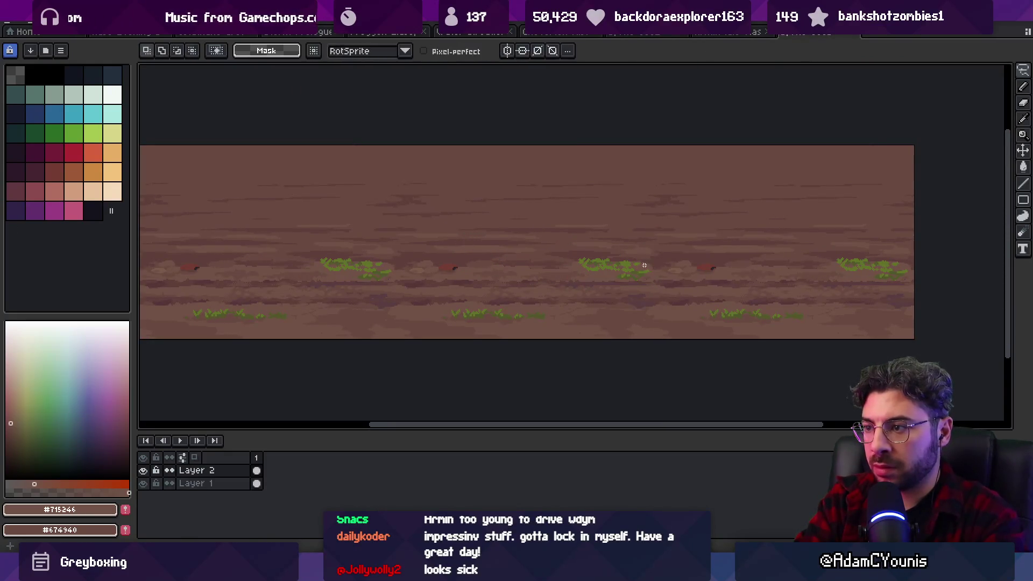
pyautogui.scroll(3, 617, 275)
pyautogui.press('w')
pyautogui.click(611, 275)
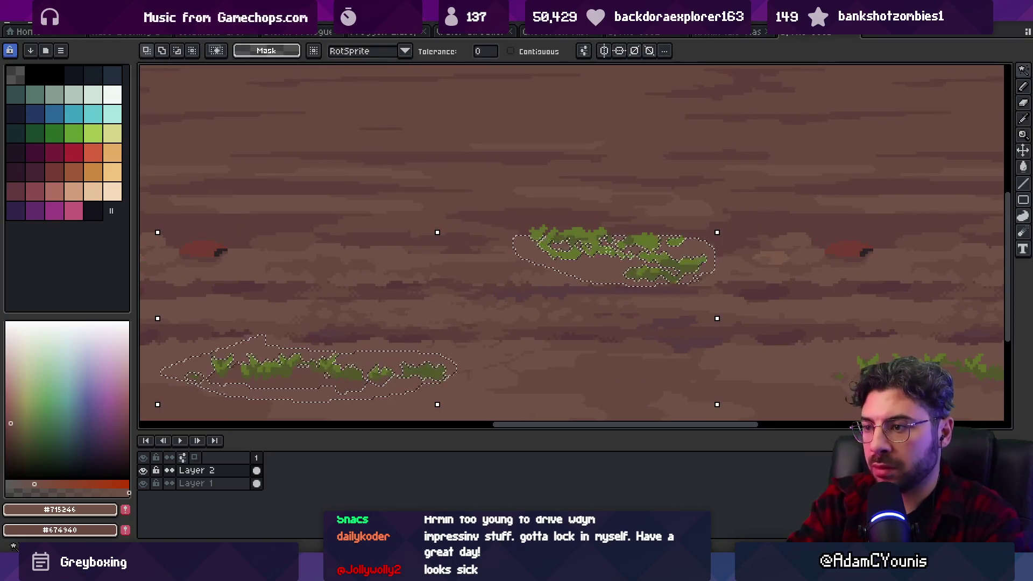
pyautogui.hotkey('ctrl', 'd')
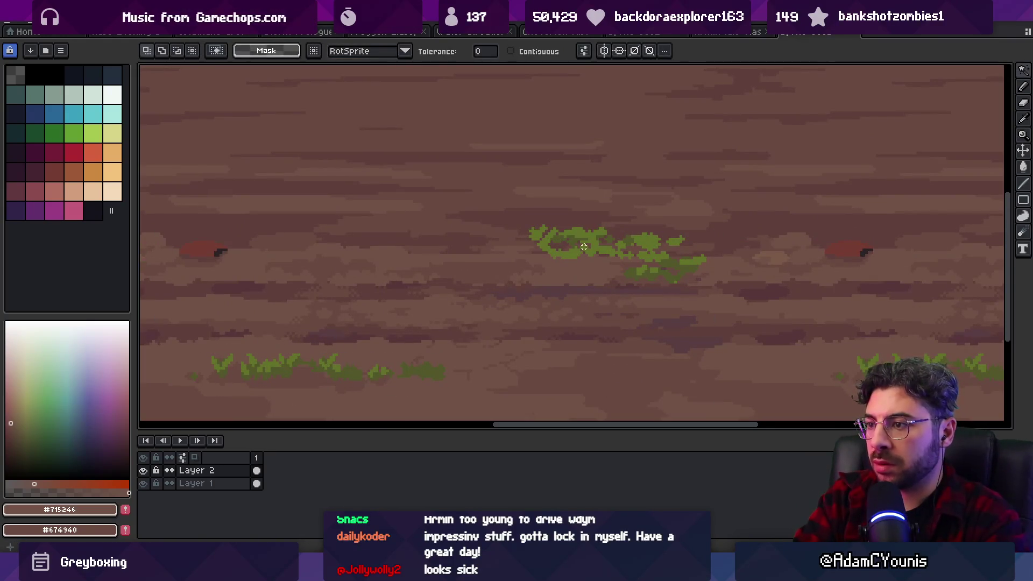
# Shift the upper grass clump left on Layer 2 and recentre the view on the tile.
pyautogui.press('b')
pyautogui.moveTo(553, 213)
pyautogui.mouseDown()
pyautogui.moveTo(565, 244)
pyautogui.moveTo(614, 244)
pyautogui.moveTo(603, 245)
pyautogui.mouseUp()
pyautogui.moveTo(576, 247); pyautogui.dragTo(512, 253)
pyautogui.hotkey('ctrl', 'd')
pyautogui.scroll(-2, 465, 250)
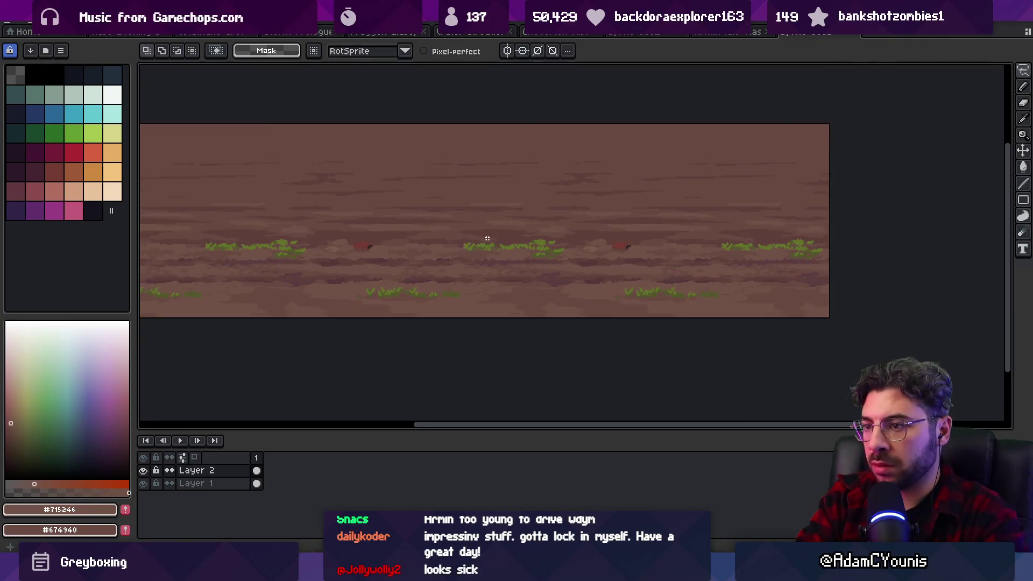
pyautogui.press('w')
pyautogui.click(482, 243)
pyautogui.hotkey('ctrl', 'd')
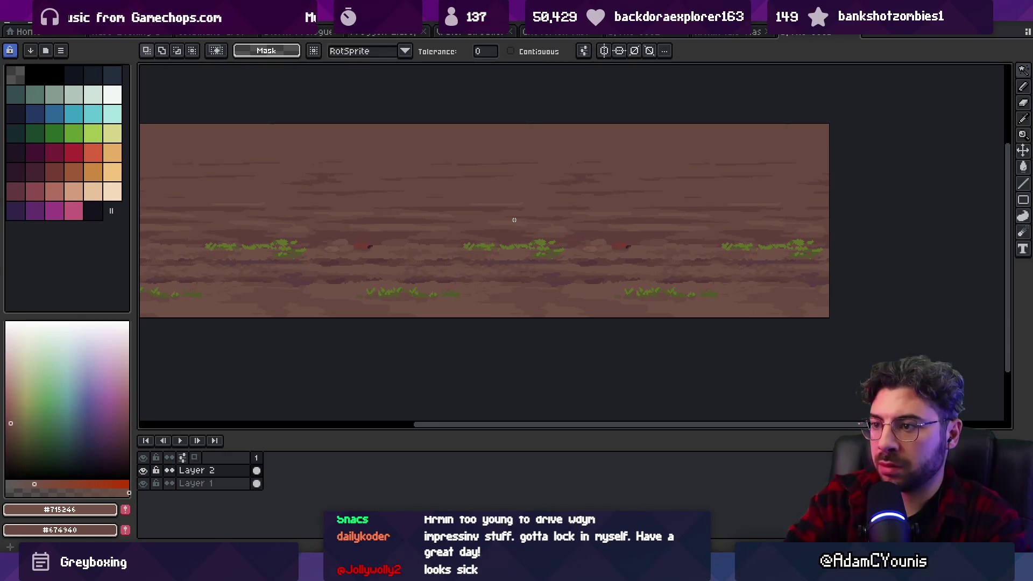
pyautogui.press('z')
pyautogui.click(558, 231)
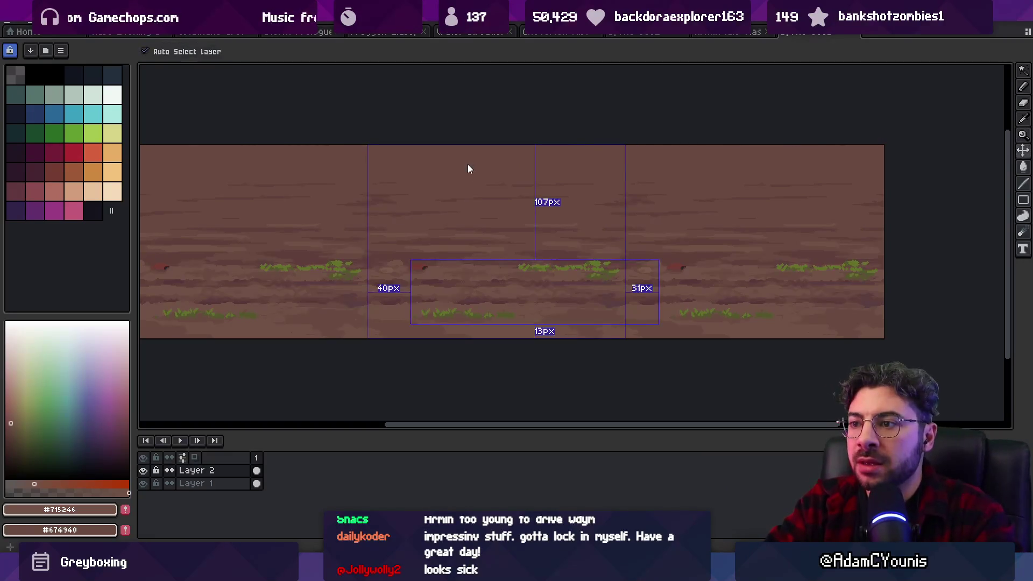
# Save the texture as Cheverton Misty Ground in the Cheverton > Cheverton Misty folder.
pyautogui.hotkey('ctrl', 's')
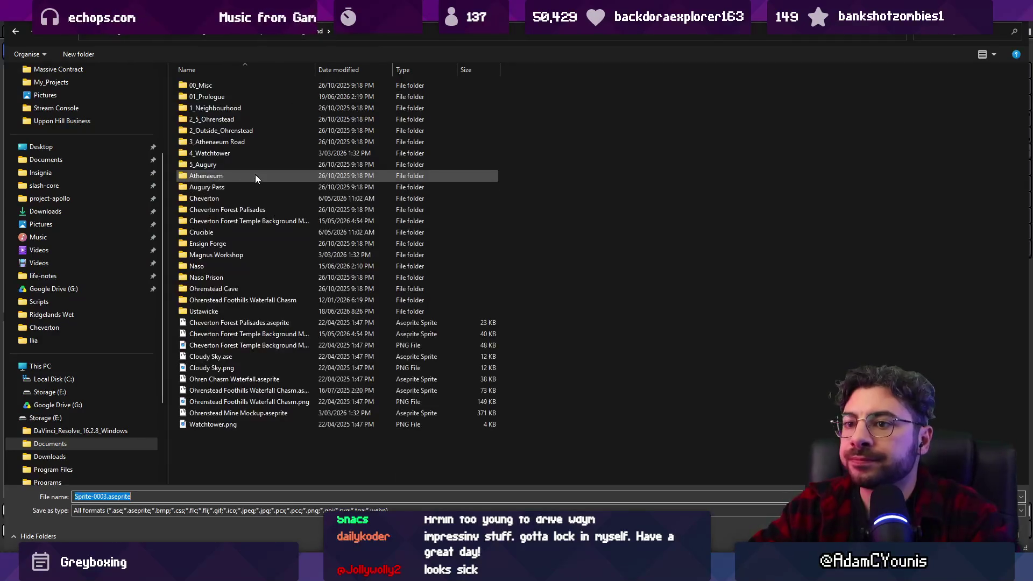
pyautogui.doubleClick(244, 197)
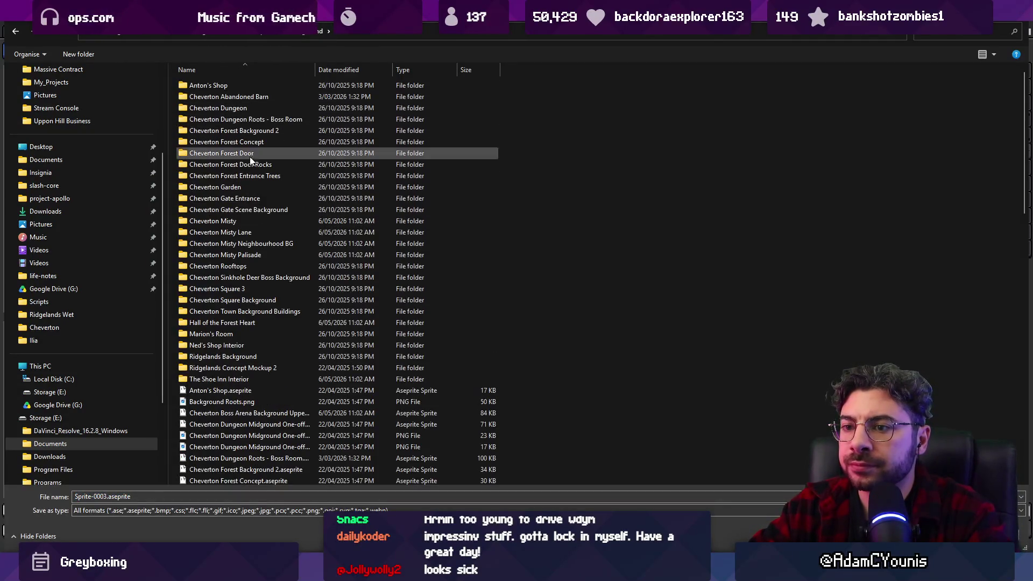
pyautogui.click(254, 224)
pyautogui.doubleClick(254, 224)
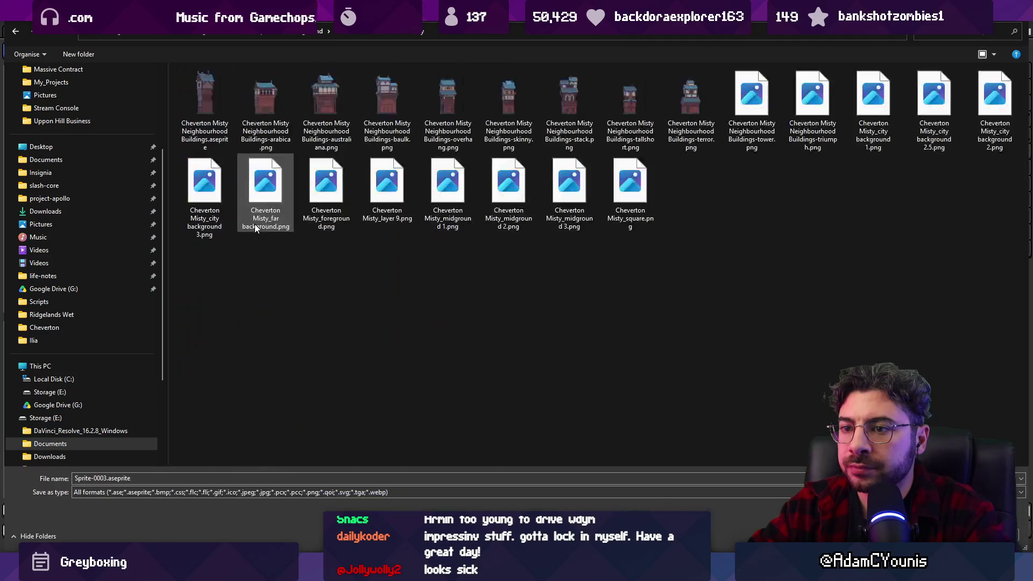
pyautogui.click(113, 478)
pyautogui.moveTo(110, 478); pyautogui.dragTo(74, 478)
pyautogui.write('Cheverton Misty Ground')
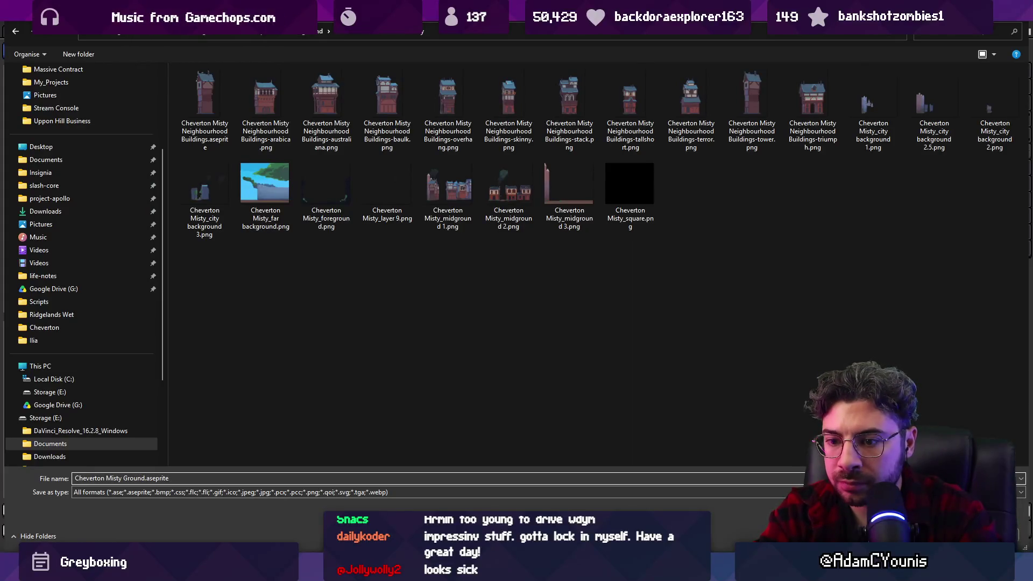
pyautogui.press('Return')
# Export the texture as Cheverton Misty Ground.png.
pyautogui.hotkey('ctrl', 'alt', 'shift', 's')
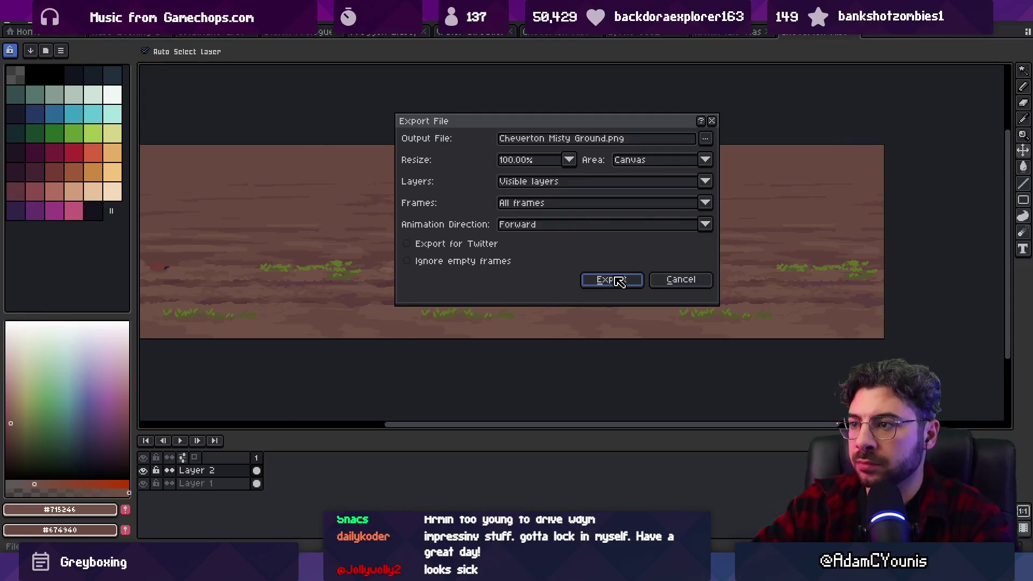
pyautogui.click(620, 282)
pyautogui.hotkey('alt', 'Tab')
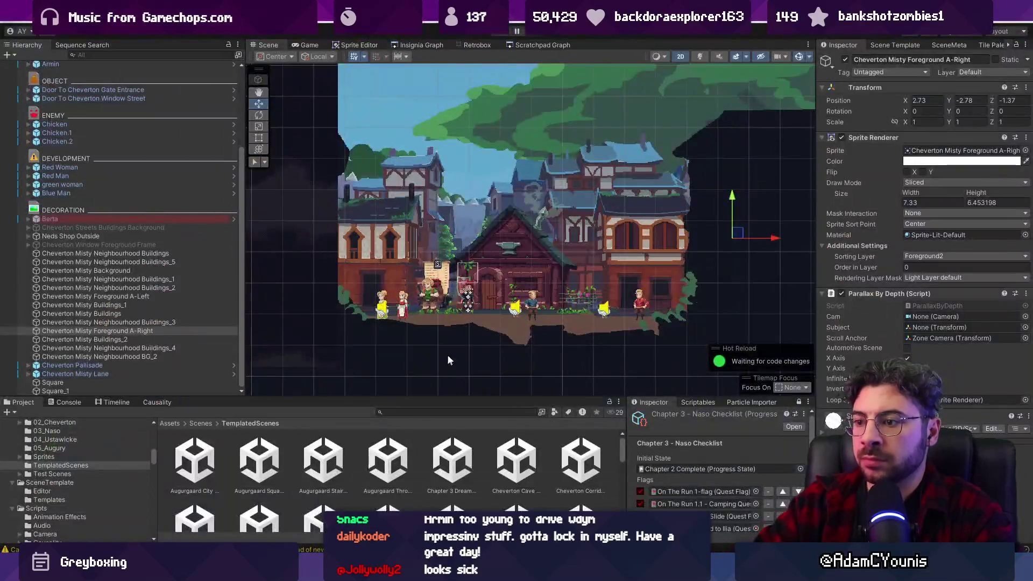
# Set the Cheverton Misty Ground texture's Sprite Mode to Single and apply it.
pyautogui.click(505, 325)
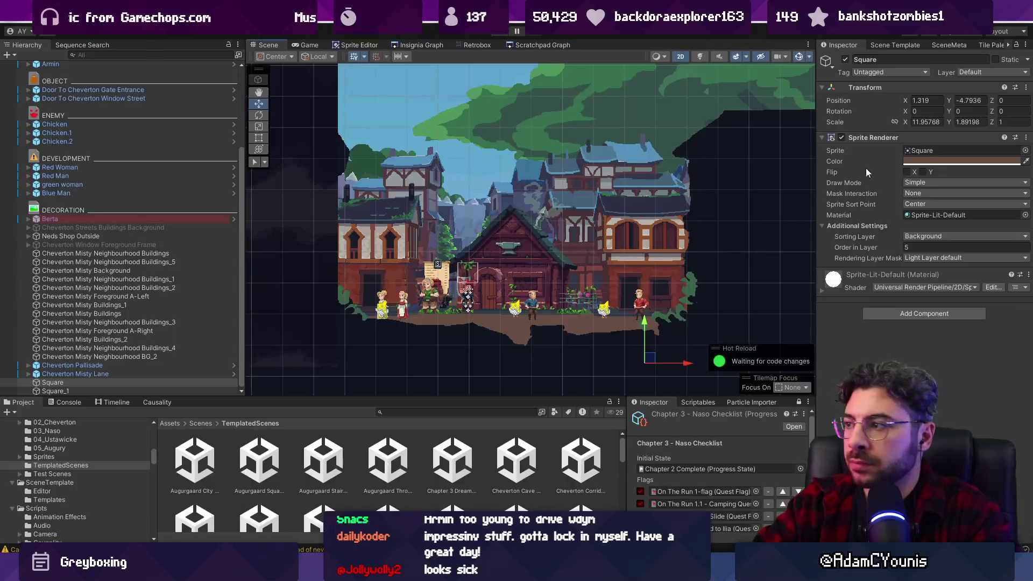
pyautogui.click(1026, 151)
pyautogui.write('misty ground')
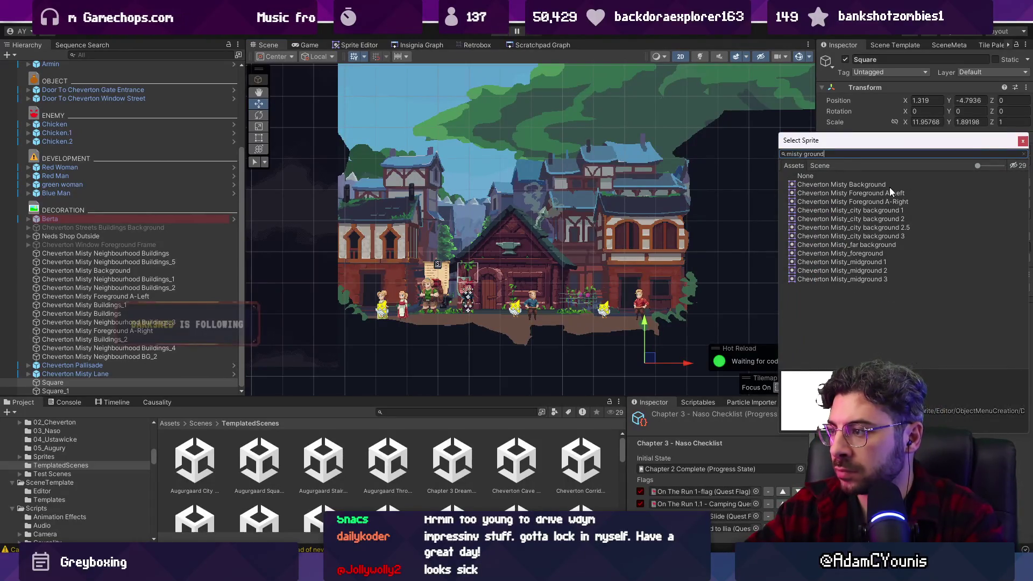
pyautogui.press('Escape')
pyautogui.click(422, 416)
pyautogui.write('und')
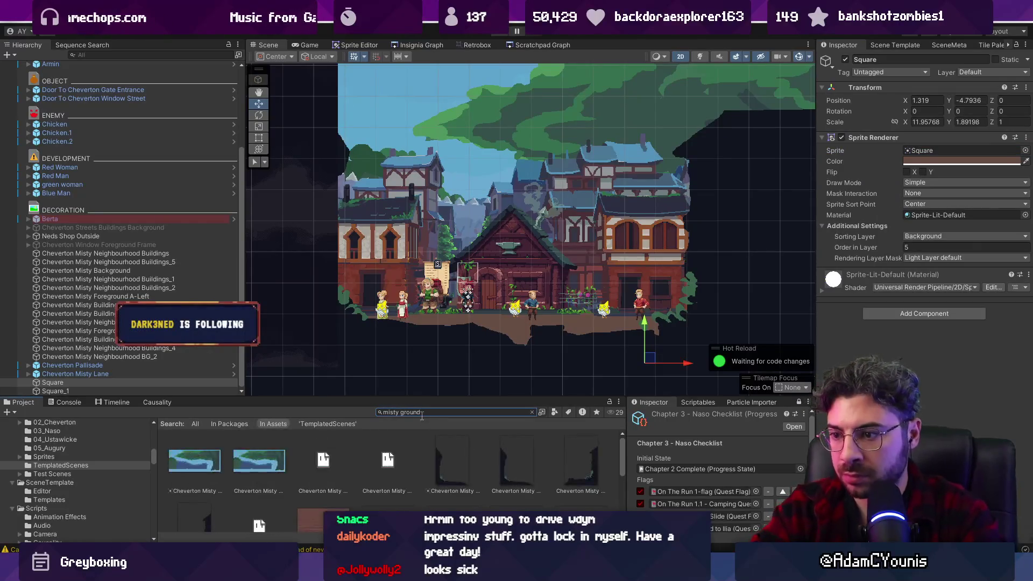
pyautogui.click(335, 480)
pyautogui.click(977, 117)
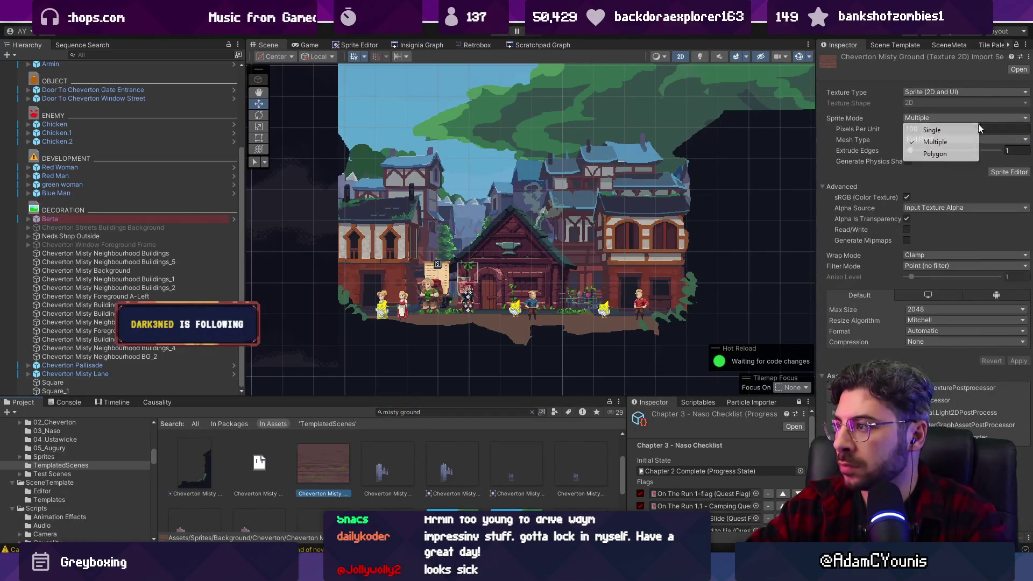
pyautogui.click(958, 130)
pyautogui.click(1019, 372)
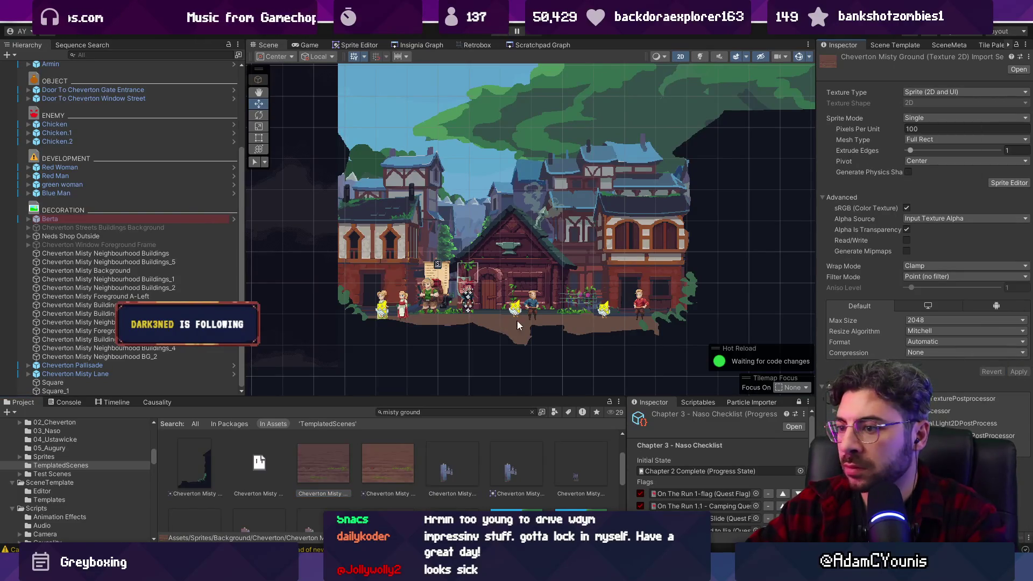
# Assign the Cheverton Misty Ground sprite to the Square's Sprite Renderer.
pyautogui.click(511, 323)
pyautogui.click(1025, 228)
pyautogui.write('misty ground')
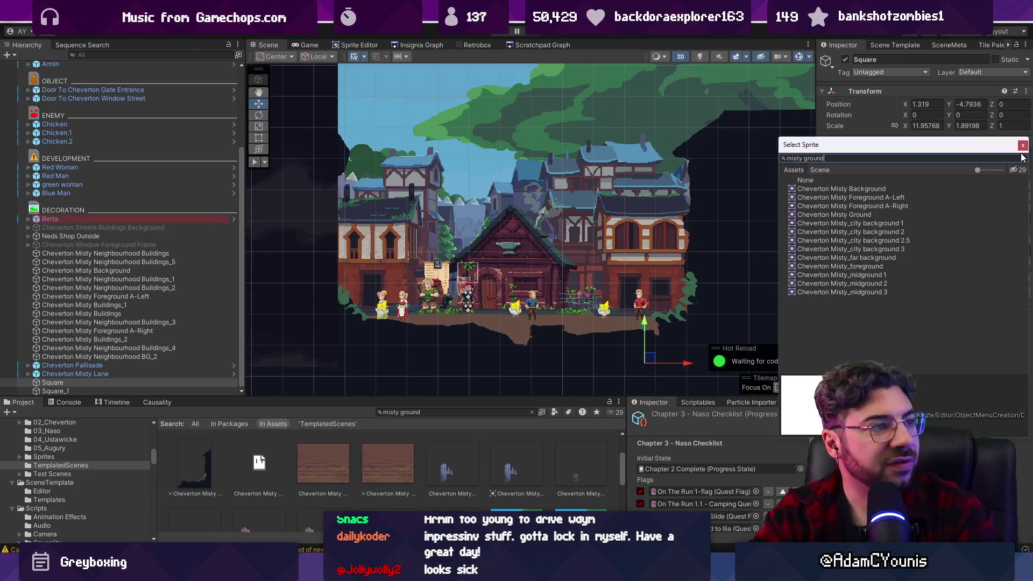
pyautogui.press('Down')
pyautogui.press('Down')
pyautogui.press('Down')
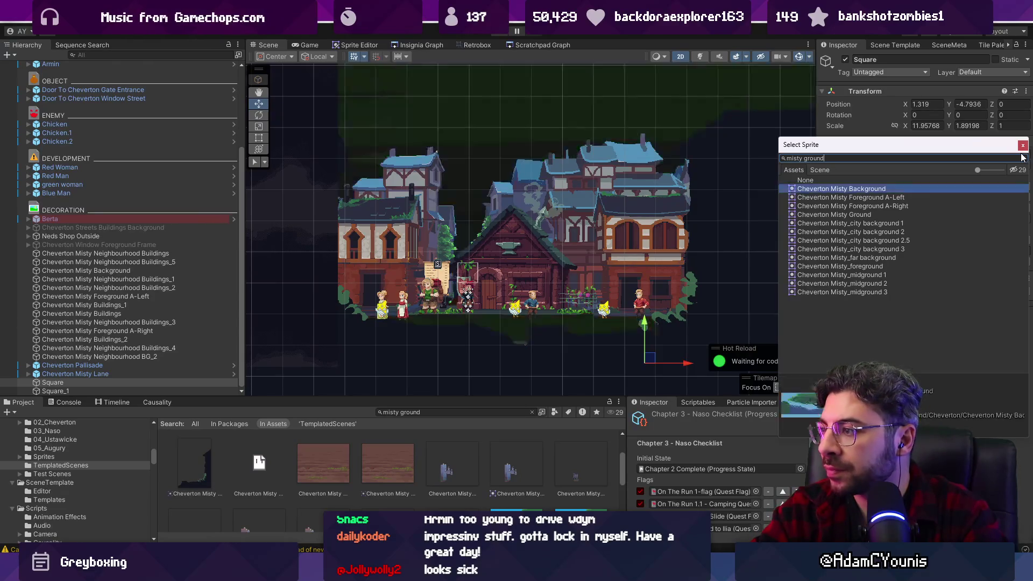
pyautogui.press('Return')
# Tint the ground sprite white and set Draw Mode to Tiled, widening it to 4.94.
pyautogui.click(970, 166)
pyautogui.moveTo(963, 248); pyautogui.dragTo(927, 184)
pyautogui.click(1019, 161)
pyautogui.click(963, 240)
pyautogui.click(919, 187)
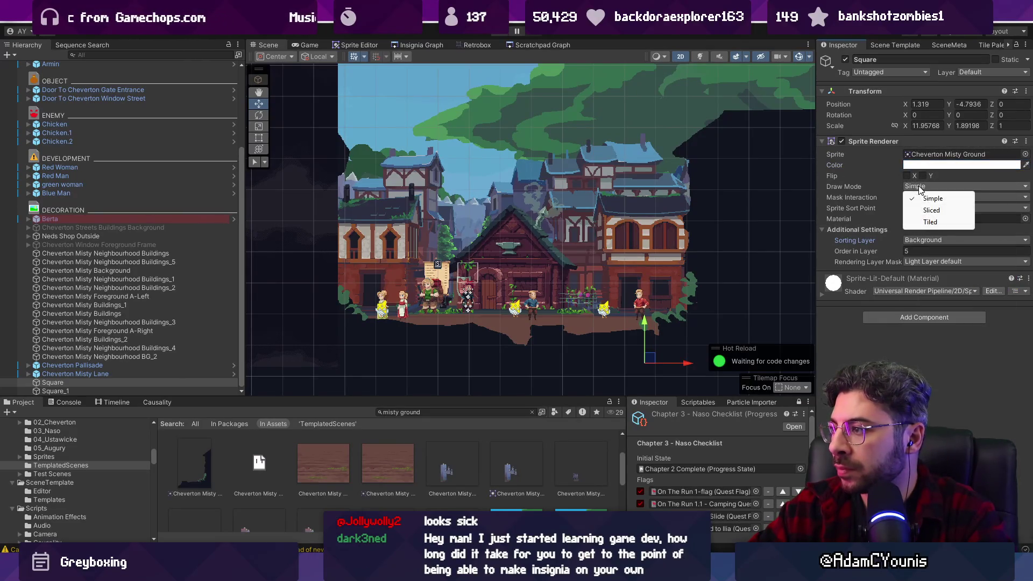
pyautogui.click(937, 221)
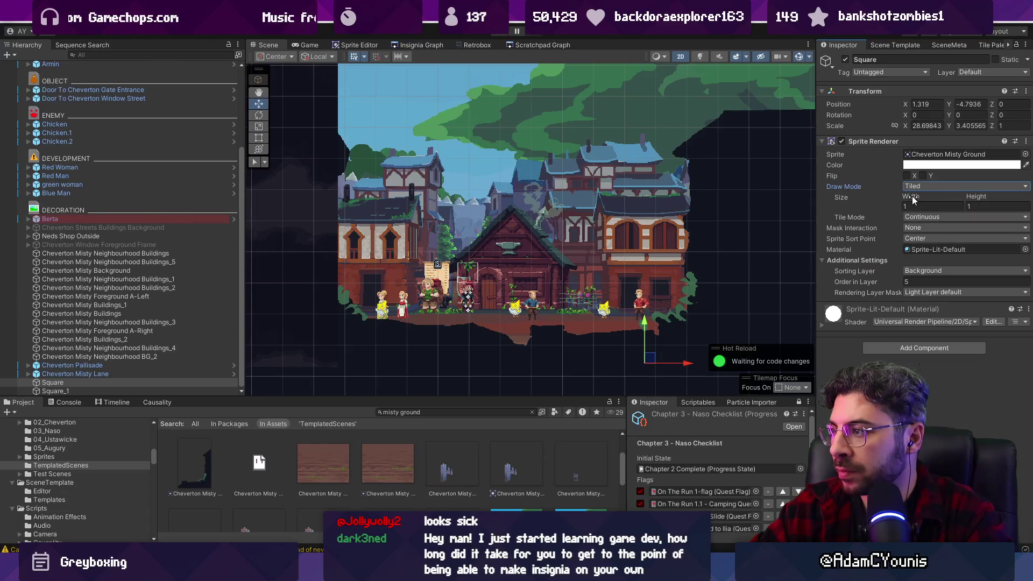
pyautogui.moveTo(947, 199); pyautogui.dragTo(993, 194)
# Set the Square's scale to X 1, Y 1.
pyautogui.click(933, 127)
pyautogui.write('1')
pyautogui.press('Tab')
pyautogui.write('1')
pyautogui.scroll(-3, 530, 249)
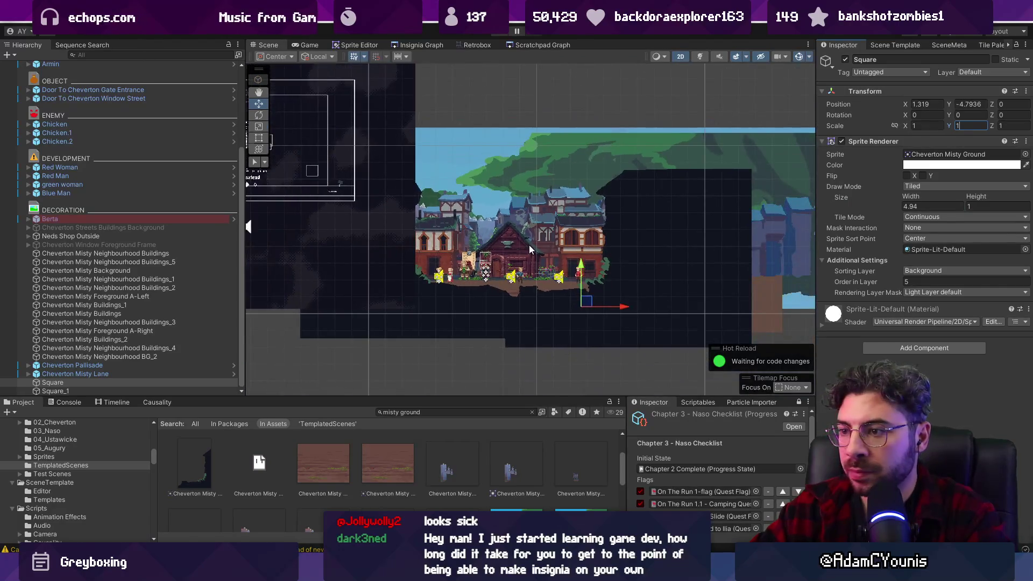
# Stretch the ground's left edge, raise it under the buildings and set its height to 1.77.
pyautogui.scroll(-3, 530, 249)
pyautogui.moveTo(627, 263); pyautogui.dragTo(518, 250)
pyautogui.press('t')
pyautogui.doubleClick(186, 380)
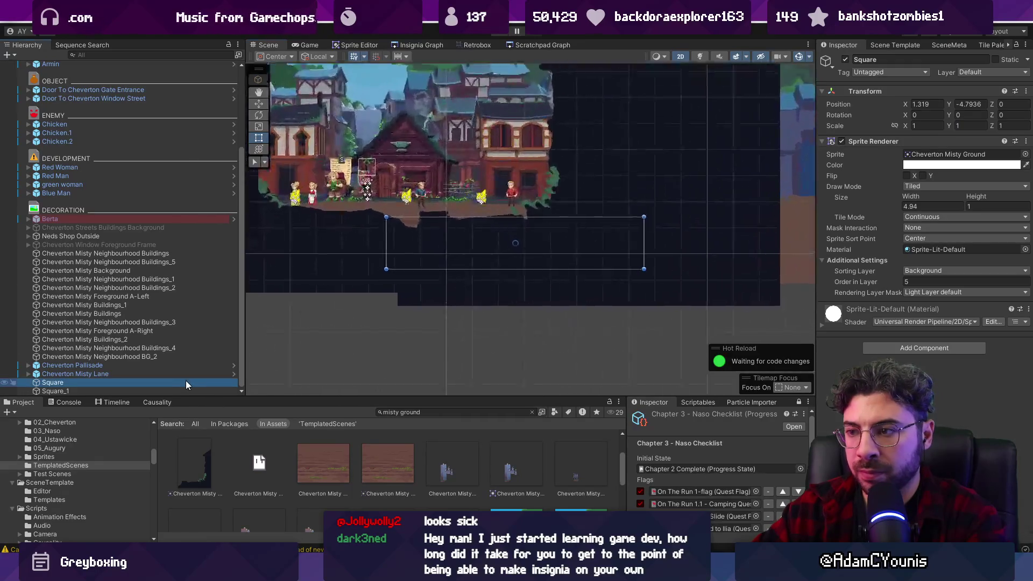
pyautogui.moveTo(480, 217)
pyautogui.mouseDown()
pyautogui.moveTo(283, 142)
pyautogui.moveTo(242, 141)
pyautogui.mouseUp()
pyautogui.press('f')
pyautogui.press('w')
pyautogui.moveTo(519, 173)
pyautogui.mouseDown()
pyautogui.moveTo(518, 155)
pyautogui.moveTo(527, 196)
pyautogui.moveTo(522, 170)
pyautogui.mouseUp()
pyautogui.scroll(3, 515, 166)
pyautogui.scroll(2, 516, 178)
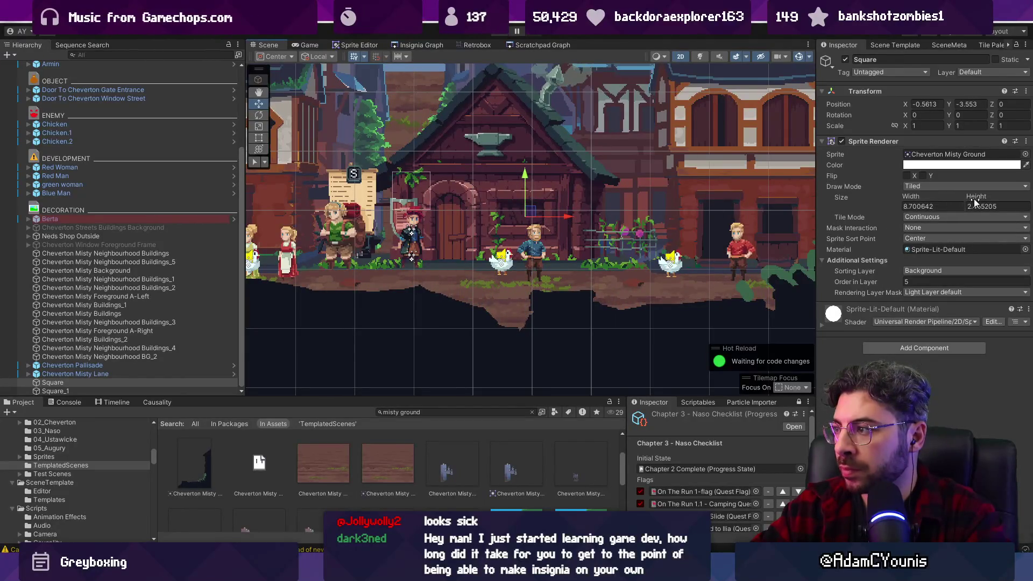
pyautogui.click(957, 183)
pyautogui.click(1003, 193)
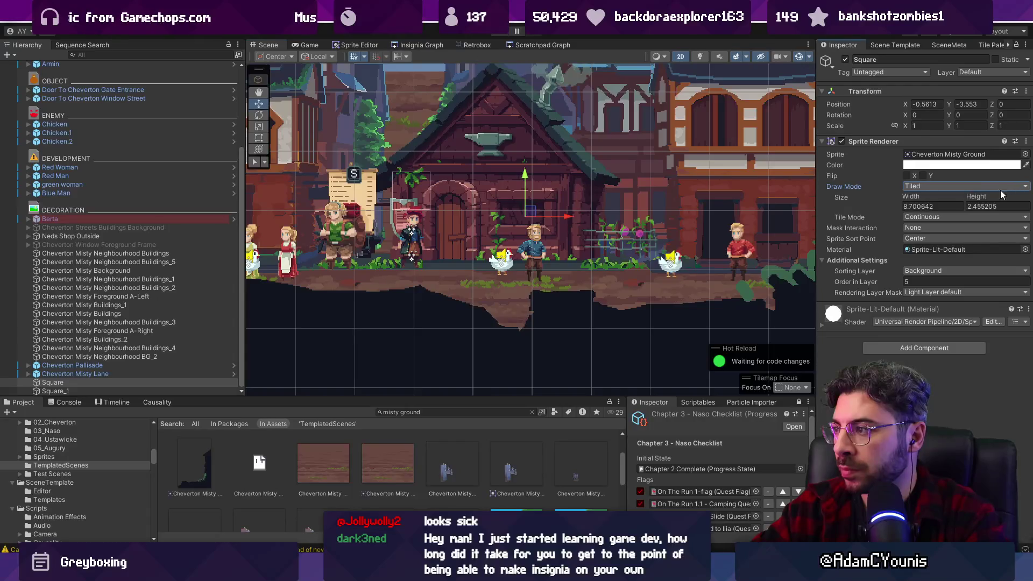
pyautogui.moveTo(979, 197); pyautogui.dragTo(960, 192)
# Trim the ground's top and bottom edges to about 8.70 × 1.34, then playtest the scene.
pyautogui.scroll(-3, 503, 185)
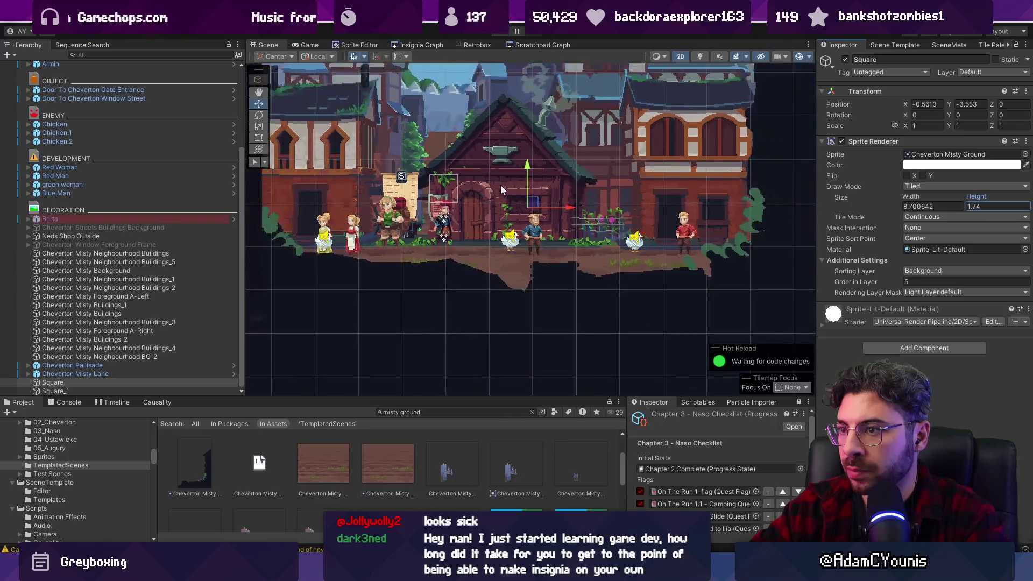
pyautogui.press('e')
pyautogui.press('t')
pyautogui.moveTo(510, 141)
pyautogui.mouseDown()
pyautogui.moveTo(511, 206)
pyautogui.moveTo(512, 188)
pyautogui.moveTo(548, 186)
pyautogui.mouseUp()
pyautogui.moveTo(549, 245); pyautogui.dragTo(554, 276)
pyautogui.moveTo(549, 196); pyautogui.dragTo(517, 226)
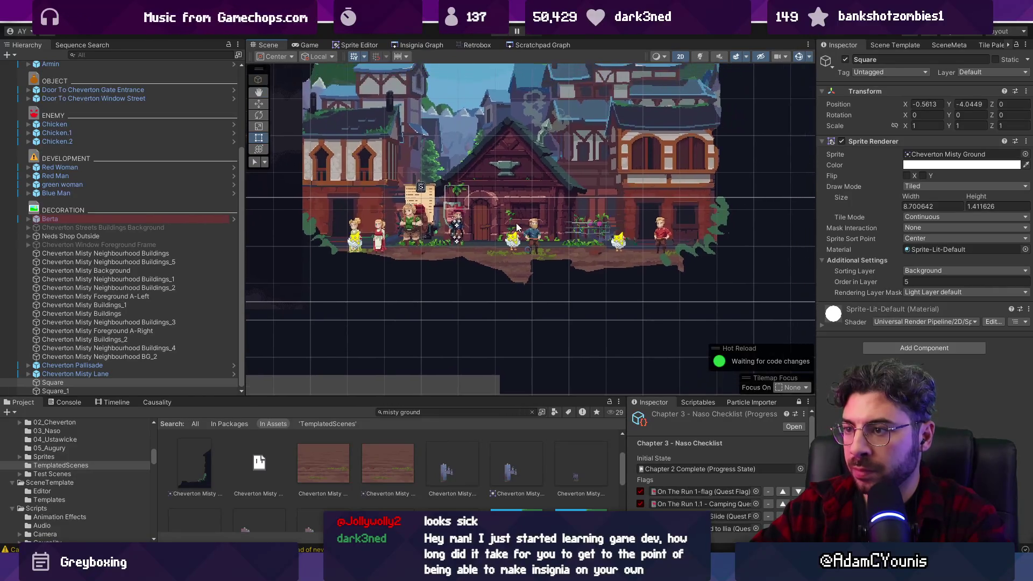
pyautogui.scroll(1, 476, 203)
pyautogui.moveTo(470, 197)
pyautogui.mouseDown()
pyautogui.moveTo(469, 213)
pyautogui.moveTo(470, 203)
pyautogui.mouseUp()
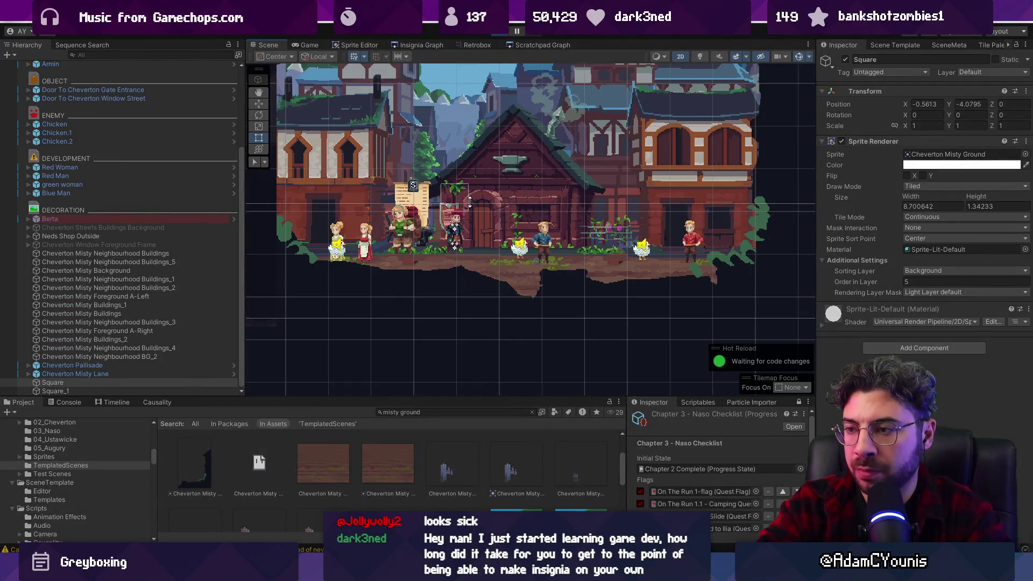
pyautogui.hotkey('ctrl', 'p')
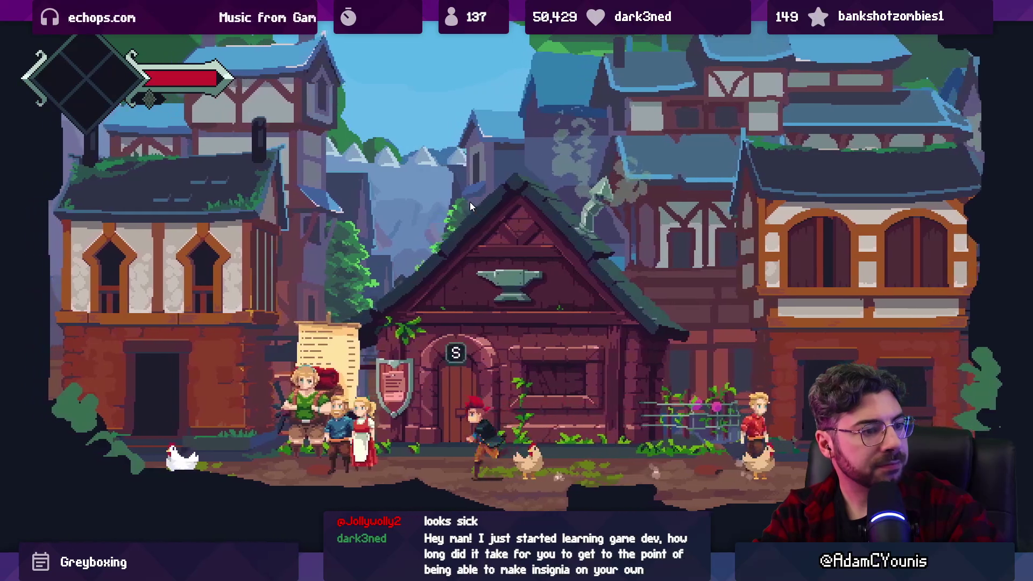
pyautogui.hotkey('shift', 'space')
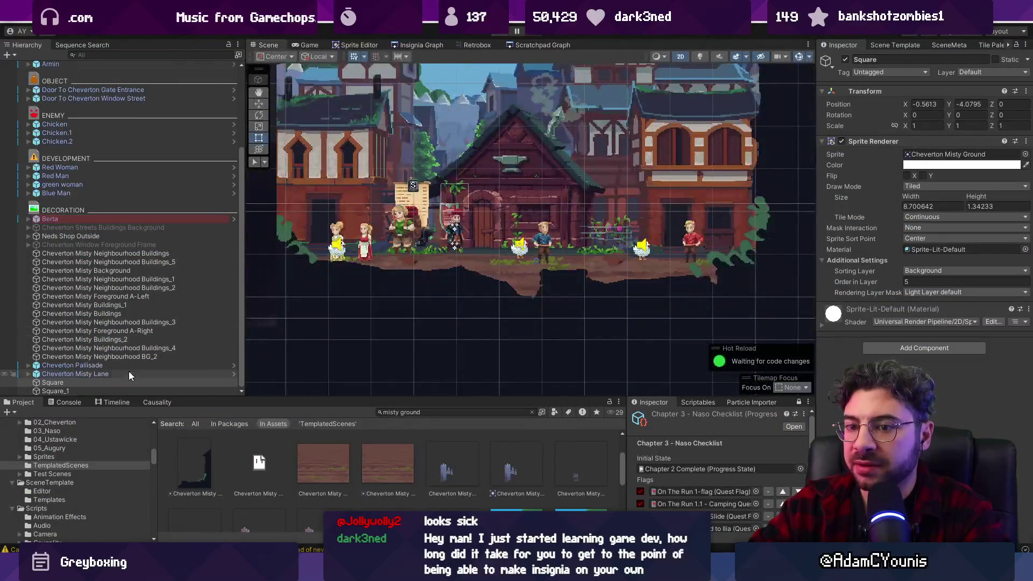
# Rename the Square object to 'Ground Texture' and switch to the Insignia Graph.
pyautogui.doubleClick(124, 380)
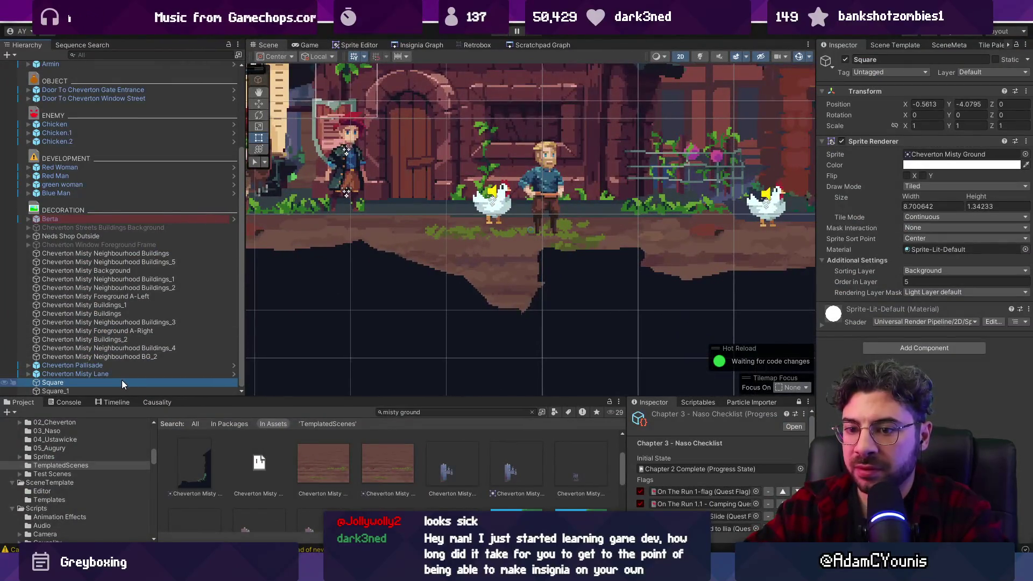
pyautogui.press('F2')
pyautogui.write('Grtound T')
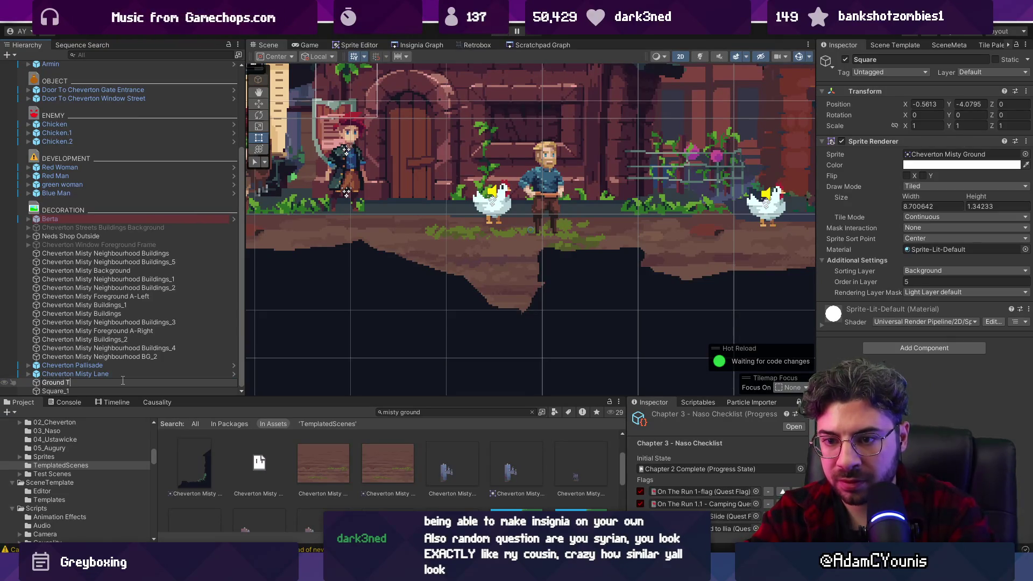
pyautogui.write('extur')
pyautogui.press('Return')
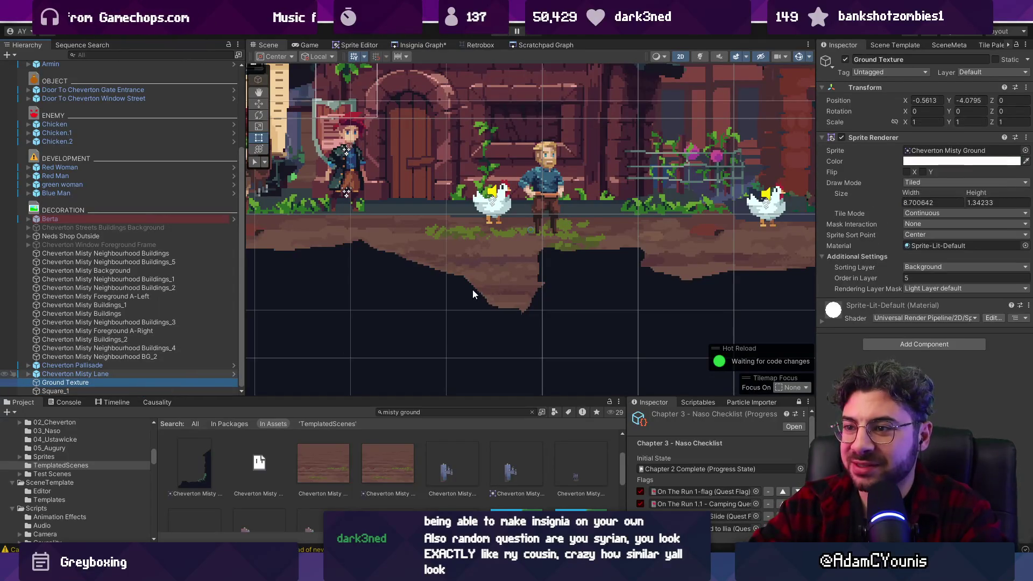
pyautogui.click(422, 41)
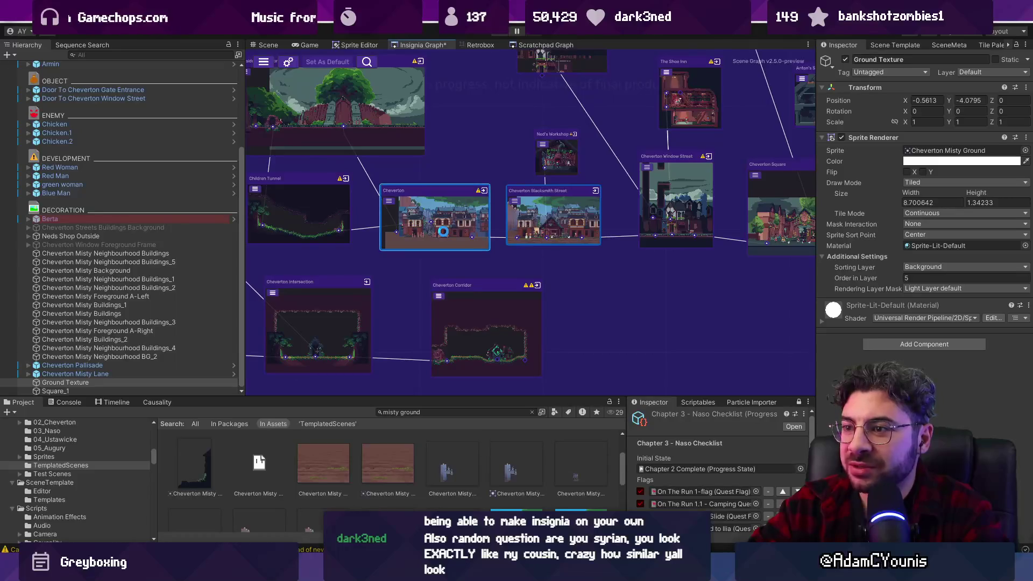
# Open the Cheverton scene from the graph and select its Ground Texture object.
pyautogui.doubleClick(421, 249)
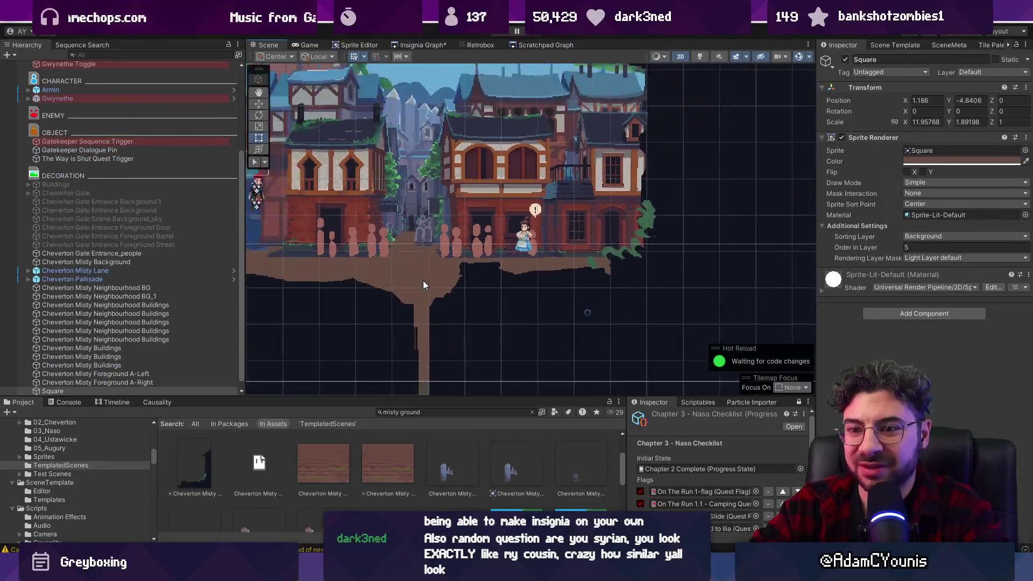
pyautogui.click(404, 308)
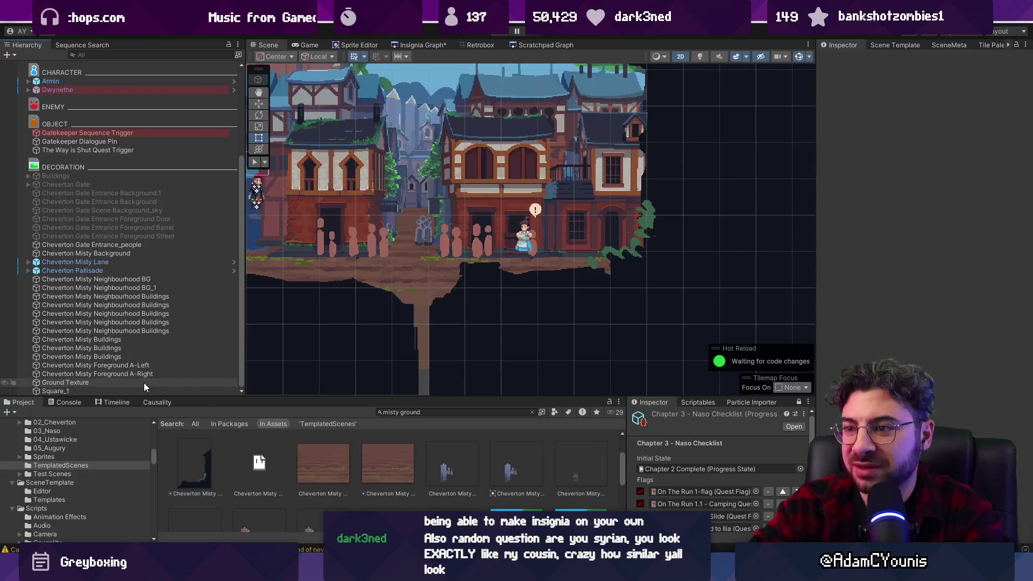
pyautogui.scroll(2, 345, 266)
pyautogui.click(122, 383)
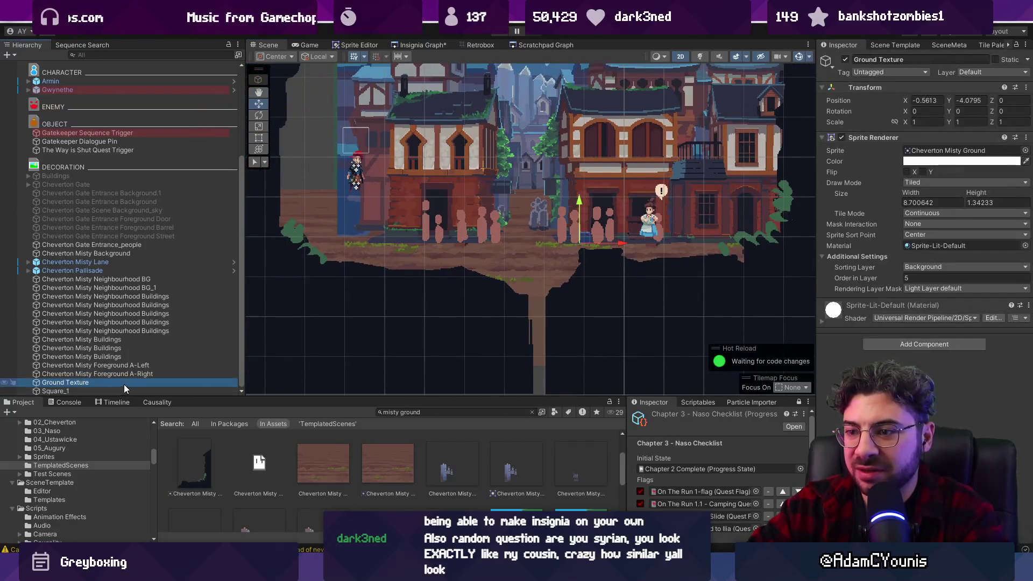
pyautogui.moveTo(578, 214); pyautogui.dragTo(495, 259)
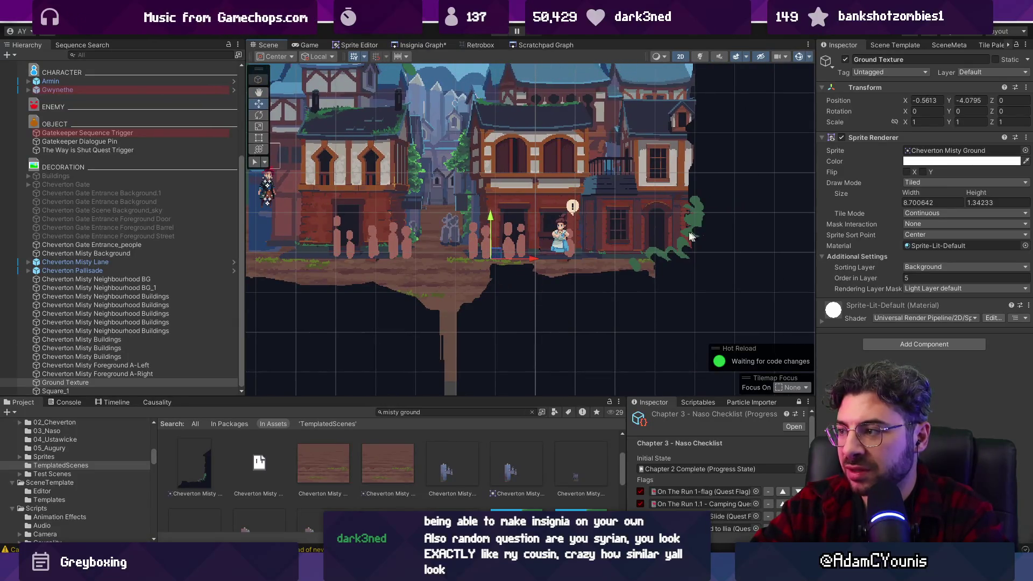
# Thin the ground by lowering its top edge, rounding position to X -0.56, Y -4.23.
pyautogui.press('t')
pyautogui.moveTo(452, 207)
pyautogui.mouseDown()
pyautogui.moveTo(452, 247)
pyautogui.moveTo(452, 230)
pyautogui.mouseUp()
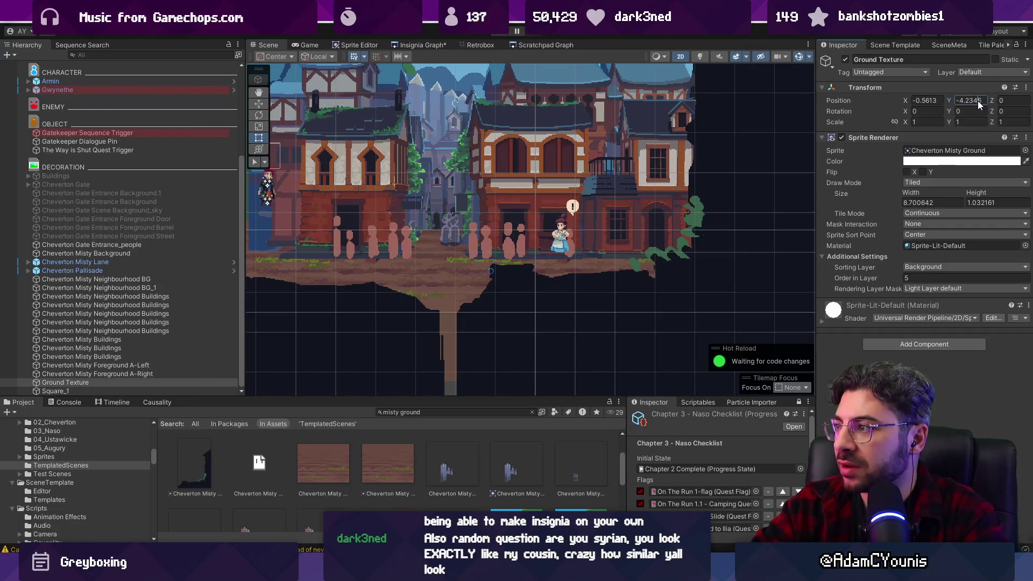
pyautogui.press('BackSpace')
pyautogui.hotkey('shift', 'Tab')
pyautogui.press('End')
pyautogui.press('BackSpace')
pyautogui.press('BackSpace')
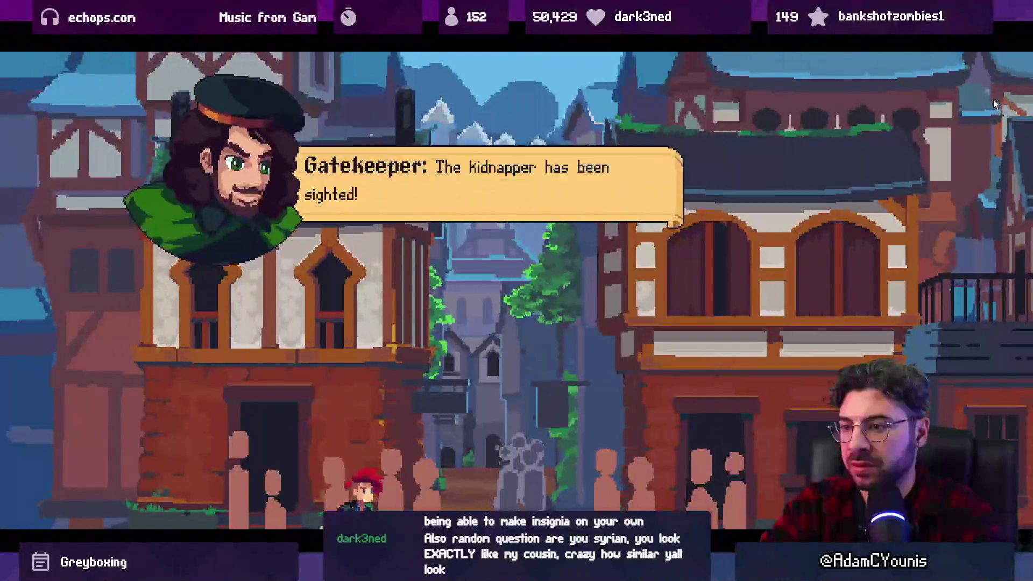
# Run the character left and right across the Cheverton street, then return to Aseprite.
pyautogui.press('Right')
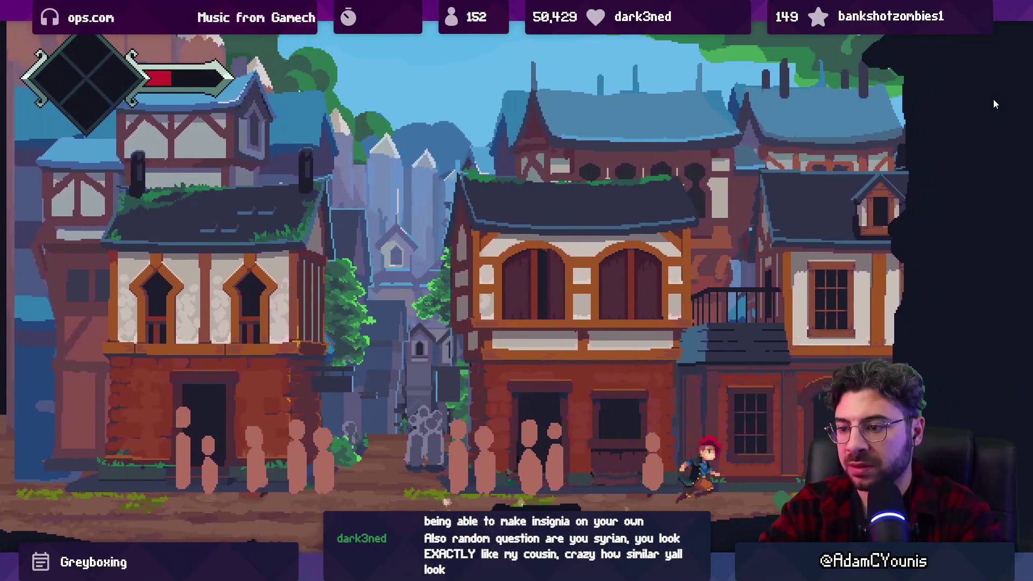
pyautogui.press('Left')
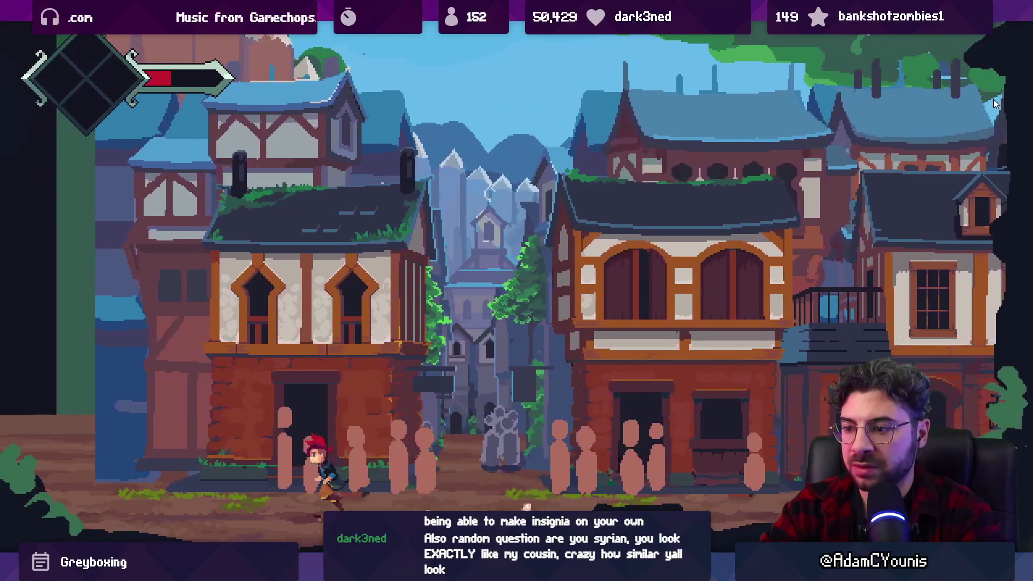
pyautogui.press('Right')
pyautogui.press('Left')
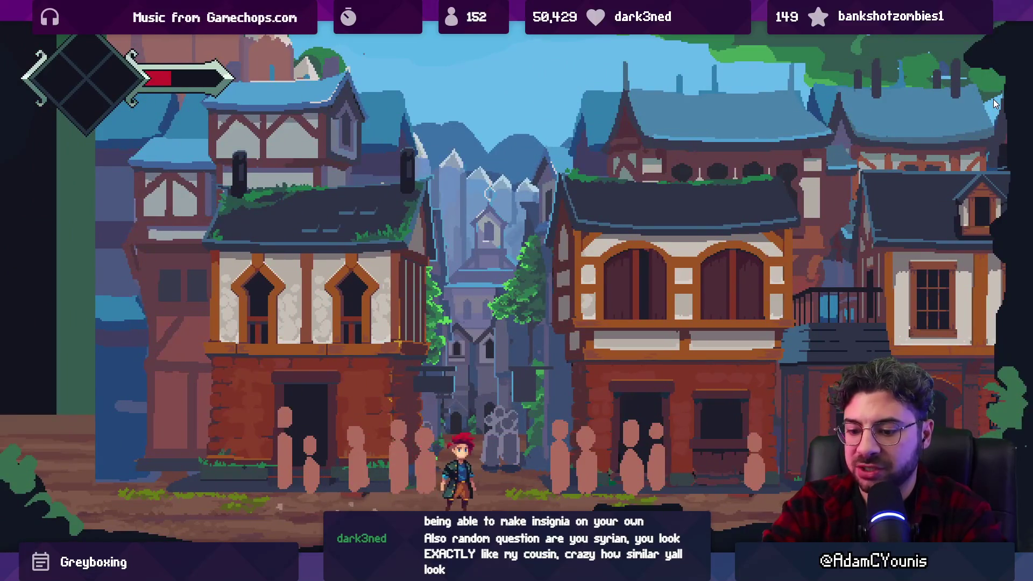
pyautogui.hotkey('shift', 'space')
pyautogui.hotkey('alt', 'Tab')
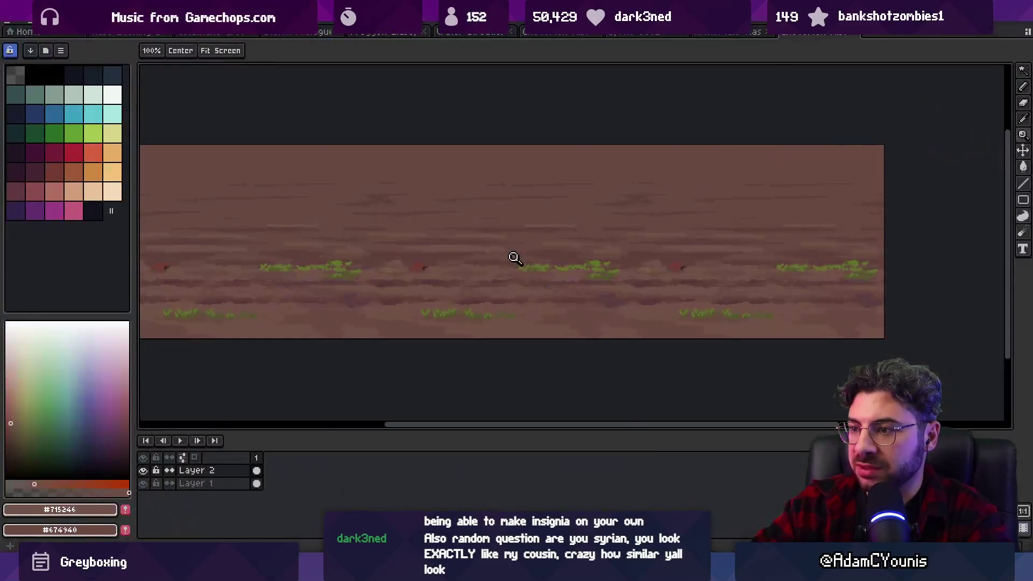
# Merge Layer 2 down into Layer 1.
pyautogui.moveTo(486, 223); pyautogui.dragTo(577, 229)
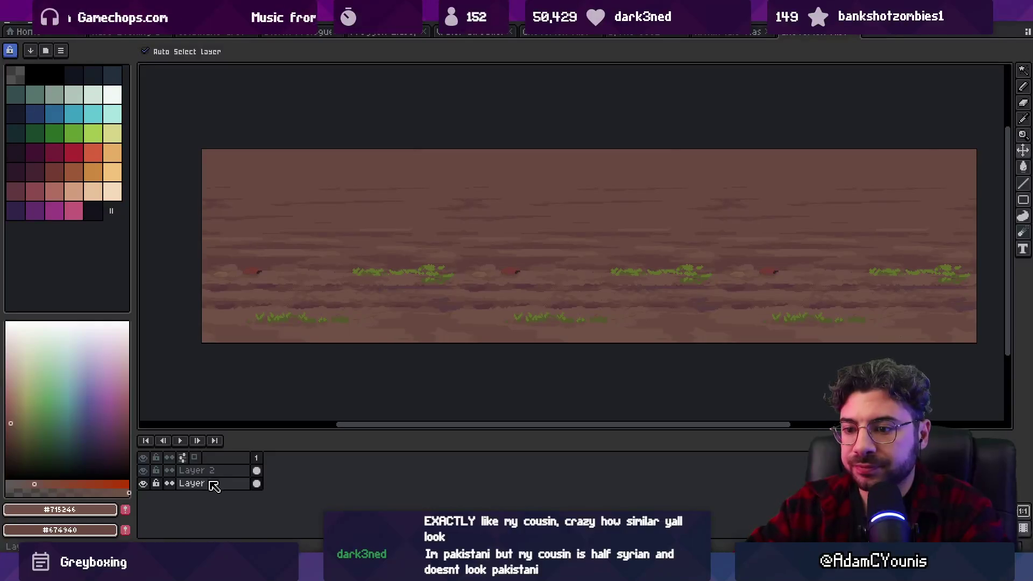
pyautogui.moveTo(181, 479); pyautogui.dragTo(231, 475)
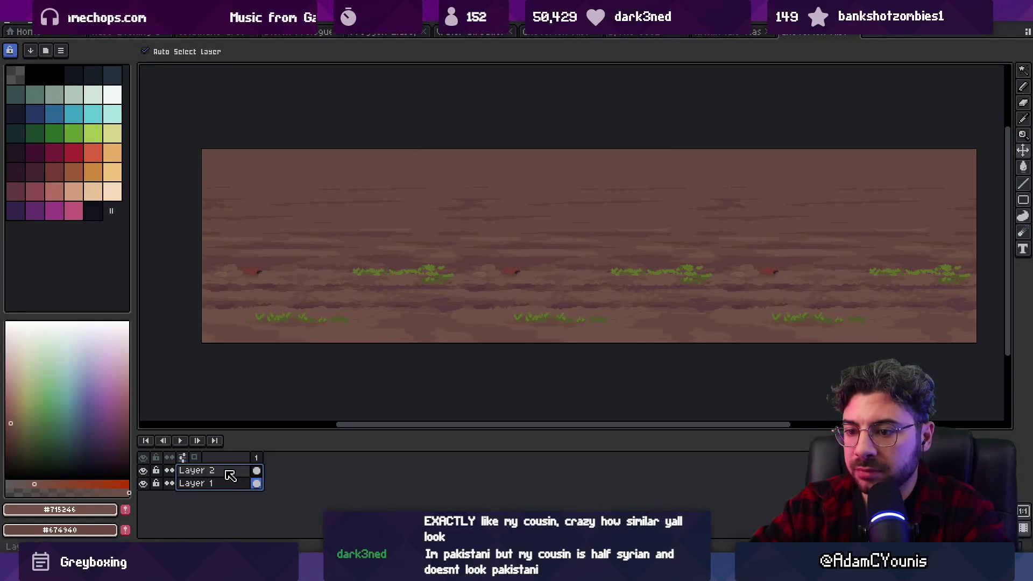
pyautogui.click(228, 473)
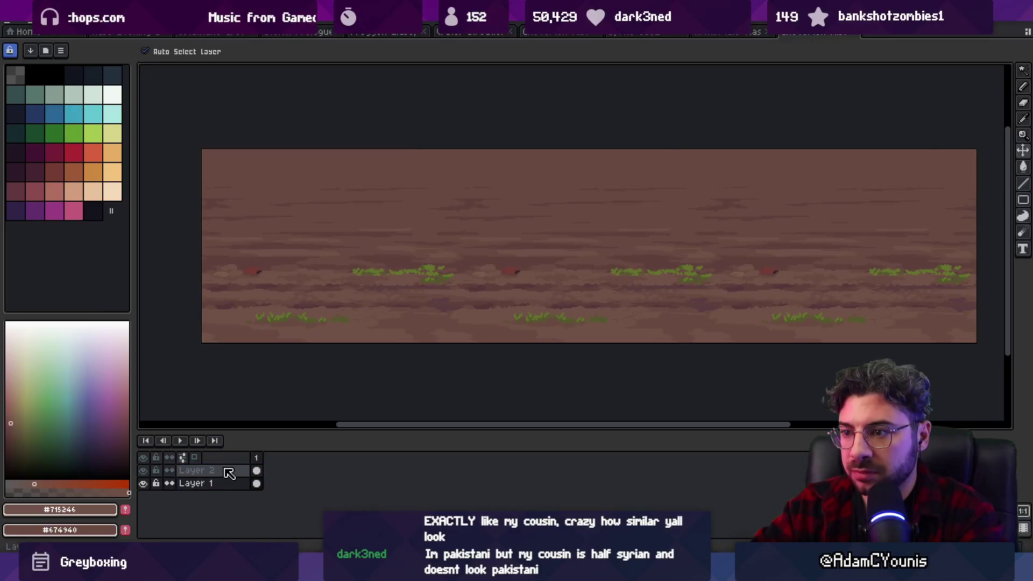
pyautogui.rightClick(228, 473)
pyautogui.click(320, 514)
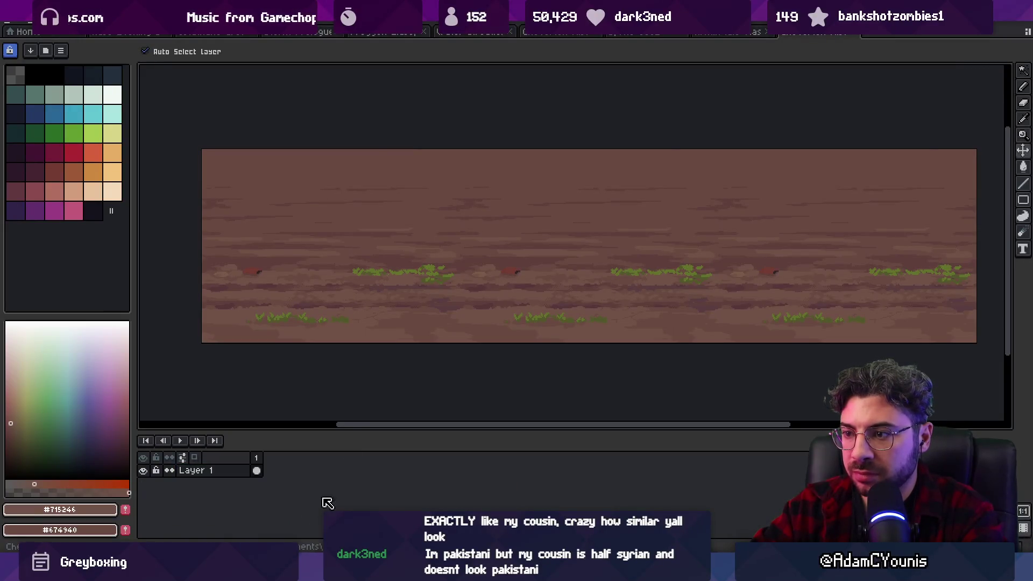
# Set View > Tiled Mode to None so the ground shows as a single tile.
pyautogui.click(215, 22)
pyautogui.moveTo(237, 108)
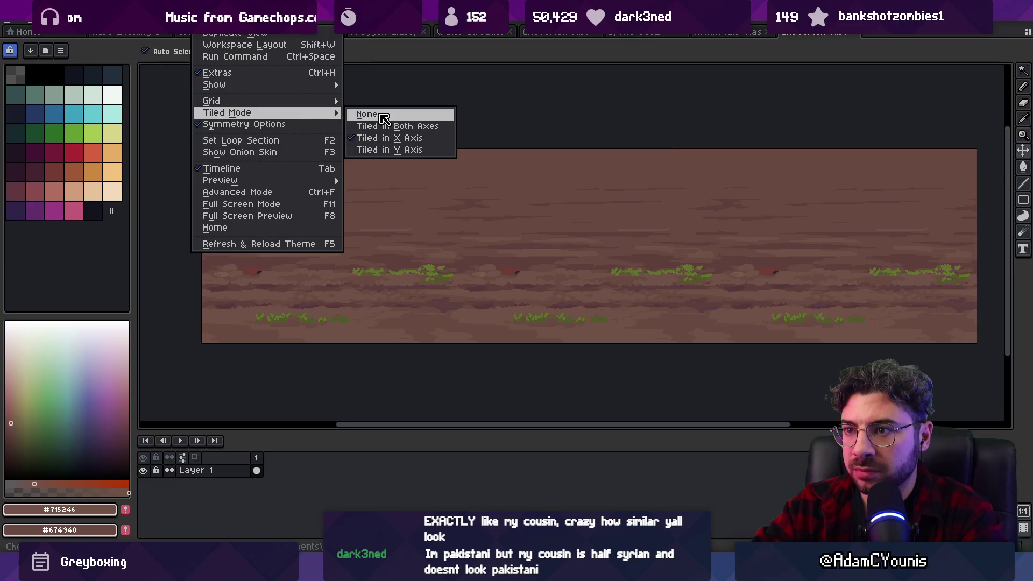
pyautogui.click(376, 115)
pyautogui.hscroll(3, 458, 171)
# Cut the lower grass strip out of the ground and paste it onto a new Layer 2.
pyautogui.press('w')
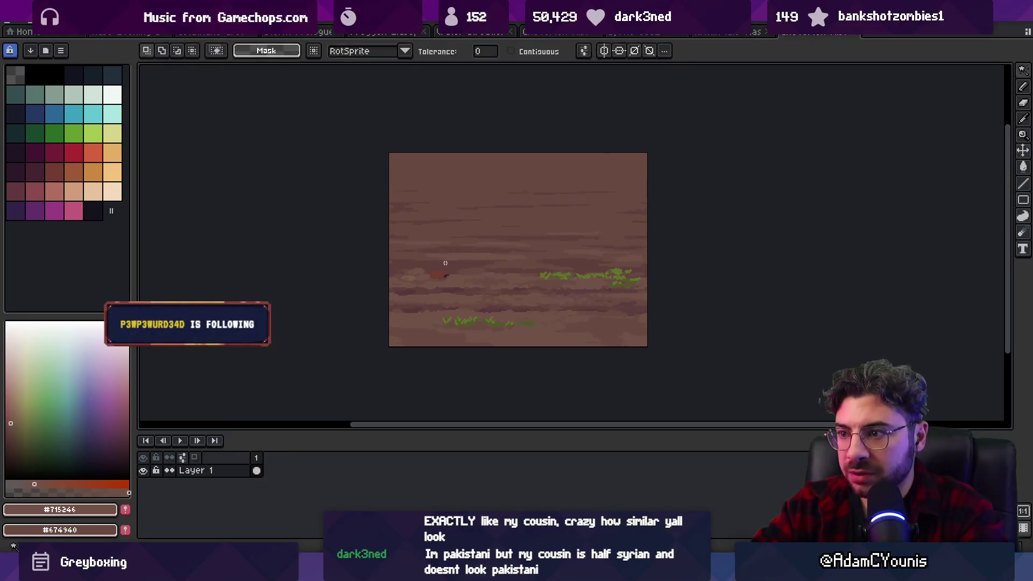
pyautogui.press('m')
pyautogui.moveTo(388, 259)
pyautogui.mouseDown()
pyautogui.moveTo(708, 341)
pyautogui.moveTo(729, 375)
pyautogui.mouseUp()
pyautogui.press('Delete')
pyautogui.hotkey('ctrl', 'shift', 'n')
pyautogui.hotkey('ctrl', 'v')
pyautogui.click(419, 210)
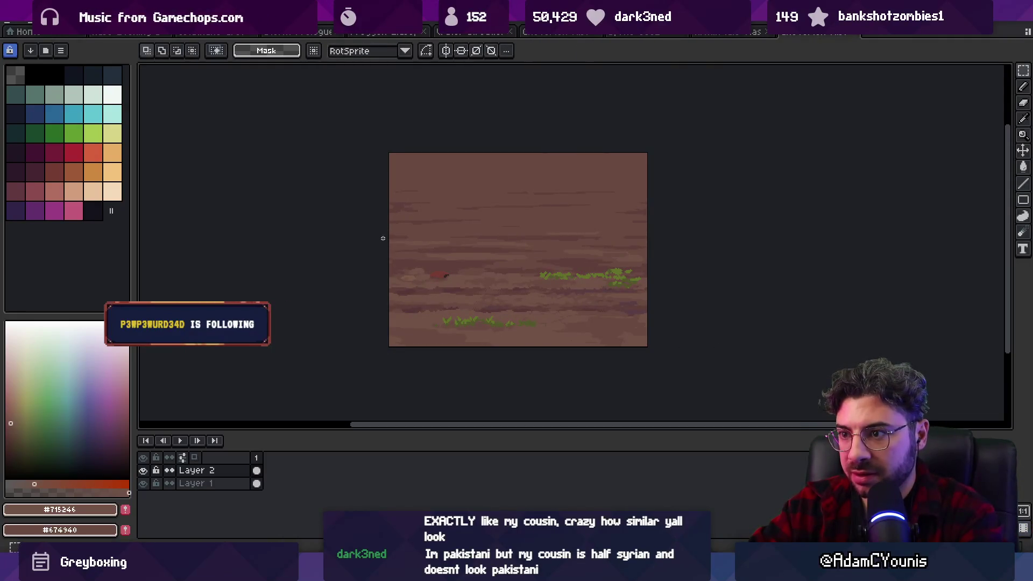
# Cut the middle band from Layer 1 and paste it onto a new Layer 3.
pyautogui.press('v')
pyautogui.click(433, 240)
pyautogui.press('m')
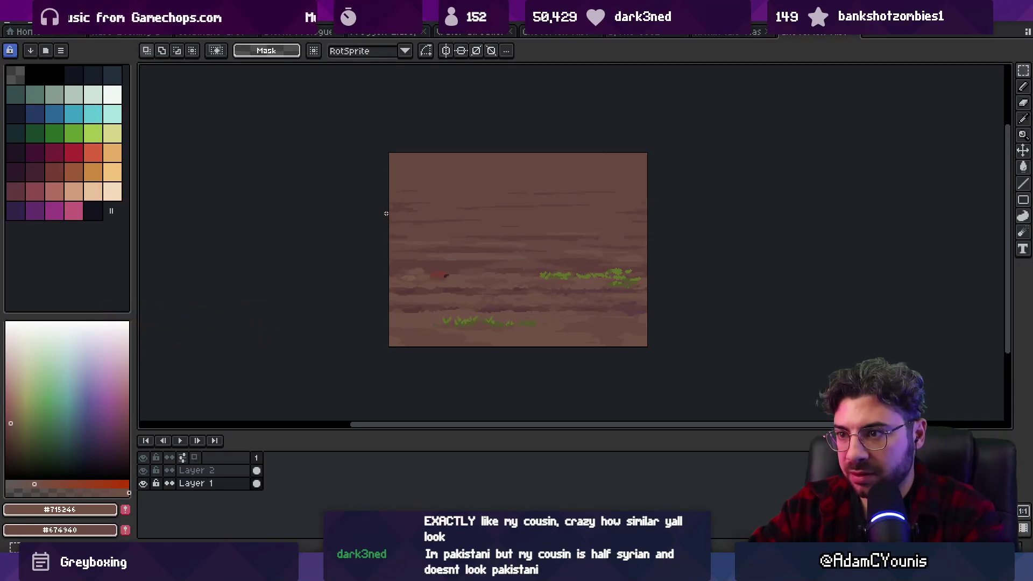
pyautogui.moveTo(377, 216); pyautogui.dragTo(738, 258)
pyautogui.press('Delete')
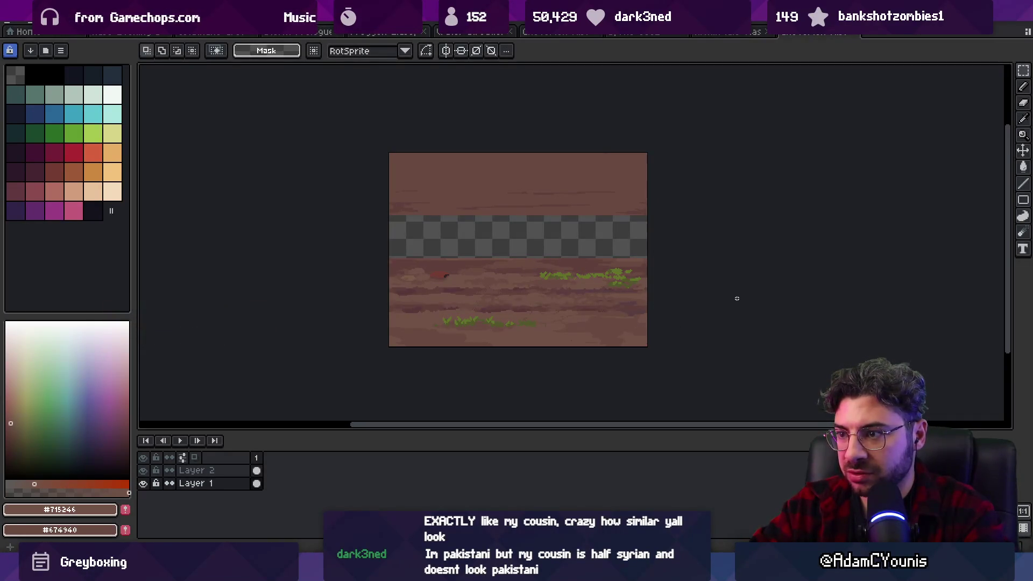
pyautogui.hotkey('shift', 'n')
pyautogui.hotkey('ctrl', 'v')
# Cut the upper ground band and paste it onto a new Layer 4.
pyautogui.press('v')
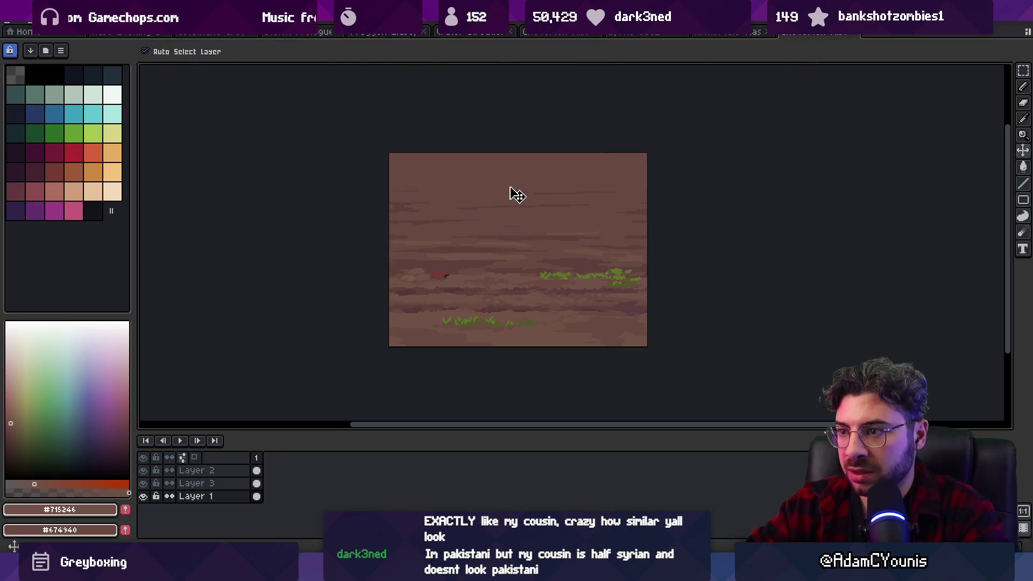
pyautogui.press('m')
pyautogui.moveTo(380, 219); pyautogui.dragTo(669, 183)
pyautogui.press('Delete')
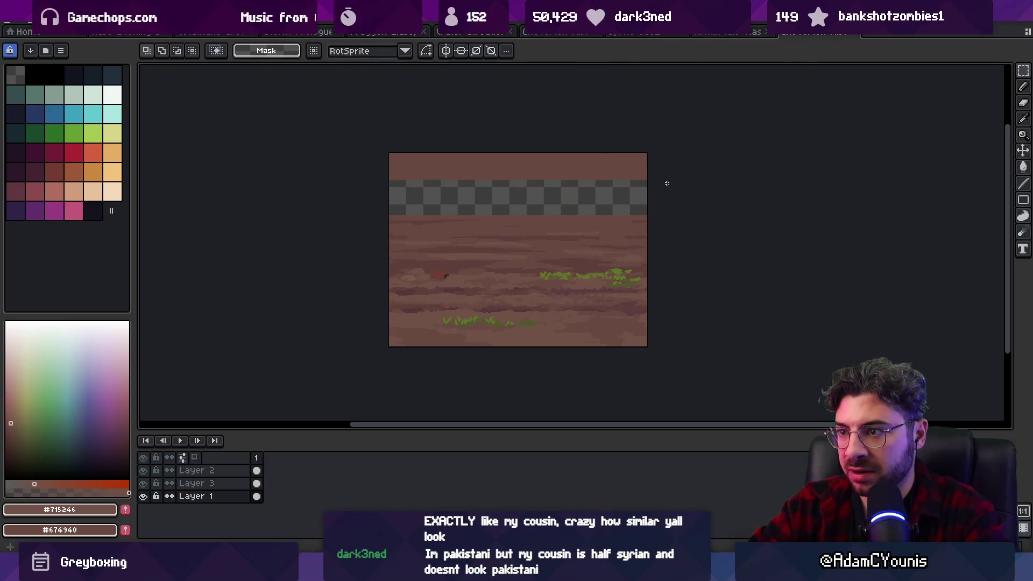
pyautogui.hotkey('shift', 'n')
pyautogui.hotkey('ctrl', 'v')
pyautogui.press('Return')
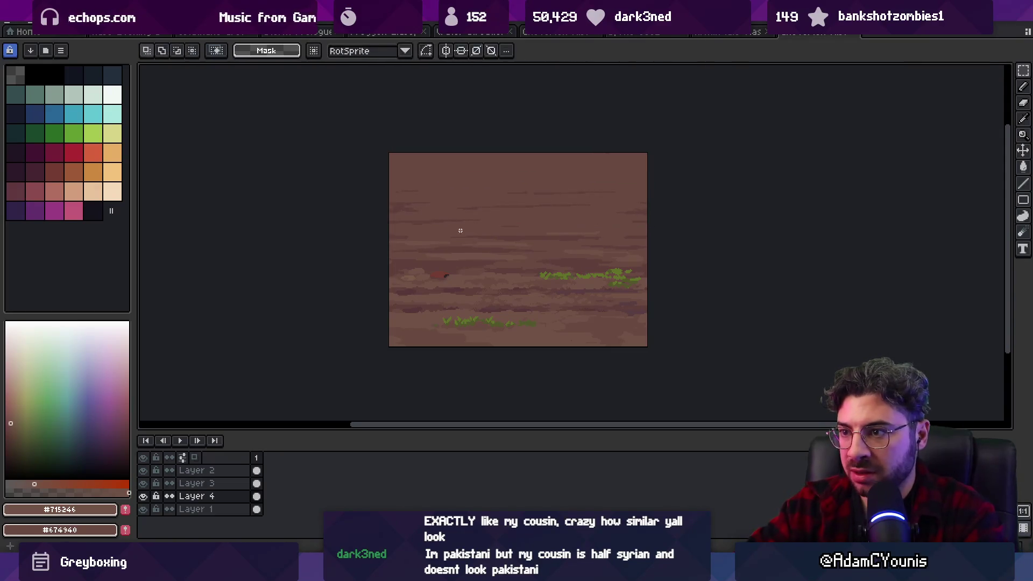
pyautogui.press('v')
# Toggle the visibility of Layers 1, 3 and 4 to check the split.
pyautogui.click(145, 509)
pyautogui.click(144, 497)
pyautogui.click(145, 483)
pyautogui.click(146, 483)
pyautogui.click(144, 496)
pyautogui.click(143, 509)
pyautogui.click(143, 509)
pyautogui.click(144, 509)
# Select the upper area on Layer 2, then hide Layers 2 and 3, leaving Layer 4 visible.
pyautogui.click(443, 272)
pyautogui.press('m')
pyautogui.moveTo(370, 143)
pyautogui.mouseDown()
pyautogui.moveTo(692, 165)
pyautogui.moveTo(701, 175)
pyautogui.mouseUp()
pyautogui.click(703, 178)
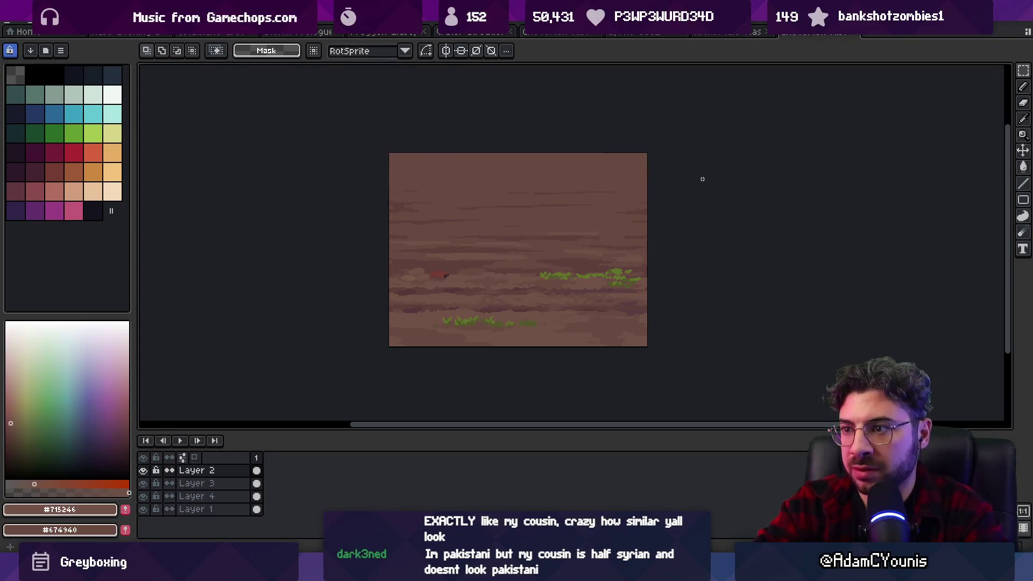
pyautogui.press('v')
pyautogui.moveTo(145, 475)
pyautogui.mouseDown()
pyautogui.moveTo(152, 508)
pyautogui.moveTo(152, 499)
pyautogui.mouseUp()
pyautogui.click(145, 496)
# Select the top band of Layer 4's strip and nudge it upward.
pyautogui.click(466, 209)
pyautogui.scroll(1, 466, 209)
pyautogui.hotkey('ctrl', 'd')
pyautogui.click(470, 209)
pyautogui.press('m')
pyautogui.moveTo(345, 121); pyautogui.dragTo(821, 181)
pyautogui.press('Up')
pyautogui.press('Up')
pyautogui.press('Up')
# On Layer 1, sample dirt colour #674940 and stretch the top band down over the gap.
pyautogui.keyDown('alt'); pyautogui.click(663, 150); pyautogui.keyUp('alt')
pyautogui.press('i')
pyautogui.press('m')
pyautogui.moveTo(545, 151)
pyautogui.mouseDown()
pyautogui.moveTo(557, 192)
pyautogui.moveTo(567, 194)
pyautogui.mouseUp()
pyautogui.press('Return')
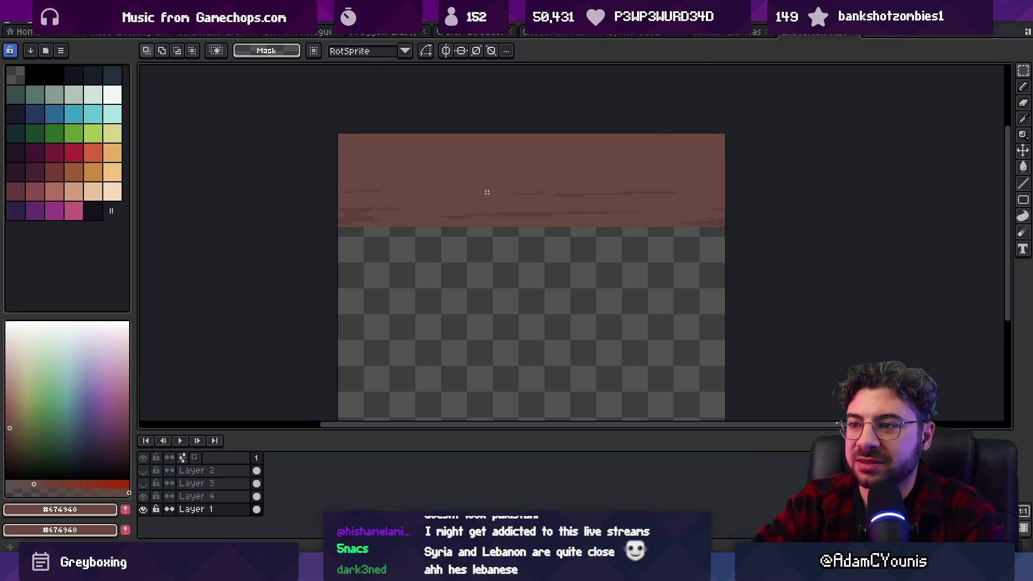
# Show Layers 2 and 3 again and move the Layer 3 strip down to close the gap.
pyautogui.scroll(-1, 484, 192)
pyautogui.click(143, 471)
pyautogui.click(143, 483)
pyautogui.press('v')
pyautogui.click(502, 265)
pyautogui.moveTo(501, 266)
pyautogui.mouseDown()
pyautogui.moveTo(496, 276)
pyautogui.moveTo(473, 272)
pyautogui.mouseUp()
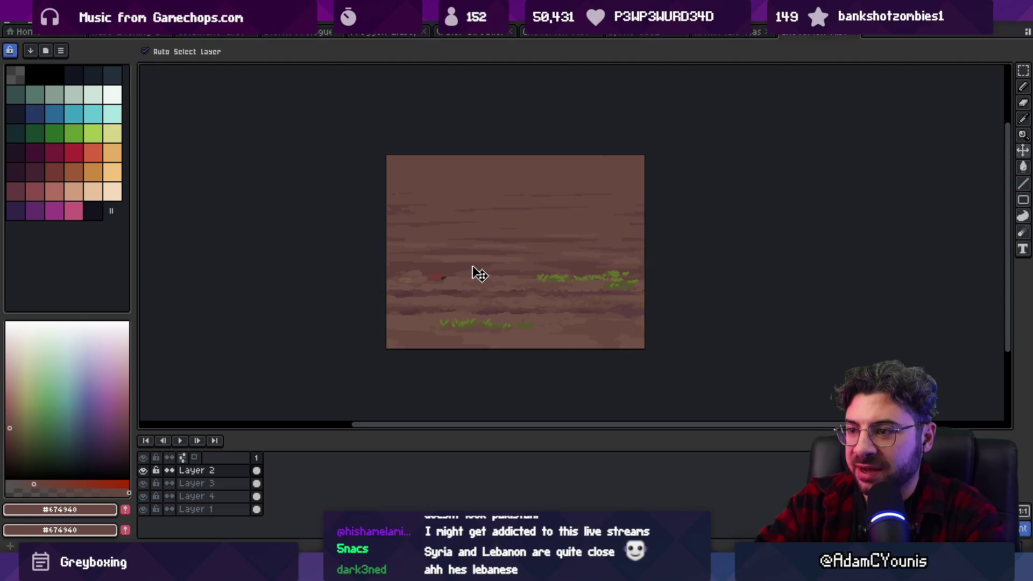
# Select a band across the ground and reposition the Layer 3 strip vertically.
pyautogui.scroll(1, 473, 272)
pyautogui.press('m')
pyautogui.moveTo(342, 260); pyautogui.dragTo(778, 214)
pyautogui.press('v')
pyautogui.click(581, 251)
pyautogui.moveTo(581, 254)
pyautogui.mouseDown()
pyautogui.moveTo(544, 166)
pyautogui.moveTo(536, 208)
pyautogui.moveTo(522, 212)
pyautogui.moveTo(516, 318)
pyautogui.moveTo(501, 178)
pyautogui.moveTo(508, 154)
pyautogui.mouseUp()
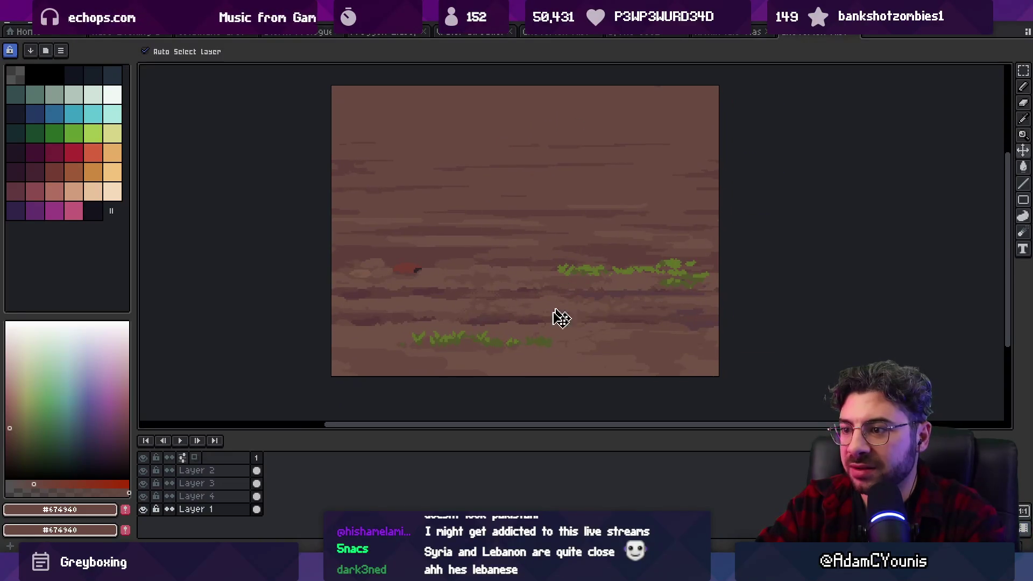
# Rename the bottom layer Far Back.
pyautogui.click(143, 509)
pyautogui.click(143, 509)
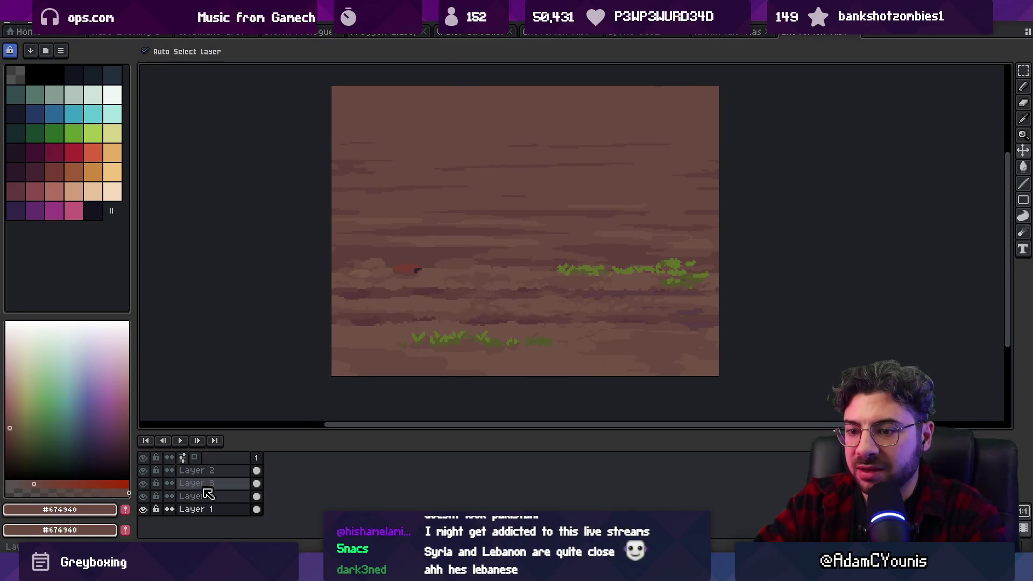
pyautogui.doubleClick(197, 510)
pyautogui.write('Back')
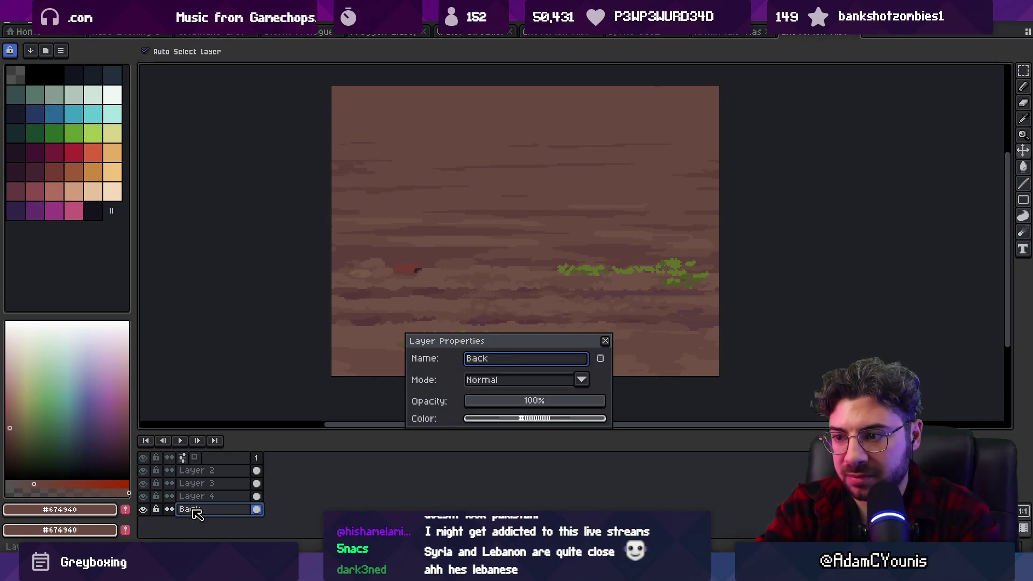
pyautogui.press('Return')
pyautogui.doubleClick(201, 497)
pyautogui.click(210, 509)
pyautogui.doubleClick(210, 509)
pyautogui.write('FaR')
pyautogui.press('Return')
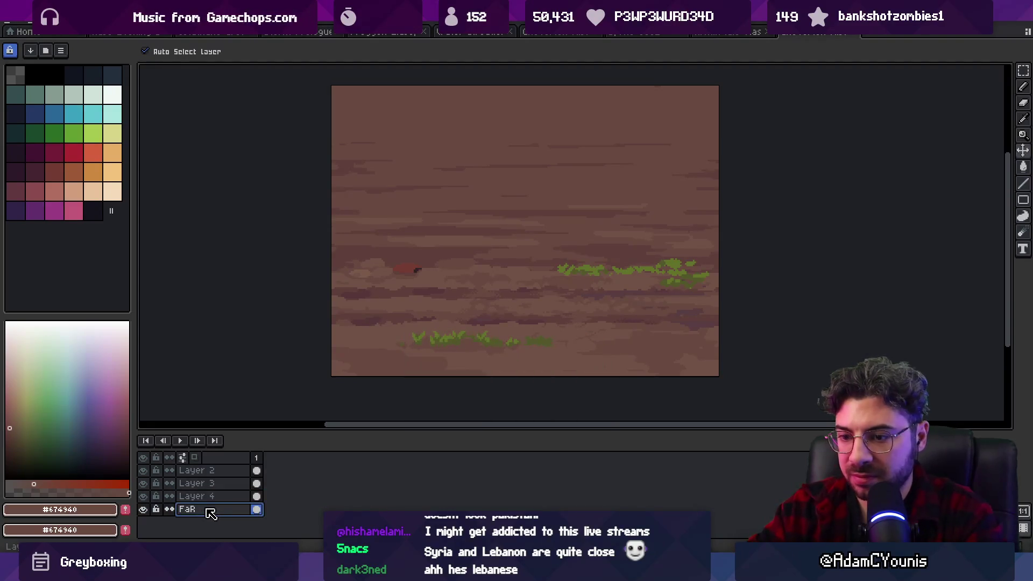
pyautogui.doubleClick(214, 510)
pyautogui.write('fAR')
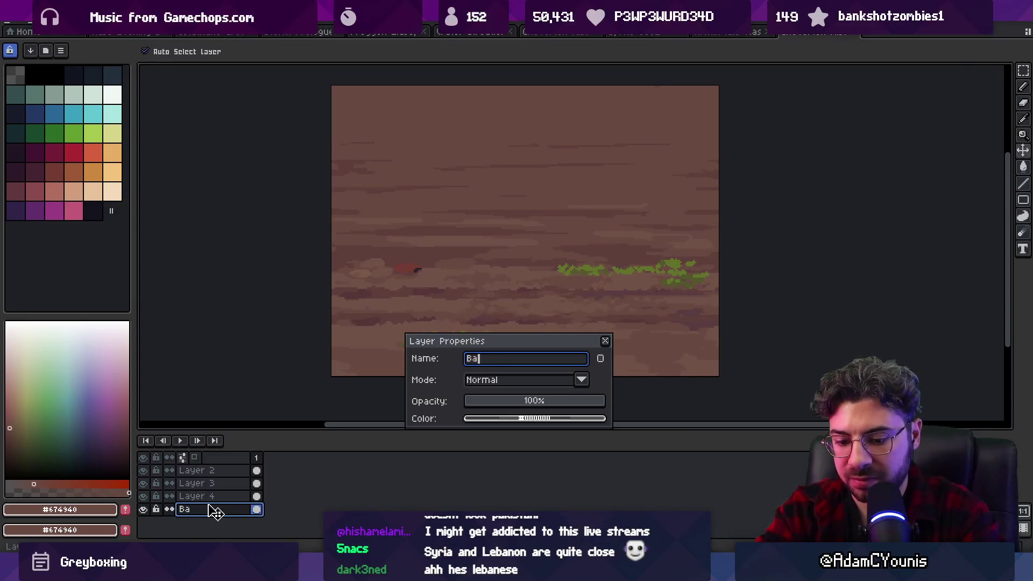
pyautogui.press('Return')
# Rename Layer 4 Back, Layer 3 Mid and Layer 2 Front, then return to Unity.
pyautogui.doubleClick(212, 497)
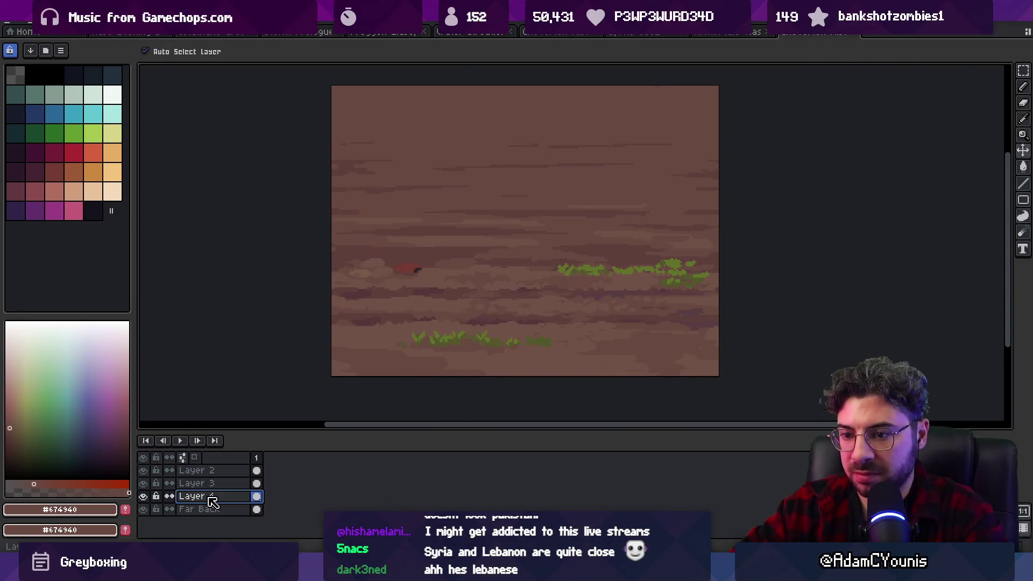
pyautogui.write('Back')
pyautogui.press('Return')
pyautogui.doubleClick(210, 486)
pyautogui.write('Mid')
pyautogui.press('Return')
pyautogui.doubleClick(201, 475)
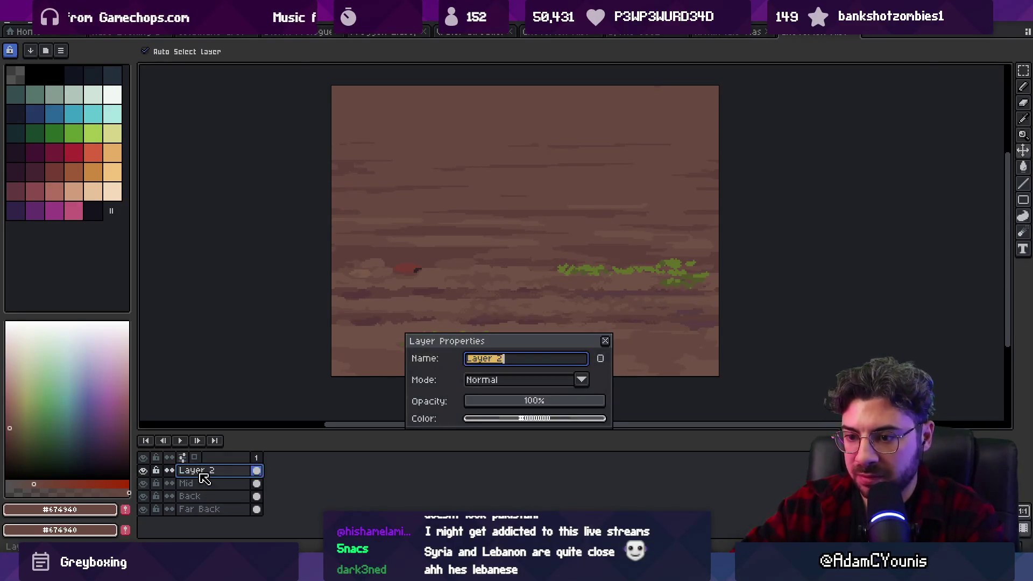
pyautogui.write('nt')
pyautogui.press('Return')
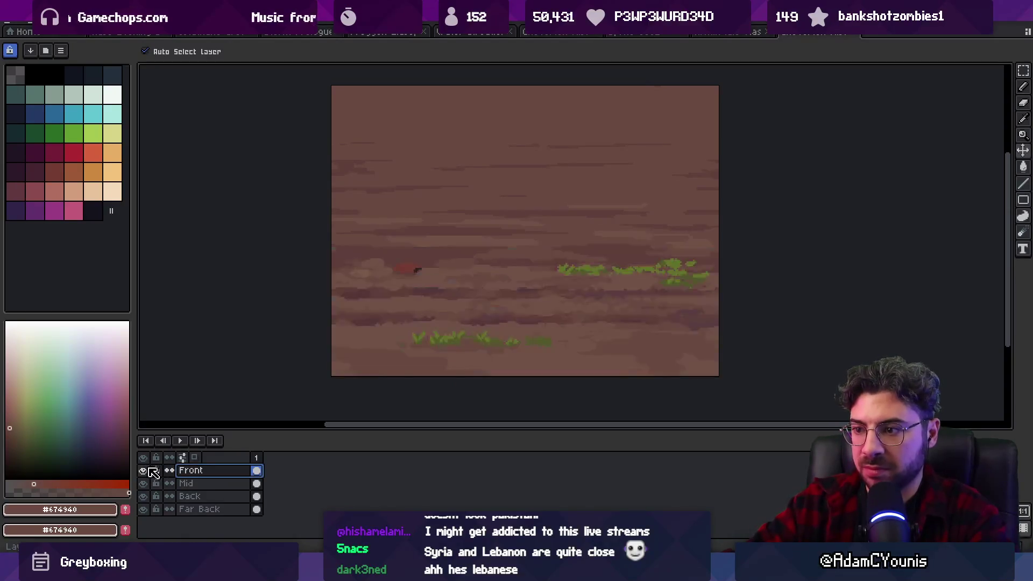
pyautogui.scroll(-2, 431, 312)
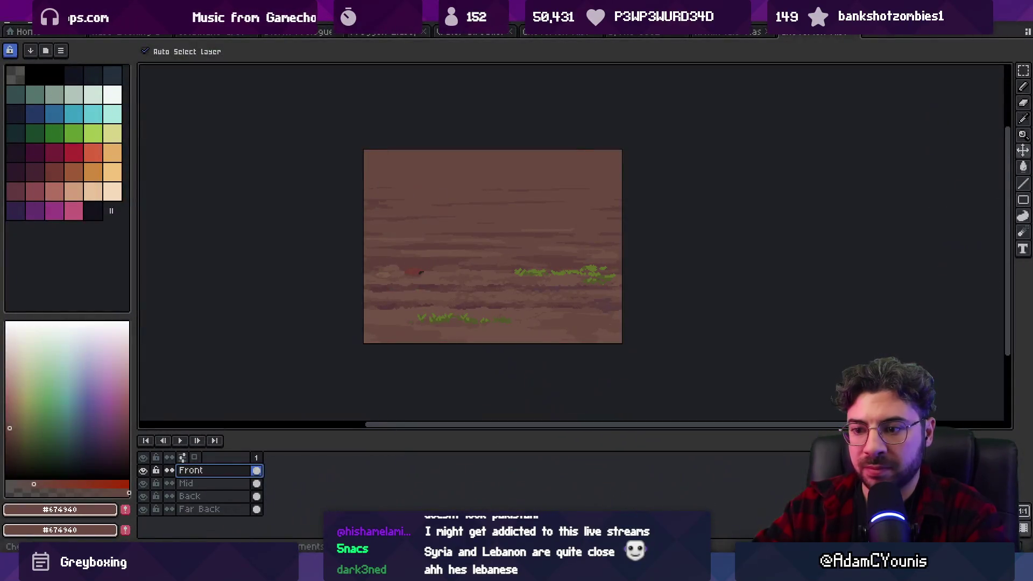
pyautogui.click(352, 565)
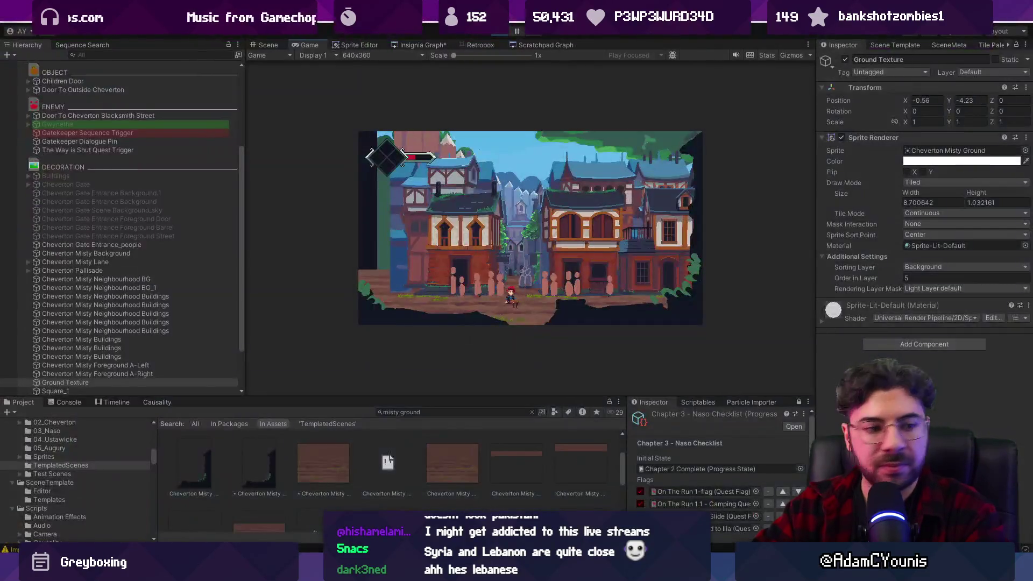
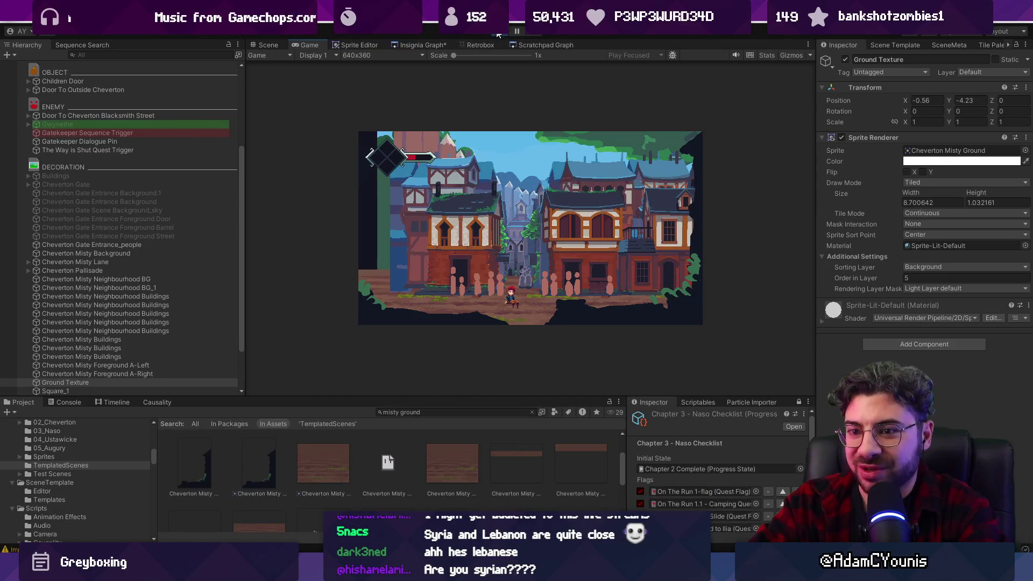
# Exit play mode and select the four Cheverton Misty Ground textures in the enlarged Project panel.
pyautogui.hotkey('ctrl', 'p')
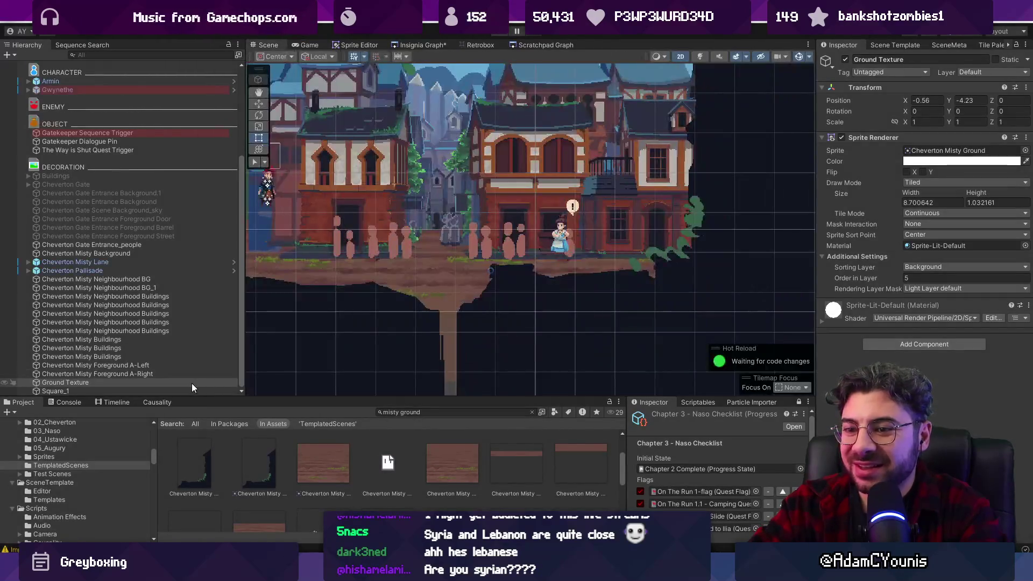
pyautogui.moveTo(448, 402); pyautogui.dragTo(441, 189)
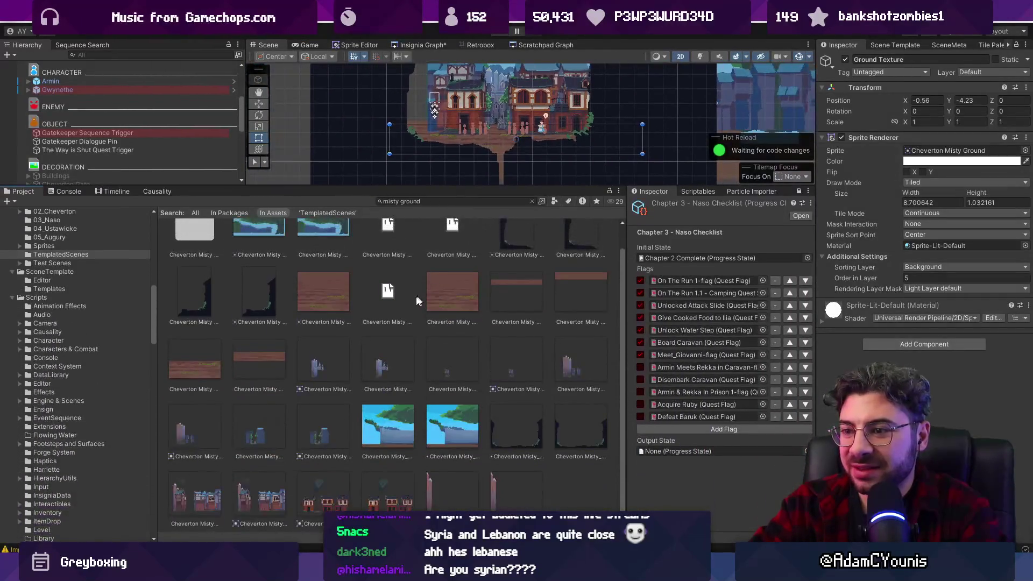
pyautogui.scroll(-3, 386, 314)
pyautogui.click(234, 320)
pyautogui.click(241, 327)
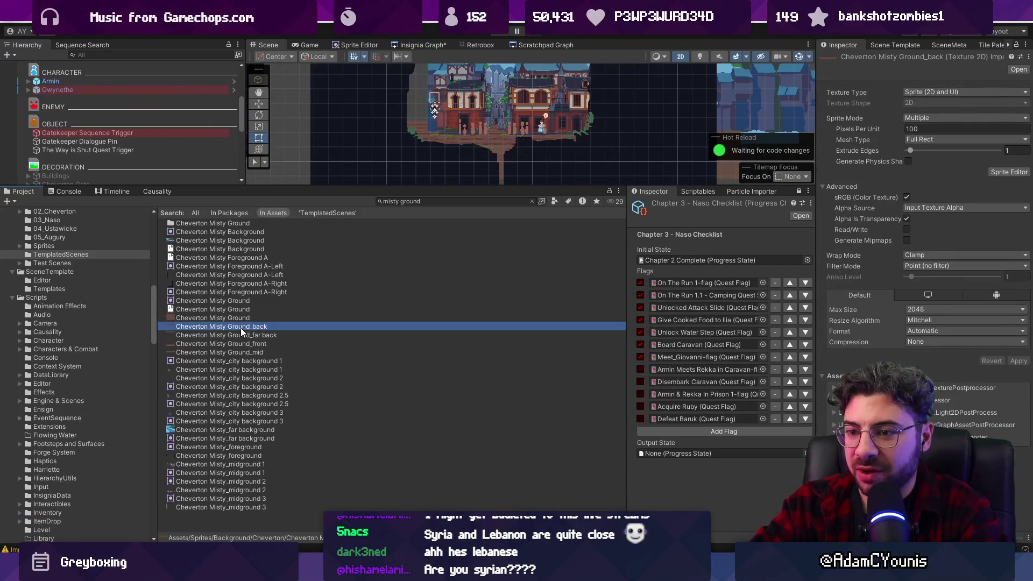
pyautogui.keyDown('shift'); pyautogui.click(244, 351); pyautogui.keyUp('shift')
# Set the four textures' Sprite Mode to Single.
pyautogui.click(963, 118)
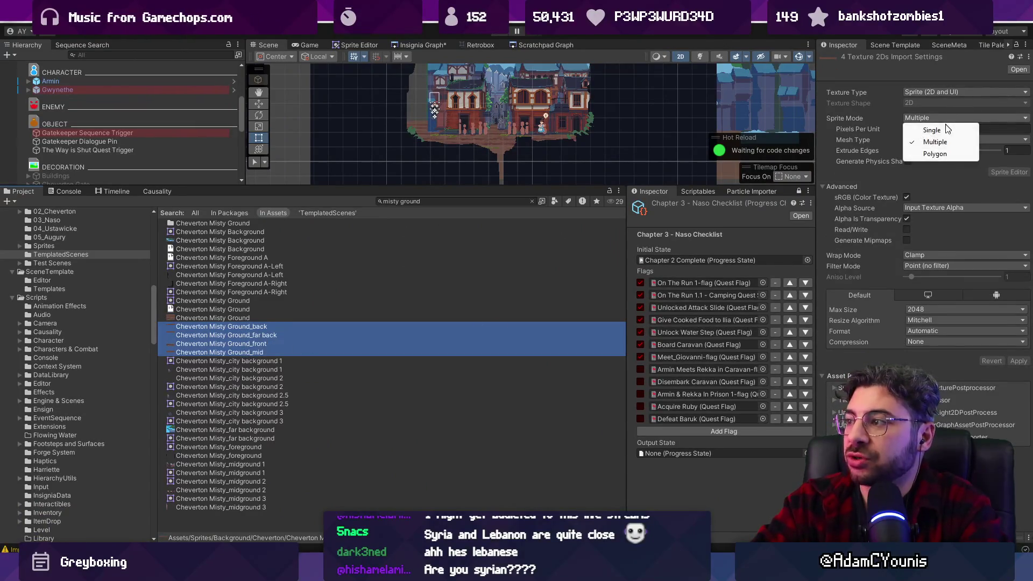
pyautogui.click(937, 130)
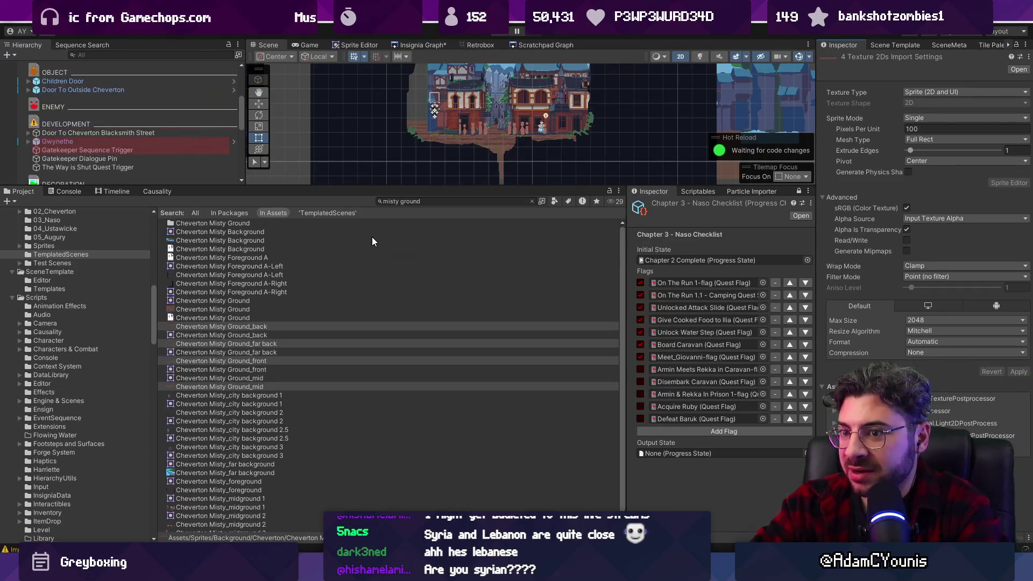
pyautogui.click(624, 493)
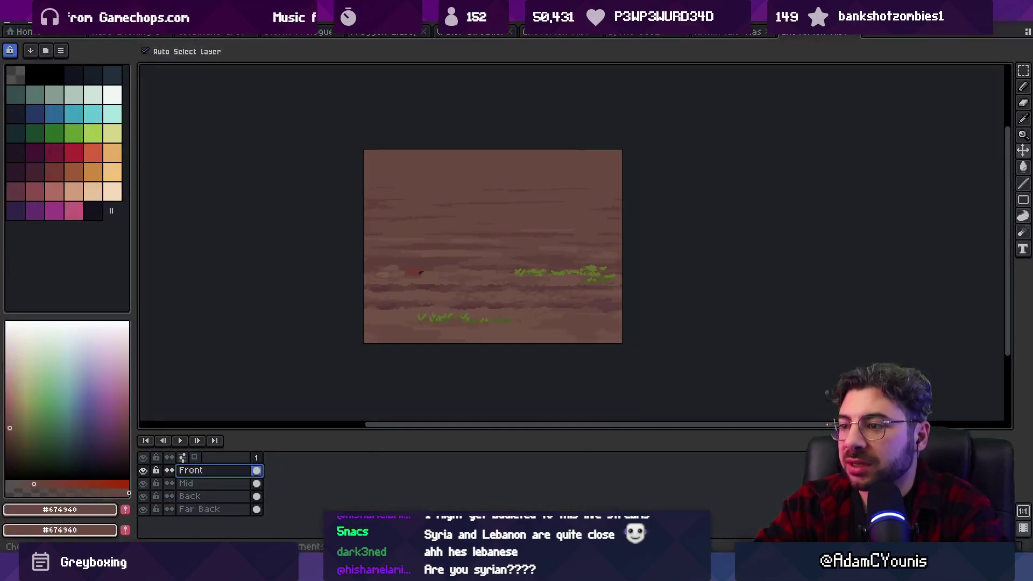
# Hide the Mid, Back and Far Back layers and paint brown pixels along the Front layer's left top edge.
pyautogui.scroll(1, 463, 306)
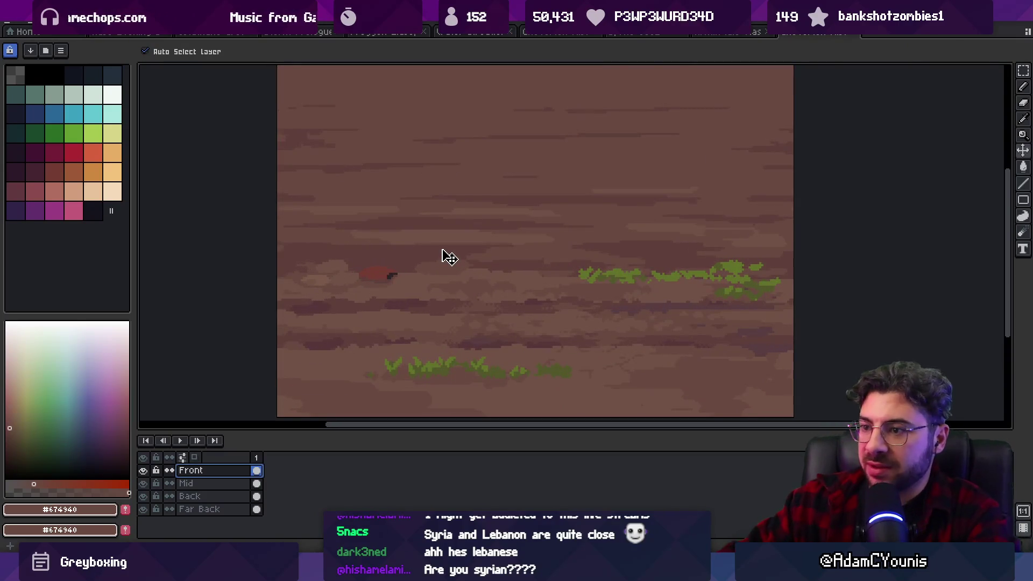
pyautogui.moveTo(144, 484); pyautogui.dragTo(145, 509)
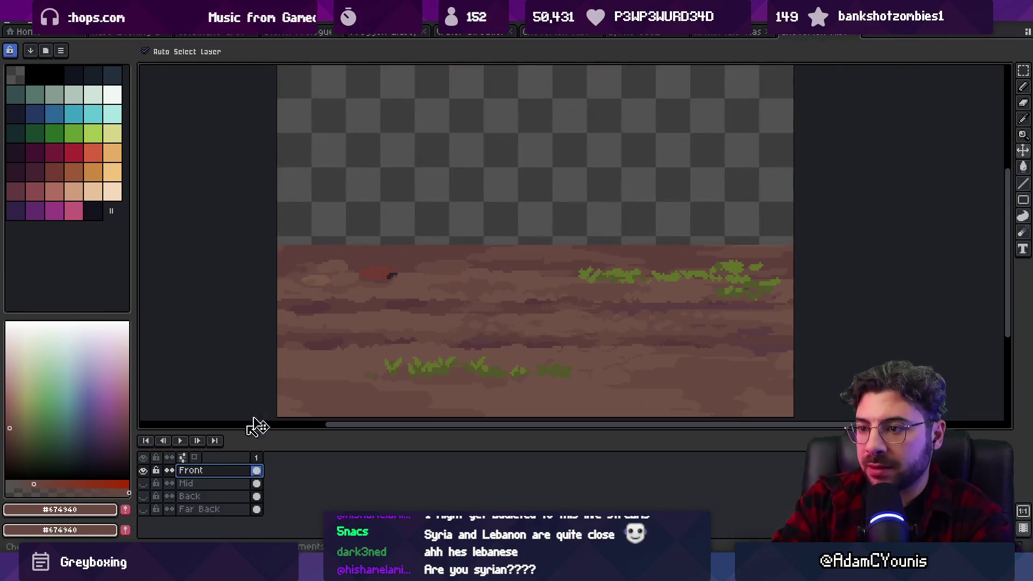
pyautogui.keyDown('alt'); pyautogui.click(377, 253); pyautogui.keyUp('alt')
pyautogui.press('b')
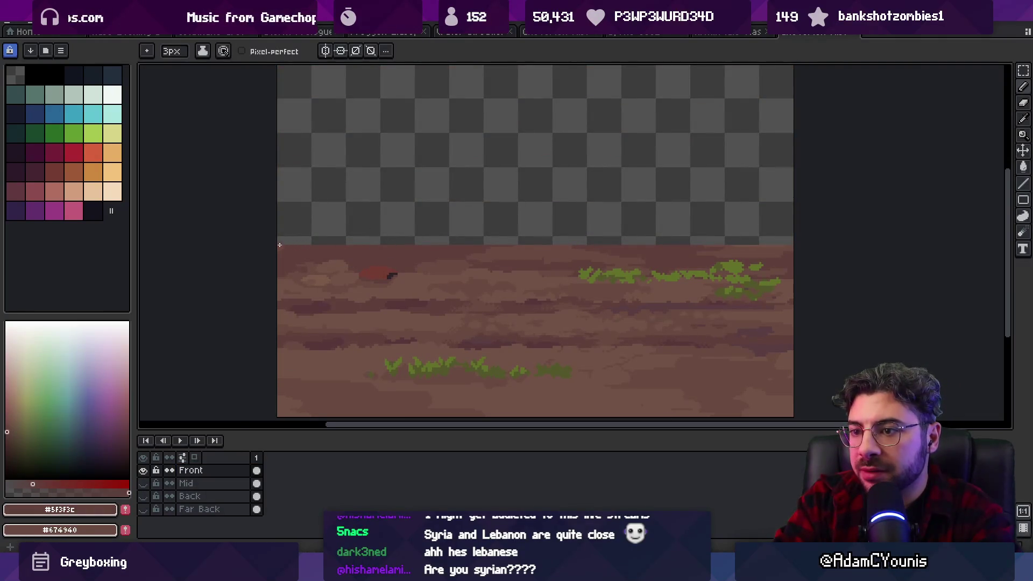
pyautogui.click(299, 250)
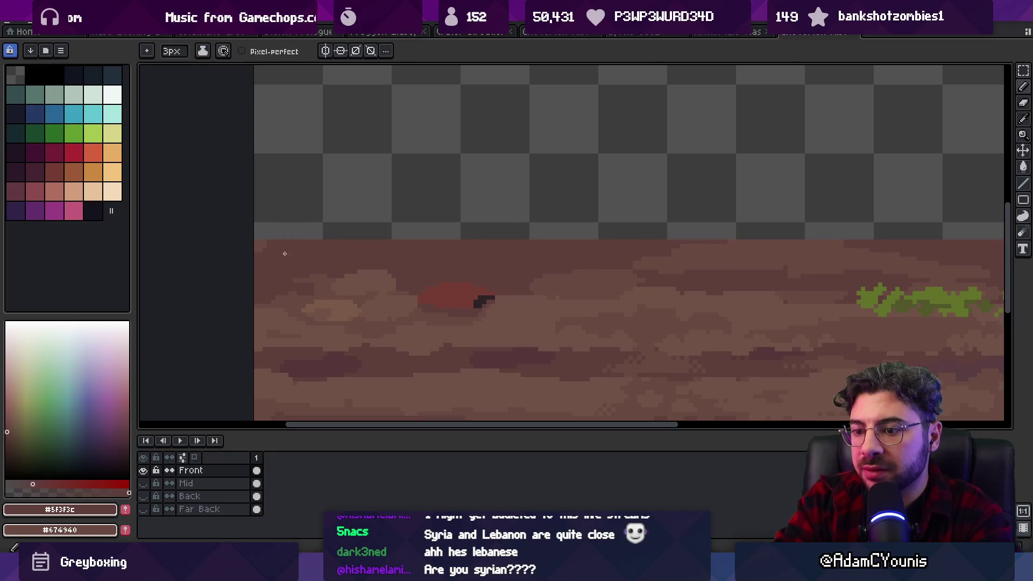
pyautogui.press('-')
pyautogui.keyDown('alt'); pyautogui.click(260, 238); pyautogui.keyUp('alt')
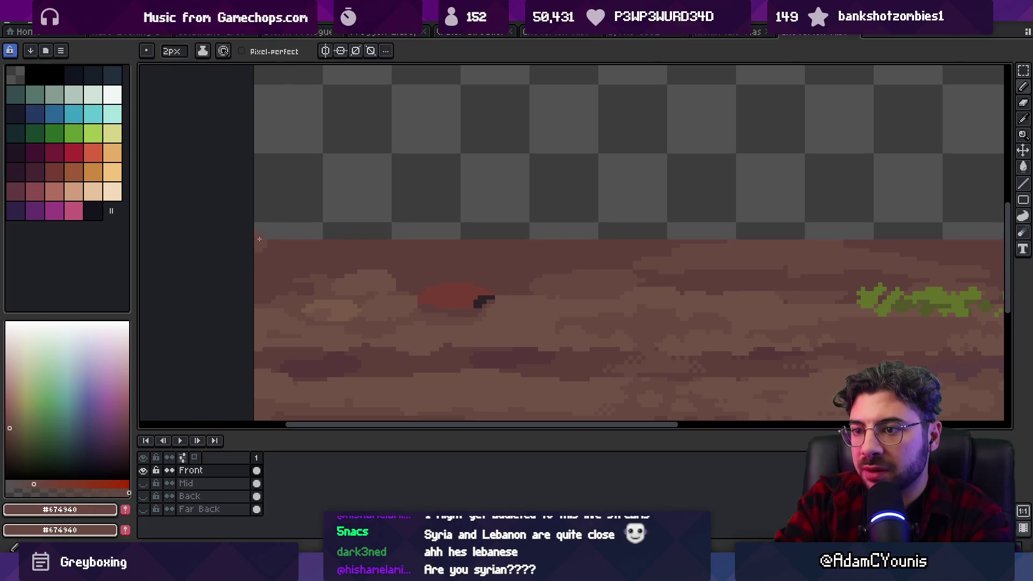
pyautogui.keyDown('alt'); pyautogui.click(263, 243); pyautogui.keyUp('alt')
pyautogui.moveTo(264, 237); pyautogui.dragTo(271, 237)
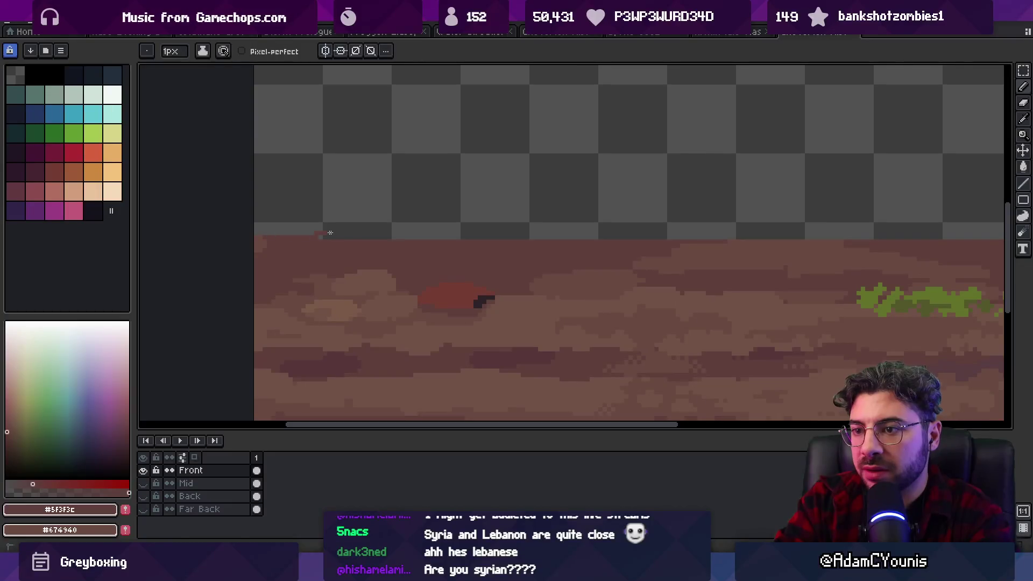
# Touch up the right side of the top edge with darker #5F3F3C and lighter #674940 browns.
pyautogui.moveTo(887, 237)
pyautogui.mouseDown()
pyautogui.moveTo(616, 259)
pyautogui.moveTo(598, 269)
pyautogui.mouseUp()
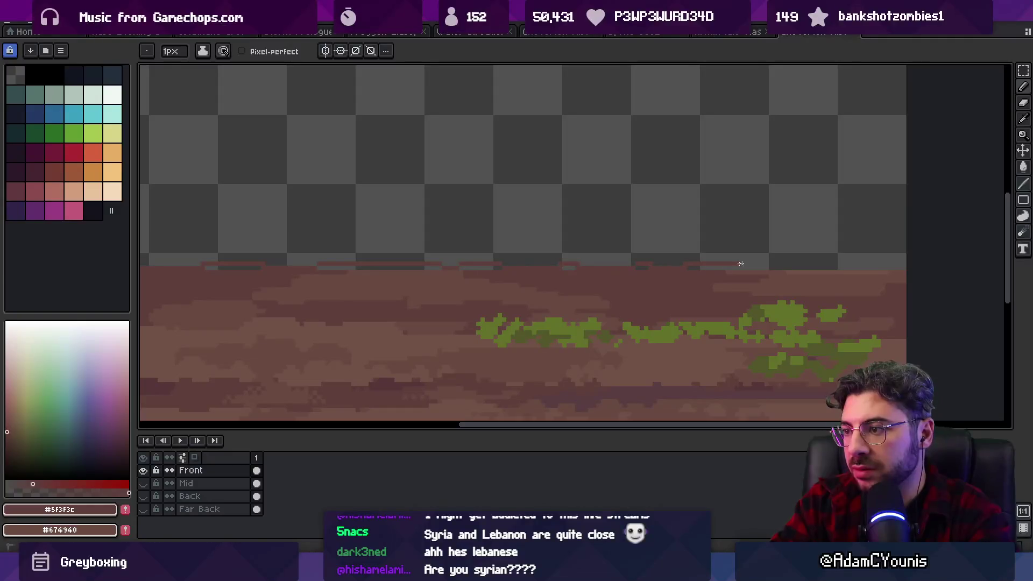
pyautogui.press('g')
pyautogui.hscroll(-3, 727, 267)
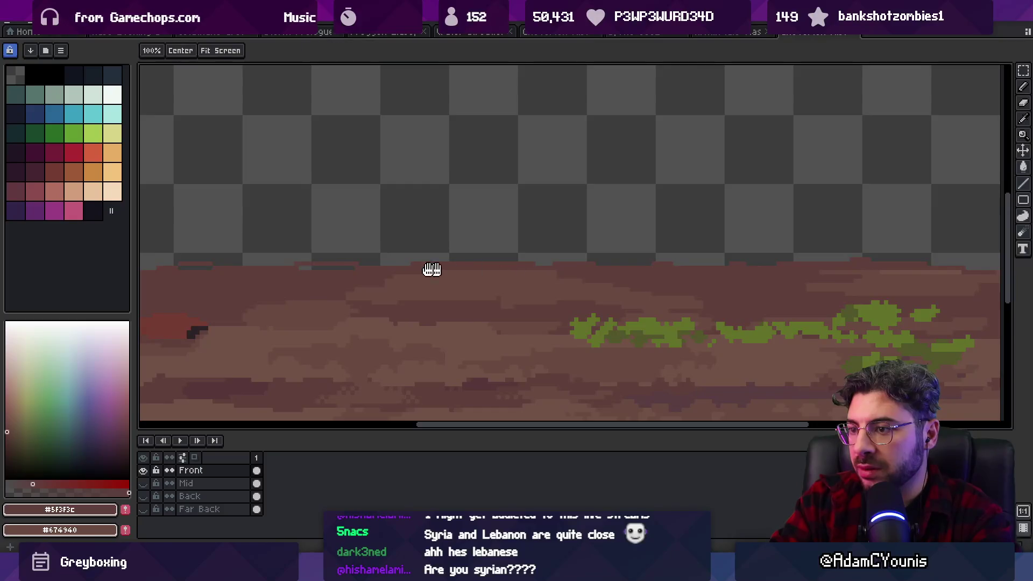
pyautogui.hscroll(-6, 505, 276)
pyautogui.press('z')
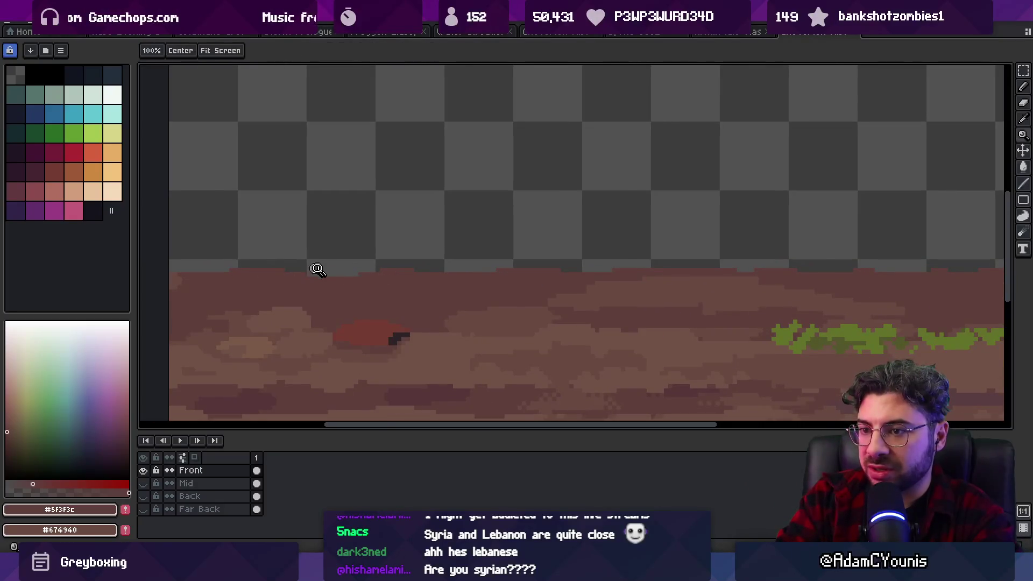
pyautogui.scroll(-1, 309, 269)
pyautogui.scroll(1, 646, 264)
pyautogui.press('e')
pyautogui.press('b')
pyautogui.keyDown('alt'); pyautogui.click(748, 265); pyautogui.keyUp('alt')
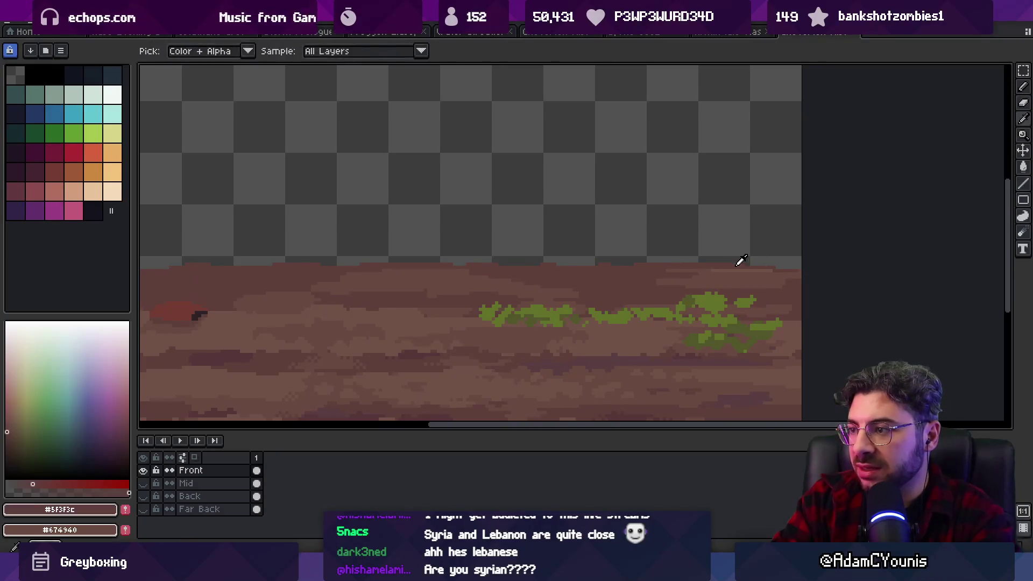
pyautogui.press('g')
pyautogui.press('e')
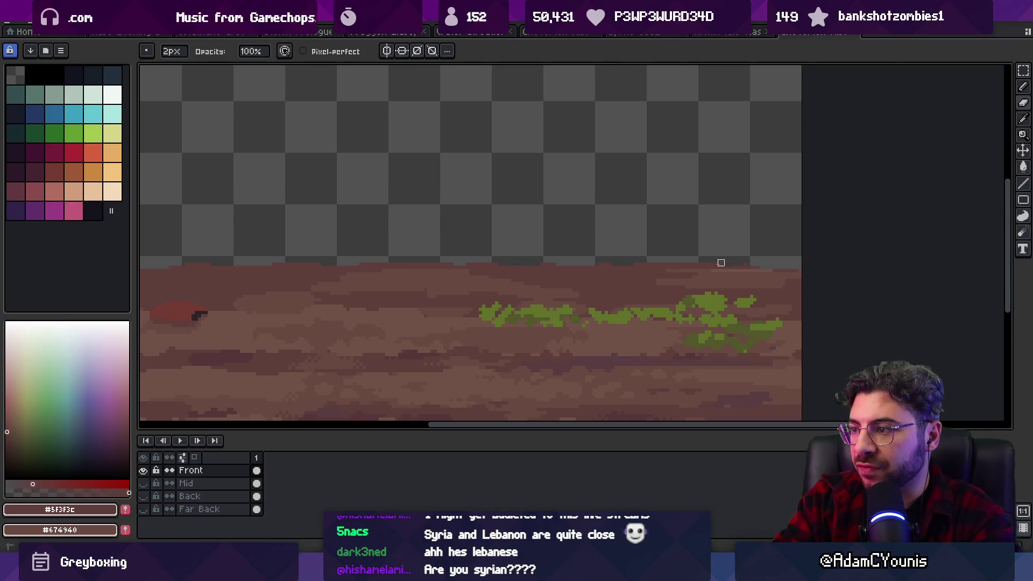
pyautogui.press('z')
pyautogui.scroll(-4, 690, 267)
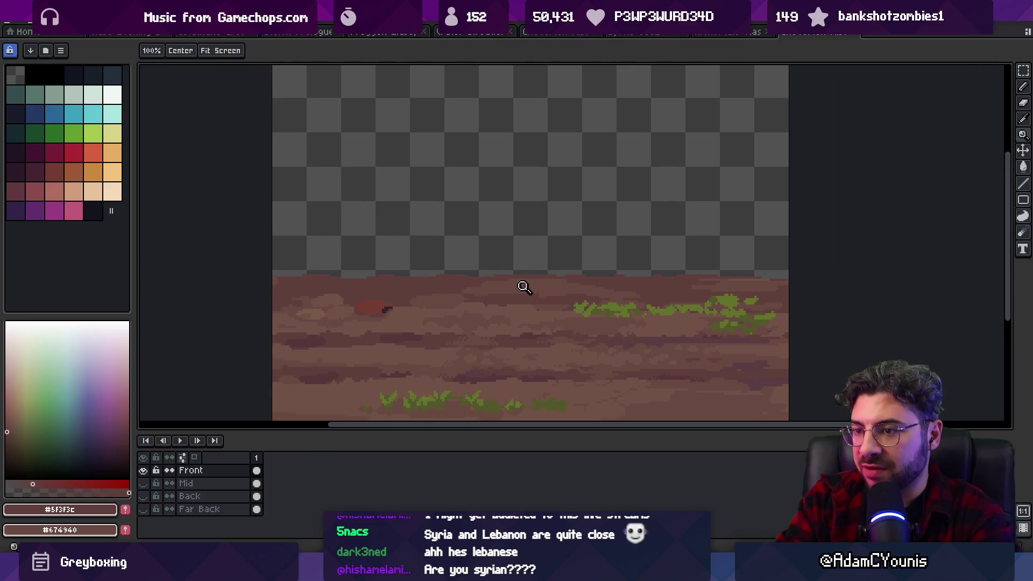
pyautogui.scroll(2, 496, 286)
pyautogui.press('b')
pyautogui.keyDown('alt'); pyautogui.click(429, 298); pyautogui.keyUp('alt')
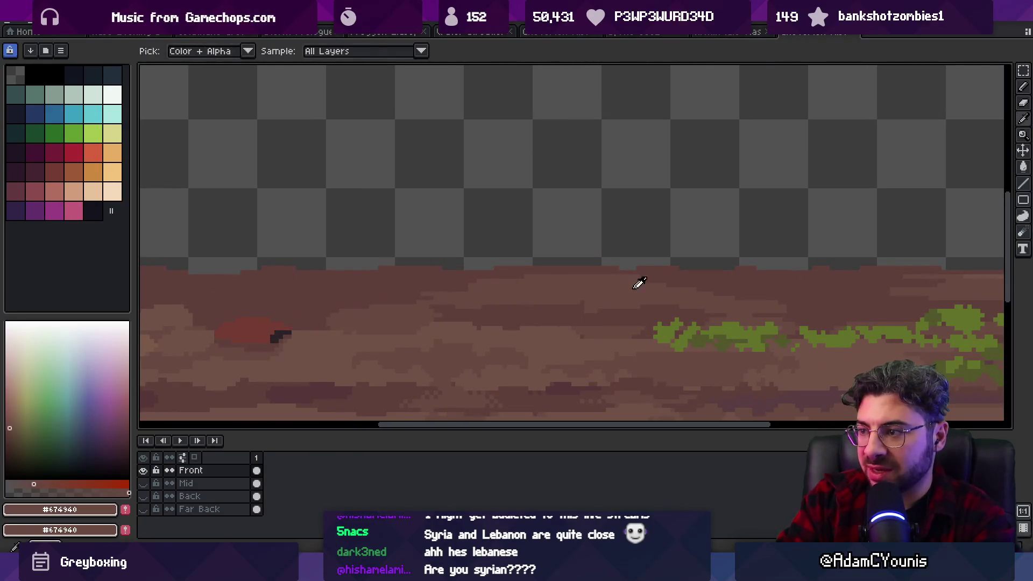
pyautogui.keyDown('alt'); pyautogui.click(689, 293); pyautogui.keyUp('alt')
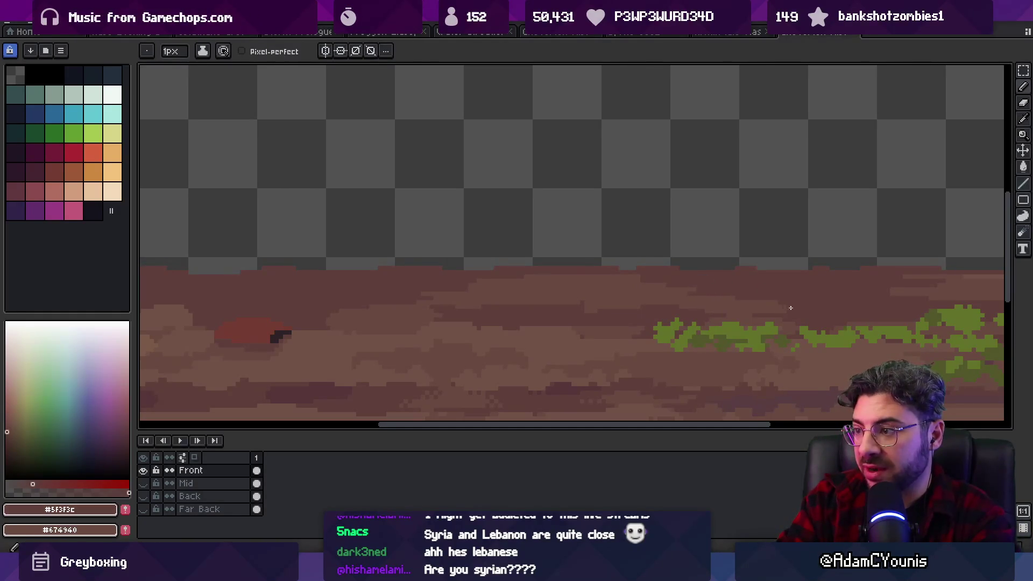
pyautogui.keyDown('alt'); pyautogui.click(701, 299); pyautogui.keyUp('alt')
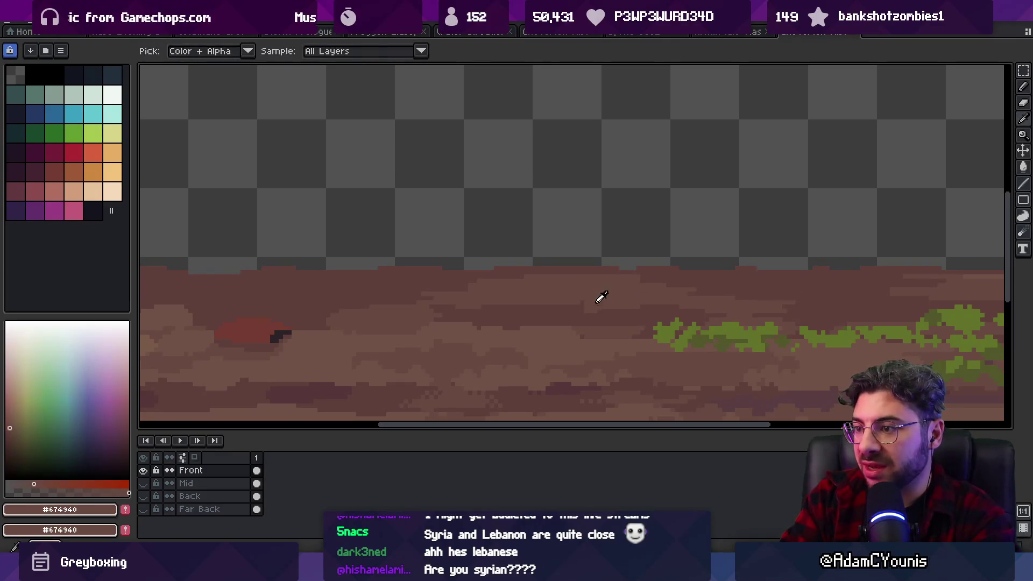
# Zoom in closer and refine the ground's top edge with more light and dark brown pixels.
pyautogui.press('z')
pyautogui.moveTo(602, 299)
pyautogui.mouseDown()
pyautogui.moveTo(554, 282)
pyautogui.moveTo(572, 298)
pyautogui.moveTo(588, 256)
pyautogui.mouseUp()
pyautogui.press('z')
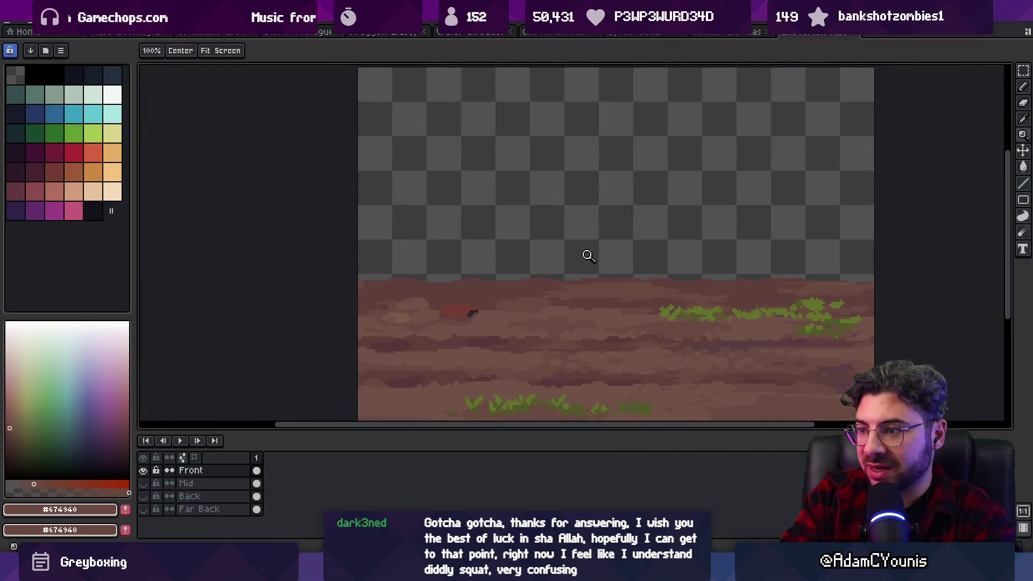
pyautogui.moveTo(495, 270); pyautogui.dragTo(358, 288)
pyautogui.press('b')
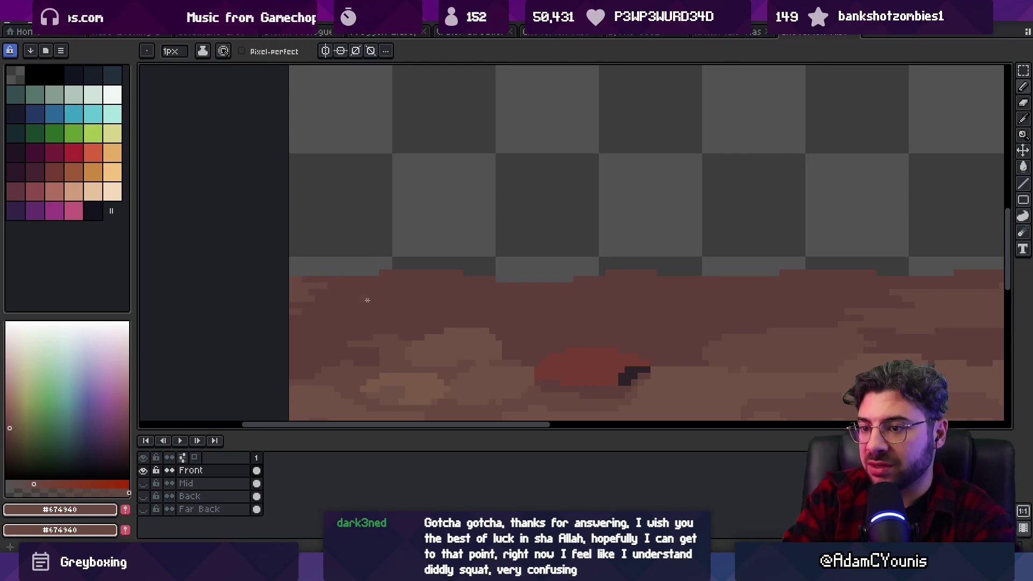
pyautogui.press('z')
pyautogui.moveTo(364, 300); pyautogui.dragTo(425, 274)
pyautogui.scroll(2, 605, 287)
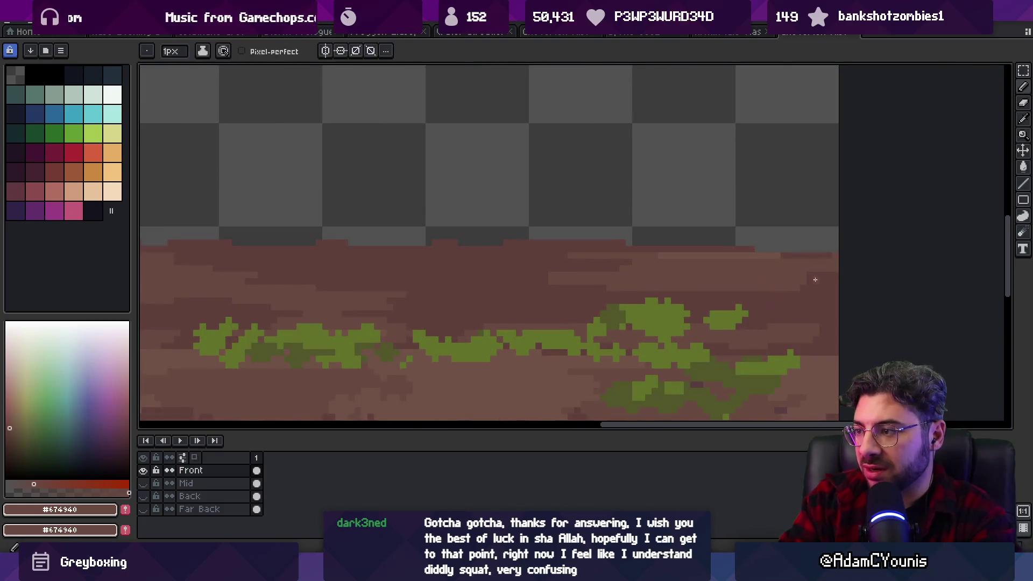
pyautogui.scroll(-2, 687, 281)
pyautogui.scroll(2, 686, 280)
pyautogui.keyDown('alt'); pyautogui.click(694, 286); pyautogui.keyUp('alt')
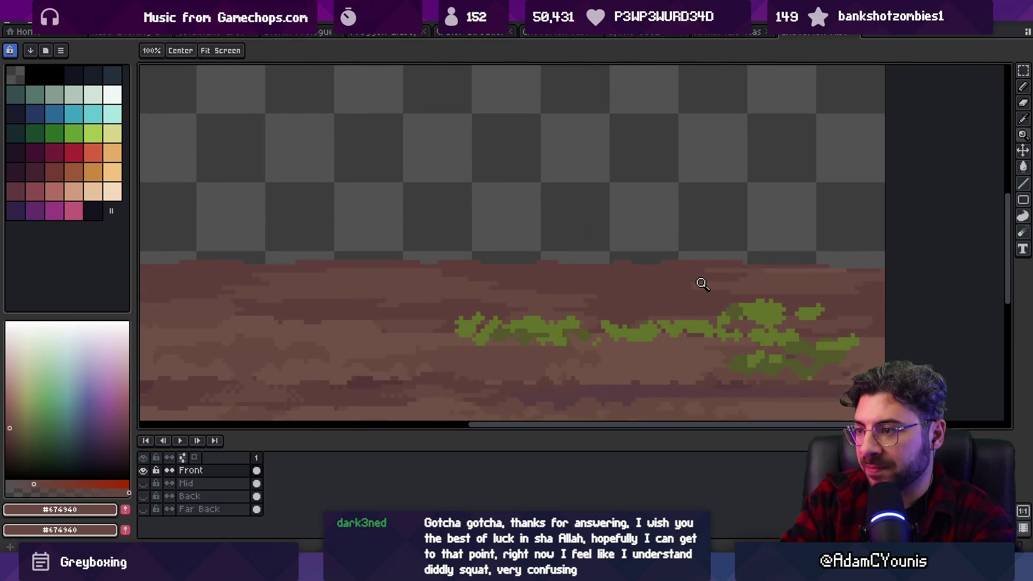
pyautogui.scroll(-1, 646, 273)
pyautogui.scroll(2, 425, 300)
pyautogui.press('b')
pyautogui.keyDown('alt'); pyautogui.click(345, 299); pyautogui.keyUp('alt')
pyautogui.keyDown('alt'); pyautogui.click(350, 305); pyautogui.keyUp('alt')
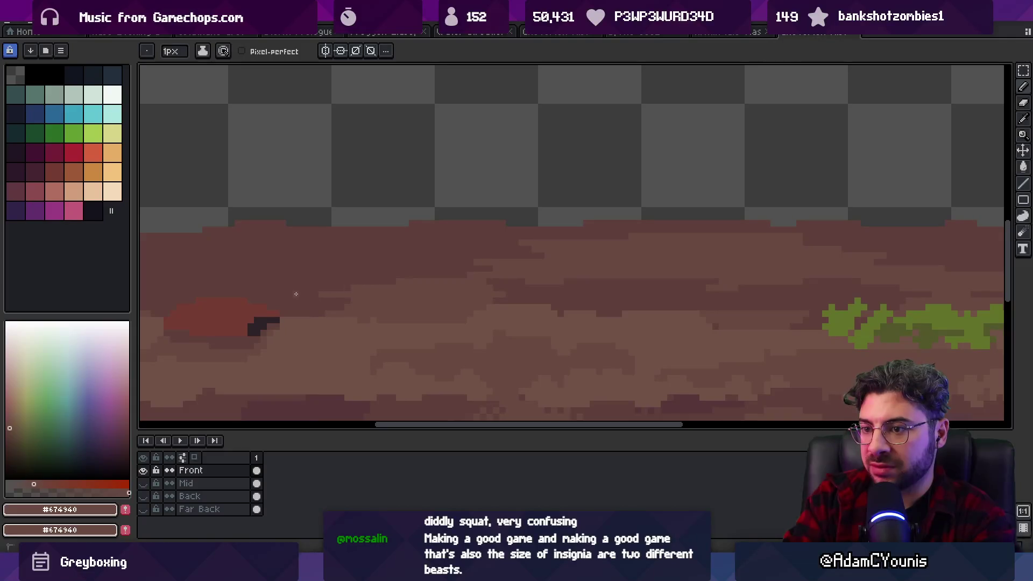
# Fit the whole image in view and save the edited ground art.
pyautogui.press('z')
pyautogui.scroll(-2, 296, 294)
pyautogui.scroll(-1, 411, 230)
pyautogui.hotkey('ctrl', 's')
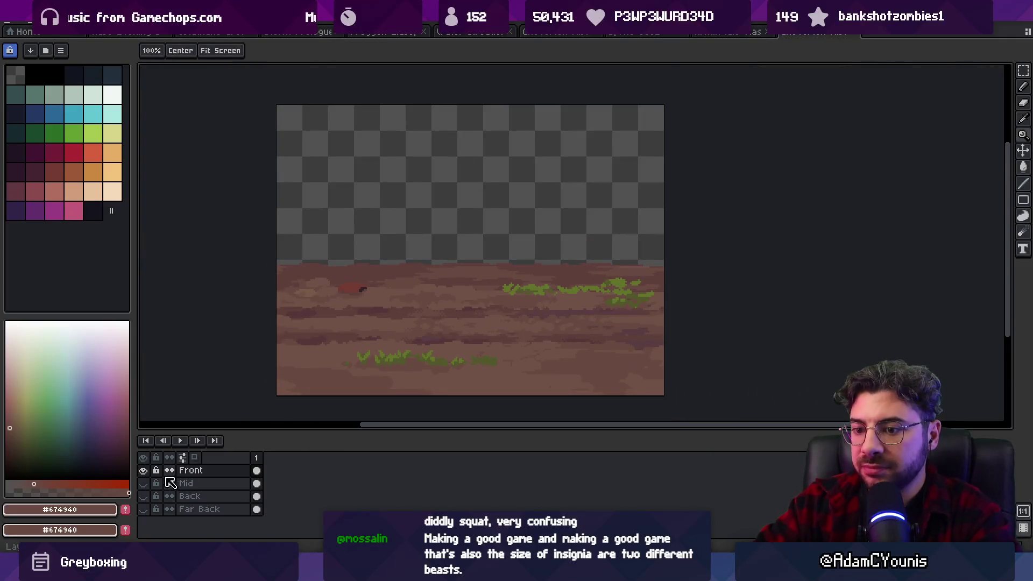
# Show the Mid layer and extend its ground edge across the top of the canvas.
pyautogui.click(143, 483)
pyautogui.press('b')
pyautogui.scroll(2, 357, 228)
pyautogui.press('b')
pyautogui.moveTo(227, 182); pyautogui.dragTo(890, 182)
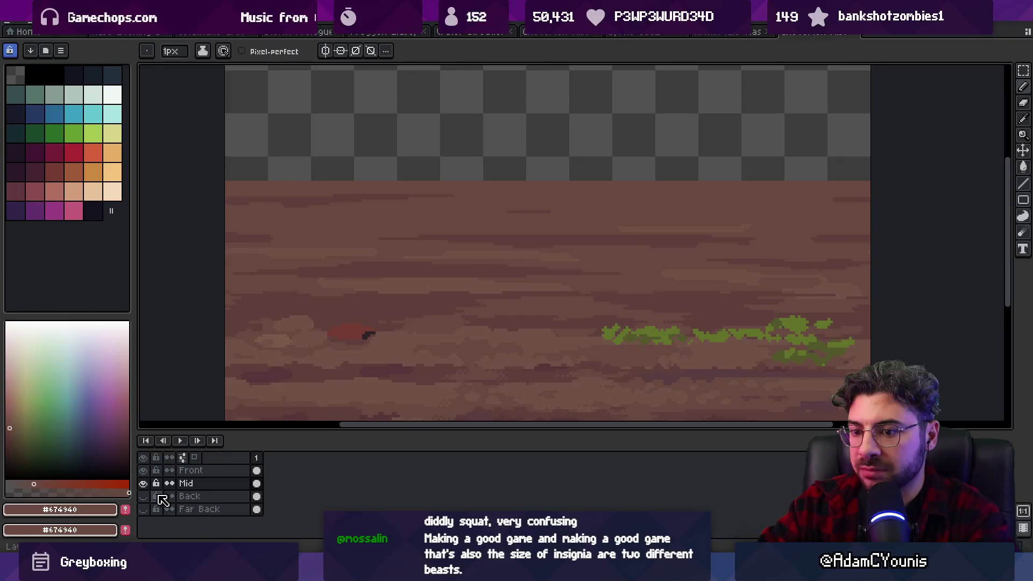
# Make the Back and Far Back layers visible again and return to Unity.
pyautogui.click(144, 496)
pyautogui.click(193, 496)
pyautogui.press('i')
pyautogui.press('b')
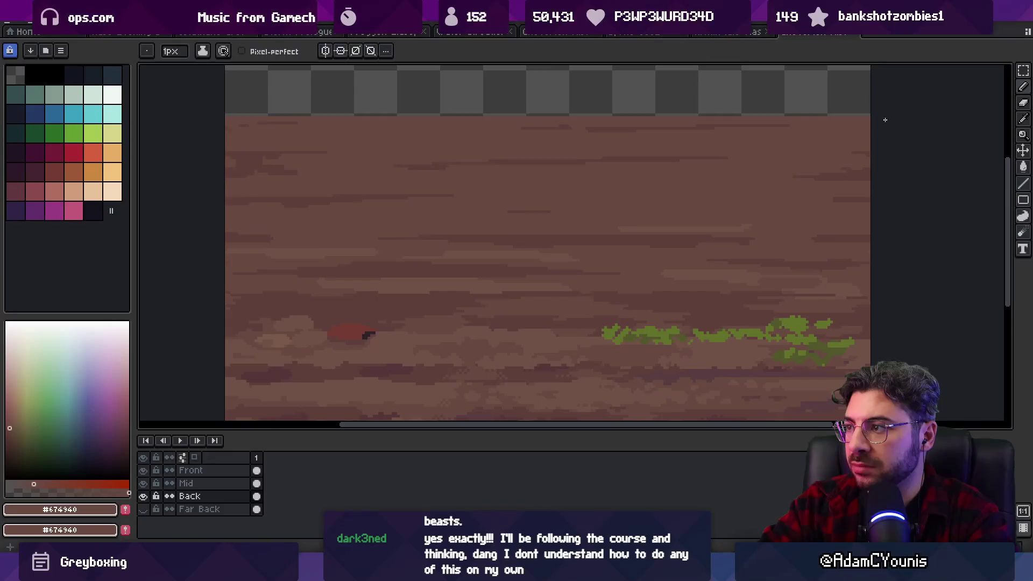
pyautogui.click(143, 509)
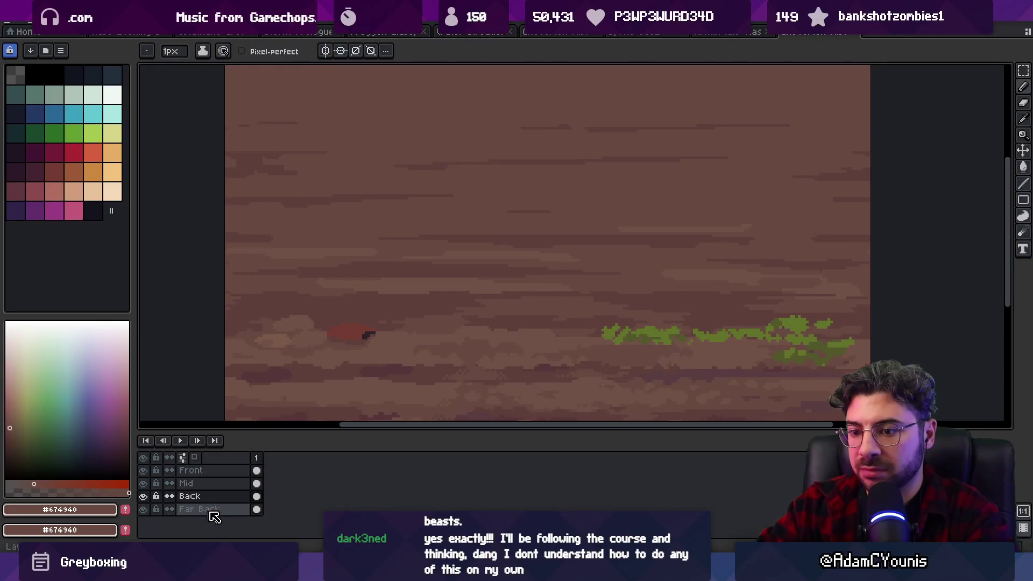
pyautogui.hotkey('alt', 'Tab')
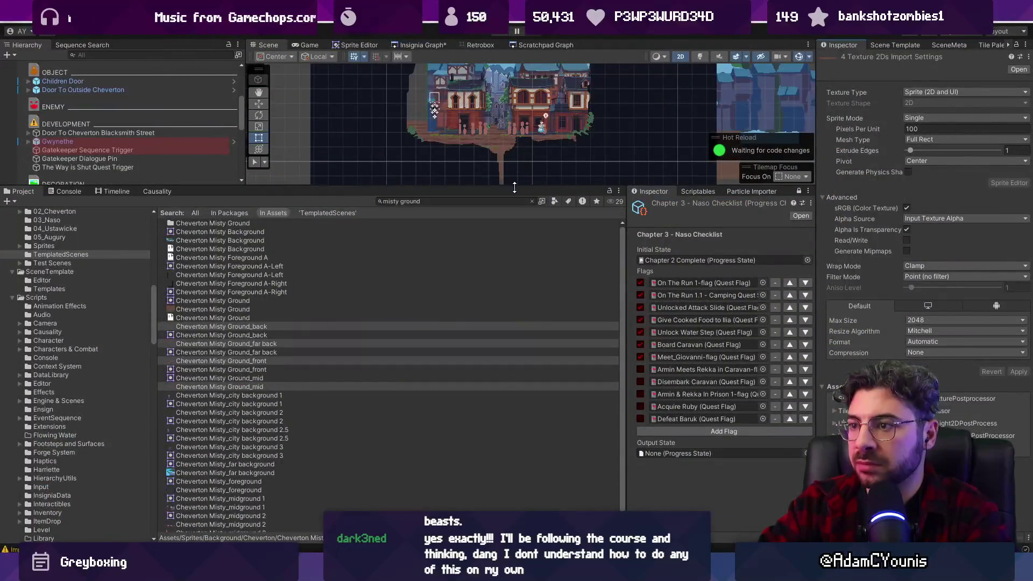
# Select the Ground Texture object and frame it in the enlarged scene view.
pyautogui.moveTo(514, 187); pyautogui.dragTo(515, 415)
pyautogui.scroll(3, 435, 306)
pyautogui.click(443, 305)
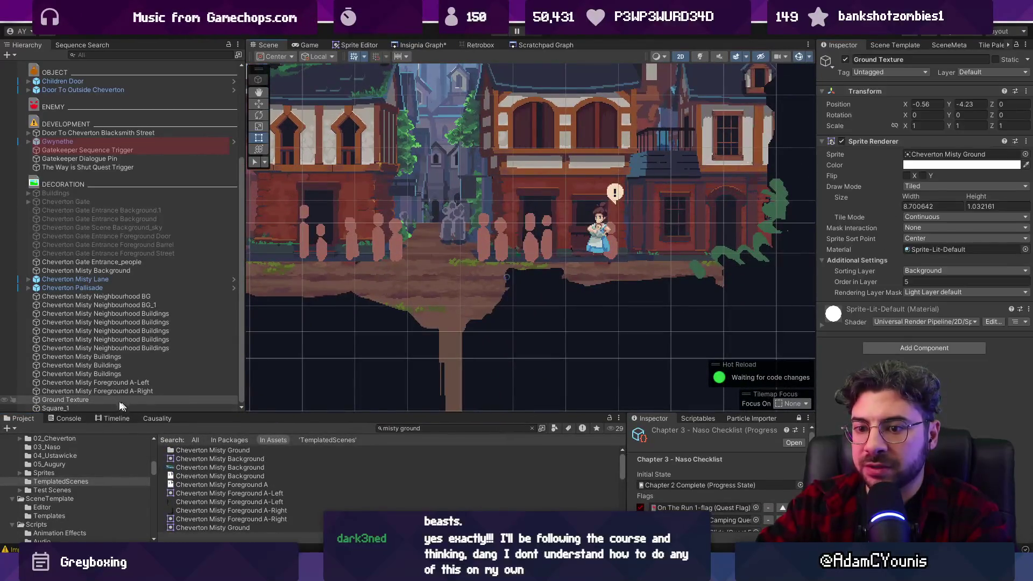
pyautogui.rightClick(91, 400)
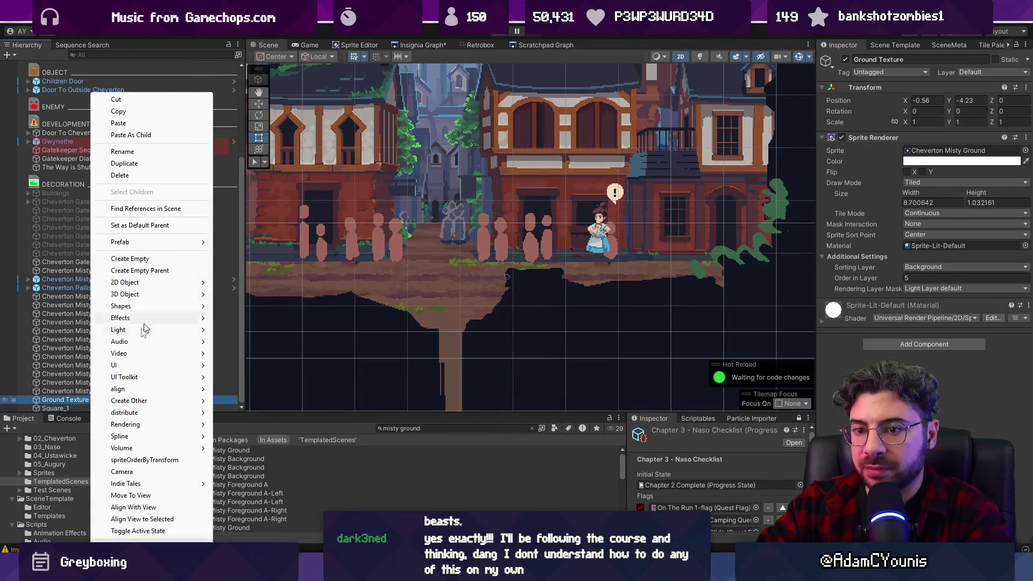
pyautogui.press('Escape')
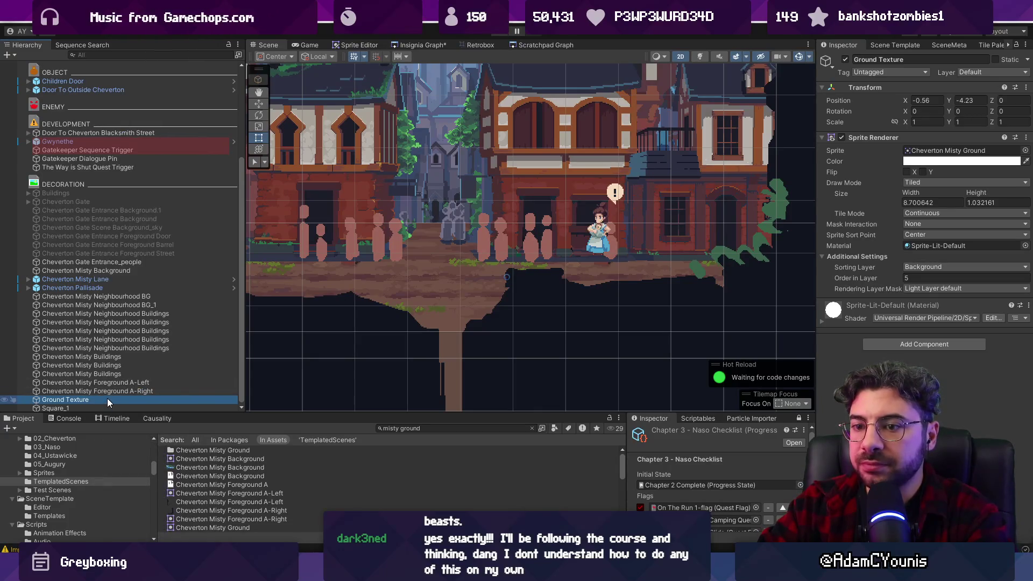
pyautogui.doubleClick(108, 399)
pyautogui.scroll(5, 430, 274)
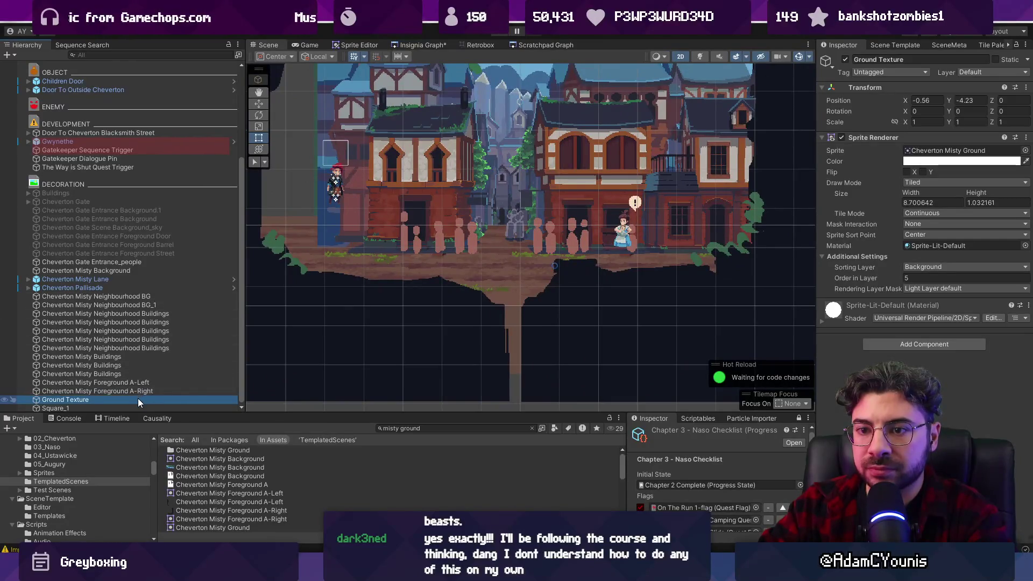
# Wrap Ground Texture in a new empty parent named Ground.
pyautogui.rightClick(95, 400)
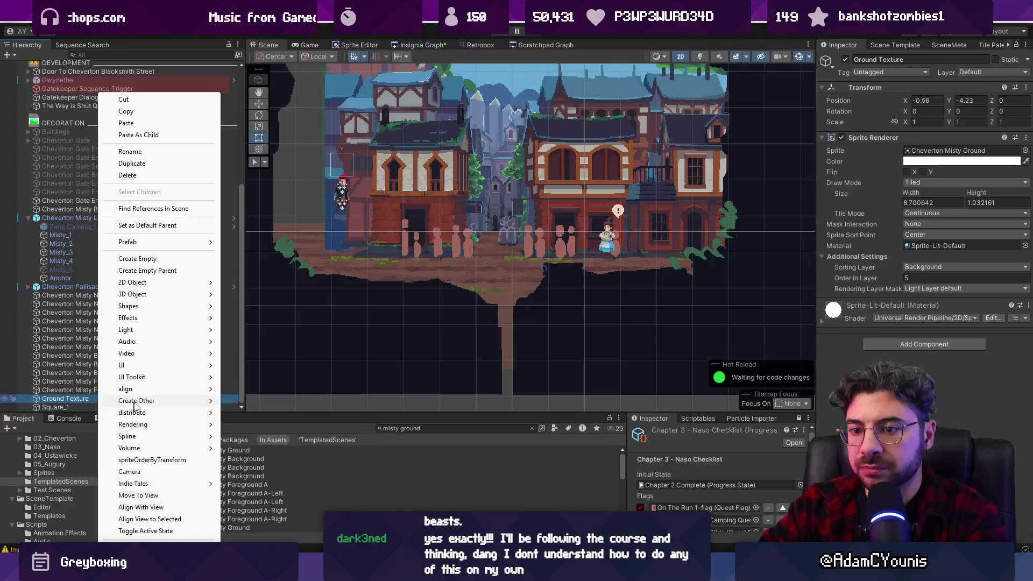
pyautogui.click(167, 274)
pyautogui.write('Ground P')
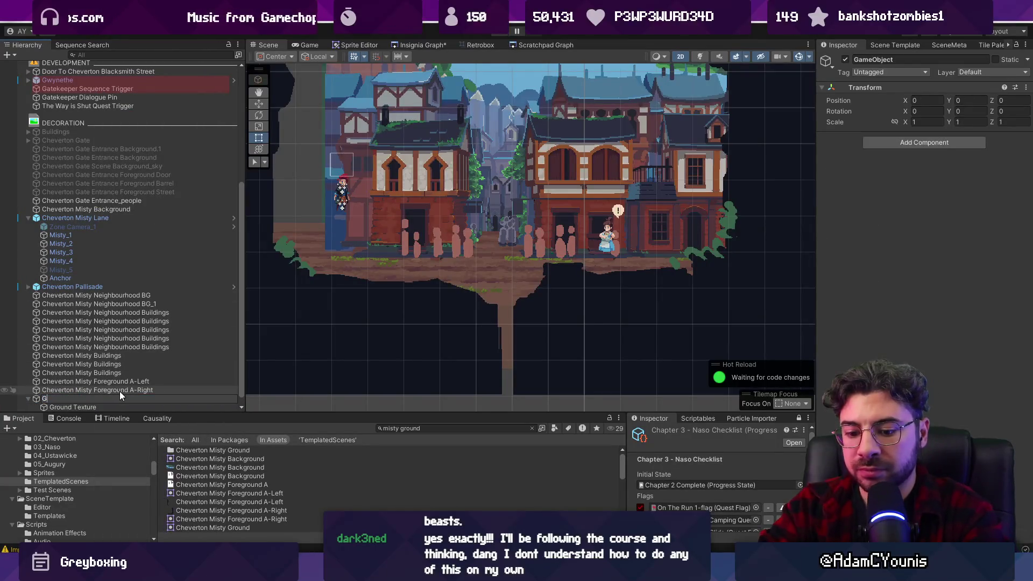
pyautogui.press('BackSpace')
pyautogui.press('BackSpace')
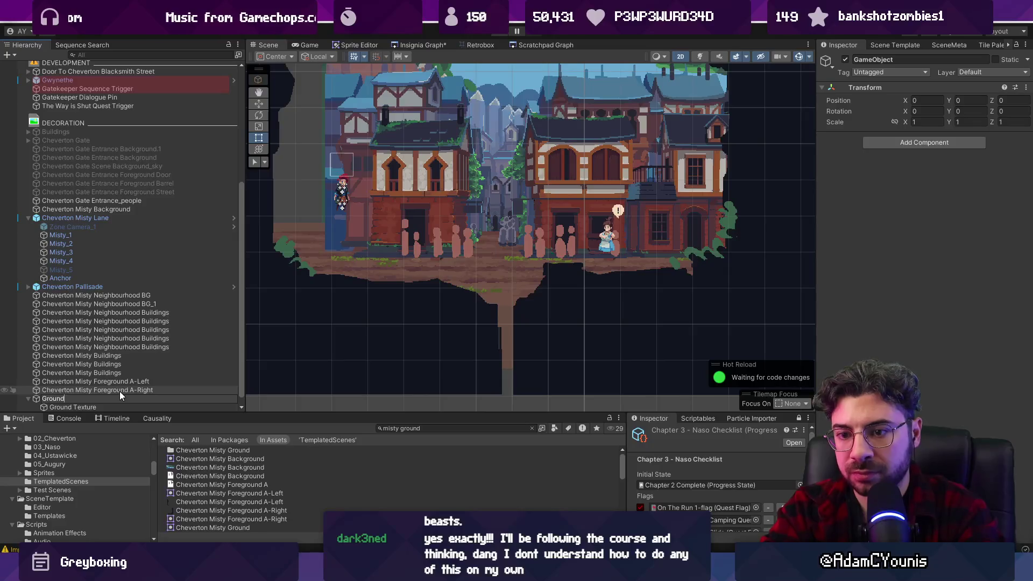
pyautogui.press('Return')
# Rename the child to Ground Front and duplicate it as Ground Mid.
pyautogui.click(97, 399)
pyautogui.click(97, 400)
pyautogui.doubleClick(104, 398)
pyautogui.write('nt')
pyautogui.press('Return')
pyautogui.hotkey('ctrl', 'd')
pyautogui.doubleClick(96, 397)
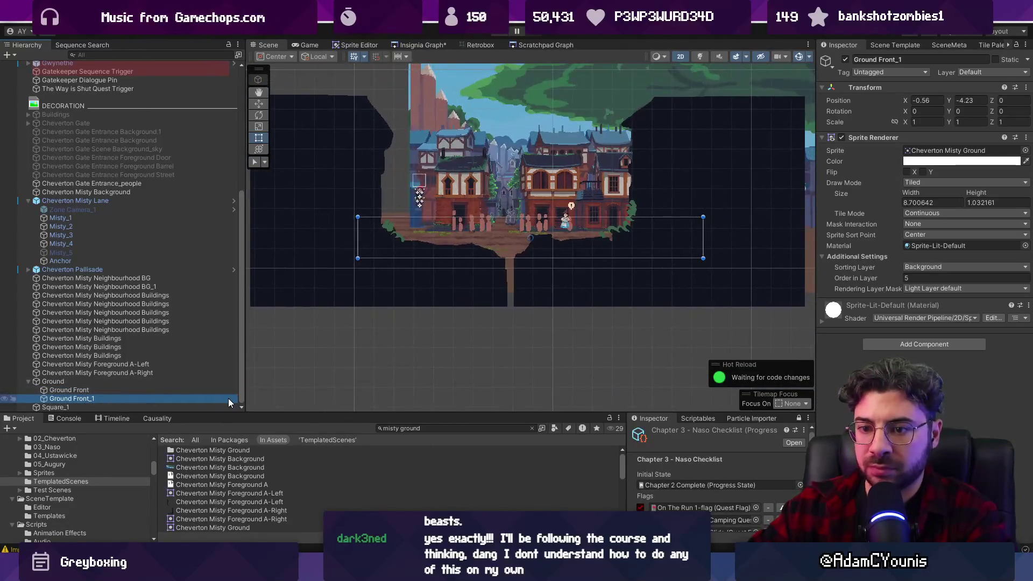
pyautogui.click(193, 397)
pyautogui.press('End')
pyautogui.press('Return')
# Duplicate further copies named Ground Back and Ground Far Back.
pyautogui.hotkey('ctrl', 'd')
pyautogui.click(75, 407)
pyautogui.click(108, 398)
pyautogui.click(111, 397)
pyautogui.press('Return')
pyautogui.hotkey('ctrl', 'd')
pyautogui.press('F2')
pyautogui.hotkey('ctrl', 'shift', 'Left')
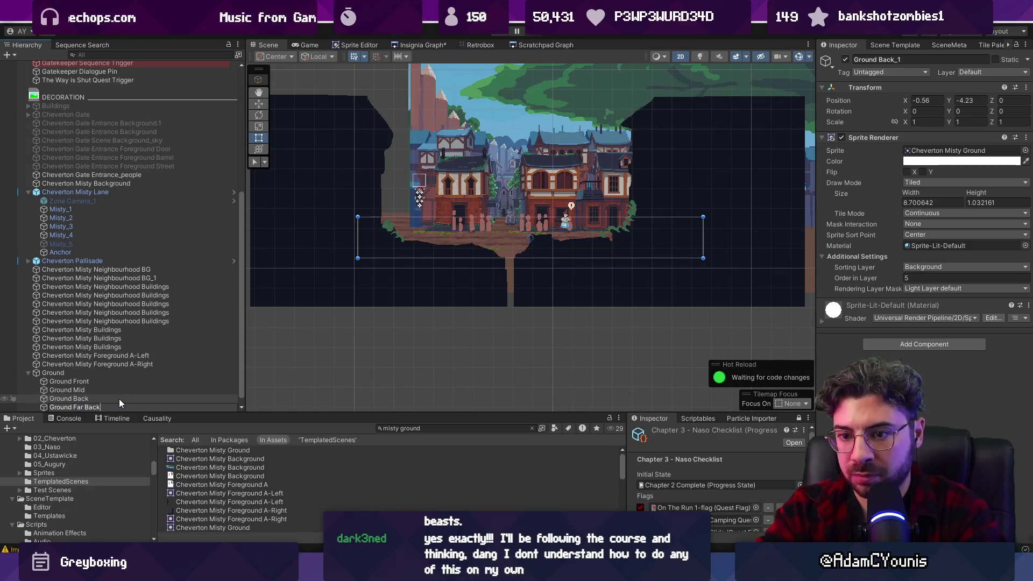
pyautogui.write('Back')
pyautogui.press('Return')
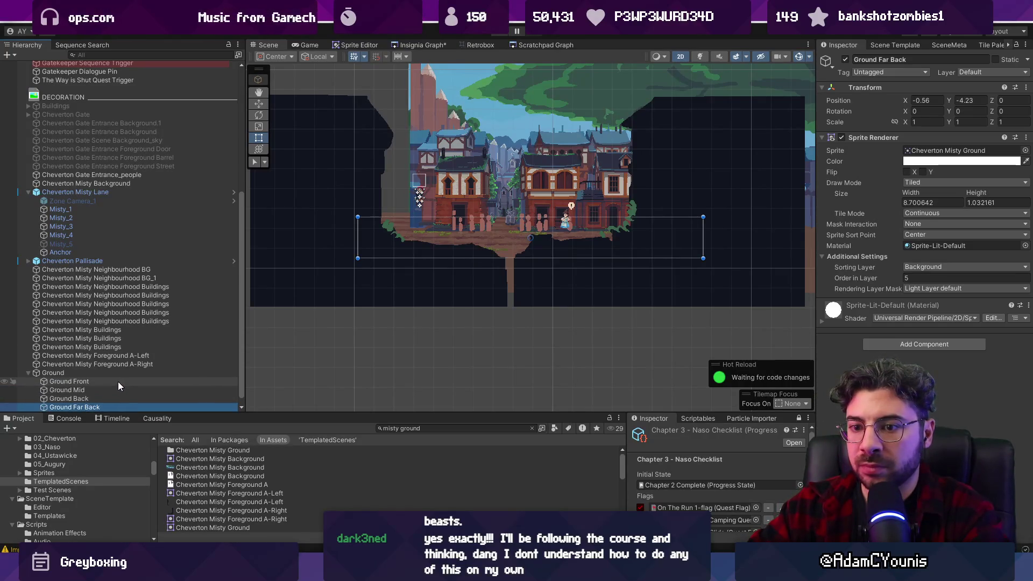
pyautogui.click(118, 382)
pyautogui.click(1025, 150)
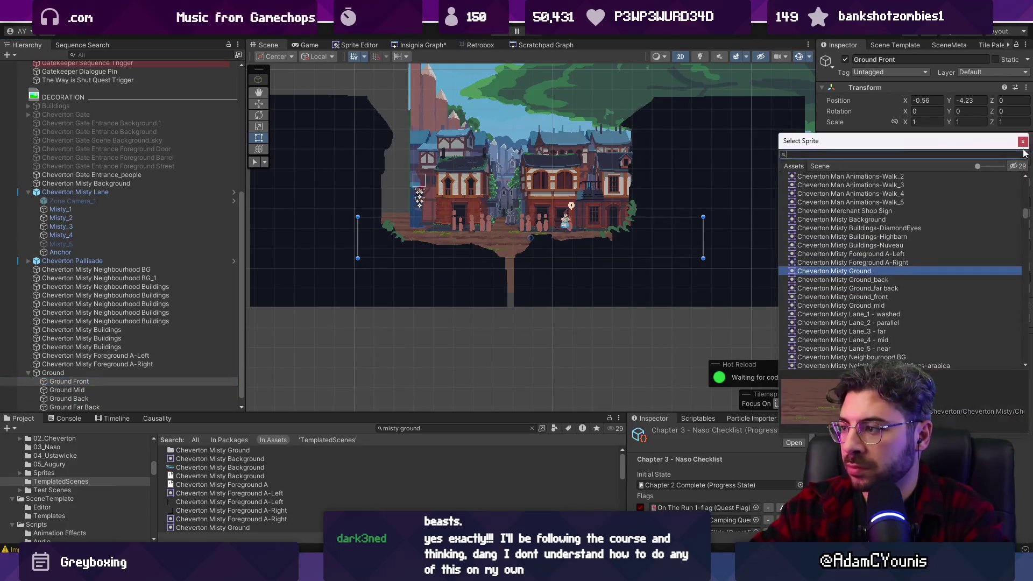
# Assign the Cheverton Misty Ground_front and _mid sprites to Ground Front and Ground Mid.
pyautogui.click(879, 305)
pyautogui.doubleClick(861, 297)
pyautogui.press('Down')
pyautogui.click(1026, 151)
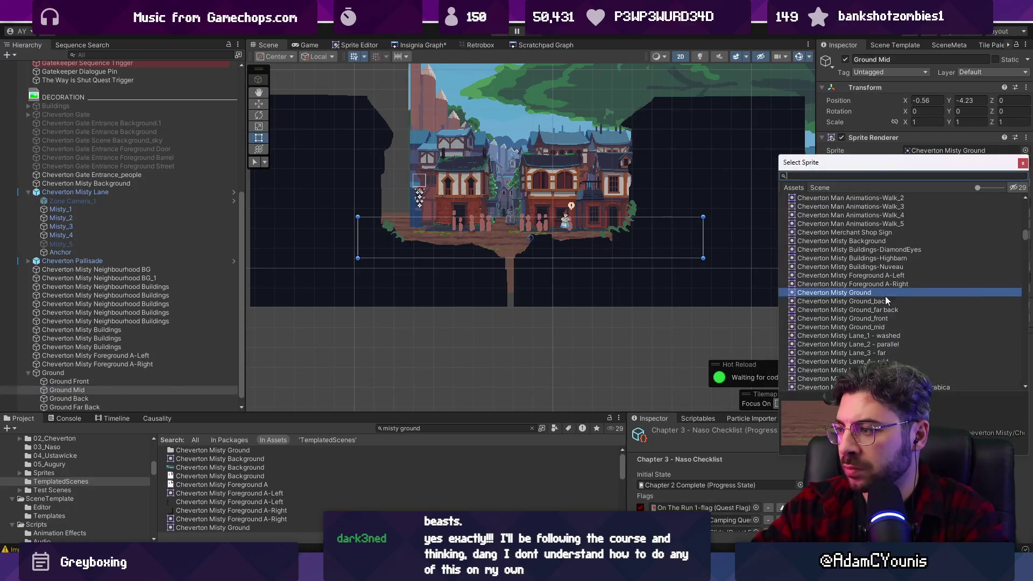
pyautogui.doubleClick(872, 327)
# Assign the _back and _far back sprites to Ground Back and Ground Far Back.
pyautogui.click(140, 398)
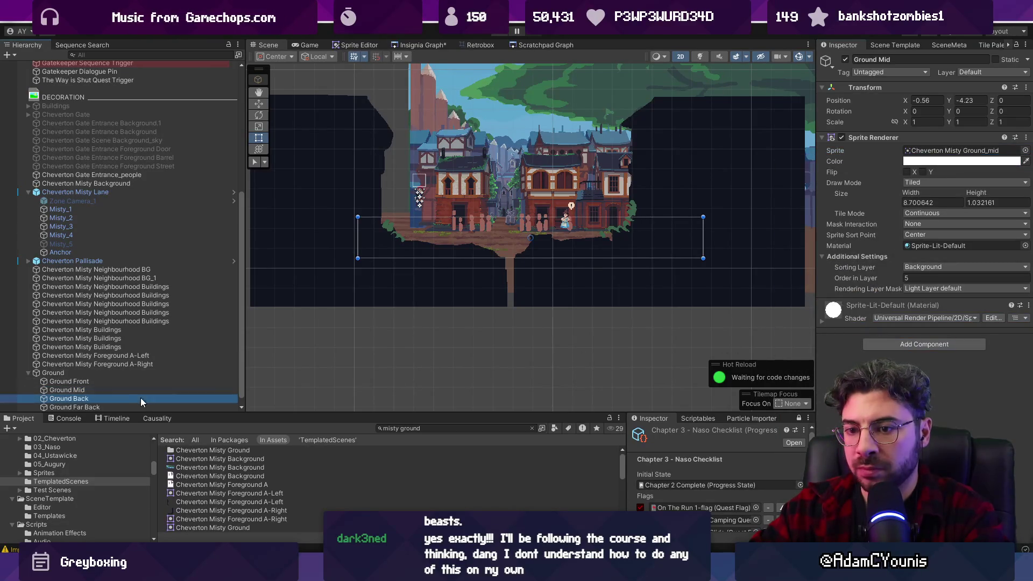
pyautogui.click(1025, 151)
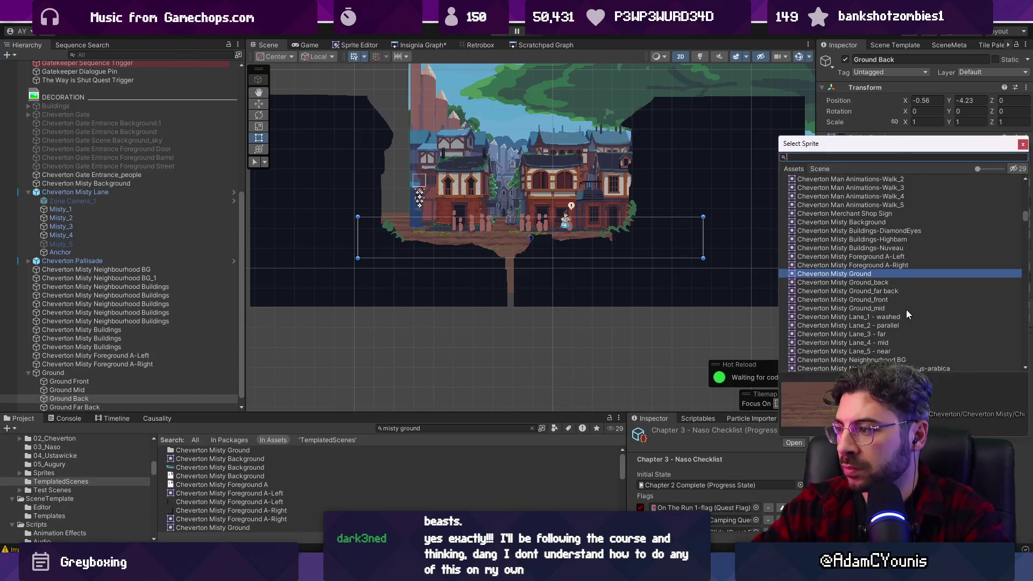
pyautogui.click(888, 284)
pyautogui.doubleClick(889, 283)
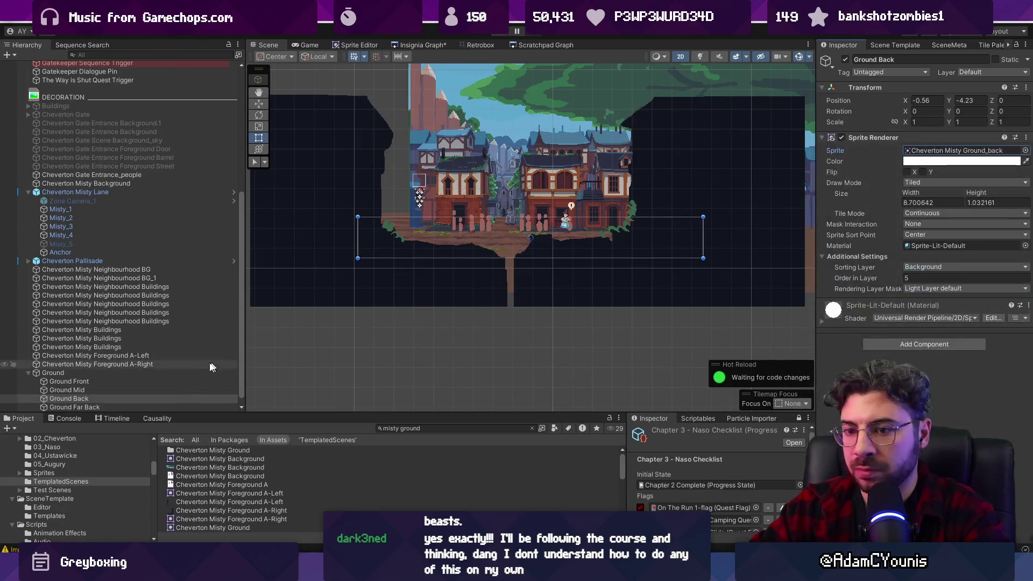
pyautogui.click(161, 406)
pyautogui.click(1026, 152)
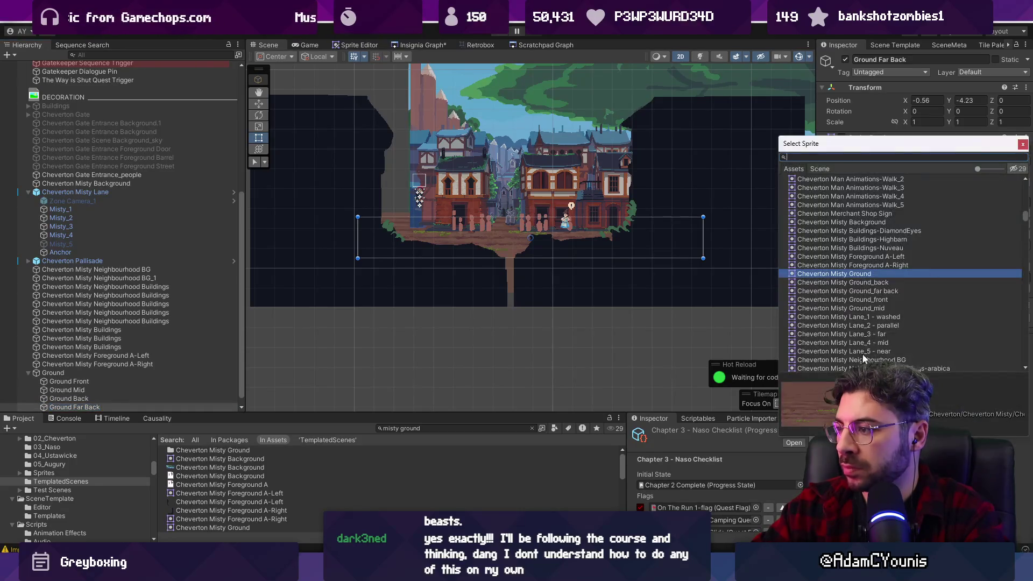
pyautogui.doubleClick(889, 291)
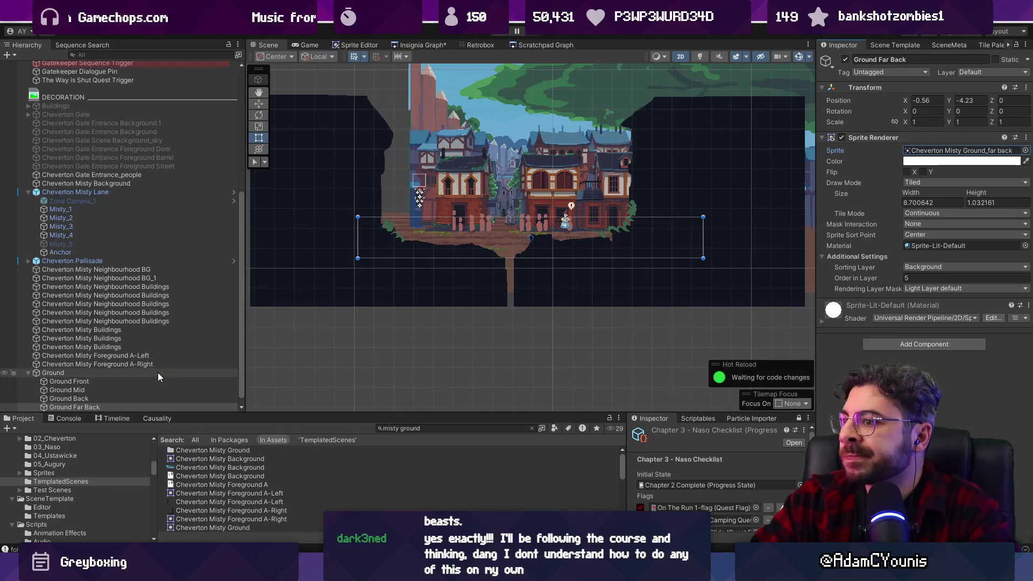
pyautogui.click(112, 381)
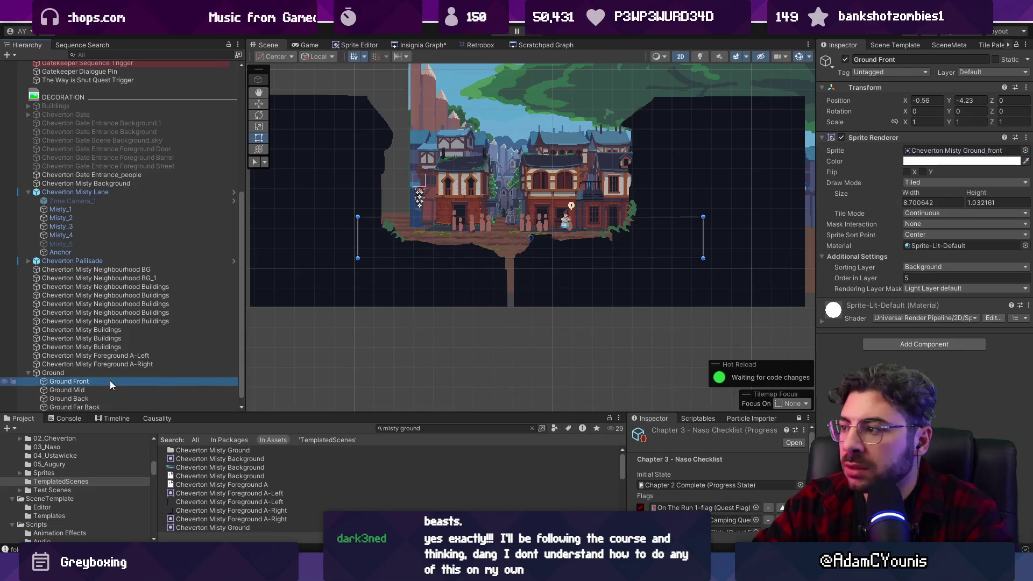
# Inspect the sorting settings of Cheverton Misty Foreground A-Right and the Misty layers.
pyautogui.scroll(5, 471, 243)
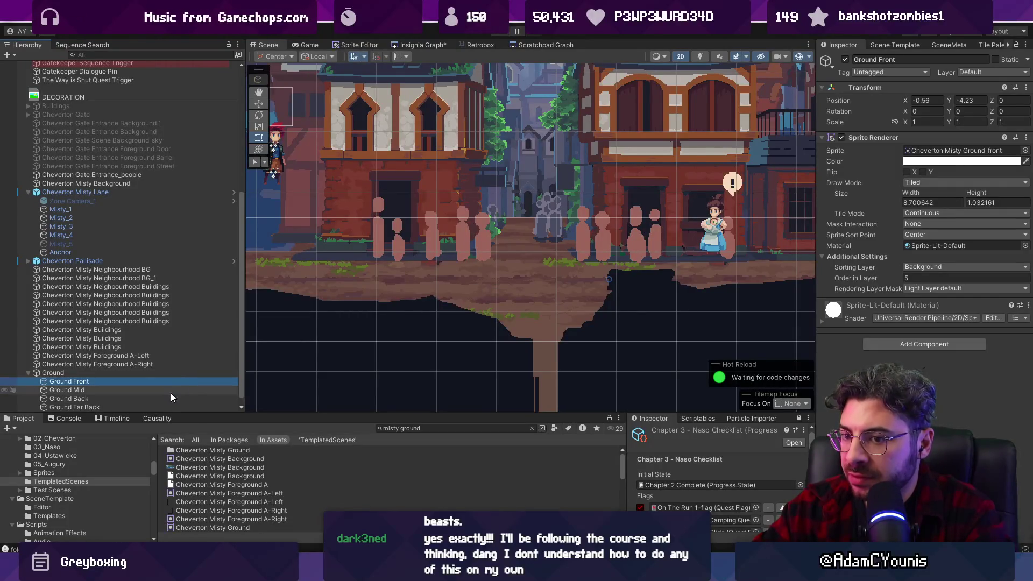
pyautogui.click(126, 365)
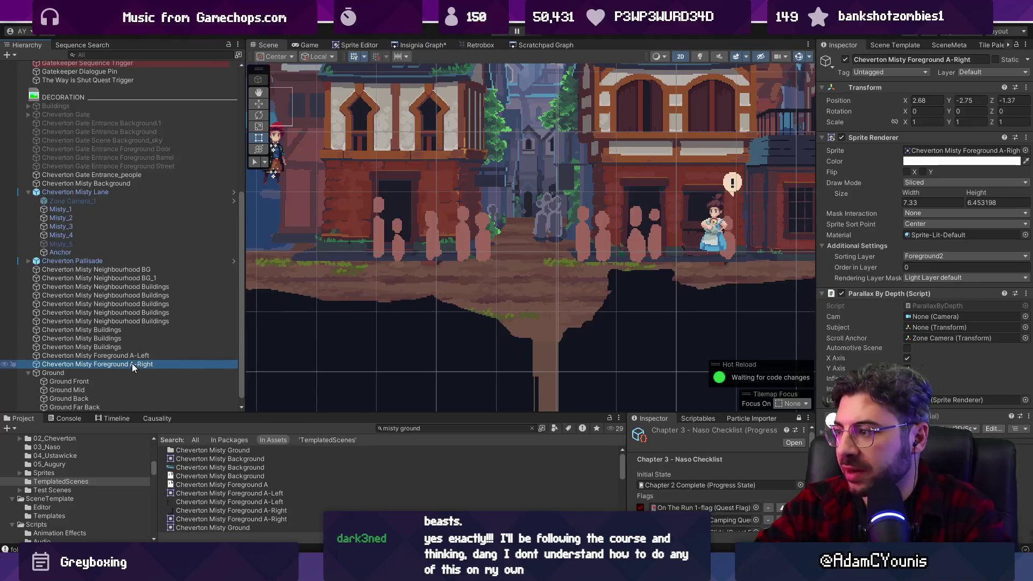
pyautogui.press('Down')
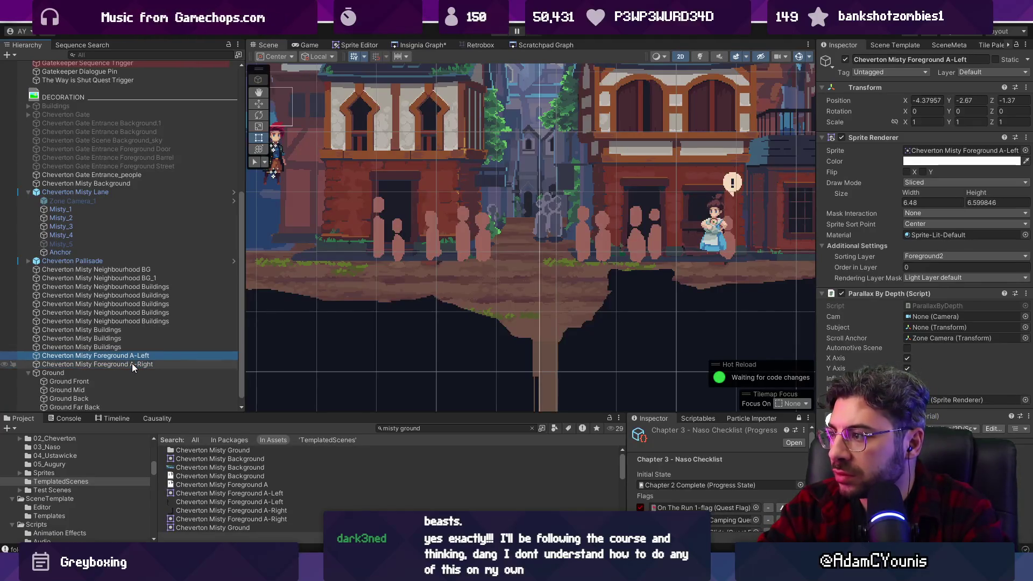
pyautogui.press('Up')
pyautogui.press('Up')
pyautogui.press('Up')
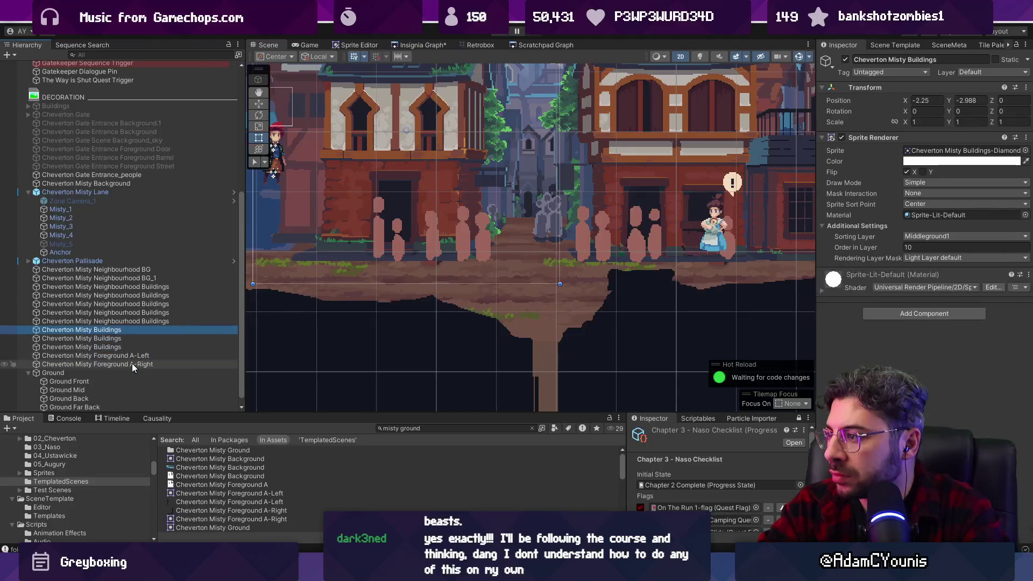
pyautogui.press('Up')
pyautogui.press('Up')
pyautogui.press('Up')
pyautogui.press('Down')
pyautogui.press('Down')
pyautogui.press('Down')
# Drag Misty_3 with the Move tool back to position X 0, Y 0.
pyautogui.doubleClick(136, 235)
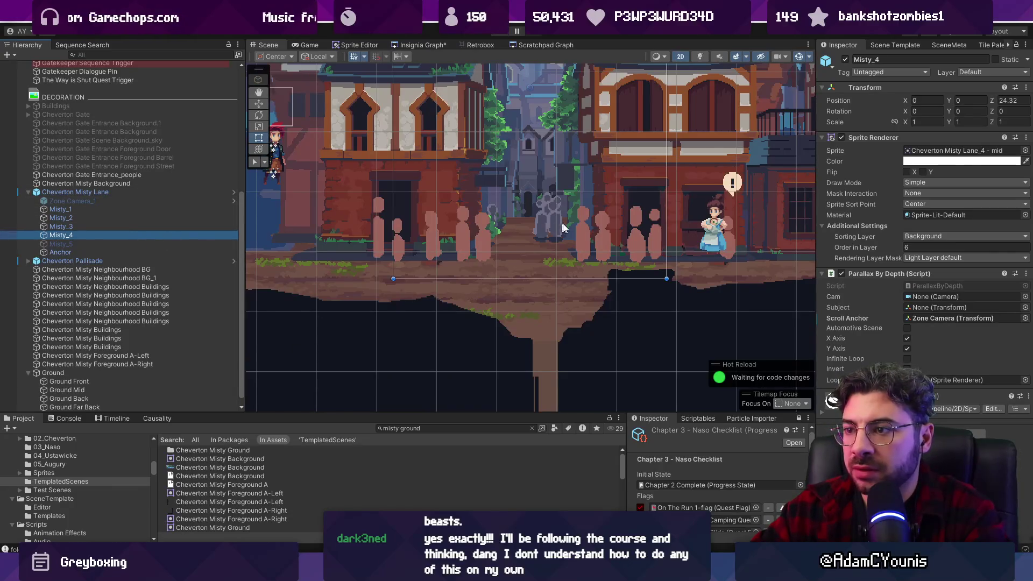
pyautogui.press('w')
pyautogui.click(544, 139)
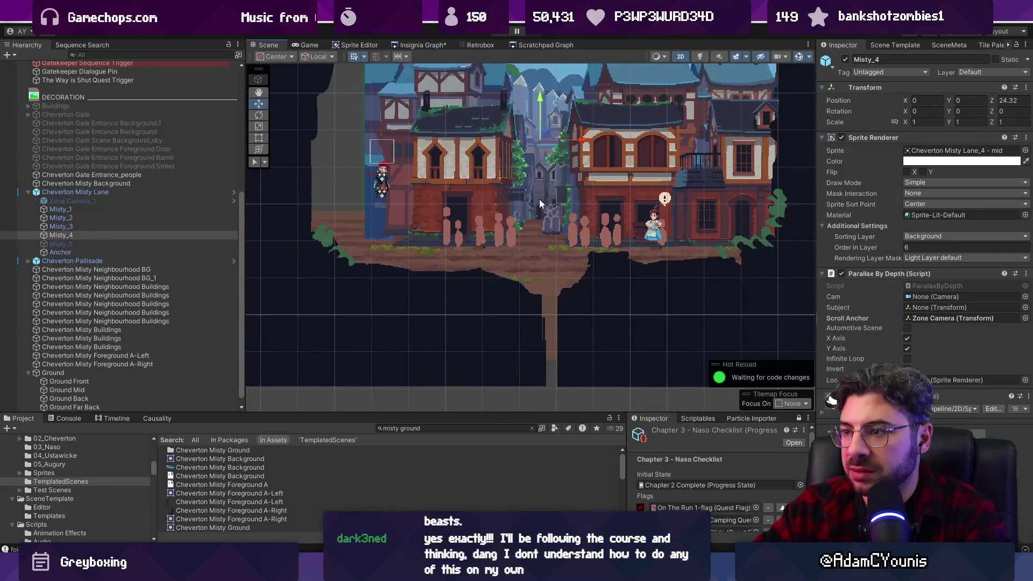
pyautogui.click(100, 227)
pyautogui.click(541, 127)
pyautogui.moveTo(541, 127); pyautogui.dragTo(536, 157)
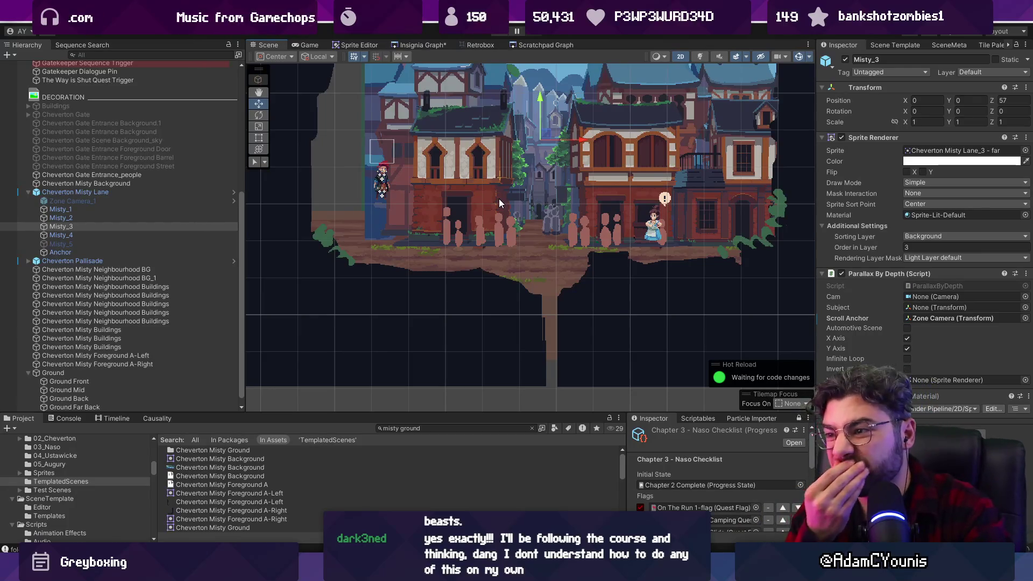
pyautogui.click(532, 226)
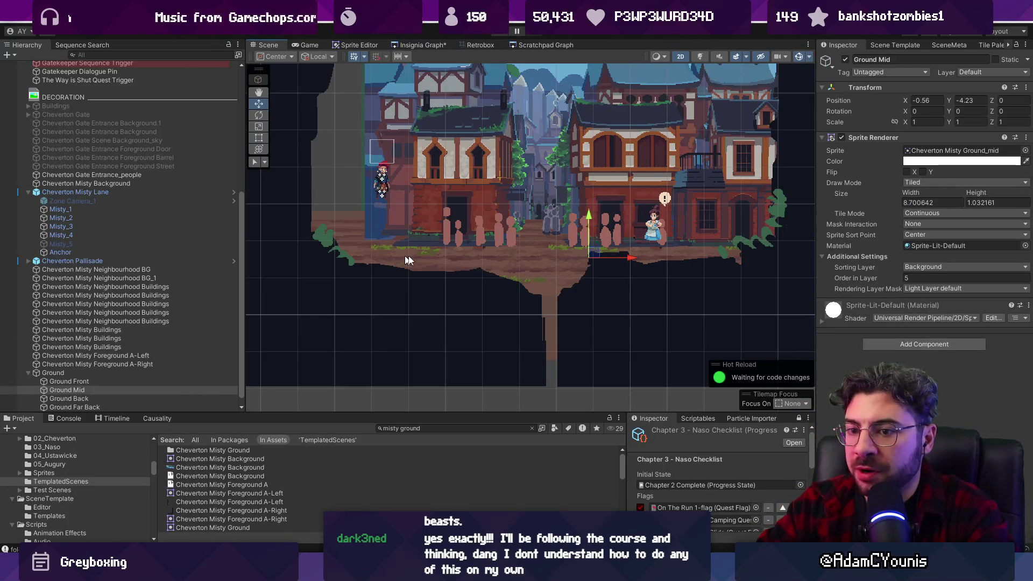
# Adjust the Order in Layer of Ground Far Back, Back and Mid, nudging Ground Mid in the scene.
pyautogui.click(105, 407)
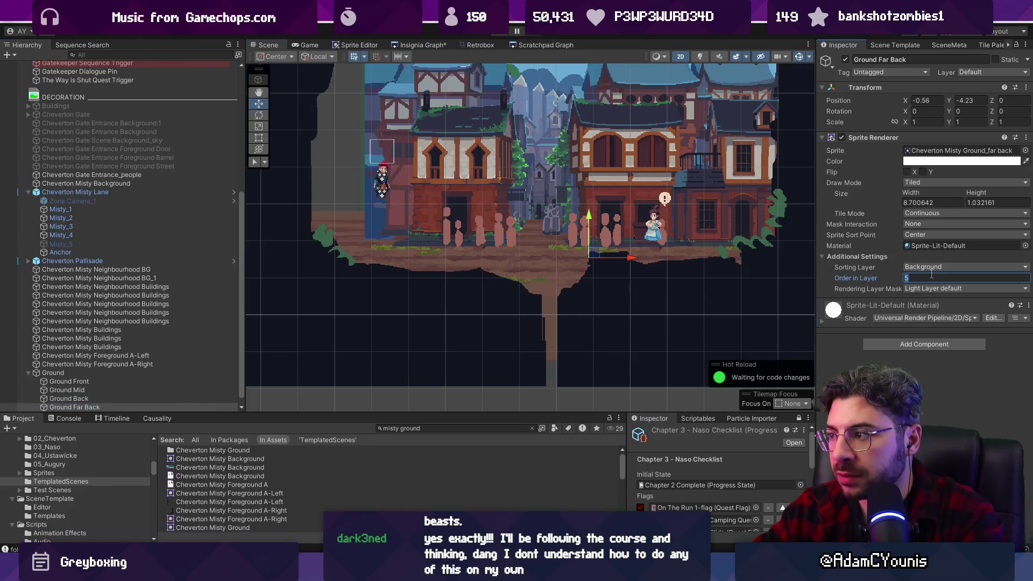
pyautogui.write('4')
pyautogui.click(118, 399)
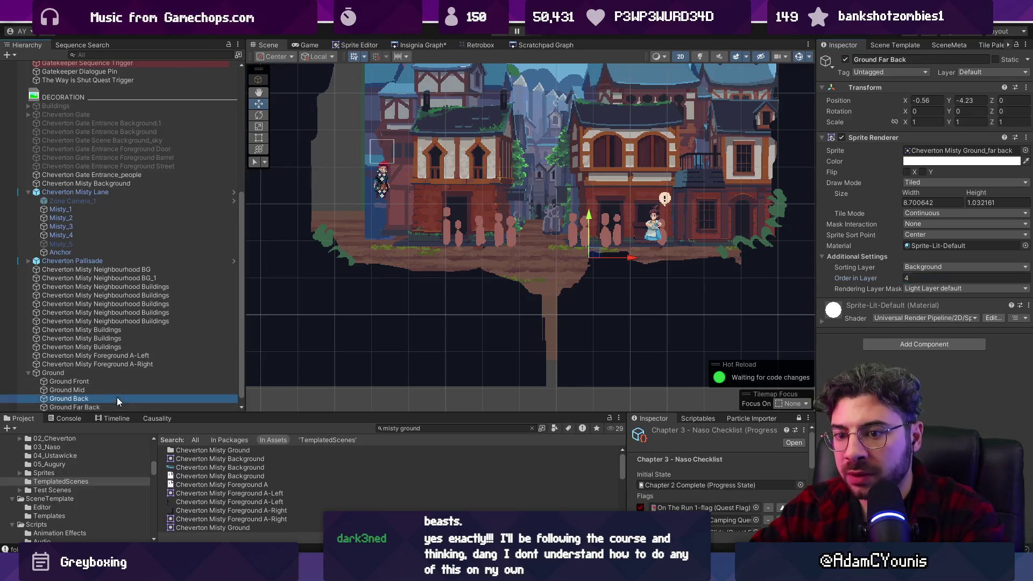
pyautogui.click(65, 389)
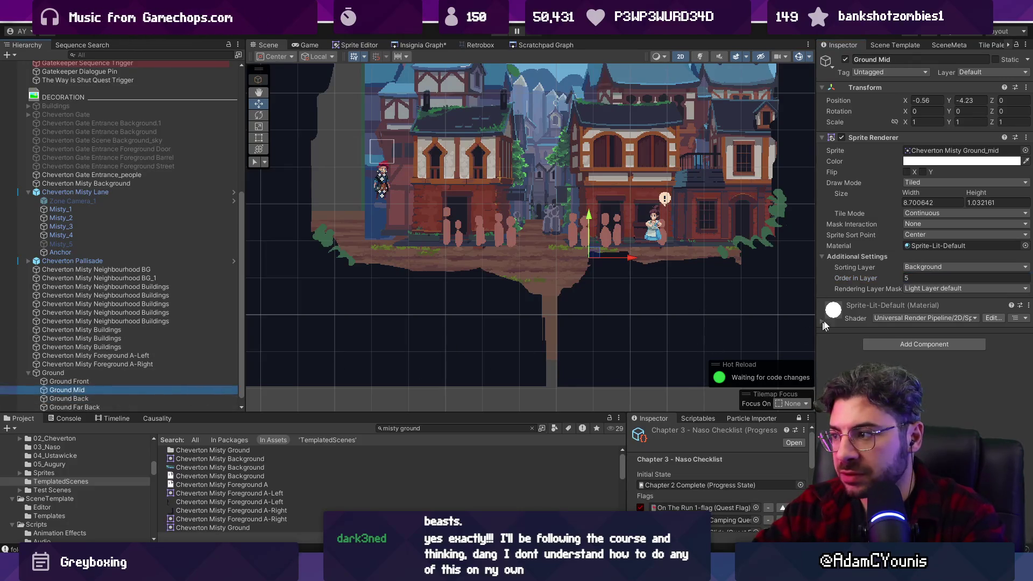
pyautogui.click(922, 279)
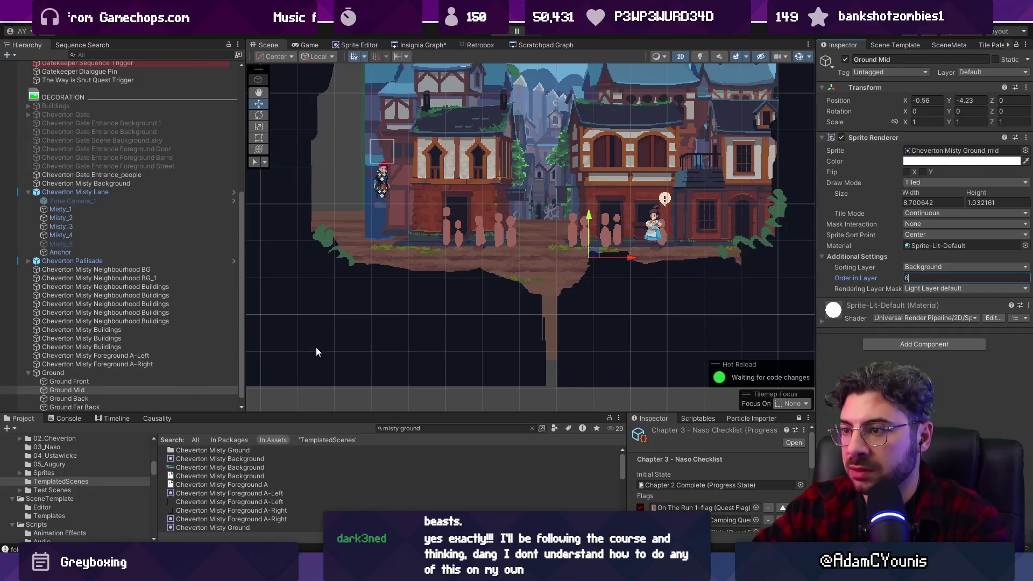
pyautogui.scroll(2, 557, 242)
pyautogui.moveTo(586, 253)
pyautogui.mouseDown()
pyautogui.moveTo(575, 255)
pyautogui.moveTo(601, 259)
pyautogui.mouseUp()
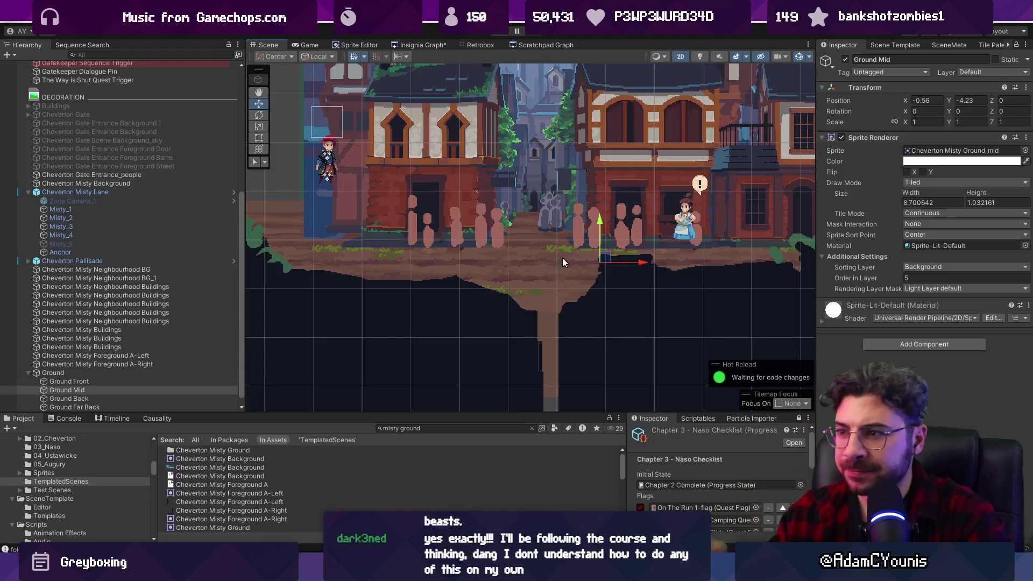
# Move Ground Far Back to the top of the Ground children and Ground Front below Ground Mid.
pyautogui.click(112, 408)
pyautogui.click(913, 278)
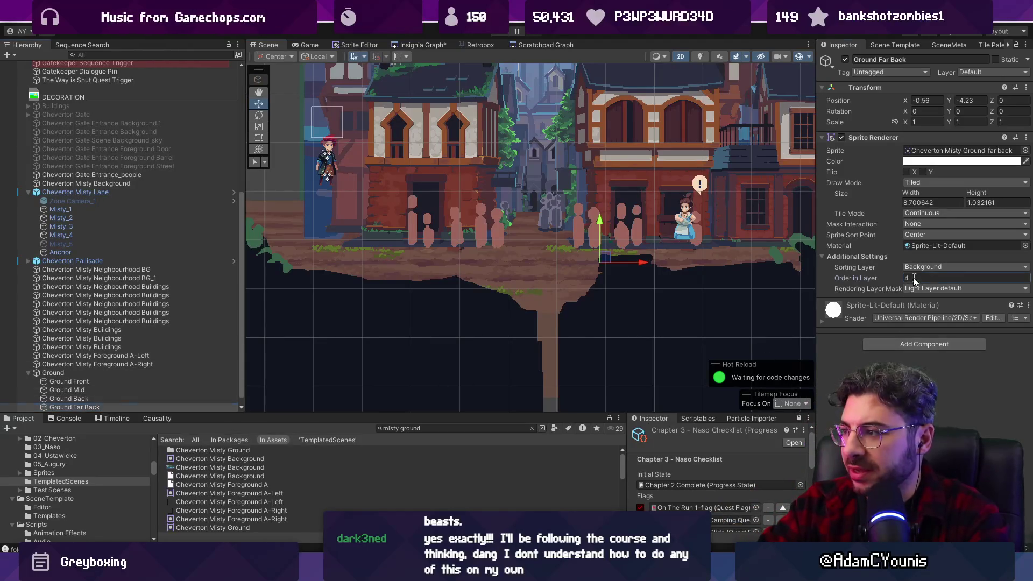
pyautogui.moveTo(92, 405)
pyautogui.mouseDown()
pyautogui.moveTo(99, 382)
pyautogui.moveTo(99, 410)
pyautogui.mouseUp()
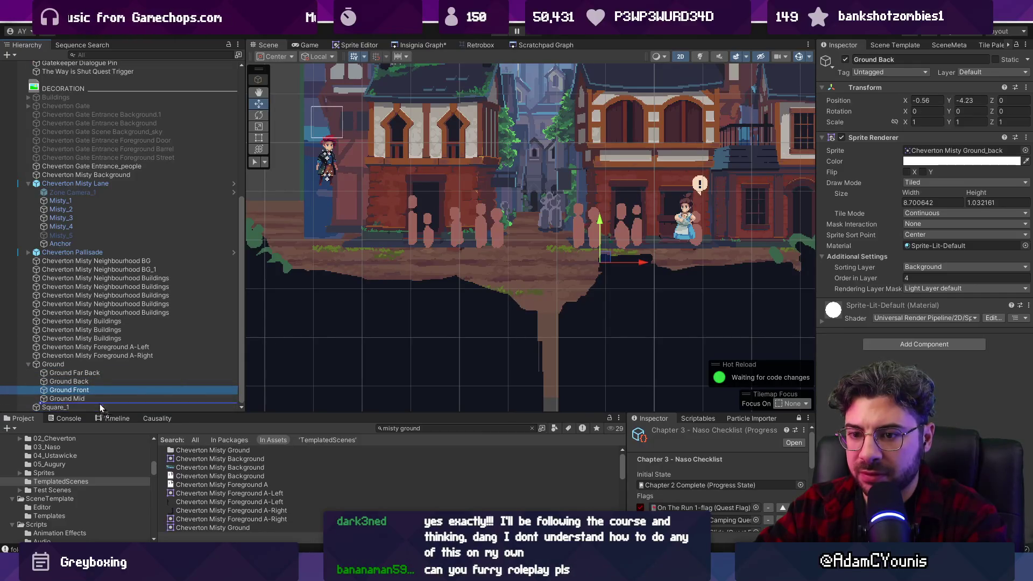
pyautogui.click(95, 376)
pyautogui.click(915, 277)
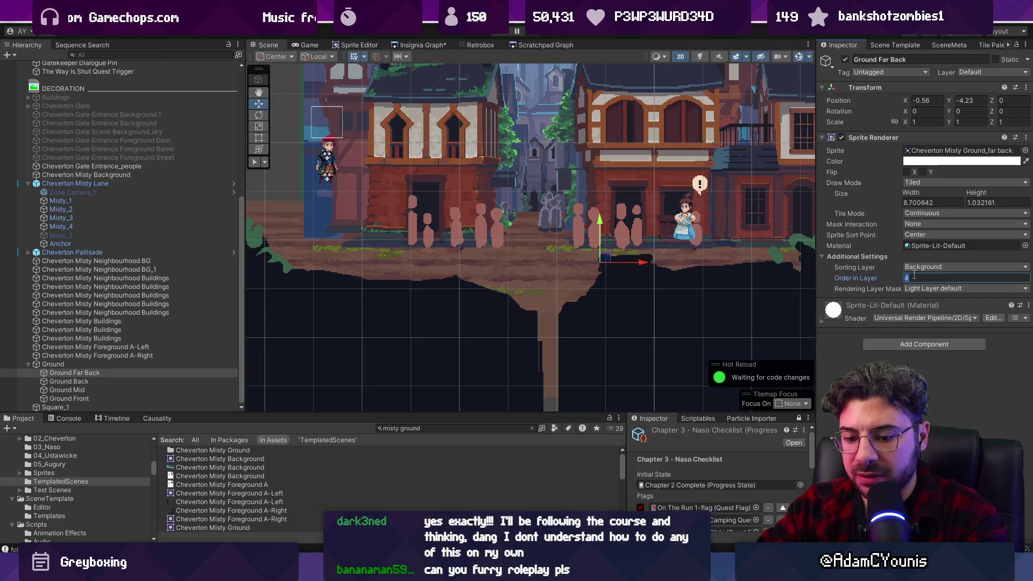
# Set the Order in Layer values for Ground Back, Mid and Front in turn.
pyautogui.click(140, 381)
pyautogui.click(131, 389)
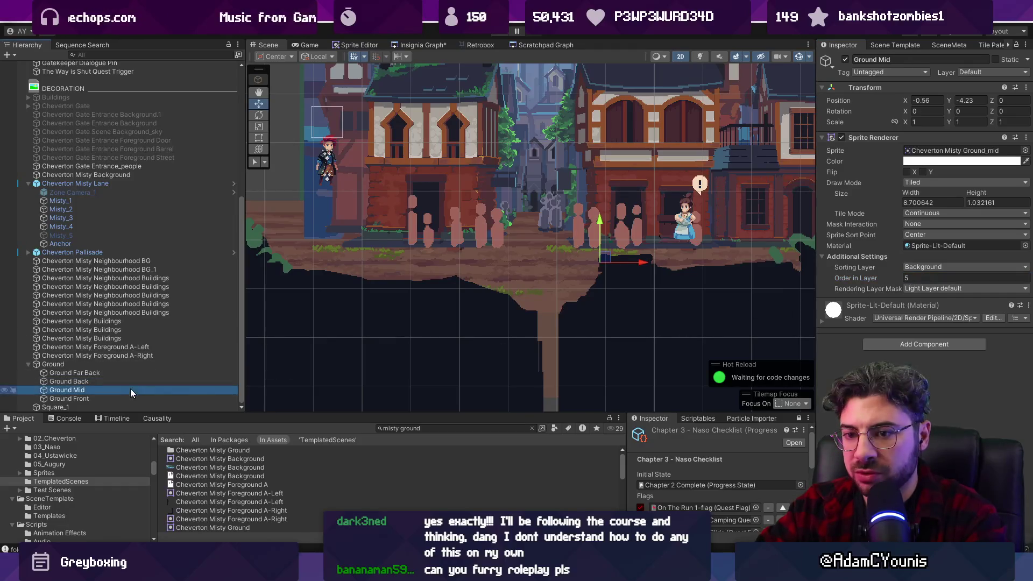
pyautogui.click(915, 279)
pyautogui.click(69, 398)
pyautogui.click(922, 278)
pyautogui.write('5')
pyautogui.click(454, 274)
pyautogui.press('f')
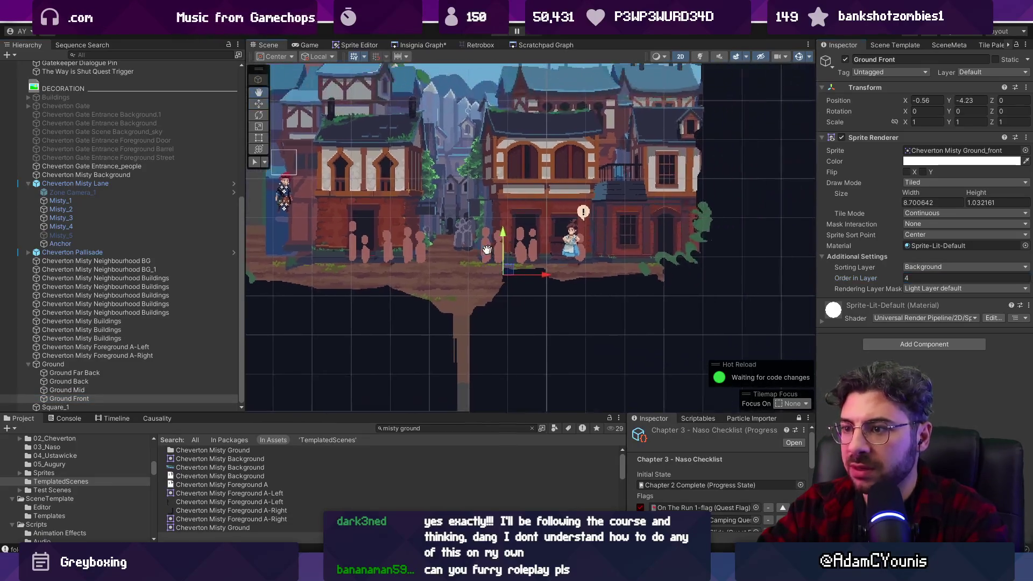
# Select all four Ground layers and search Add Component for 'poa'.
pyautogui.click(116, 374)
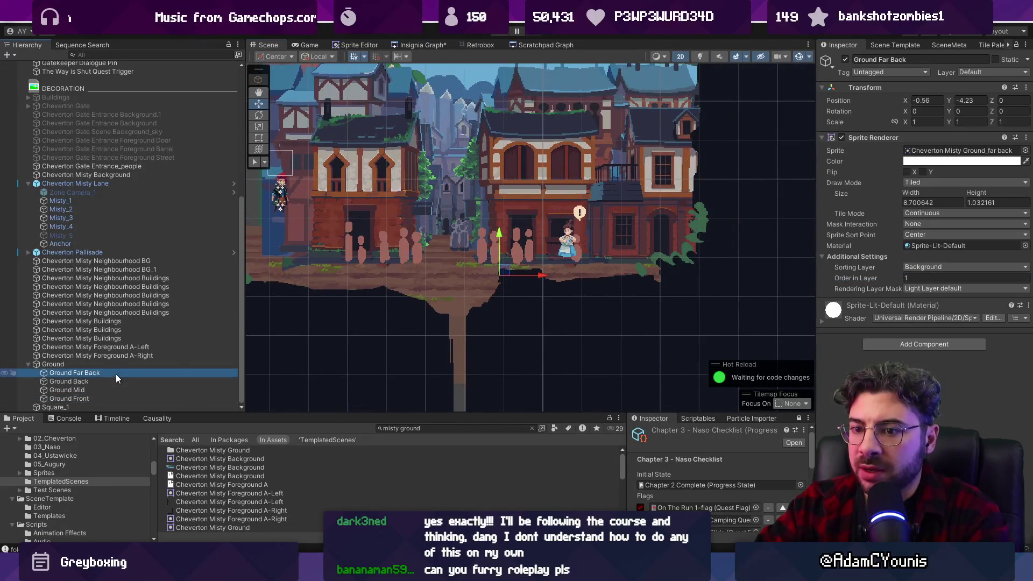
pyautogui.keyDown('shift'); pyautogui.click(112, 396); pyautogui.keyUp('shift')
pyautogui.click(927, 343)
pyautogui.write('poa')
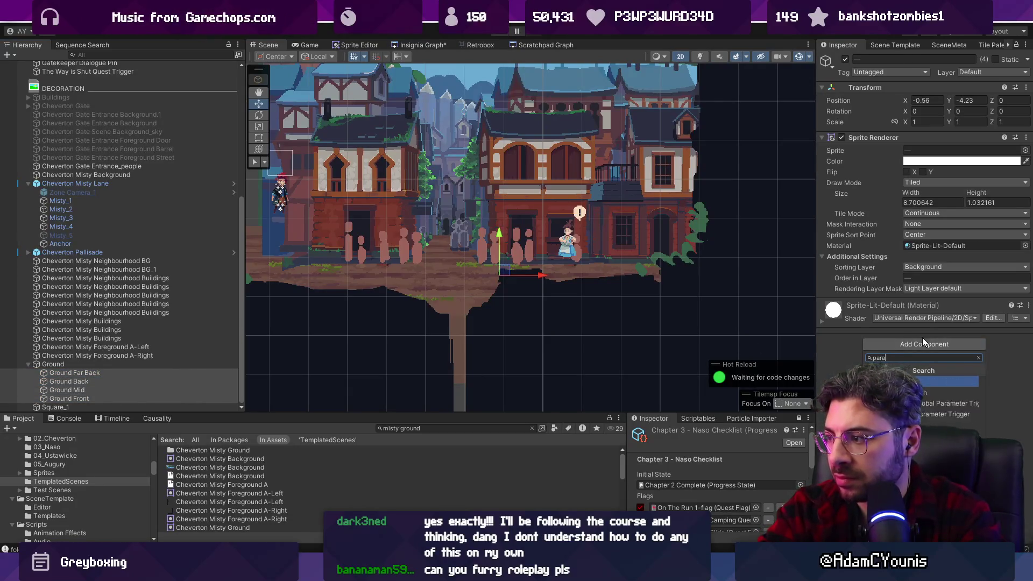
# Add Parallax By Depth to the Ground layers and push Ground Far Back deepest along Z.
pyautogui.press('Return')
pyautogui.press('2')
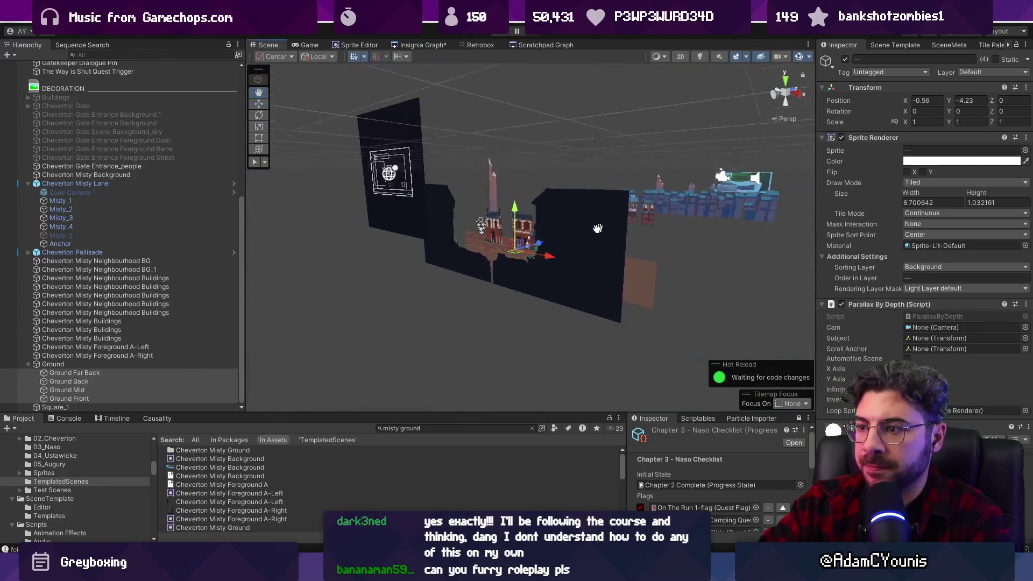
pyautogui.click(75, 373)
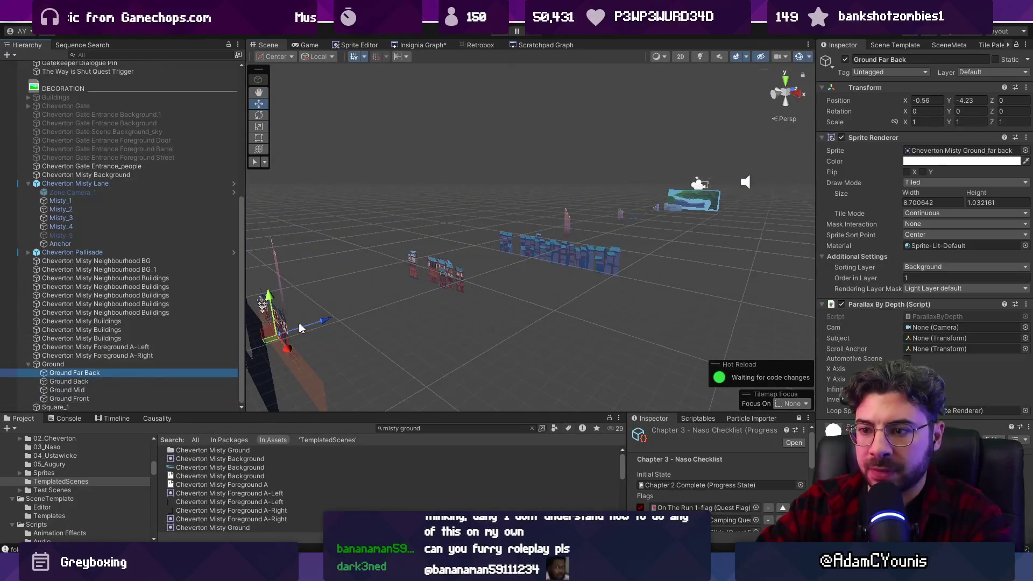
pyautogui.moveTo(646, 228)
pyautogui.mouseDown()
pyautogui.moveTo(651, 222)
pyautogui.moveTo(612, 225)
pyautogui.moveTo(512, 259)
pyautogui.mouseUp()
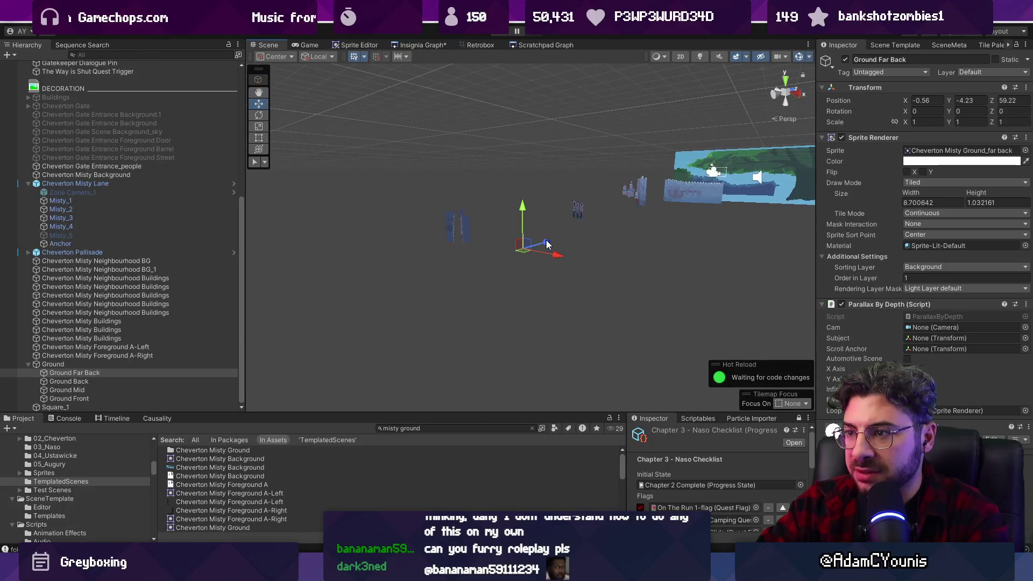
# Push Ground Back to about Z 44 and Ground Mid slightly deeper, then reselect all four layers.
pyautogui.click(131, 382)
pyautogui.doubleClick(130, 382)
pyautogui.moveTo(386, 352); pyautogui.dragTo(681, 237)
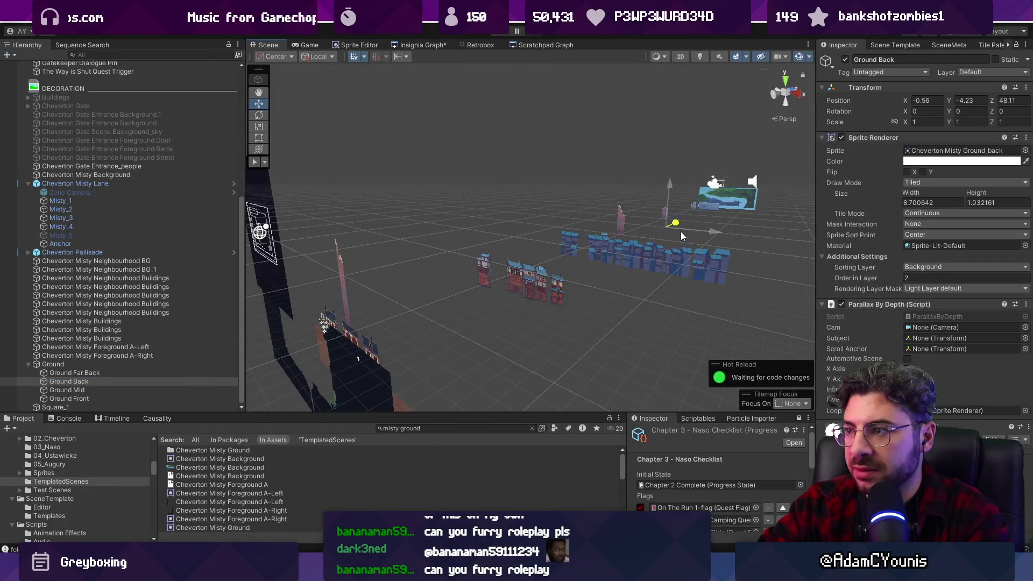
pyautogui.click(67, 390)
pyautogui.moveTo(390, 351); pyautogui.dragTo(491, 317)
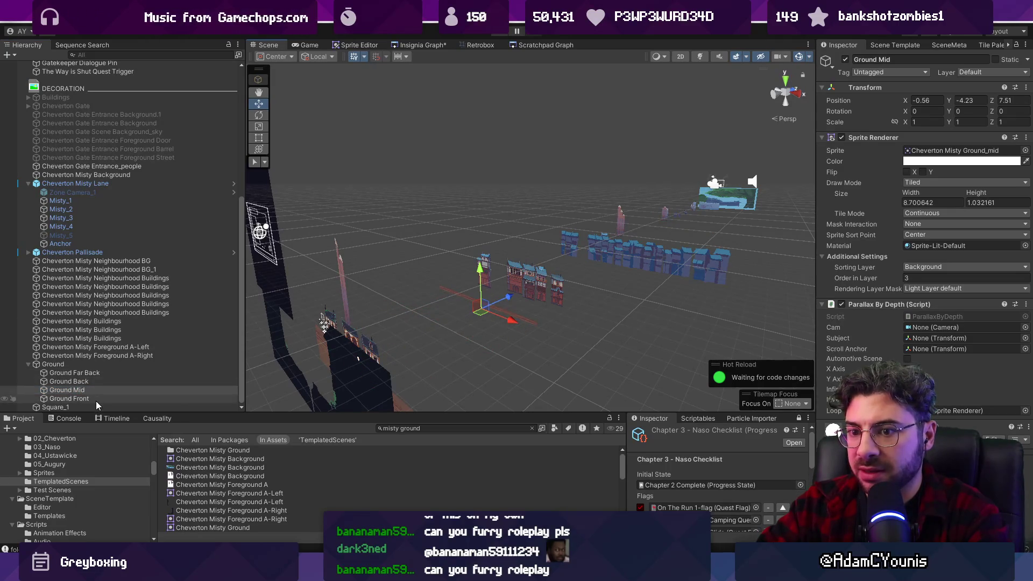
pyautogui.click(360, 342)
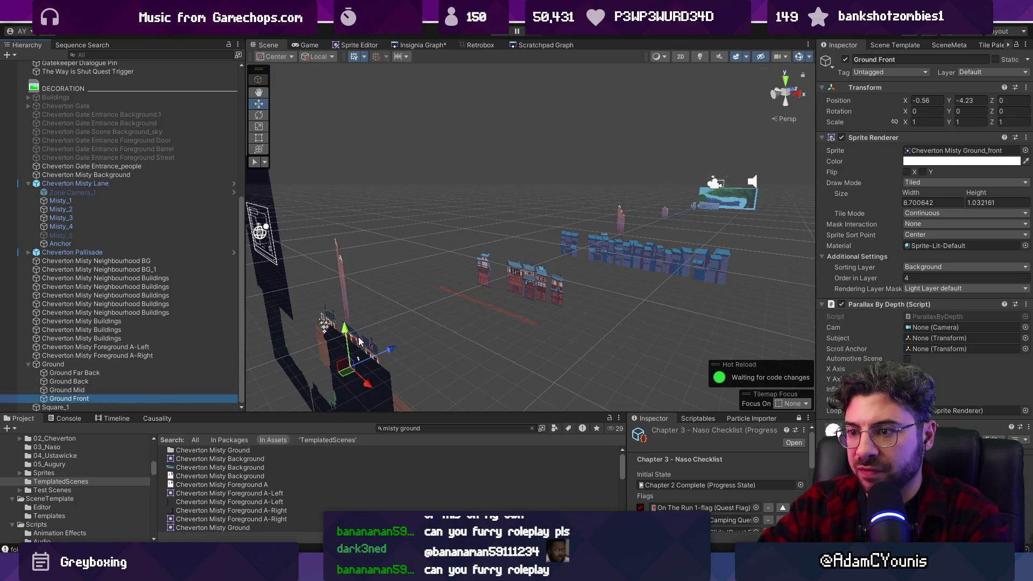
pyautogui.keyDown('shift'); pyautogui.click(92, 372); pyautogui.keyUp('shift')
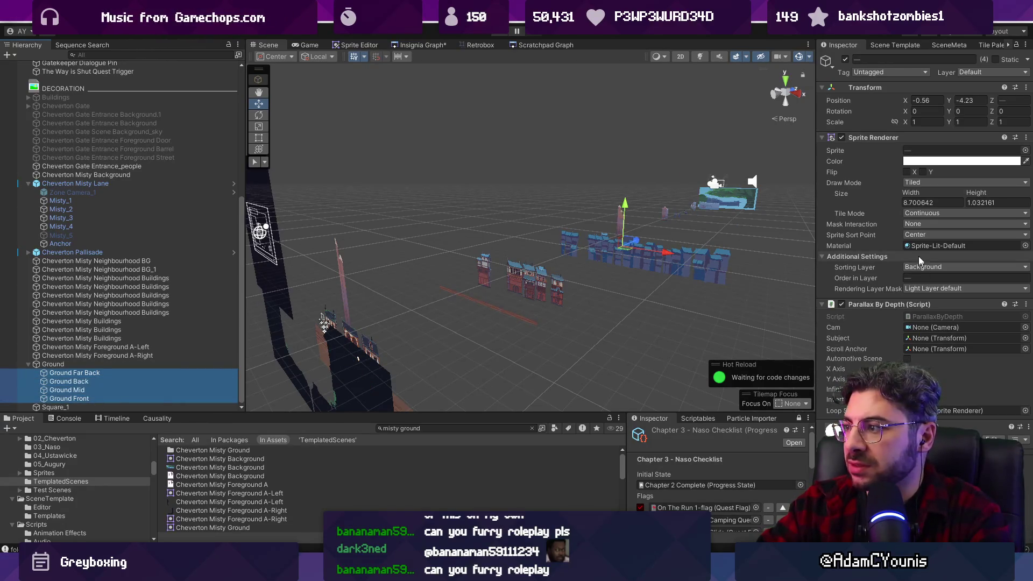
# Give the Ground layers Simple draw mode and X/Y scale 1, then start play mode.
pyautogui.click(929, 185)
pyautogui.click(931, 196)
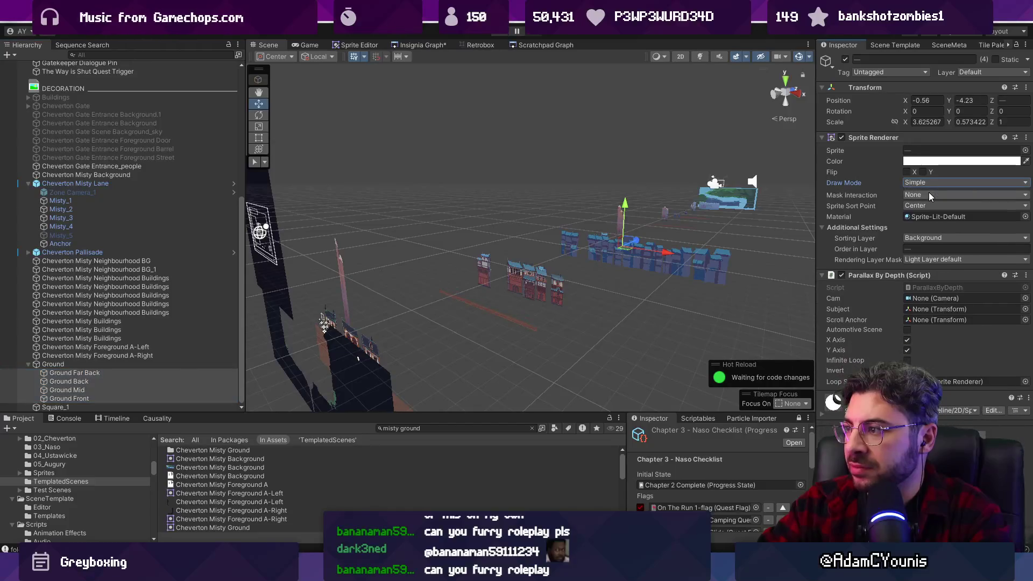
pyautogui.press('t')
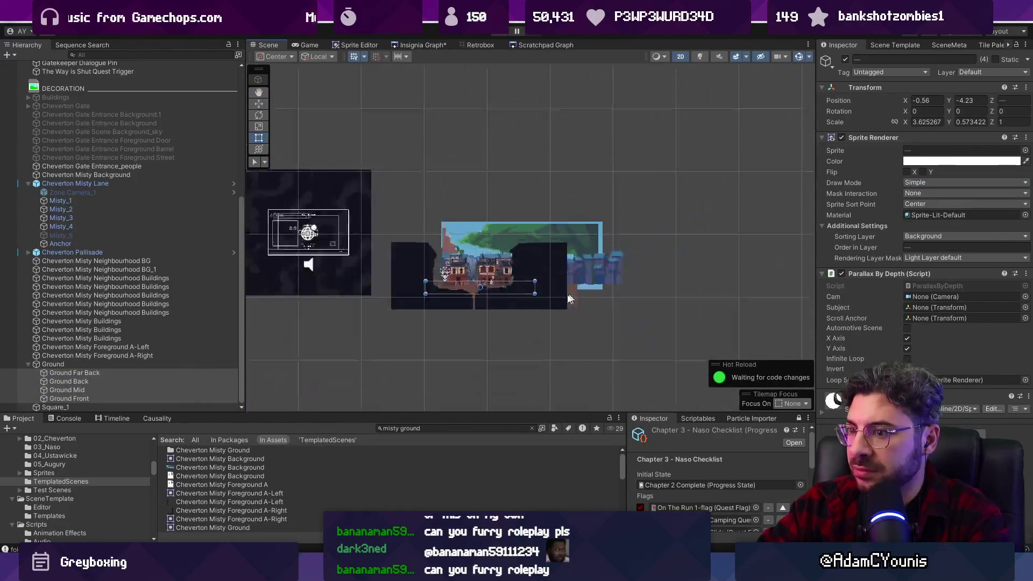
pyautogui.press('f')
pyautogui.scroll(-2, 554, 254)
pyautogui.click(923, 122)
pyautogui.write('1')
pyautogui.click(966, 121)
pyautogui.write('1')
pyautogui.press('Return')
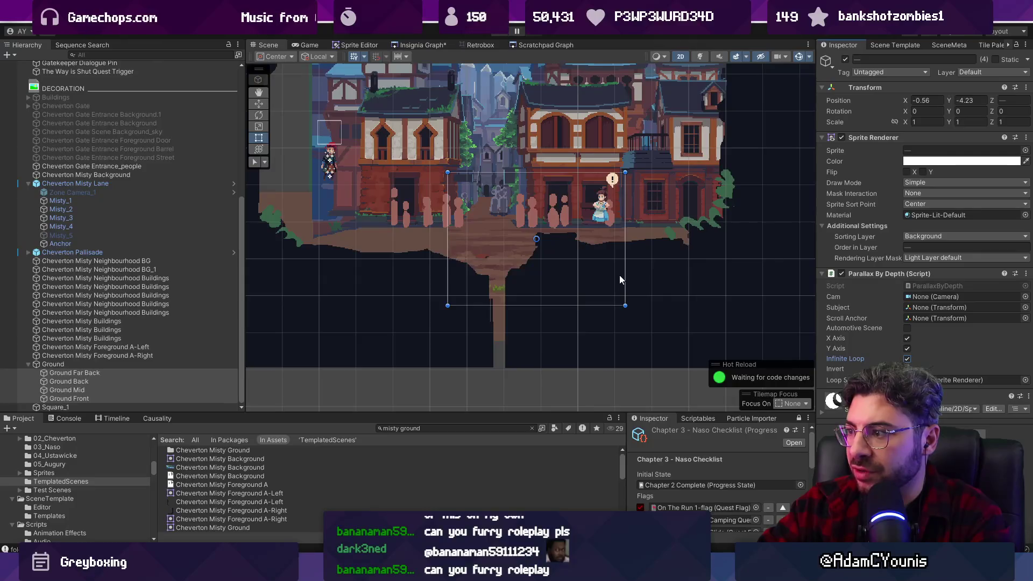
pyautogui.click(501, 33)
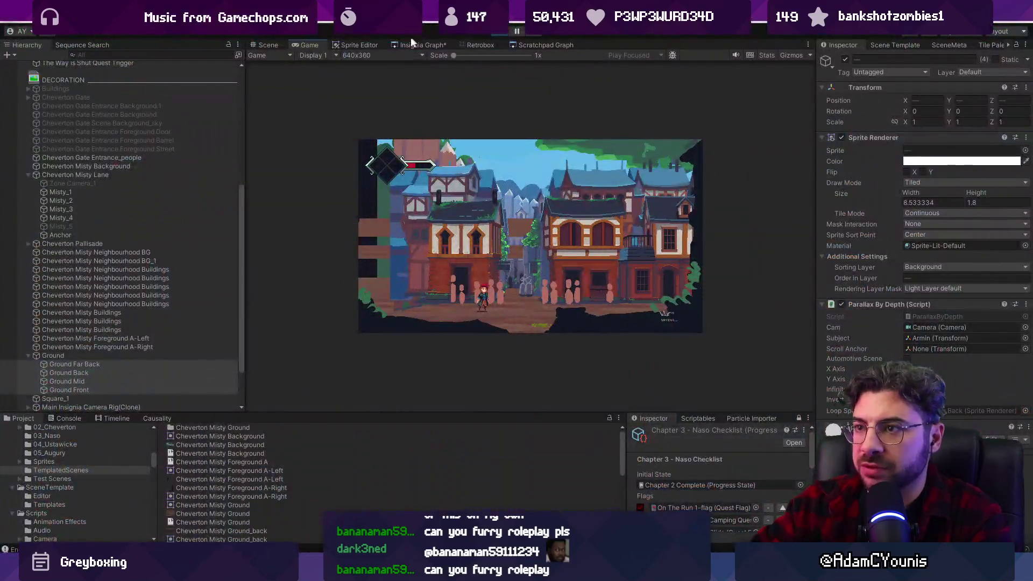
# Set the Game view to Full HD, turn off vertical parallax for the ground, and replay.
pyautogui.click(412, 54)
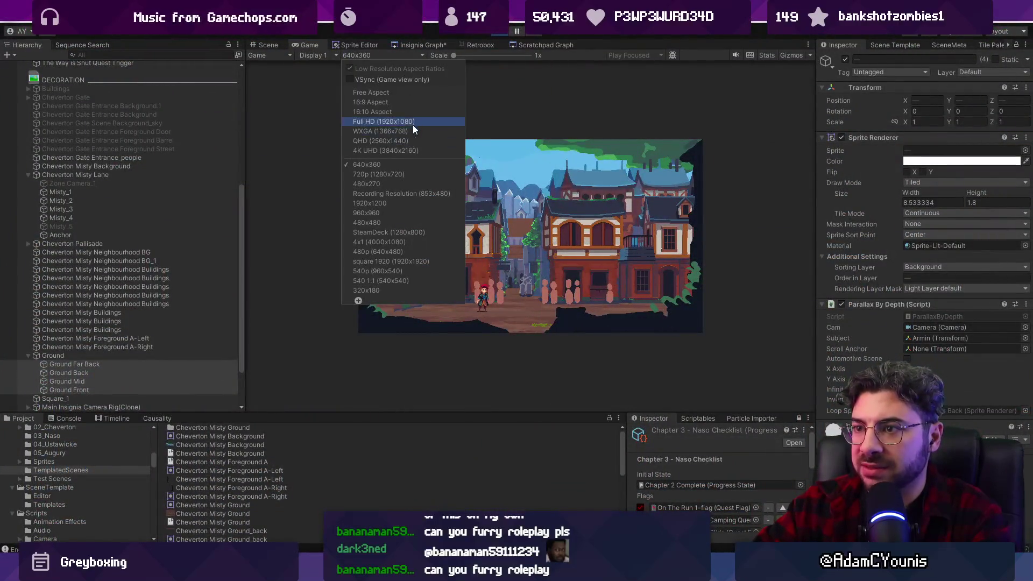
pyautogui.click(412, 125)
pyautogui.hotkey('ctrl', 'p')
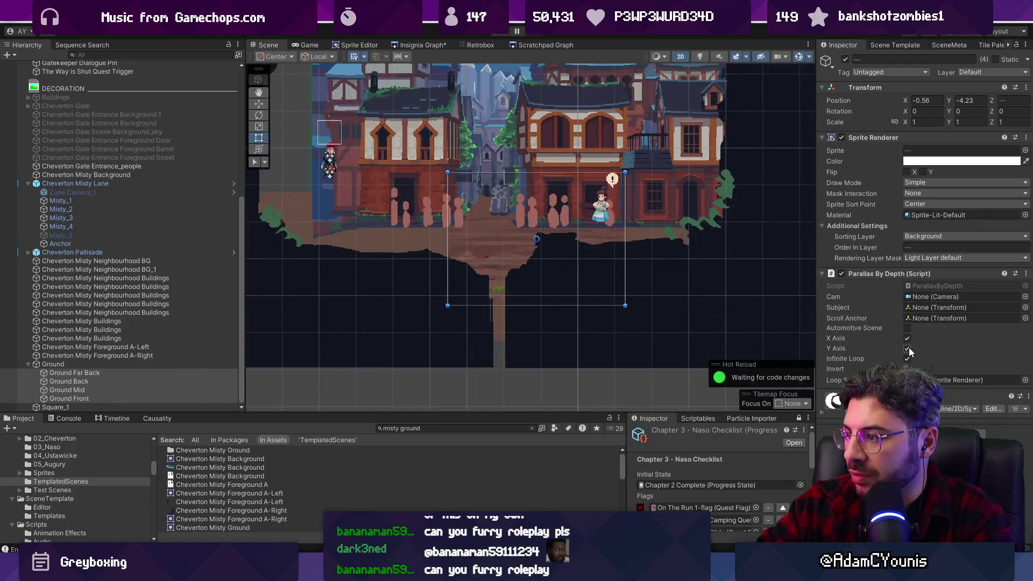
pyautogui.click(908, 348)
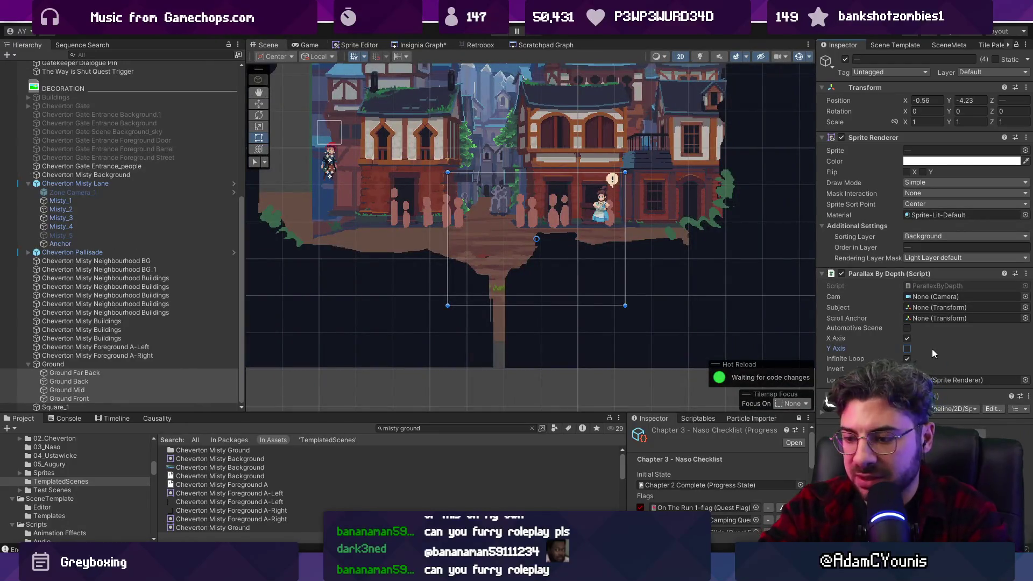
pyautogui.hotkey('ctrl', 'p')
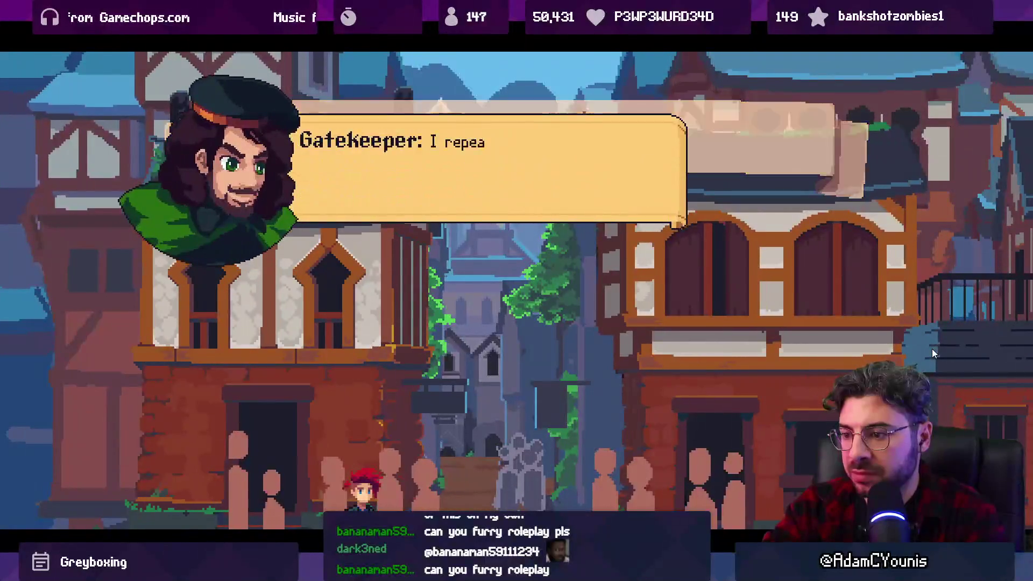
# Dismiss the Gatekeeper dialogue and run the character left and right, then restore the editor layout.
pyautogui.press('x')
pyautogui.press('Right')
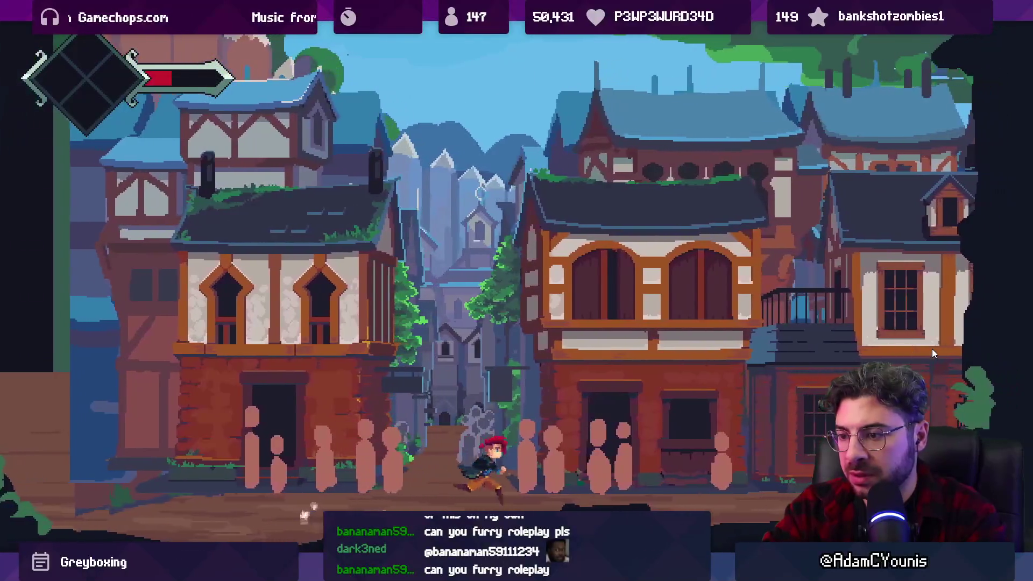
pyautogui.press('Left')
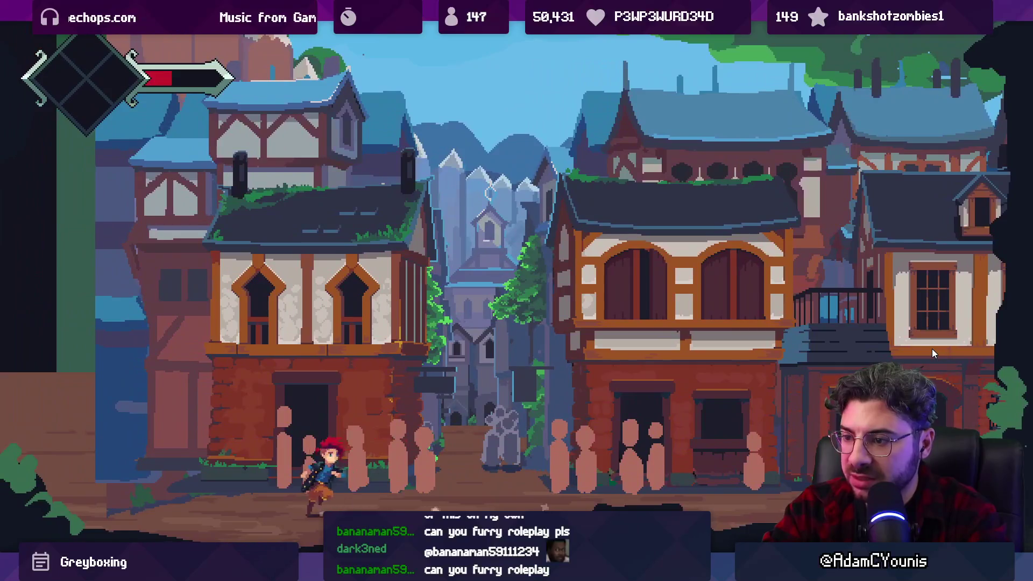
pyautogui.press('Right')
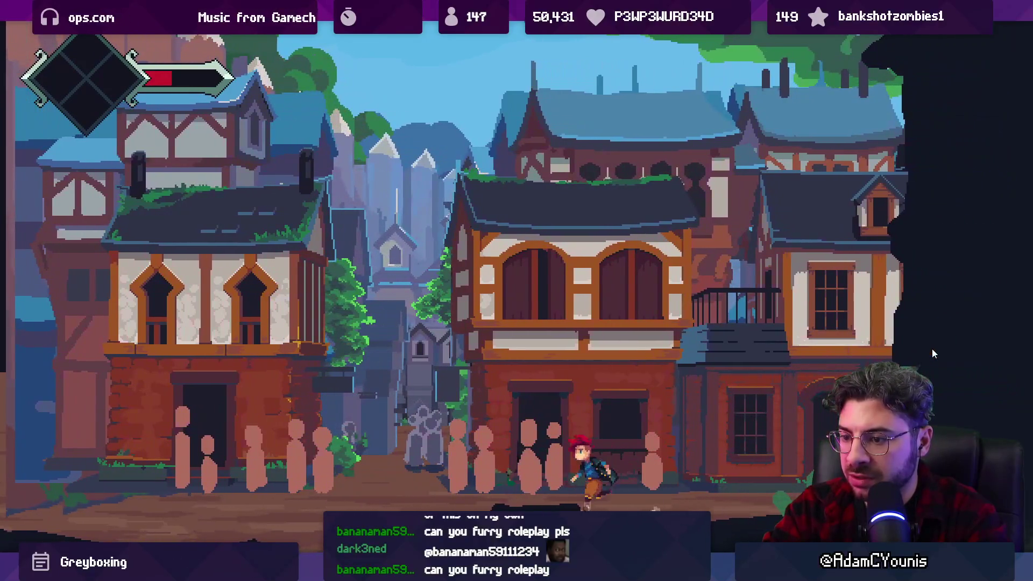
pyautogui.press('Left')
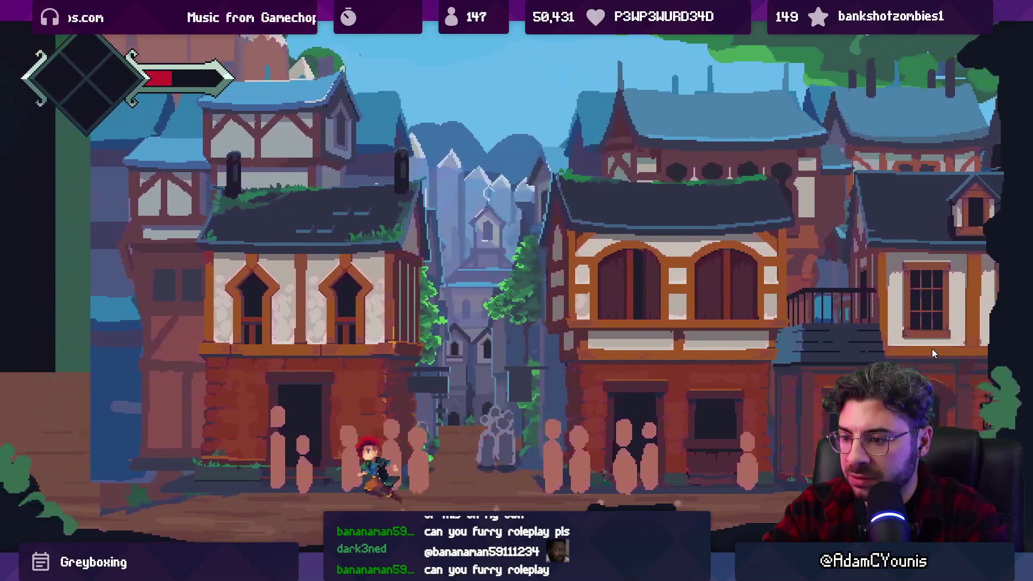
pyautogui.press('Right')
pyautogui.press('Left')
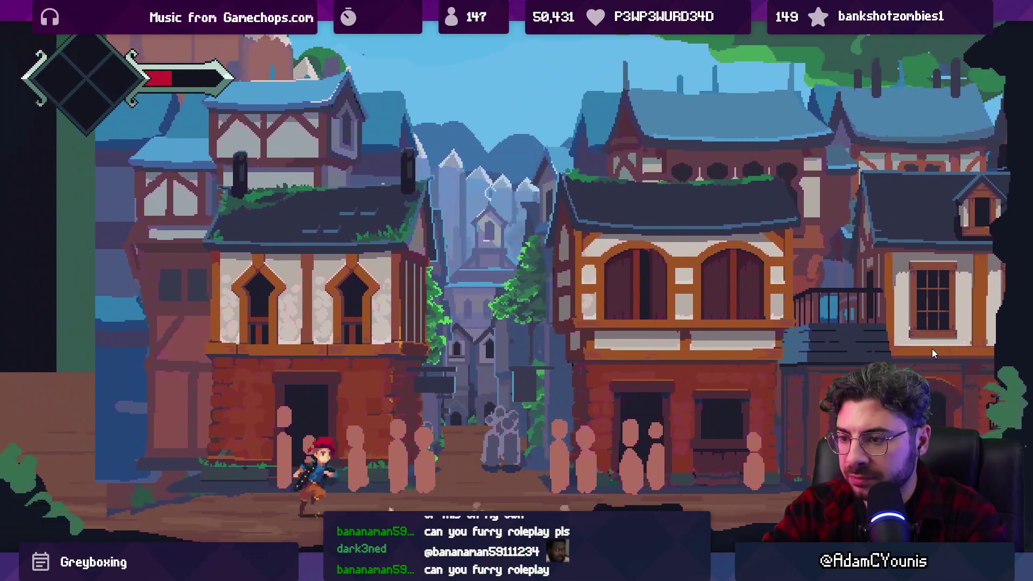
pyautogui.press('Right')
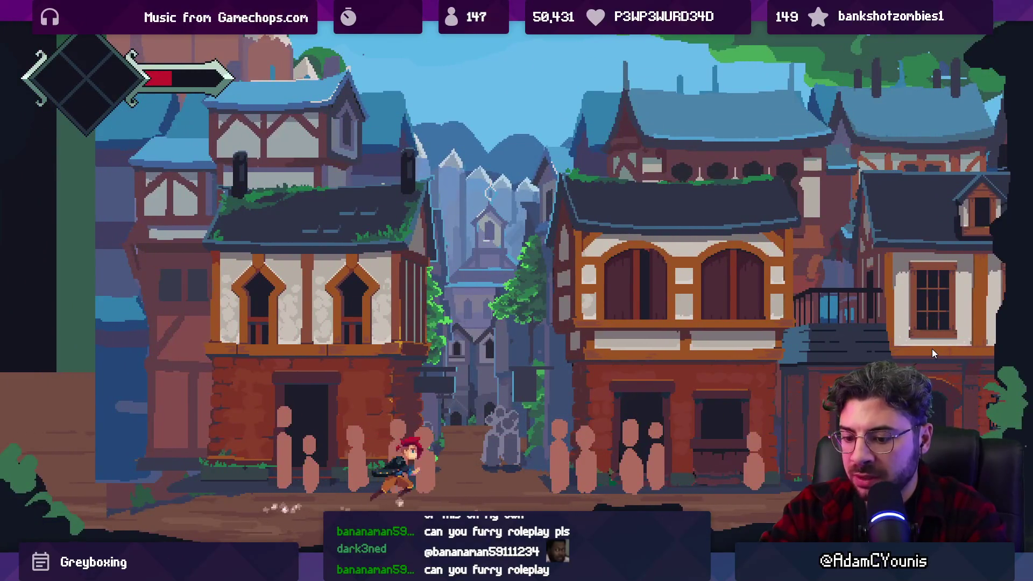
pyautogui.hotkey('shift', 'space')
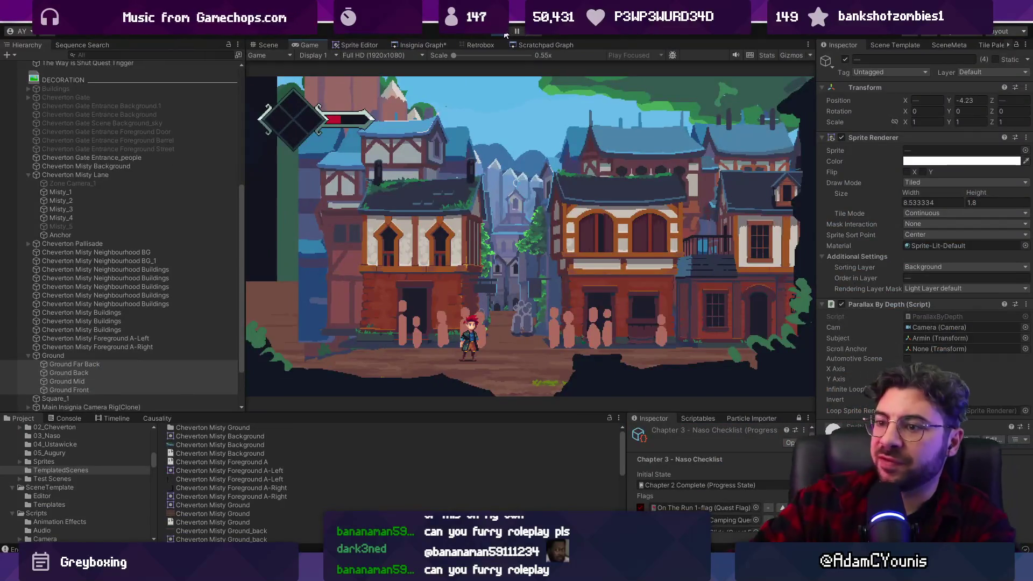
# Stop play mode and frame the Ground parent and Ground Far Back in the scene.
pyautogui.hotkey('ctrl', 'p')
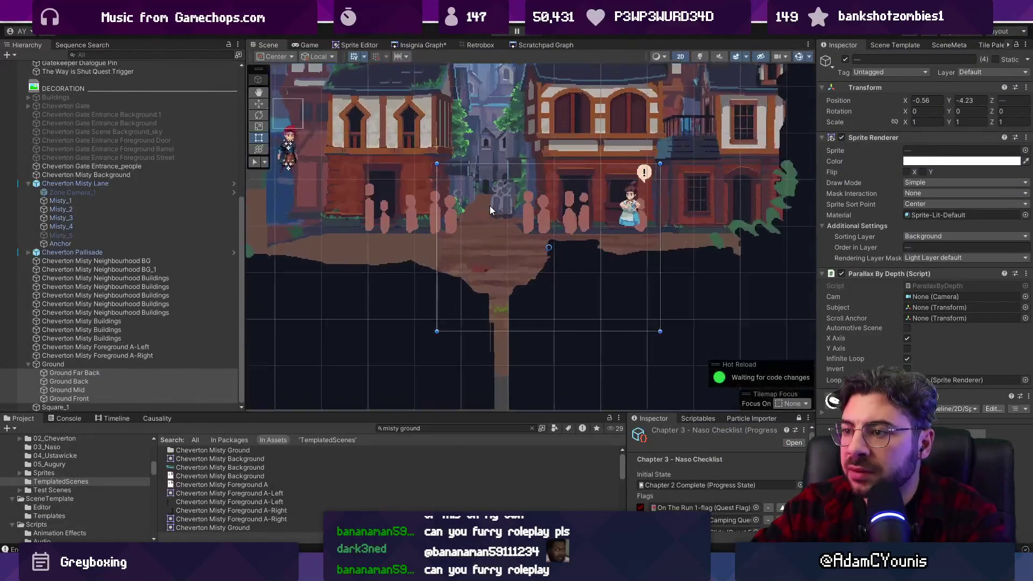
pyautogui.scroll(2, 490, 205)
pyautogui.click(148, 357)
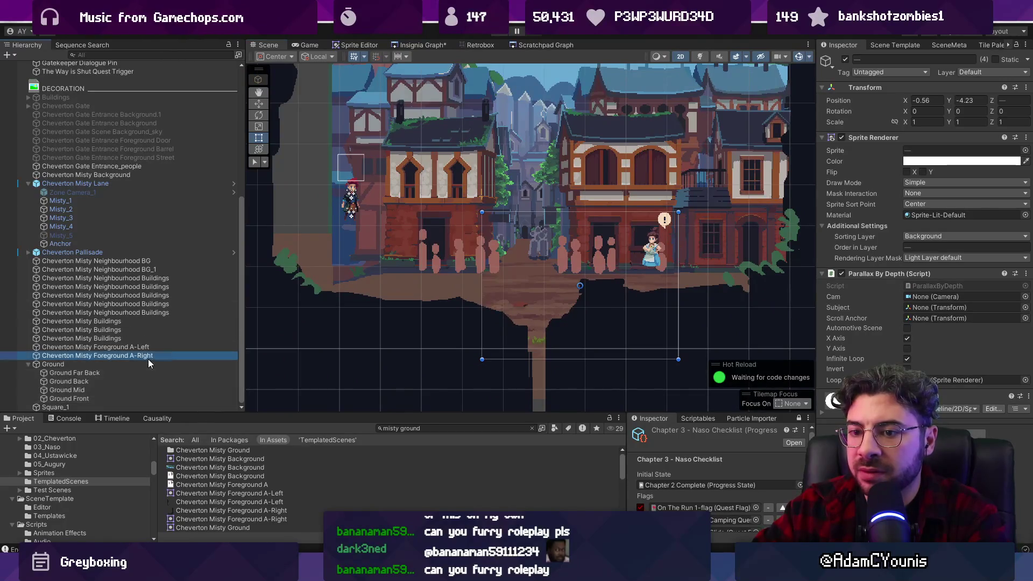
pyautogui.click(151, 362)
pyautogui.press('f')
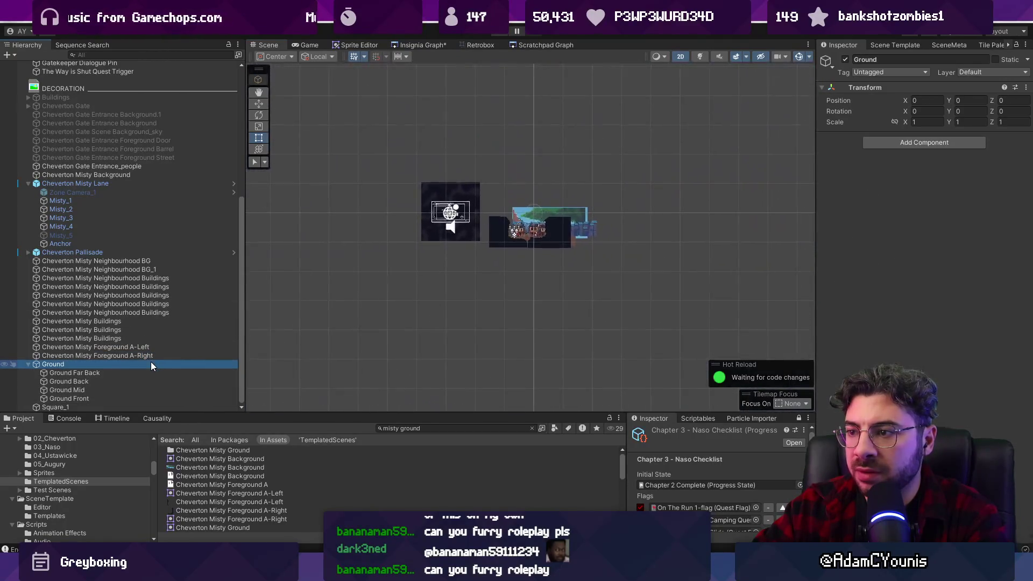
pyautogui.click(149, 373)
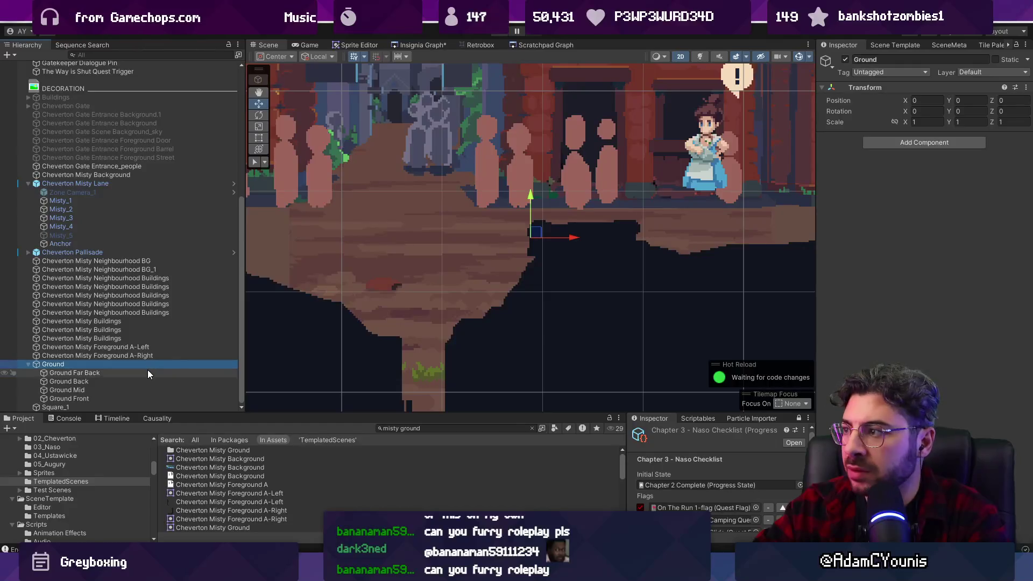
pyautogui.press('f')
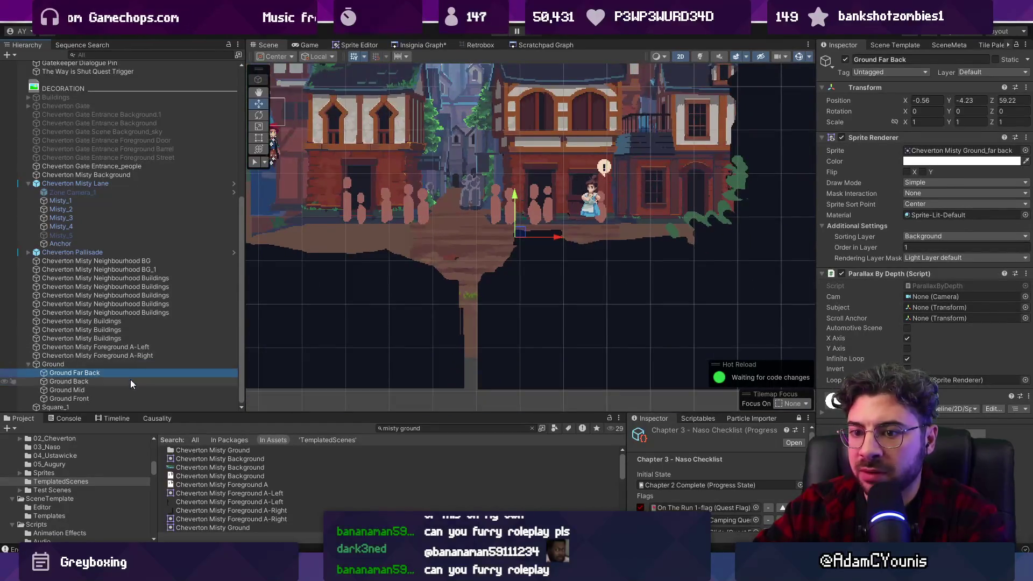
# Move all four ground layers to position X -1.16, Y -4.
pyautogui.keyDown('shift'); pyautogui.click(127, 397); pyautogui.keyUp('shift')
pyautogui.moveTo(906, 101); pyautogui.dragTo(900, 106)
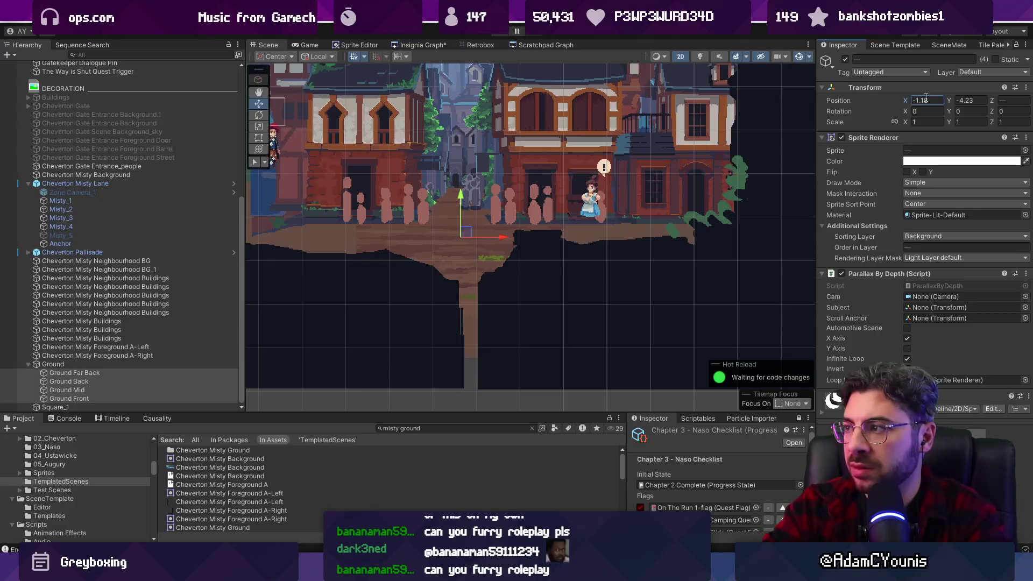
pyautogui.write('0')
pyautogui.scroll(-2, 780, 133)
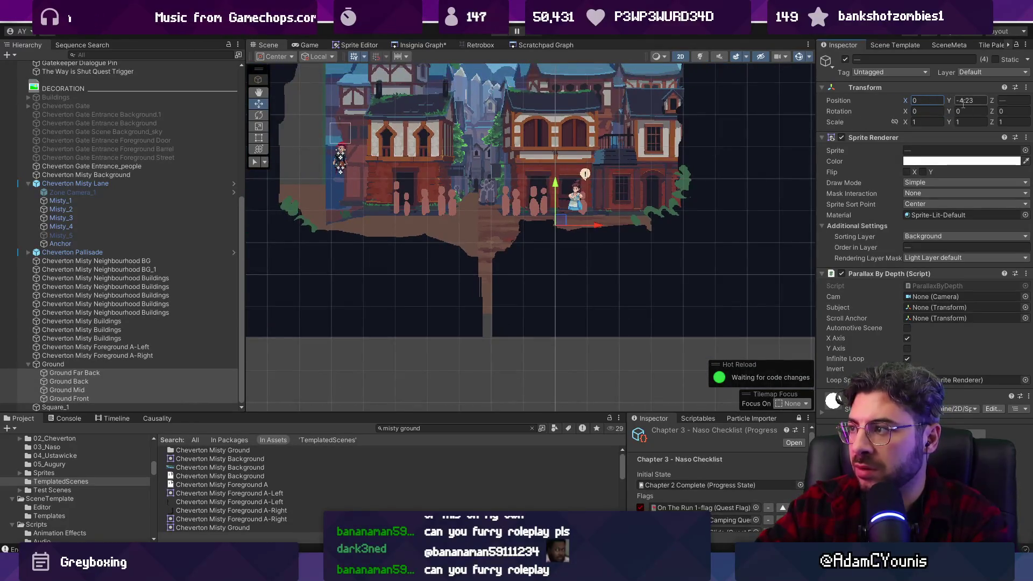
pyautogui.moveTo(568, 216)
pyautogui.mouseDown()
pyautogui.moveTo(494, 226)
pyautogui.moveTo(496, 256)
pyautogui.moveTo(503, 203)
pyautogui.moveTo(496, 208)
pyautogui.mouseUp()
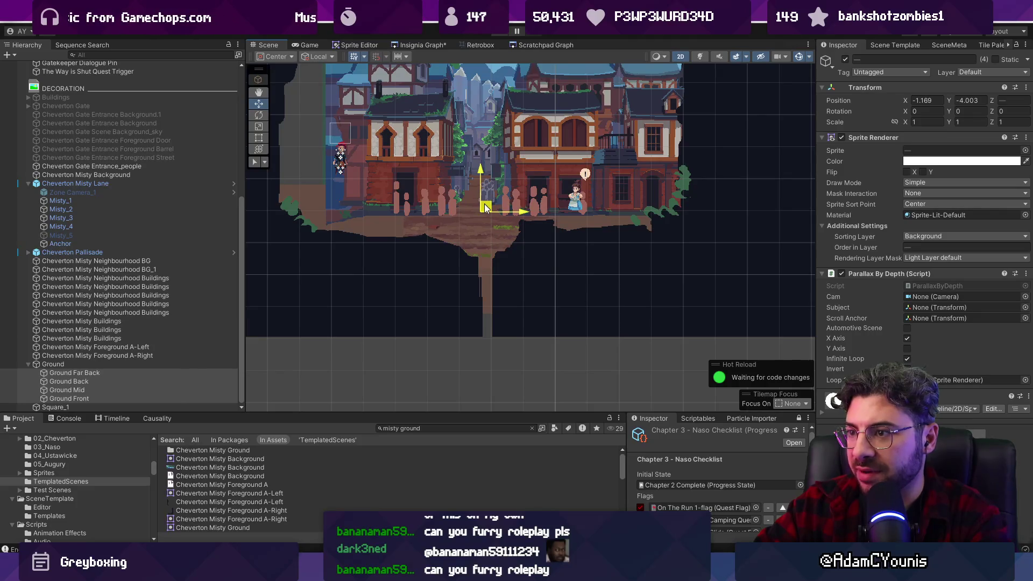
pyautogui.moveTo(485, 208); pyautogui.dragTo(486, 205)
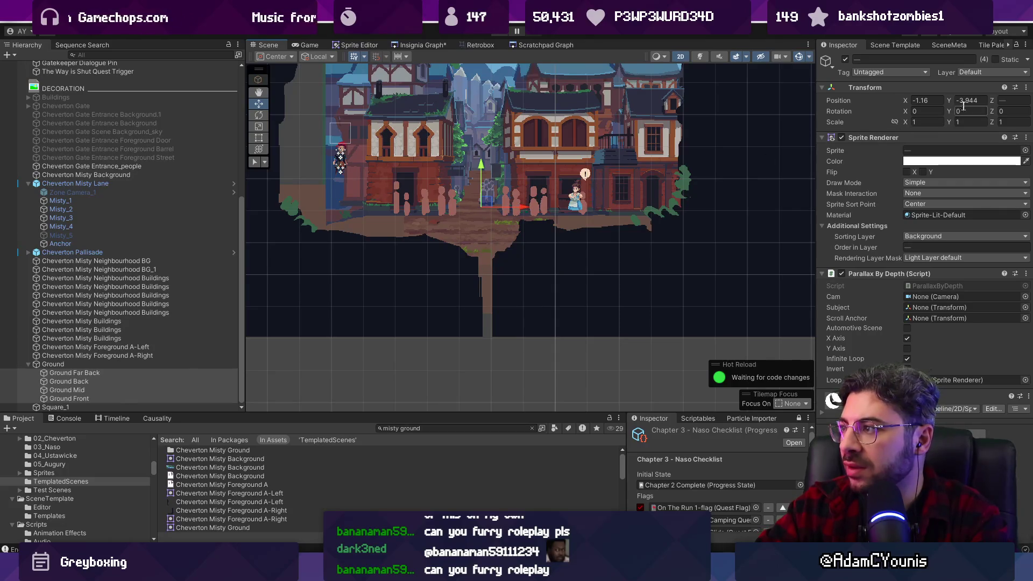
pyautogui.write('-4')
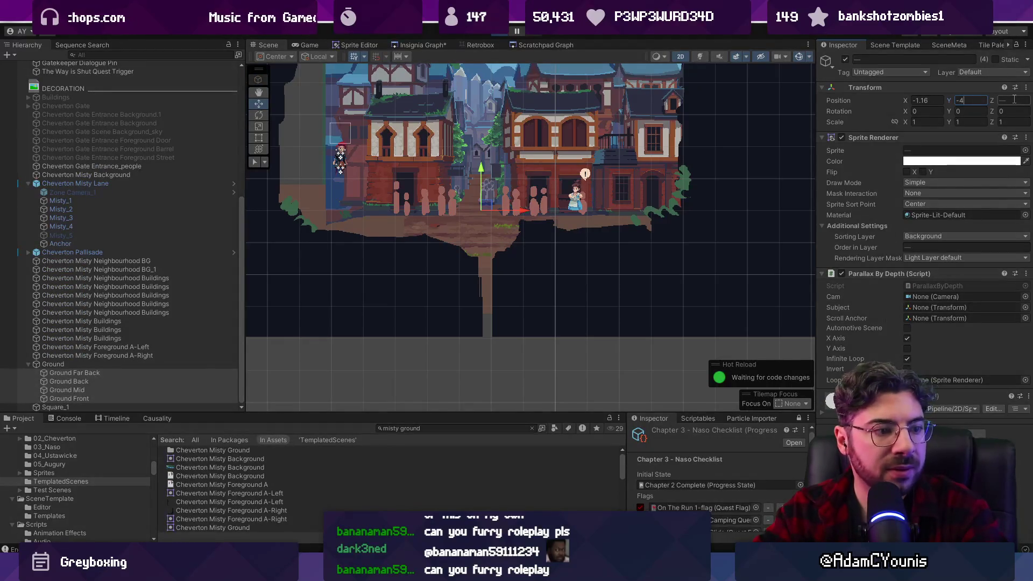
pyautogui.hotkey('ctrl', 'p')
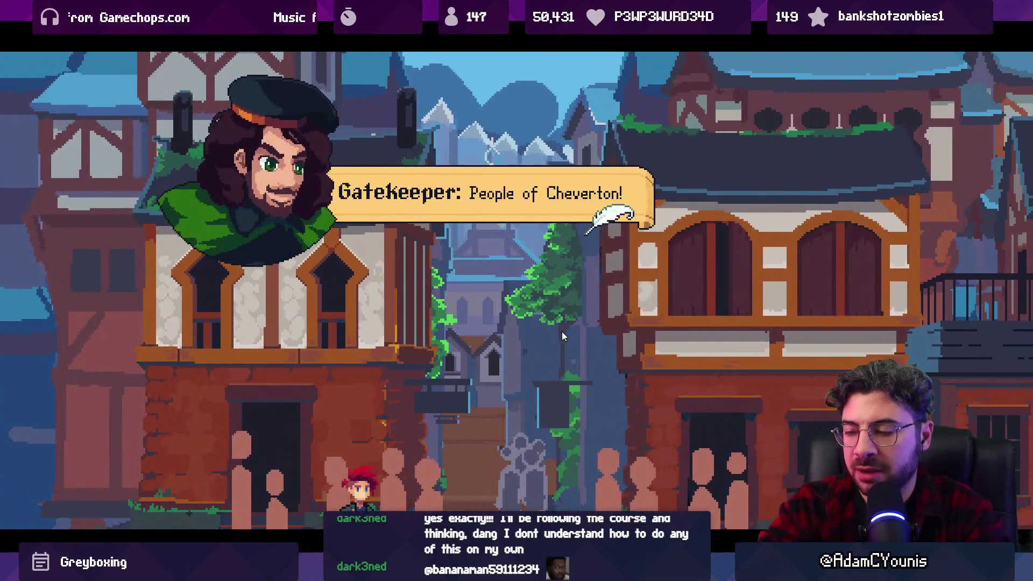
# Stop play mode after the Cheverton test run.
pyautogui.hotkey('ctrl', 'p')
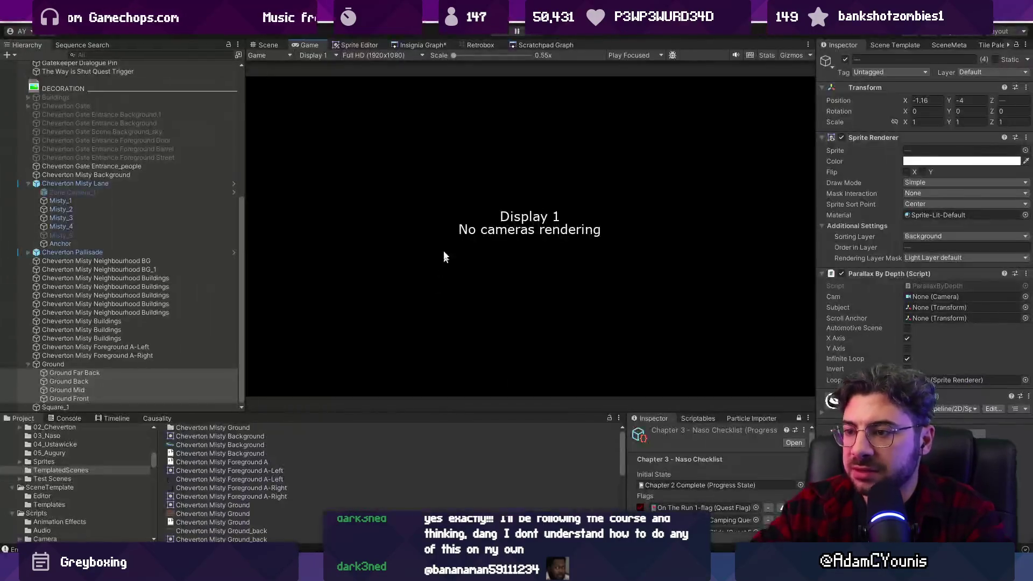
# Inspect the ground layer depths in the Scene view, framing Ground Far Back, Misty_2 and Ground Back.
pyautogui.click(268, 44)
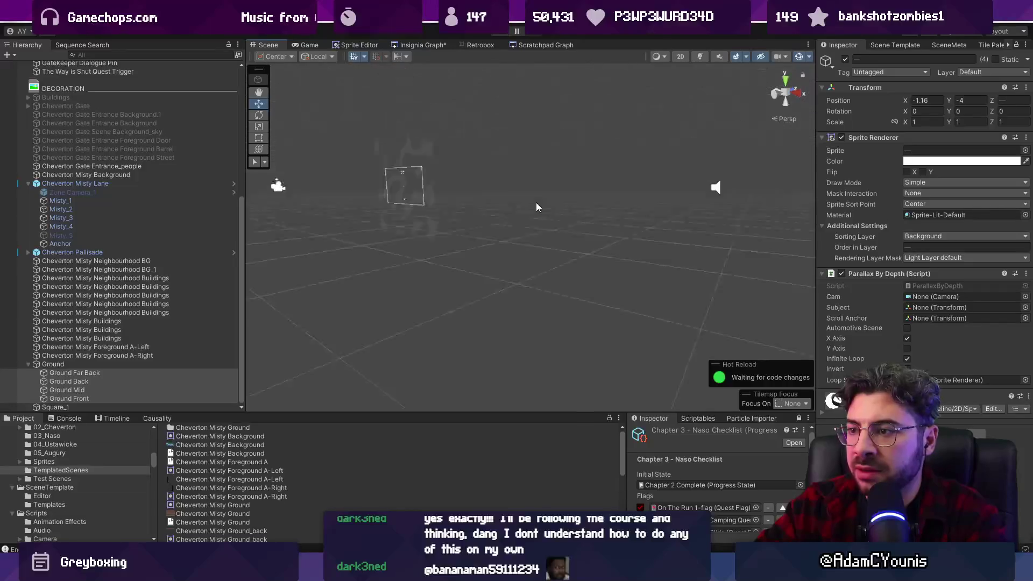
pyautogui.moveTo(537, 220)
pyautogui.mouseDown()
pyautogui.moveTo(732, 292)
pyautogui.moveTo(626, 285)
pyautogui.mouseUp()
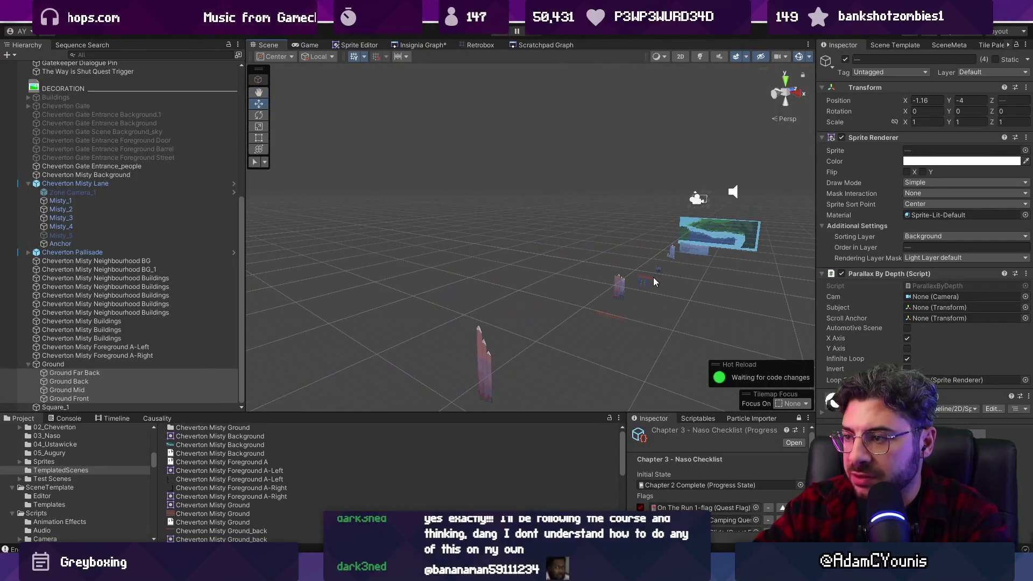
pyautogui.click(655, 279)
pyautogui.press('f')
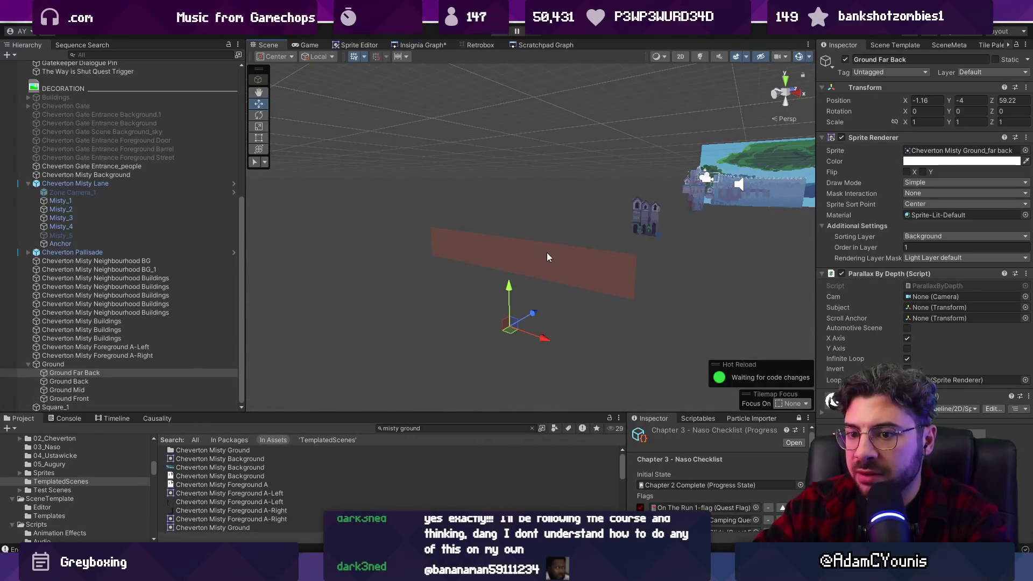
pyautogui.click(644, 221)
pyautogui.press('f')
pyautogui.scroll(-5, 619, 231)
pyautogui.click(580, 226)
pyautogui.scroll(5, 576, 236)
pyautogui.click(544, 314)
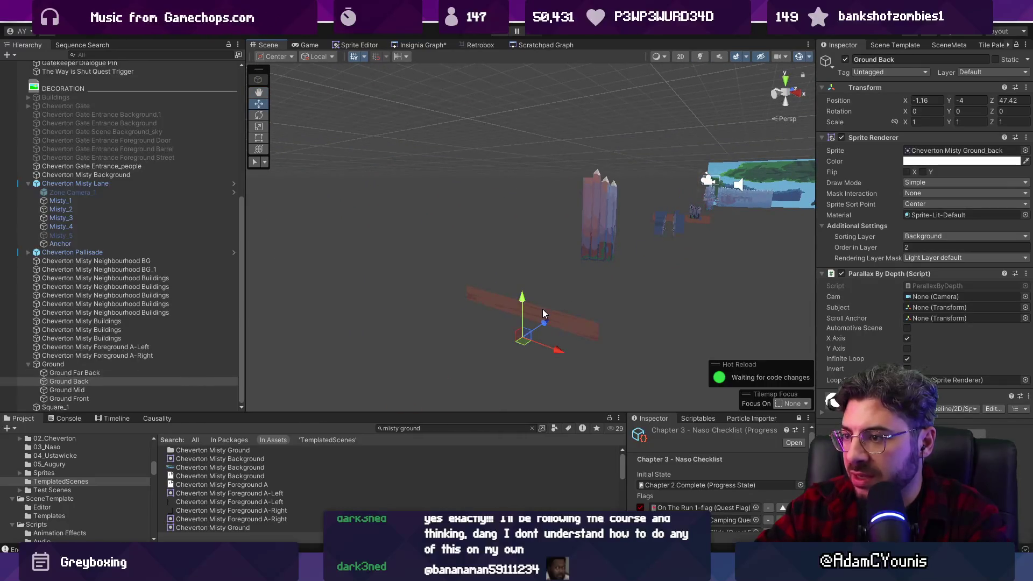
pyautogui.moveTo(662, 205); pyautogui.dragTo(423, 134)
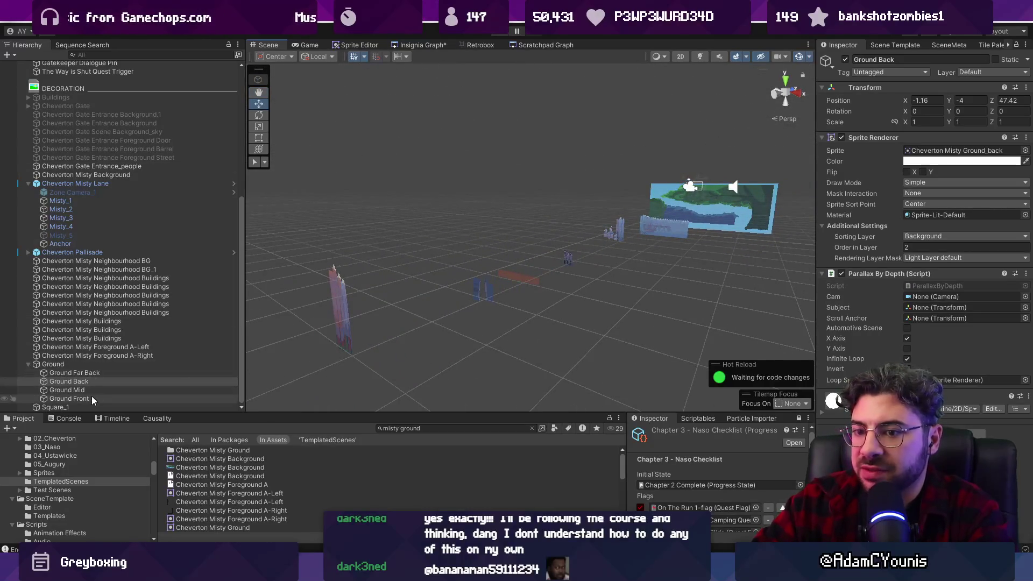
# Set Ground Far Back's Order in Layer to -10, comparing it with the Cheverton Misty Palisade sprite.
pyautogui.click(177, 374)
pyautogui.click(951, 247)
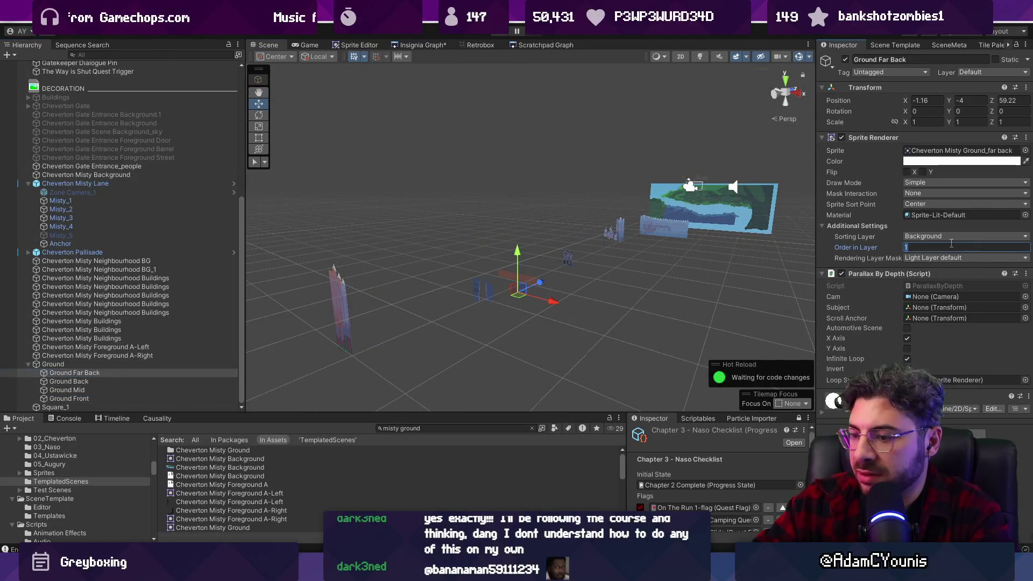
pyautogui.click(660, 232)
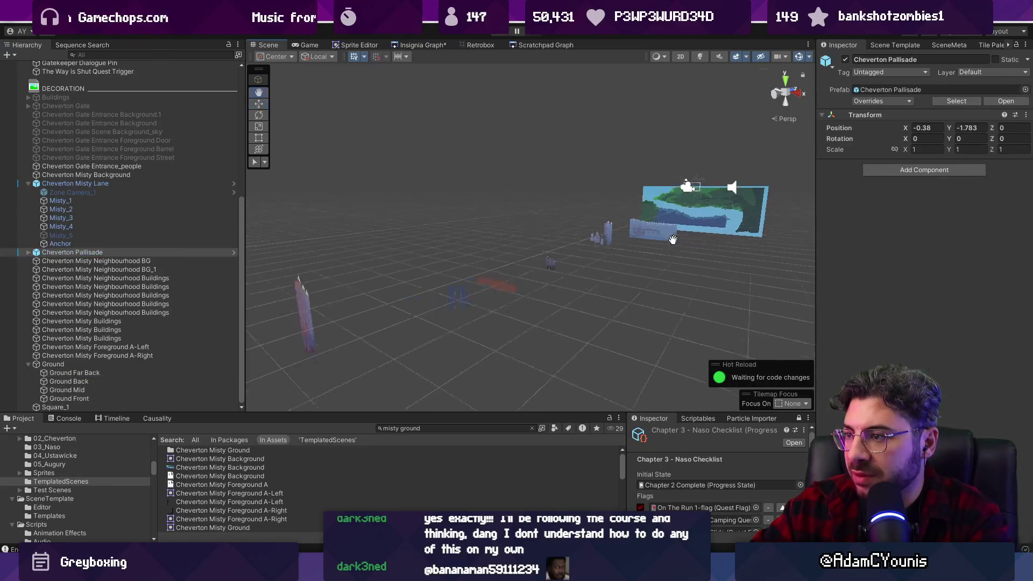
pyautogui.click(645, 240)
pyautogui.press('f')
pyautogui.scroll(-3, 573, 266)
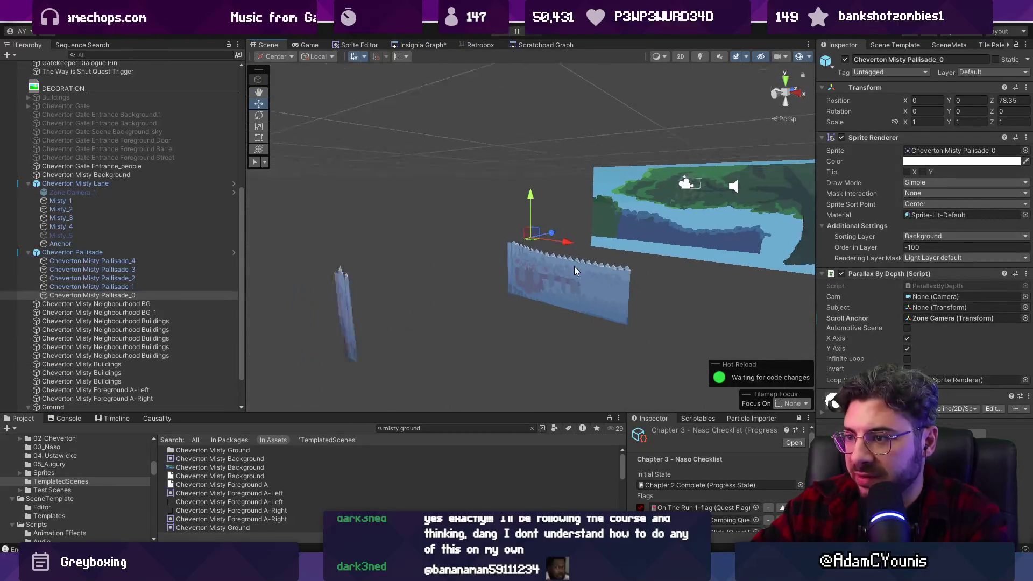
pyautogui.scroll(-3, 186, 330)
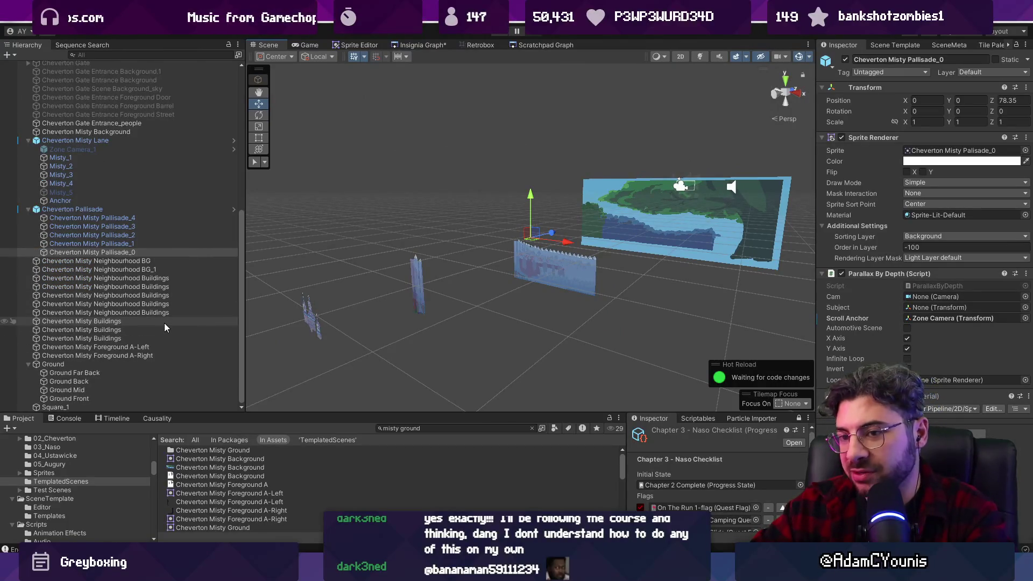
pyautogui.click(115, 371)
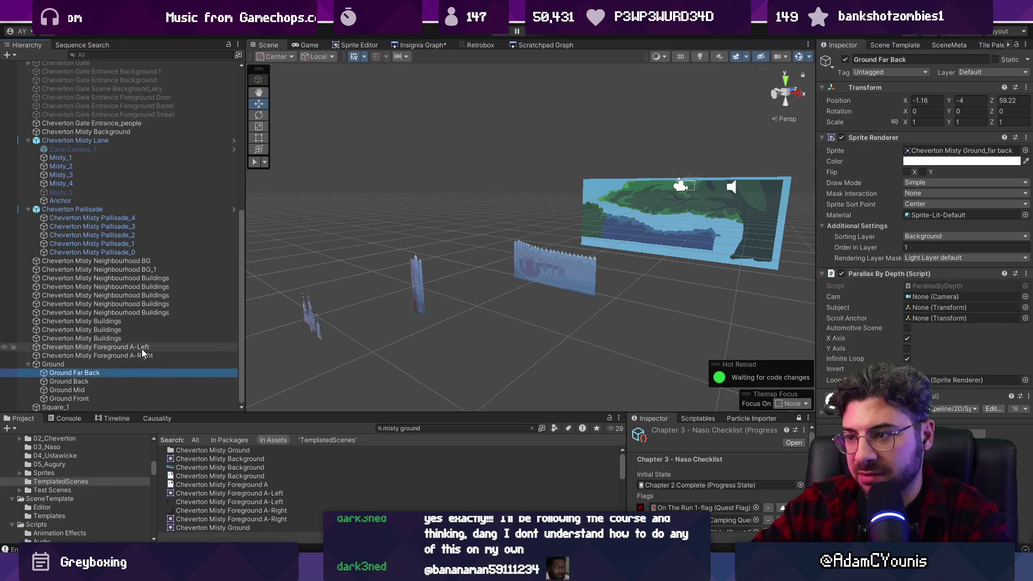
pyautogui.press('f')
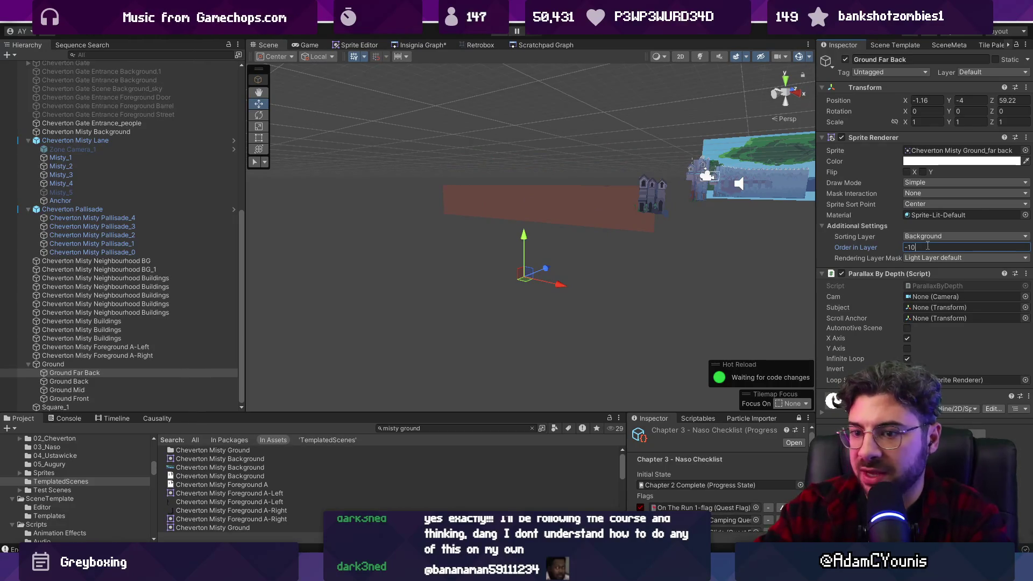
# Set Ground Back's Order in Layer to -9 and Ground Mid's to -8.
pyautogui.click(69, 381)
pyautogui.click(930, 246)
pyautogui.press('BackSpace')
pyautogui.write('0-')
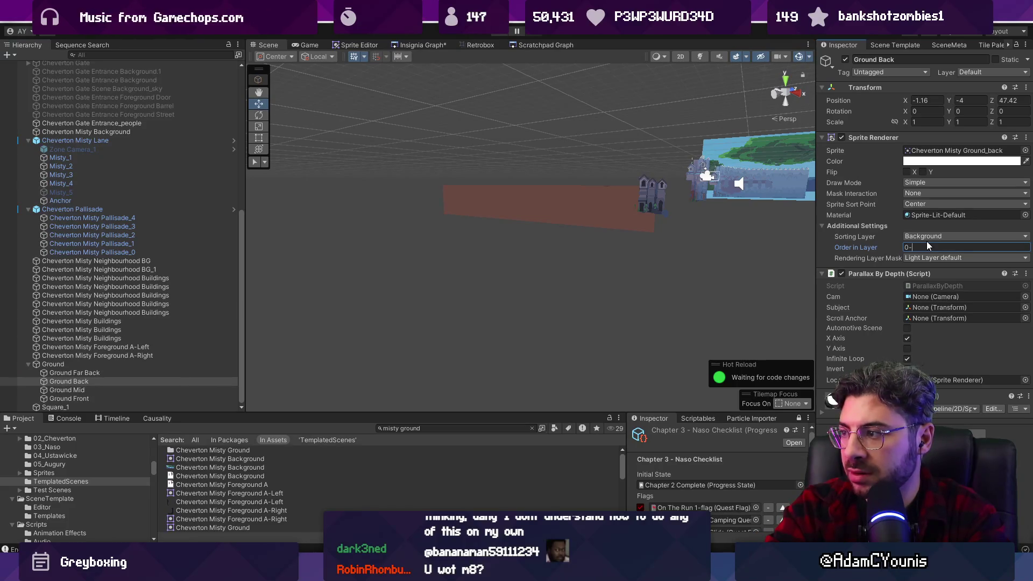
pyautogui.click(197, 390)
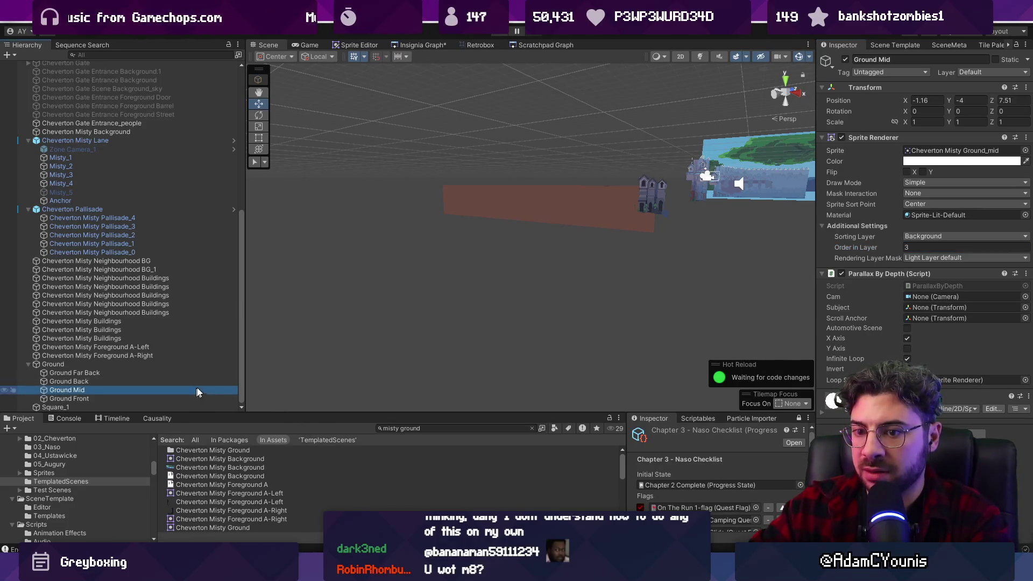
pyautogui.click(915, 247)
pyautogui.write('-8')
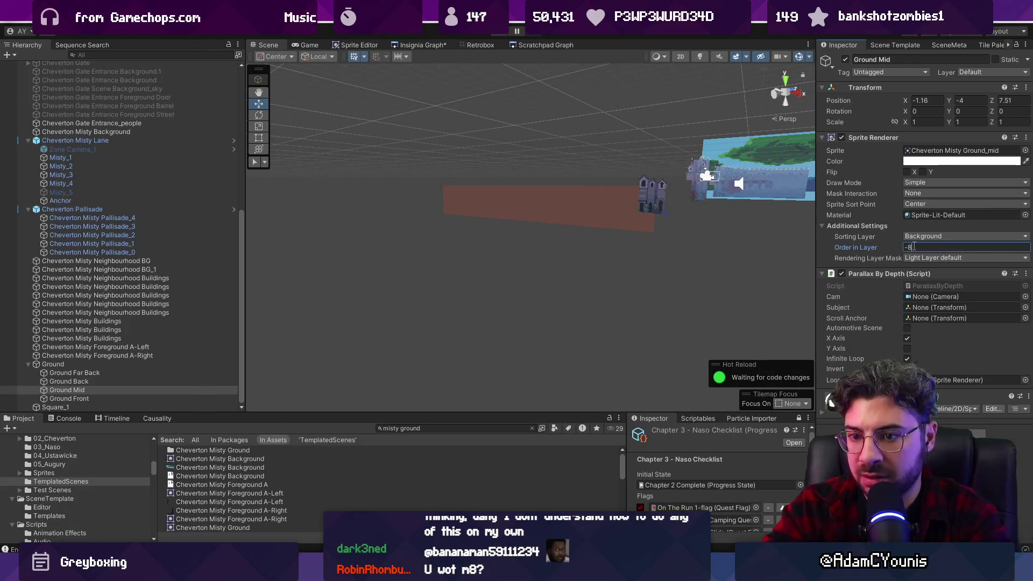
pyautogui.click(114, 399)
pyautogui.click(915, 258)
pyautogui.click(929, 246)
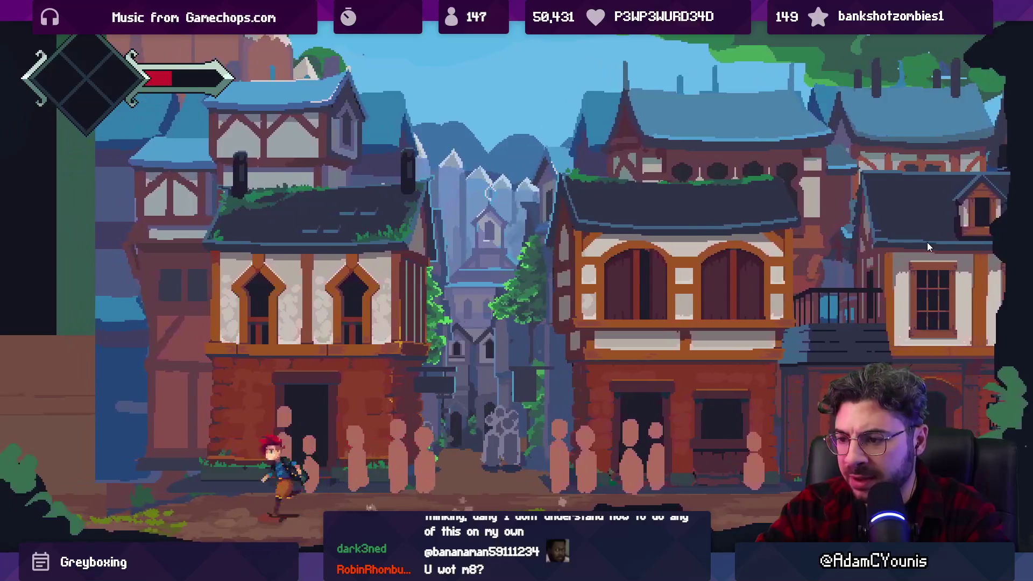
# Inspect the Ground layers, delete the stray Square_1 object, and stop play mode.
pyautogui.hotkey('shift', 'space')
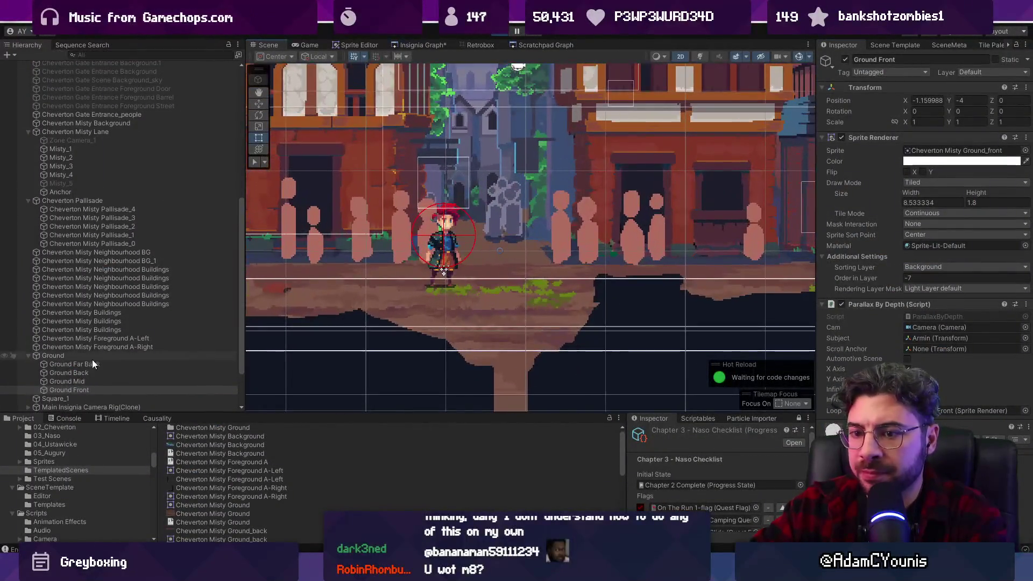
pyautogui.click(86, 366)
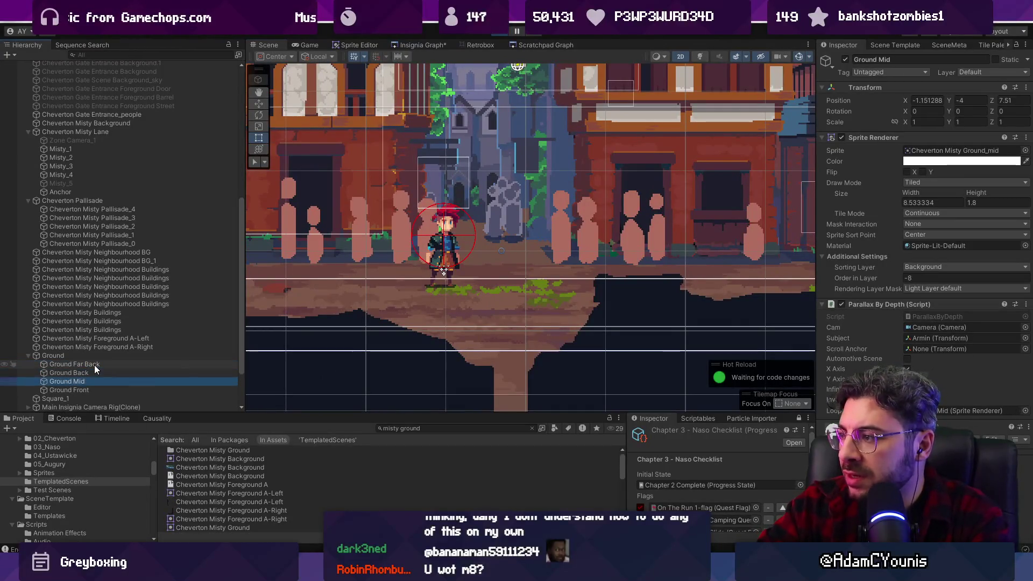
pyautogui.press('Down')
pyautogui.press('Down')
pyautogui.press('Down')
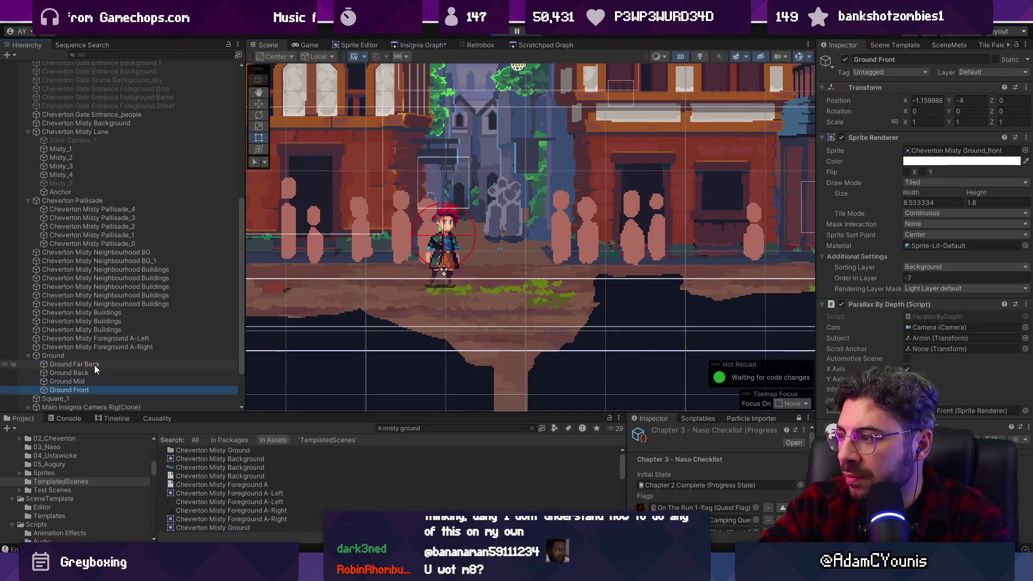
pyautogui.click(128, 398)
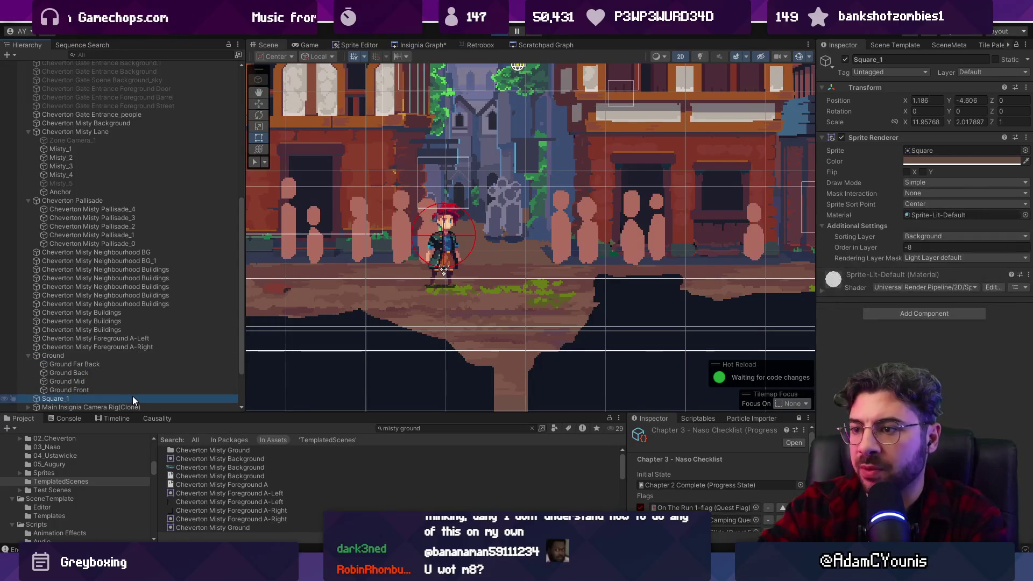
pyautogui.press('Delete')
pyautogui.hotkey('ctrl', 'p')
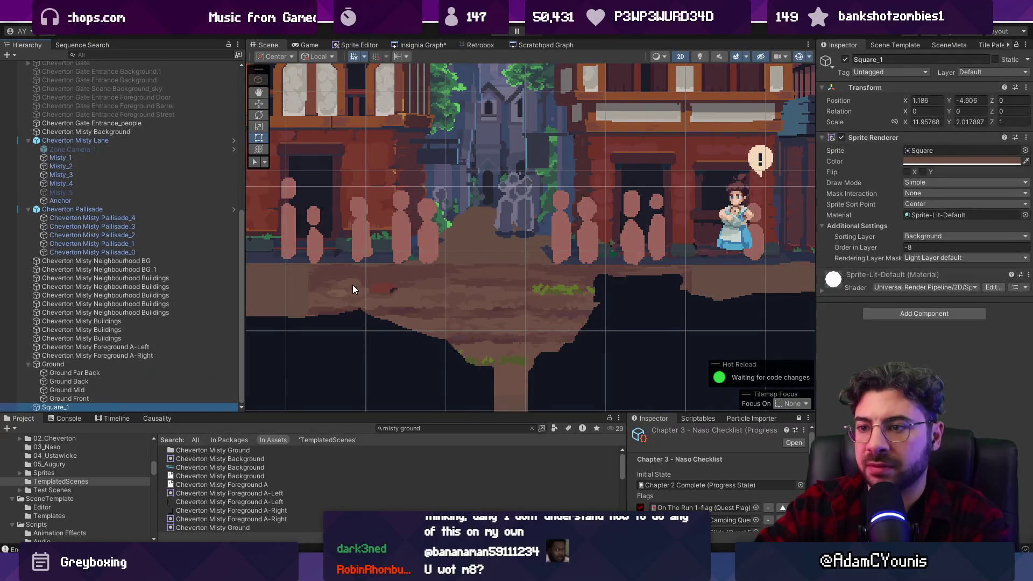
# Play-test the scene once more, stop it, and select Ground Far Back.
pyautogui.scroll(-3, 514, 242)
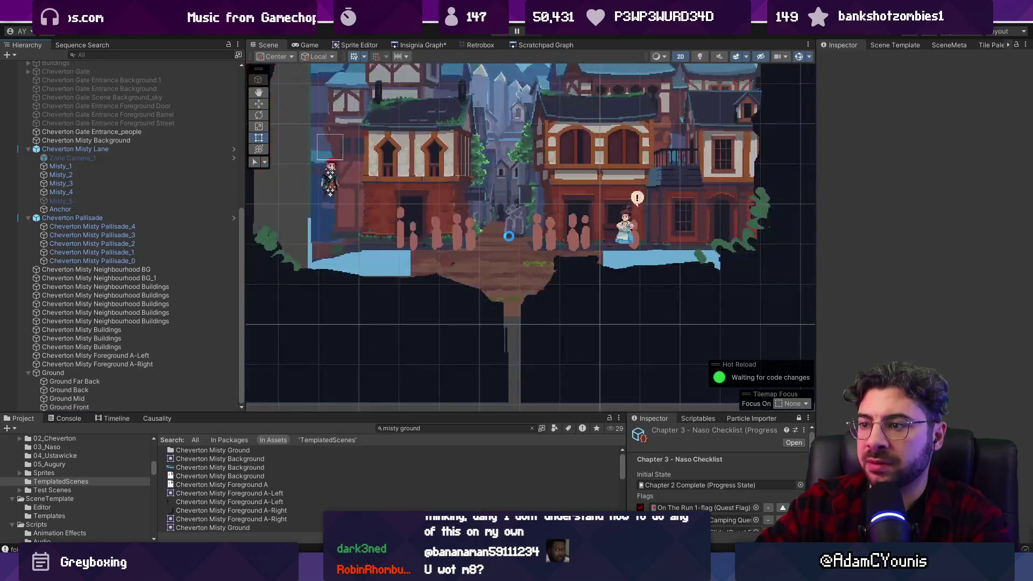
pyautogui.scroll(-3, 501, 221)
pyautogui.click(501, 33)
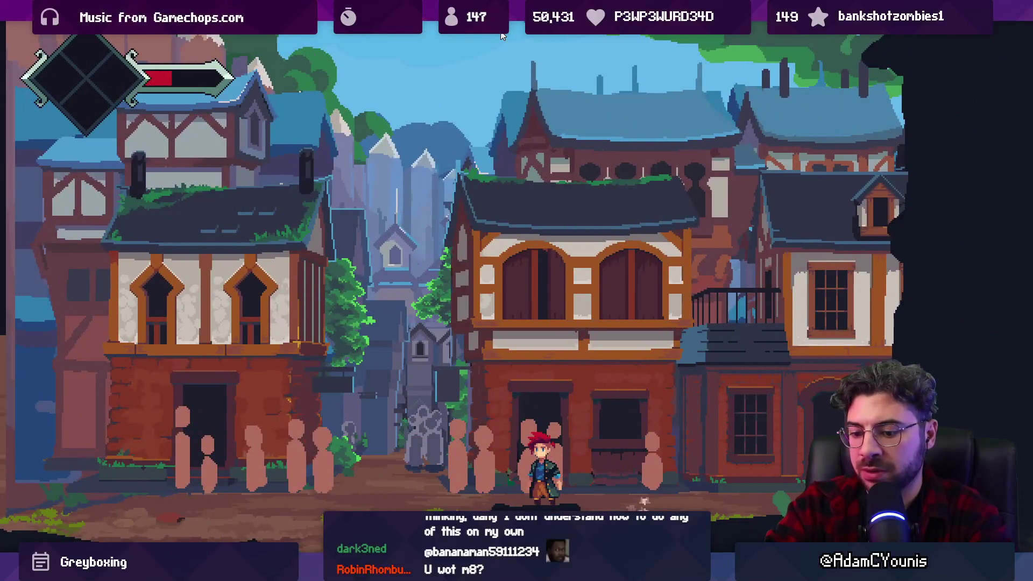
pyautogui.click(501, 36)
pyautogui.click(129, 383)
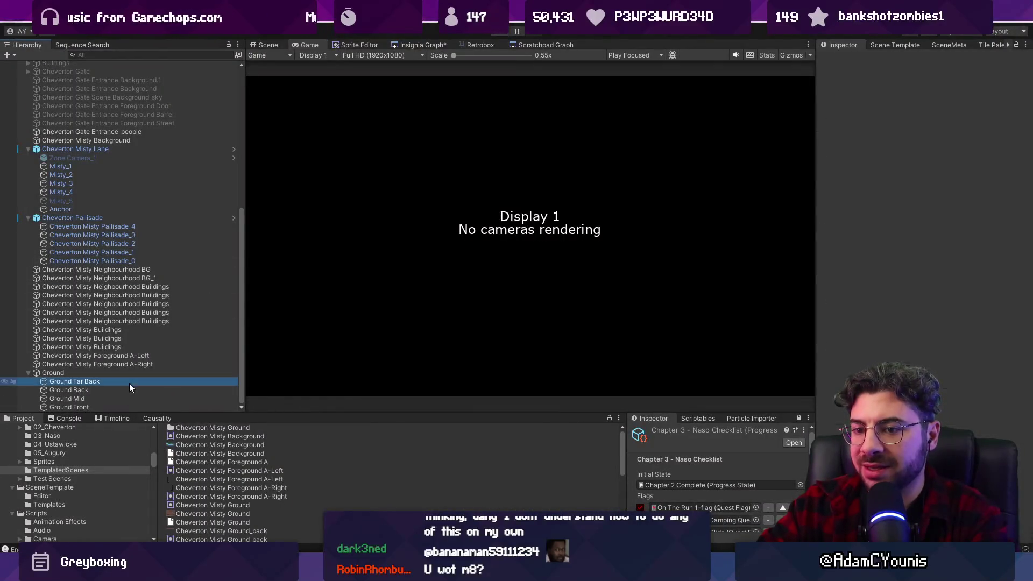
# Turn off Infinite Loop and switch all four Ground layers to Tiled draw mode.
pyautogui.keyDown('shift'); pyautogui.click(125, 406); pyautogui.keyUp('shift')
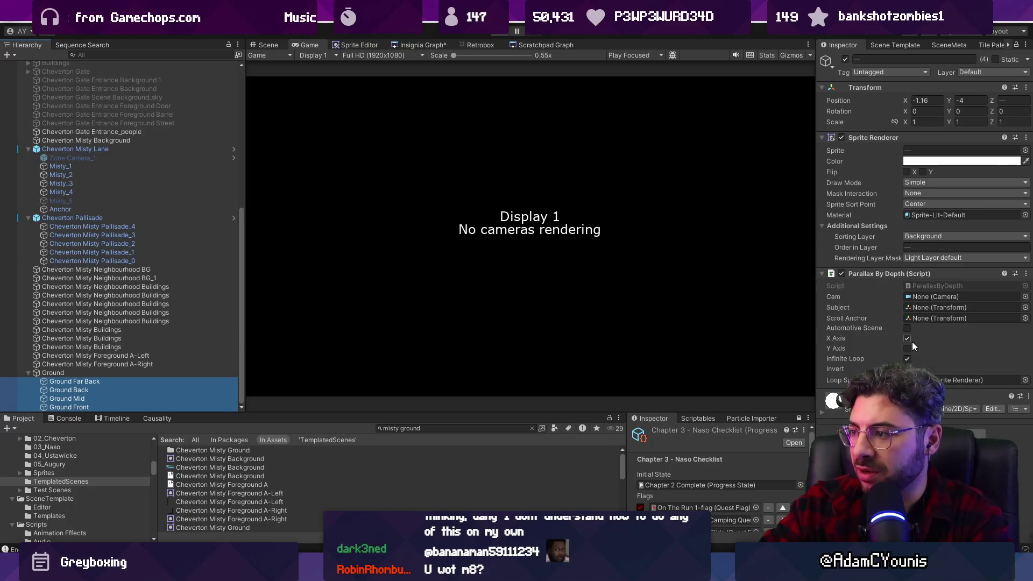
pyautogui.click(908, 358)
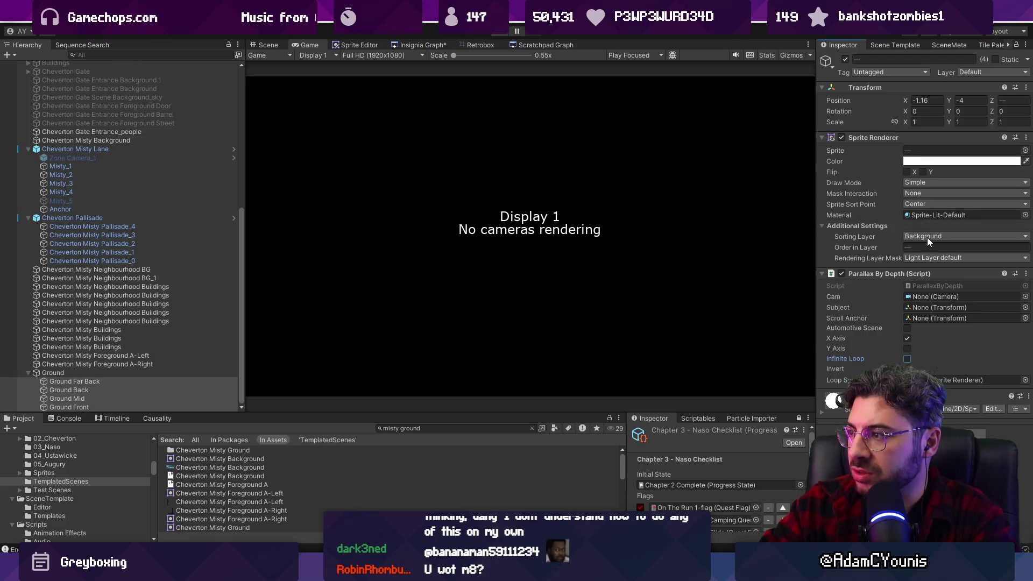
pyautogui.click(925, 183)
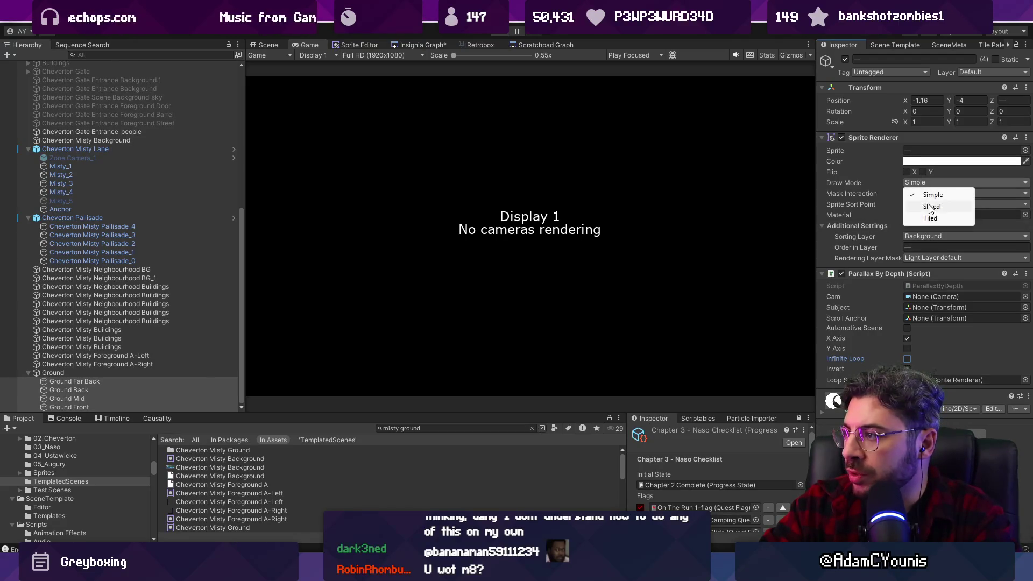
pyautogui.click(930, 218)
# Set the Ground layers' X and Y scale to 1, adjusting the sprite edge in the Scene view.
pyautogui.click(265, 45)
pyautogui.scroll(5, 493, 198)
pyautogui.moveTo(490, 184); pyautogui.dragTo(495, 229)
pyautogui.scroll(5, 495, 237)
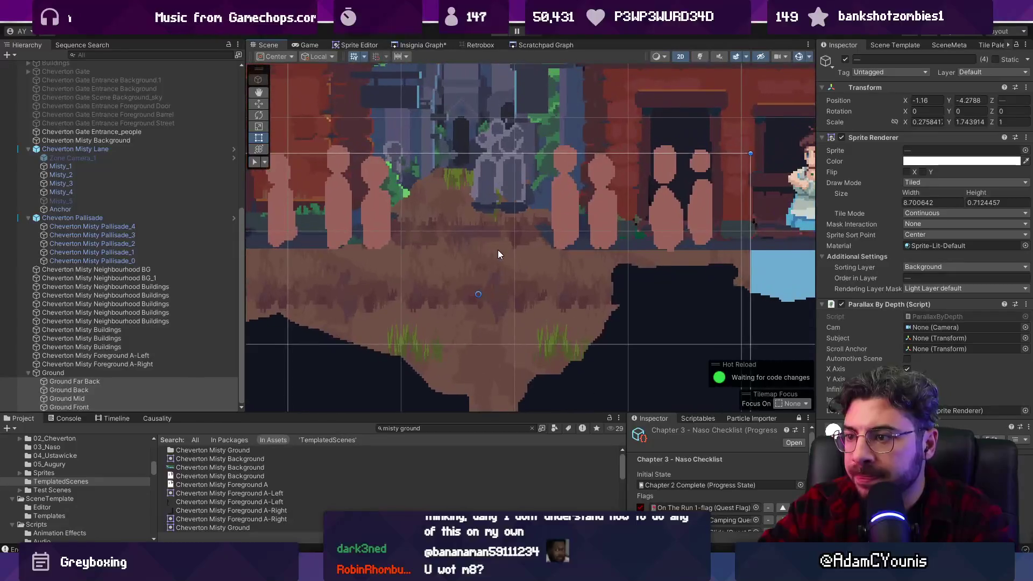
pyautogui.scroll(-5, 499, 254)
pyautogui.click(926, 121)
pyautogui.write('1')
pyautogui.press('Tab')
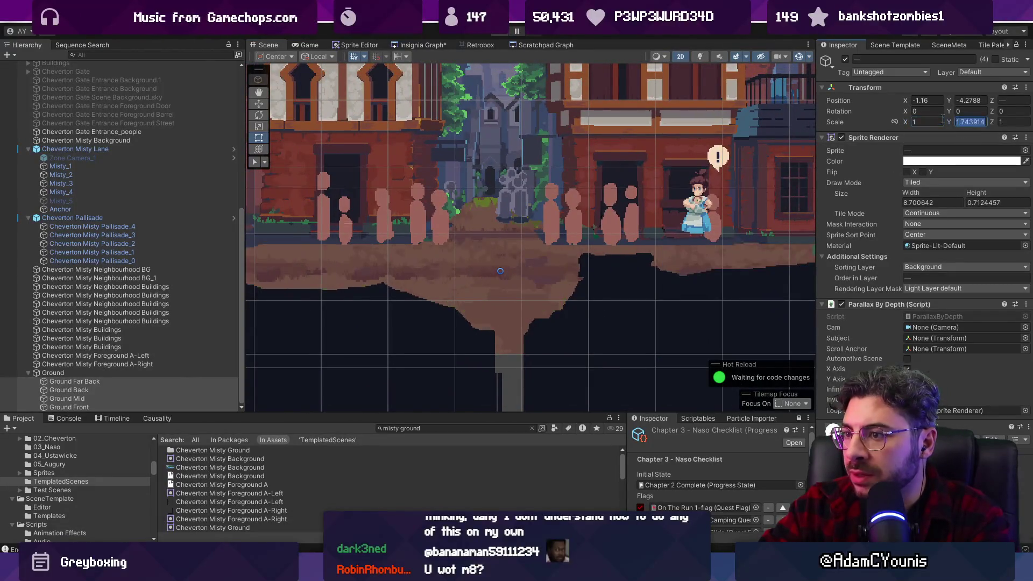
pyautogui.write('1')
# Set the tiled ground sprite height to 1.8 after checking the artwork in the pixel-art editor.
pyautogui.scroll(-4, 533, 232)
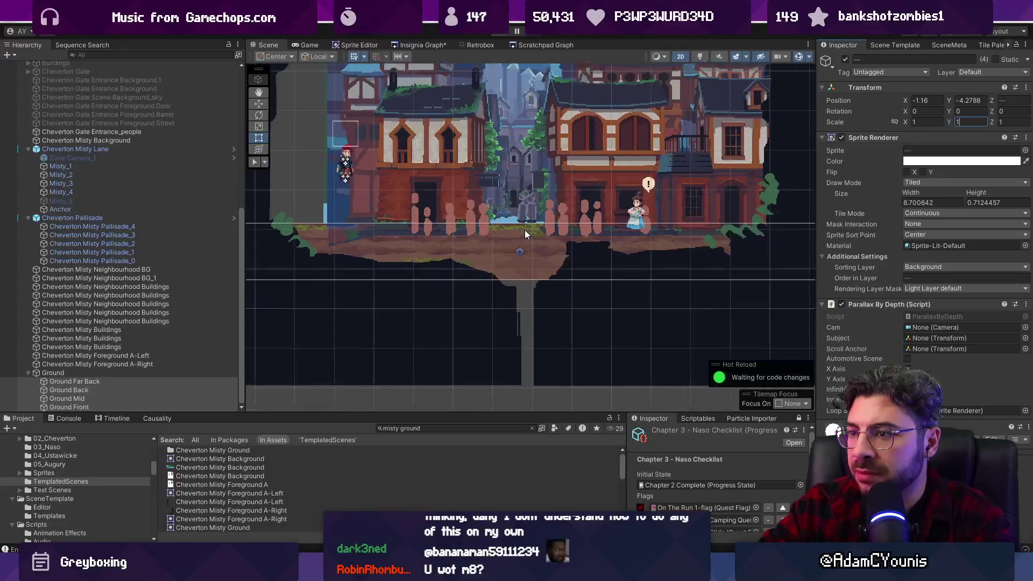
pyautogui.scroll(3, 525, 233)
pyautogui.moveTo(969, 193)
pyautogui.mouseDown()
pyautogui.moveTo(1001, 199)
pyautogui.moveTo(988, 199)
pyautogui.mouseUp()
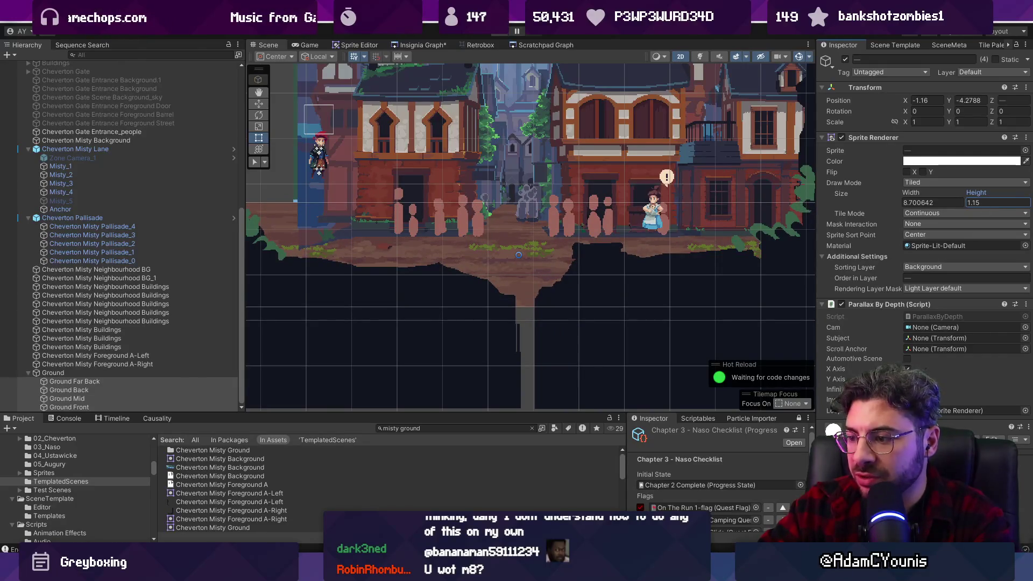
pyautogui.hotkey('alt', 'Tab')
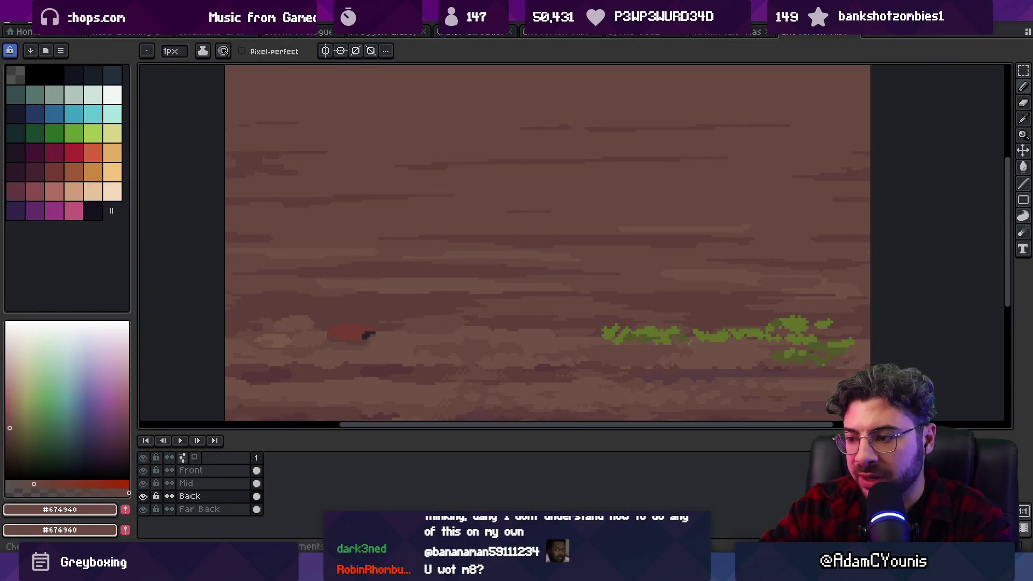
pyautogui.hotkey('alt', 'Tab')
pyautogui.write('1')
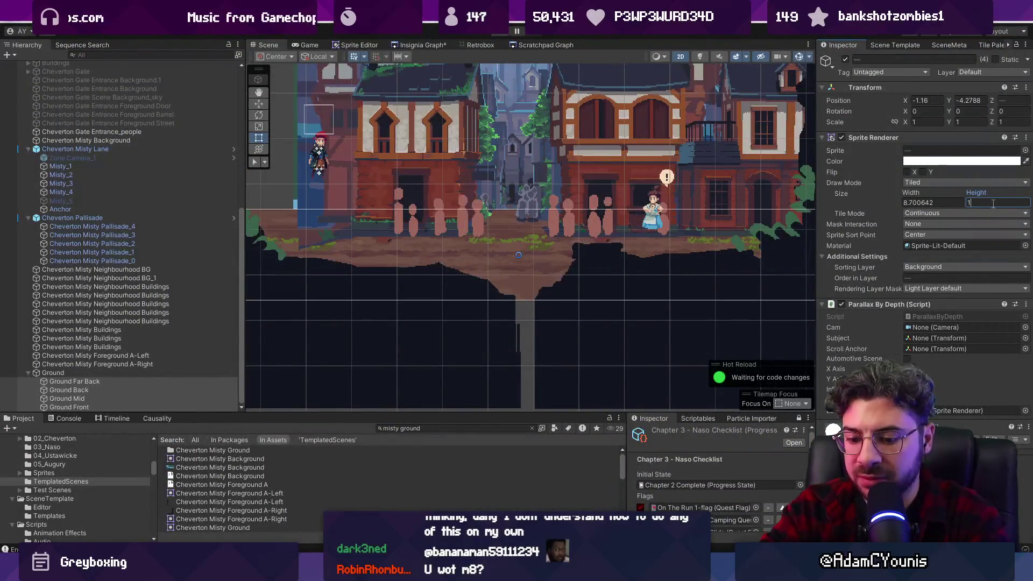
pyautogui.write('.80')
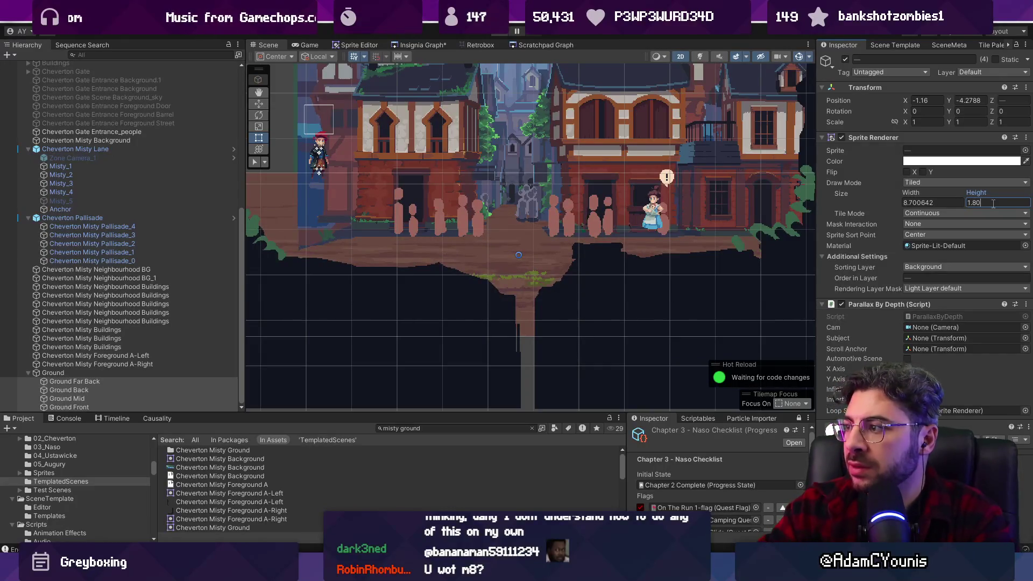
pyautogui.scroll(-3, 531, 210)
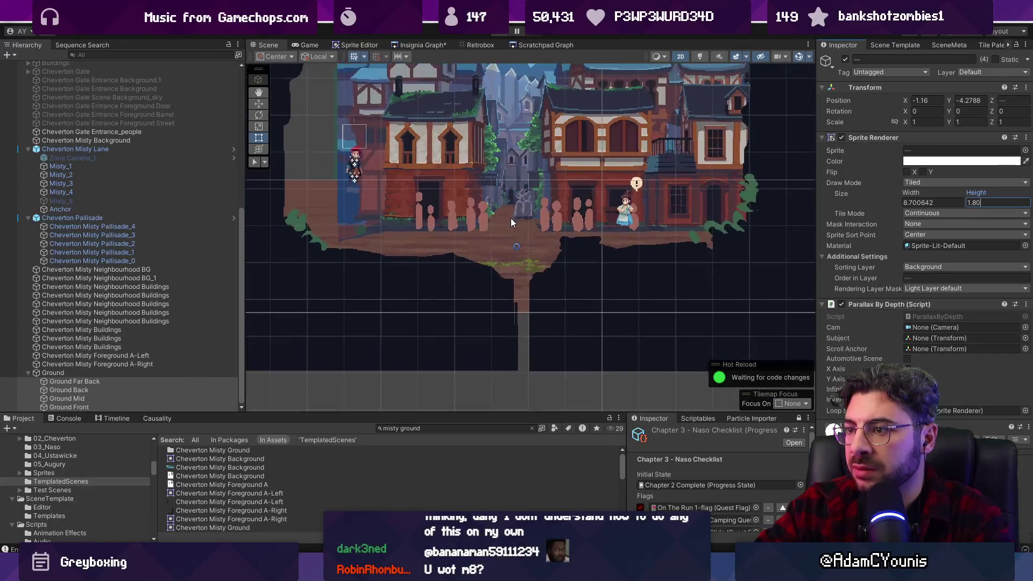
pyautogui.doubleClick(967, 100)
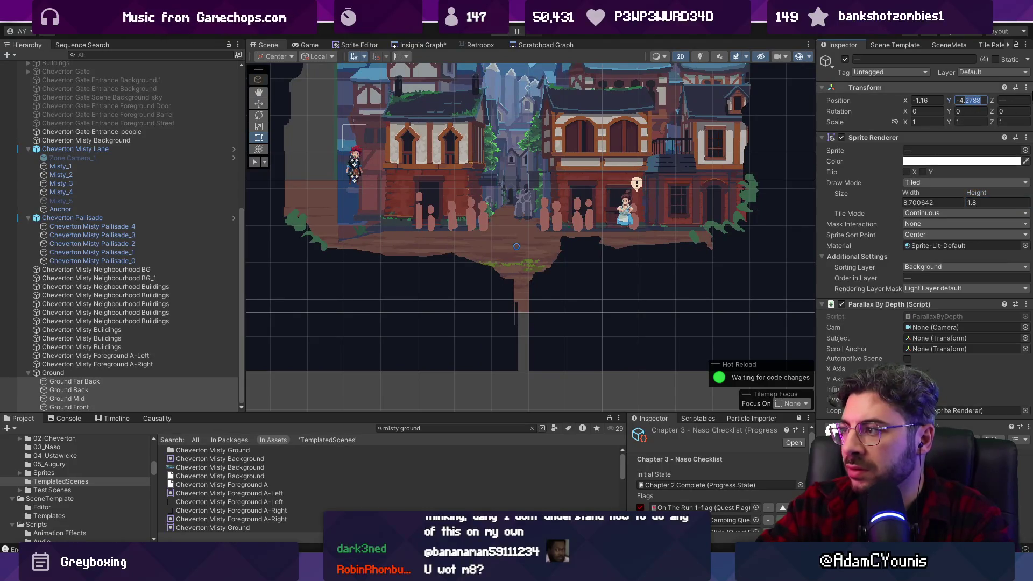
# Set the ground's Y position to -4 and width to 22.77, then start the game.
pyautogui.press('BackSpace')
pyautogui.write('-4')
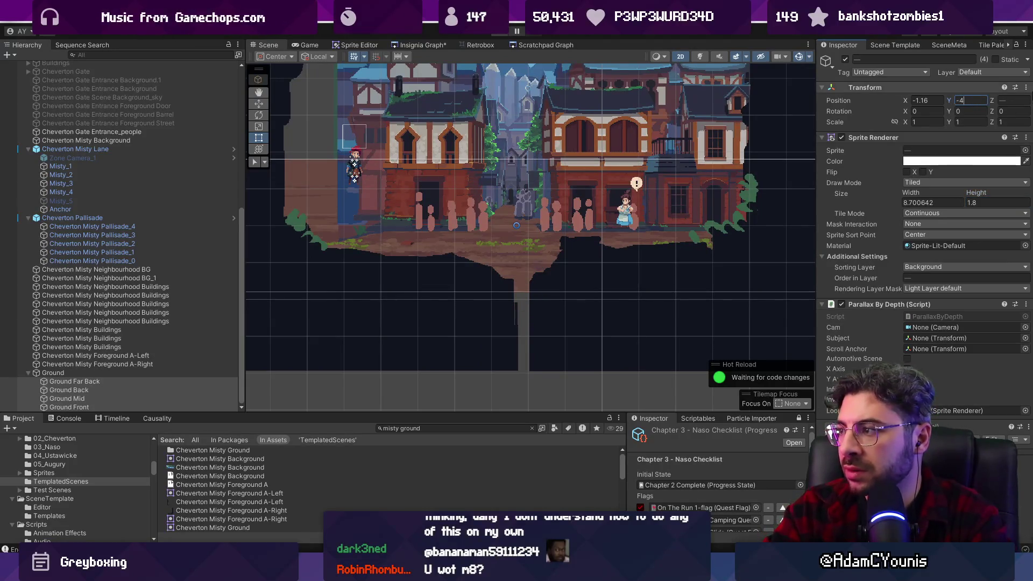
pyautogui.moveTo(906, 197); pyautogui.dragTo(942, 197)
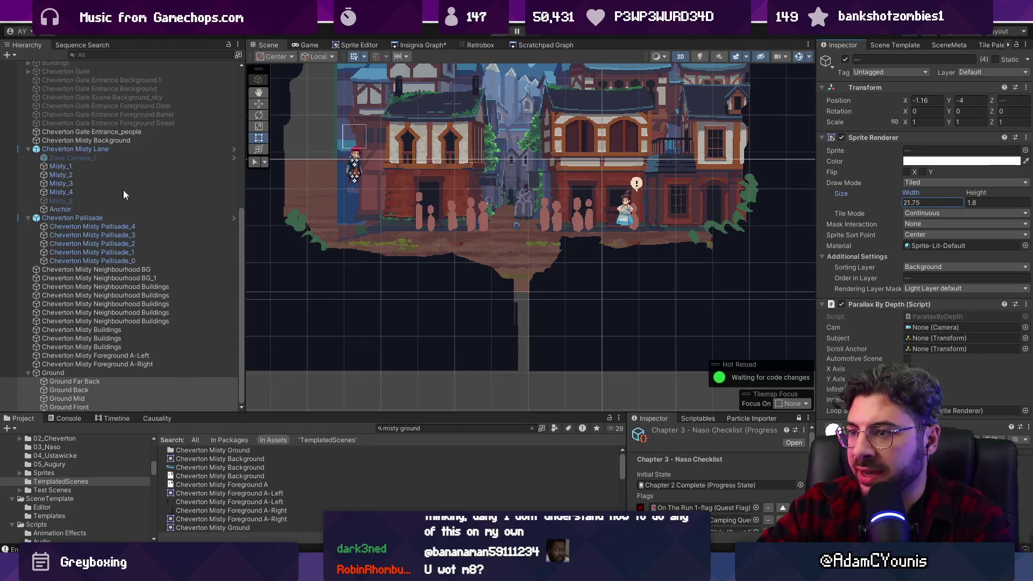
pyautogui.scroll(-8, 490, 196)
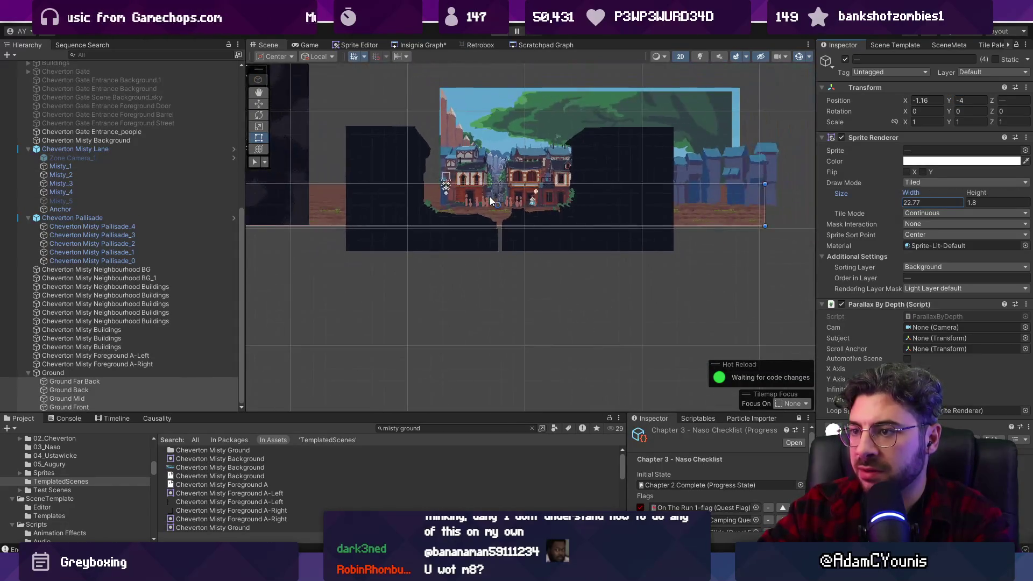
pyautogui.click(506, 34)
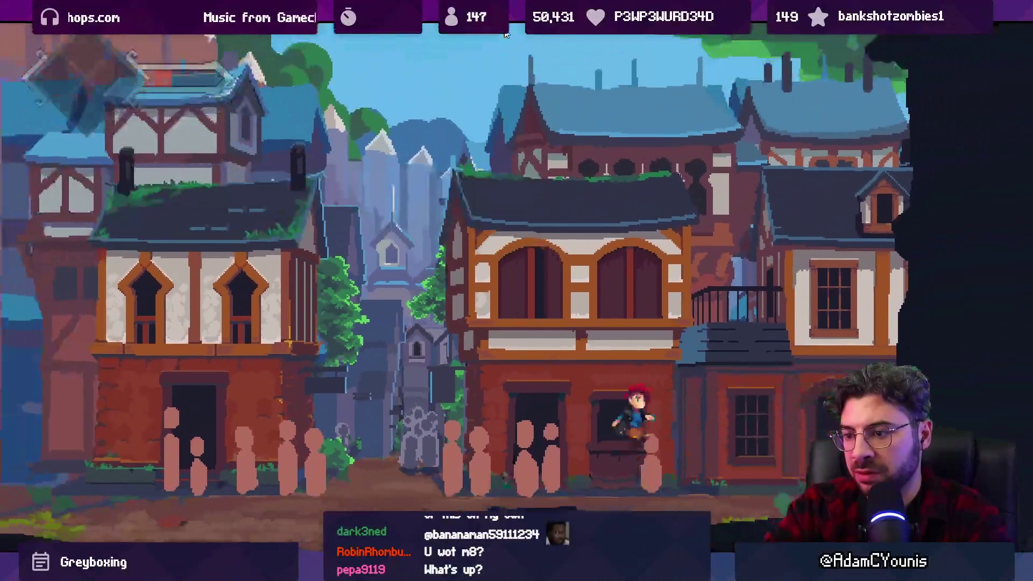
# Run the character left and right through Cheverton, then un-maximize the Game view and stop play.
pyautogui.press('Left')
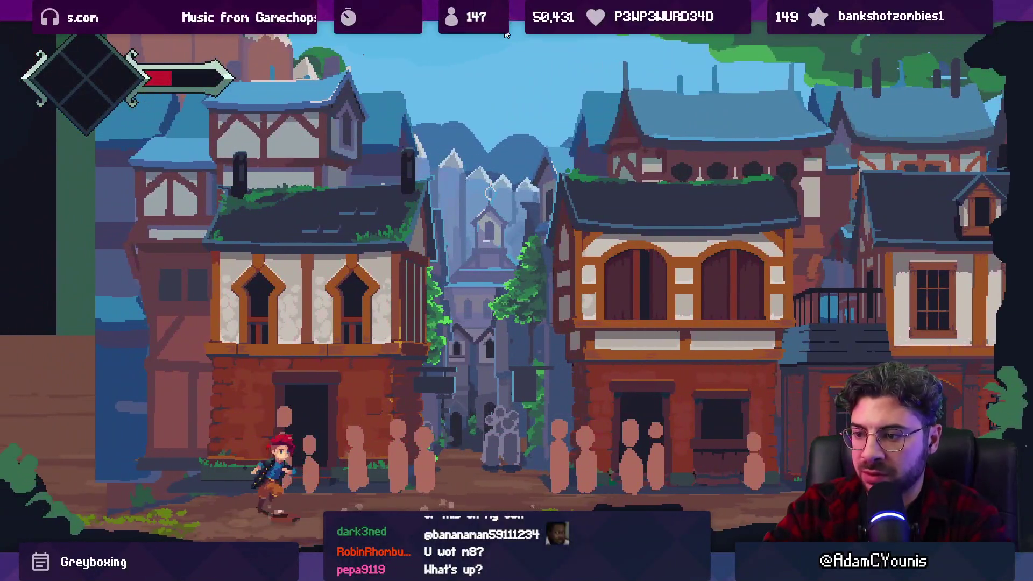
pyautogui.press('Right')
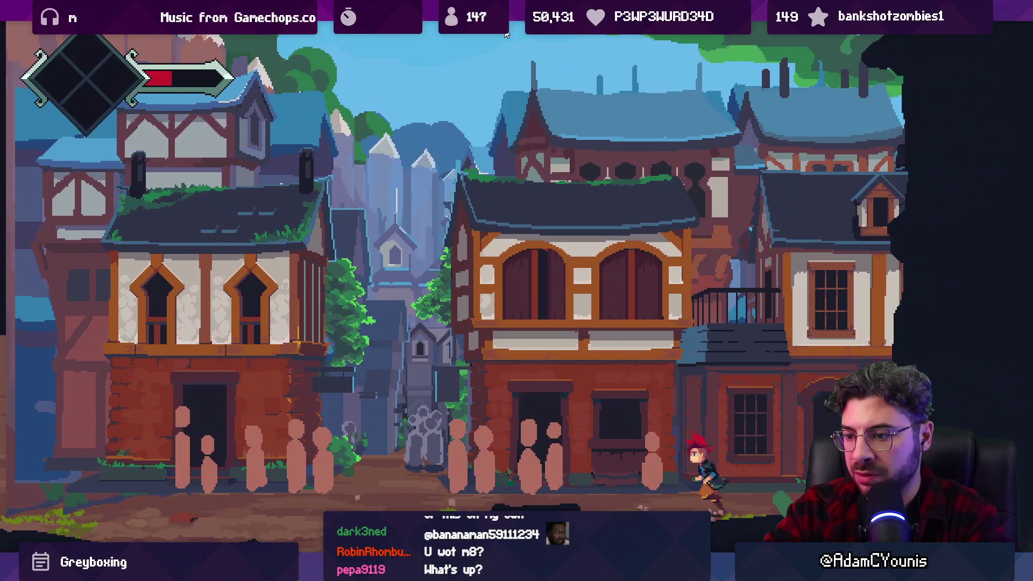
pyautogui.press('Left')
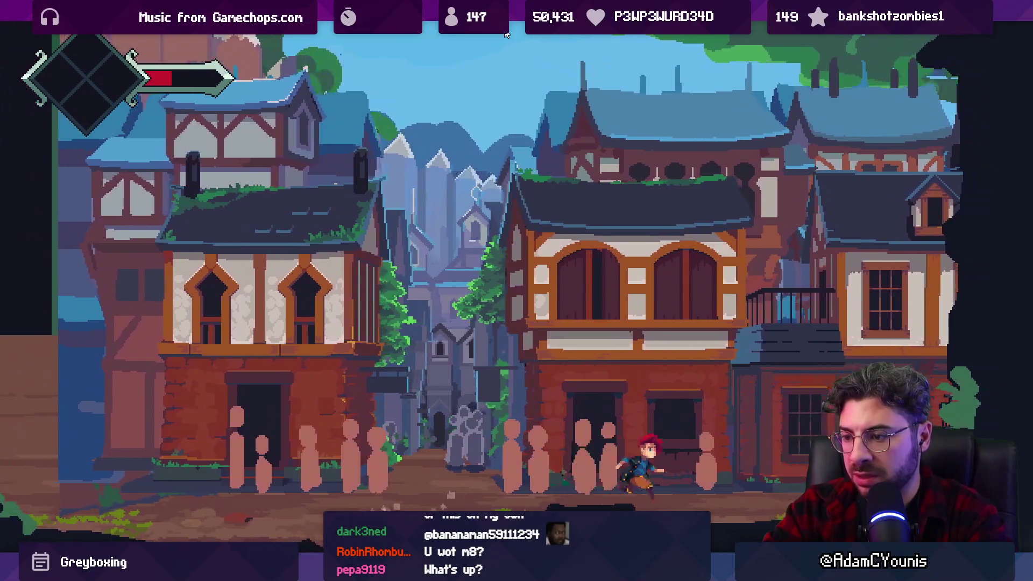
pyautogui.press('Left')
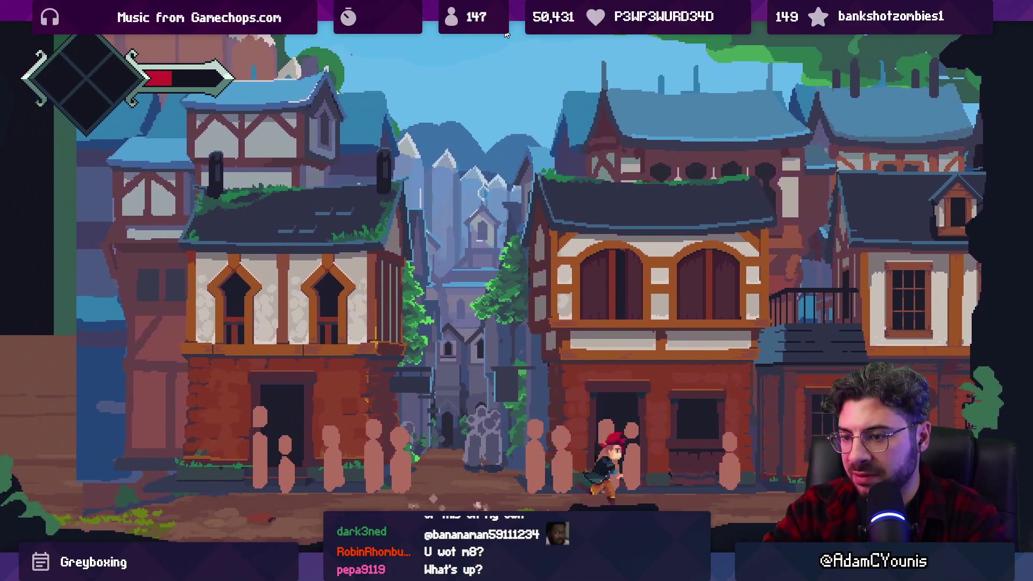
pyautogui.press('Right')
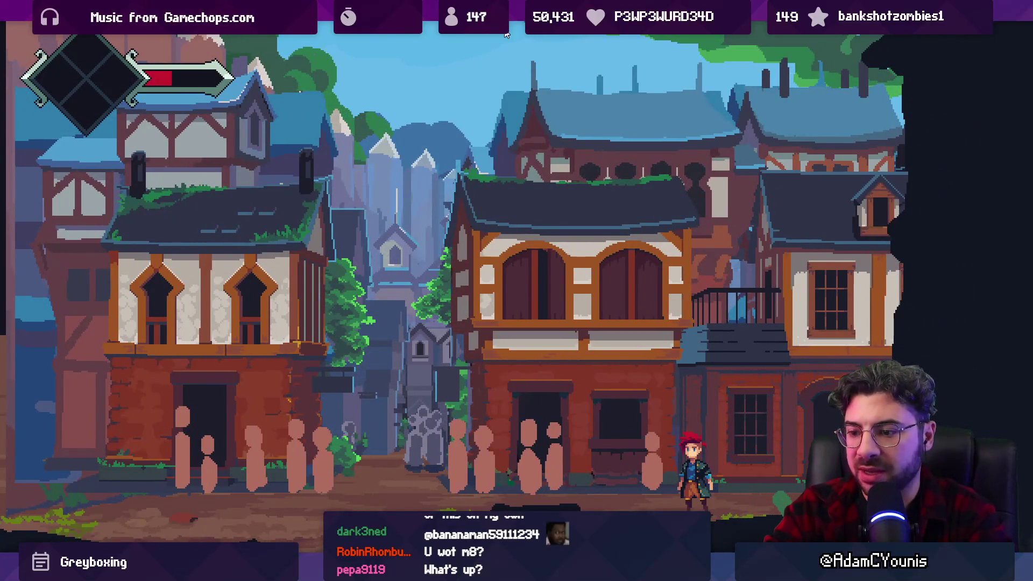
pyautogui.hotkey('shift', 'space')
pyautogui.click(498, 33)
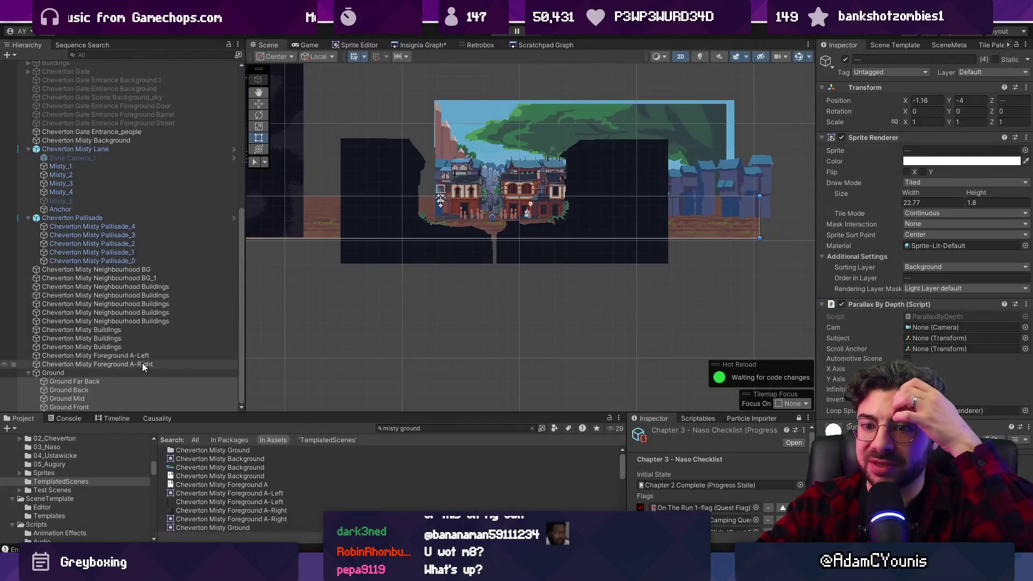
# Rename the Ground object to Cheverton Misty Ground and locate the Cheverton Pallisade prefab folder.
pyautogui.click(135, 373)
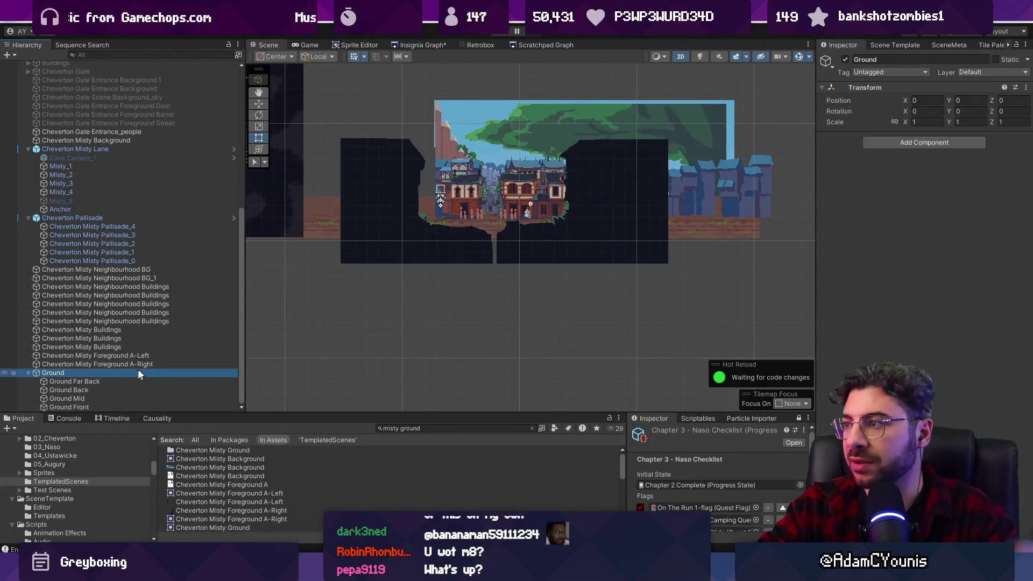
pyautogui.click(879, 58)
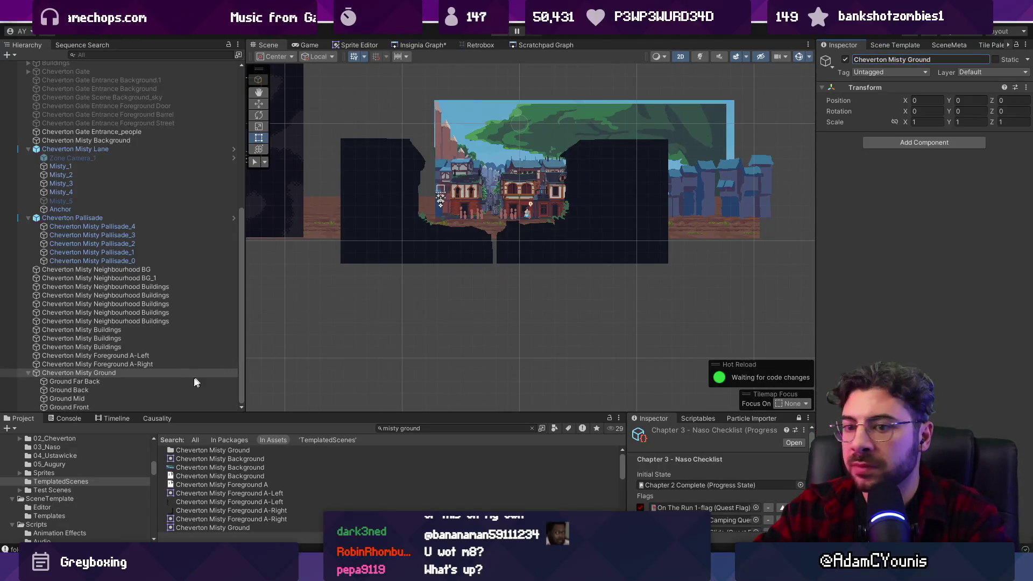
pyautogui.click(446, 429)
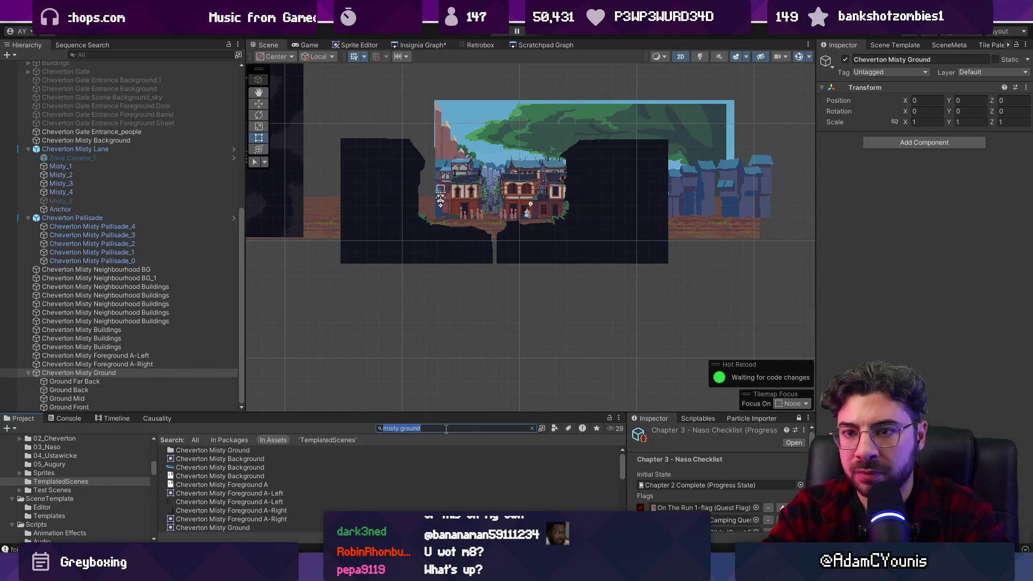
pyautogui.rightClick(70, 218)
pyautogui.moveTo(161, 242)
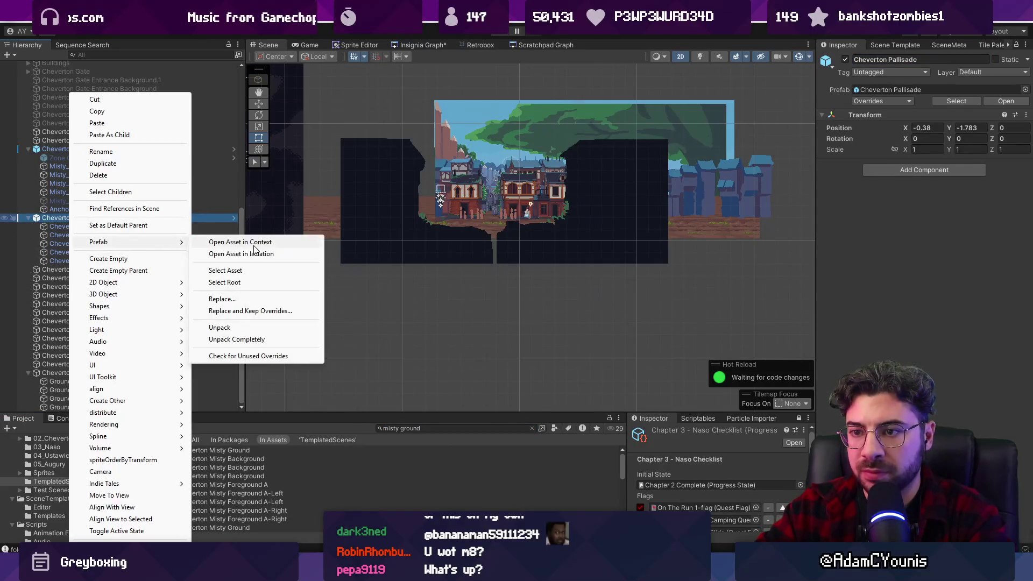
pyautogui.click(262, 275)
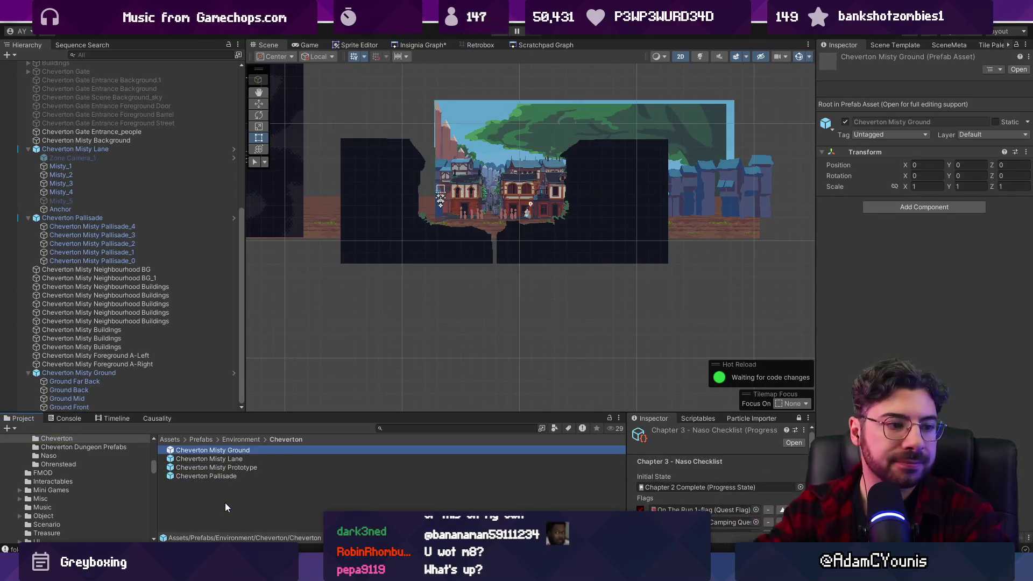
# Inspect the Cheverton Misty Lane and Misty Prototype prefabs, then return to the Insignia scene graph.
pyautogui.click(211, 459)
pyautogui.click(212, 468)
pyautogui.click(210, 461)
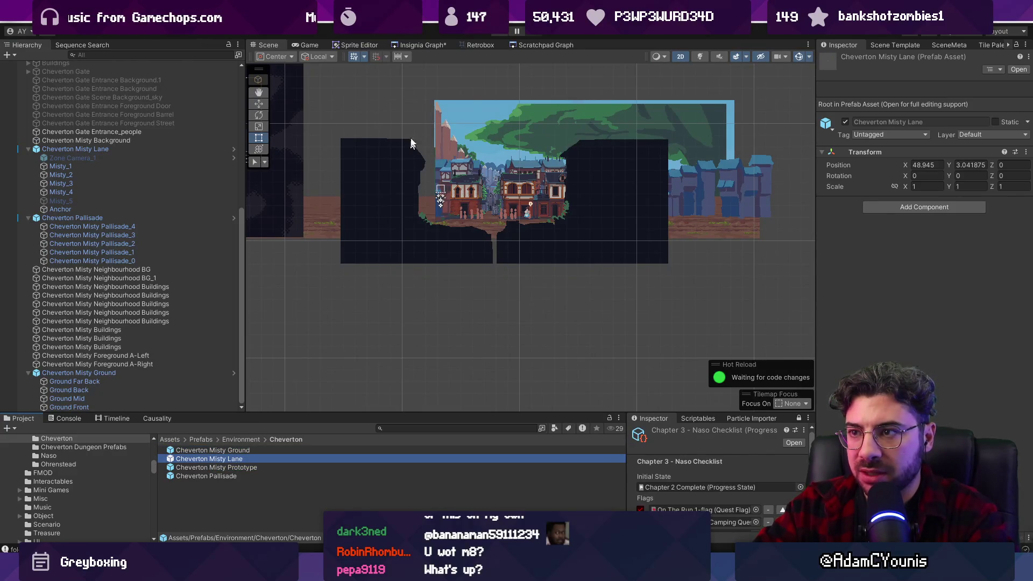
pyautogui.click(418, 46)
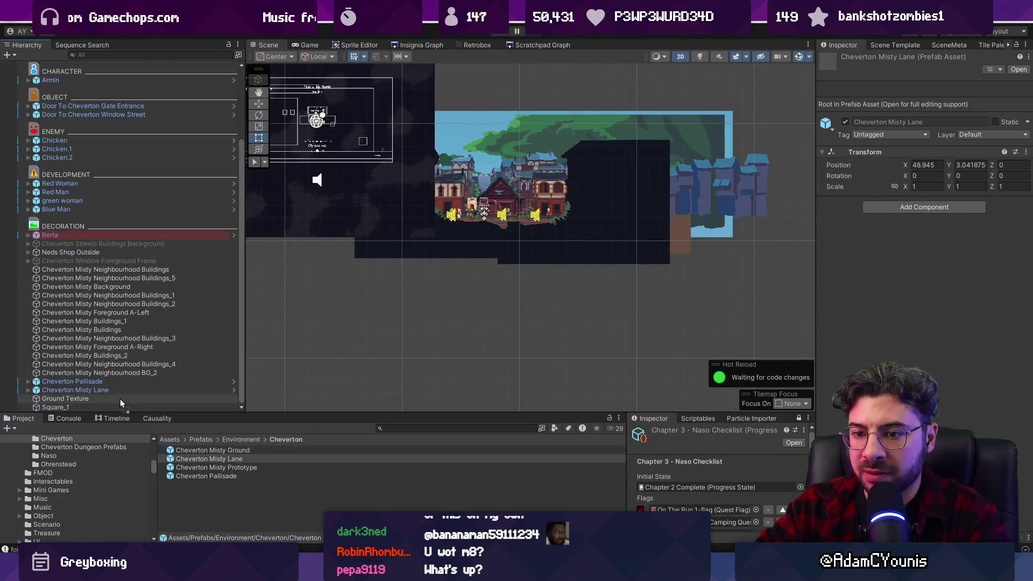
# Load the Cheverton Blacksmith Street scene and play-test it, running the character right.
pyautogui.click(118, 398)
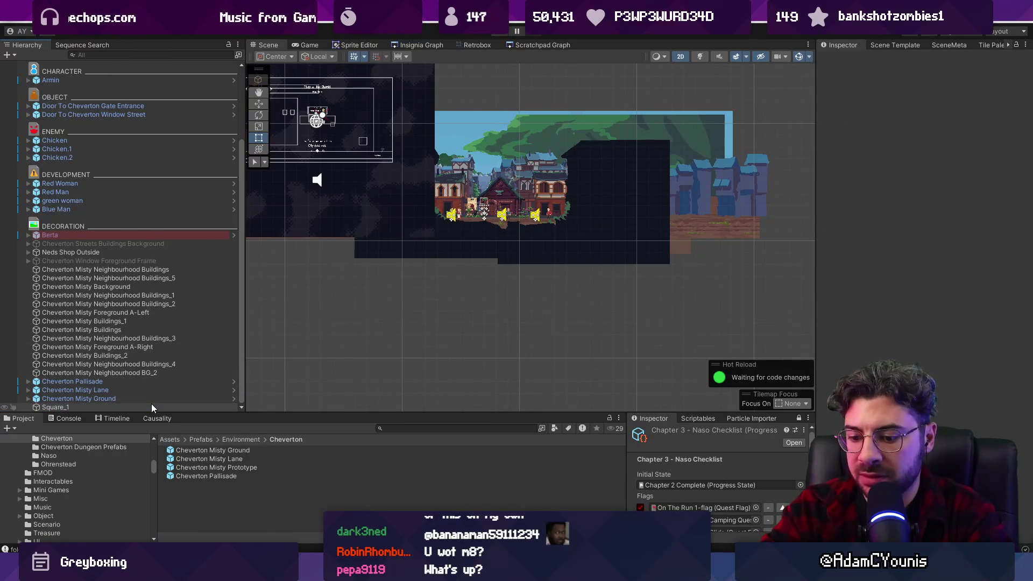
pyautogui.hotkey('ctrl', 'p')
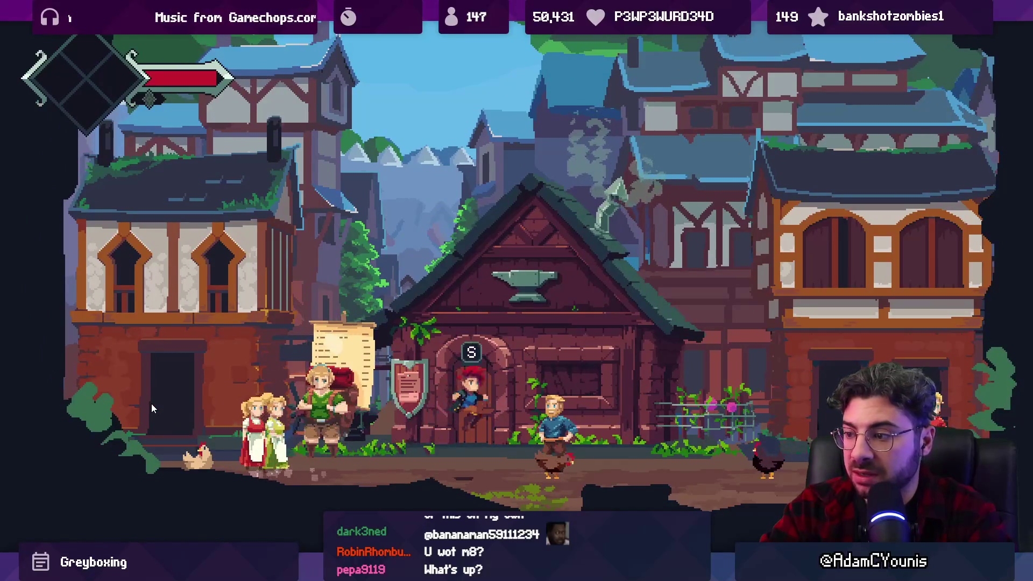
pyautogui.press('Right')
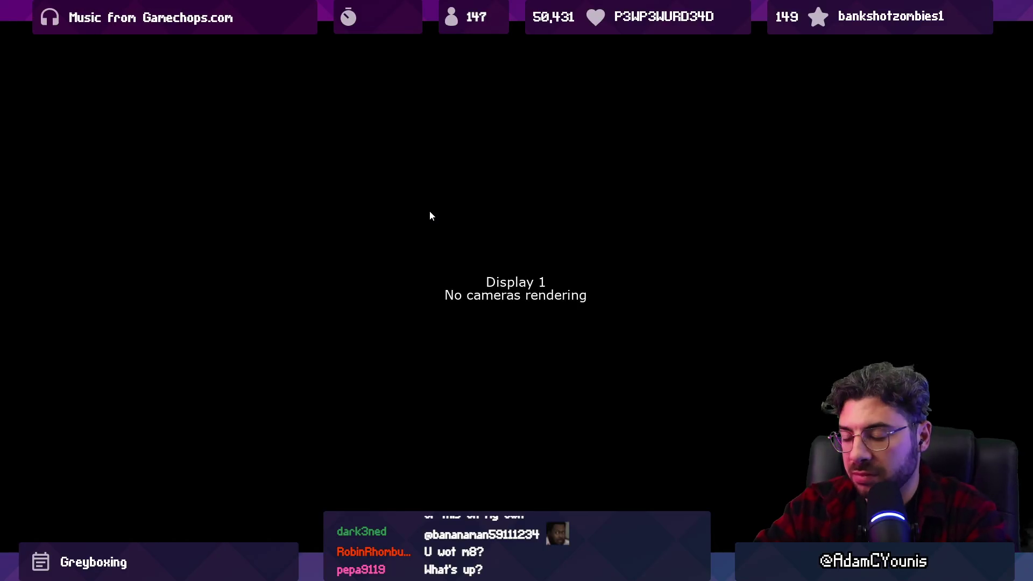
pyautogui.hotkey('ctrl', 'p')
# Return to the Insignia scene graph and open the Outside_Cheverton scene.
pyautogui.click(268, 44)
pyautogui.scroll(-1, 495, 80)
pyautogui.click(419, 45)
pyautogui.scroll(-3, 653, 237)
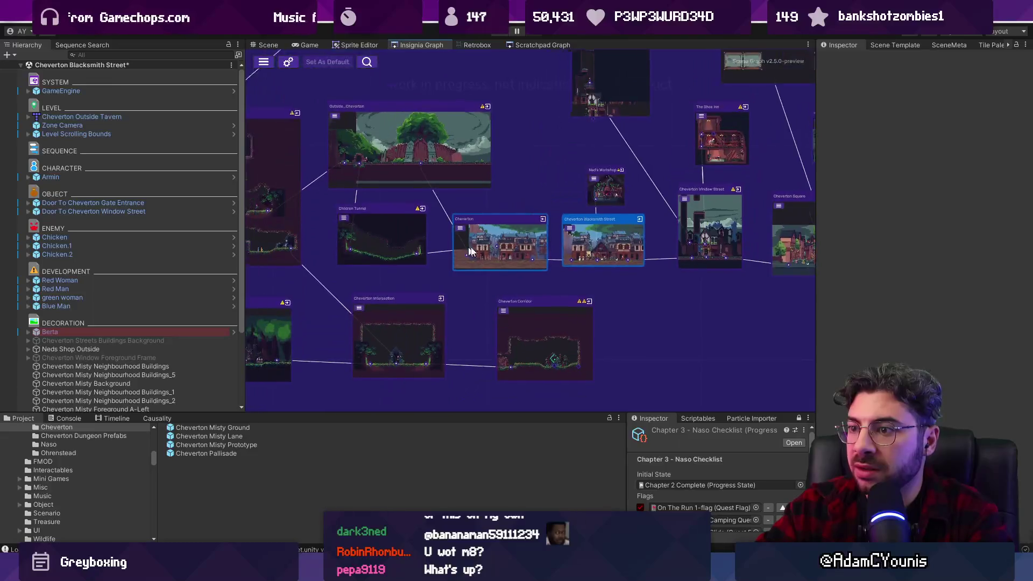
pyautogui.doubleClick(503, 168)
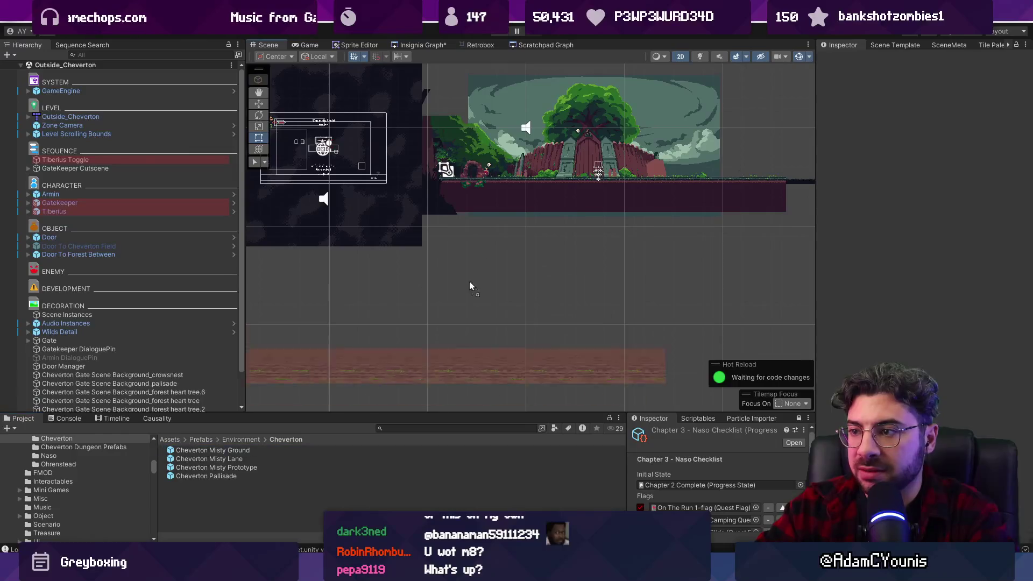
# Compare sorting of the forest heart tree backgrounds and Ground Back, then switch the view to 3D.
pyautogui.click(622, 120)
pyautogui.scroll(1, 681, 186)
pyautogui.scroll(3, 683, 186)
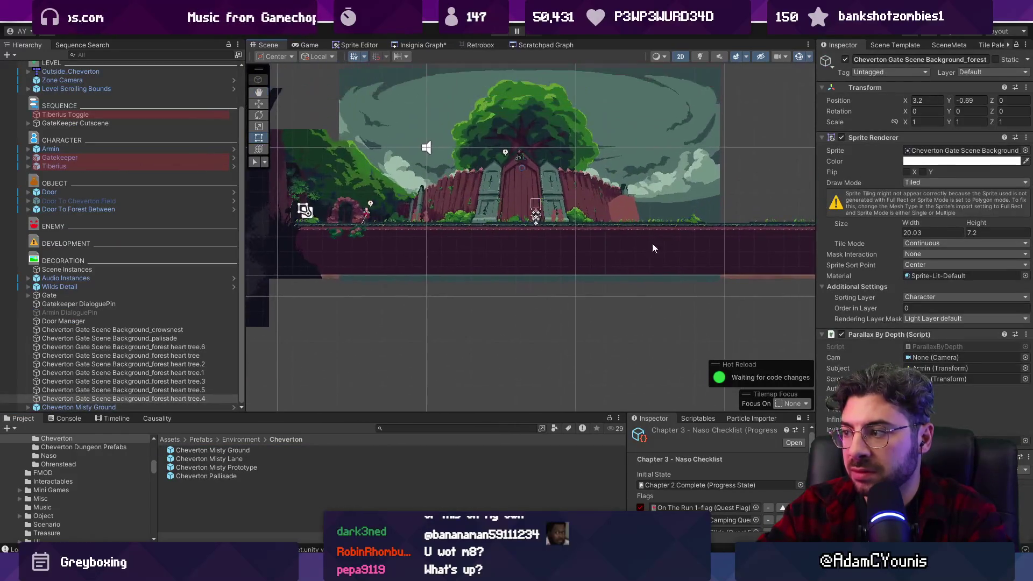
pyautogui.click(693, 250)
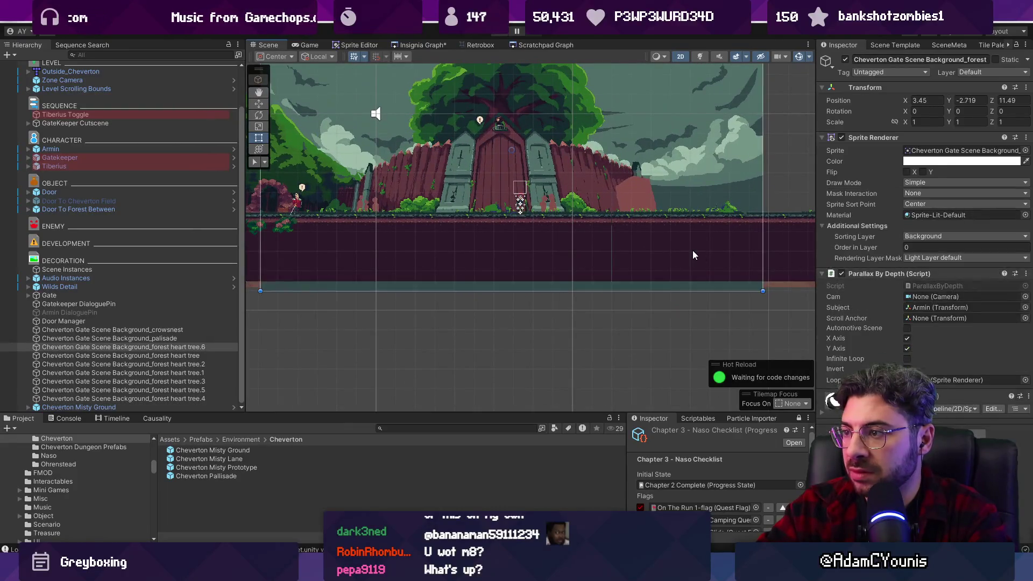
pyautogui.click(797, 231)
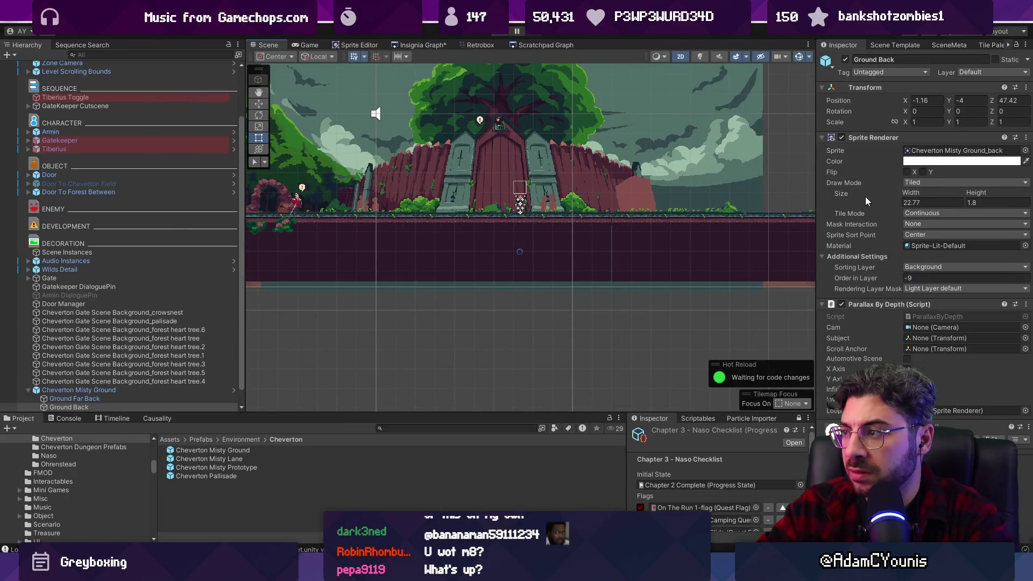
pyautogui.click(786, 237)
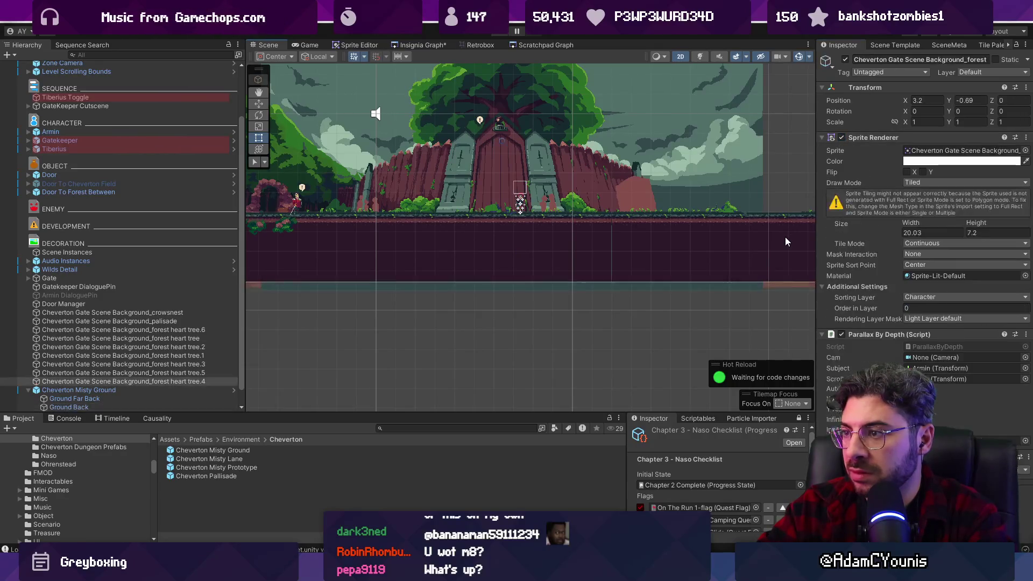
pyautogui.moveTo(786, 237)
pyautogui.mouseDown()
pyautogui.moveTo(747, 272)
pyautogui.moveTo(511, 337)
pyautogui.mouseUp()
pyautogui.press('2')
pyautogui.scroll(5, 90, 195)
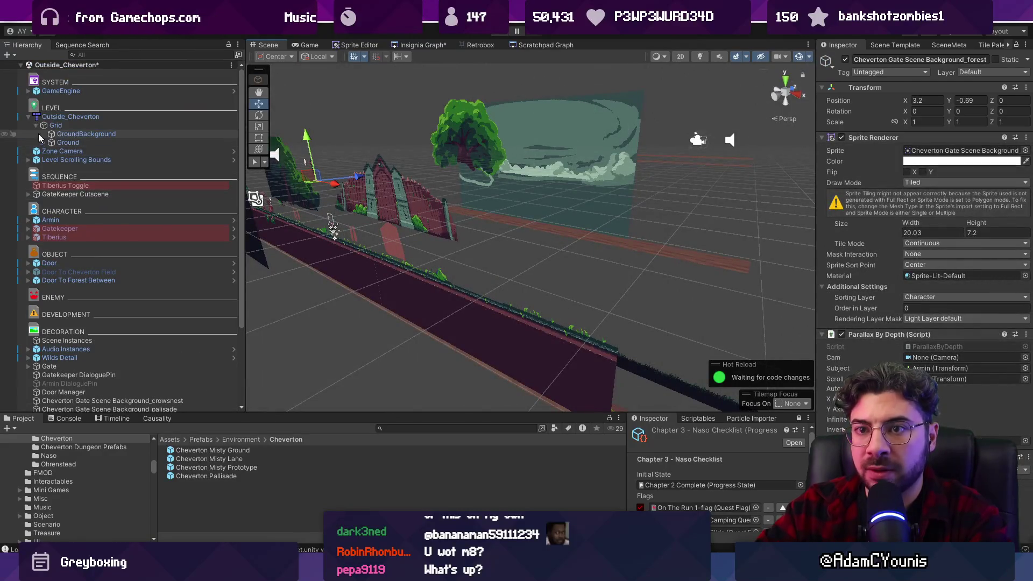
# Toggle the Ground and GroundBackground tilemap renderers off and on to compare them, then return to 2D.
pyautogui.click(68, 142)
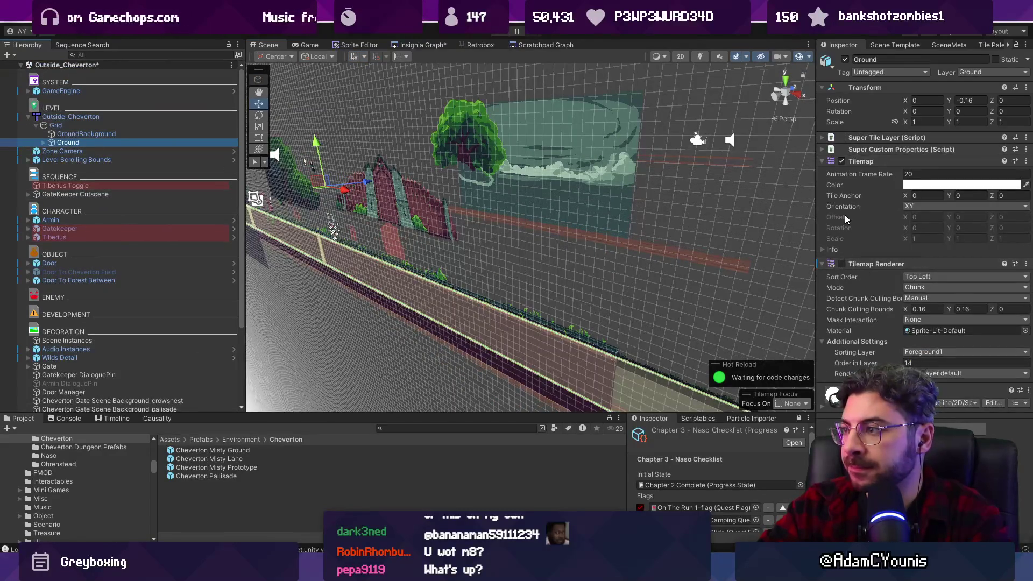
pyautogui.moveTo(623, 269); pyautogui.dragTo(570, 253)
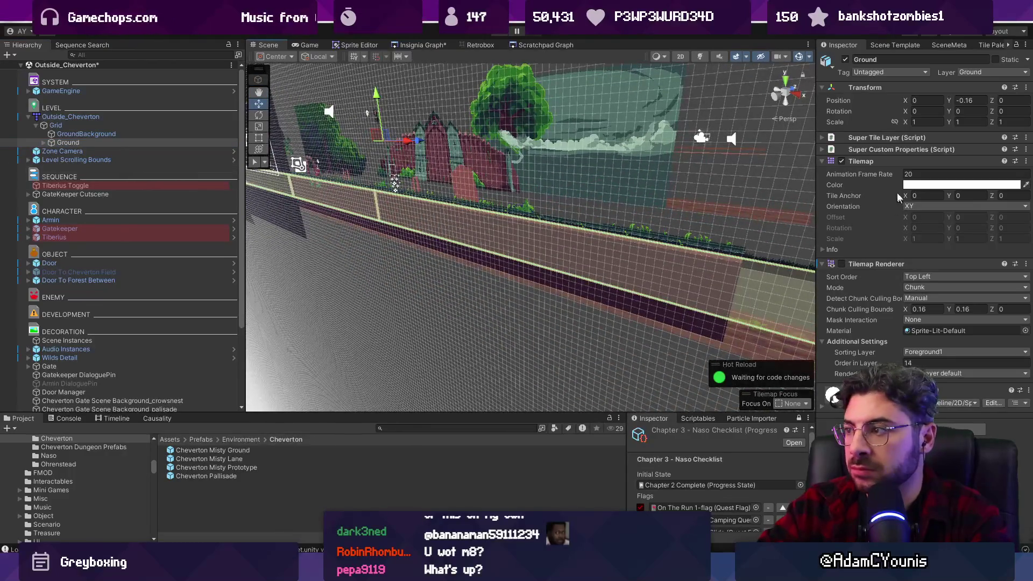
pyautogui.click(842, 265)
pyautogui.click(843, 264)
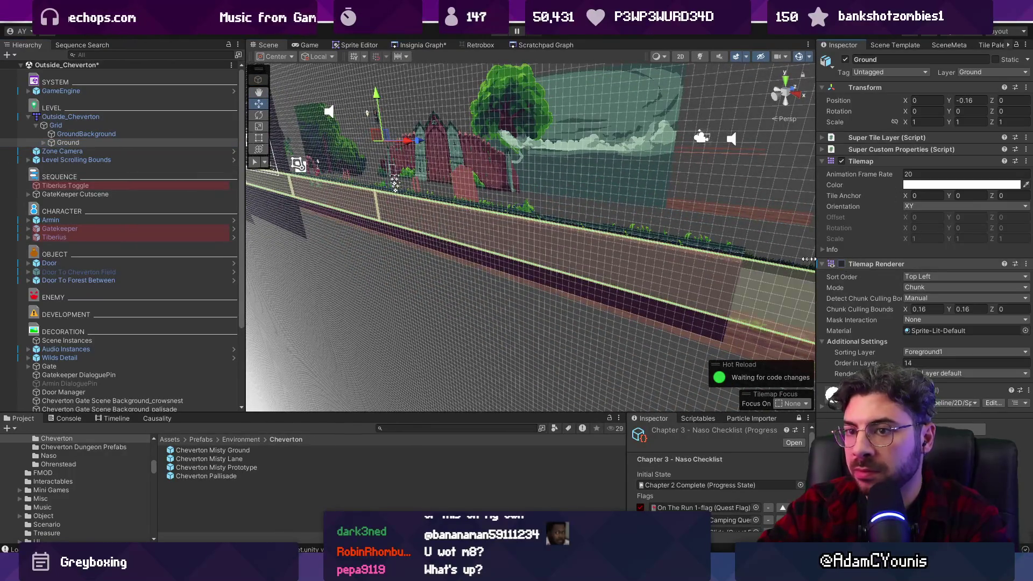
pyautogui.click(99, 135)
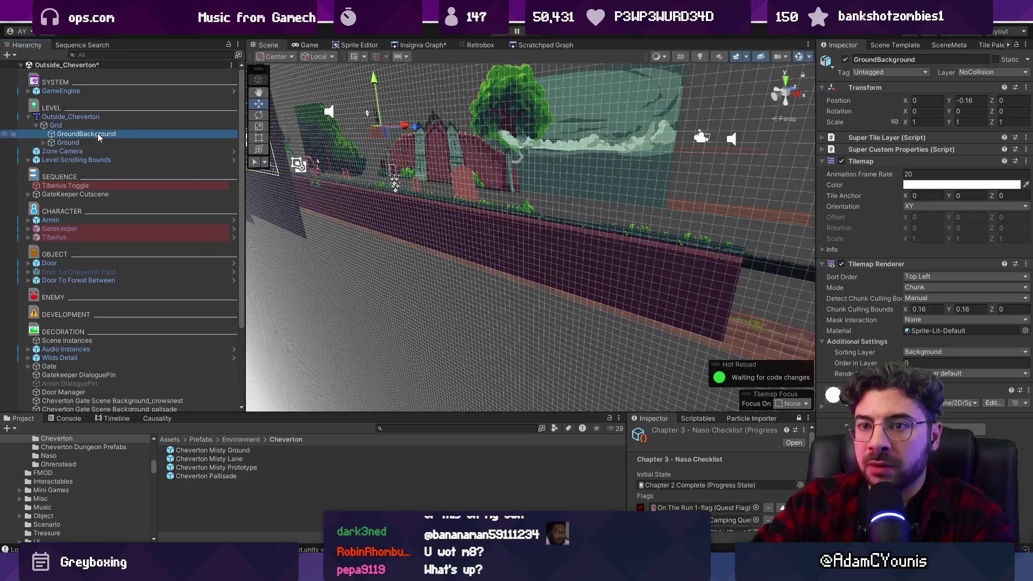
pyautogui.click(843, 264)
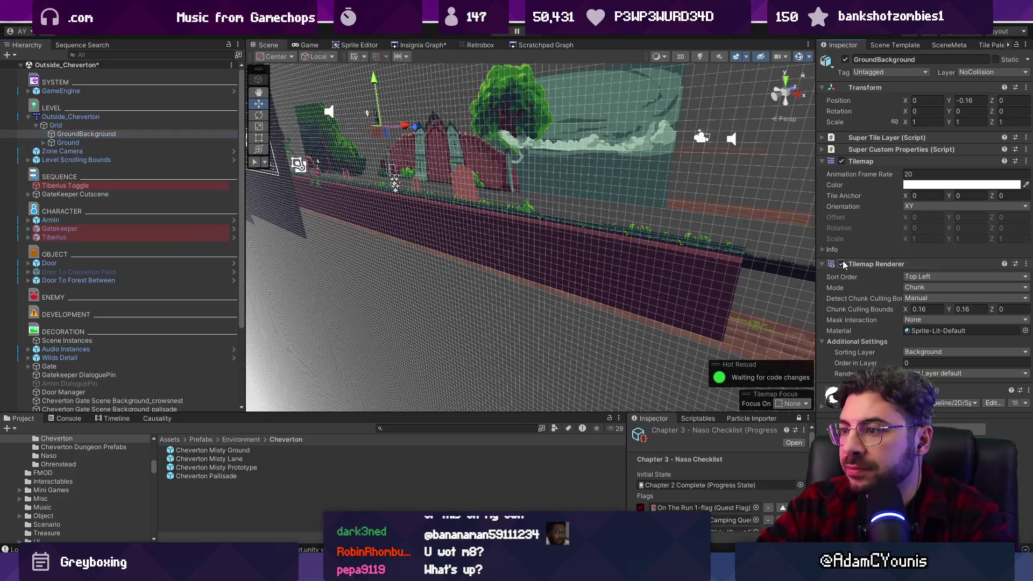
pyautogui.click(843, 264)
pyautogui.press('2')
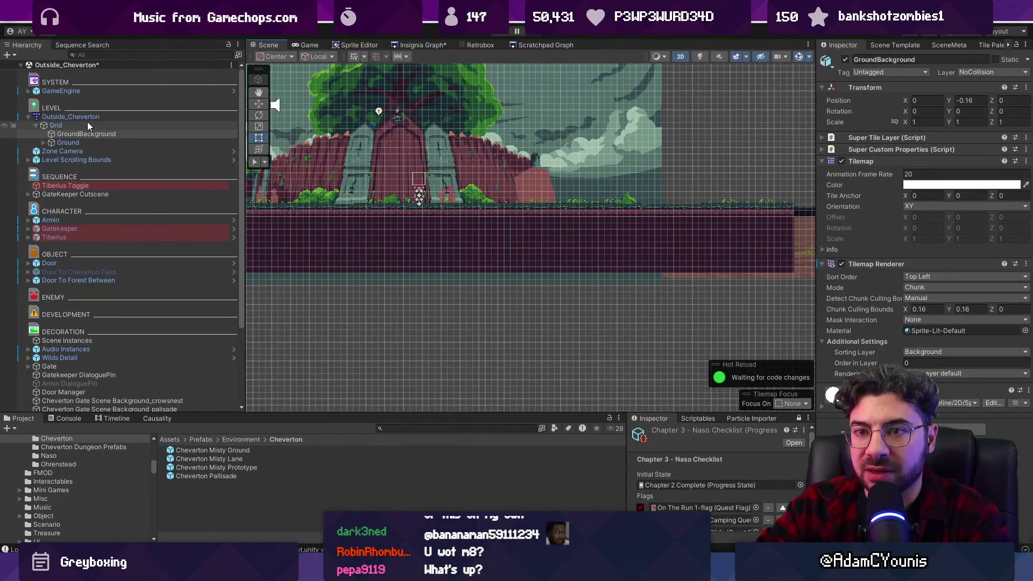
# Inspect the Outside_Cheverton map, ground strip, forest background, Ground Back and Misty Ground prefab.
pyautogui.click(144, 118)
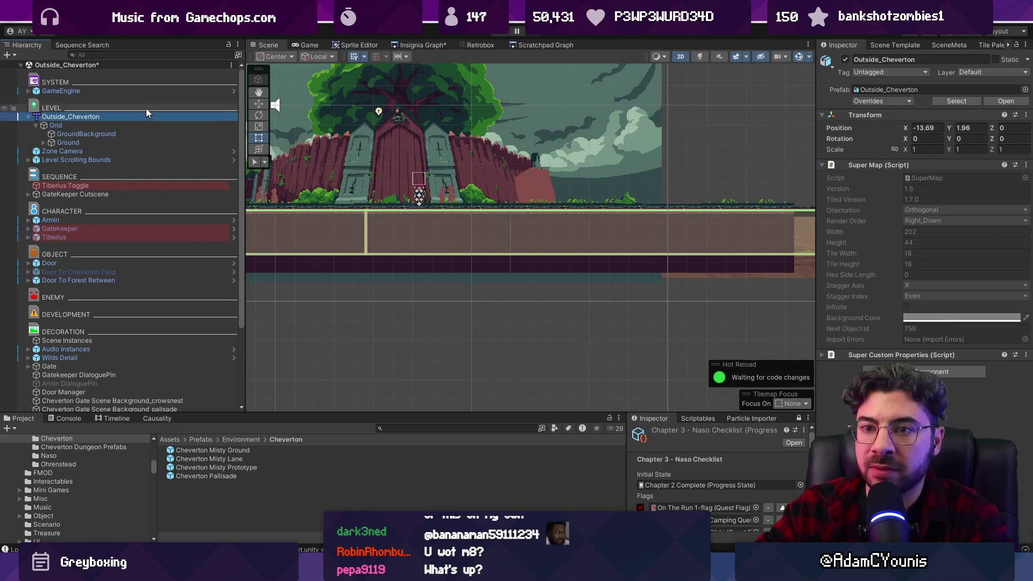
pyautogui.hscroll(5, 516, 202)
pyautogui.click(691, 280)
pyautogui.click(651, 247)
pyautogui.click(538, 263)
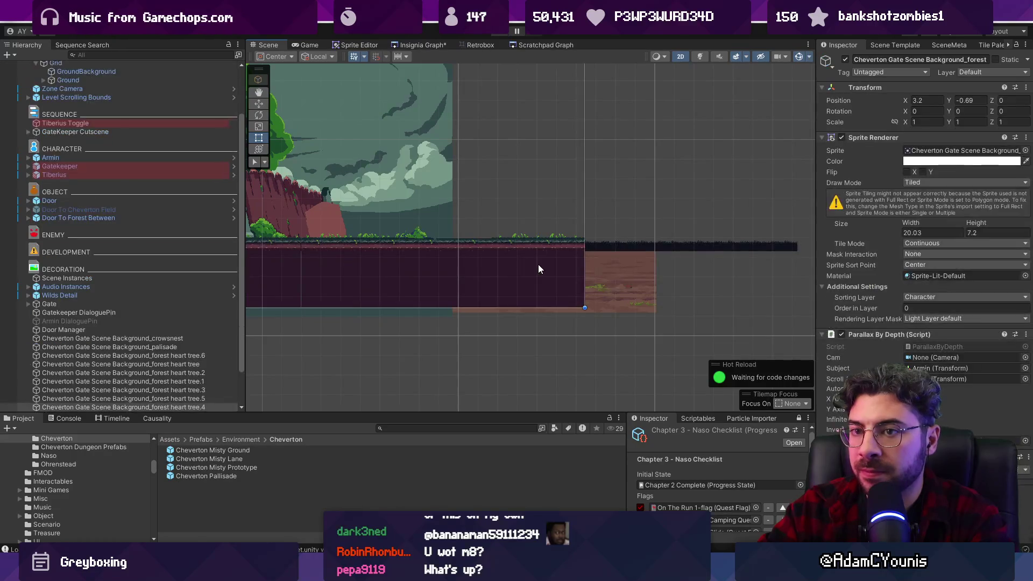
pyautogui.click(538, 266)
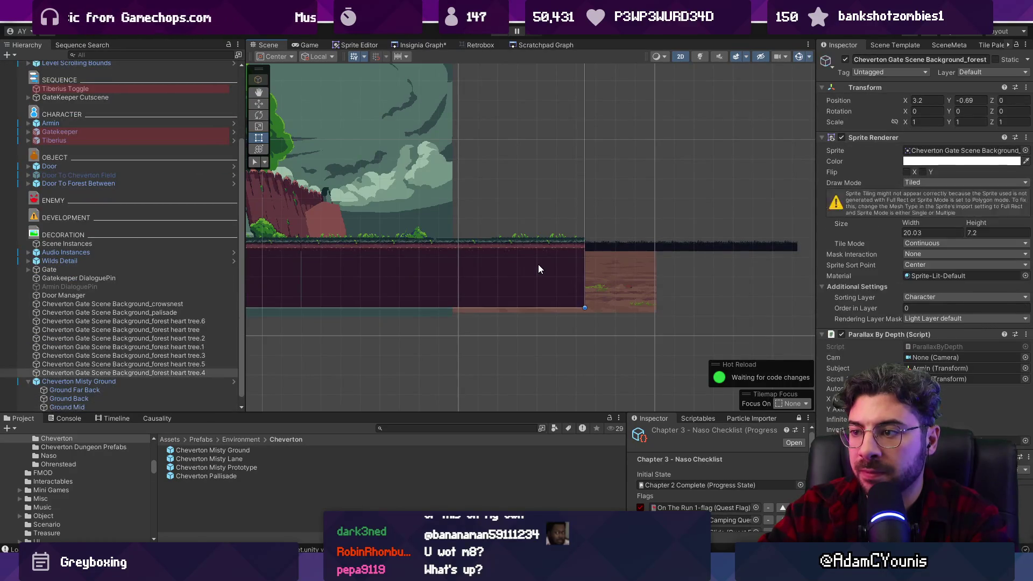
pyautogui.click(133, 382)
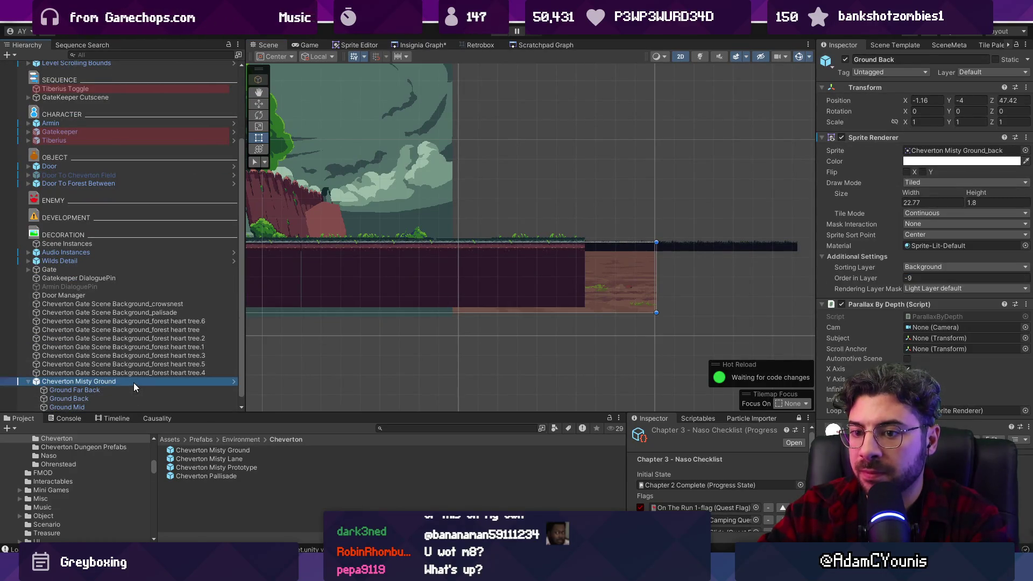
pyautogui.click(495, 280)
# Test-move the Outside_Cheverton tilemap, undo the move, and delete the object.
pyautogui.press('w')
pyautogui.scroll(-4, 491, 261)
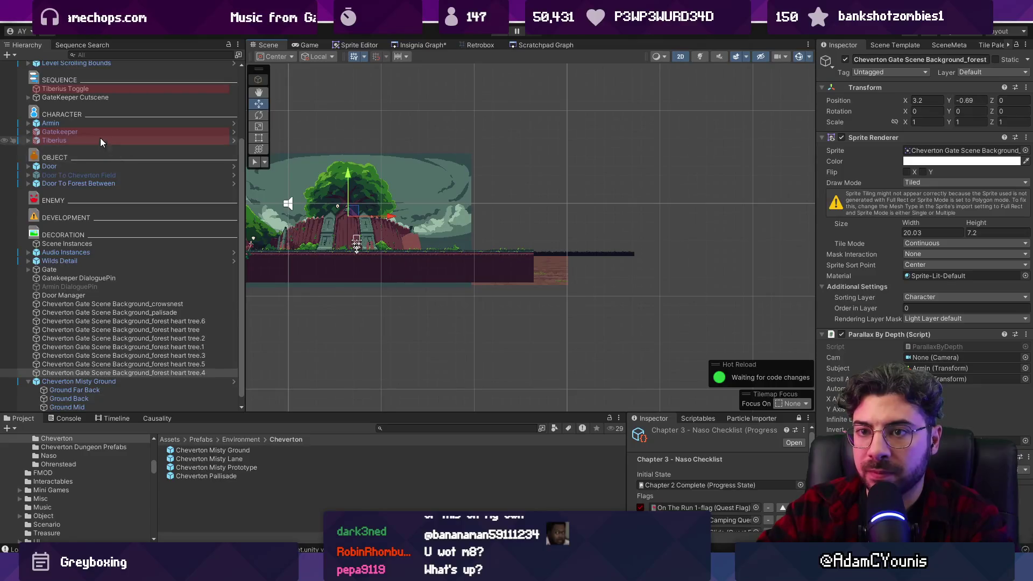
pyautogui.scroll(5, 100, 138)
pyautogui.click(91, 116)
pyautogui.moveTo(340, 215); pyautogui.dragTo(346, 293)
pyautogui.hotkey('ctrl', 'z')
pyautogui.scroll(3, 329, 253)
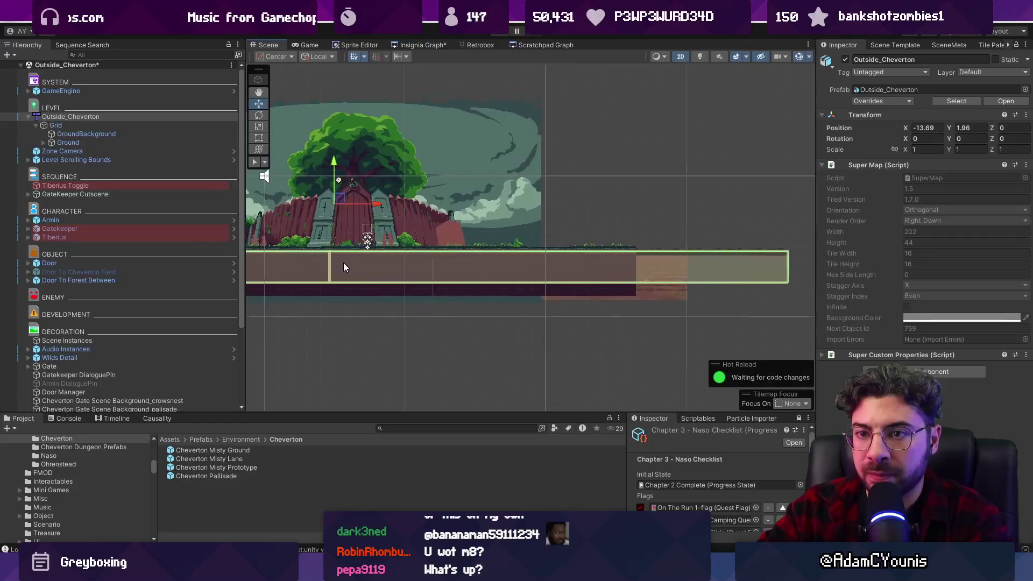
pyautogui.press('Delete')
pyautogui.click(352, 266)
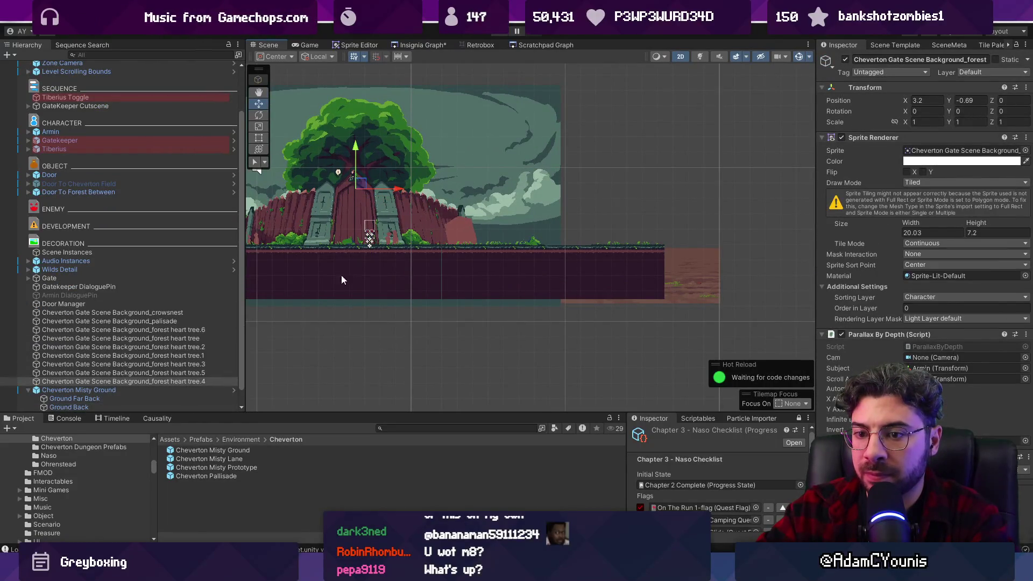
# Search the Hierarchy for 'tilemap', select the Tilemap object found, then clear the search.
pyautogui.click(521, 272)
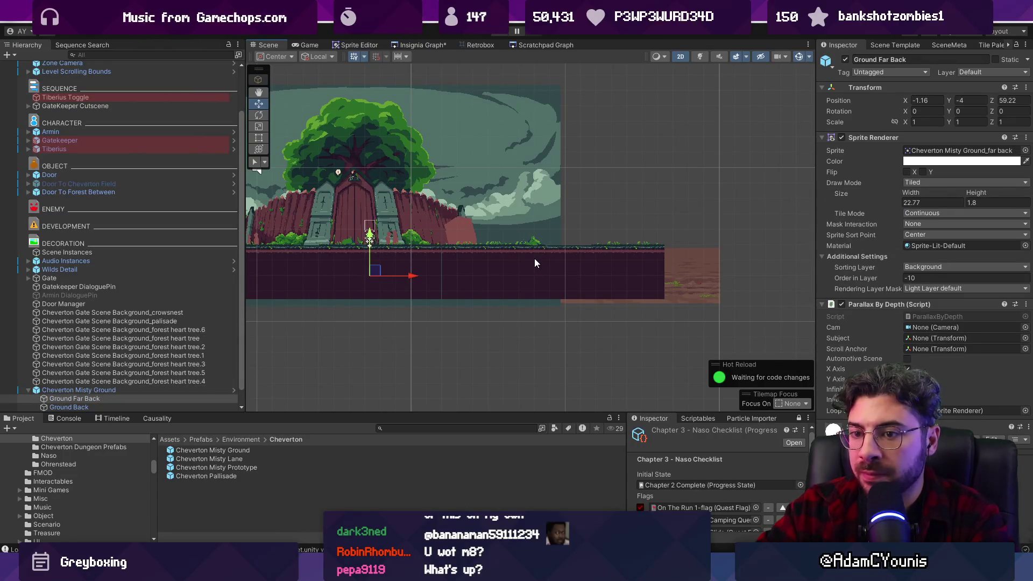
pyautogui.click(108, 47)
pyautogui.click(24, 44)
pyautogui.click(114, 55)
pyautogui.write('tilemap')
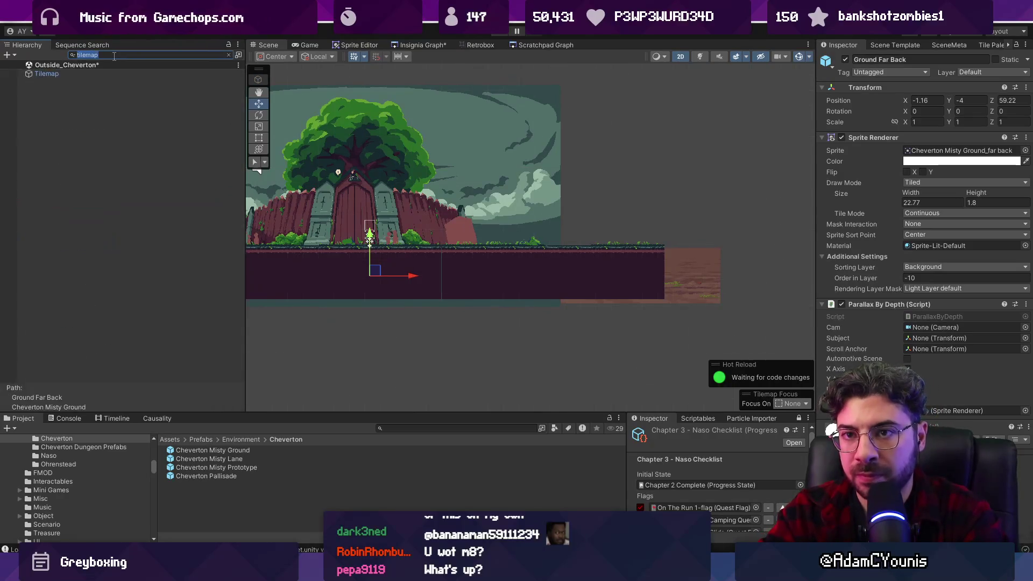
pyautogui.click(131, 75)
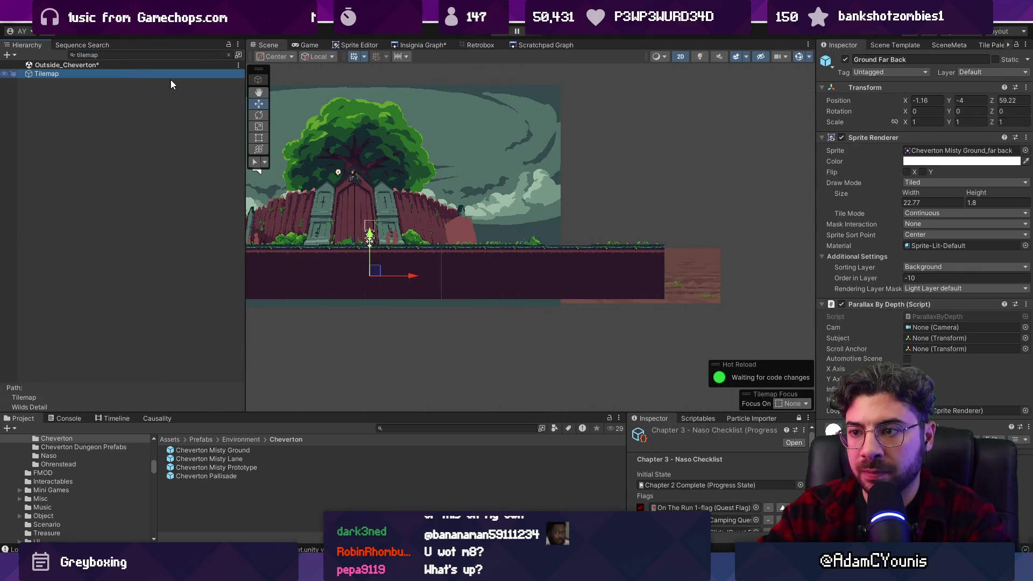
pyautogui.click(228, 55)
pyautogui.write('w')
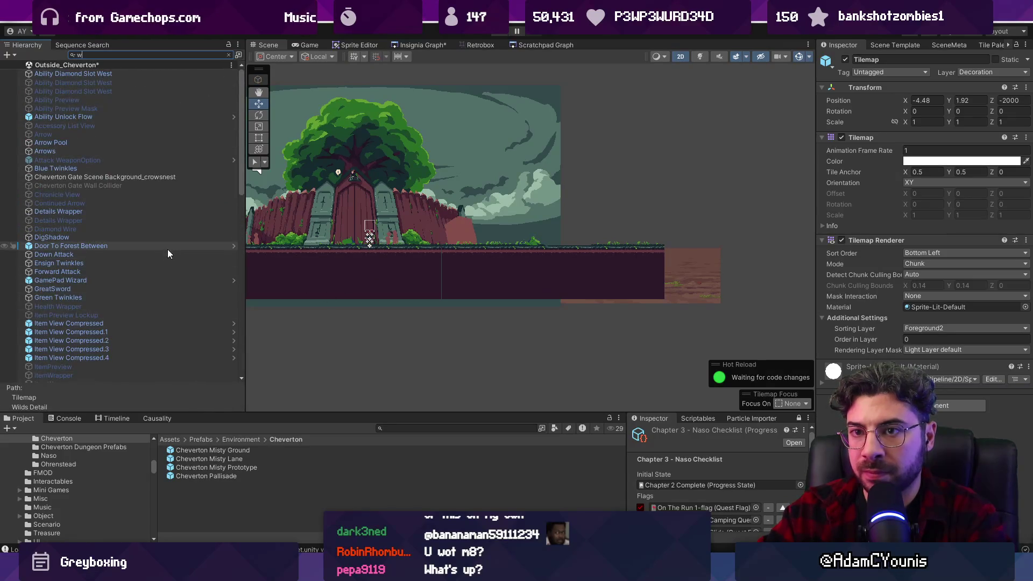
pyautogui.press('BackSpace')
# Frame the Wilds Detail object and delete it along with its Tilemap.
pyautogui.click(160, 323)
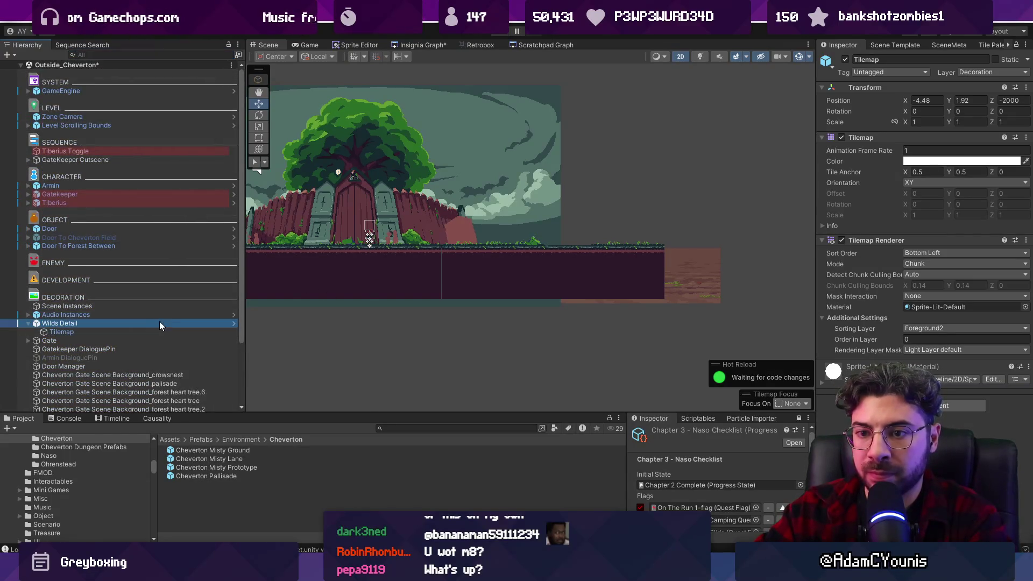
pyautogui.press('f')
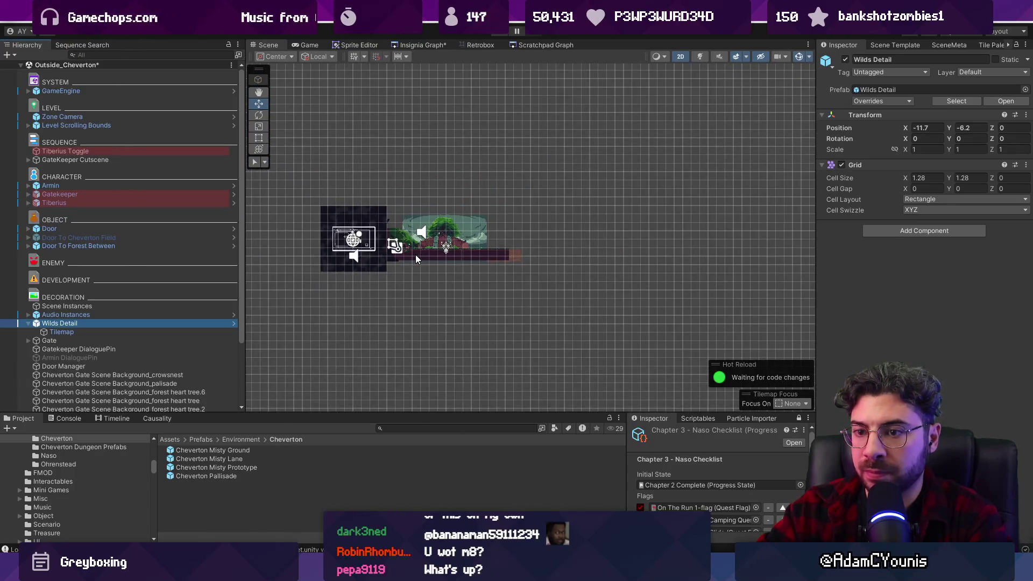
pyautogui.scroll(2, 416, 254)
pyautogui.scroll(2, 444, 253)
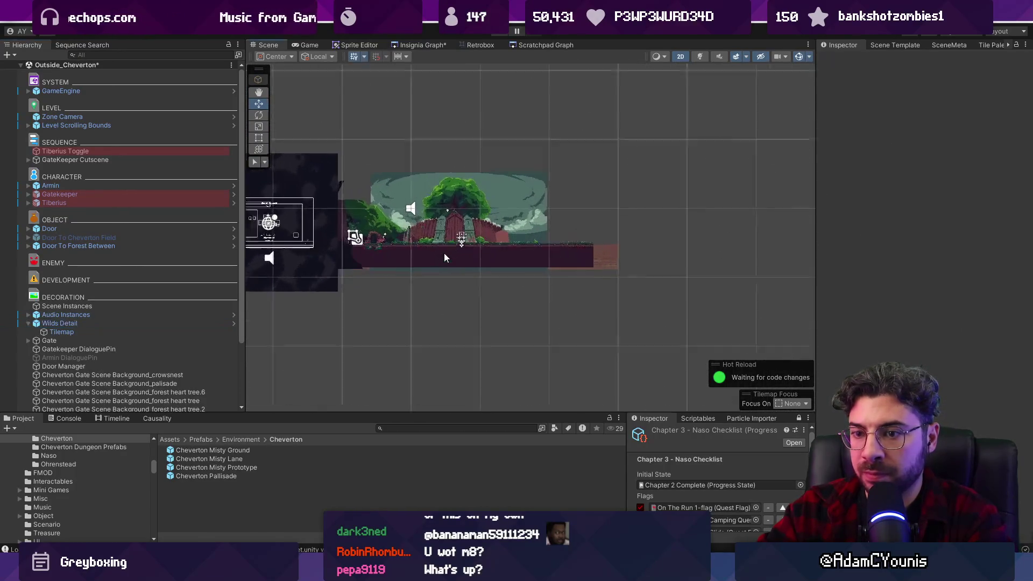
pyautogui.scroll(-2, 429, 235)
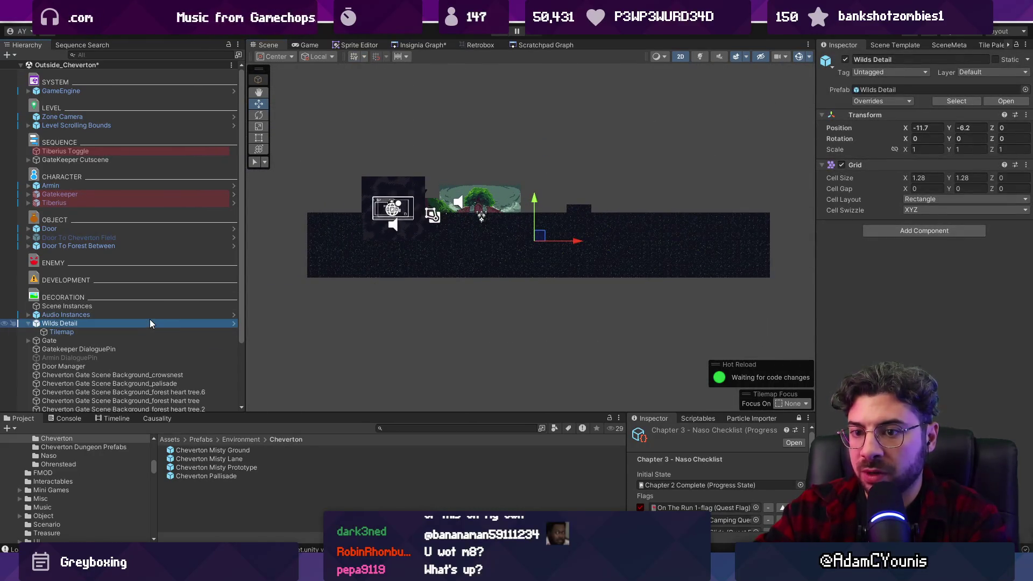
pyautogui.press('Delete')
pyautogui.scroll(4, 498, 226)
pyautogui.scroll(2, 500, 229)
pyautogui.click(502, 220)
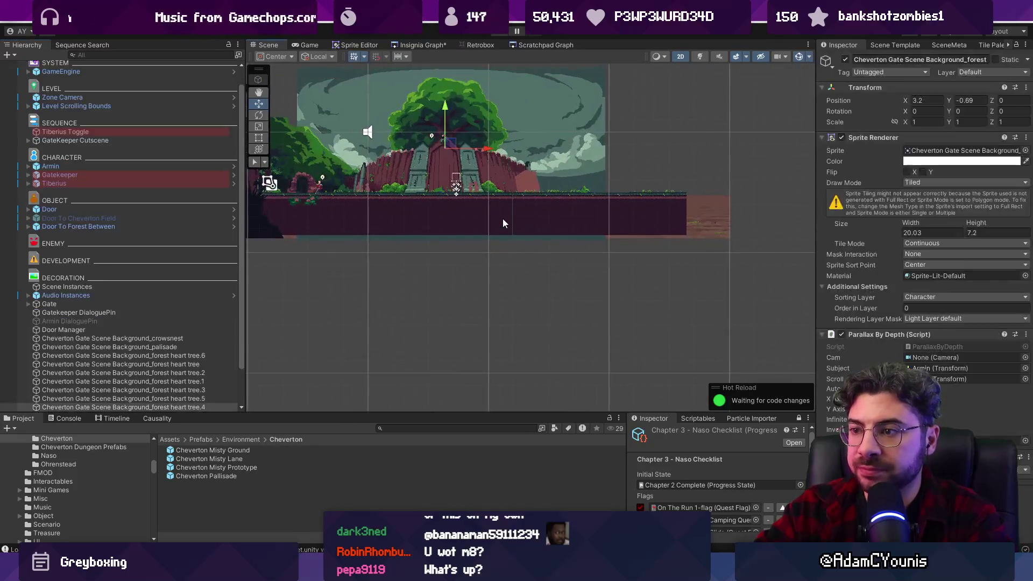
pyautogui.click(125, 296)
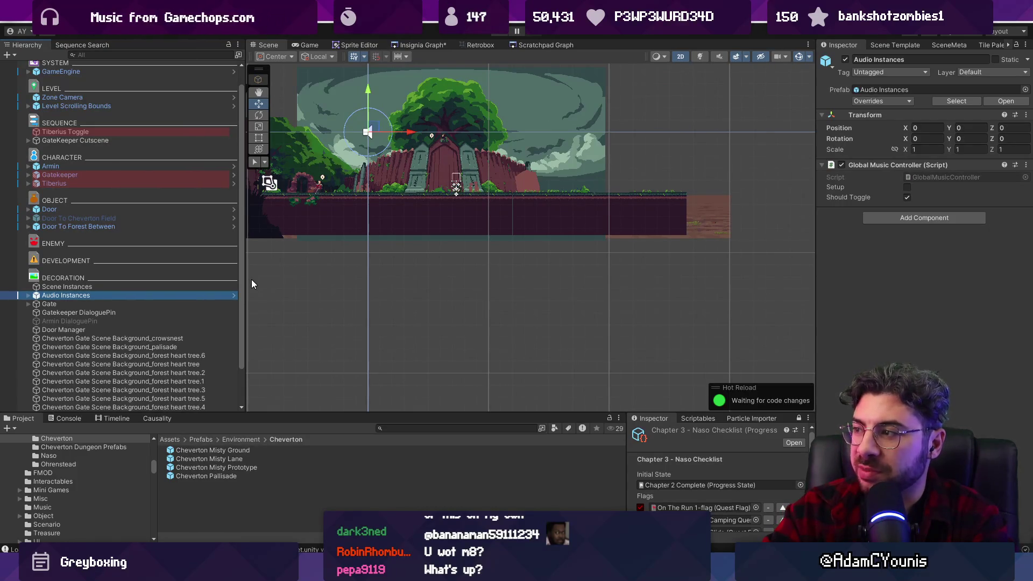
pyautogui.doubleClick(954, 179)
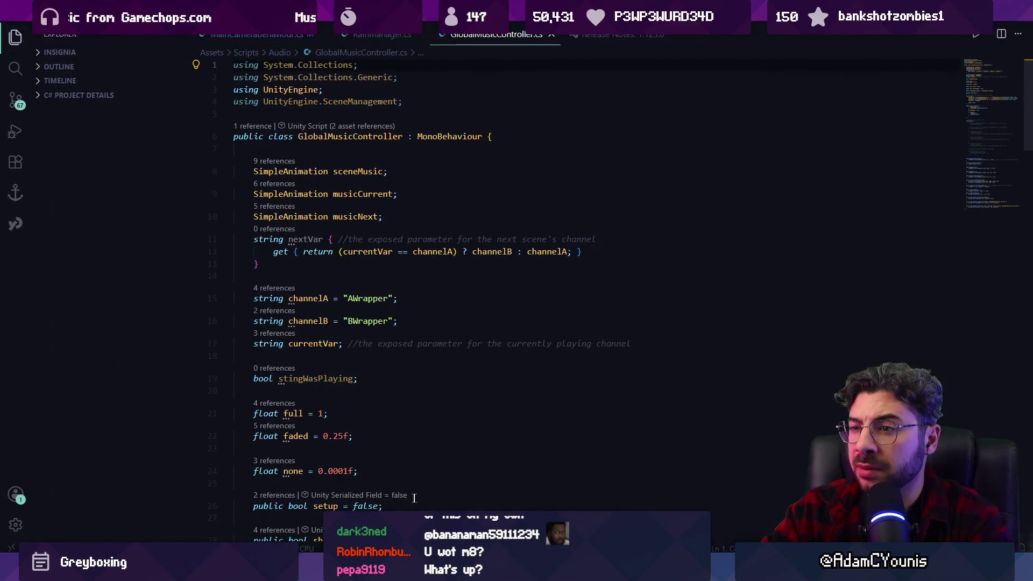
pyautogui.scroll(-12, 447, 378)
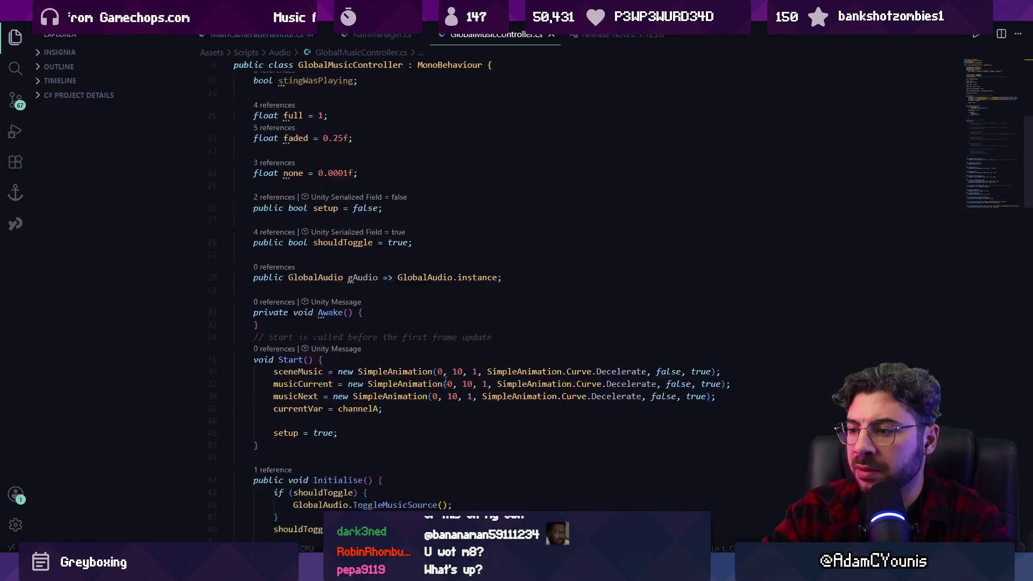
pyautogui.scroll(-20, 447, 382)
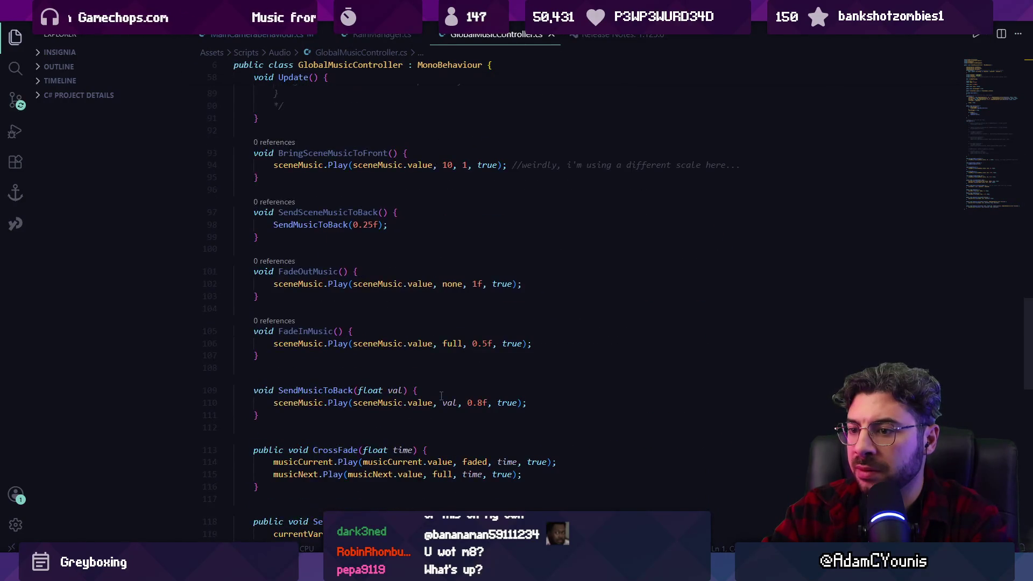
pyautogui.scroll(-4, 442, 394)
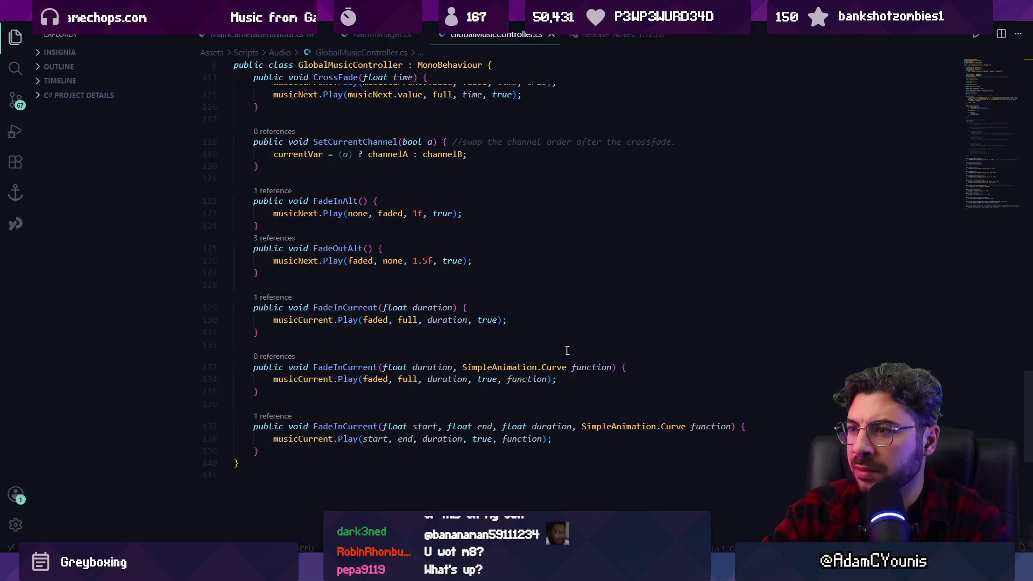
pyautogui.hotkey('ctrl', 'Home')
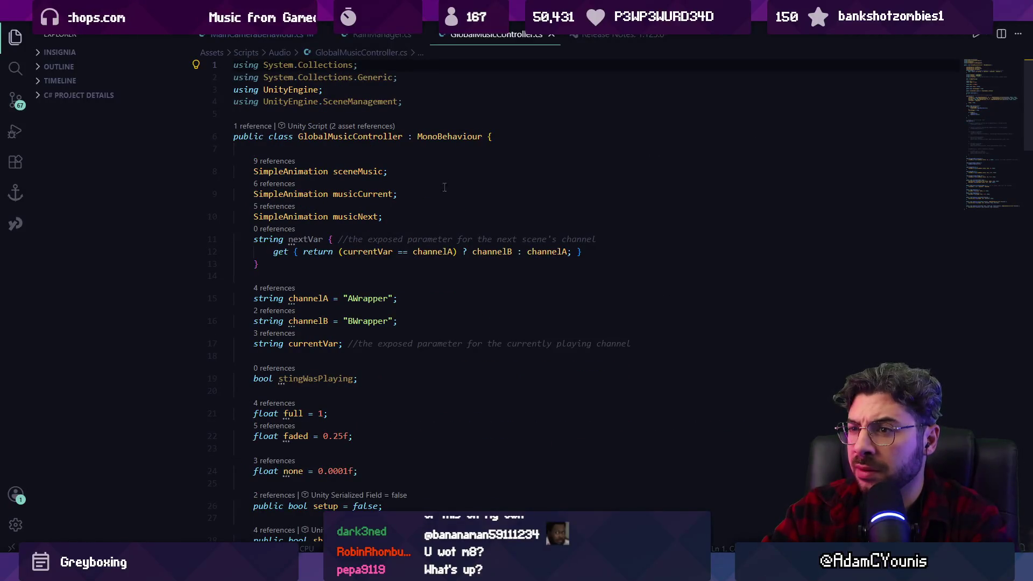
pyautogui.scroll(-4, 489, 191)
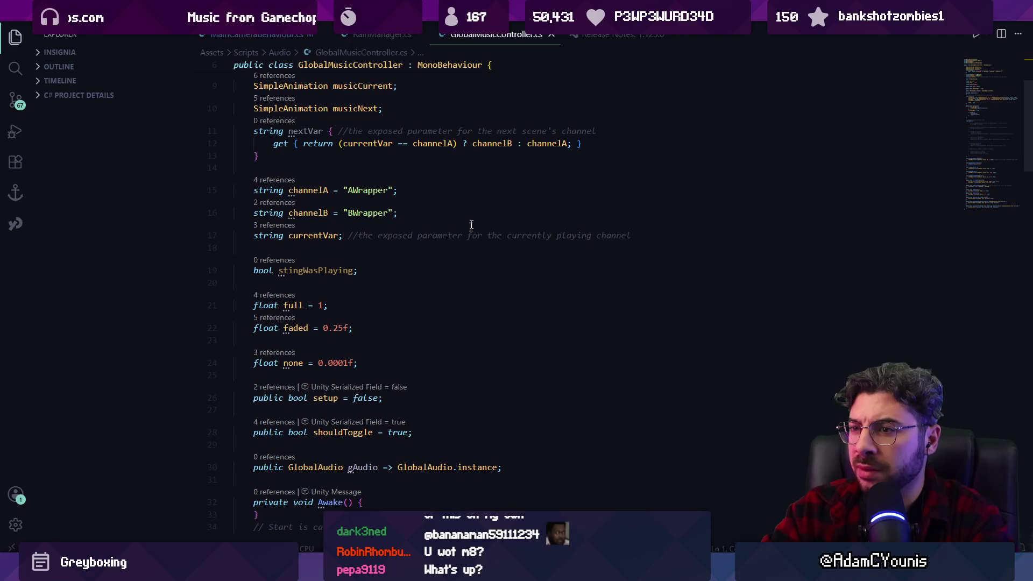
pyautogui.hotkey('alt', 'Tab')
pyautogui.click(106, 304)
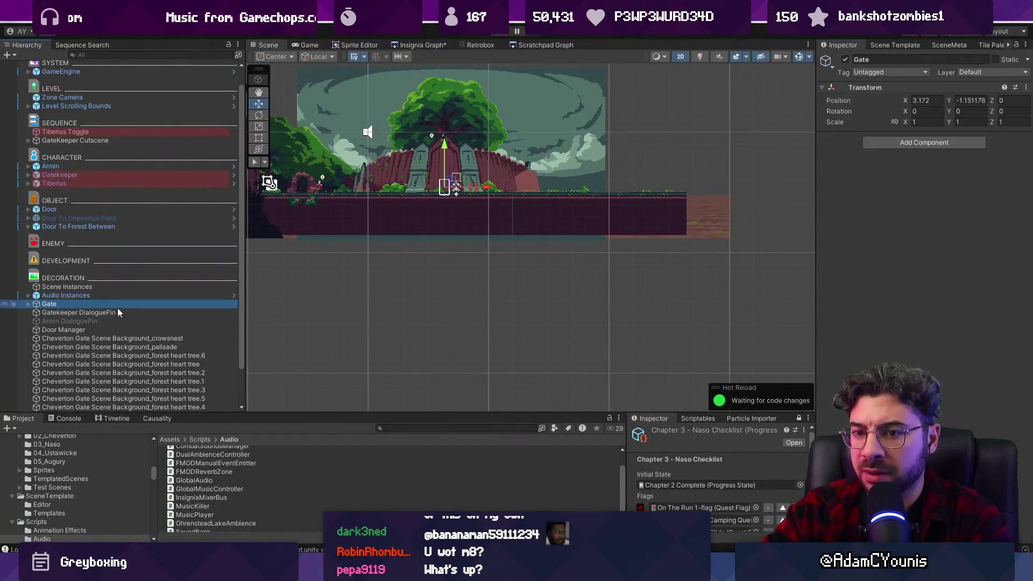
# Delete Audio Instances together with its three audio sources.
pyautogui.click(183, 295)
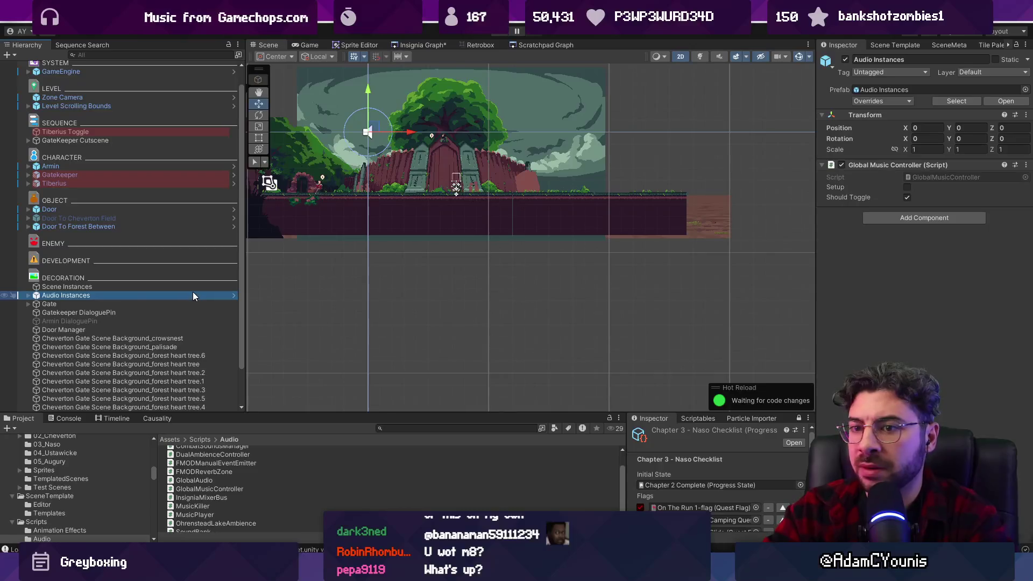
pyautogui.click(28, 295)
pyautogui.click(70, 313)
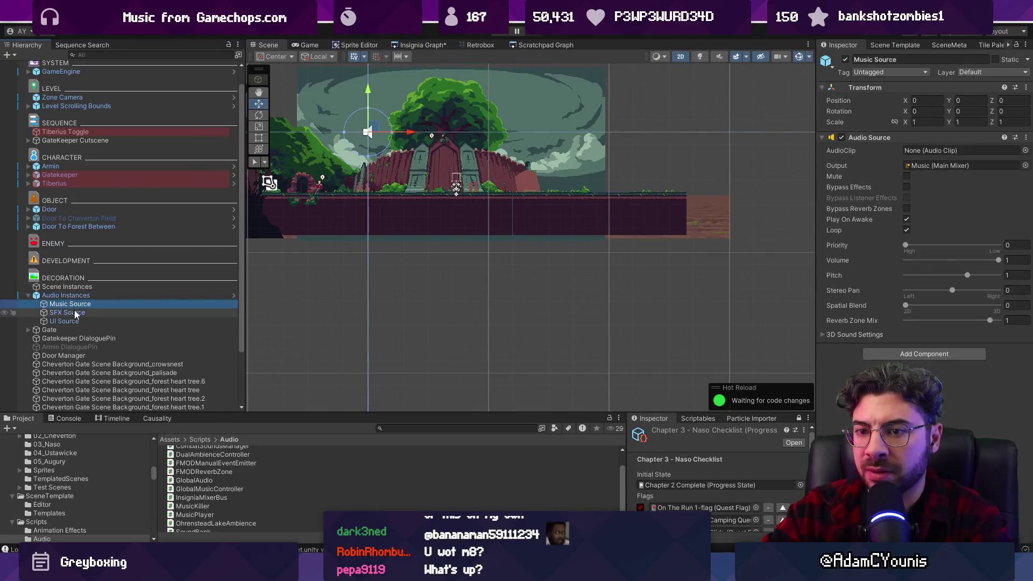
pyautogui.click(86, 296)
pyautogui.press('Delete')
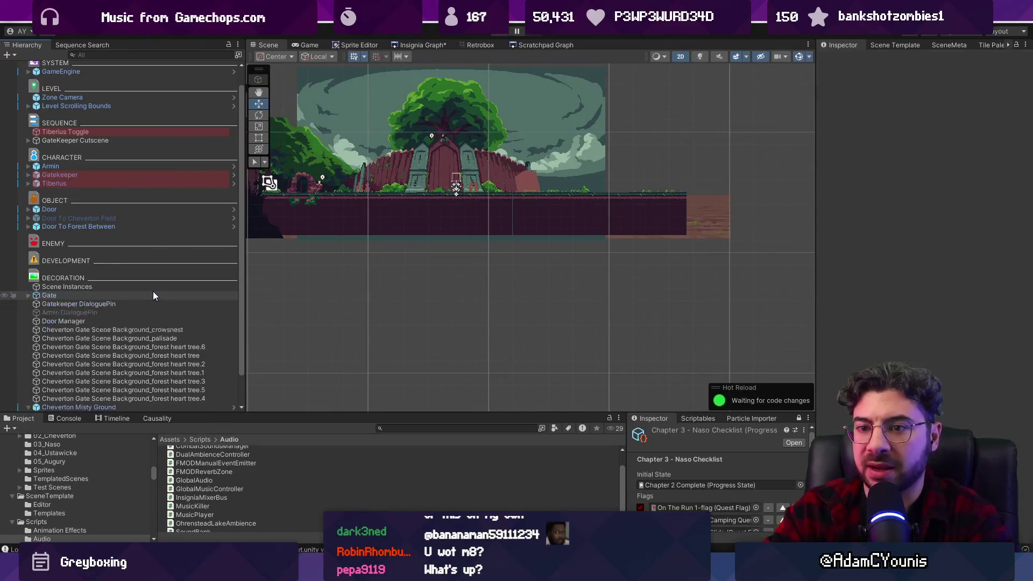
# Delete the Scene Instances and Door Manager objects.
pyautogui.click(156, 289)
pyautogui.press('Delete')
pyautogui.click(157, 289)
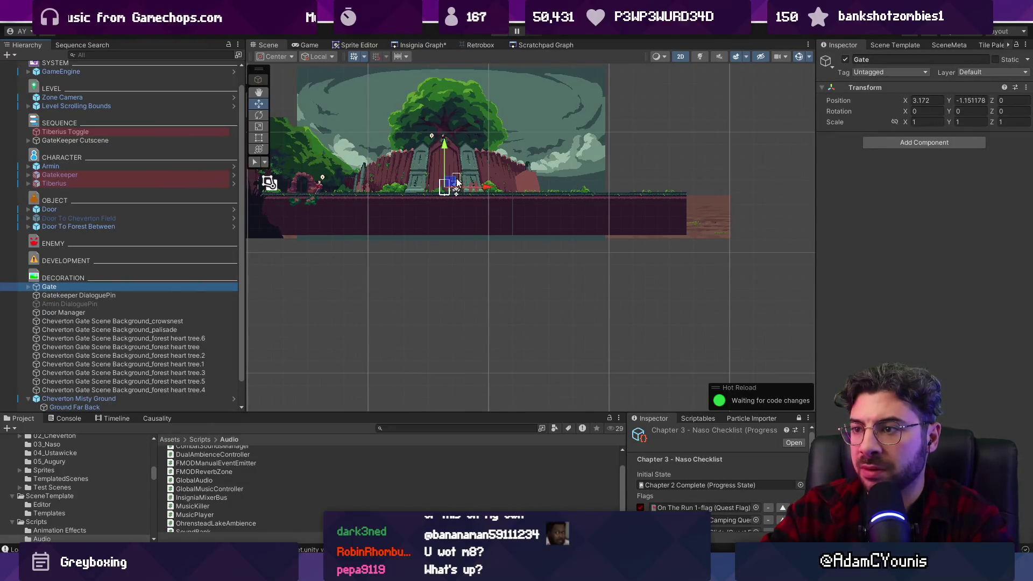
pyautogui.click(150, 312)
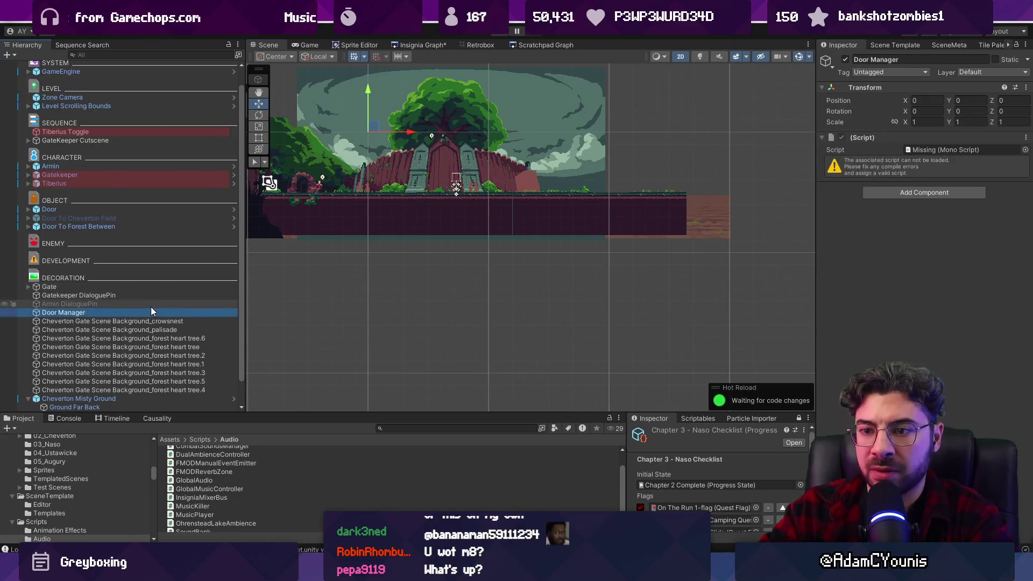
pyautogui.press('Delete')
# Delete the forest heart tree.4 background object.
pyautogui.scroll(-2, 152, 317)
pyautogui.click(160, 296)
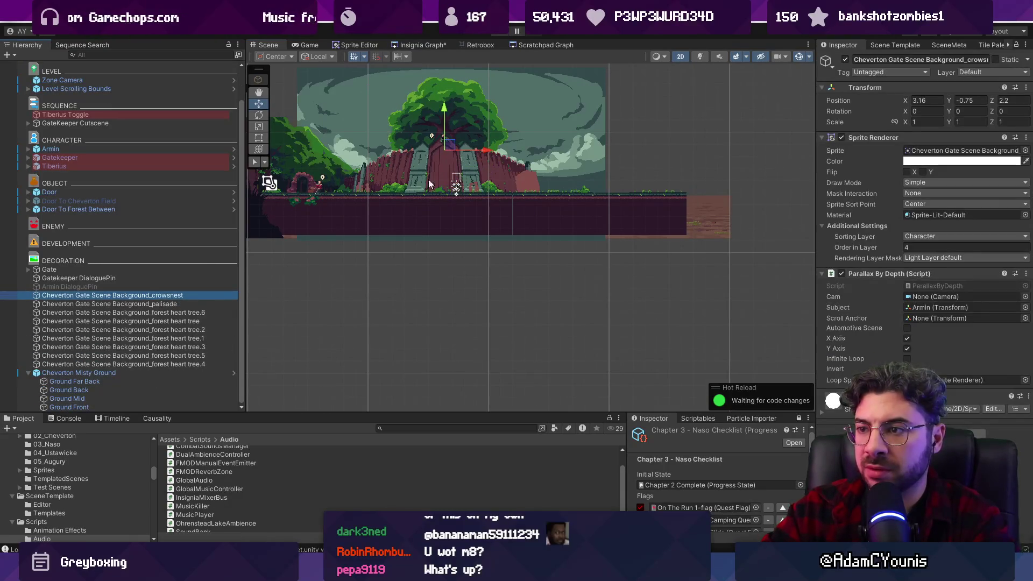
pyautogui.click(152, 304)
pyautogui.press('Down')
pyautogui.press('Down')
pyautogui.press('Down')
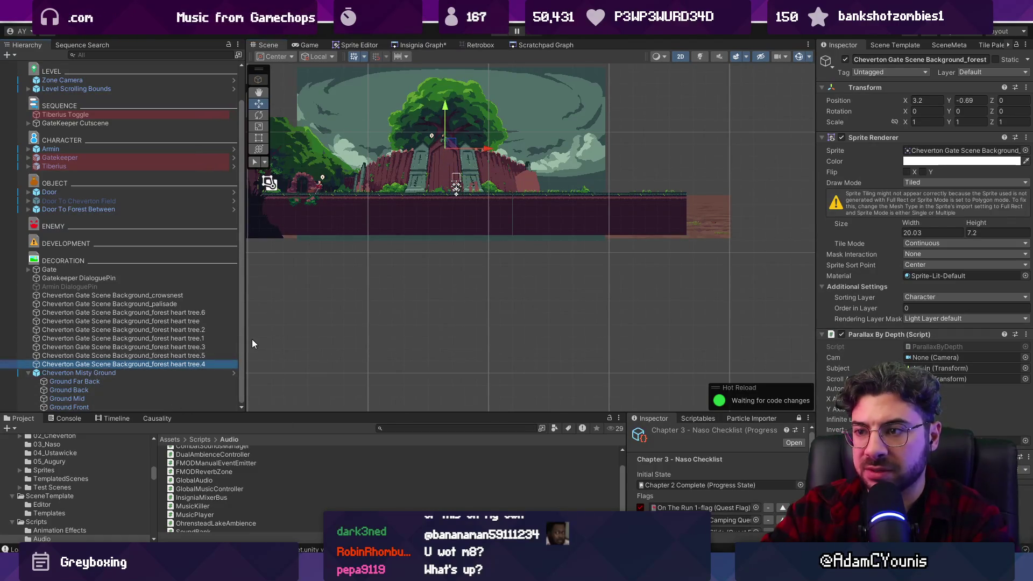
pyautogui.press('Delete')
# Set the forest heart tree.6 background's Order in Layer to -100.
pyautogui.click(637, 221)
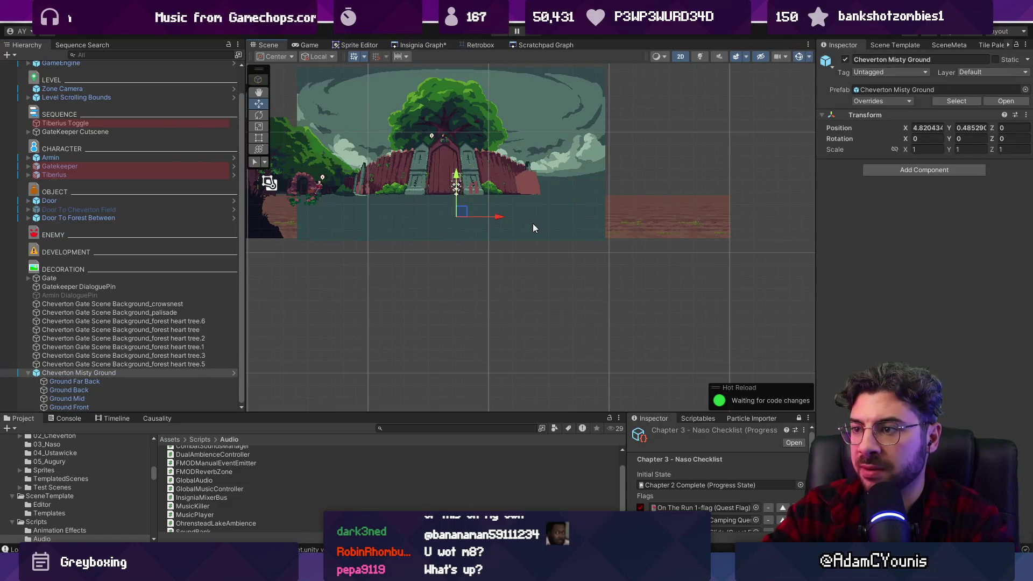
pyautogui.click(505, 229)
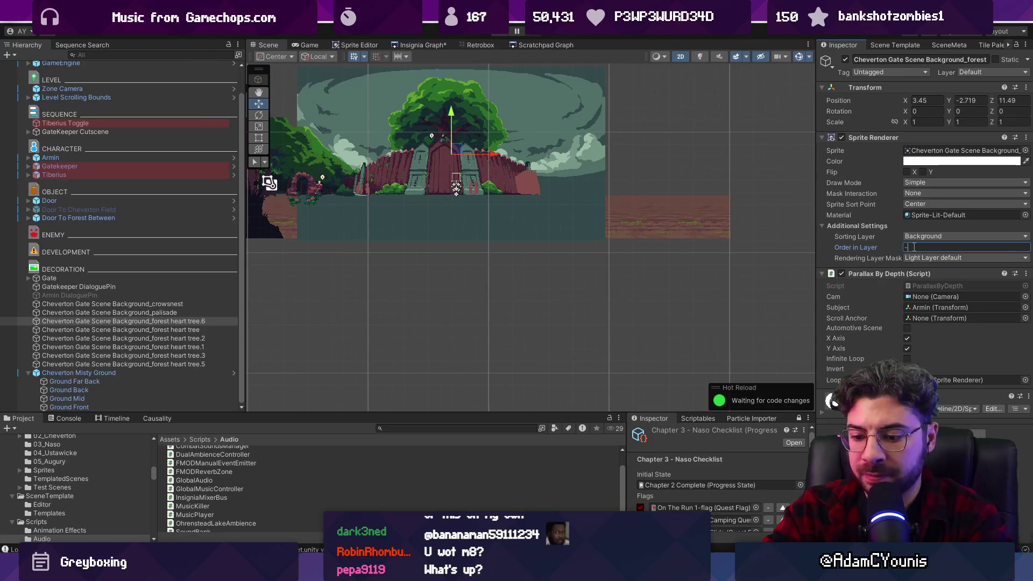
pyautogui.write('100')
pyautogui.press('Return')
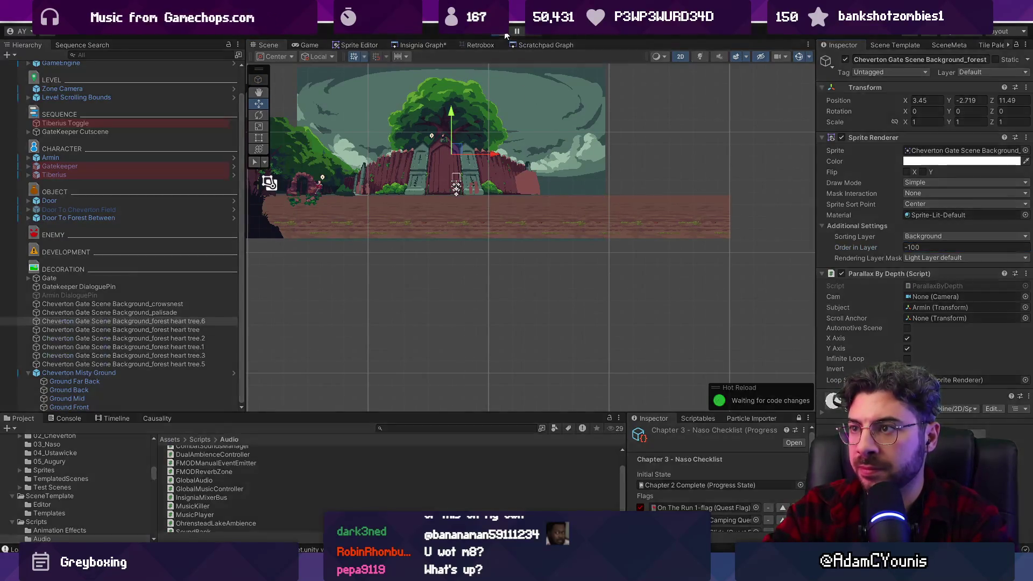
# Run a brief play-mode test, stop it, and frame the forest background.
pyautogui.hotkey('ctrl', 'p')
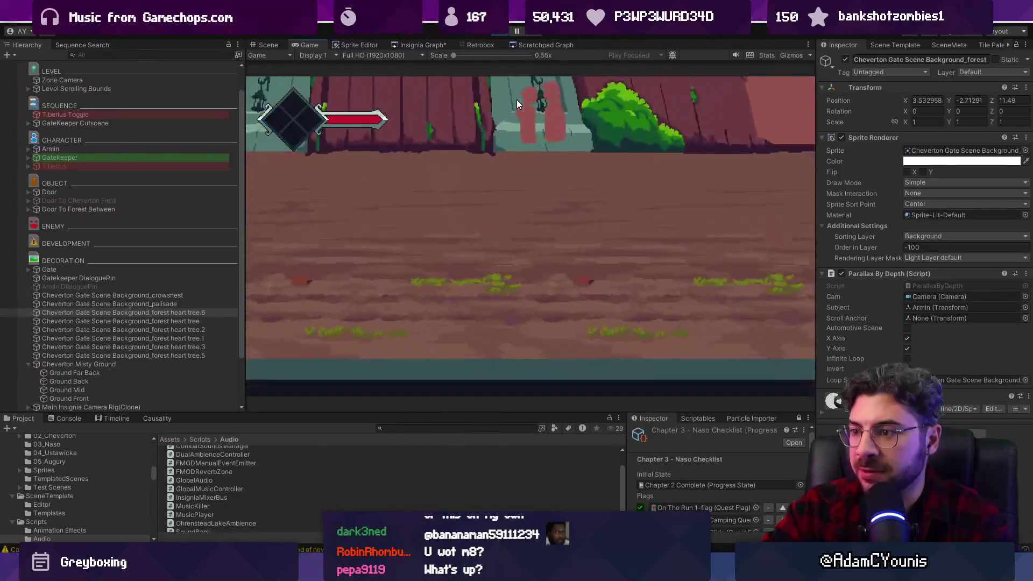
pyautogui.click(502, 31)
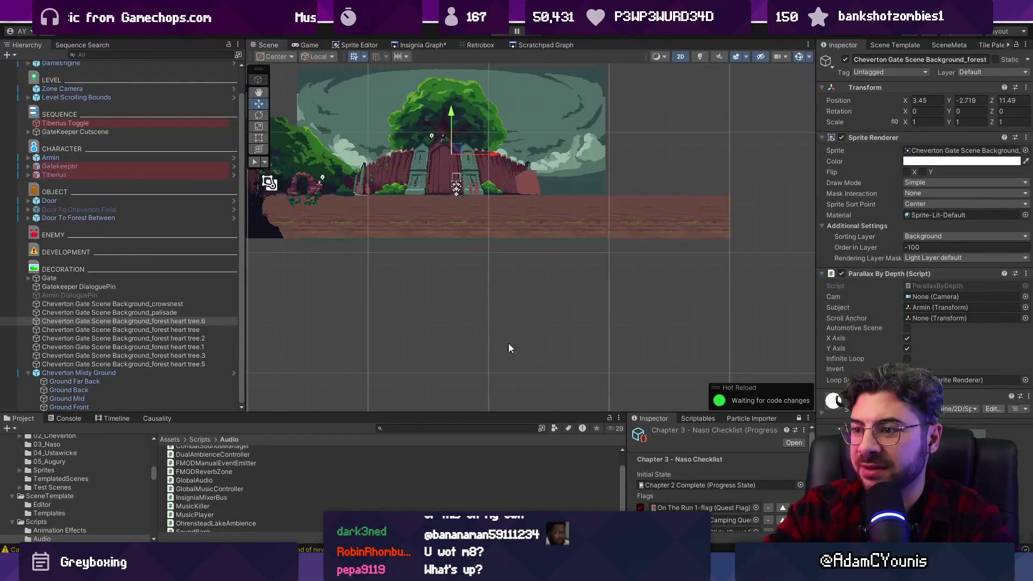
pyautogui.press('f')
pyautogui.press('w')
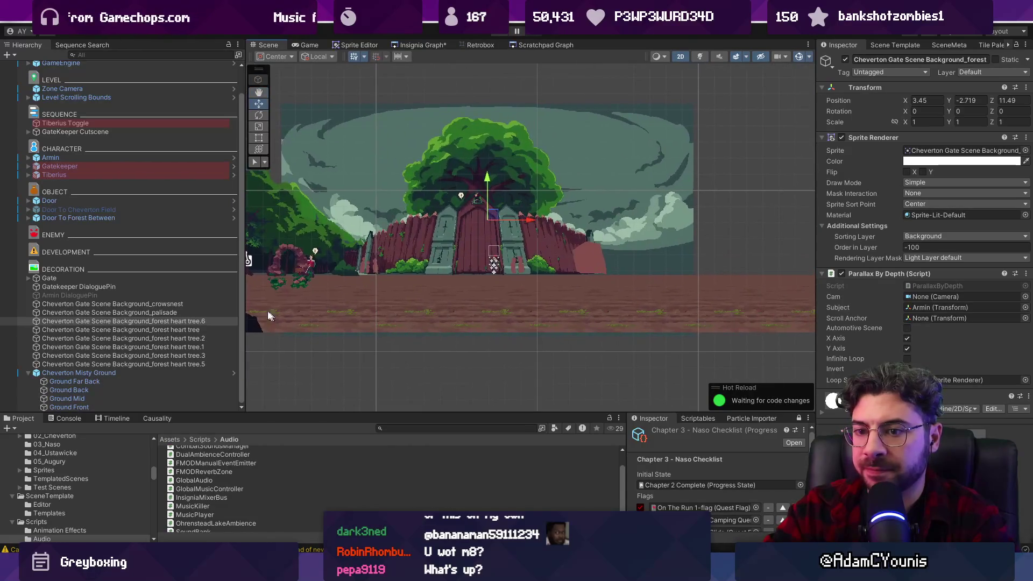
pyautogui.scroll(2, 127, 285)
pyautogui.write('outside c')
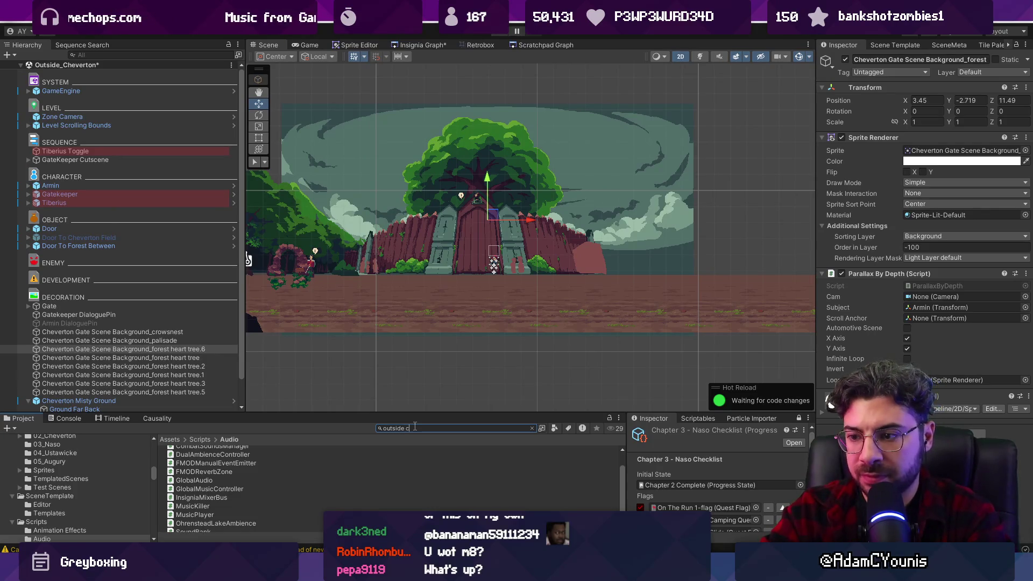
# Place the Outside_Cheverton prefab in the scene at position -12.7, 2.06.
pyautogui.write('hevb')
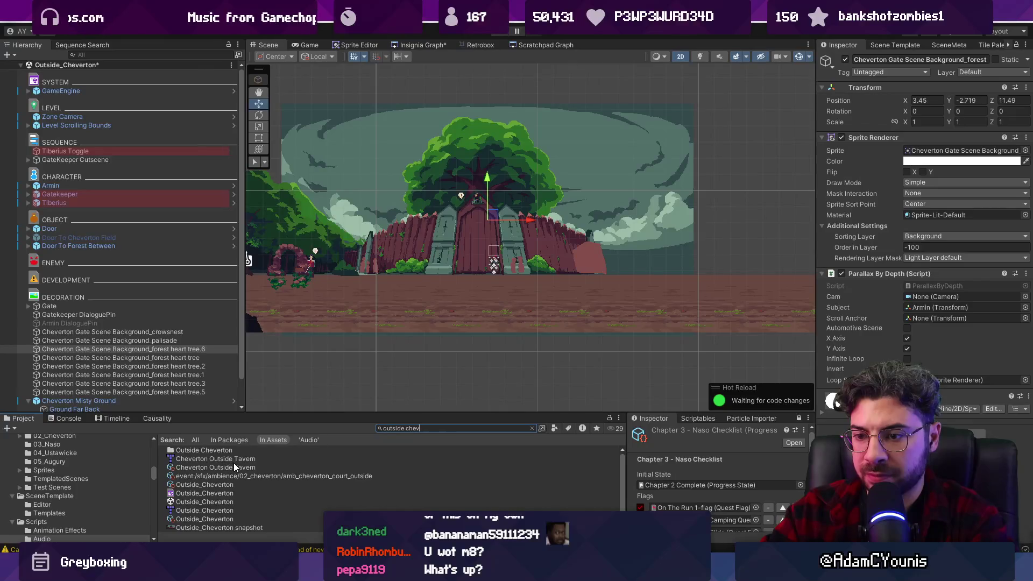
pyautogui.moveTo(220, 508)
pyautogui.mouseDown()
pyautogui.moveTo(340, 360)
pyautogui.moveTo(377, 355)
pyautogui.mouseUp()
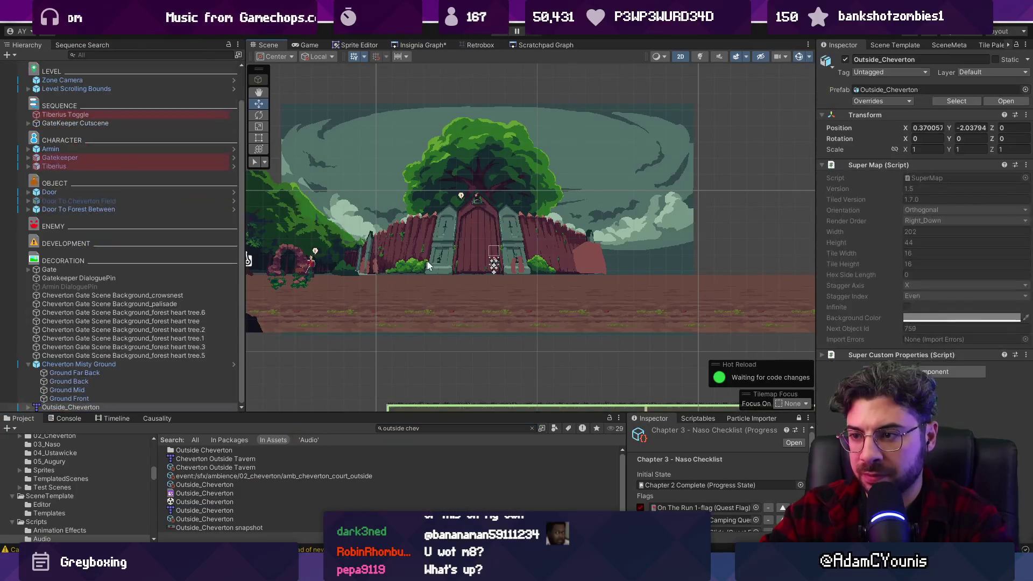
pyautogui.scroll(-2, 519, 327)
pyautogui.moveTo(751, 334)
pyautogui.mouseDown()
pyautogui.moveTo(624, 288)
pyautogui.moveTo(505, 262)
pyautogui.mouseUp()
pyautogui.scroll(10, 502, 262)
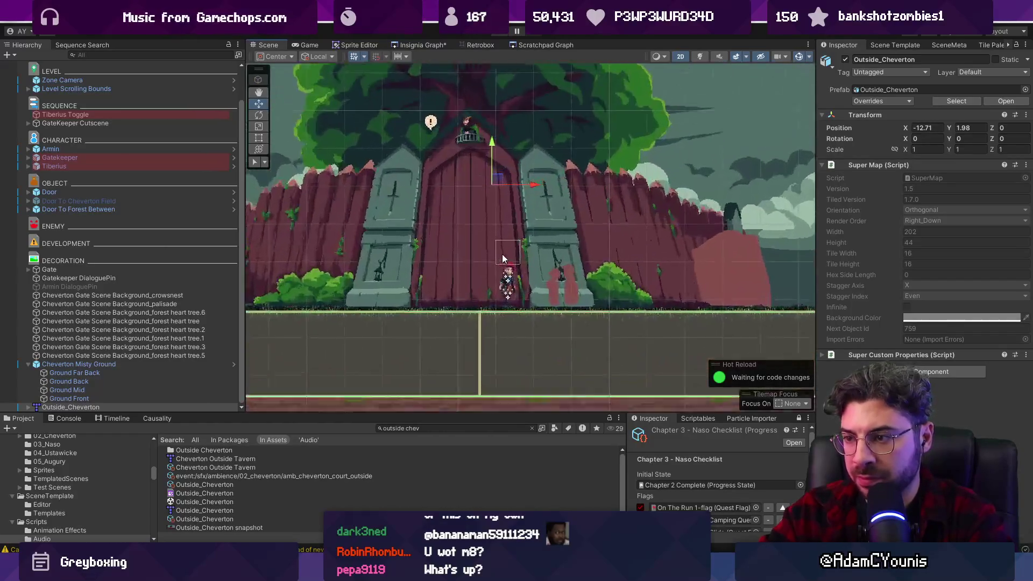
pyautogui.moveTo(489, 156); pyautogui.dragTo(487, 151)
pyautogui.scroll(-5, 466, 247)
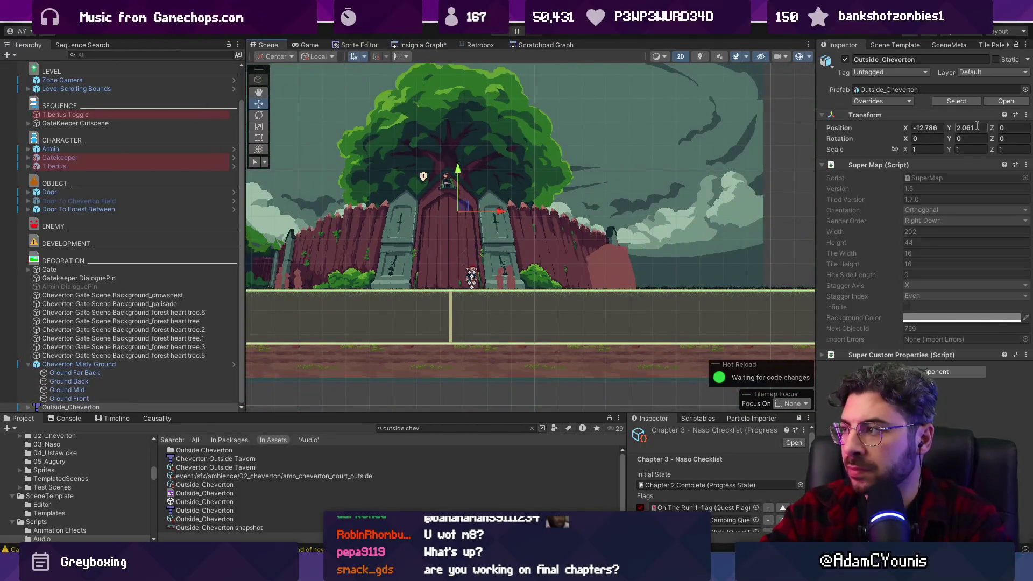
pyautogui.press('BackSpace')
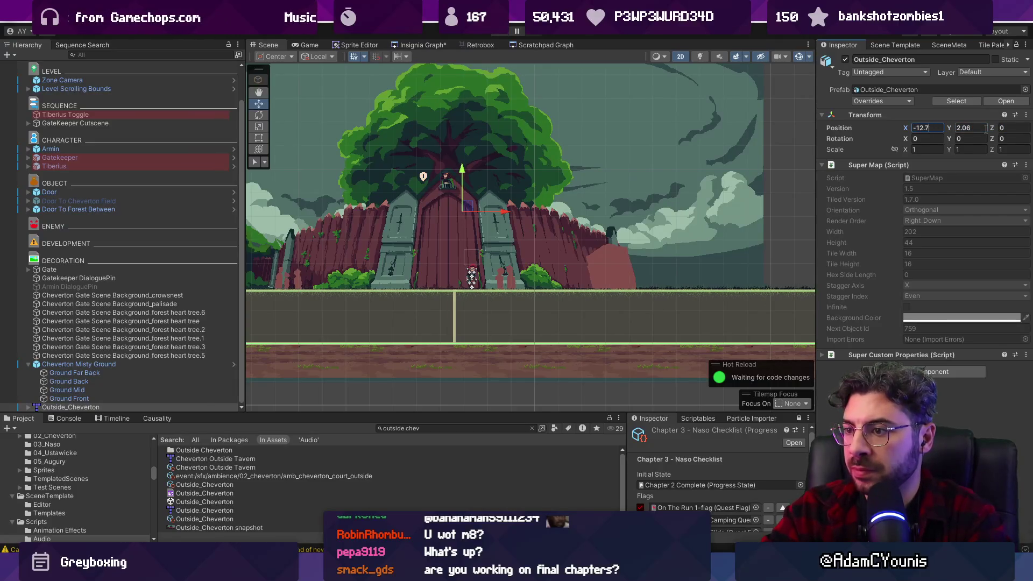
# Parent Outside_Cheverton under LEVEL and switch off the Ground tilemap's renderer.
pyautogui.click(30, 407)
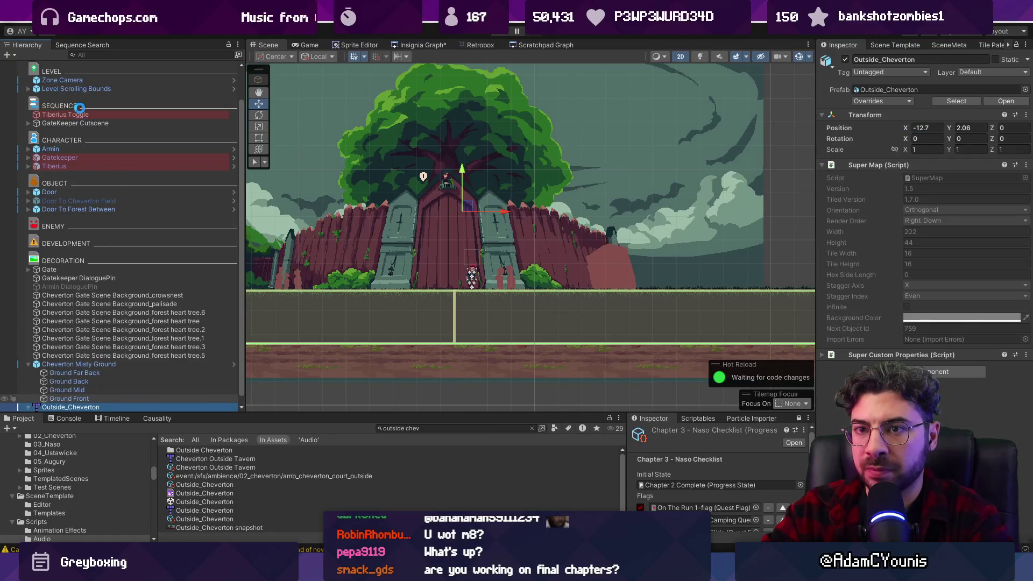
pyautogui.moveTo(75, 98); pyautogui.dragTo(70, 78)
pyautogui.click(56, 124)
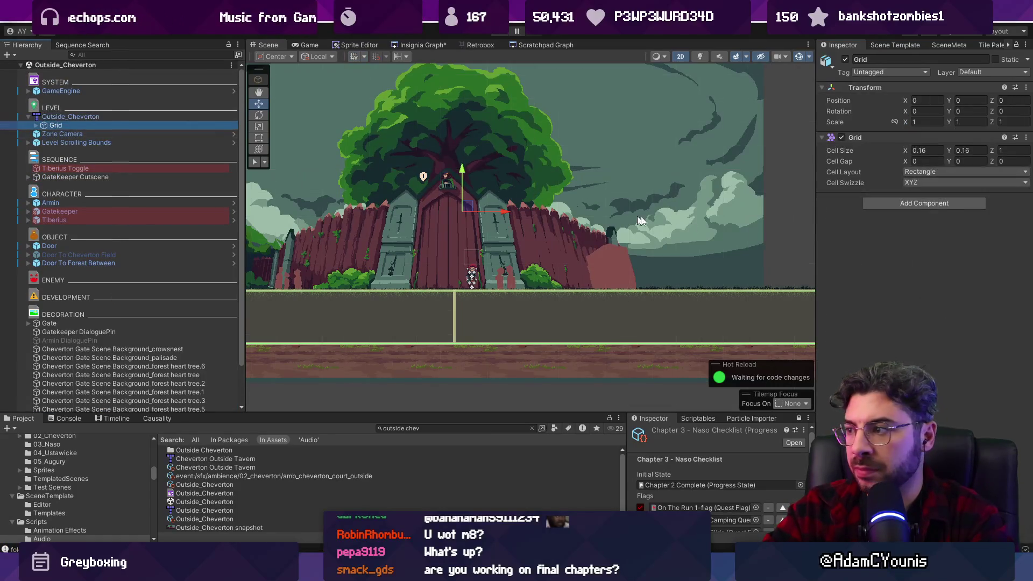
pyautogui.click(36, 125)
pyautogui.click(62, 142)
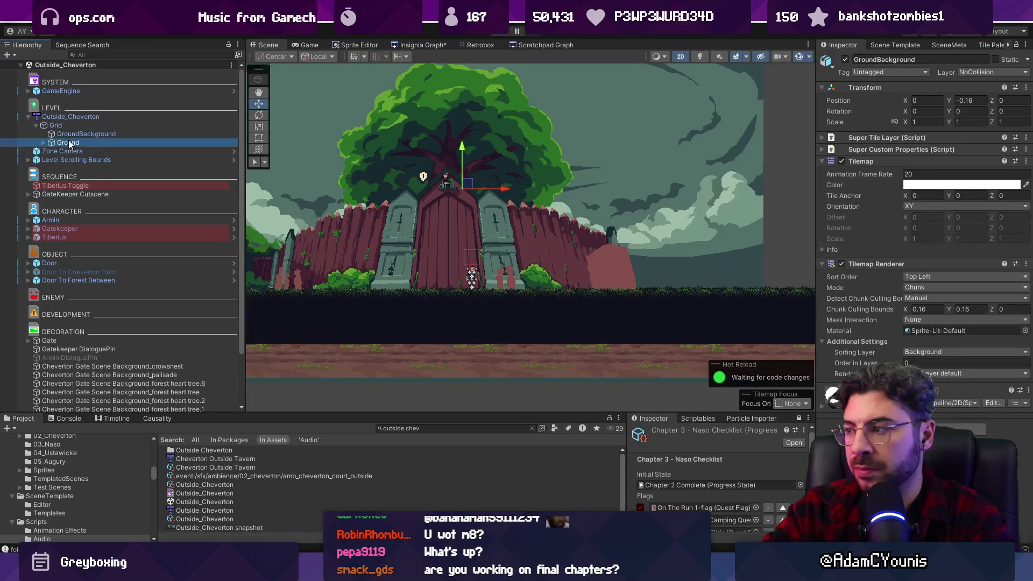
pyautogui.click(842, 264)
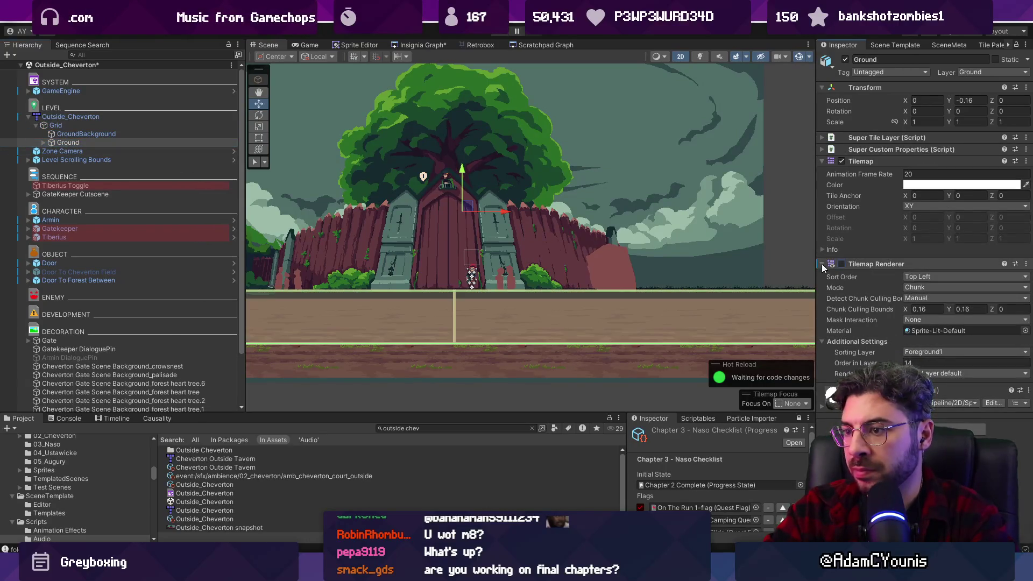
# Switch off the GroundBackground tilemap renderer and raise Cheverton Misty Ground to about Y 1.44.
pyautogui.click(578, 331)
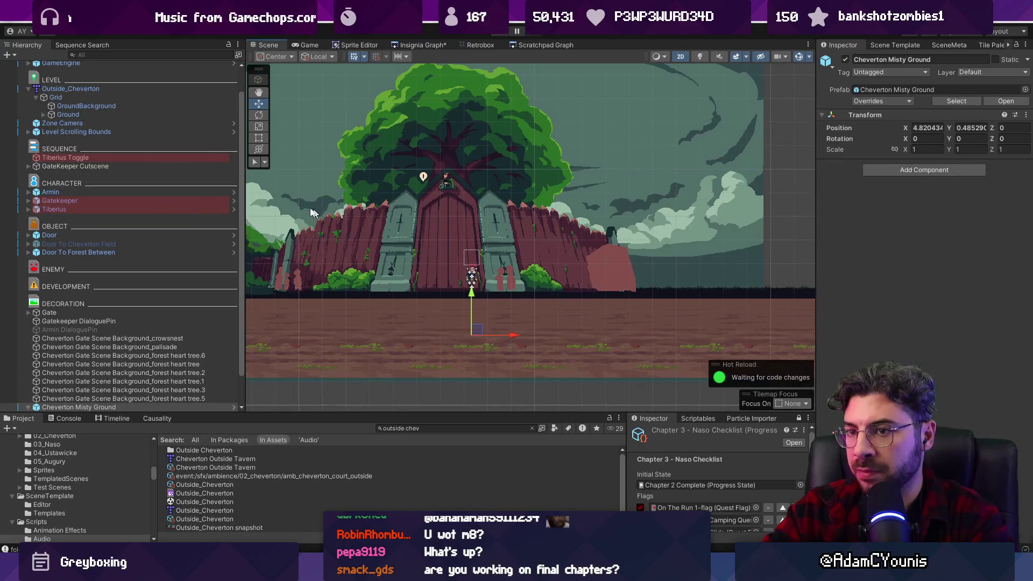
pyautogui.click(56, 107)
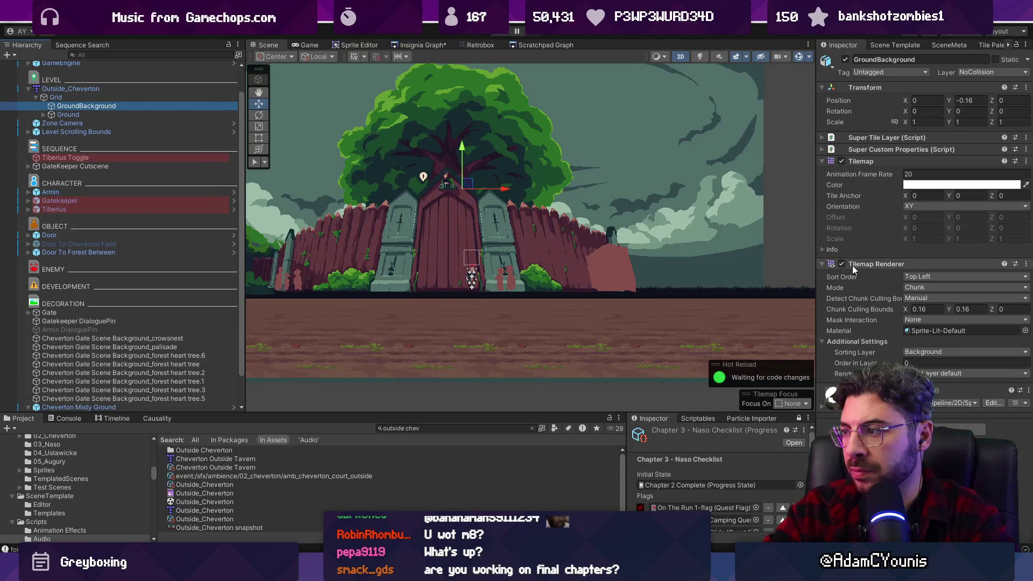
pyautogui.click(841, 264)
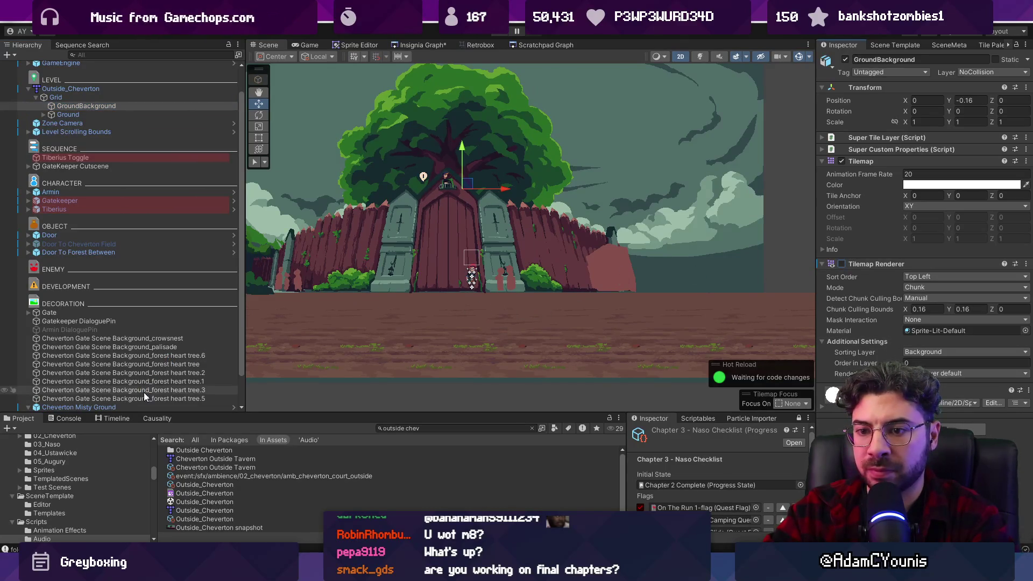
pyautogui.scroll(-2, 131, 403)
pyautogui.click(131, 375)
pyautogui.moveTo(471, 300); pyautogui.dragTo(475, 250)
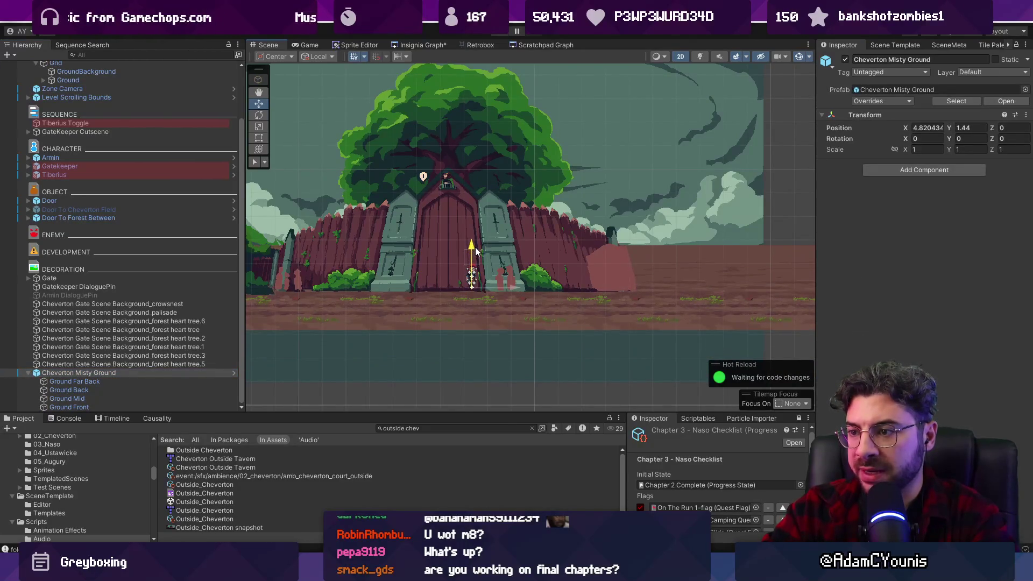
# Play-test Outside_Cheverton, running the character back and forth through the gate.
pyautogui.hotkey('ctrl', 'p')
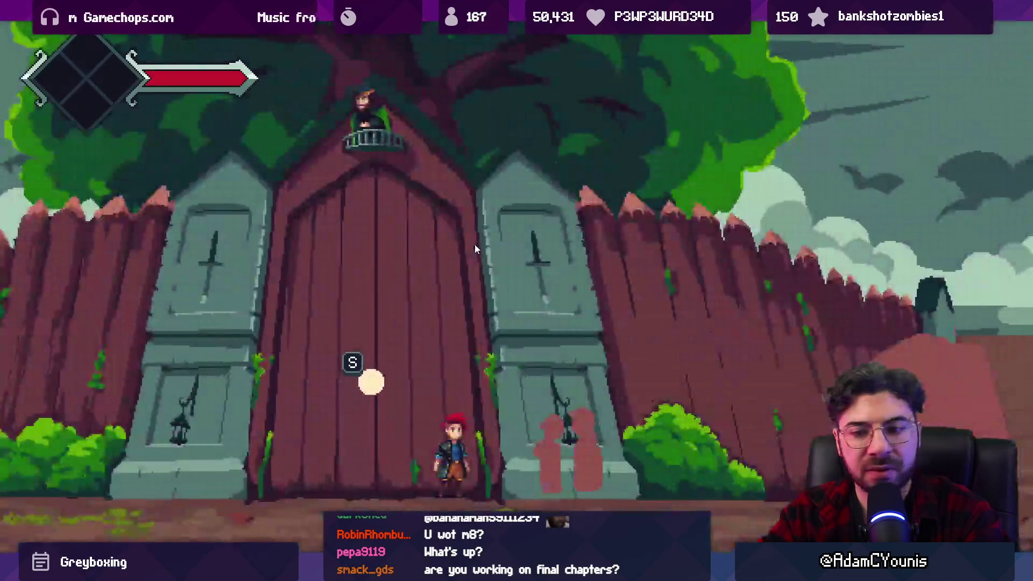
pyautogui.press('d')
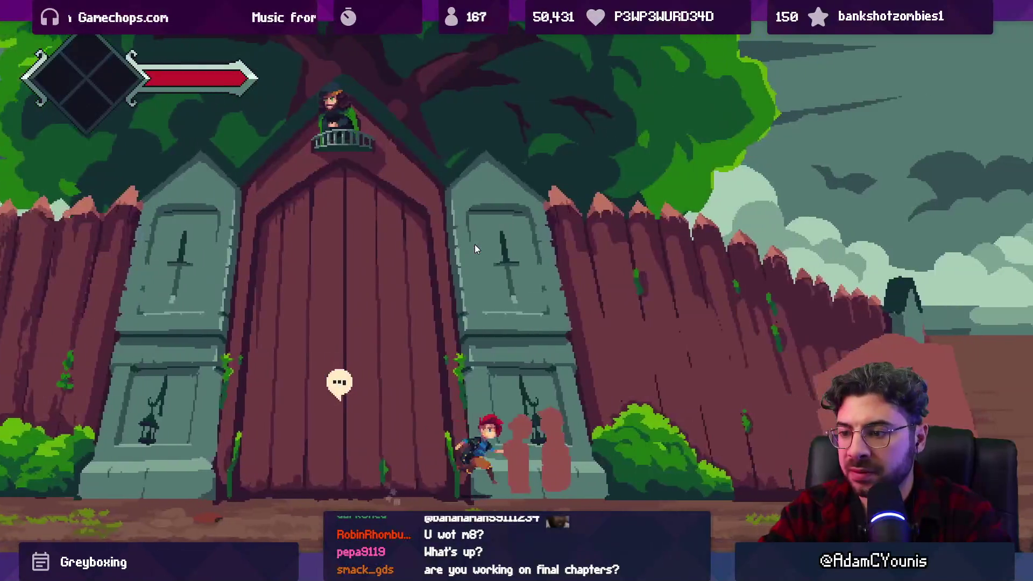
pyautogui.press('a')
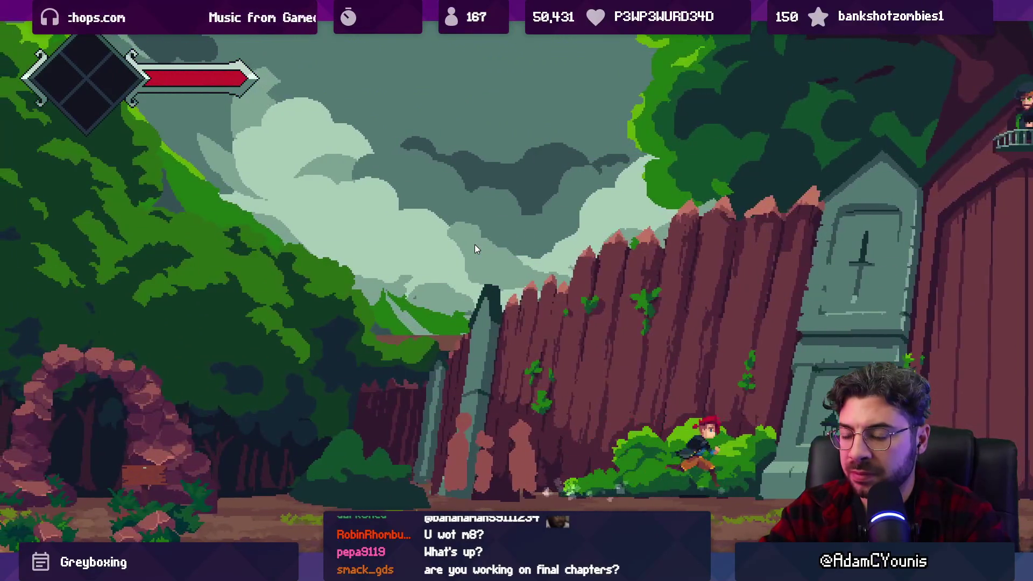
pyautogui.press('d')
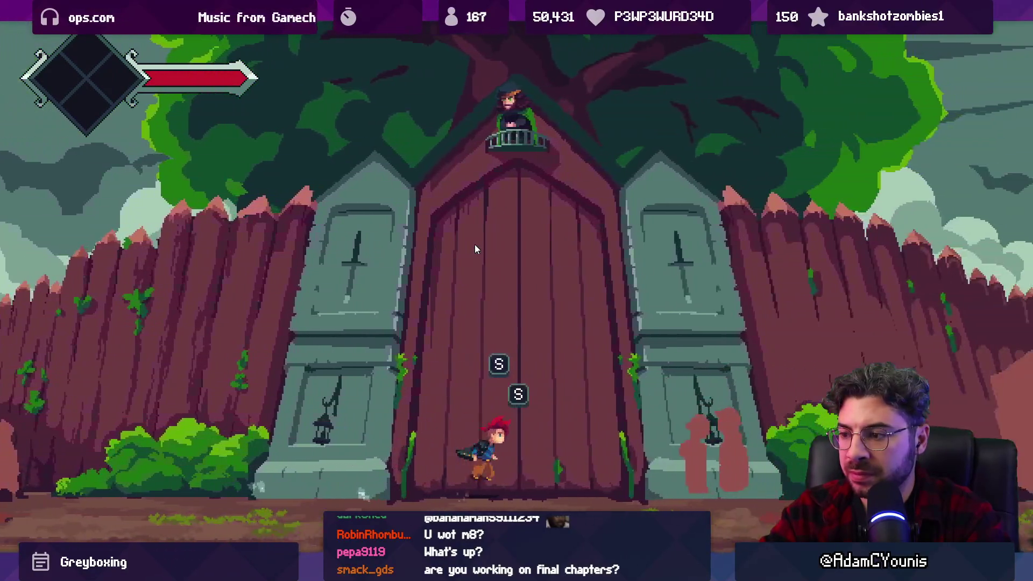
pyautogui.press('d')
pyautogui.press('a')
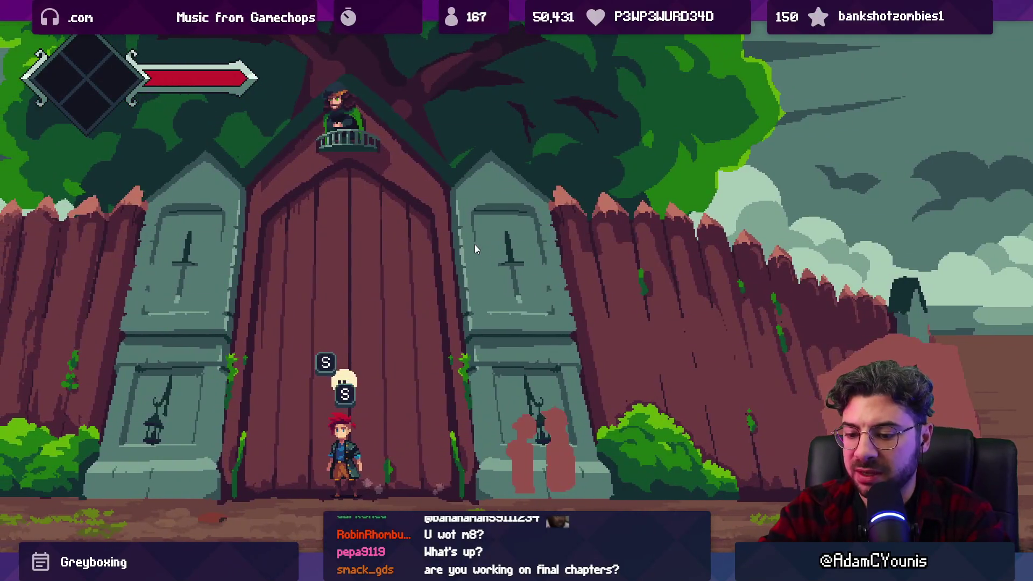
pyautogui.hotkey('shift', 'space')
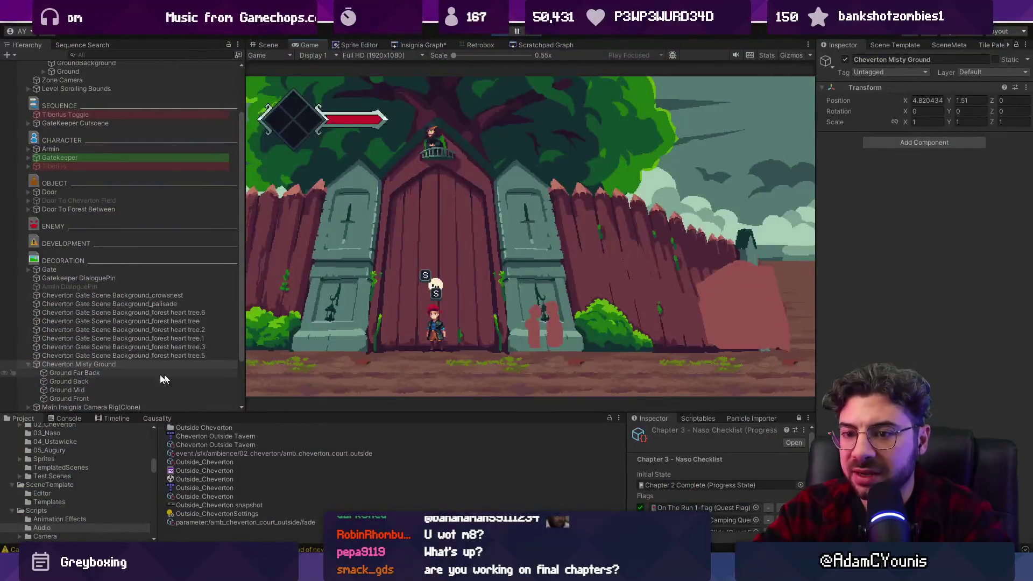
# Select Ground Far Back, Ground Back and Ground Mid, keep testing fullscreen, then stop play.
pyautogui.keyDown('shift'); pyautogui.click(75, 389); pyautogui.keyUp('shift')
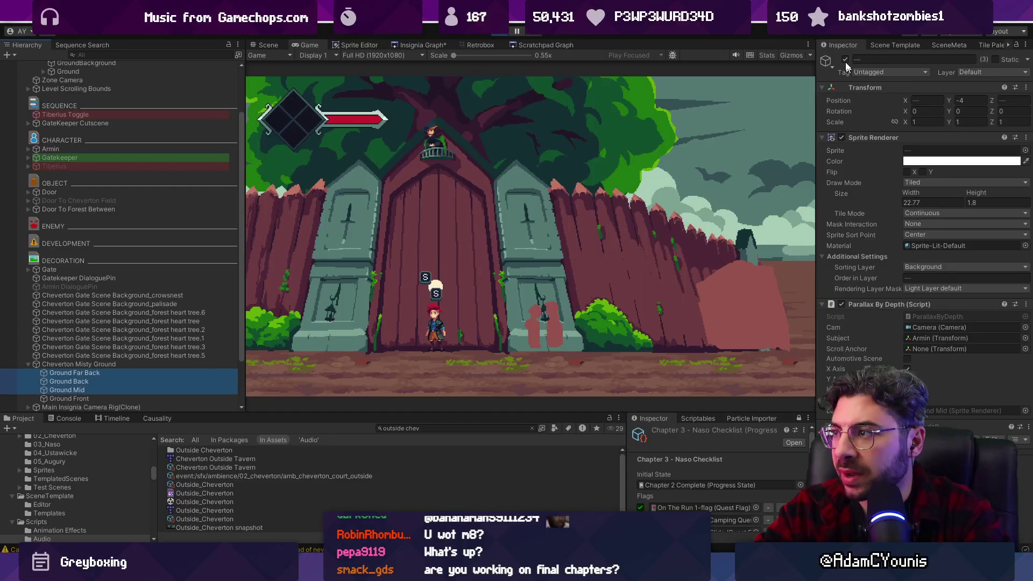
pyautogui.hotkey('shift', 'space')
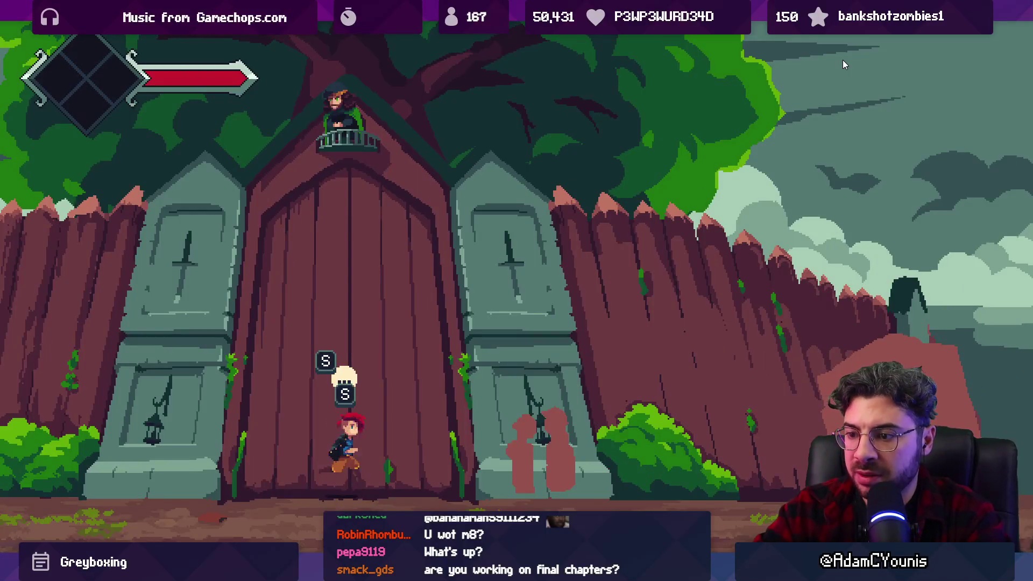
pyautogui.press('d')
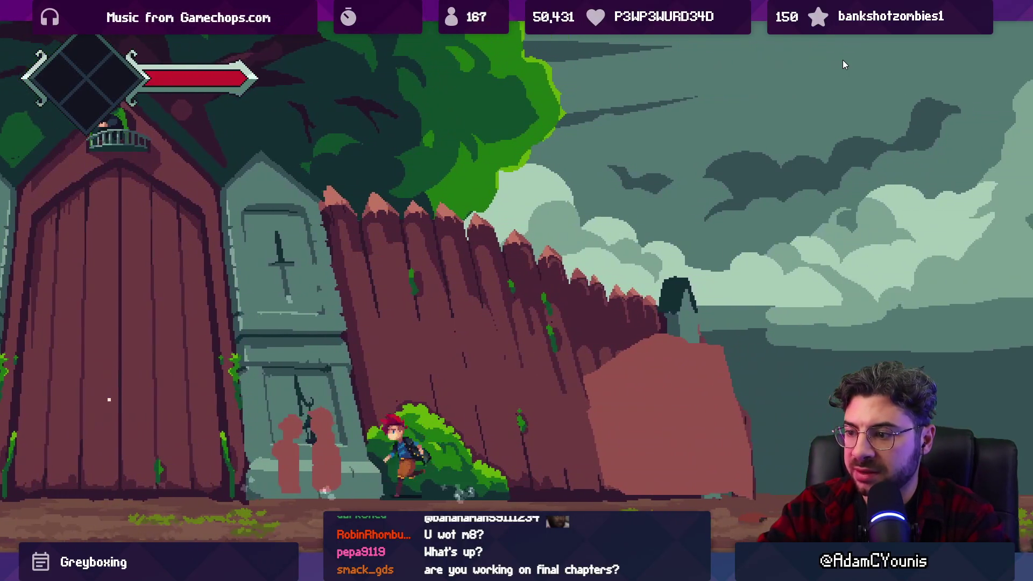
pyautogui.press('a')
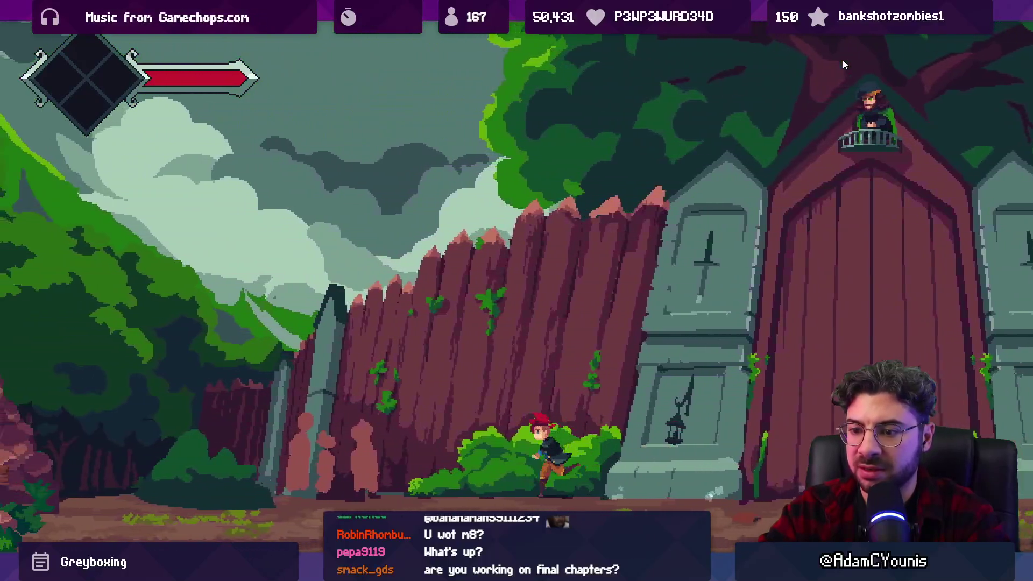
pyautogui.press('a')
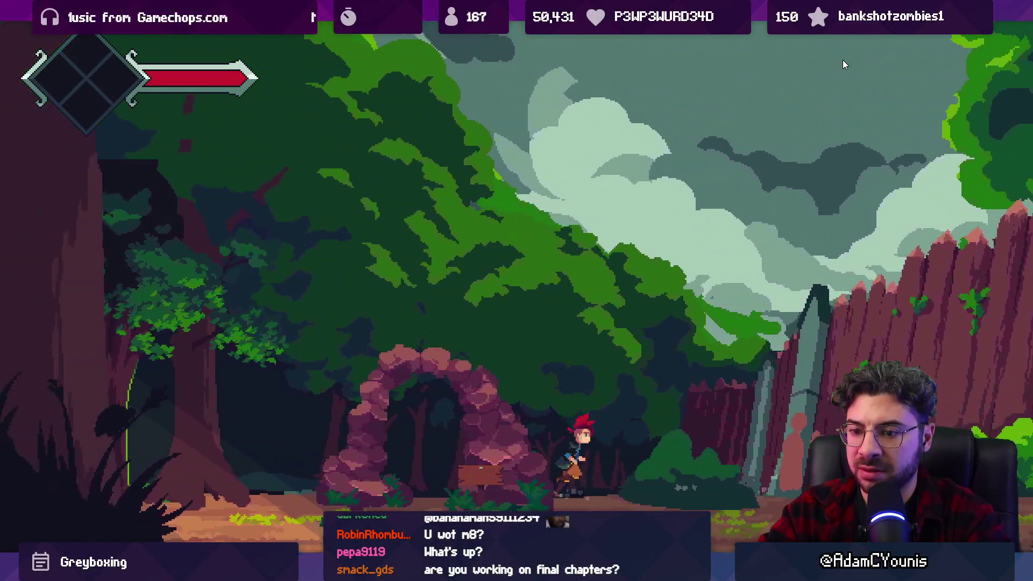
pyautogui.press('d')
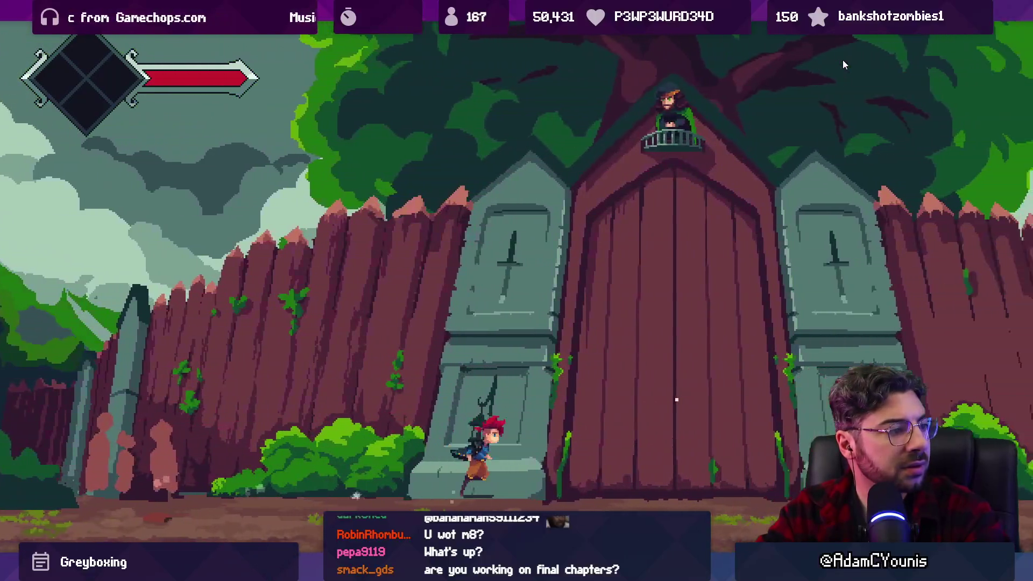
pyautogui.press('d')
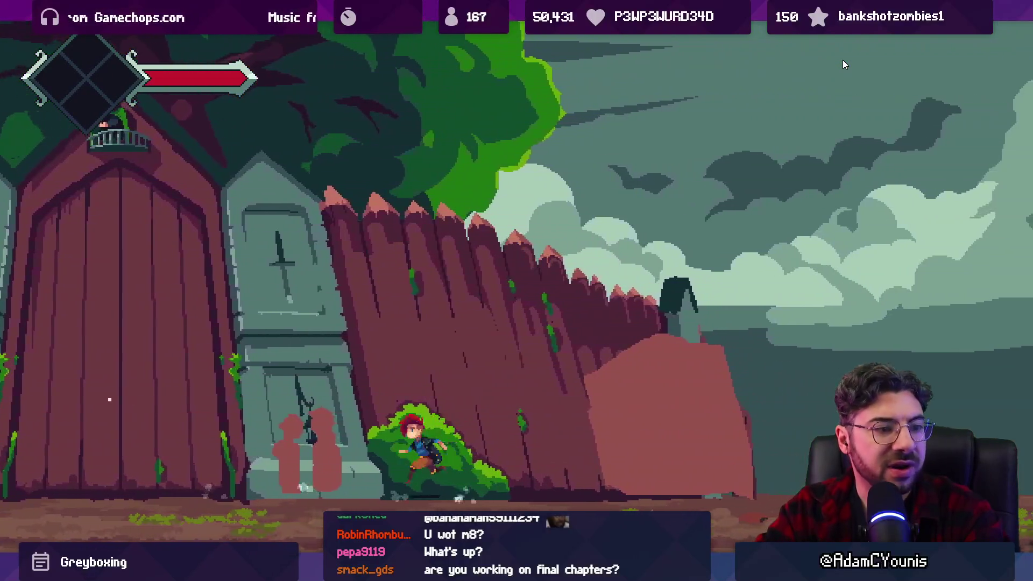
pyautogui.press('a')
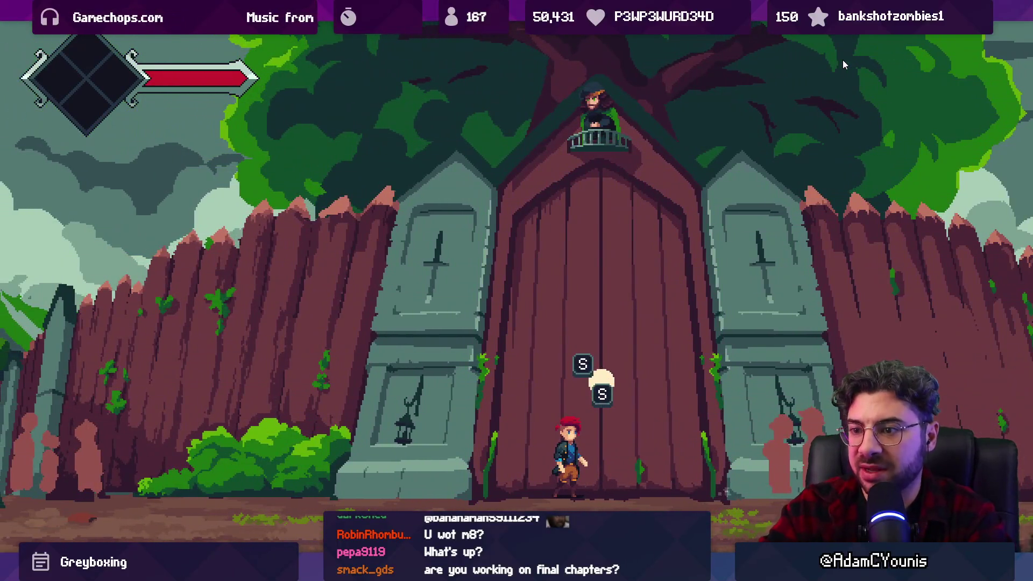
pyautogui.hotkey('ctrl', 'p')
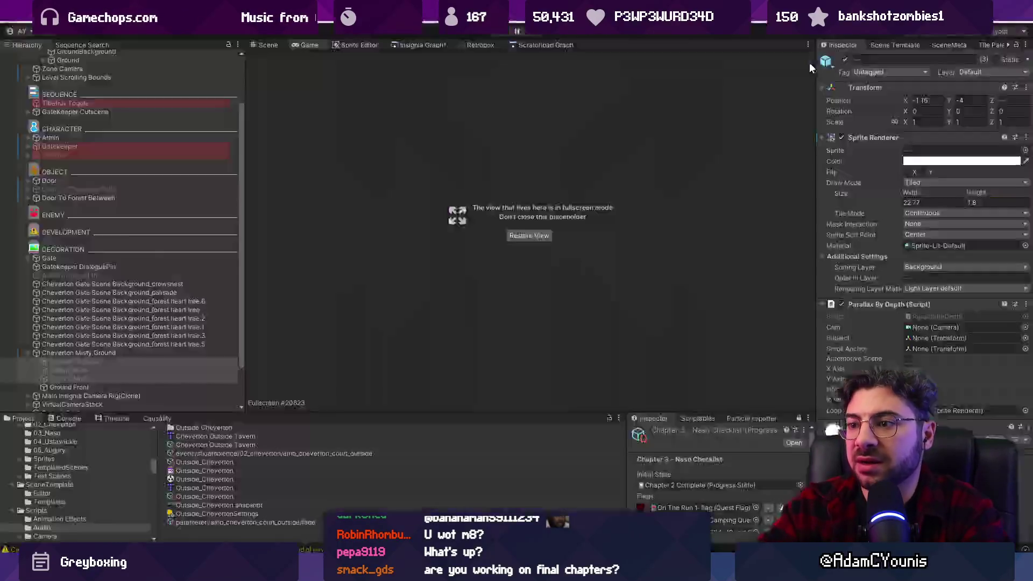
# Load the Cheverton Square scene from its node in the Insignia Graph of level thumbnails.
pyautogui.click(414, 45)
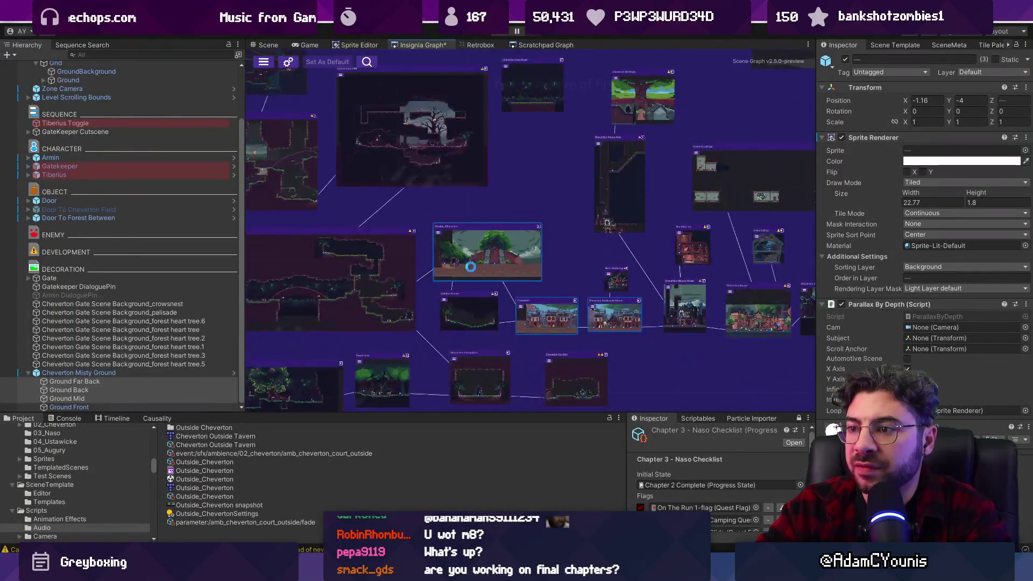
pyautogui.scroll(5, 509, 272)
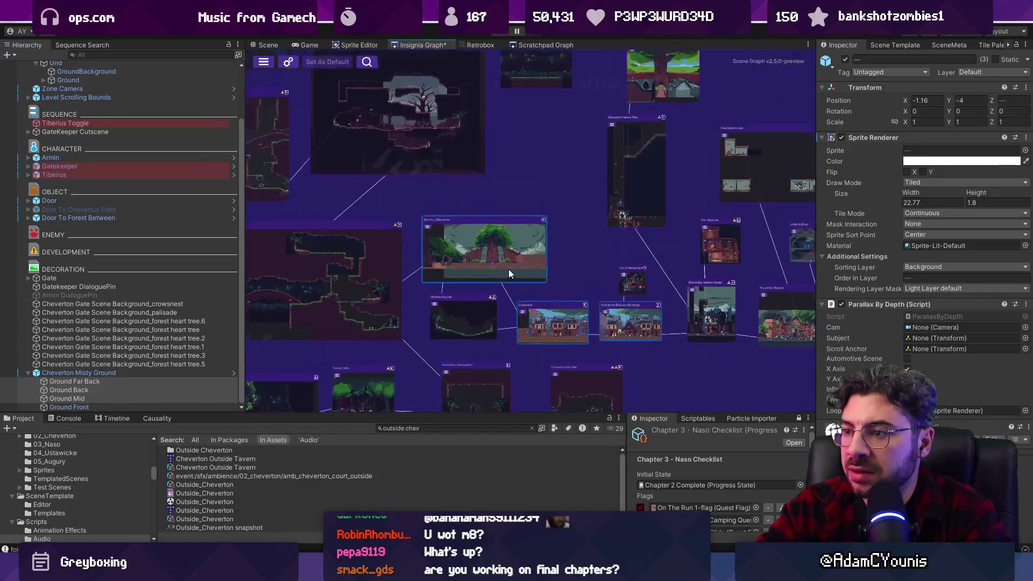
pyautogui.scroll(-5, 509, 271)
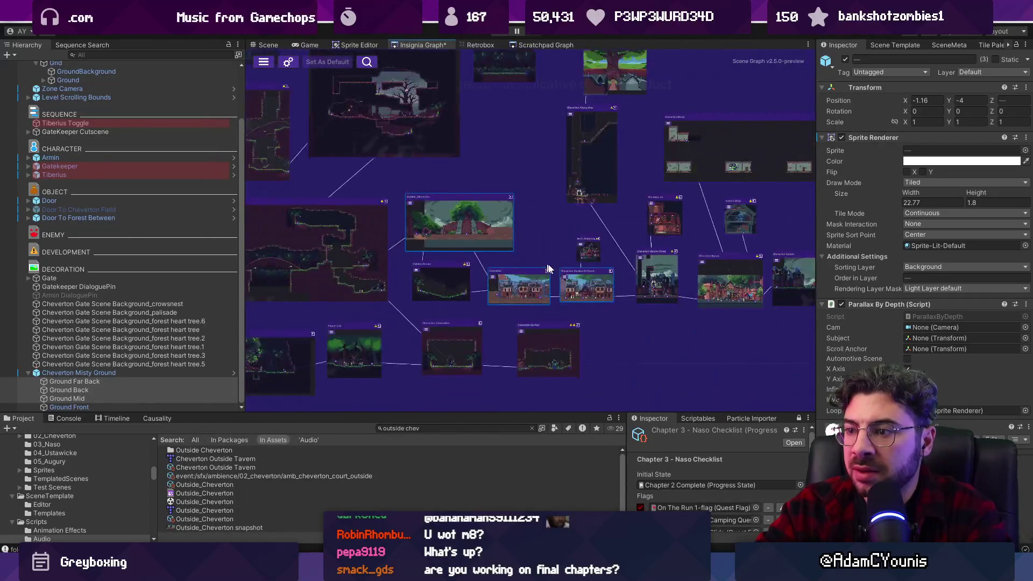
pyautogui.scroll(3, 474, 270)
pyautogui.scroll(2, 511, 285)
pyautogui.scroll(-2, 510, 311)
pyautogui.hscroll(10, 565, 280)
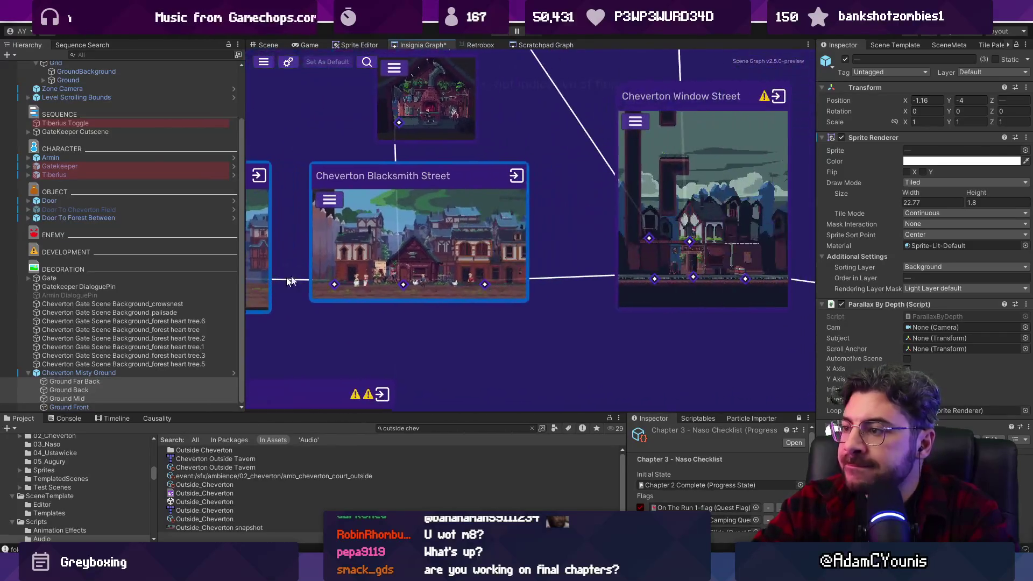
pyautogui.hscroll(5, 538, 243)
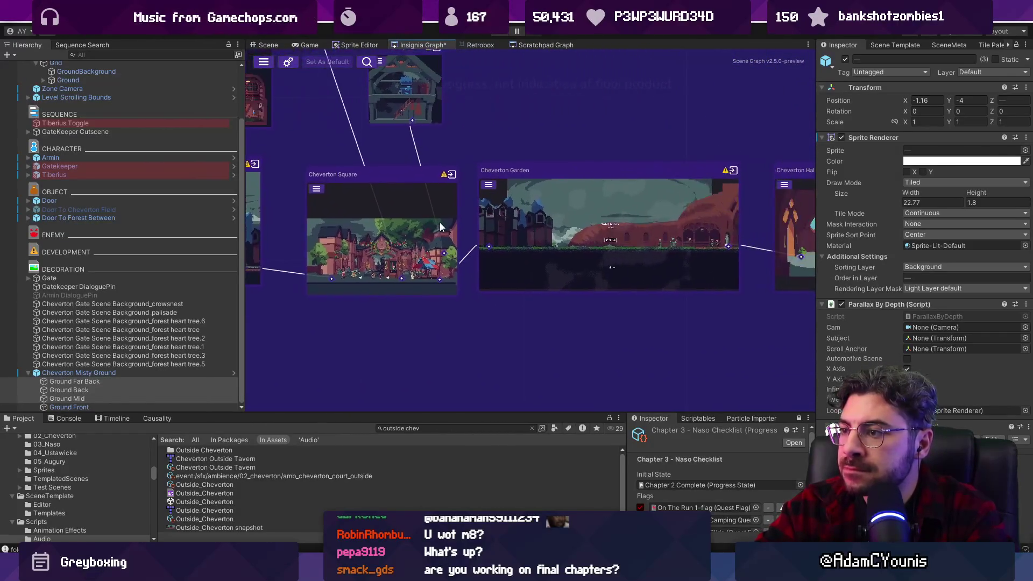
pyautogui.doubleClick(444, 246)
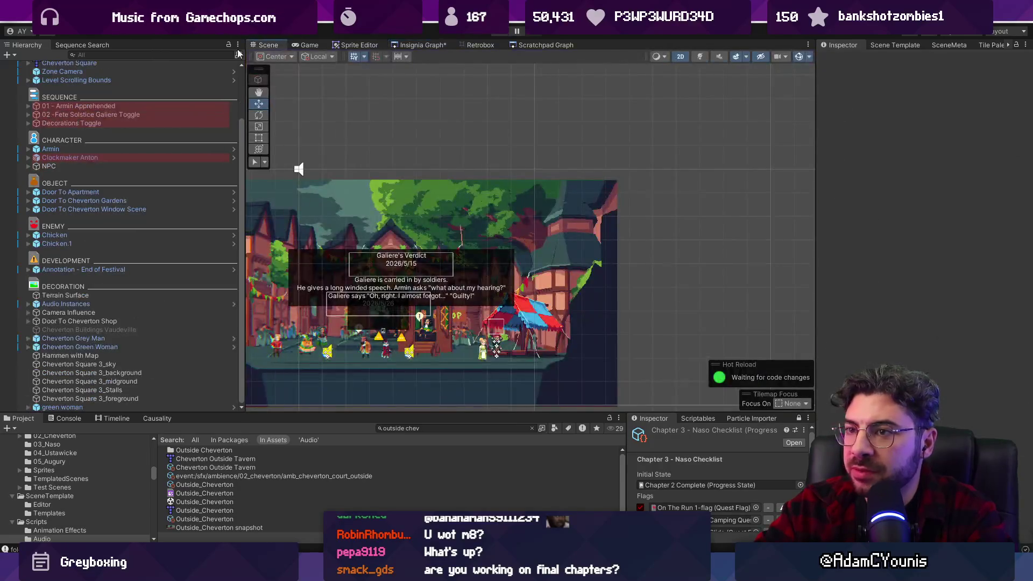
pyautogui.click(487, 307)
pyautogui.click(489, 307)
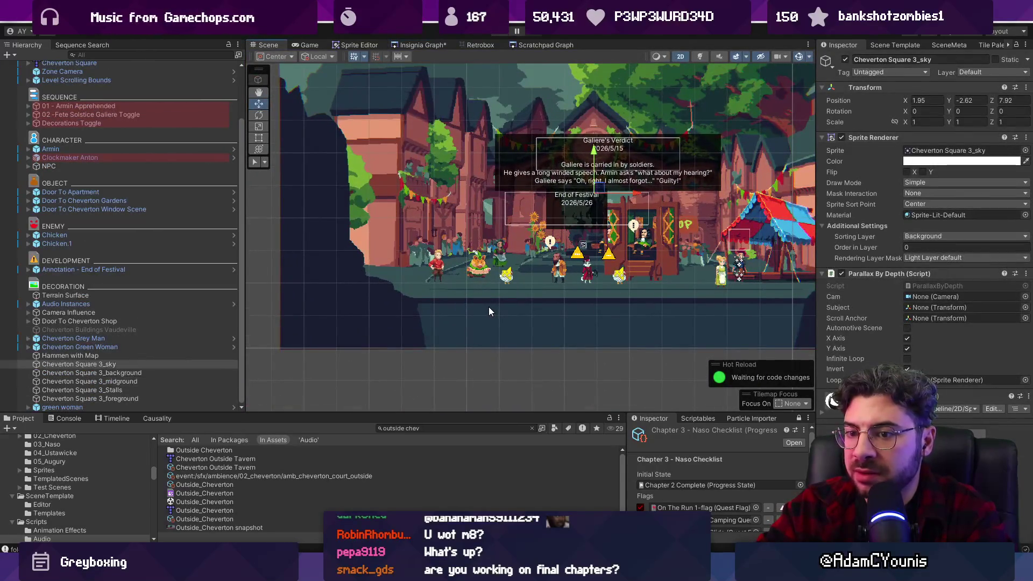
pyautogui.click(160, 371)
pyautogui.press('2')
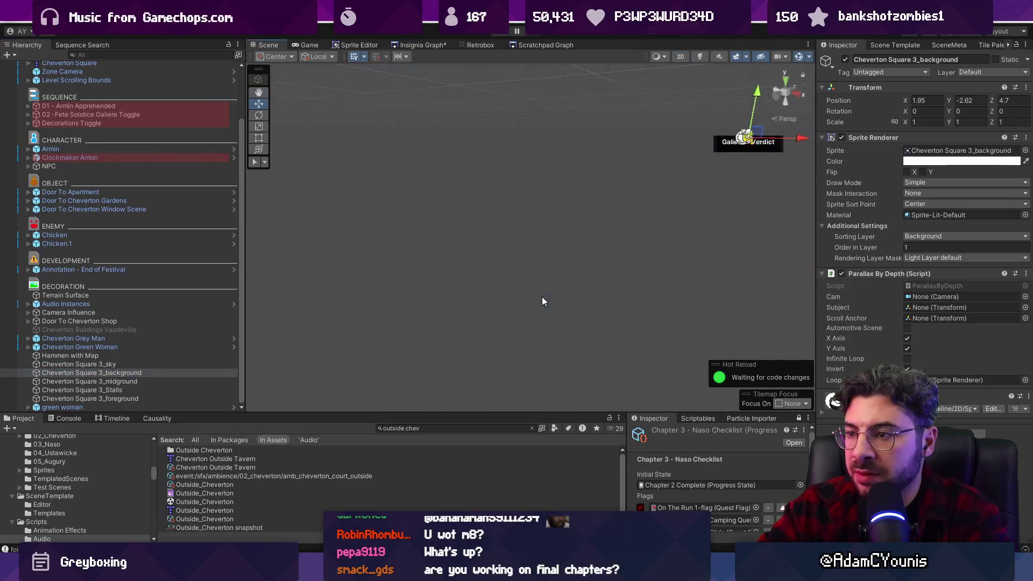
pyautogui.press('f')
pyautogui.moveTo(566, 366); pyautogui.dragTo(506, 316)
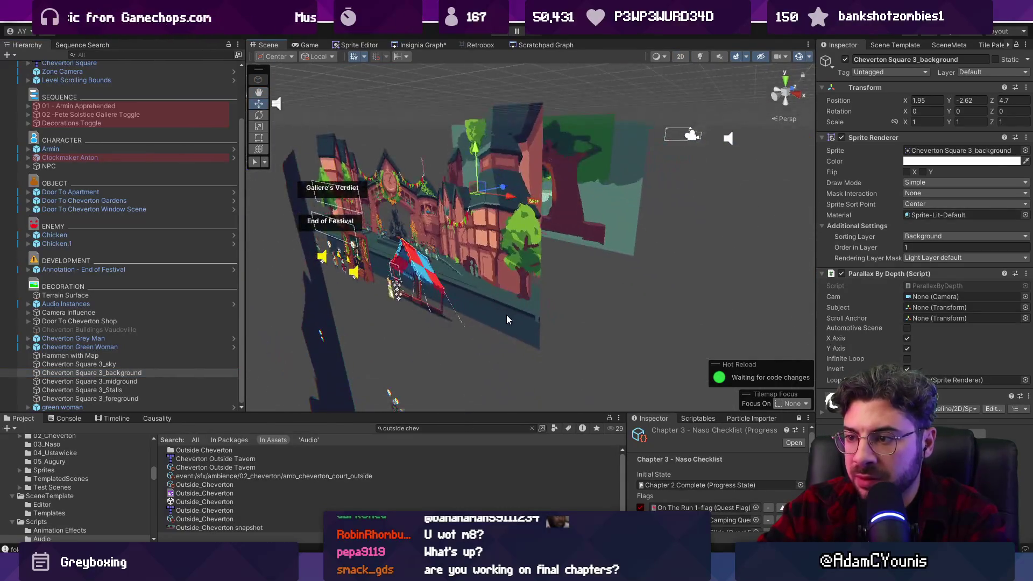
pyautogui.click(506, 316)
pyautogui.press('2')
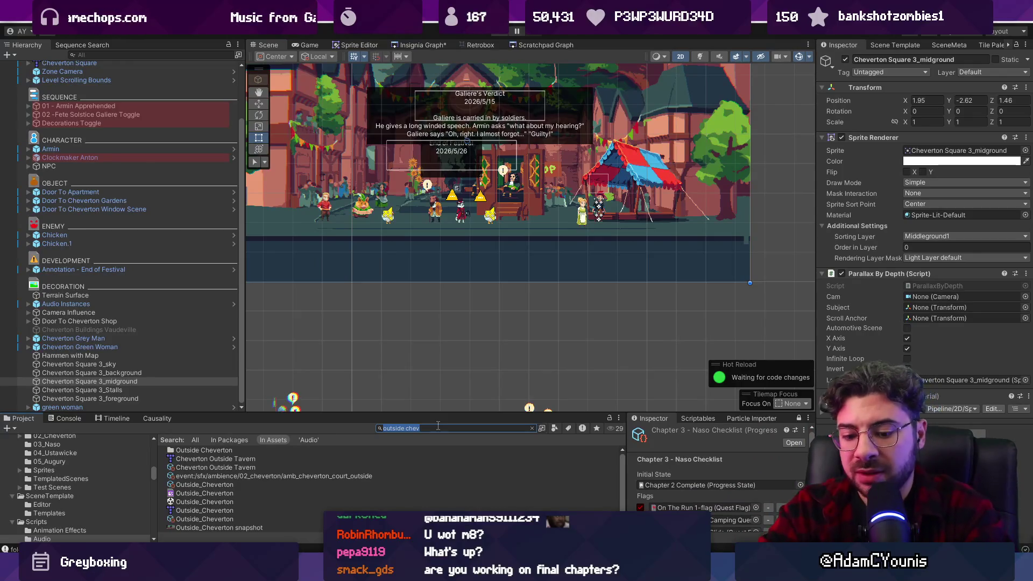
# Drop the Cheverton Misty Ground prefab into the scene at about X 3, Y -0.07 over the town.
pyautogui.write('misty ground')
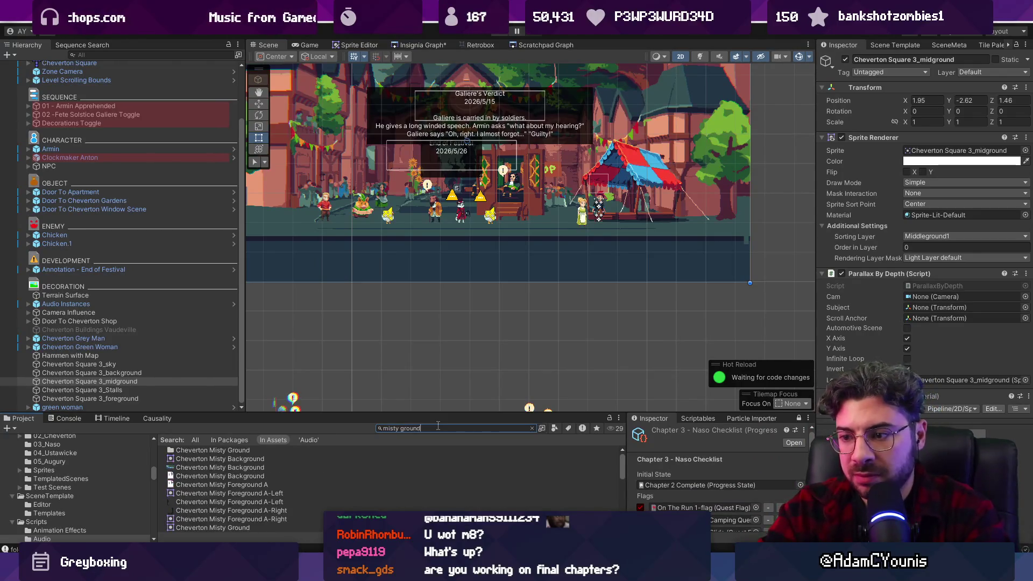
pyautogui.moveTo(224, 485)
pyautogui.mouseDown()
pyautogui.moveTo(219, 466)
pyautogui.moveTo(332, 403)
pyautogui.moveTo(378, 280)
pyautogui.mouseUp()
pyautogui.scroll(-5, 397, 283)
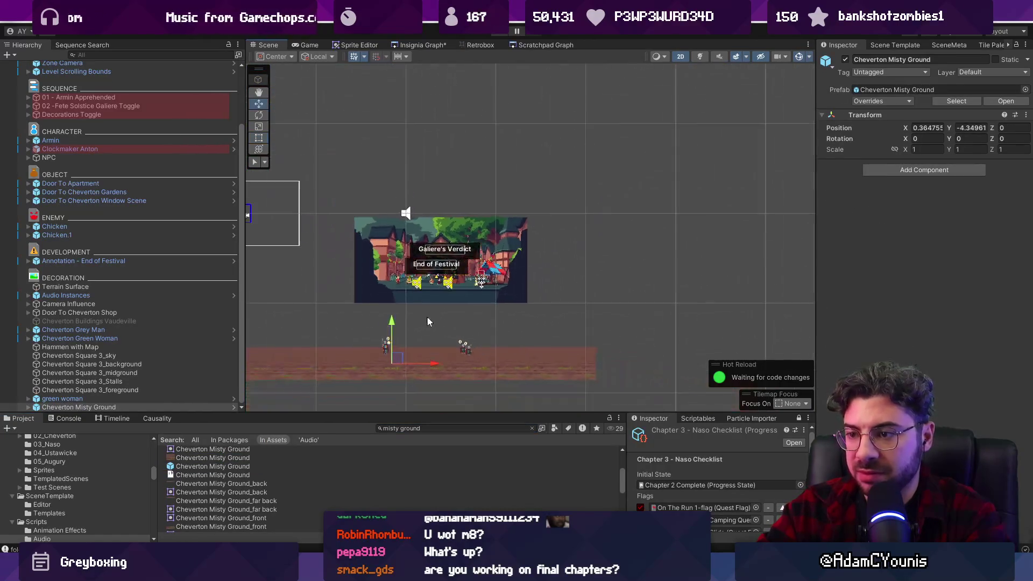
pyautogui.moveTo(398, 359); pyautogui.dragTo(444, 283)
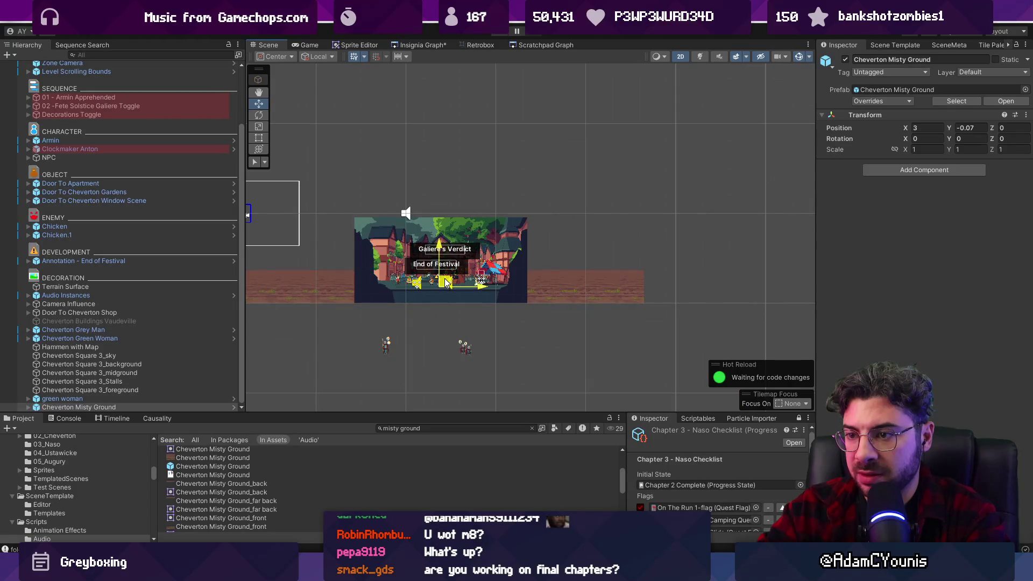
pyautogui.click(318, 282)
pyautogui.click(83, 390)
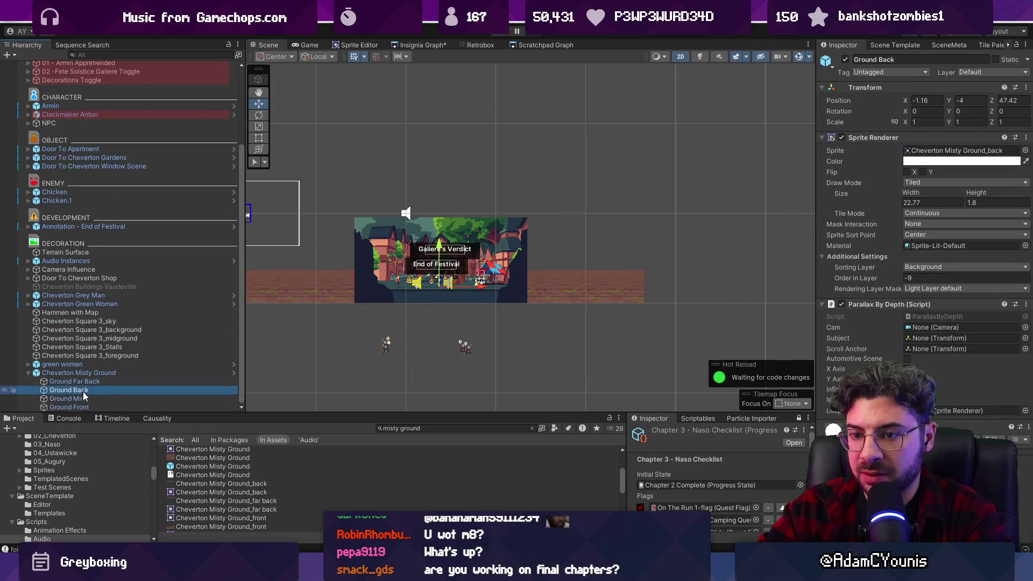
# Deactivate the Ground Far Back, Ground Back and Ground Mid layers.
pyautogui.click(114, 382)
pyautogui.keyDown('shift'); pyautogui.click(111, 398); pyautogui.keyUp('shift')
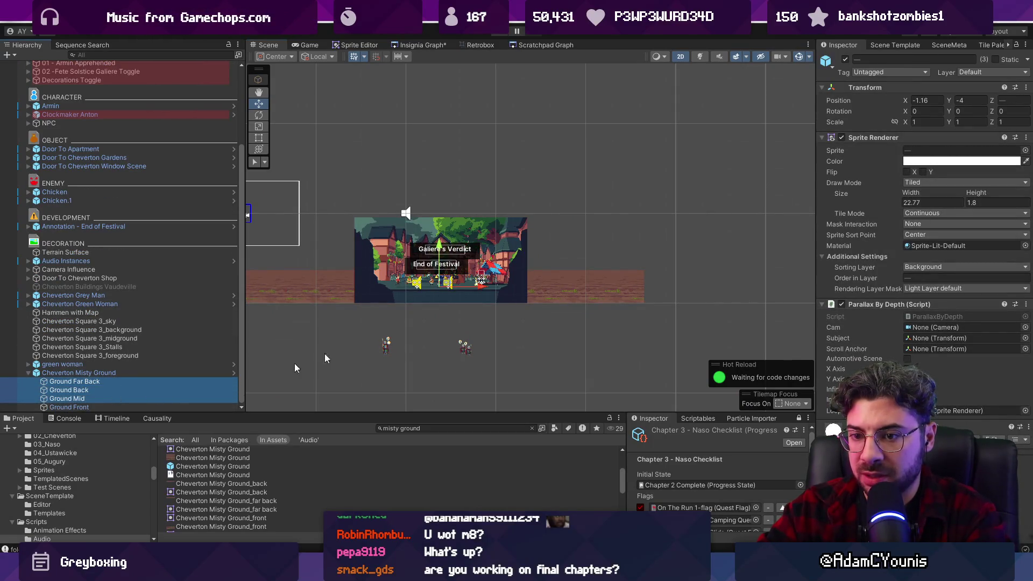
pyautogui.click(845, 60)
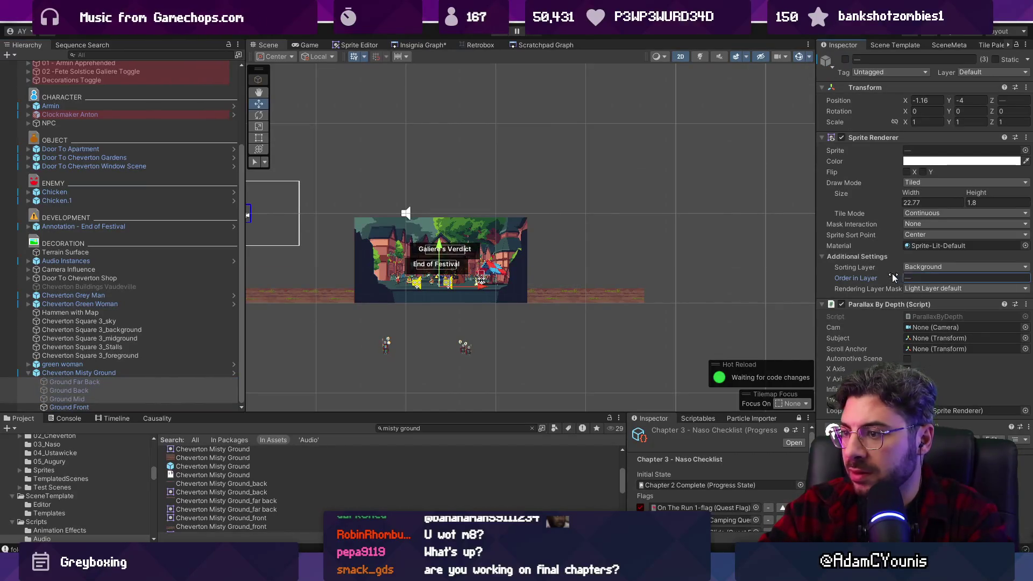
# Change the selected layers' sorting layer to Middleground1, then to Middleground2.
pyautogui.click(937, 268)
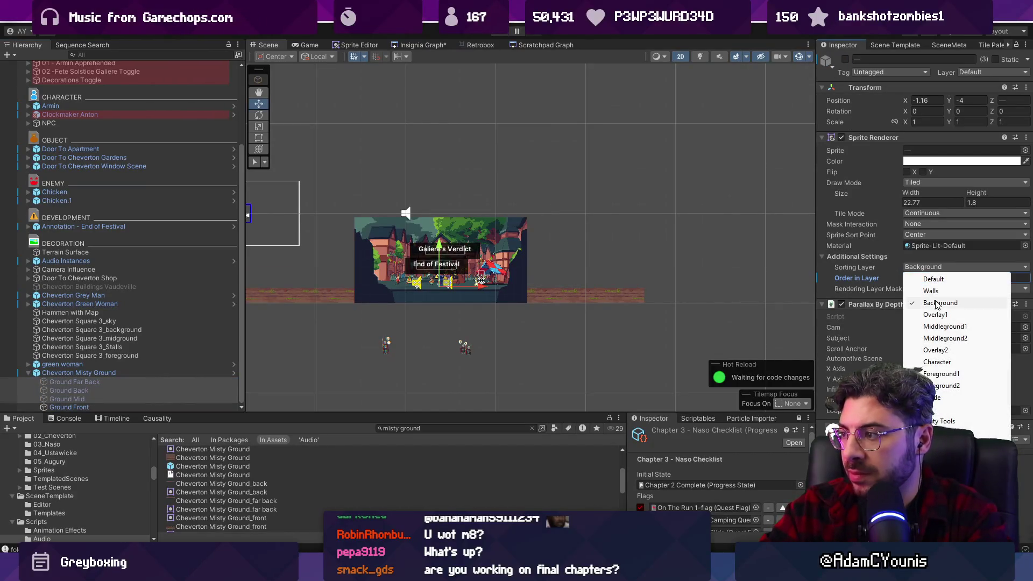
pyautogui.click(941, 326)
pyautogui.click(922, 266)
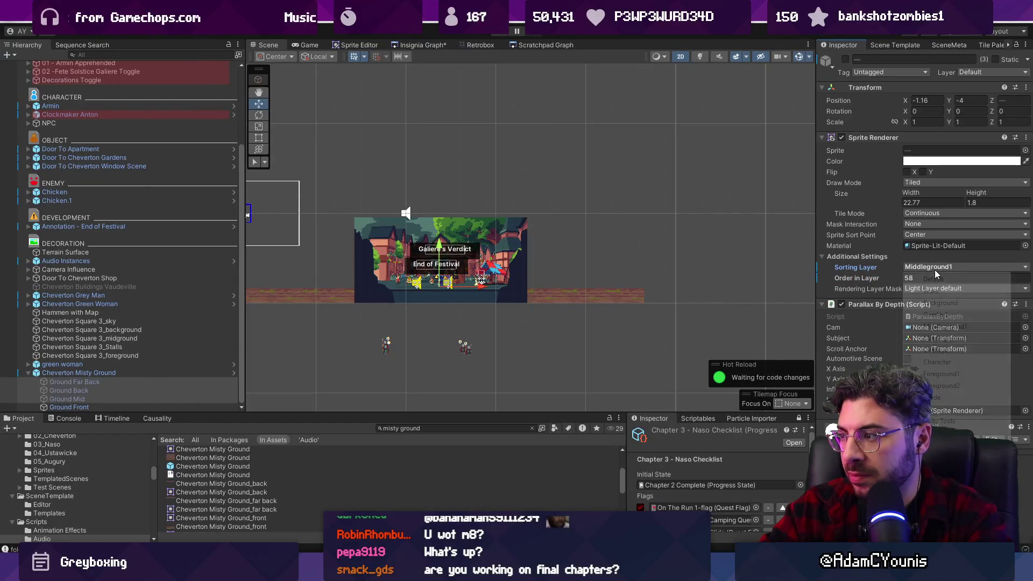
pyautogui.click(948, 338)
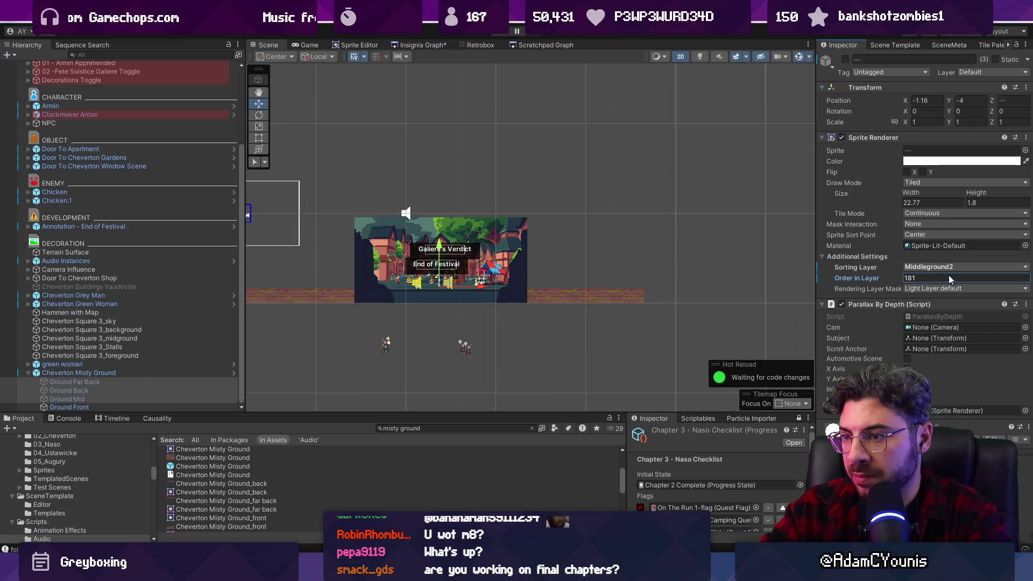
# Turn off 2D mode and orbit the Scene view to inspect the misty ground in perspective.
pyautogui.scroll(3, 498, 291)
pyautogui.click(499, 289)
pyautogui.moveTo(500, 289)
pyautogui.mouseDown()
pyautogui.moveTo(421, 323)
pyautogui.moveTo(369, 273)
pyautogui.moveTo(487, 269)
pyautogui.moveTo(462, 268)
pyautogui.moveTo(538, 323)
pyautogui.mouseUp()
pyautogui.press('2')
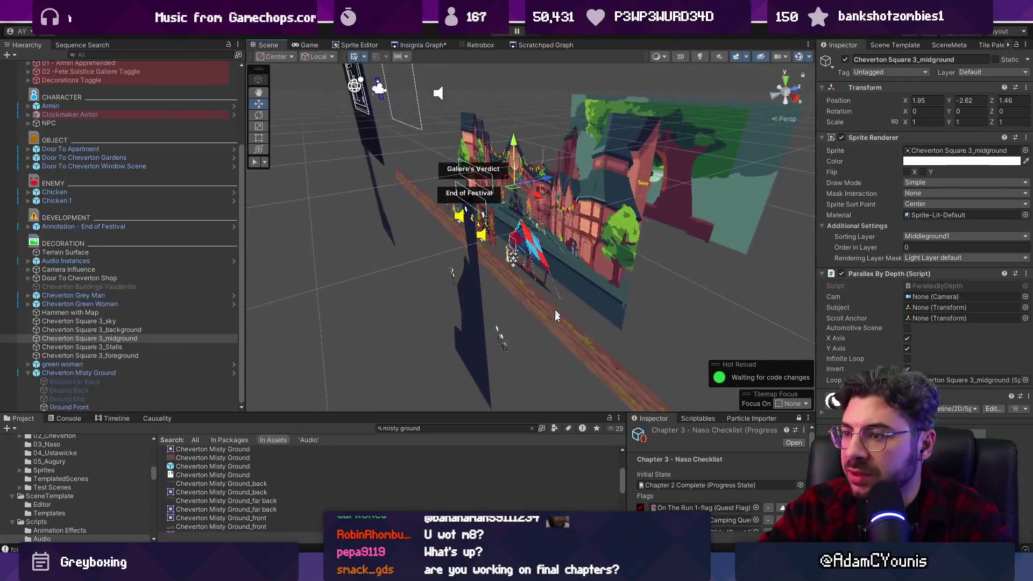
pyautogui.click(556, 334)
pyautogui.click(559, 333)
# Put Ground Front on the Middleground1 sorting layer and set a new order in layer value.
pyautogui.click(69, 408)
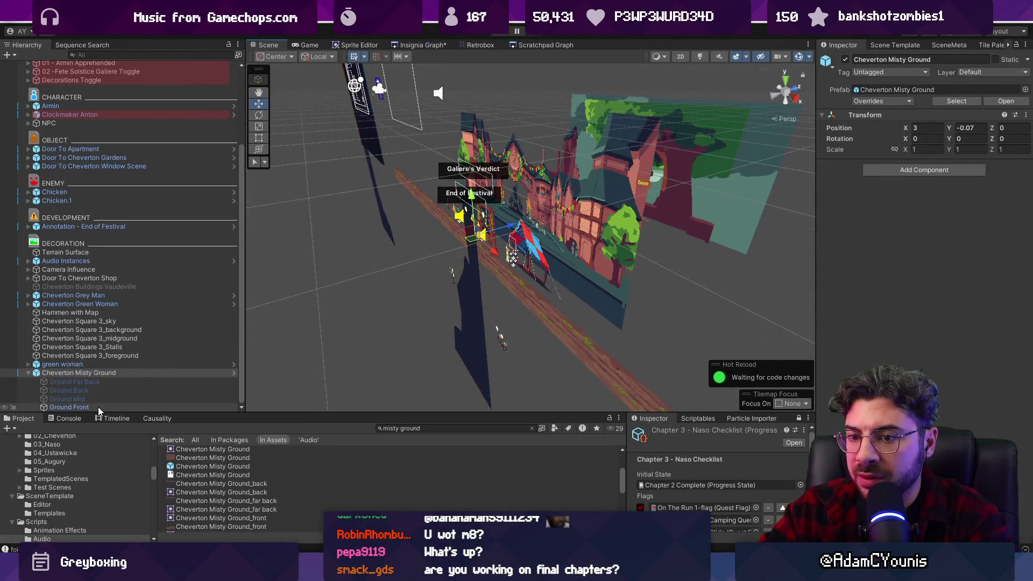
pyautogui.click(964, 267)
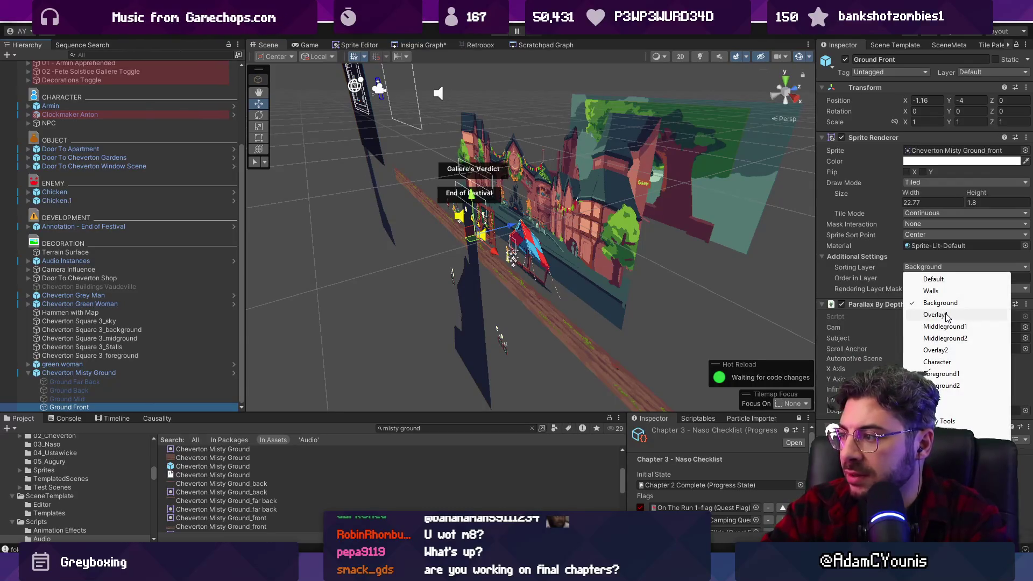
pyautogui.click(946, 327)
pyautogui.click(930, 278)
pyautogui.write('-7')
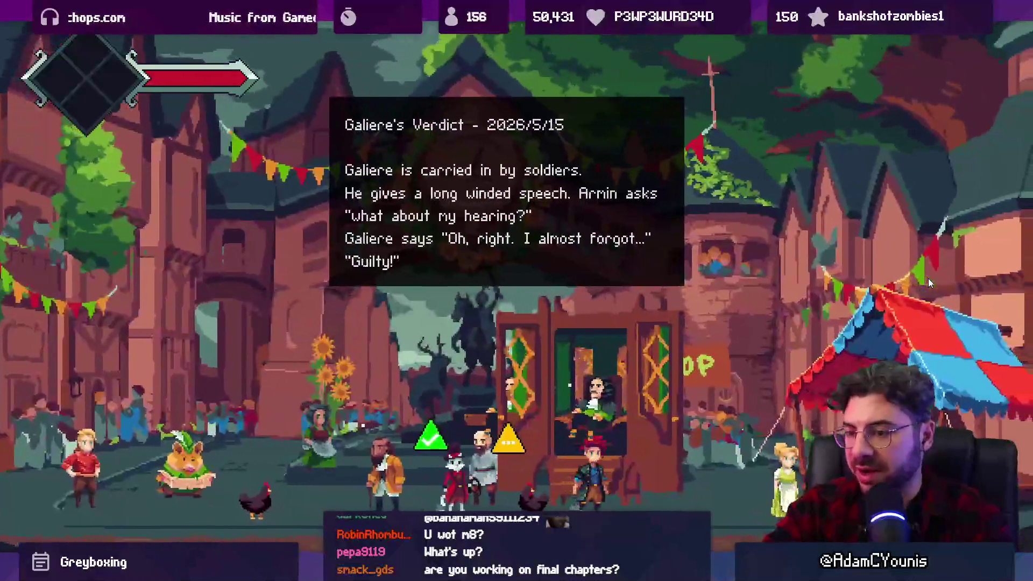
# Stop play mode, return to 2D view and nudge Ground Front up to about Y -3.73.
pyautogui.hotkey('ctrl', 'p')
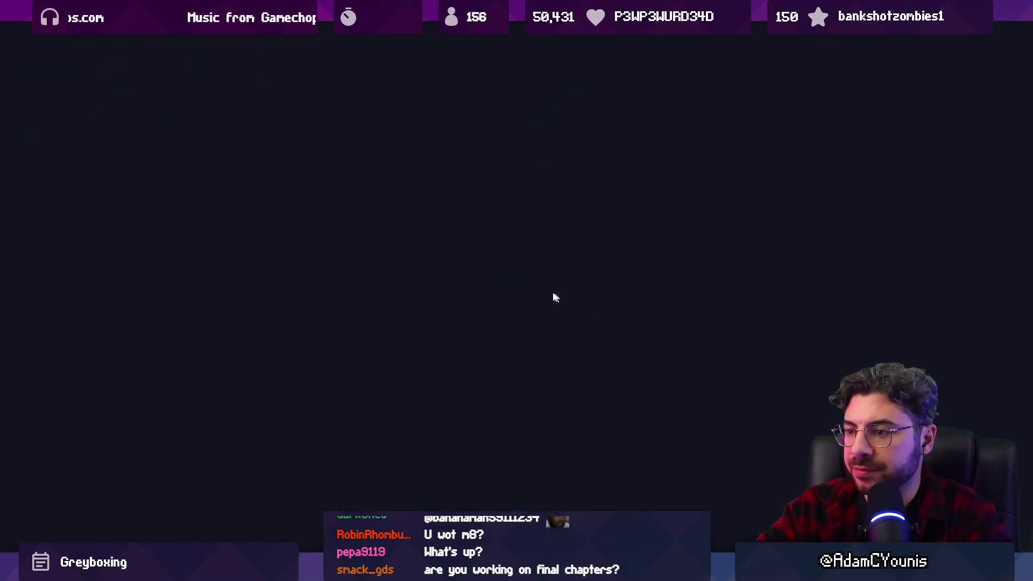
pyautogui.press('2')
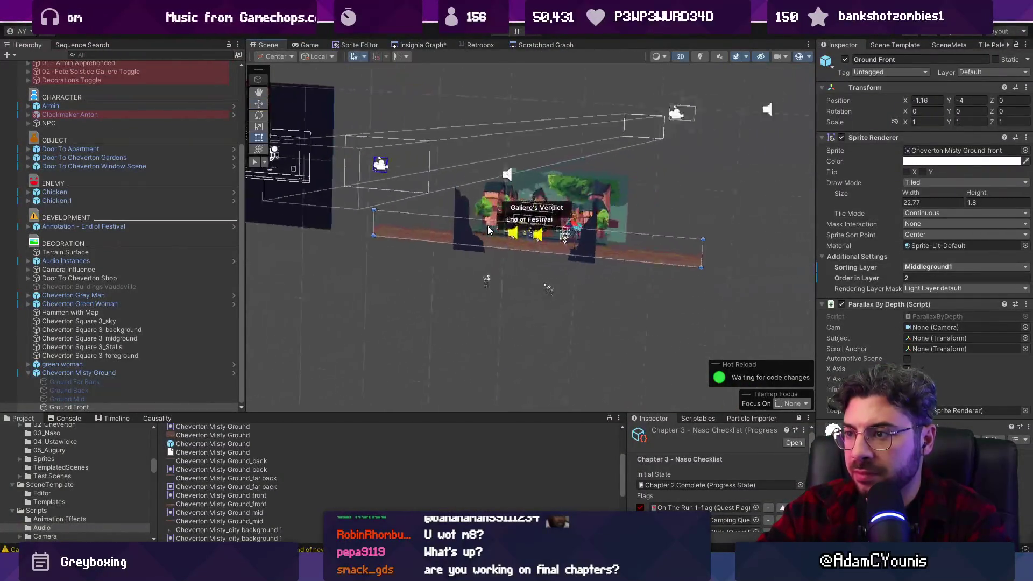
pyautogui.scroll(5, 524, 237)
pyautogui.moveTo(521, 213); pyautogui.dragTo(526, 195)
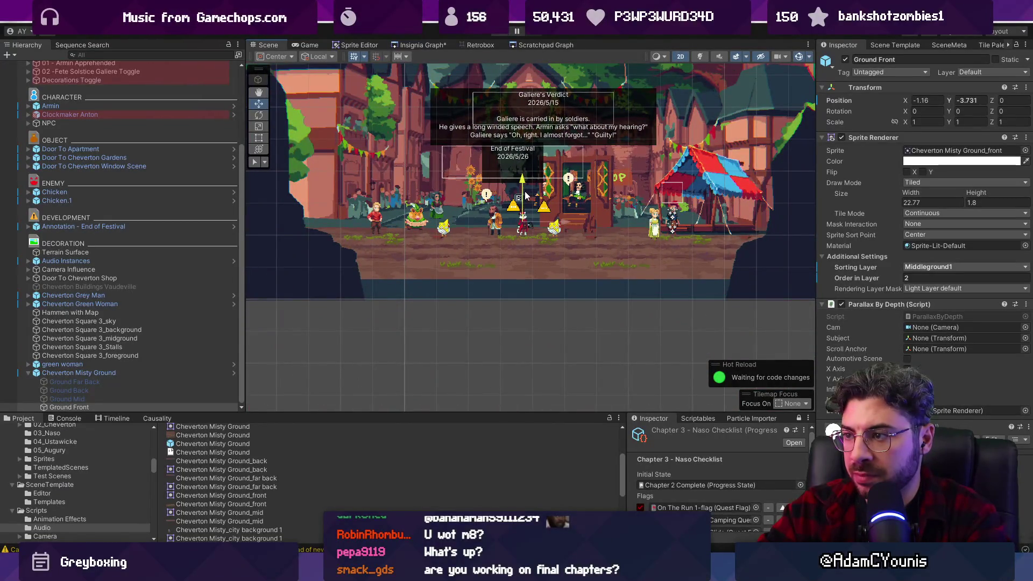
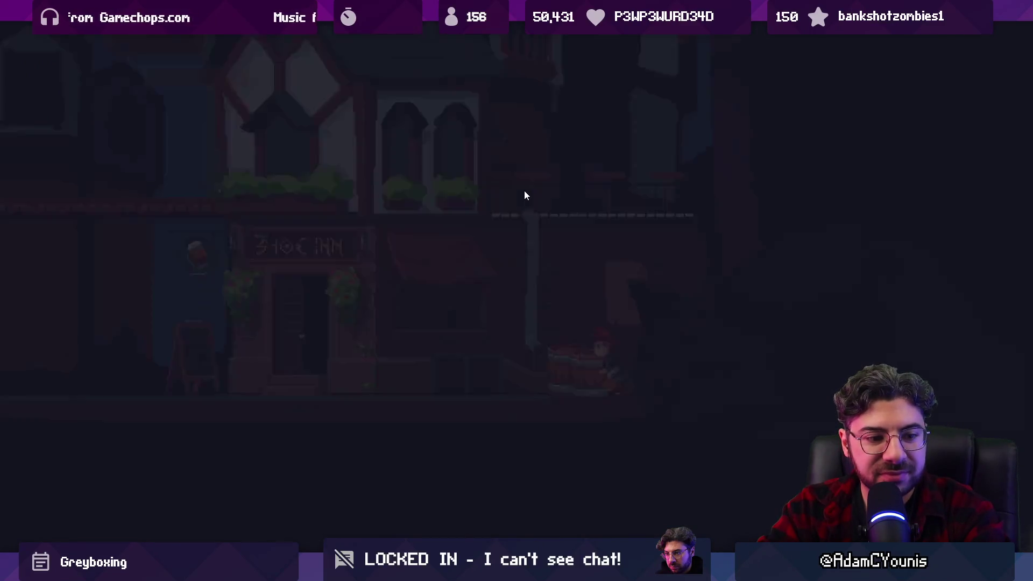
# Run the player left and right along the Cheverton street to the townswoman, then restore the editor layout.
pyautogui.press('Left')
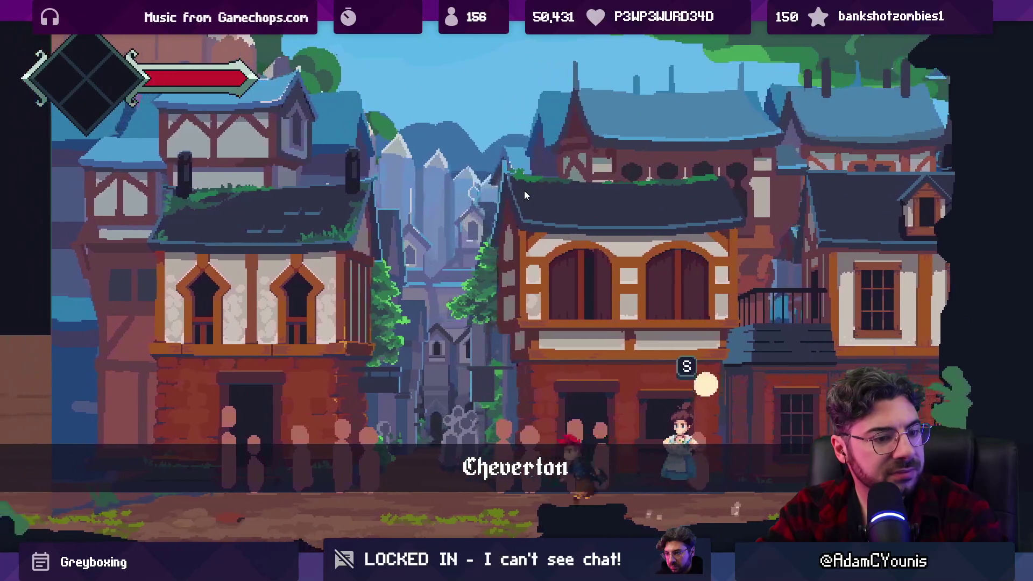
pyautogui.press('Left')
pyautogui.press('Right')
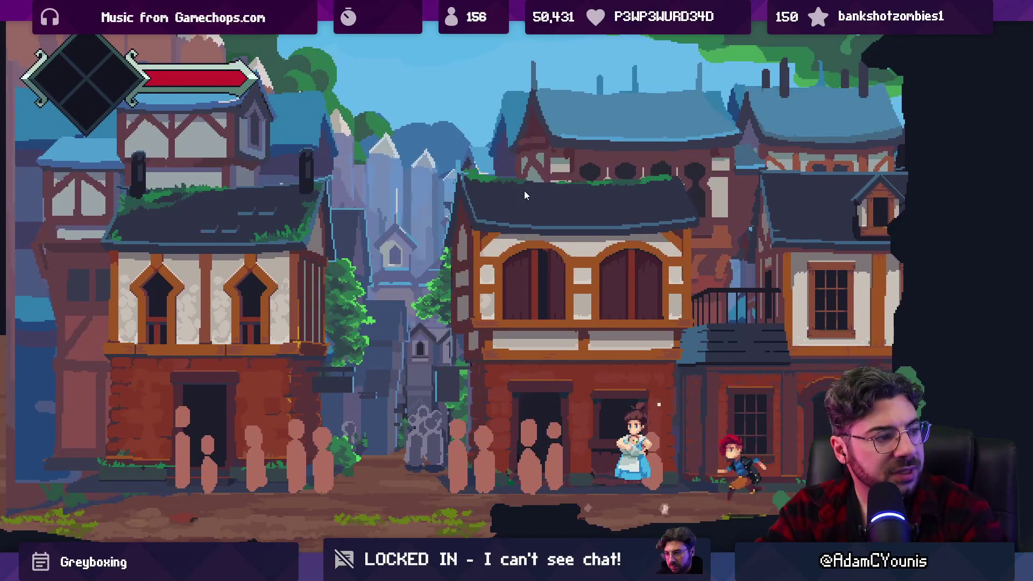
pyautogui.press('Left')
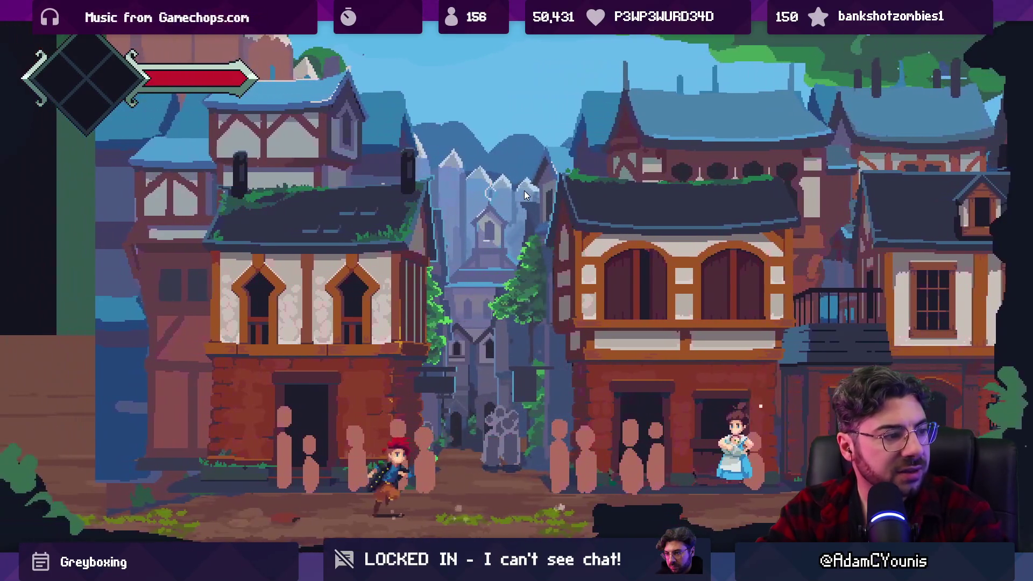
pyautogui.press('Right')
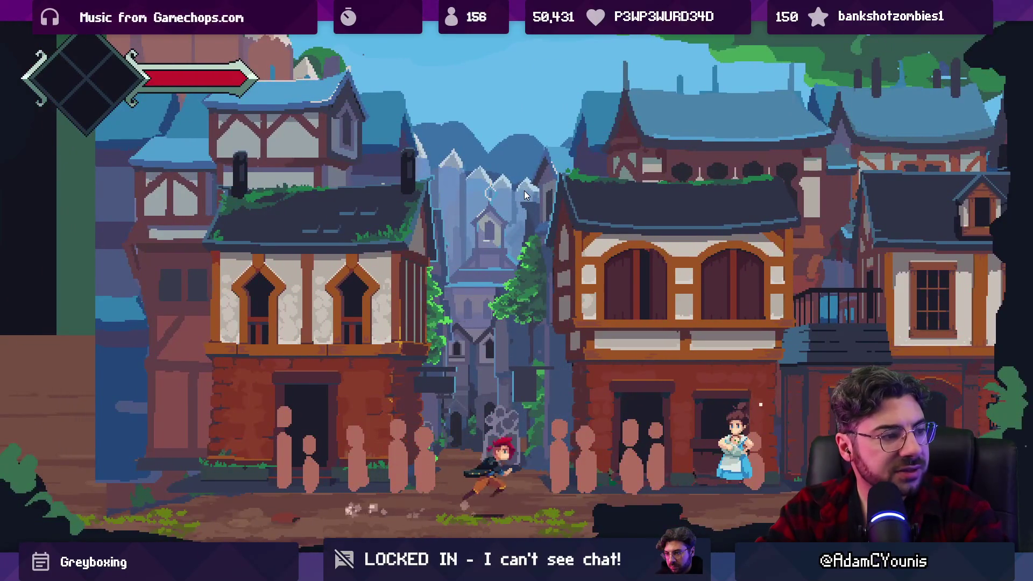
pyautogui.press('Left')
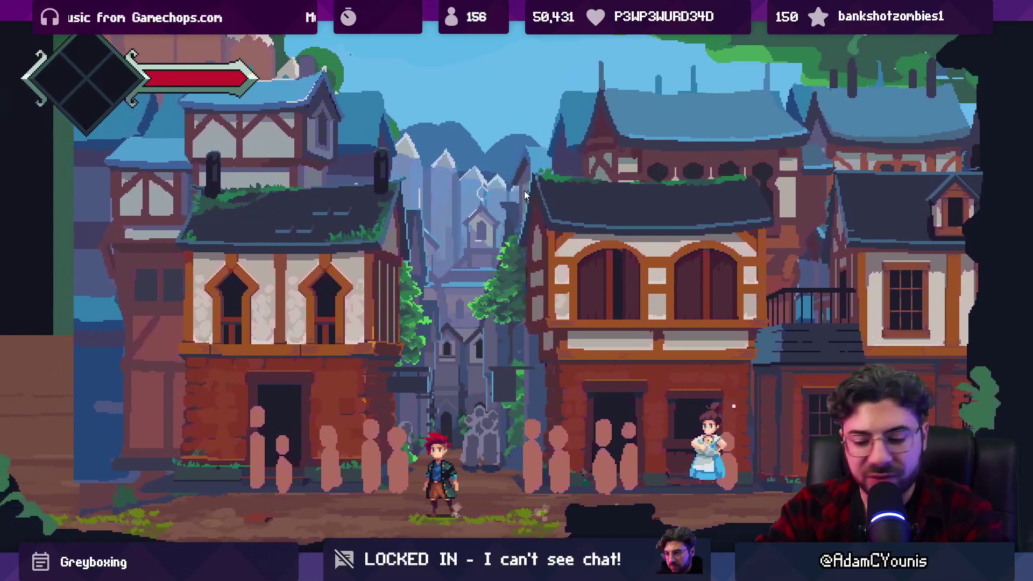
pyautogui.hotkey('shift', 'space')
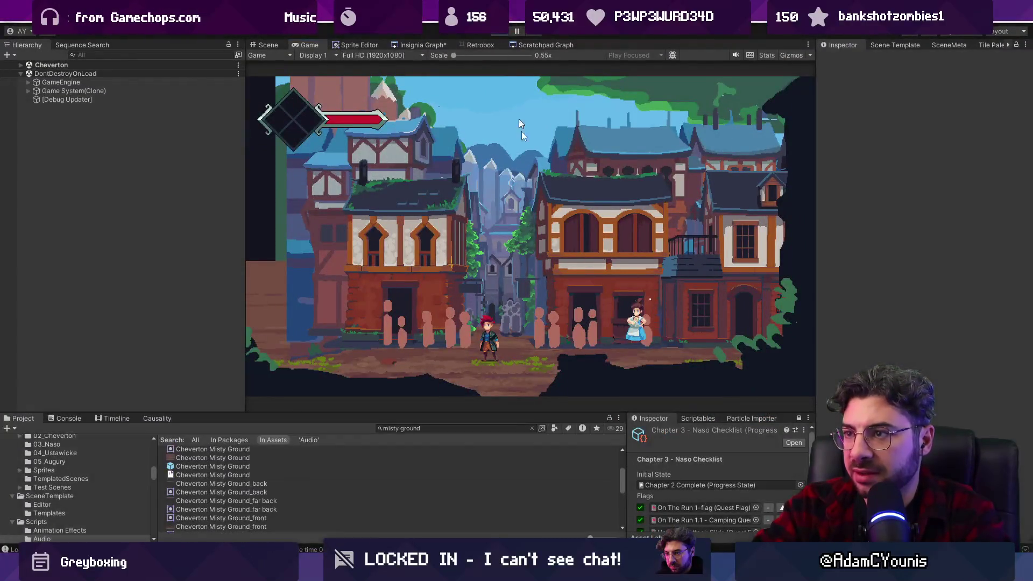
# In Aseprite, close the character sprite and town documents, dismissing the save warning.
pyautogui.hotkey('alt', 'Tab')
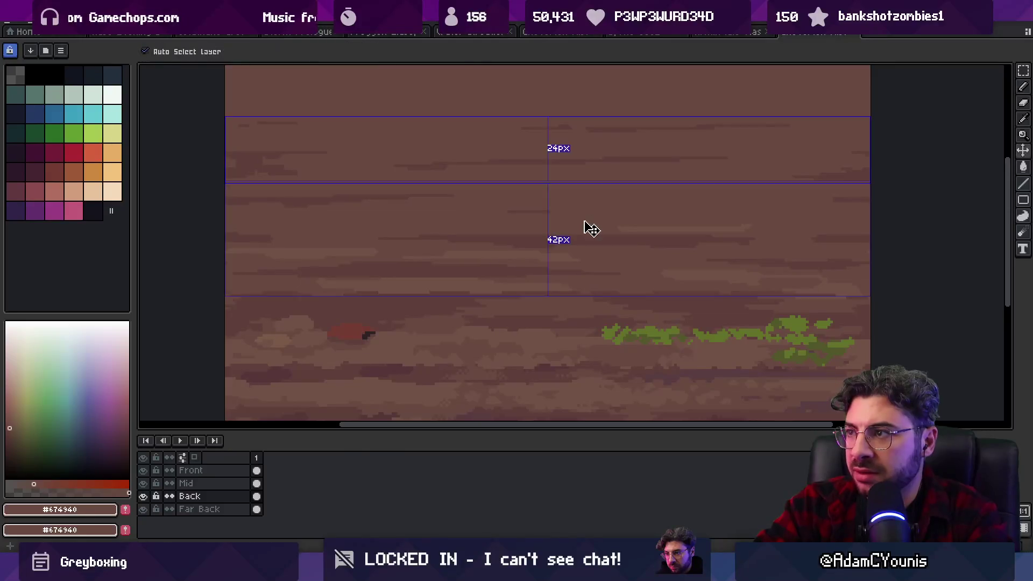
pyautogui.hotkey('ctrl', 'Tab')
pyautogui.hotkey('ctrl', 'w')
pyautogui.scroll(-3, 555, 242)
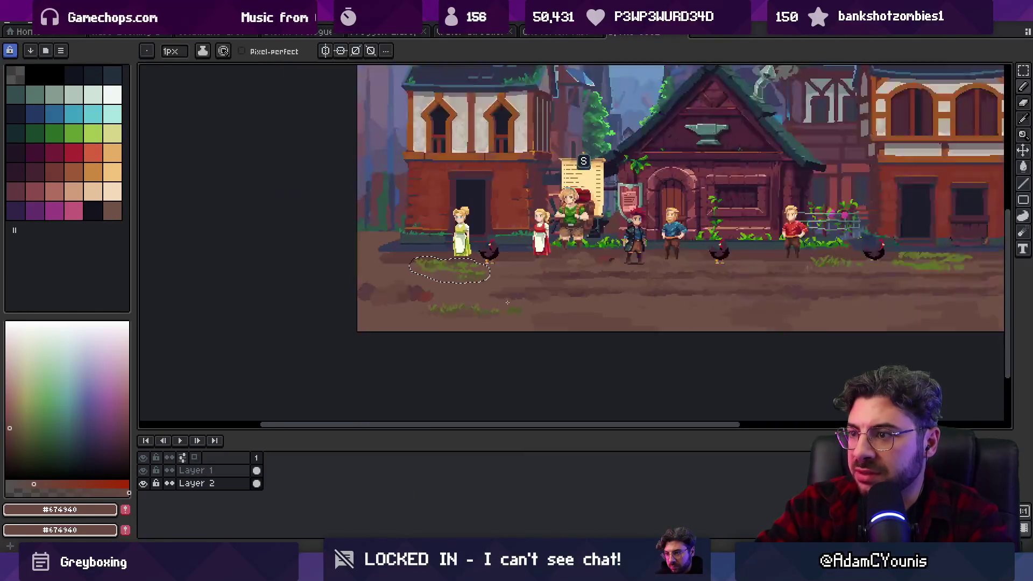
pyautogui.hotkey('ctrl', 'w')
pyautogui.click(532, 312)
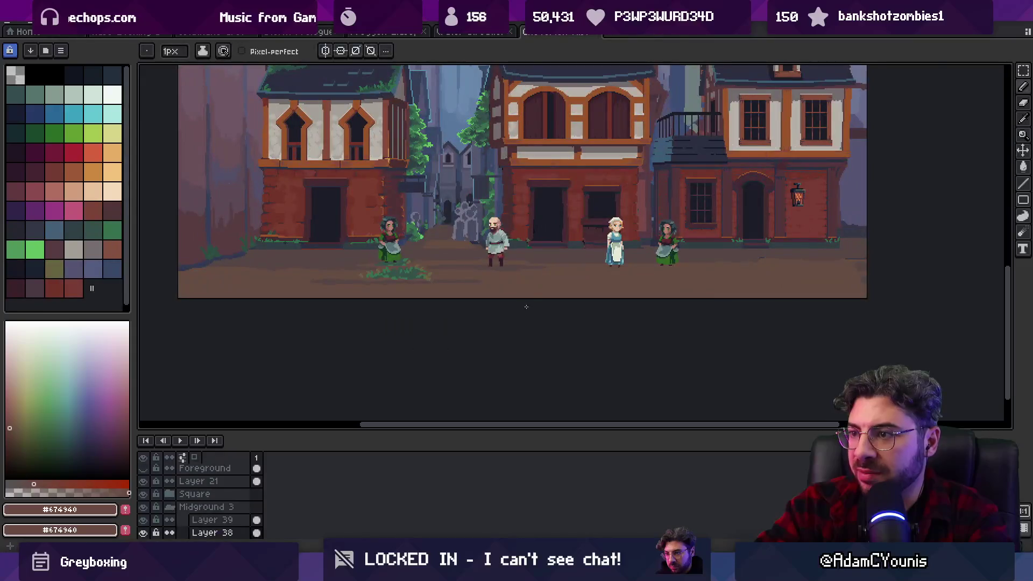
pyautogui.scroll(2, 516, 311)
pyautogui.hotkey('ctrl', 'shift', 'Tab')
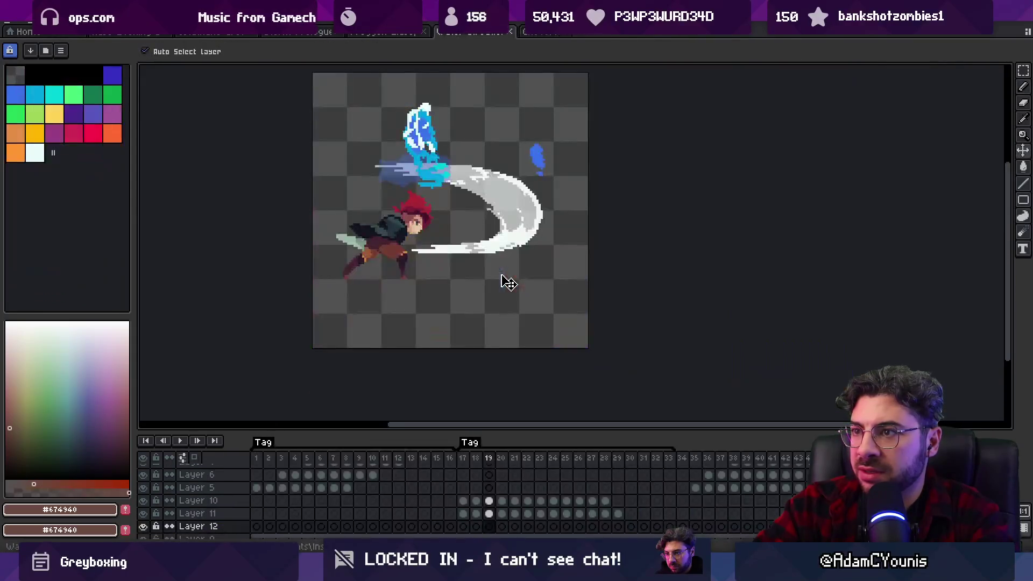
pyautogui.hotkey('ctrl', 'shift', 'Tab')
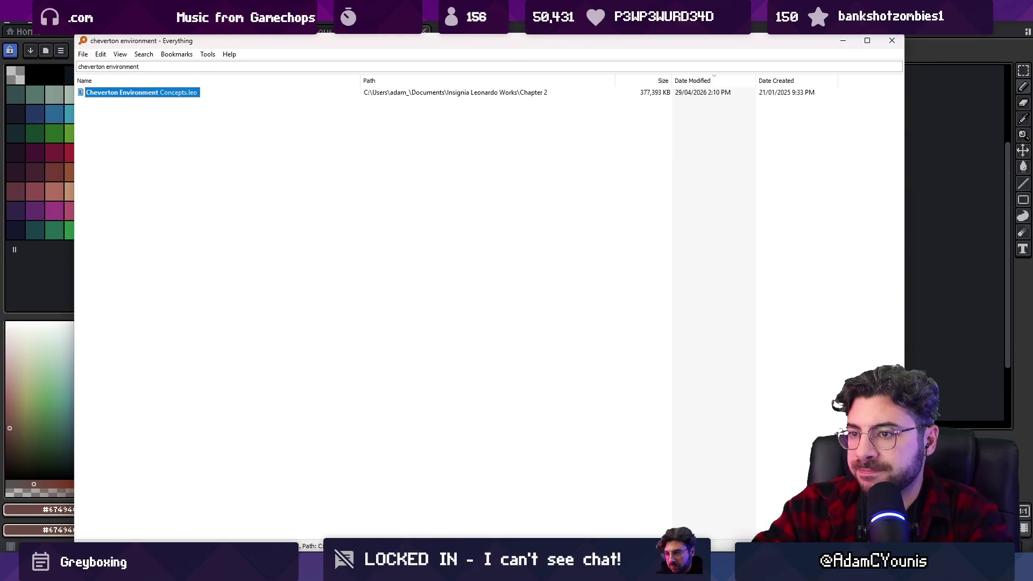
# Open 'misty lane.ase' from an Everything search and pan around the street art.
pyautogui.write('misty lane.ase')
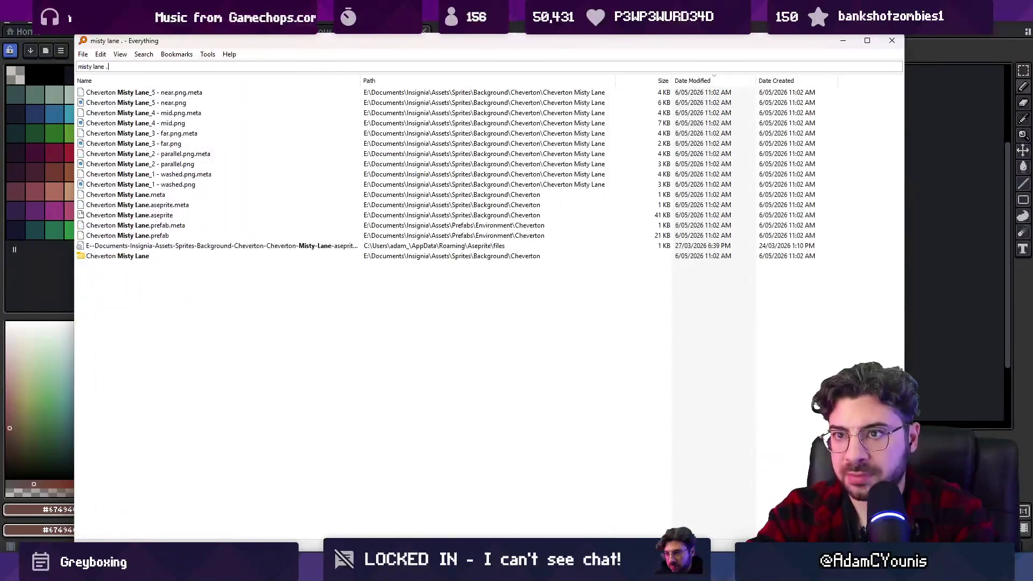
pyautogui.press('Return')
pyautogui.scroll(1, 542, 292)
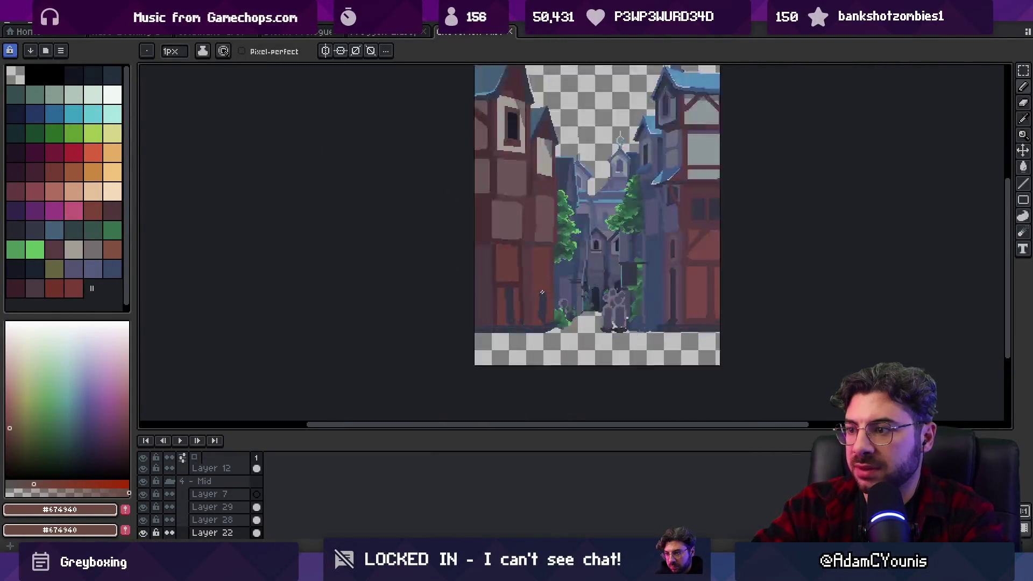
pyautogui.hscroll(3, 580, 290)
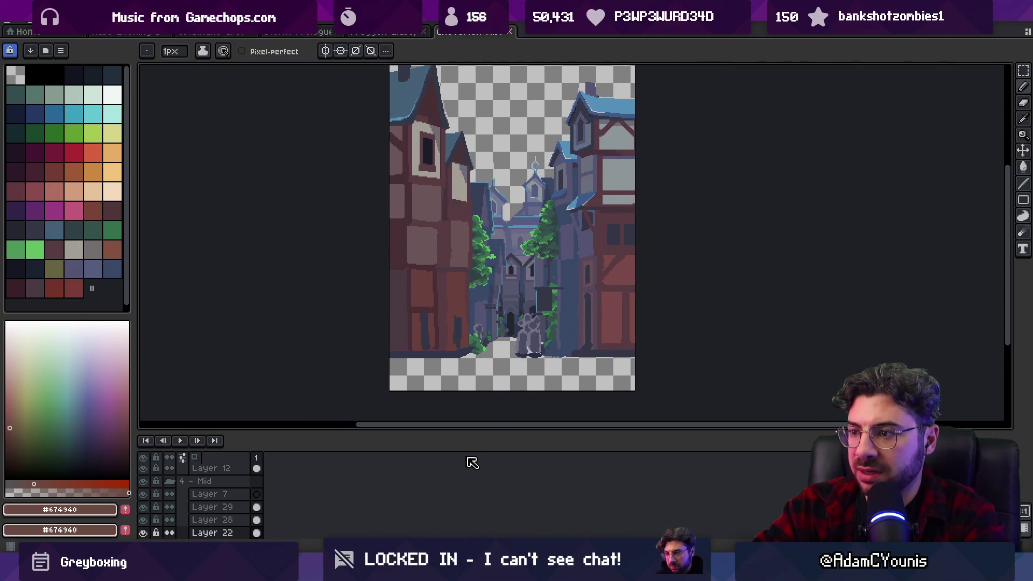
pyautogui.hotkey('alt', 'Tab')
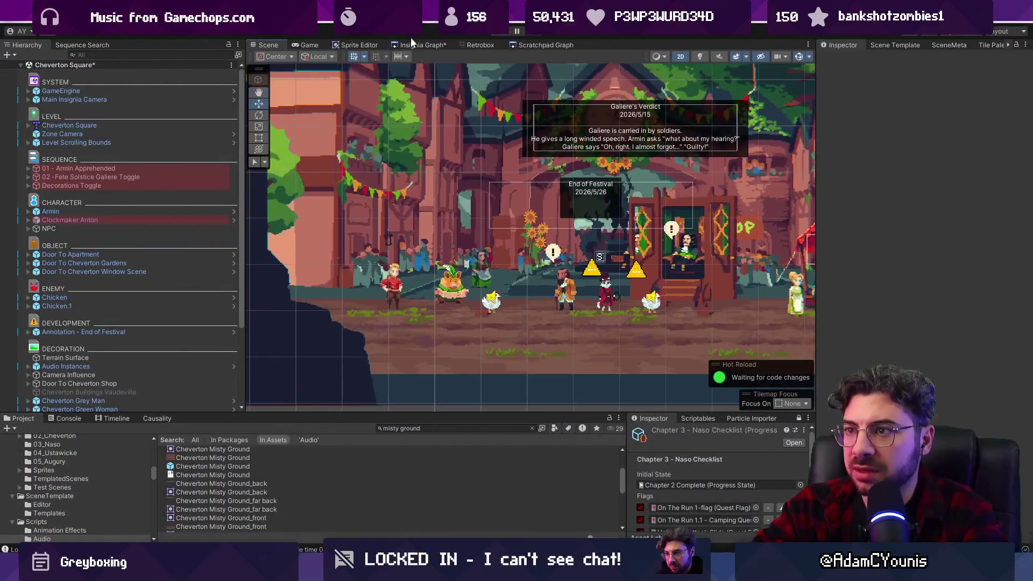
# Open the Cheverton scene from Insignia Graph, saving Cheverton Square first.
pyautogui.click(410, 45)
pyautogui.doubleClick(662, 231)
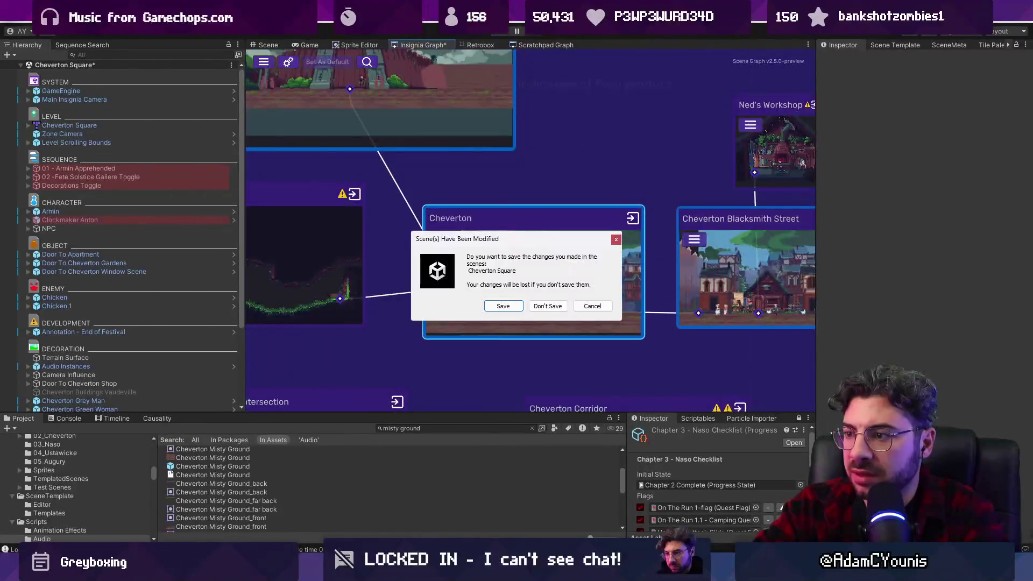
pyautogui.click(501, 309)
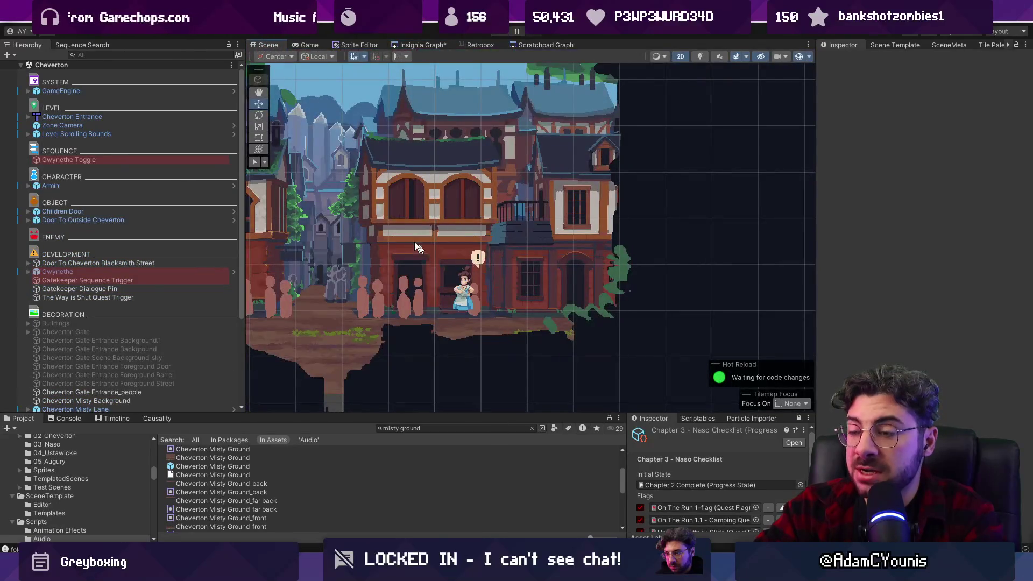
# Select Cheverton Misty Buildings and frame it in the flat 2D scene view.
pyautogui.scroll(-3, 418, 248)
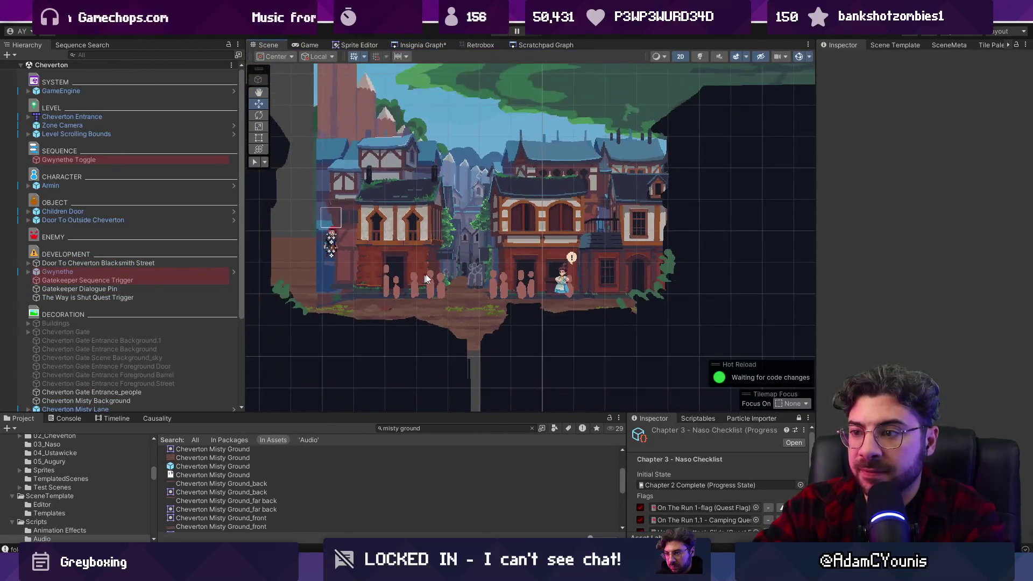
pyautogui.scroll(5, 473, 296)
pyautogui.click(506, 288)
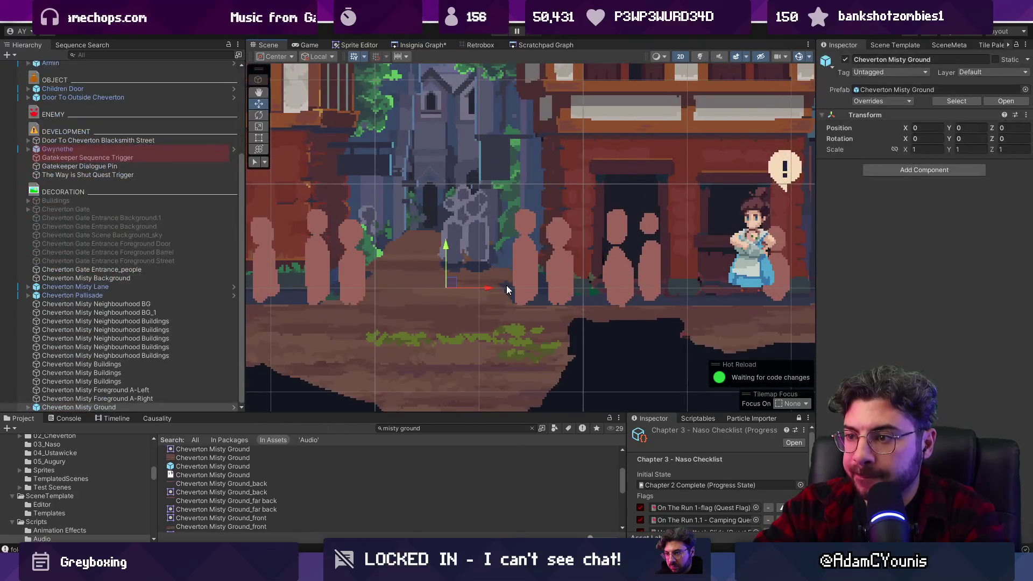
pyautogui.click(506, 289)
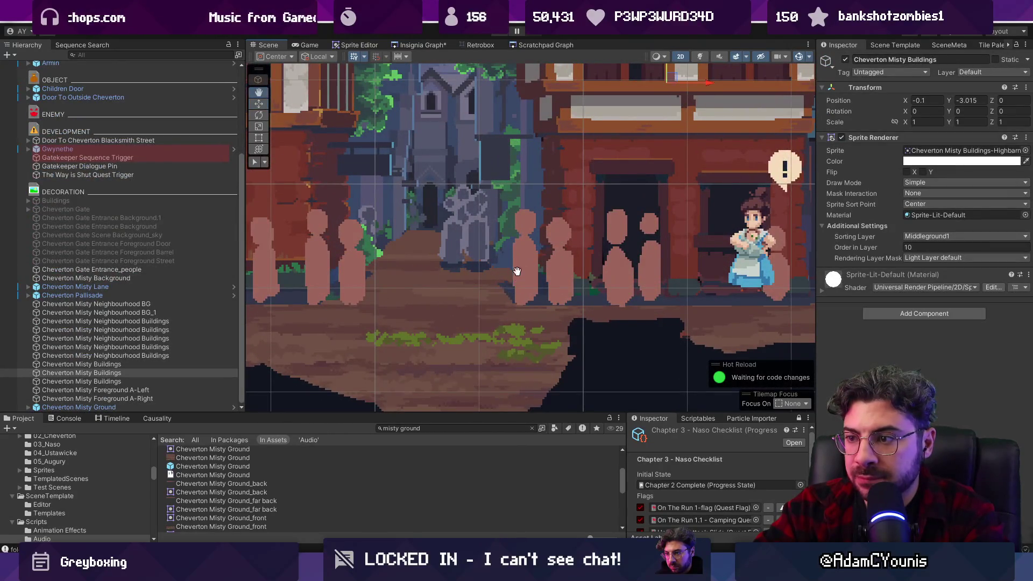
pyautogui.press('2')
pyautogui.press('f')
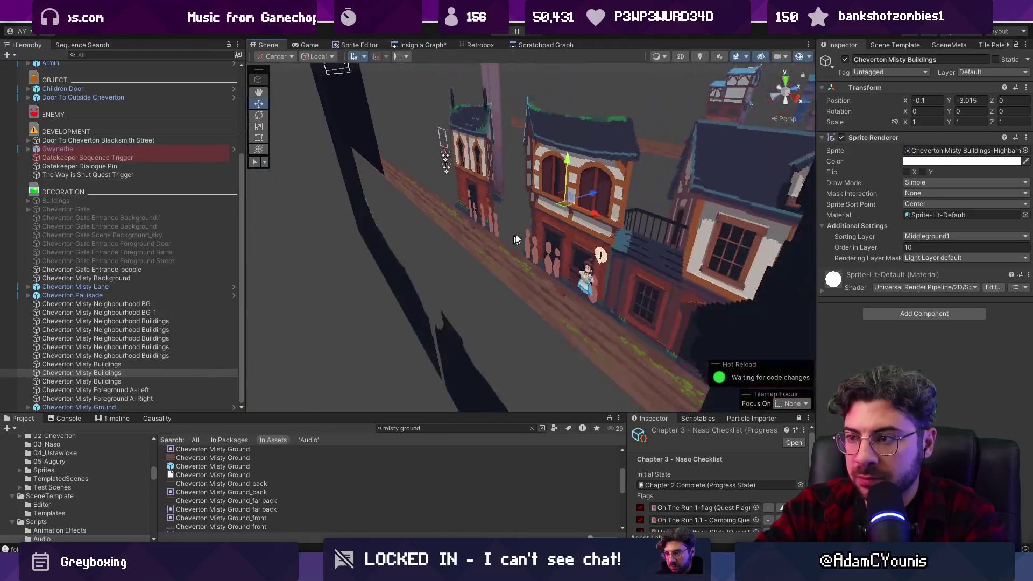
pyautogui.press('t')
pyautogui.press('2')
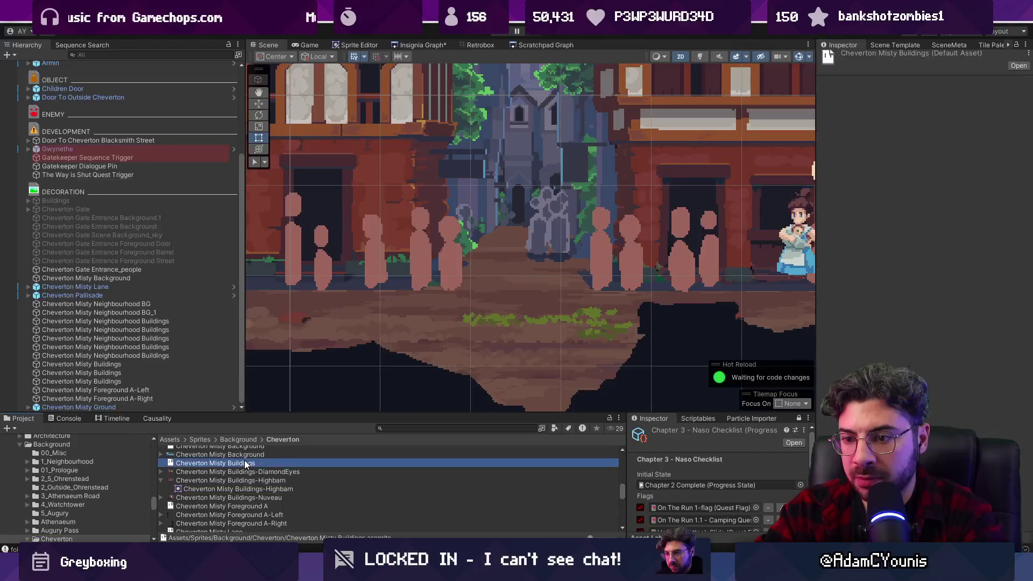
pyautogui.hotkey('alt', 'Tab')
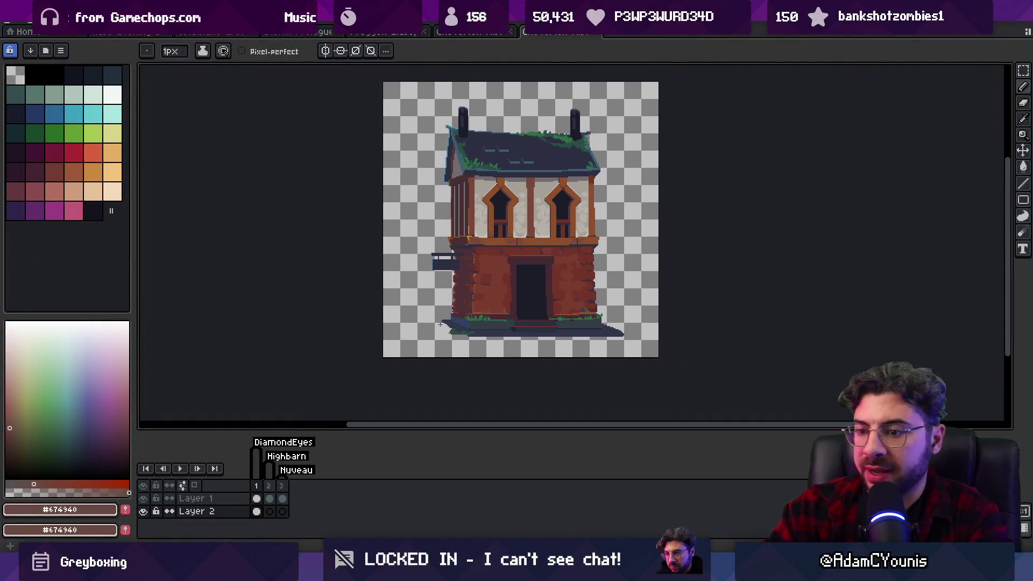
# Zoom in on the building base, pick its dark slate colour, and erase grass pixels at the left corner.
pyautogui.press('z')
pyautogui.click(512, 319)
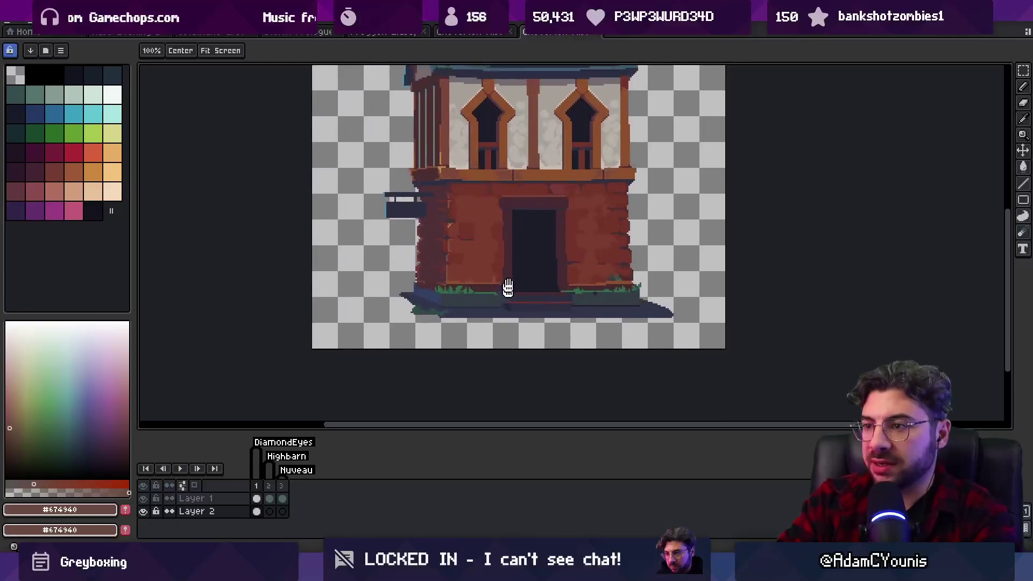
pyautogui.press('v')
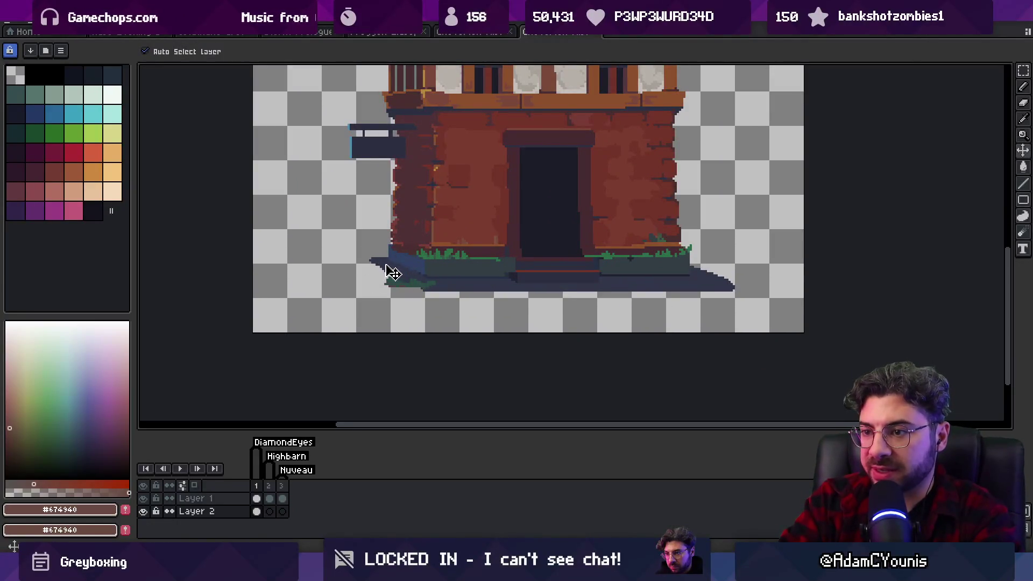
pyautogui.keyDown('alt'); pyautogui.click(393, 273); pyautogui.keyUp('alt')
pyautogui.scroll(2, 404, 291)
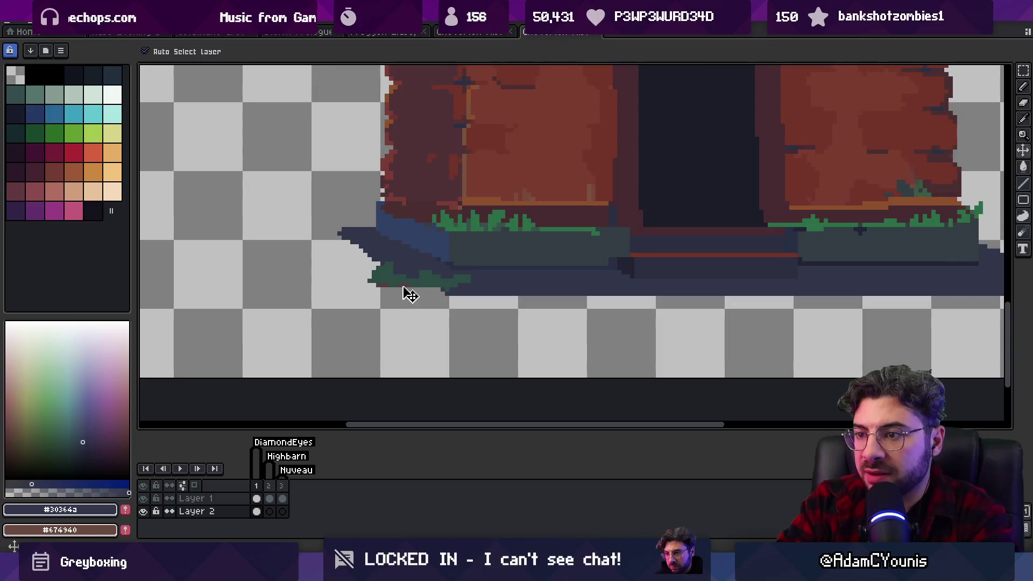
pyautogui.hotkey('alt', 'Up')
pyautogui.press('b')
pyautogui.press('e')
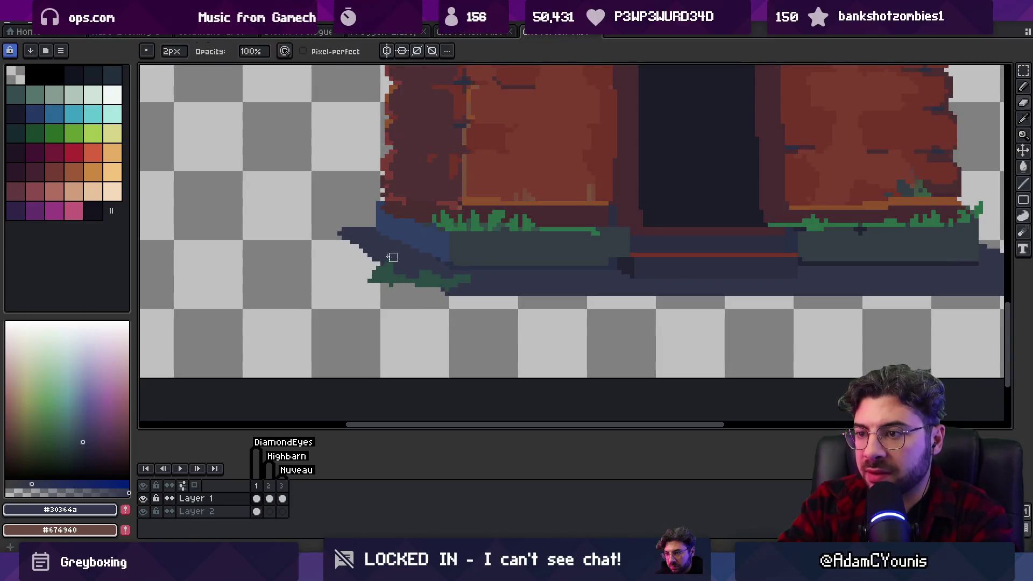
pyautogui.click(381, 263)
pyautogui.press('b')
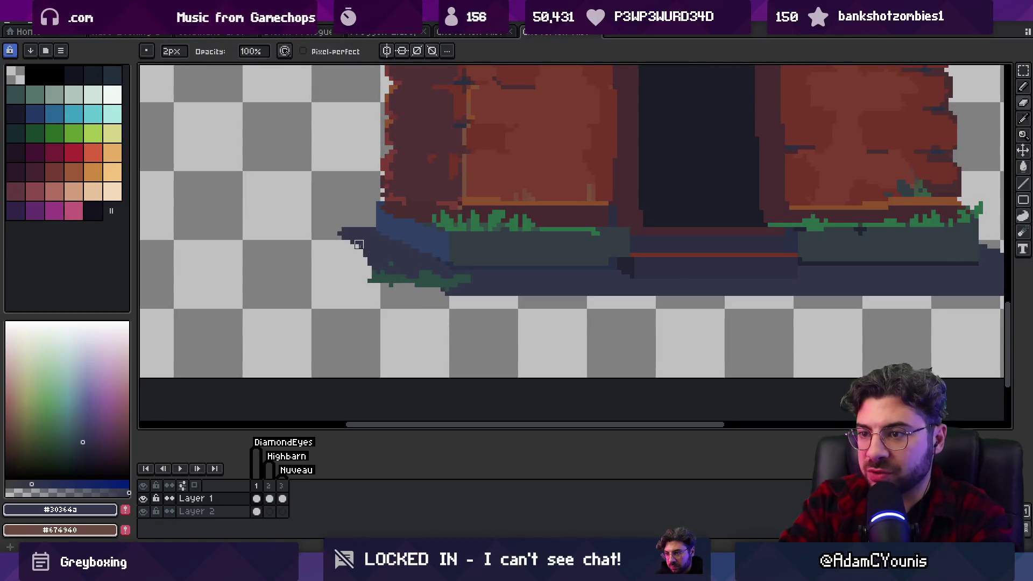
pyautogui.hotkey('alt', 'Down')
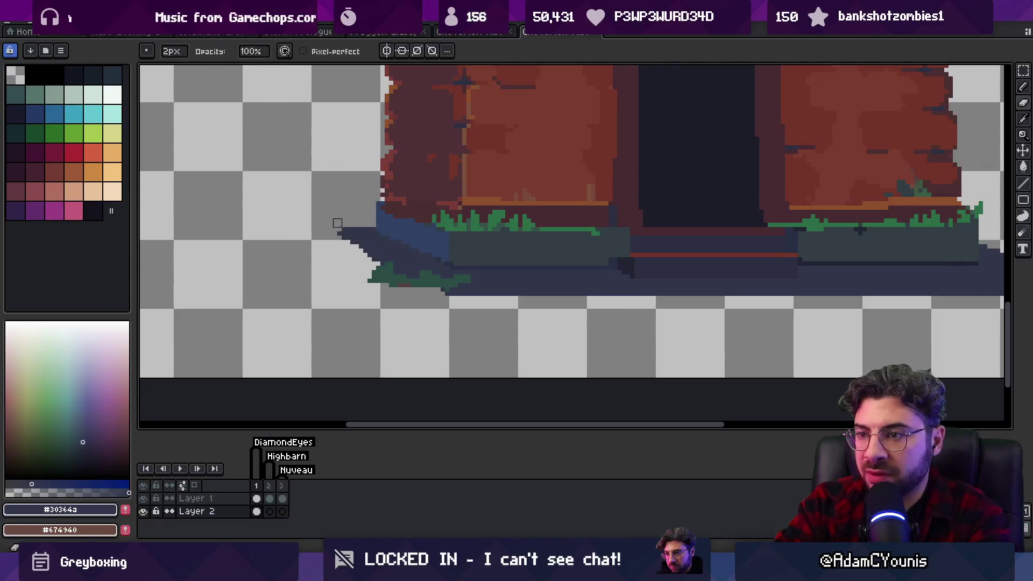
# On Layer 1, paint over the green tuft at the base's lower-left with the 2px blue-grey pencil.
pyautogui.press('e')
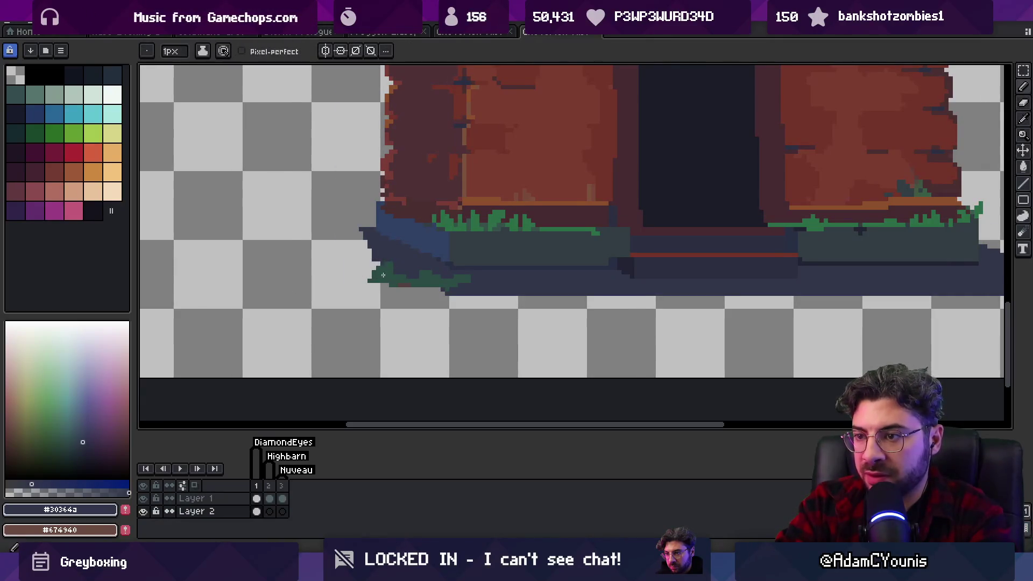
pyautogui.press('b')
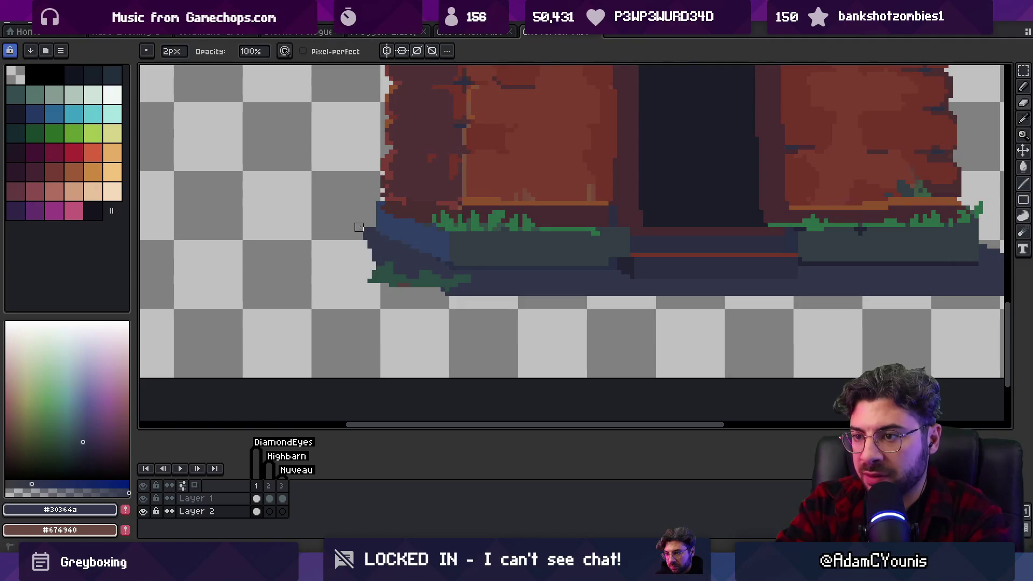
pyautogui.scroll(-1, 432, 270)
pyautogui.hotkey('alt', 'Up')
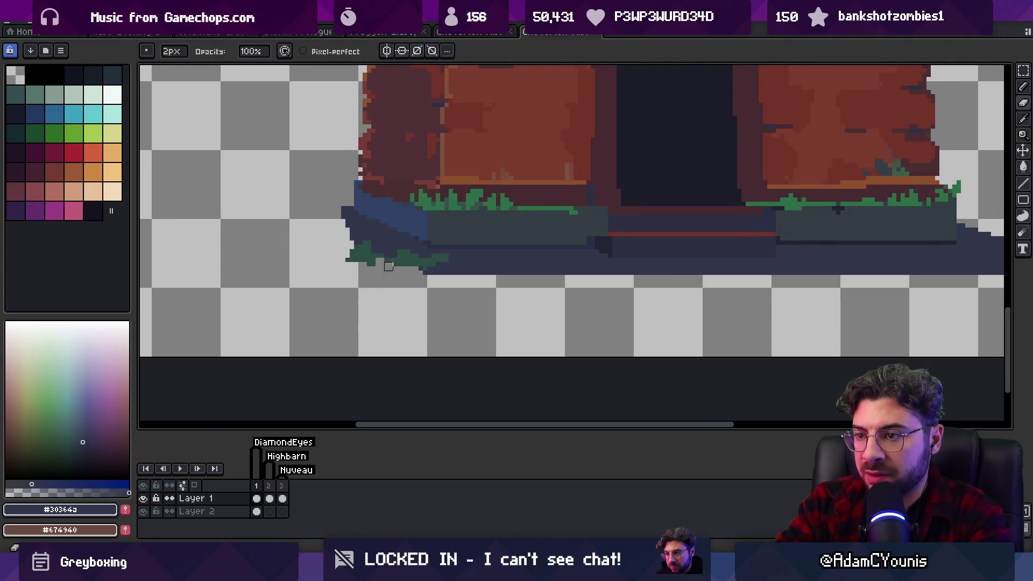
pyautogui.moveTo(367, 266); pyautogui.dragTo(376, 241)
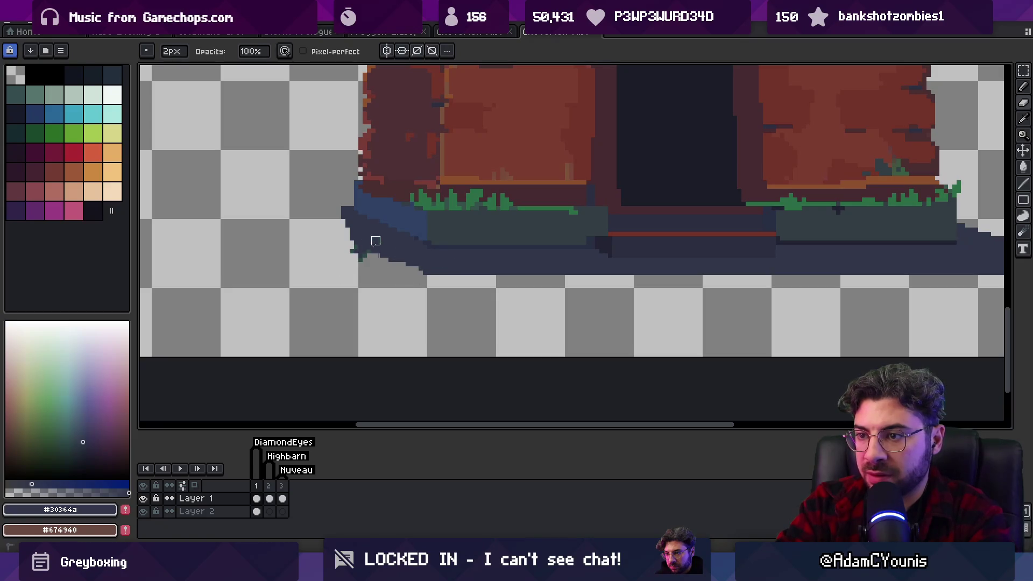
pyautogui.press('e')
pyautogui.hotkey('alt', 'Down')
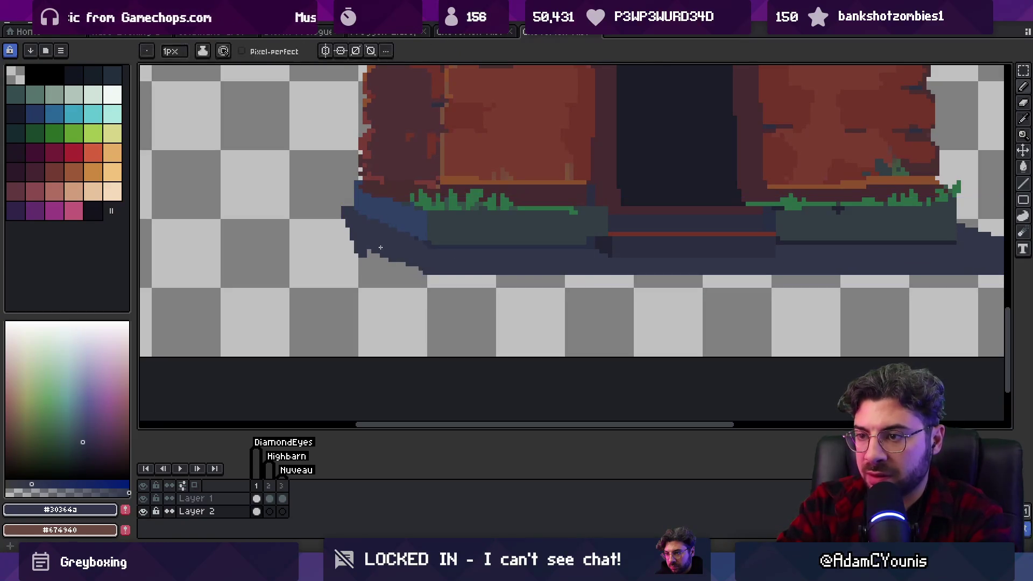
pyautogui.press('b')
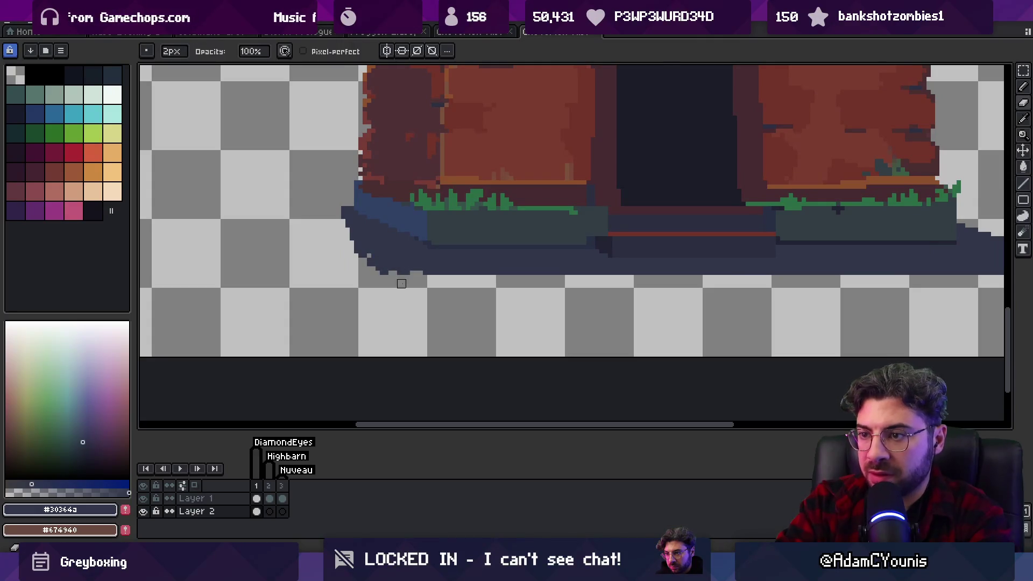
pyautogui.press('e')
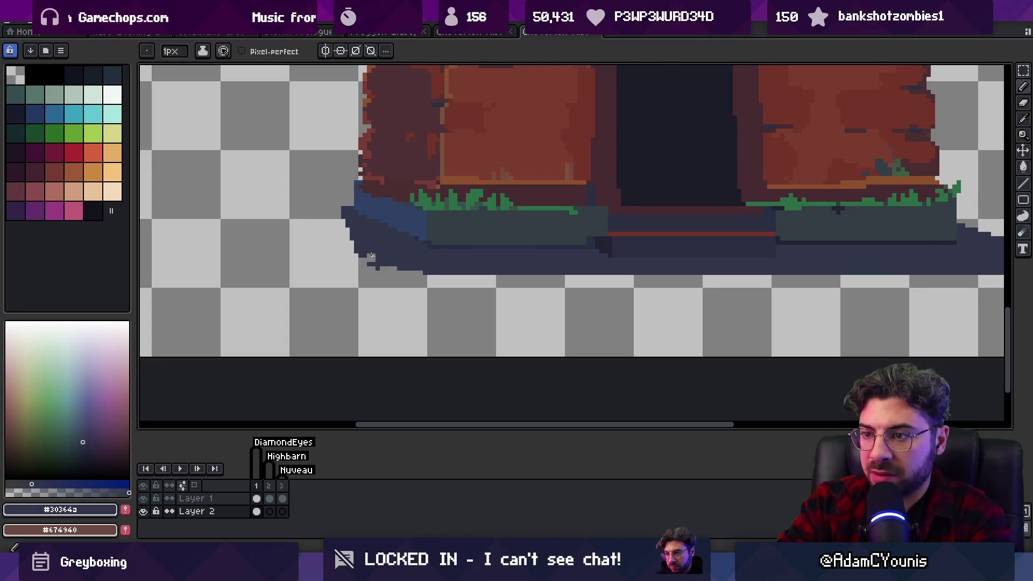
pyautogui.press('z')
pyautogui.scroll(-4, 441, 243)
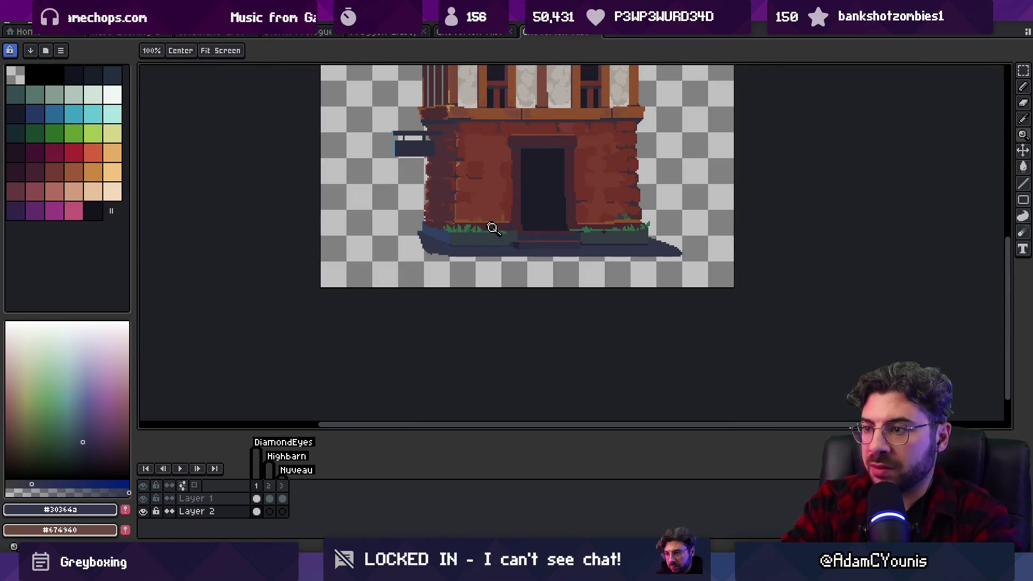
# Touch up the building's stone base with the 4px brush and 1px eraser.
pyautogui.scroll(1, 473, 250)
pyautogui.press('b')
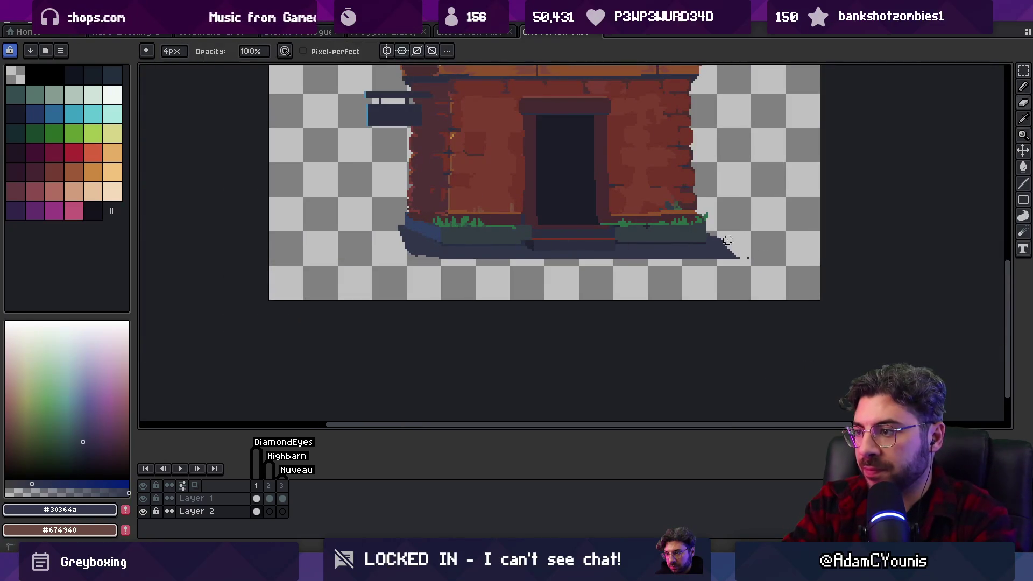
pyautogui.press('e')
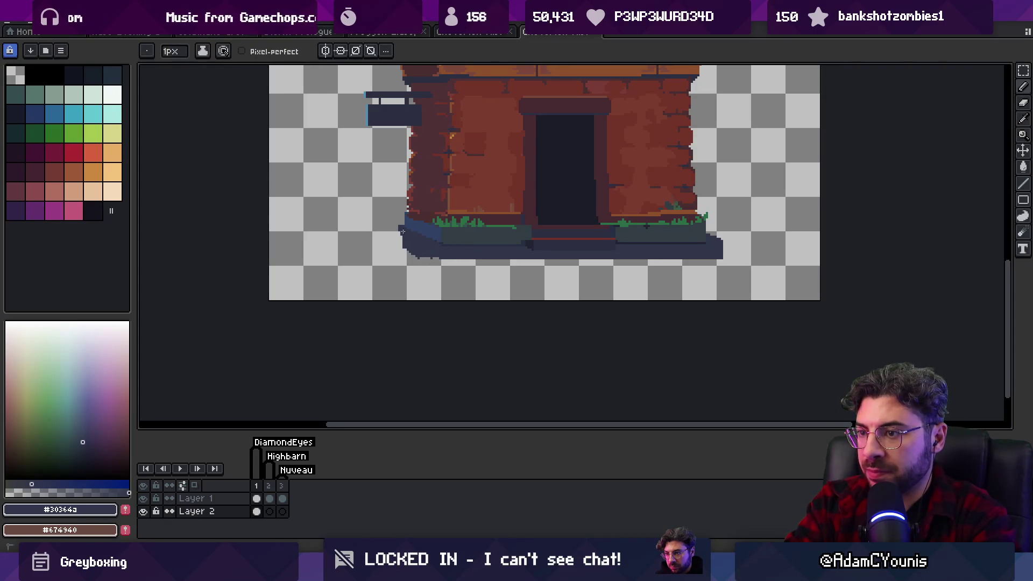
pyautogui.press('b')
pyautogui.press('e')
pyautogui.scroll(2, 408, 226)
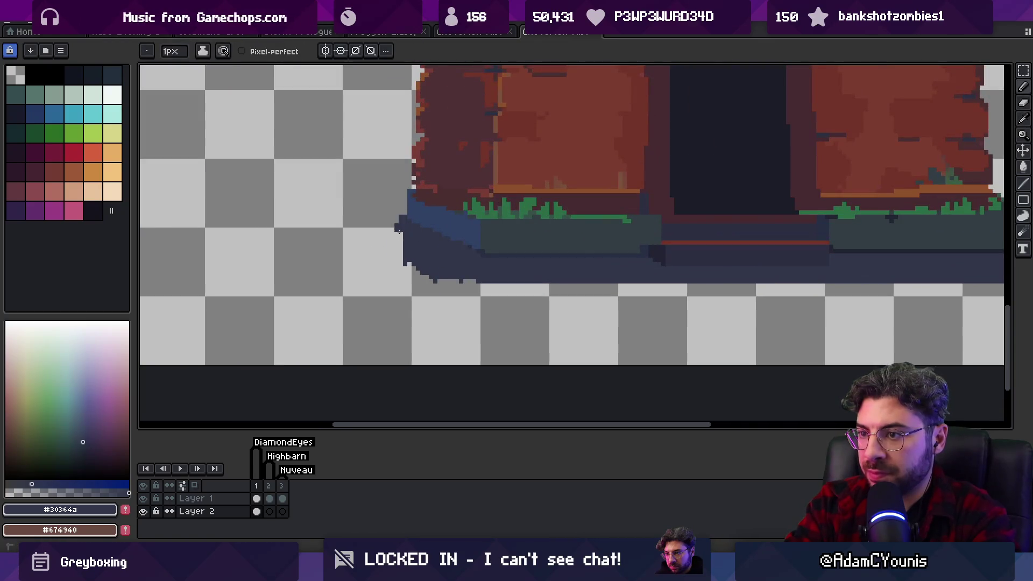
pyautogui.press('b')
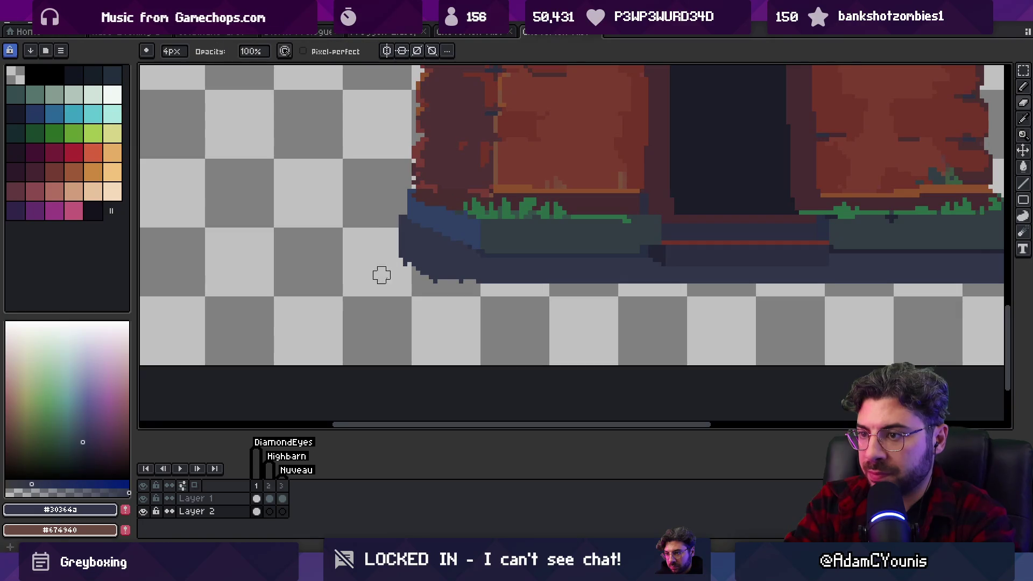
pyautogui.press('e')
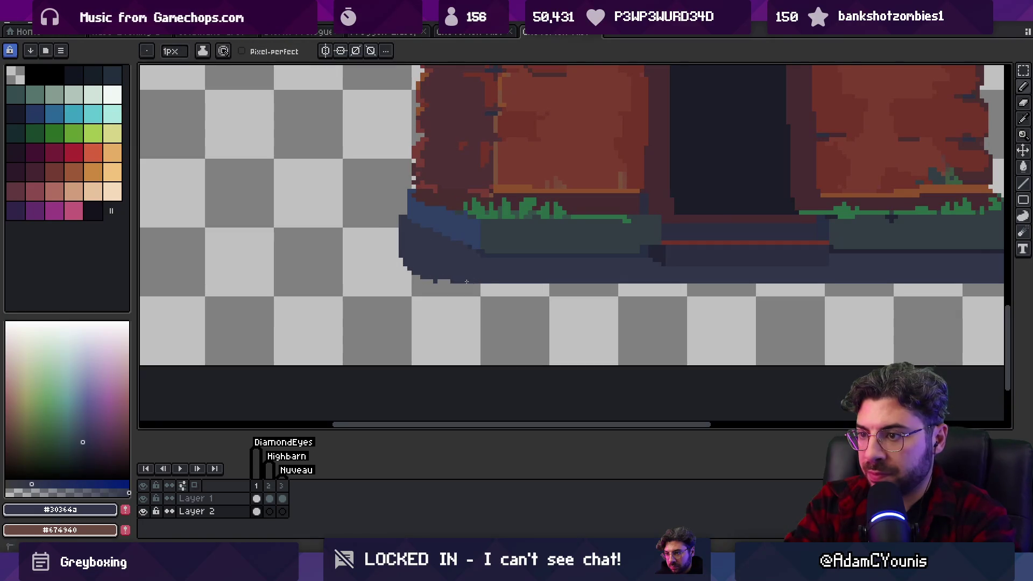
pyautogui.press('b')
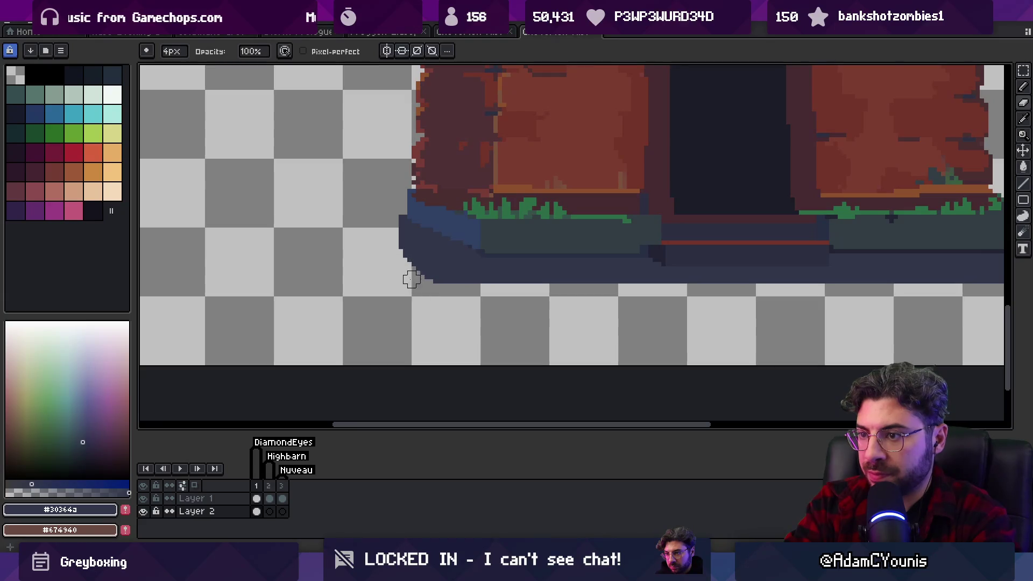
pyautogui.press('z')
pyautogui.scroll(-3, 412, 278)
pyautogui.scroll(3, 462, 251)
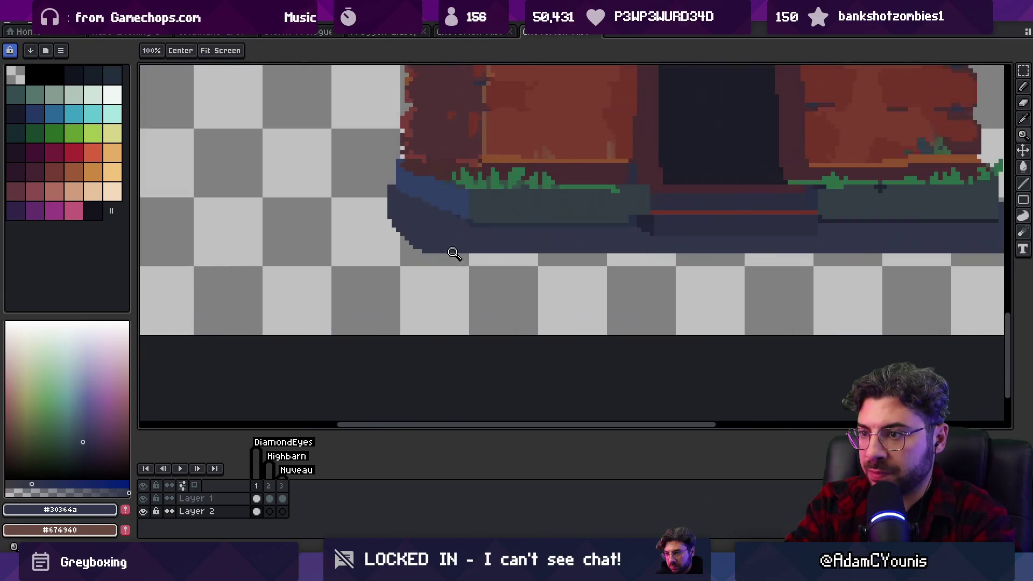
pyautogui.press('b')
# Make the ground's bottom edge bumpy with light pixels, sampling colours from the drawing.
pyautogui.moveTo(469, 262); pyautogui.dragTo(533, 262)
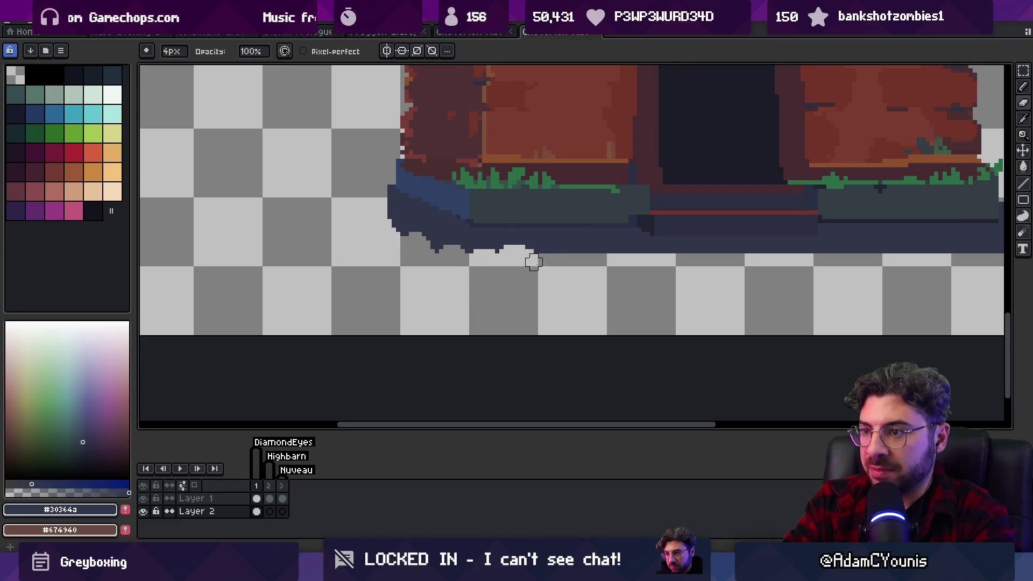
pyautogui.moveTo(603, 266)
pyautogui.mouseDown()
pyautogui.moveTo(496, 249)
pyautogui.moveTo(718, 261)
pyautogui.mouseUp()
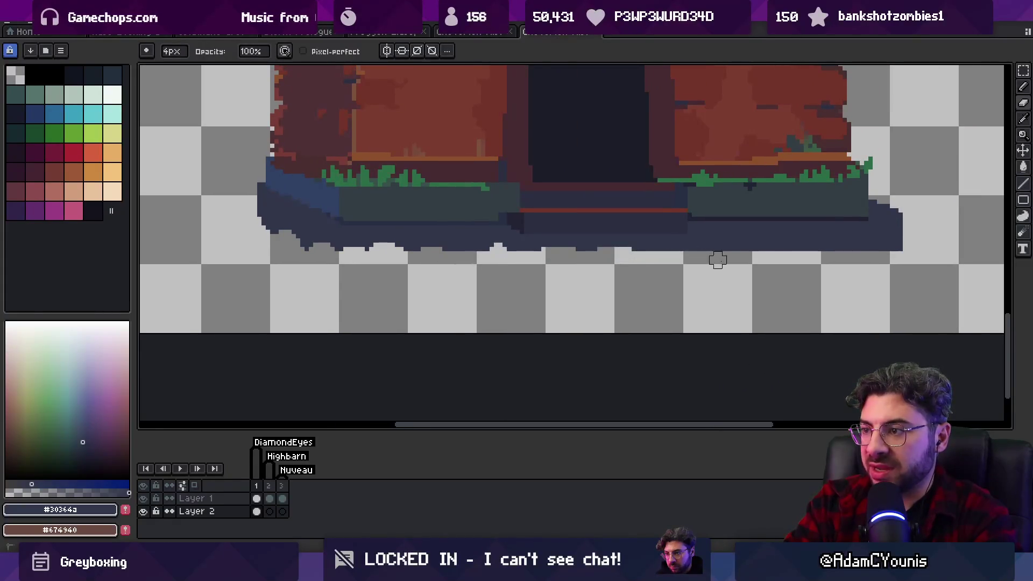
pyautogui.press('z')
pyautogui.scroll(-6, 764, 261)
pyautogui.scroll(5, 817, 276)
pyautogui.press('b')
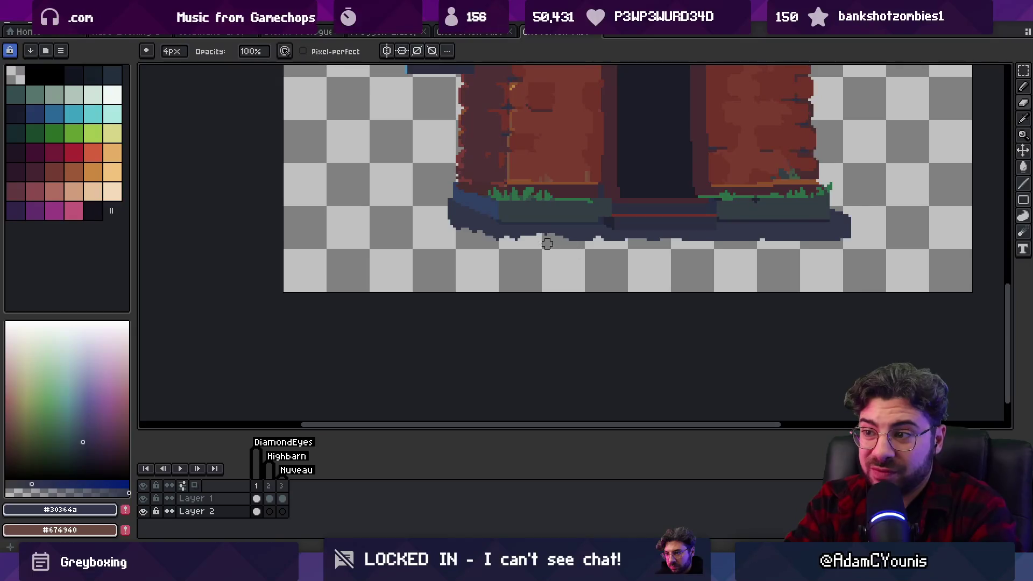
pyautogui.press('i')
pyautogui.press('b')
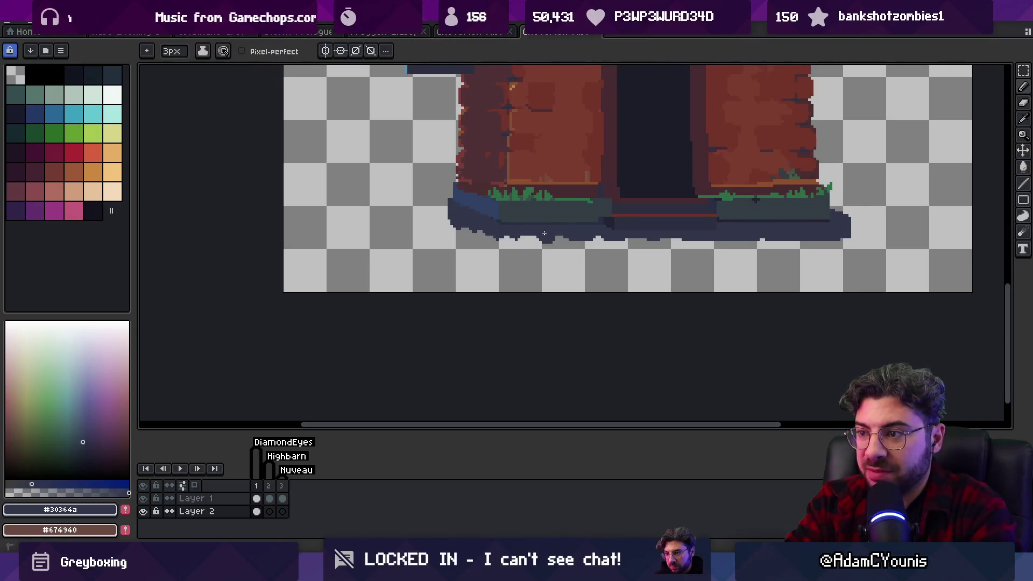
pyautogui.press('b')
pyautogui.press('i')
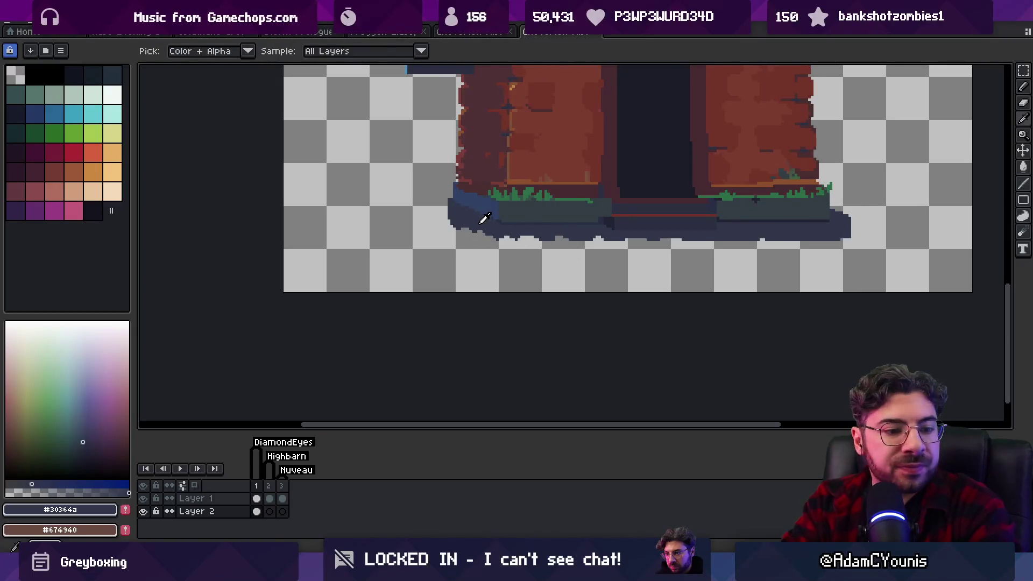
pyautogui.press('b')
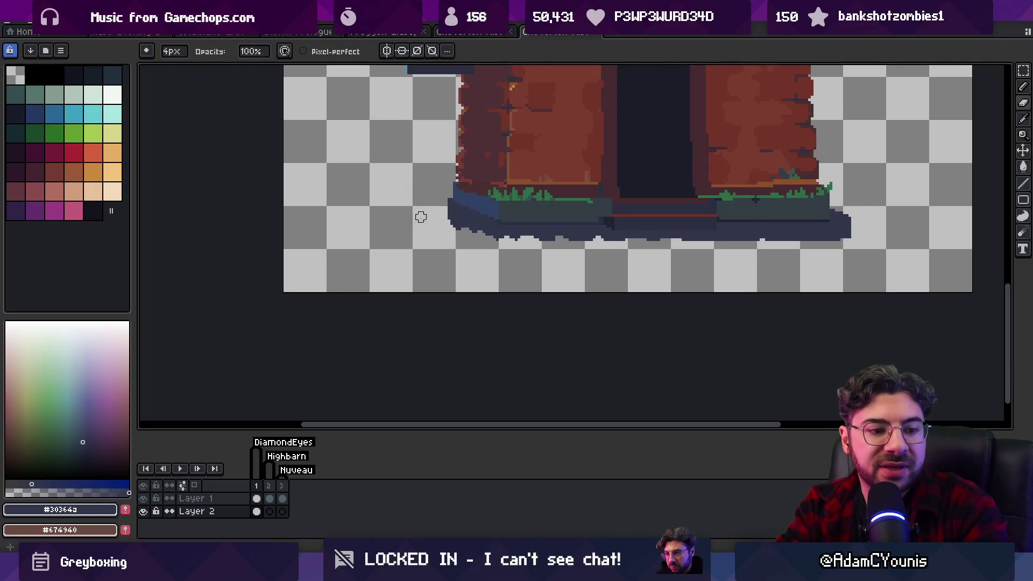
pyautogui.press('i')
pyautogui.press('b')
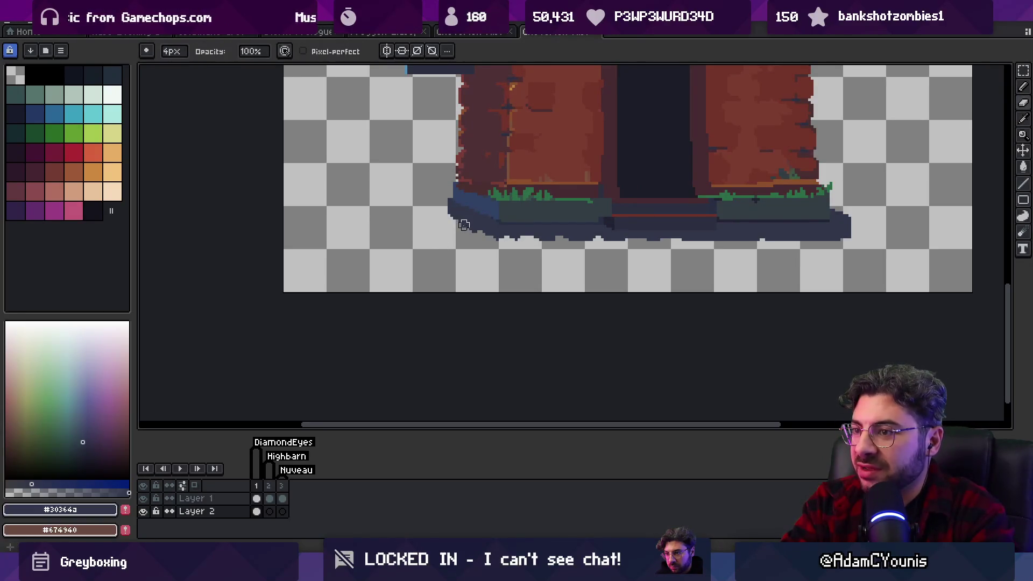
# Refine the ground edge with the 3px pencil and 4px eraser.
pyautogui.press('z')
pyautogui.scroll(-2, 512, 210)
pyautogui.scroll(5, 535, 226)
pyautogui.press('b')
pyautogui.press('e')
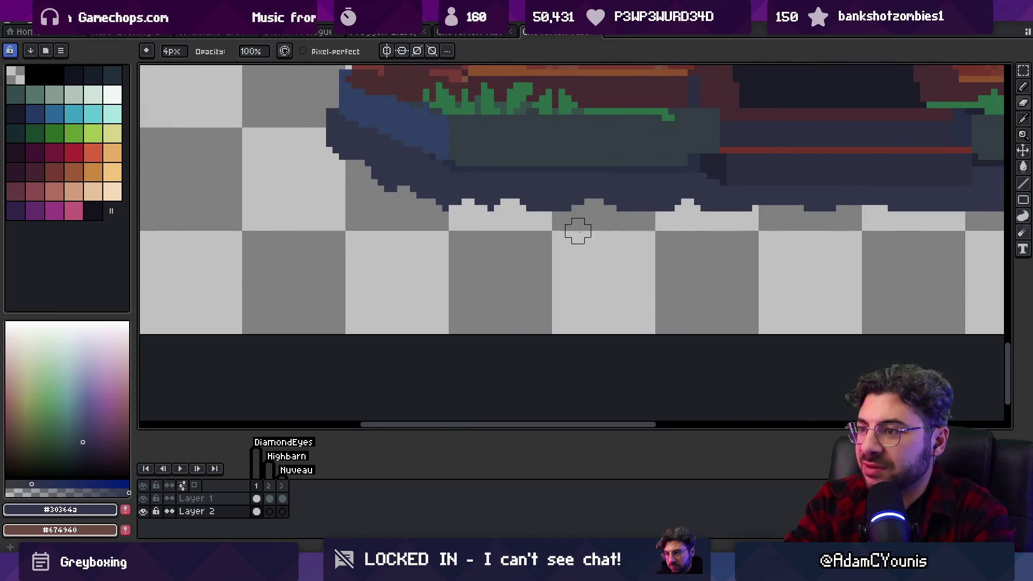
pyautogui.press('b')
pyautogui.hscroll(2, 576, 203)
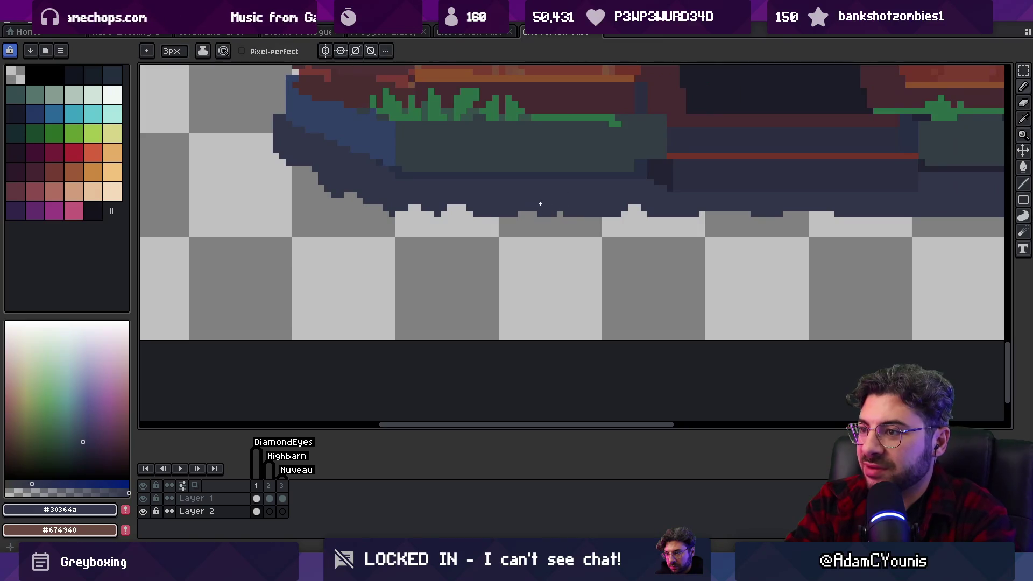
pyautogui.hscroll(14, 527, 199)
pyautogui.press('e')
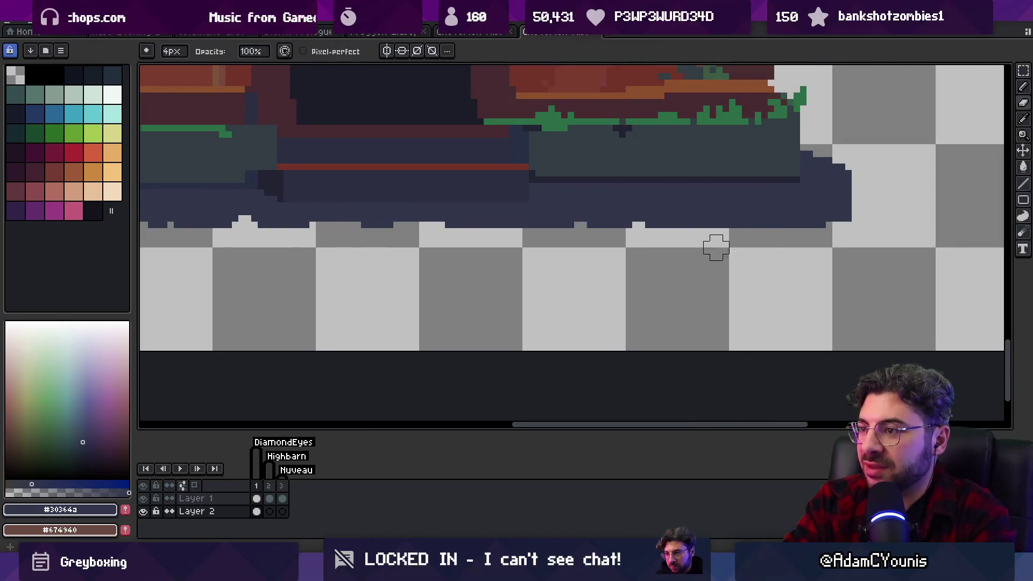
pyautogui.scroll(-6, 794, 248)
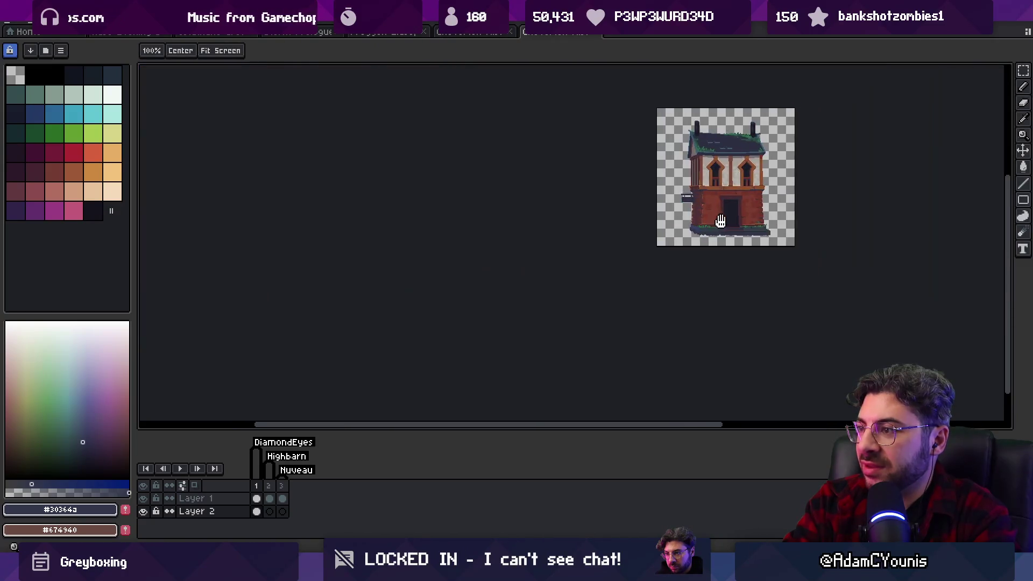
pyautogui.scroll(2, 785, 208)
pyautogui.scroll(3, 700, 239)
pyautogui.press('b')
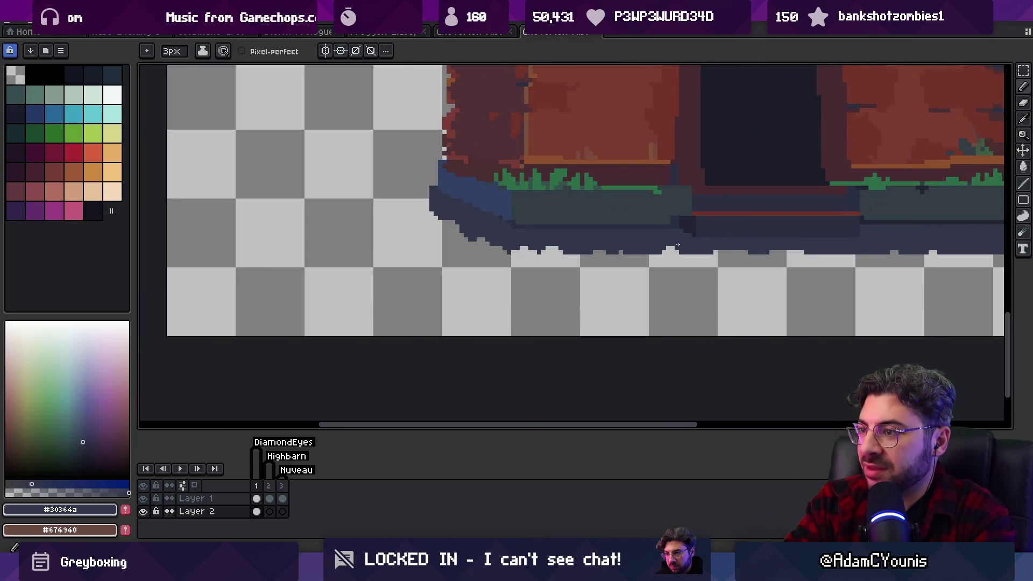
# Round off the left end of the stone base, then save the sprite with Ctrl+S.
pyautogui.press('z')
pyautogui.scroll(-3, 688, 226)
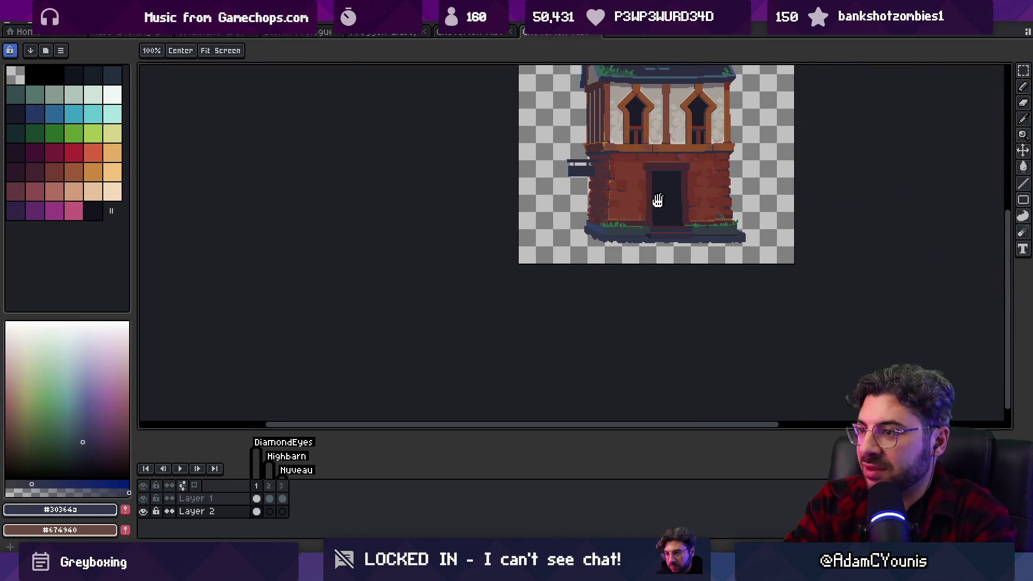
pyautogui.scroll(3, 597, 242)
pyautogui.press('b')
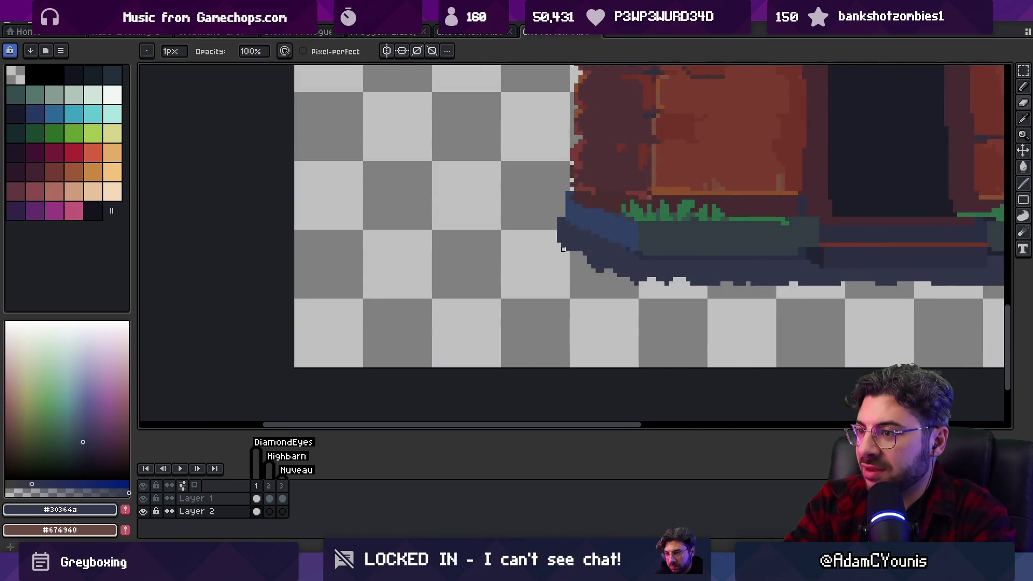
pyautogui.press('i')
pyautogui.press('b')
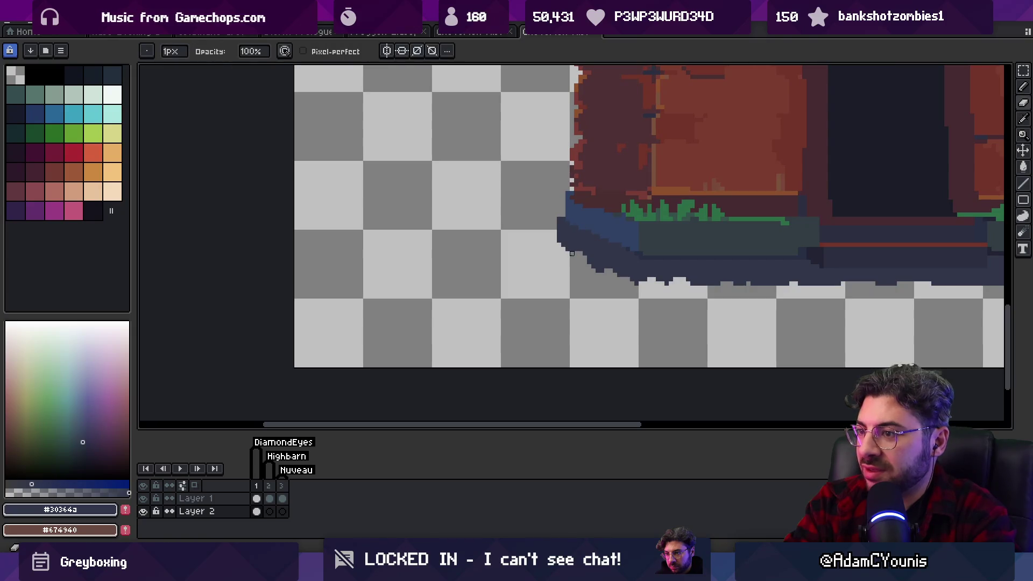
pyautogui.press('z')
pyautogui.scroll(-3, 572, 262)
pyautogui.scroll(3, 538, 263)
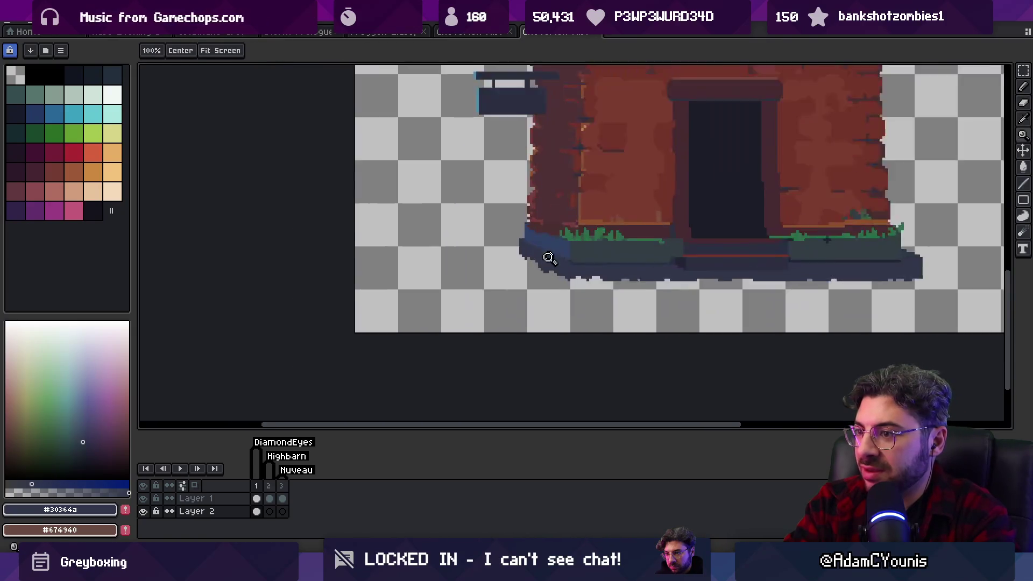
pyautogui.scroll(-3, 532, 262)
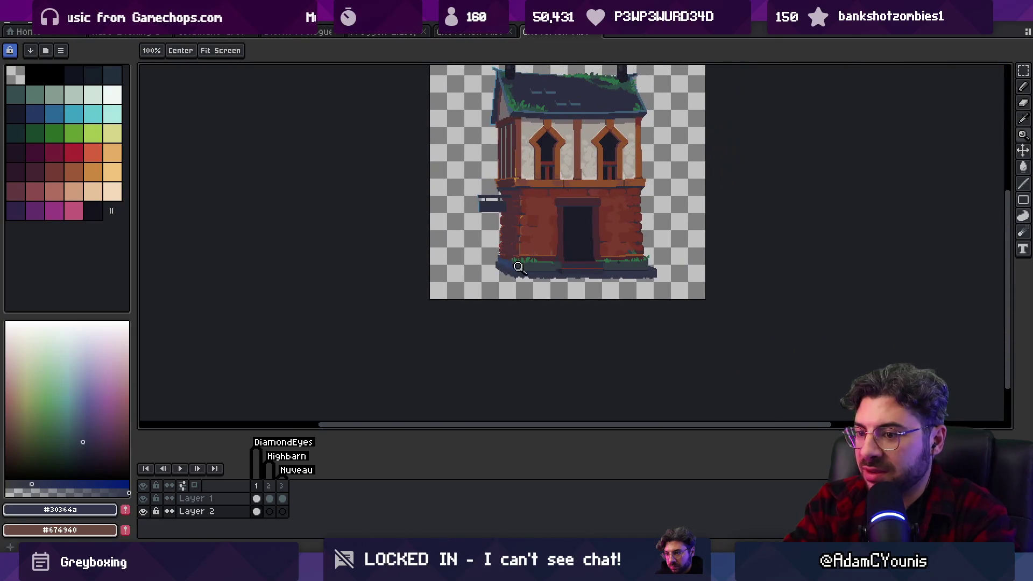
pyautogui.hotkey('ctrl', 's')
pyautogui.click(273, 489)
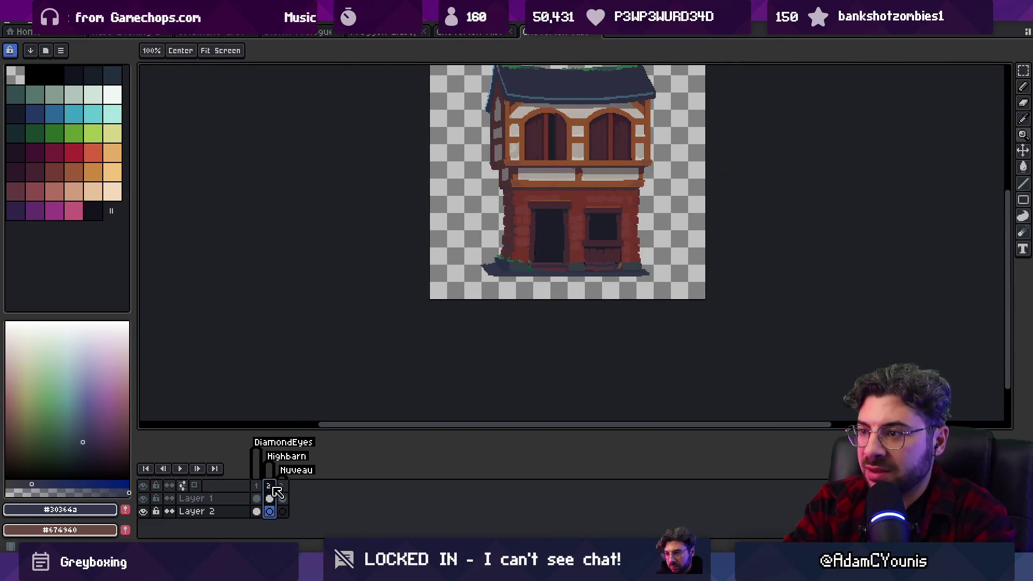
# Flip through the house frames and zoom in on the doorway and stone base.
pyautogui.click(257, 486)
pyautogui.click(269, 486)
pyautogui.scroll(2, 500, 248)
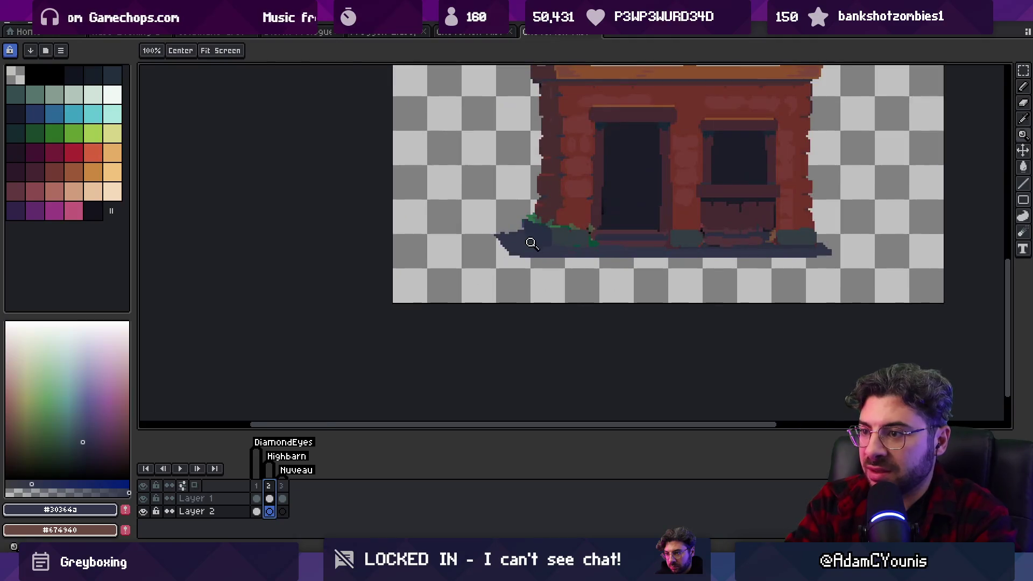
pyautogui.press('Up')
pyautogui.press('b')
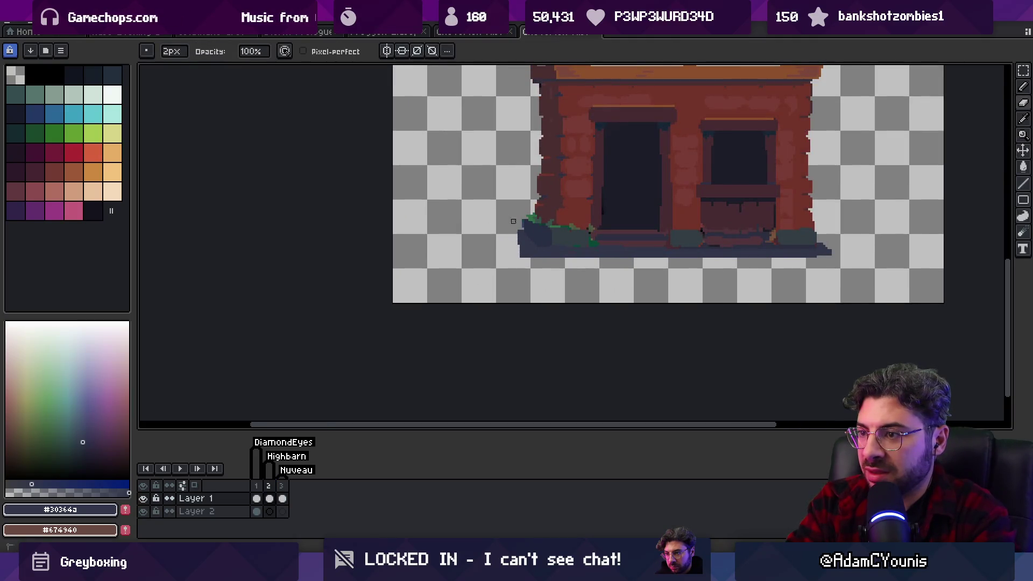
pyautogui.press('z')
pyautogui.click(528, 226)
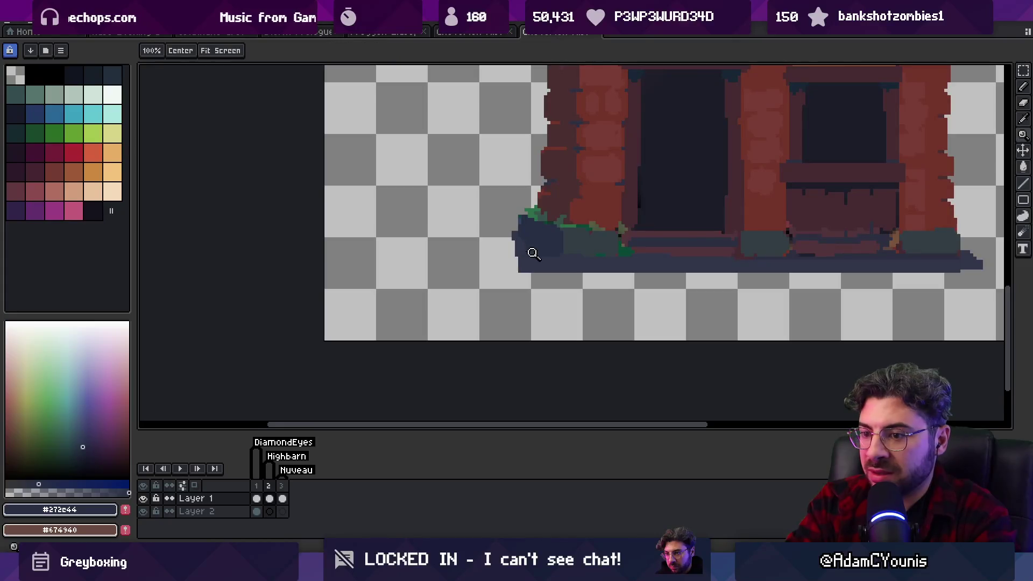
pyautogui.scroll(-5, 533, 253)
pyautogui.press('m')
pyautogui.press('z')
pyautogui.click(282, 493)
pyautogui.click(257, 493)
pyautogui.click(282, 492)
pyautogui.click(269, 493)
pyautogui.click(484, 339)
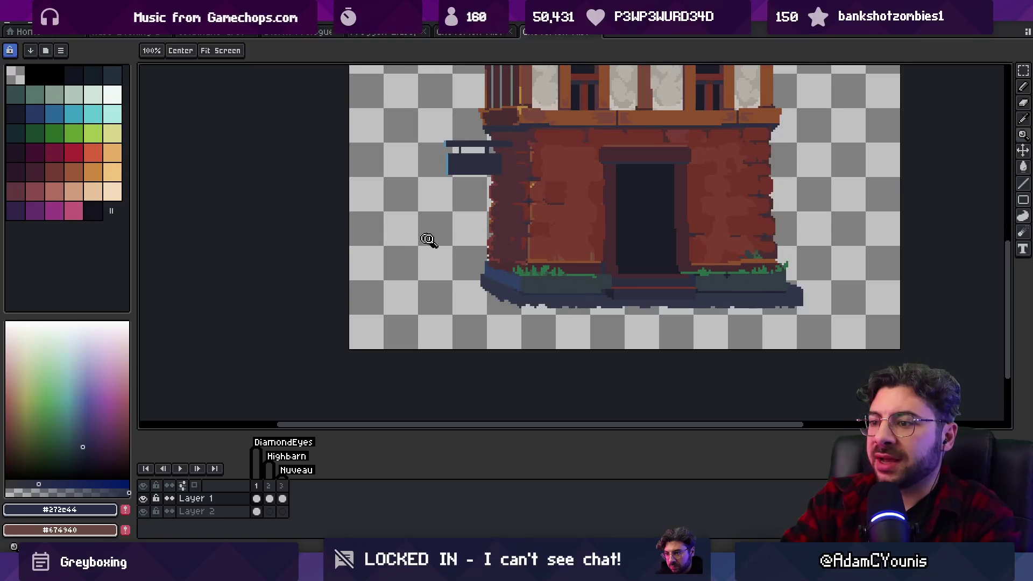
pyautogui.click(474, 291)
# Pencil-fix the second frame's house base on Layers 2 and 1.
pyautogui.press('b')
pyautogui.press('Down')
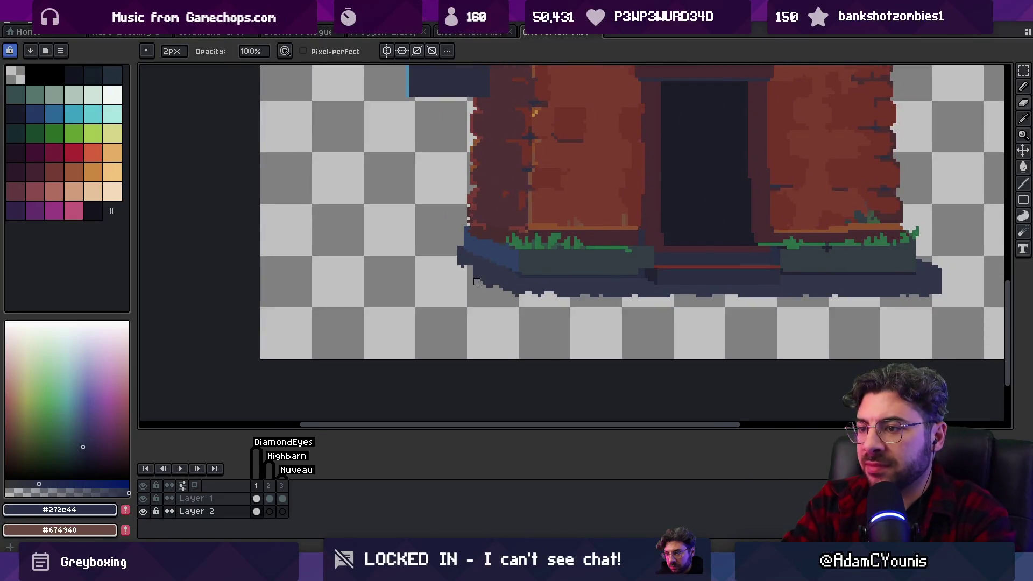
pyautogui.hscroll(2, 736, 291)
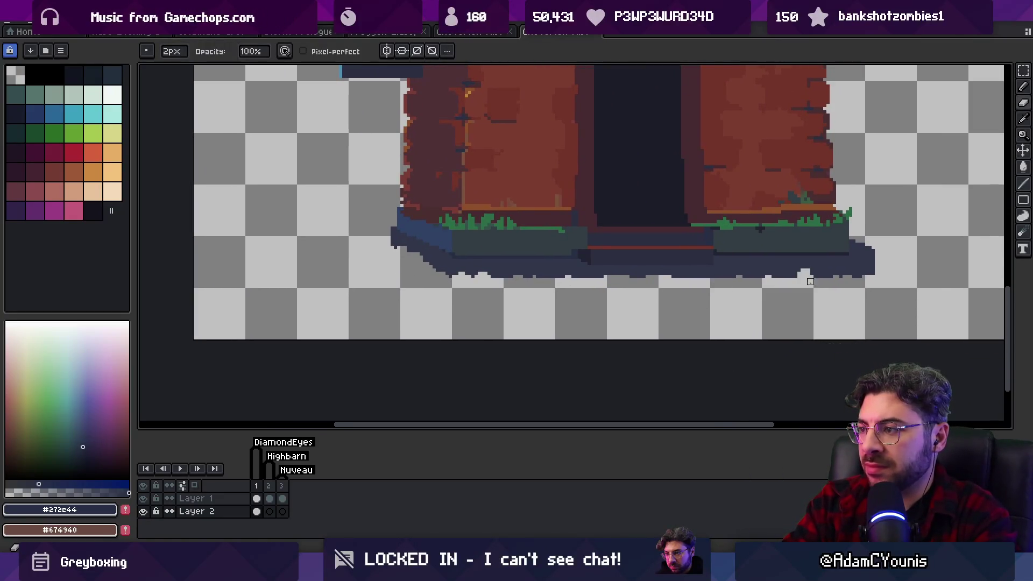
pyautogui.click(268, 486)
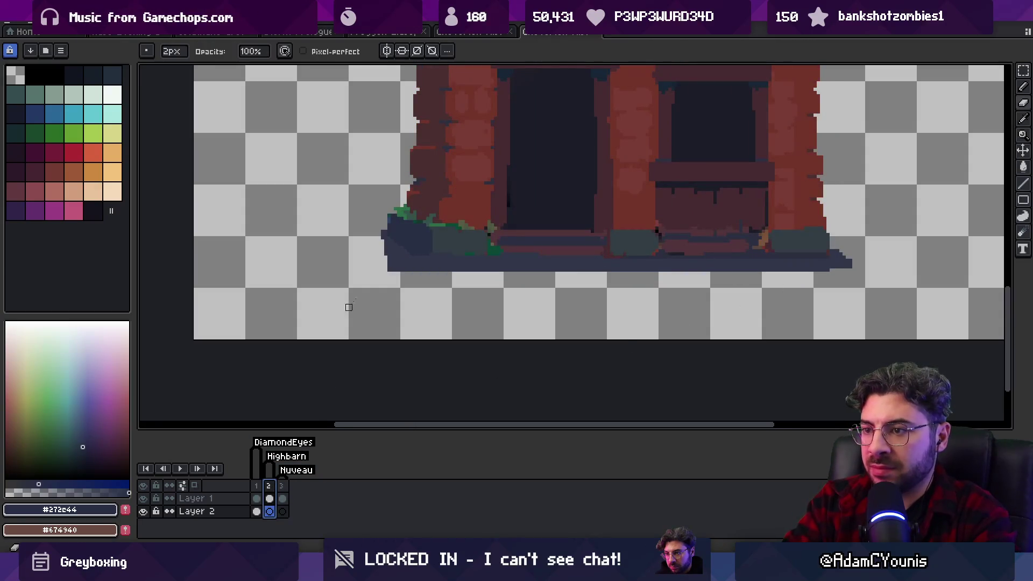
pyautogui.press('Up')
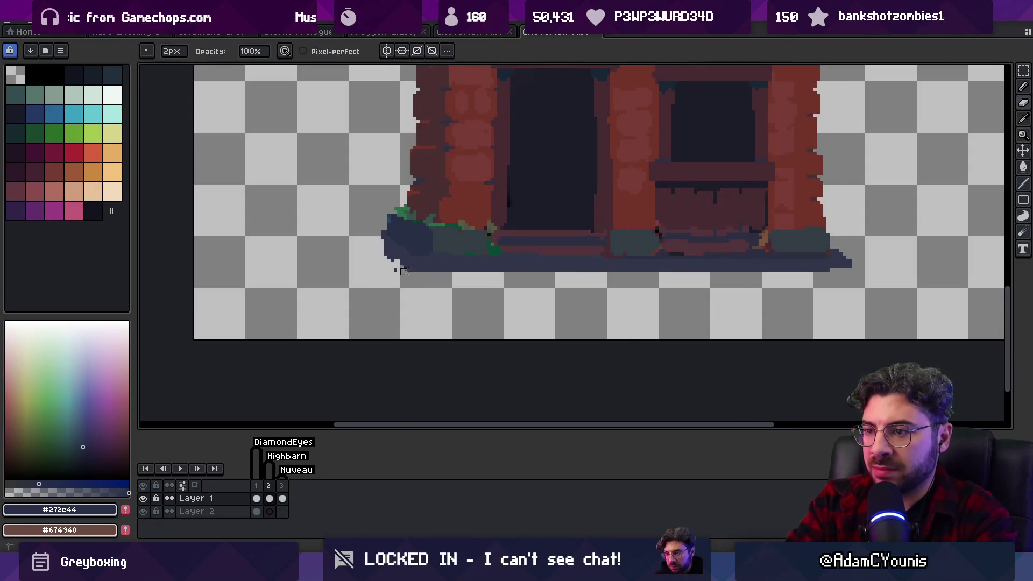
pyautogui.press('z')
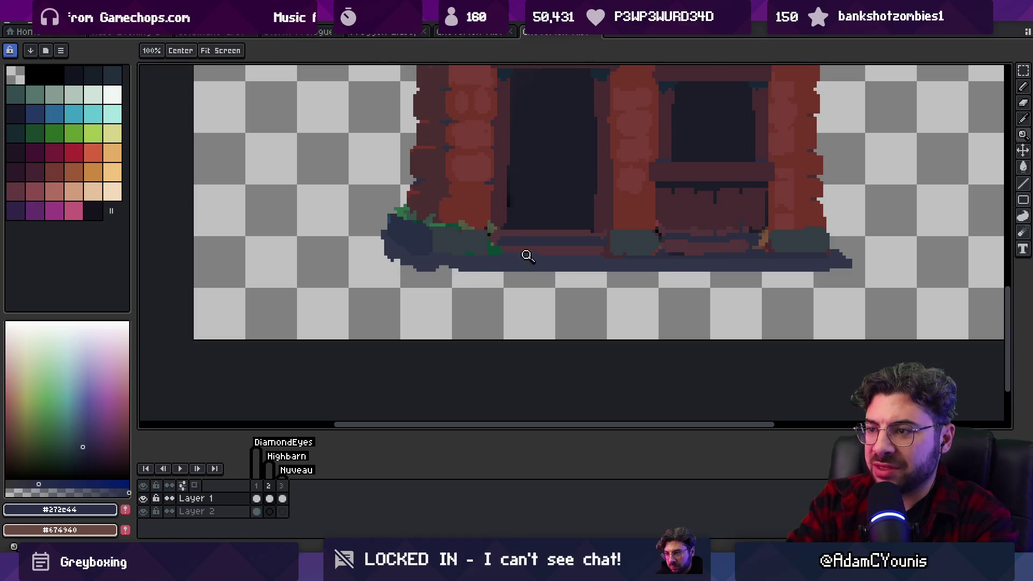
pyautogui.scroll(-4, 525, 256)
pyautogui.scroll(3, 525, 280)
pyautogui.press('b')
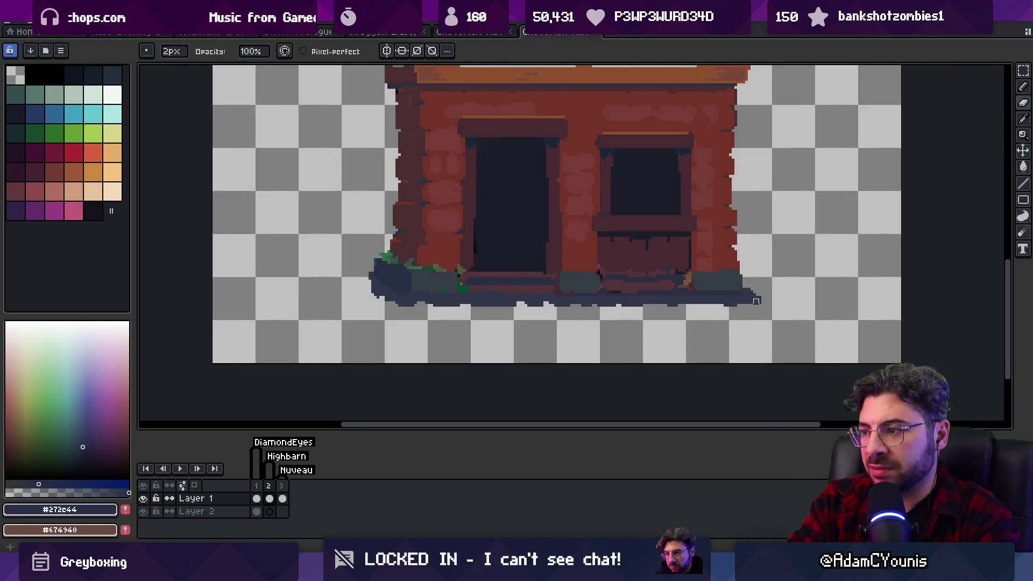
# Check the balcony house frame zoomed out, save the sprite, and return to Unity.
pyautogui.click(283, 498)
pyautogui.press('v')
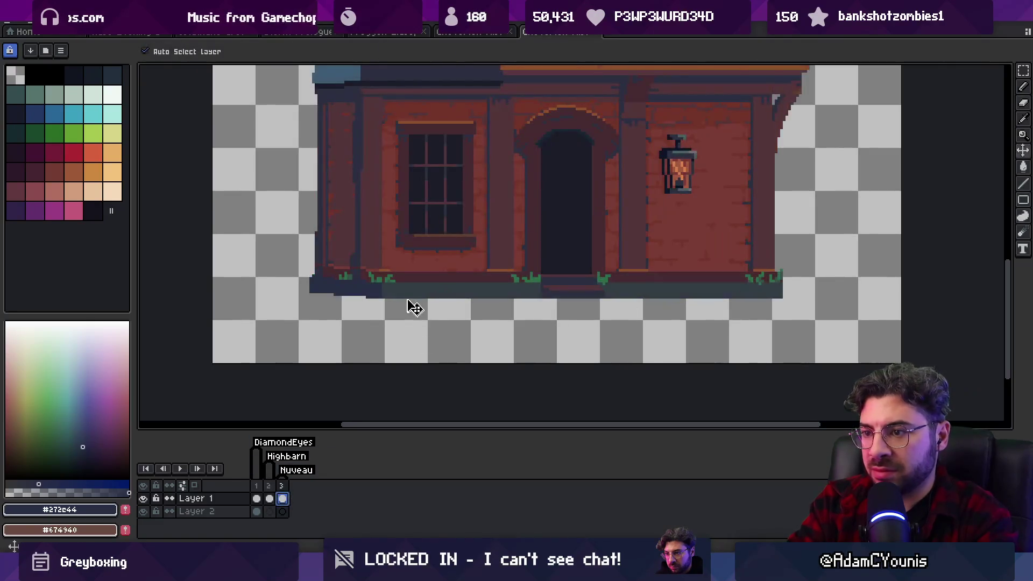
pyautogui.press('z')
pyautogui.scroll(-3, 426, 301)
pyautogui.hotkey('ctrl', 's')
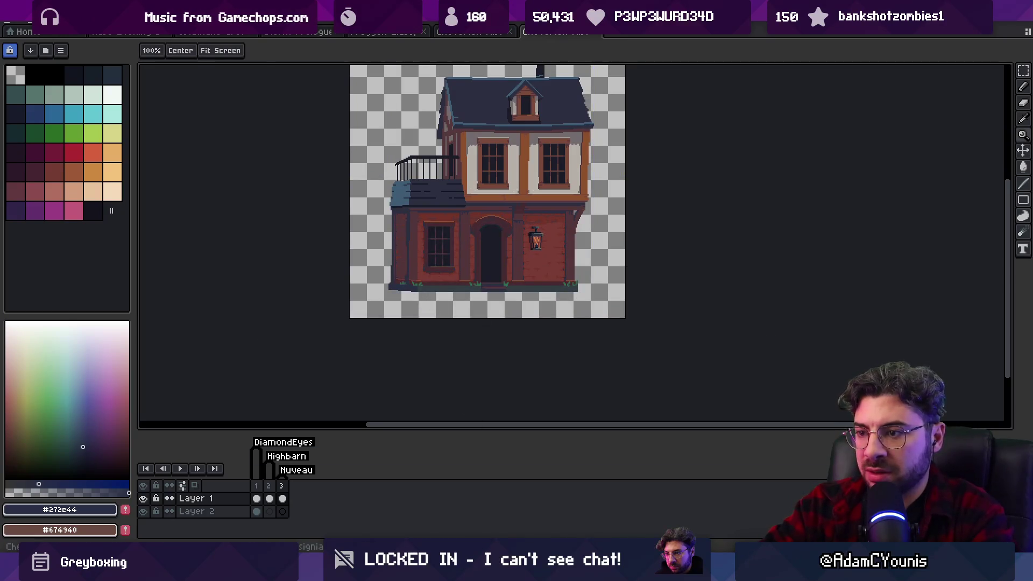
pyautogui.moveTo(372, 534)
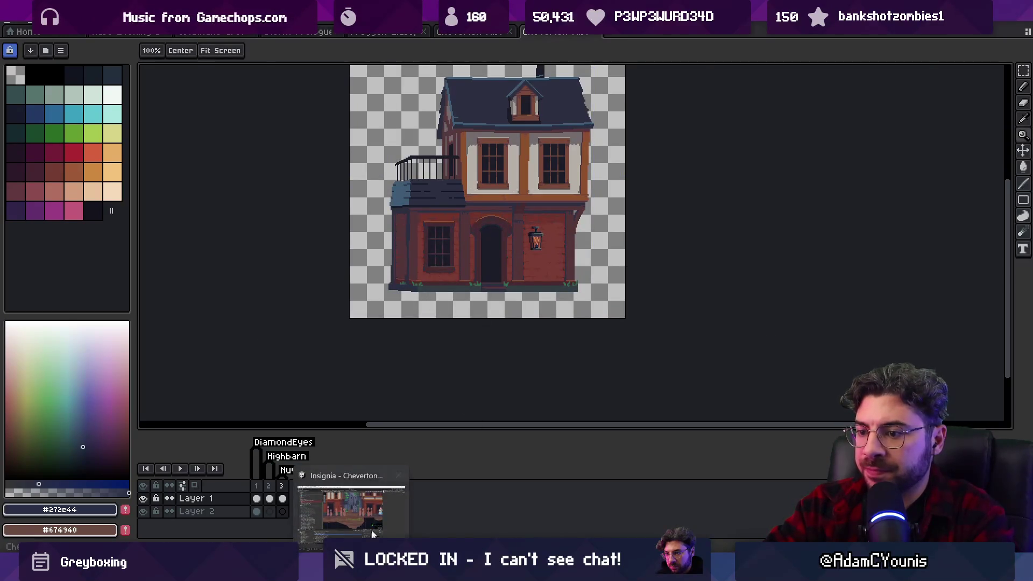
pyautogui.click(351, 565)
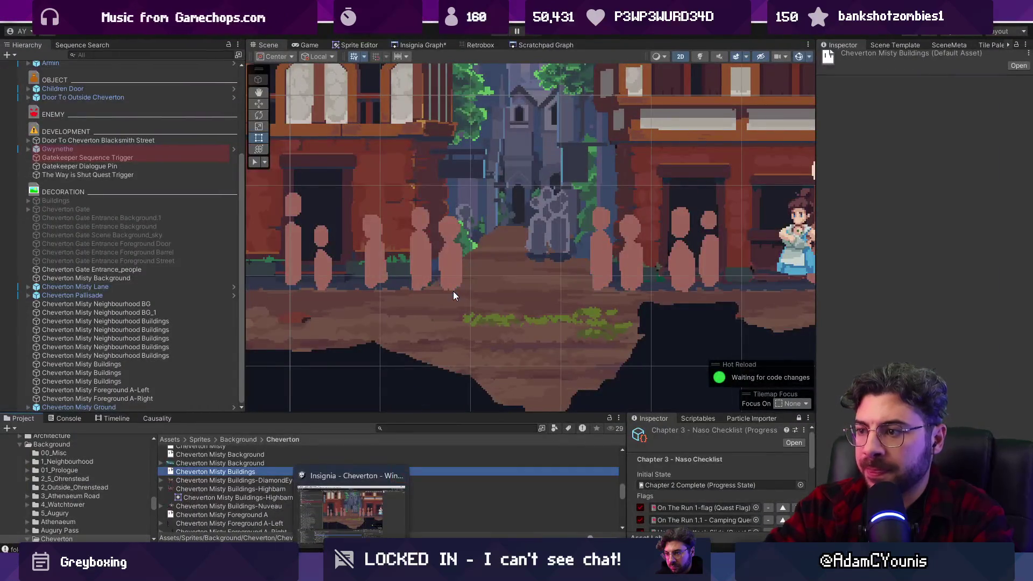
# Start the game, skip the gatekeeper dialogue and run the hero left and right past the houses.
pyautogui.hotkey('ctrl', 'p')
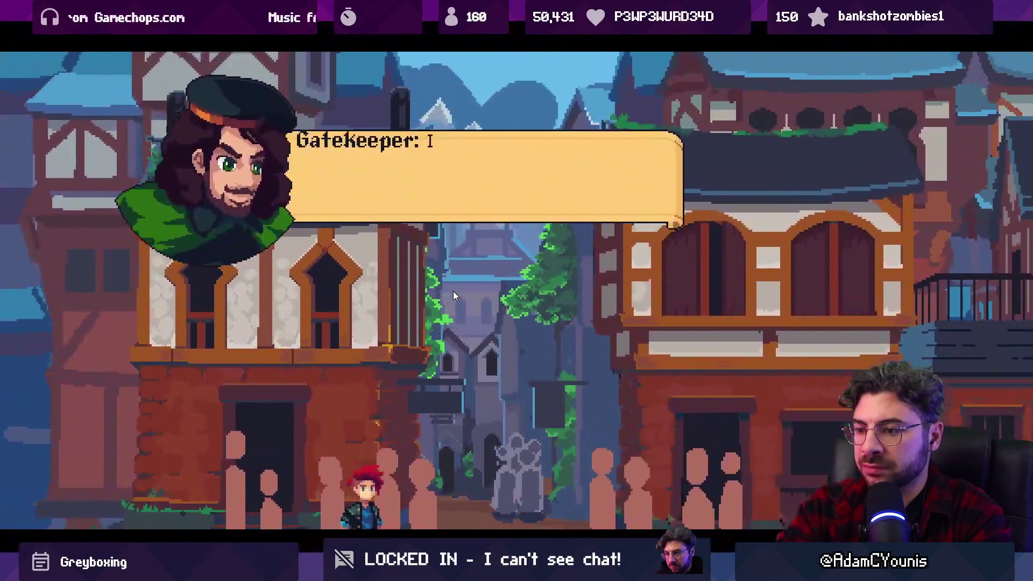
pyautogui.press('Return')
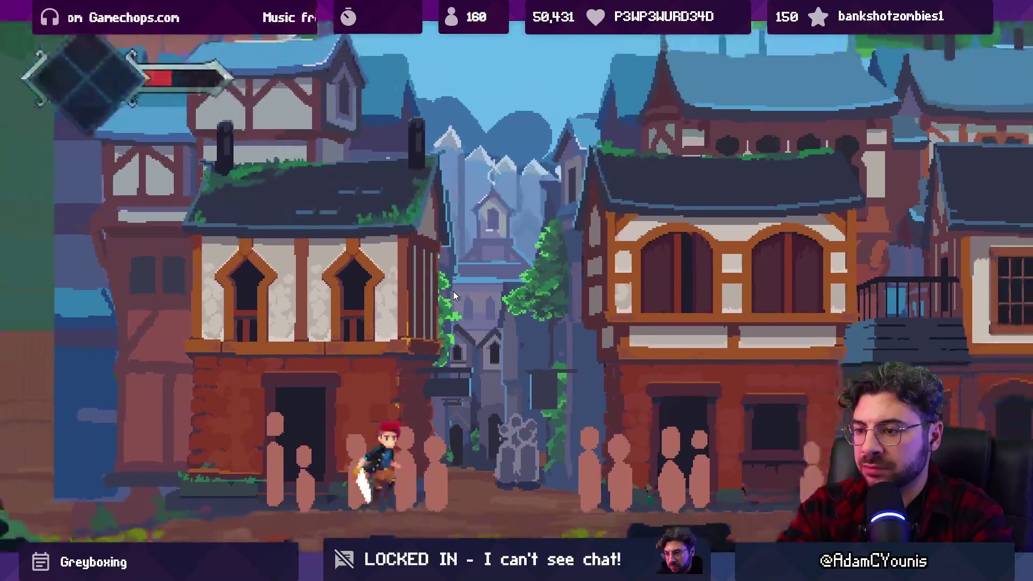
pyautogui.press('Right')
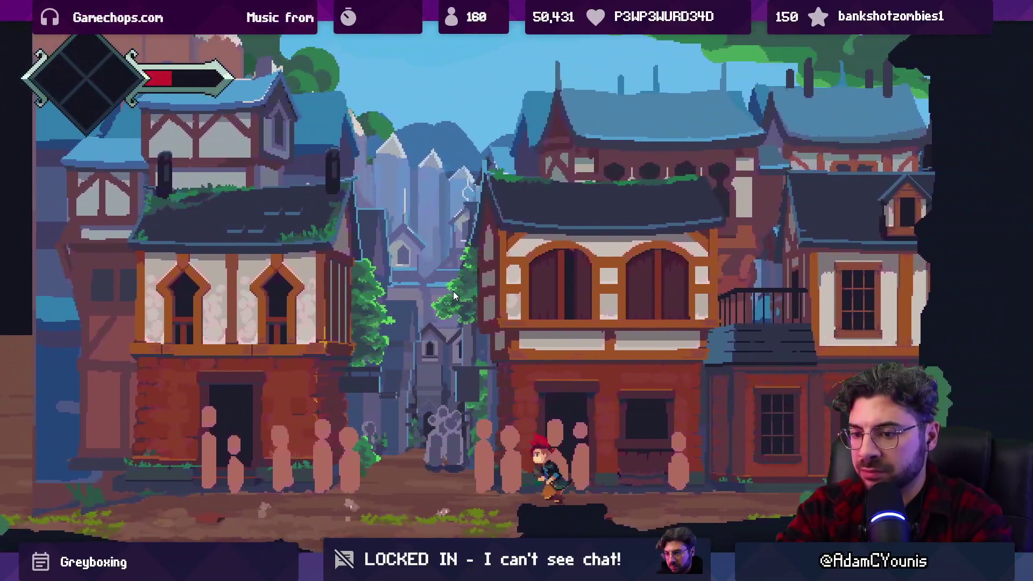
pyautogui.press('Left')
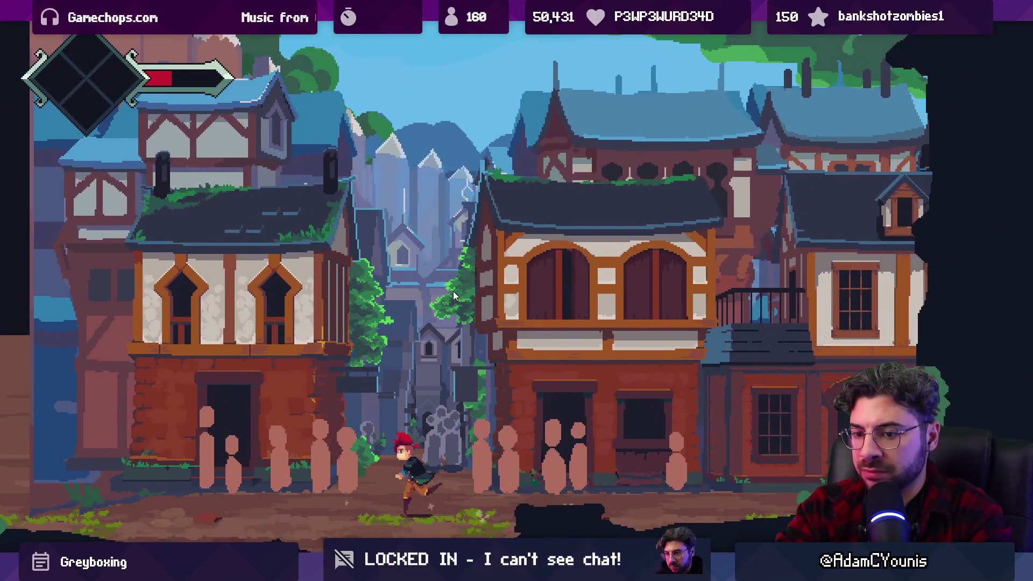
pyautogui.press('Right')
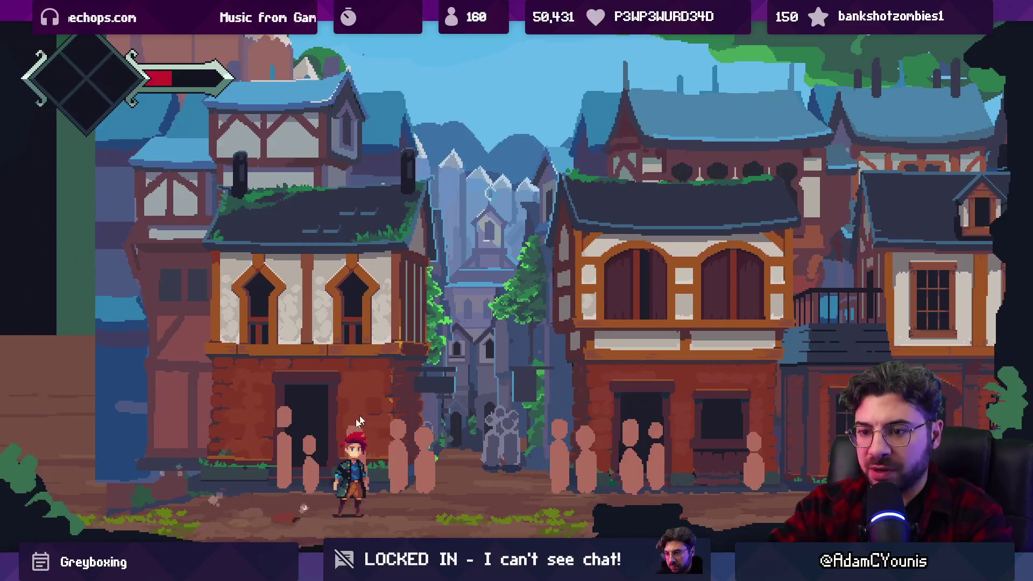
pyautogui.press('Right')
pyautogui.press('Right')
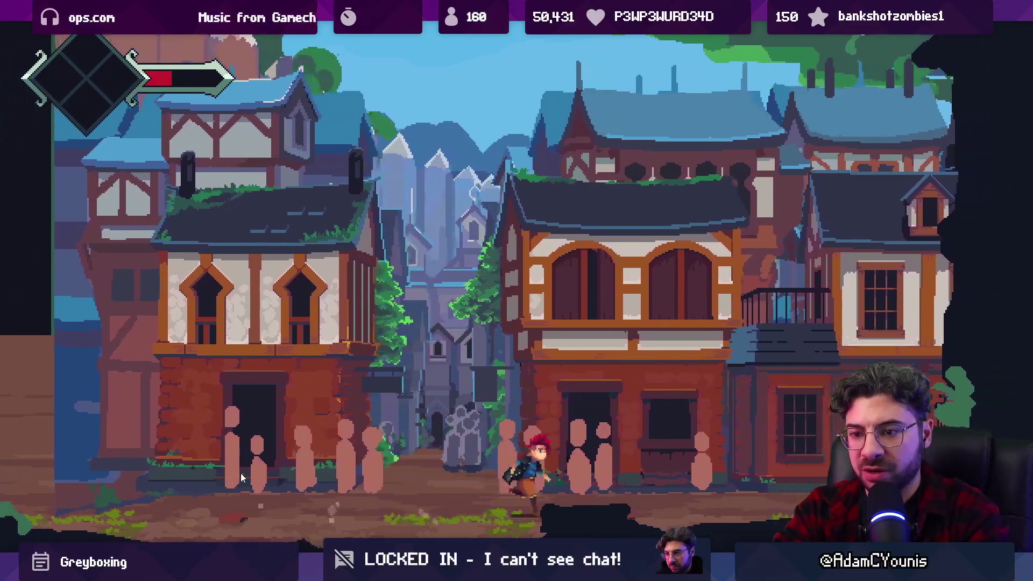
pyautogui.press('Left')
pyautogui.press('Right')
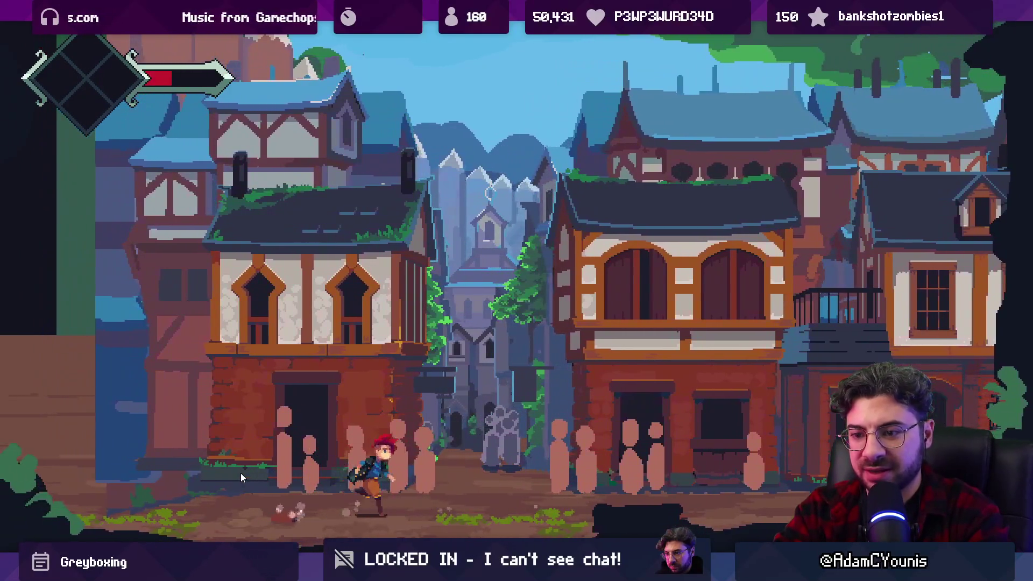
pyautogui.press('Left')
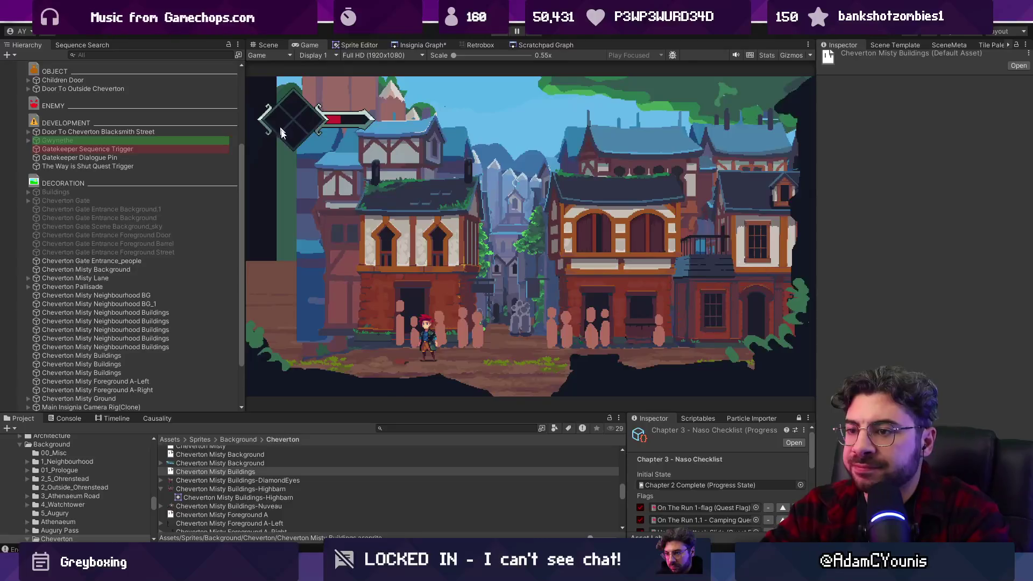
# Tilt the scene view over the street and select the Cheverton Misty Ground object.
pyautogui.scroll(3, 325, 343)
pyautogui.press('2')
pyautogui.moveTo(360, 293)
pyautogui.mouseDown()
pyautogui.moveTo(522, 334)
pyautogui.moveTo(608, 223)
pyautogui.mouseUp()
pyautogui.click(599, 248)
pyautogui.moveTo(609, 299); pyautogui.dragTo(475, 206)
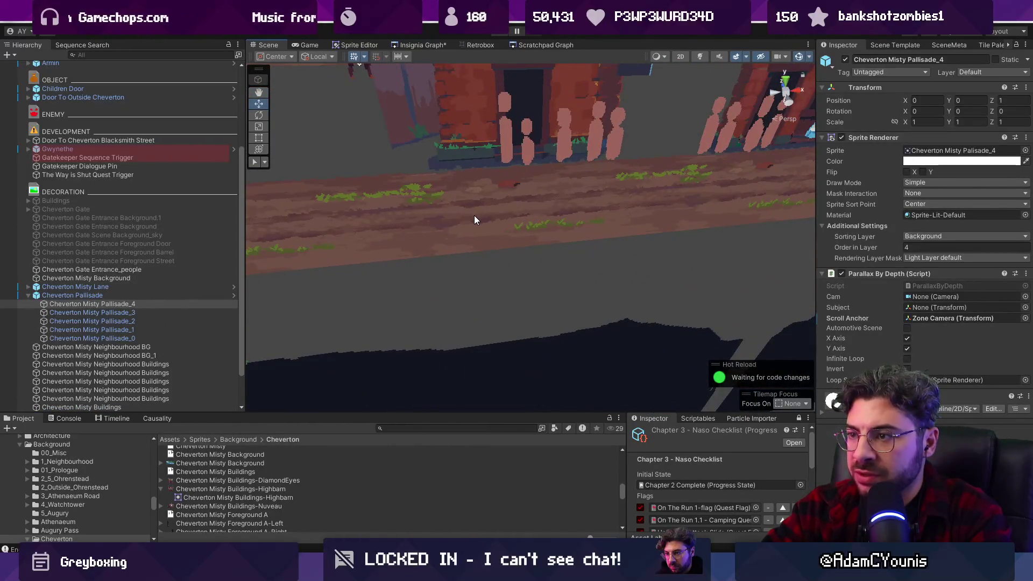
pyautogui.click(475, 219)
# Set Ground Front's Order in Layer to 5 in the Misty Ground prefab, save, and rerun the game.
pyautogui.click(234, 408)
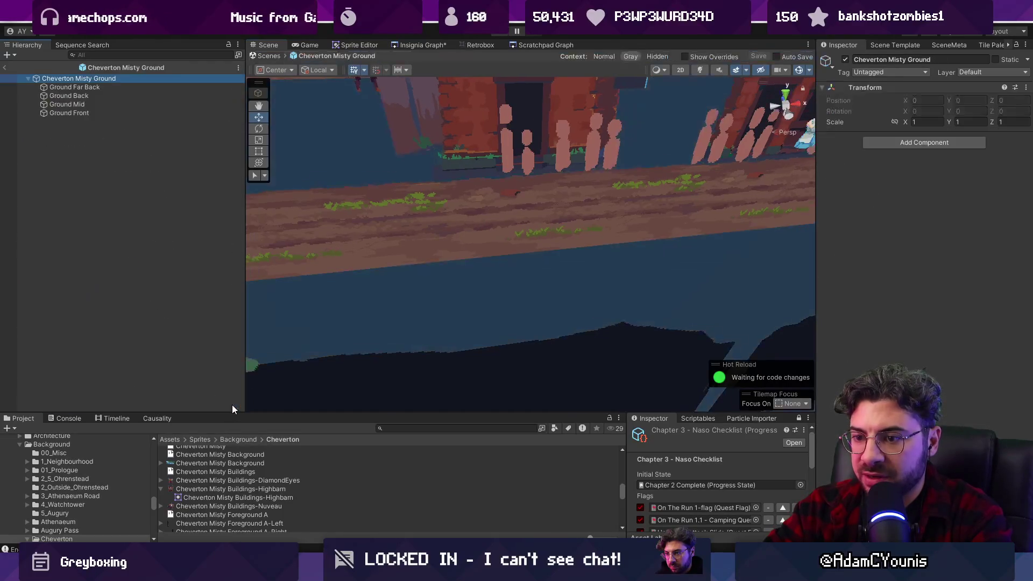
pyautogui.click(467, 145)
pyautogui.click(918, 278)
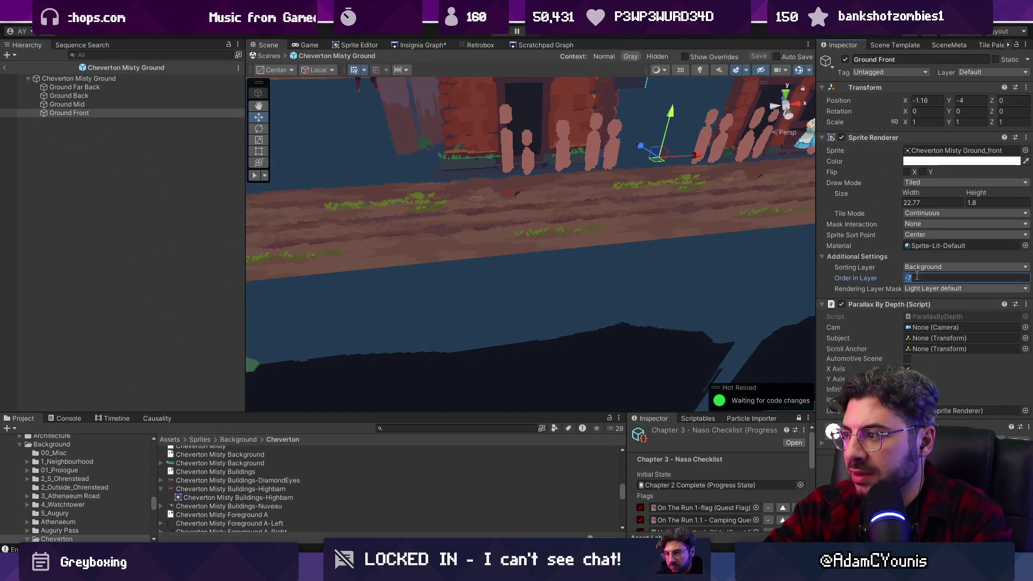
pyautogui.write('5')
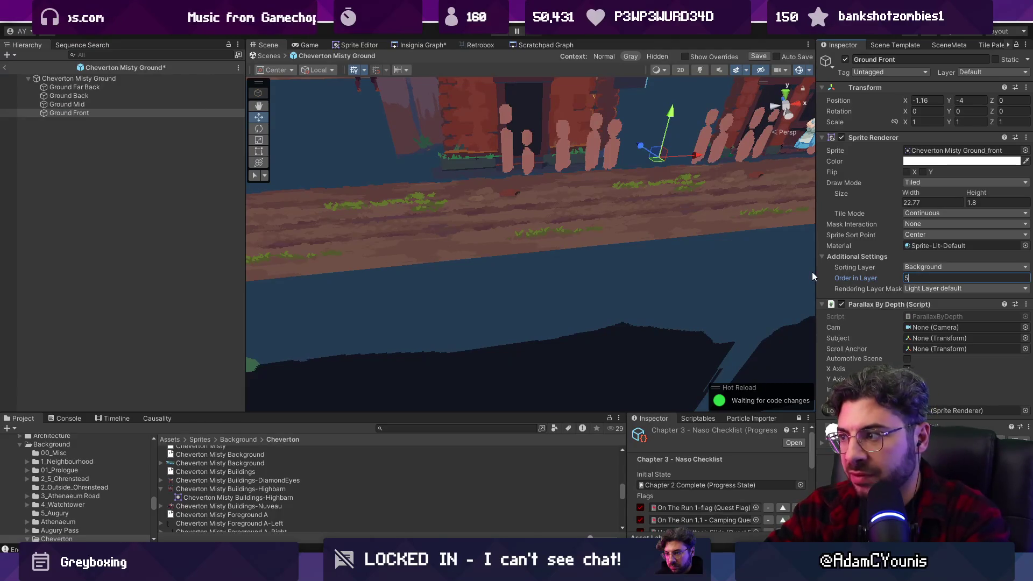
pyautogui.hotkey('ctrl', 's')
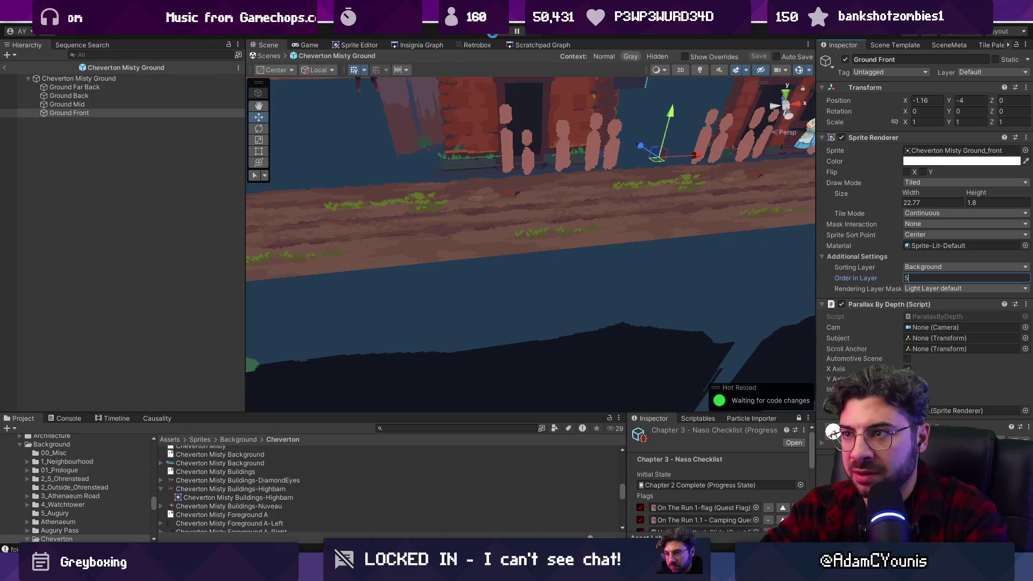
pyautogui.click(504, 33)
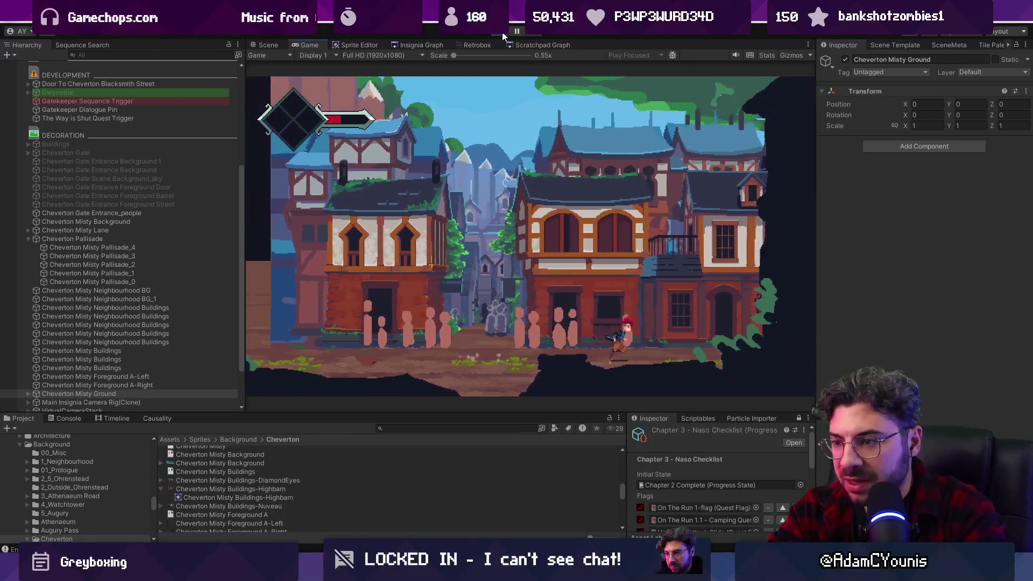
# In the flat 2D scene view, cycle through the overlapping objects at one spot in the street.
pyautogui.click(262, 45)
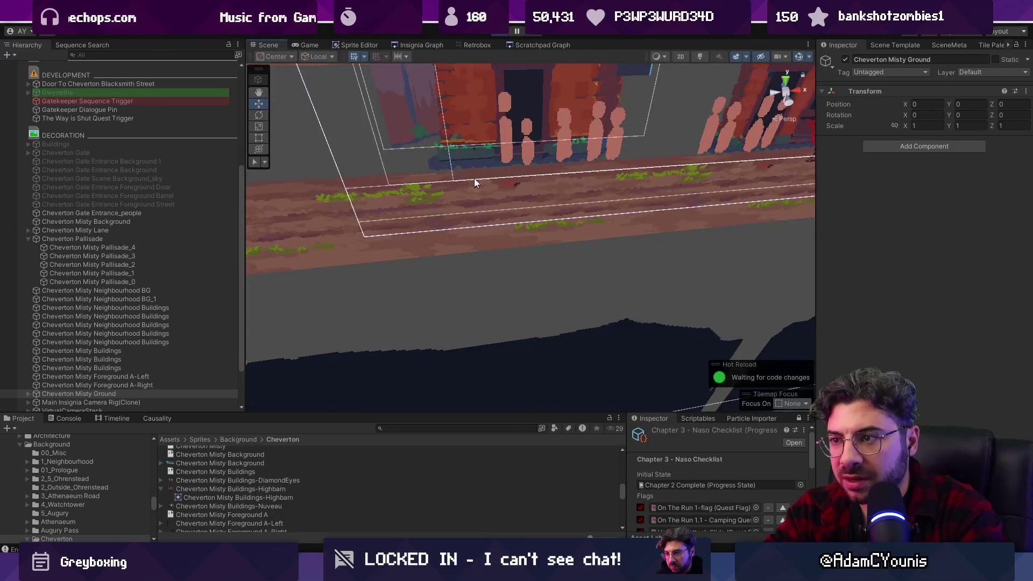
pyautogui.press('2')
pyautogui.scroll(10, 482, 225)
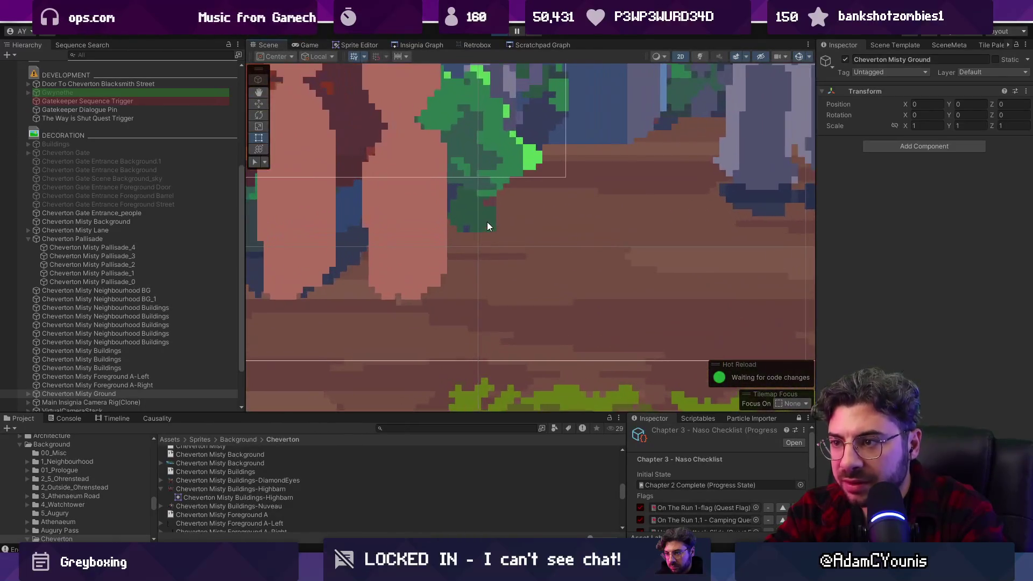
pyautogui.click(487, 222)
pyautogui.click(487, 222)
pyautogui.click(487, 222)
pyautogui.click(488, 221)
pyautogui.click(487, 226)
pyautogui.click(488, 227)
pyautogui.click(488, 227)
pyautogui.click(488, 222)
pyautogui.click(488, 222)
pyautogui.click(488, 222)
pyautogui.click(488, 222)
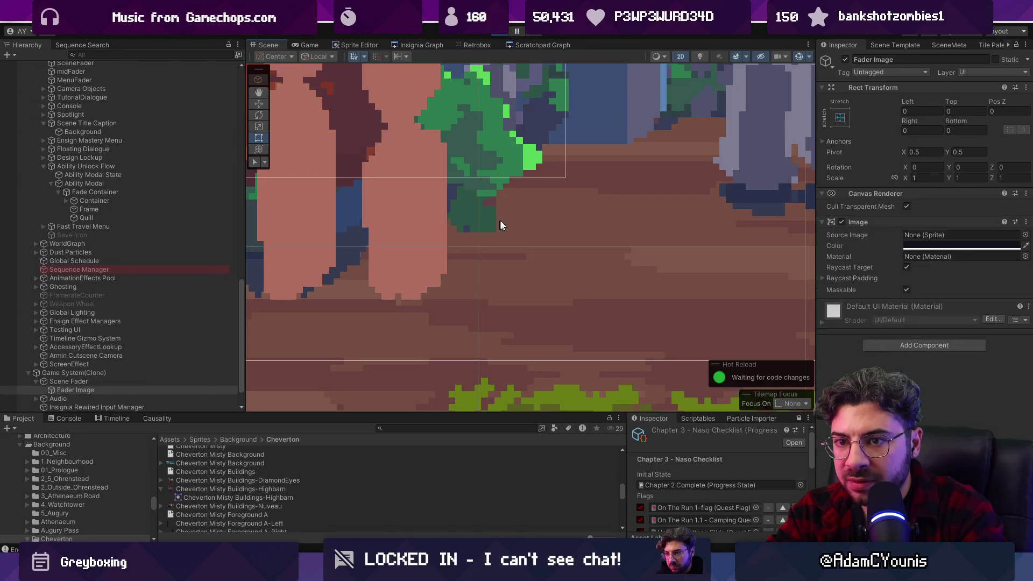
# Select the Scene Fader canvas and frame it in the 3D scene view.
pyautogui.press('2')
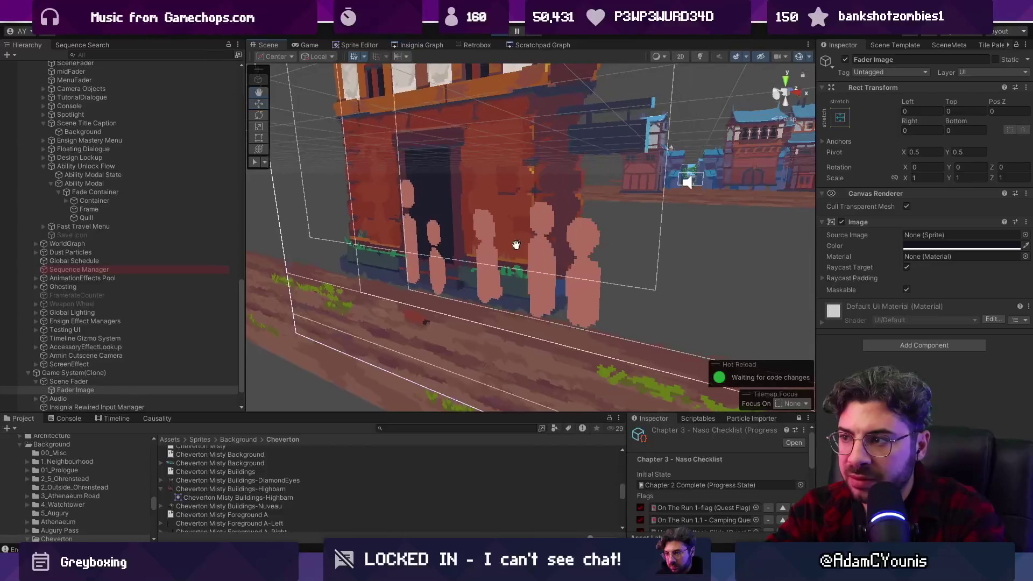
pyautogui.press('f')
pyautogui.scroll(5, 583, 241)
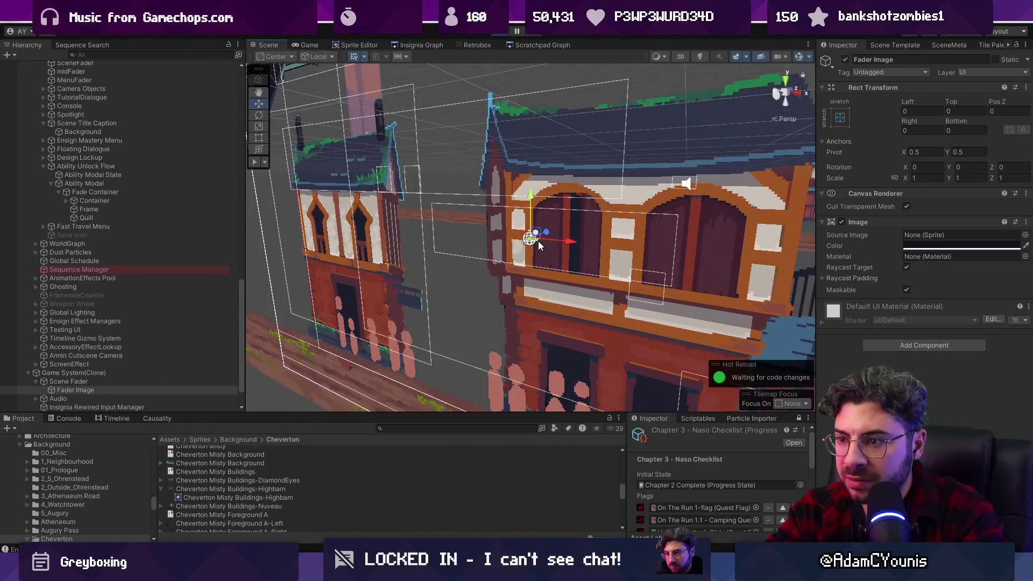
pyautogui.press('2')
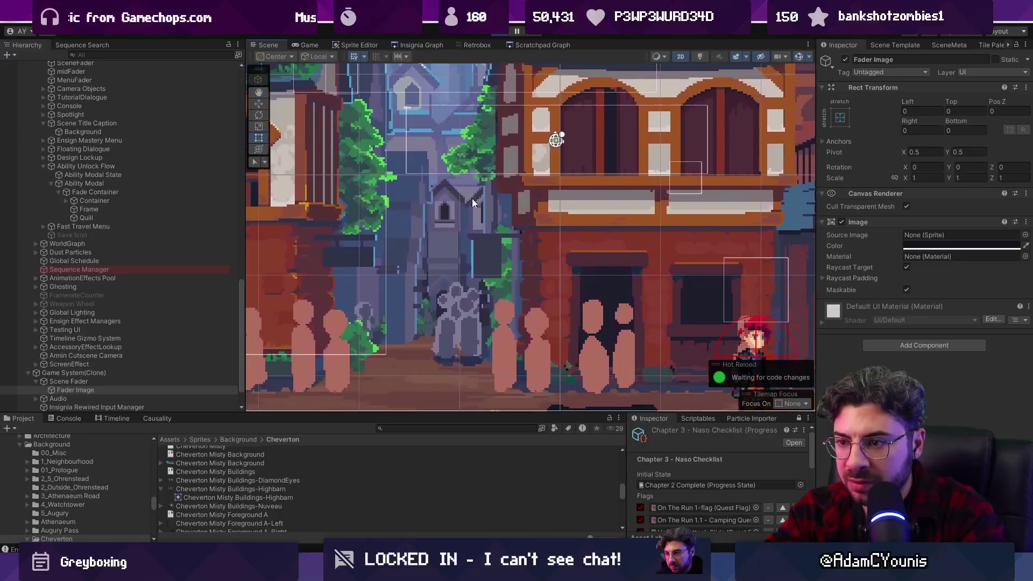
pyautogui.scroll(-4, 473, 226)
pyautogui.press('2')
pyautogui.moveTo(544, 353); pyautogui.dragTo(618, 314)
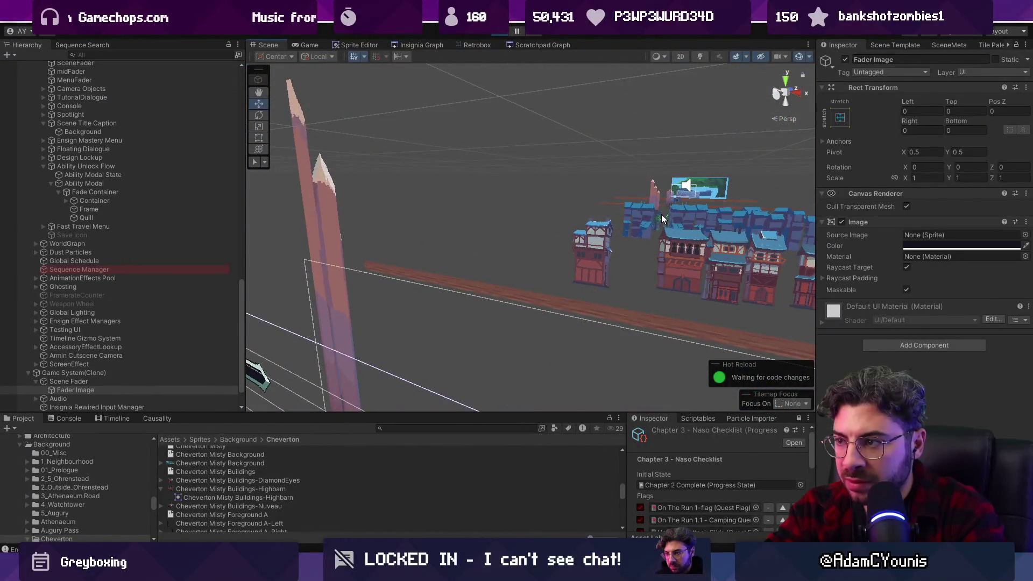
pyautogui.scroll(-3, 659, 220)
pyautogui.click(646, 253)
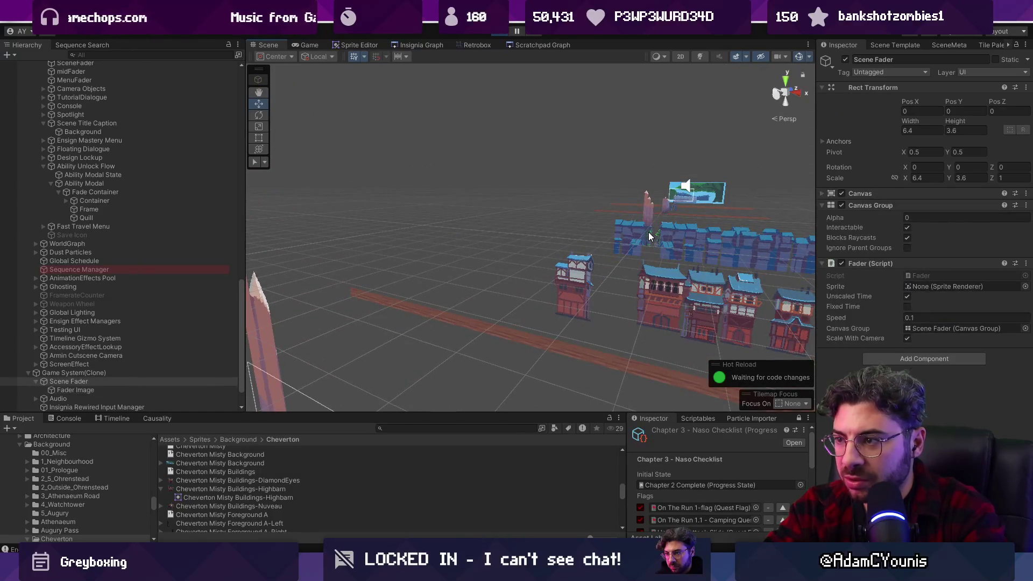
pyautogui.press('f')
pyautogui.moveTo(596, 225)
pyautogui.mouseDown()
pyautogui.moveTo(365, 337)
pyautogui.moveTo(503, 293)
pyautogui.mouseUp()
pyautogui.scroll(-5, 503, 293)
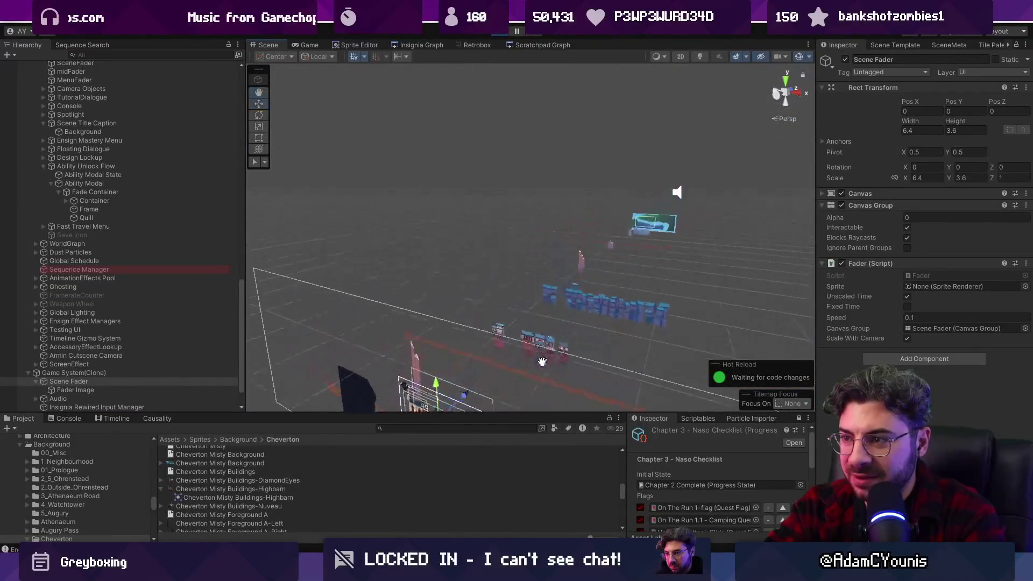
# Frame the Misty_4 mist layer, then hide and reshow it in the Game view.
pyautogui.click(570, 305)
pyautogui.press('f')
pyautogui.moveTo(565, 318)
pyautogui.mouseDown()
pyautogui.moveTo(584, 247)
pyautogui.moveTo(472, 261)
pyautogui.moveTo(547, 269)
pyautogui.moveTo(530, 295)
pyautogui.mouseUp()
pyautogui.scroll(-5, 529, 293)
pyautogui.press('w')
pyautogui.moveTo(483, 360); pyautogui.dragTo(458, 345)
pyautogui.click(312, 45)
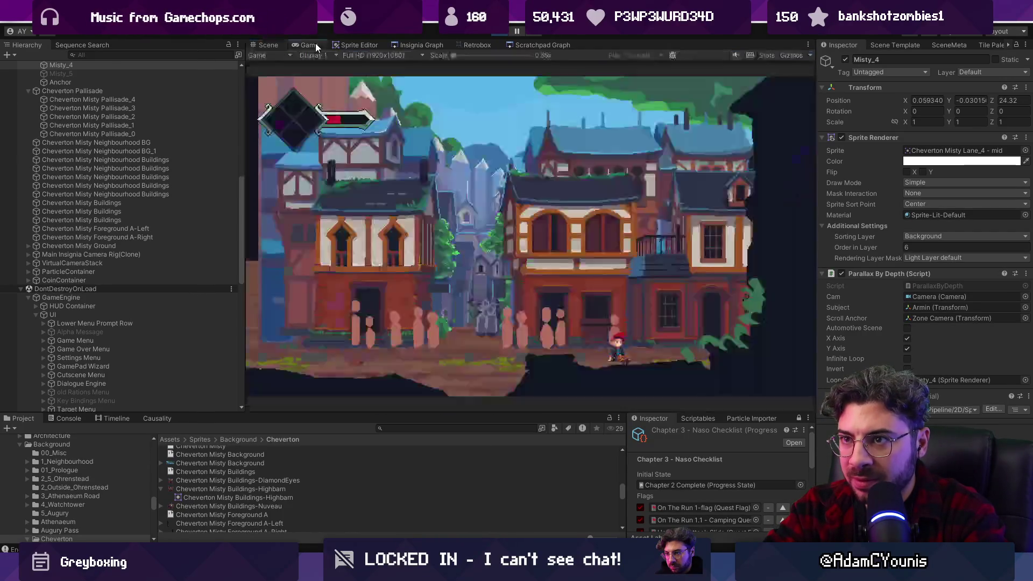
pyautogui.click(846, 59)
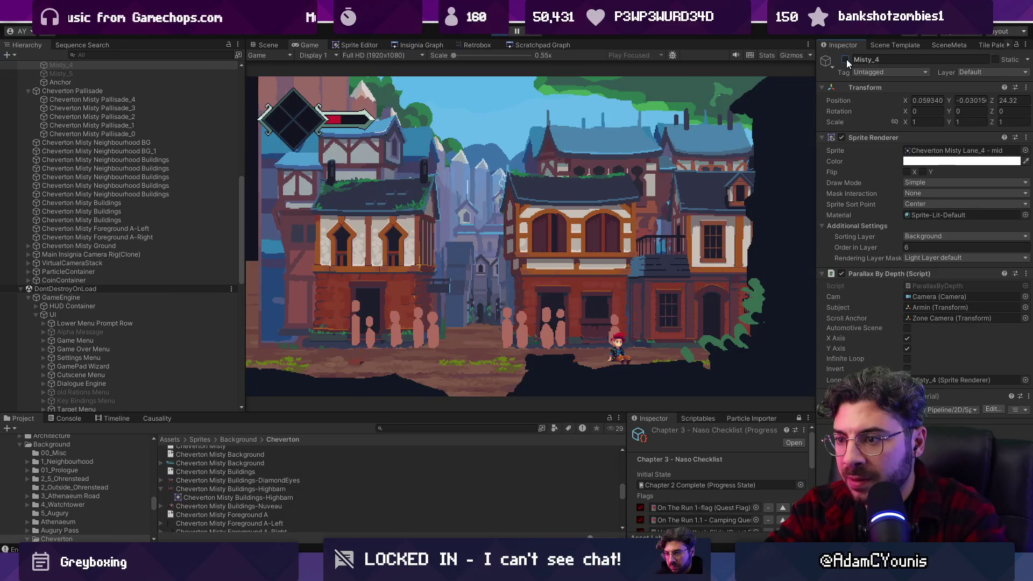
pyautogui.click(846, 59)
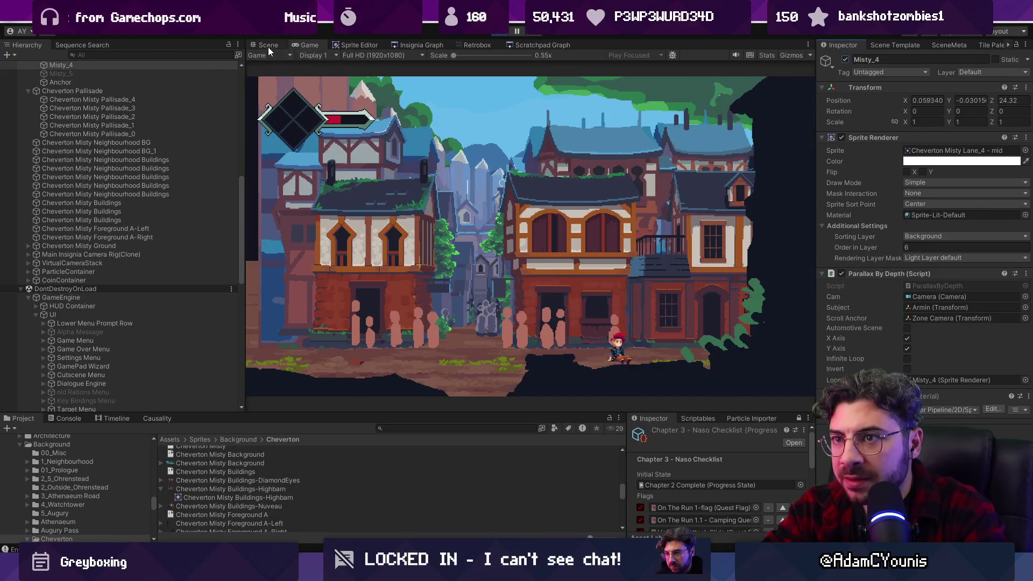
# Select and frame palisade pieces Pallisade_3 and Pallisade_2 for an angled look.
pyautogui.click(268, 45)
pyautogui.press('2')
pyautogui.scroll(5, 537, 213)
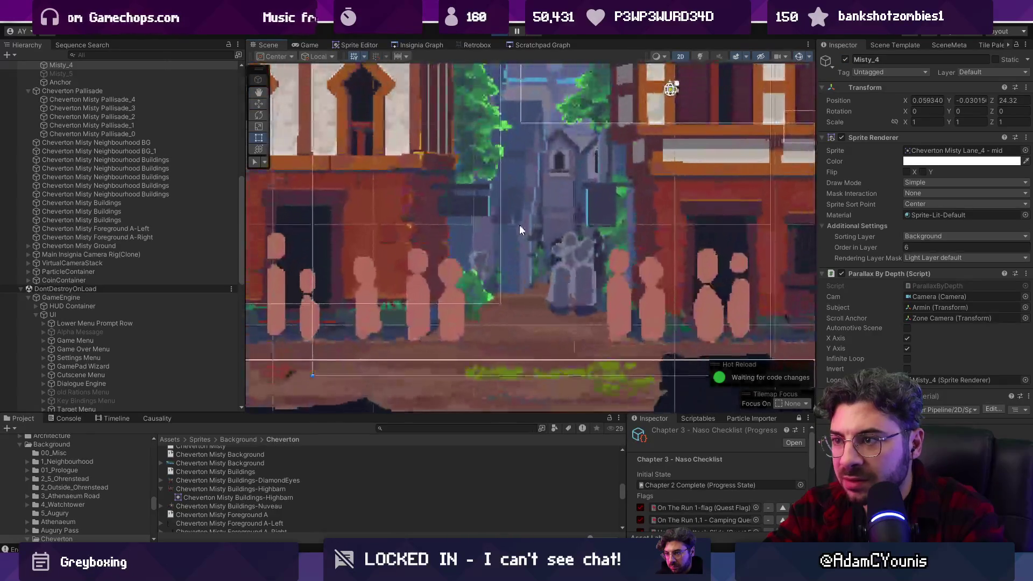
pyautogui.press('2')
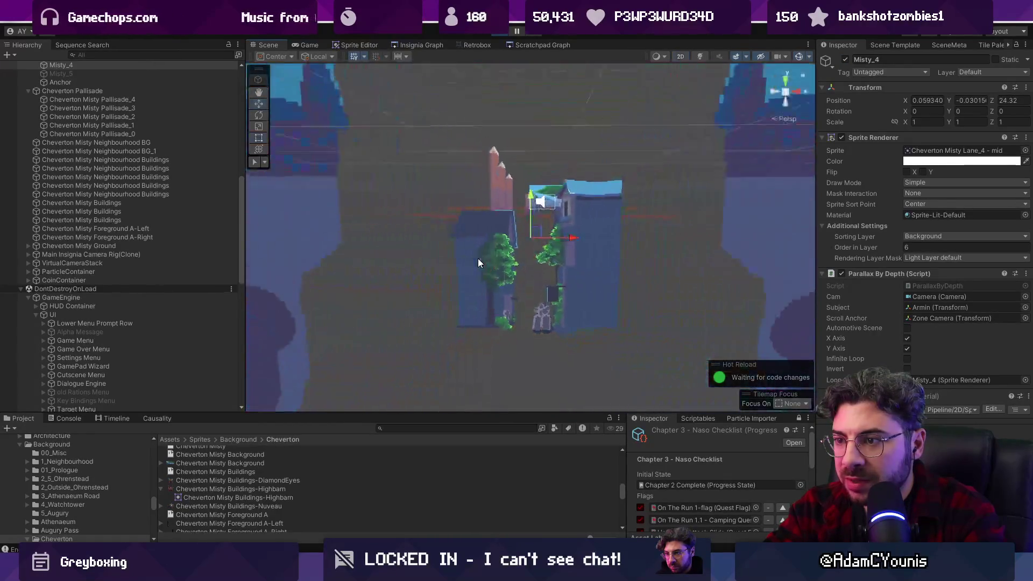
pyautogui.click(499, 192)
pyautogui.press('f')
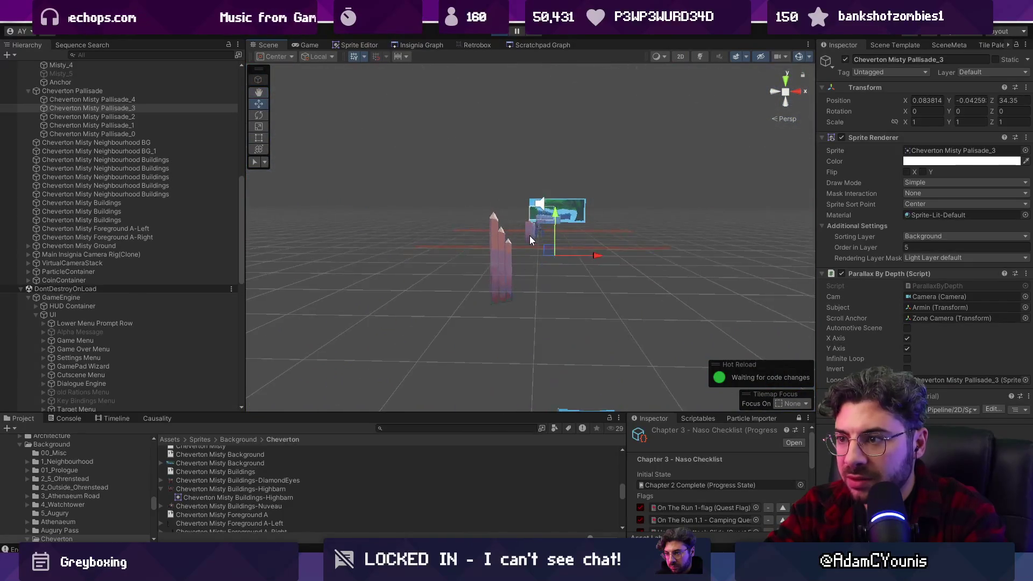
pyautogui.click(528, 234)
pyautogui.press('f')
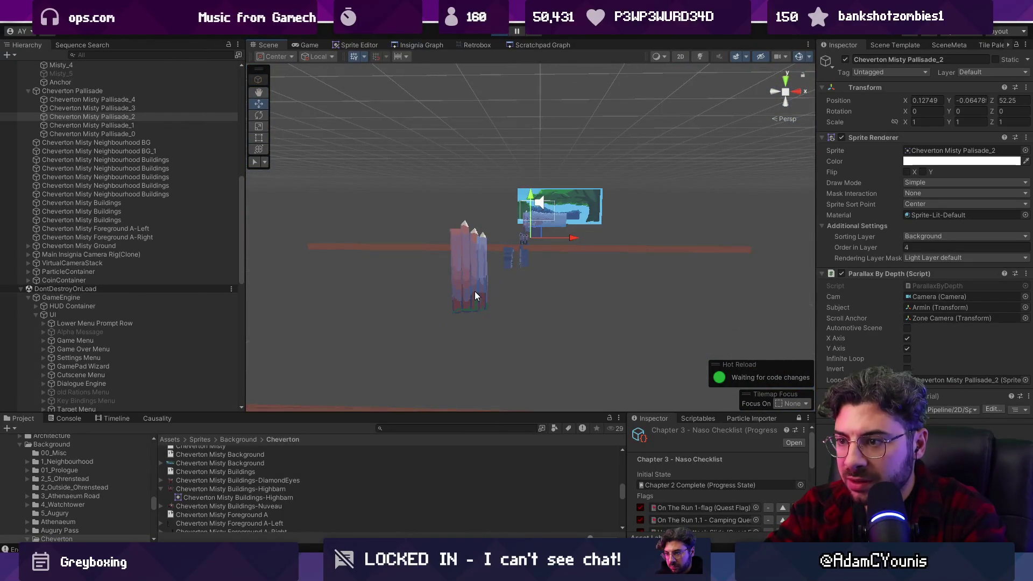
pyautogui.scroll(5, 467, 264)
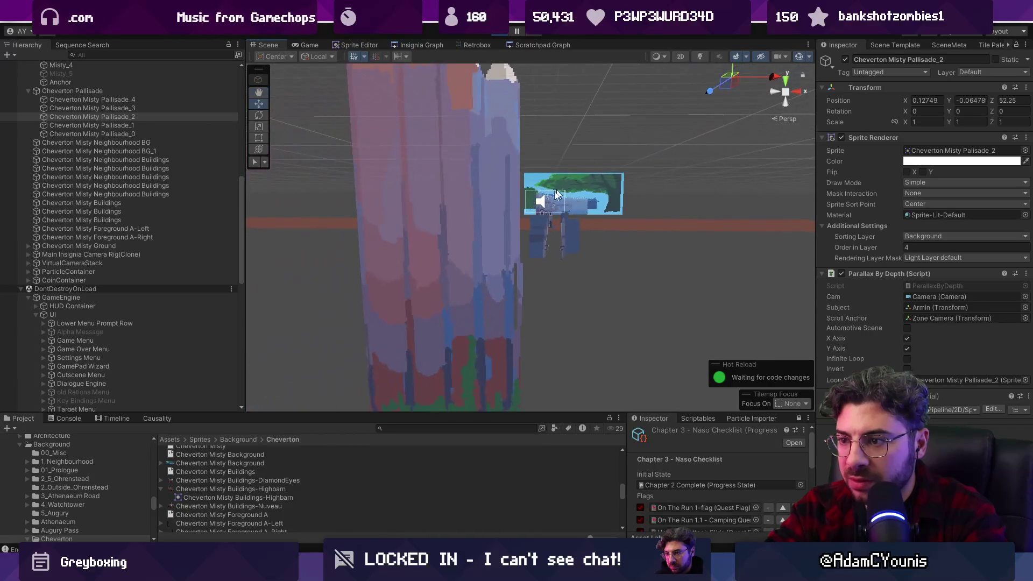
pyautogui.keyDown('alt'); pyautogui.moveTo(484, 199); pyautogui.dragTo(511, 190); pyautogui.keyUp('alt')
pyautogui.press('2')
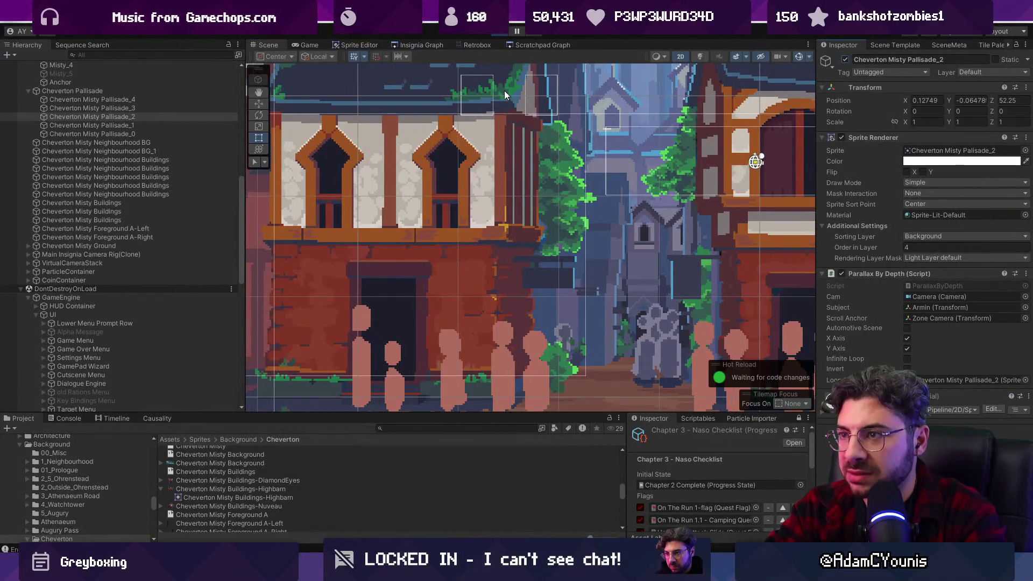
pyautogui.scroll(-5, 541, 227)
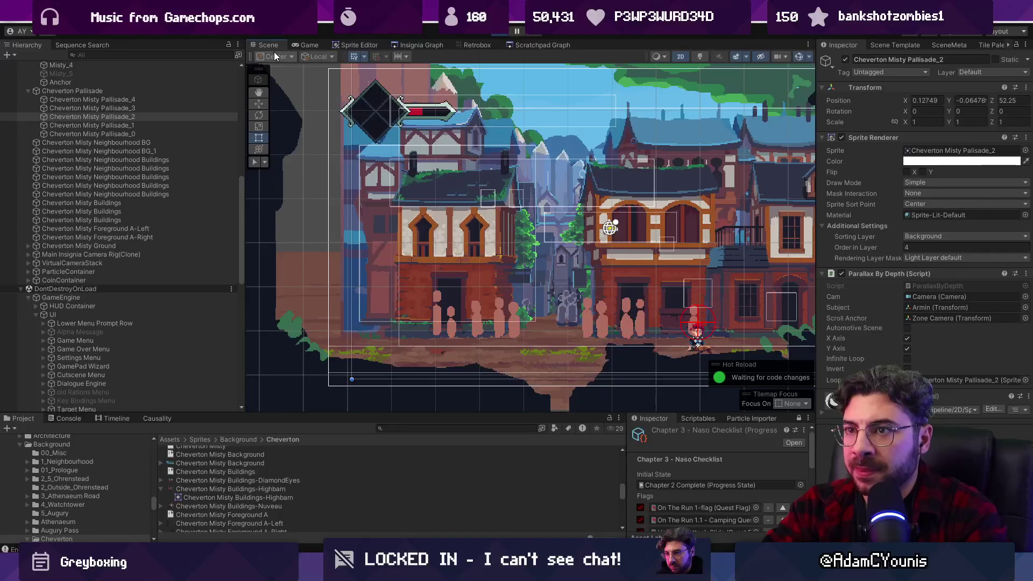
# Check the Game view once more and stop the running game.
pyautogui.click(316, 46)
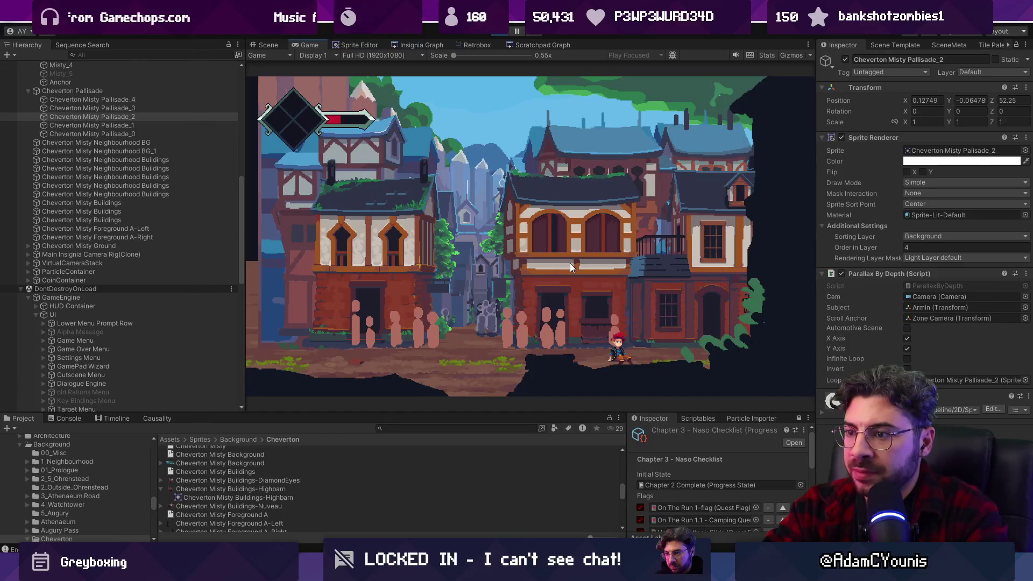
pyautogui.click(271, 42)
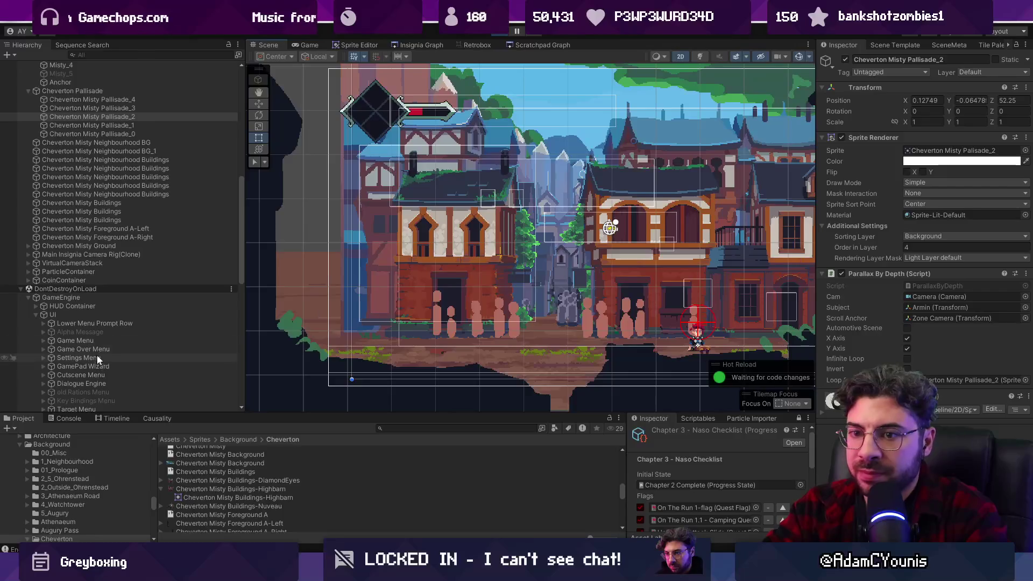
pyautogui.scroll(-15, 124, 359)
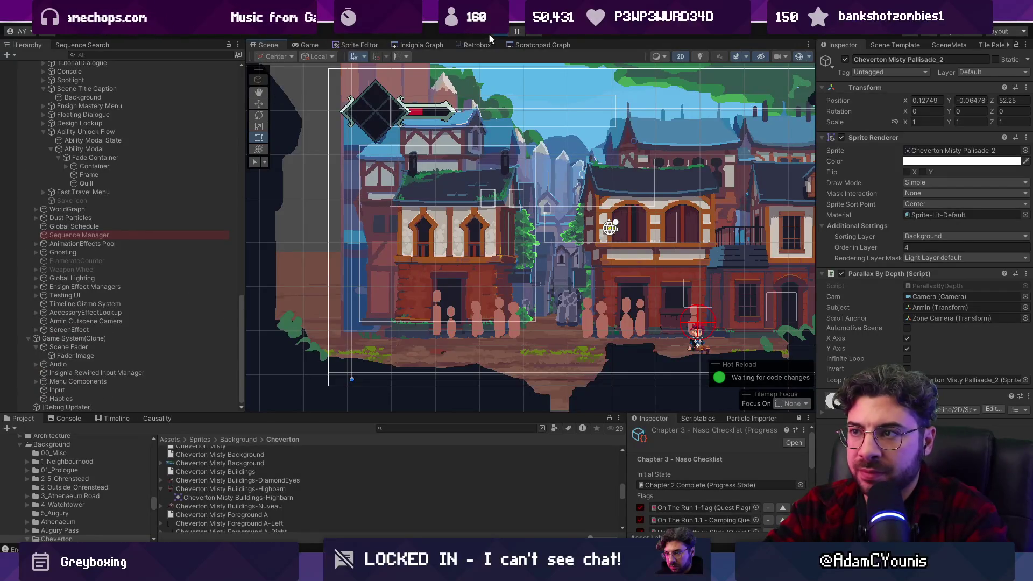
pyautogui.hotkey('ctrl', 'p')
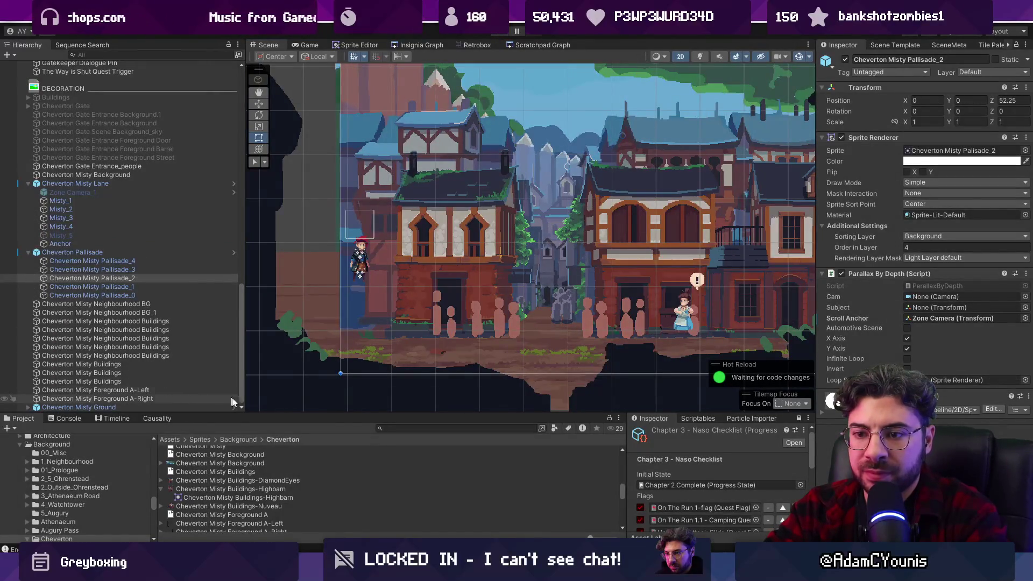
# Try Ground Mid's Order in Layer at 5, then undo it back to -8.
pyautogui.click(233, 407)
pyautogui.click(97, 105)
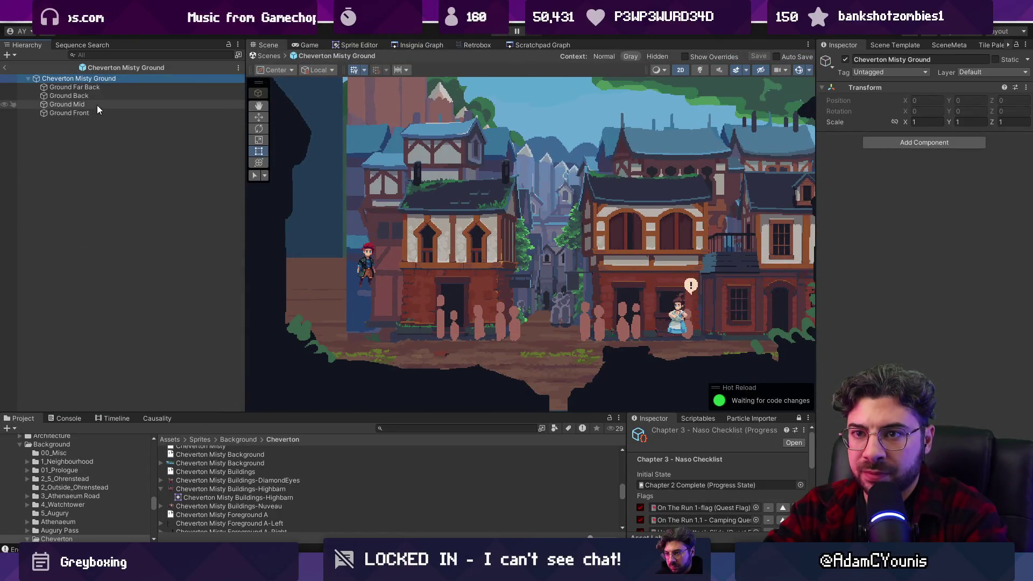
pyautogui.click(910, 278)
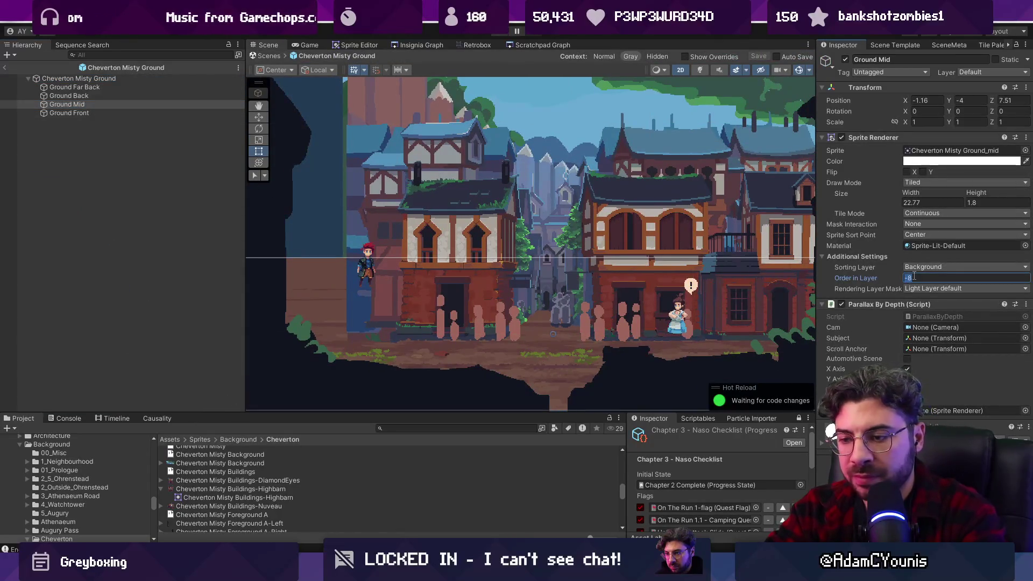
pyautogui.write('5')
pyautogui.scroll(5, 557, 325)
pyautogui.hotkey('ctrl', 'z')
pyautogui.scroll(-10, 522, 299)
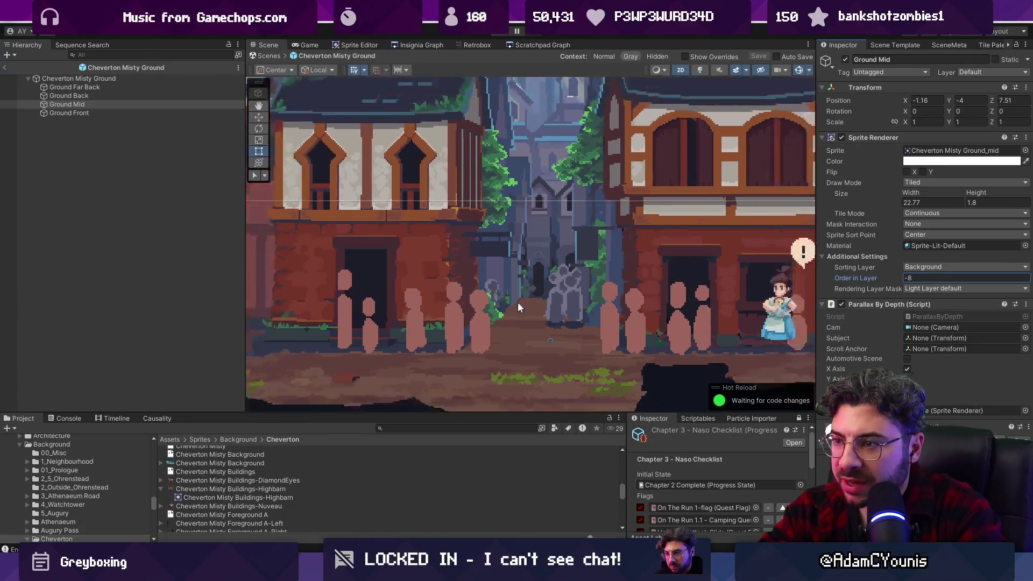
# Leave the ground prefab and open the Cheverton Pallisade prefab through Pallisade_2.
pyautogui.press('w')
pyautogui.press('2')
pyautogui.press('2')
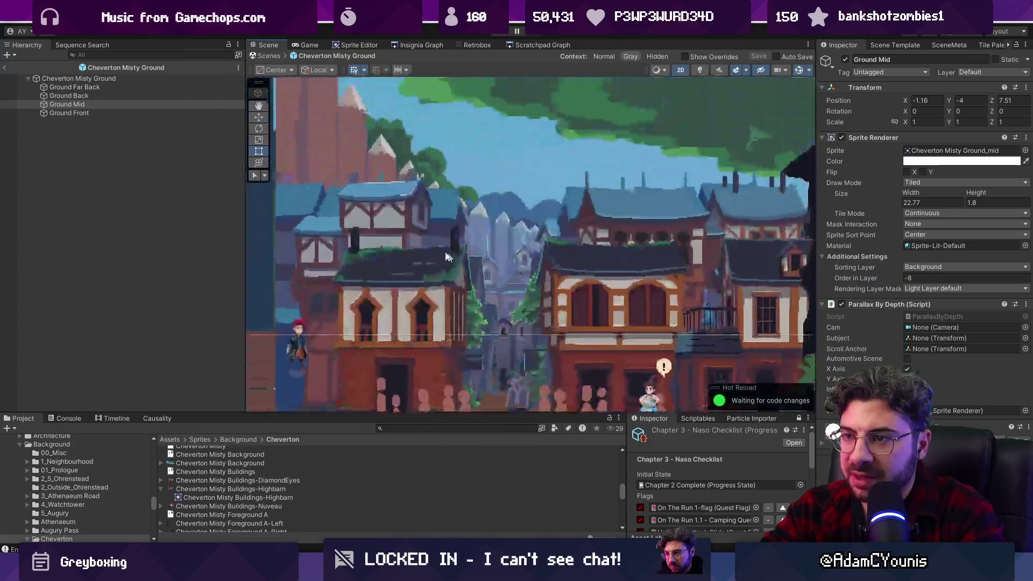
pyautogui.press('t')
pyautogui.click(386, 218)
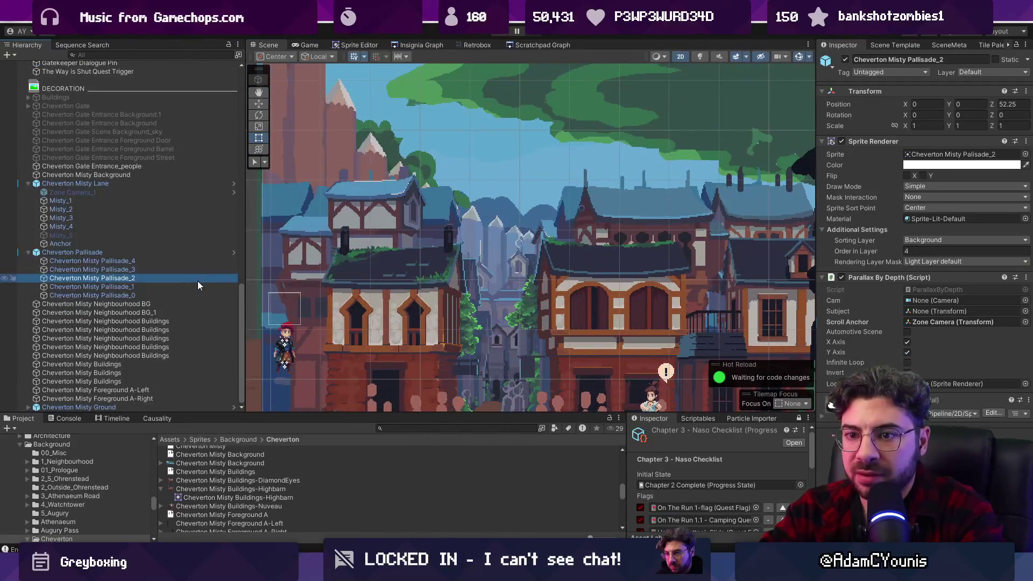
pyautogui.click(233, 251)
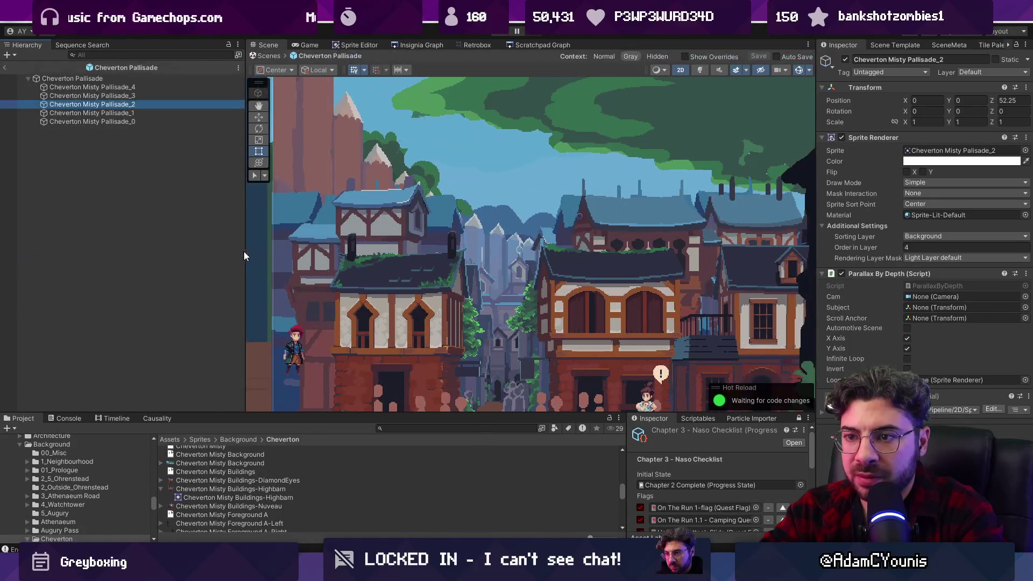
pyautogui.scroll(-5, 417, 212)
pyautogui.press('w')
pyautogui.press('2')
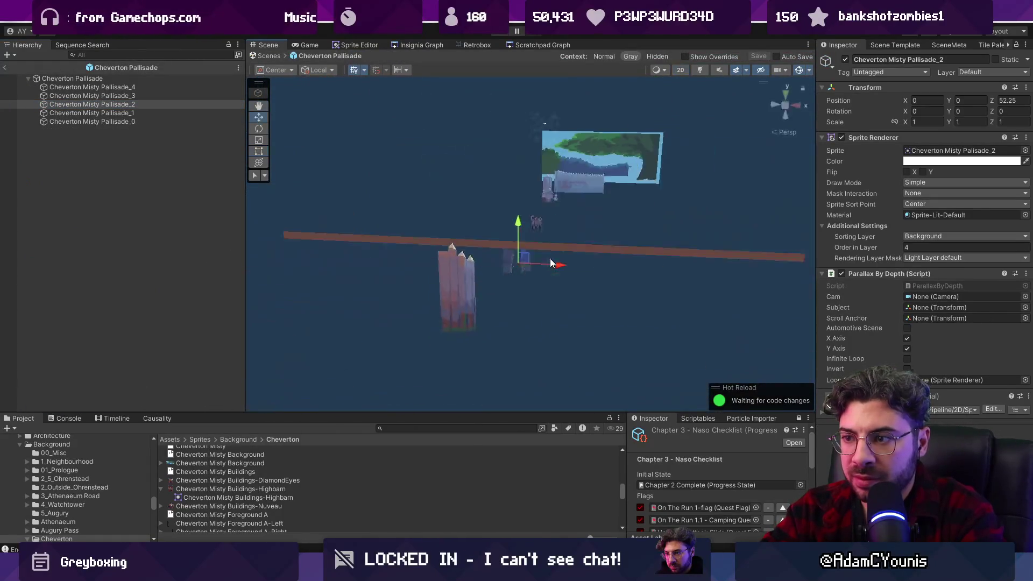
pyautogui.moveTo(563, 236)
pyautogui.mouseDown()
pyautogui.moveTo(547, 251)
pyautogui.moveTo(388, 279)
pyautogui.moveTo(443, 270)
pyautogui.moveTo(547, 189)
pyautogui.moveTo(540, 353)
pyautogui.moveTo(531, 244)
pyautogui.mouseUp()
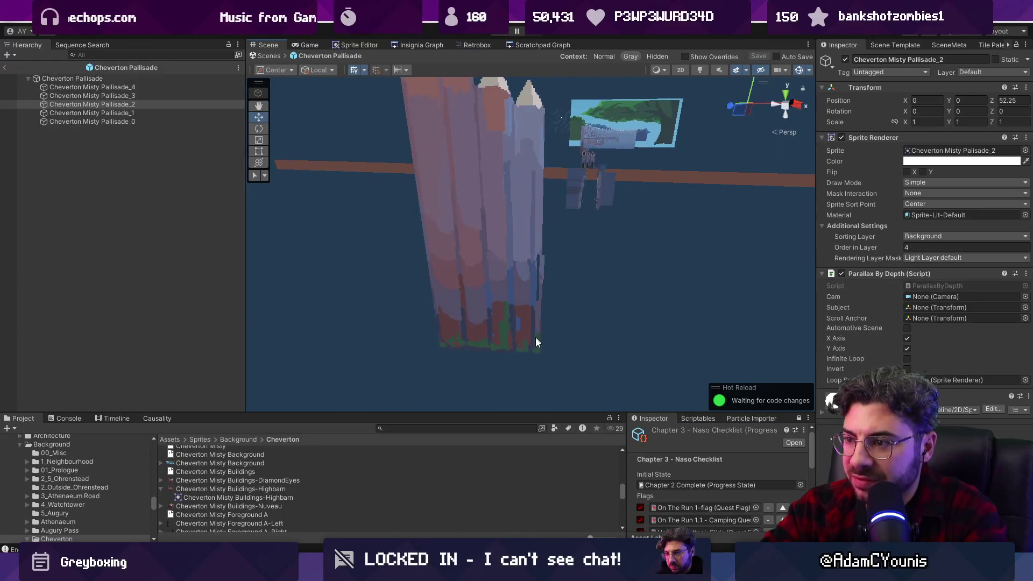
# Locate the Pallisade_2 sprite in the Cheverton sprites folder, deselect, and enlarge the Project panel.
pyautogui.click(963, 150)
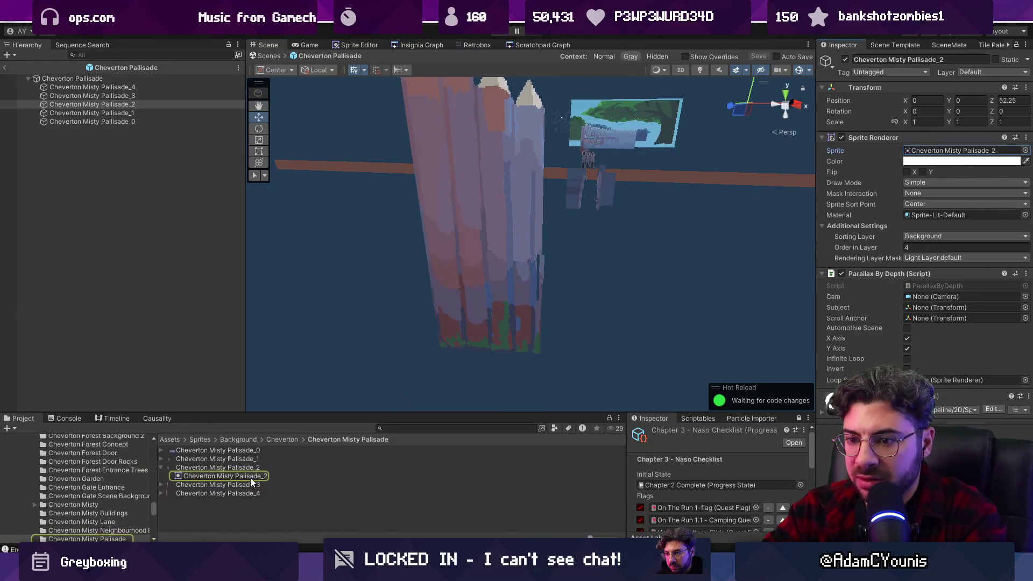
pyautogui.click(283, 440)
pyautogui.scroll(-5, 274, 476)
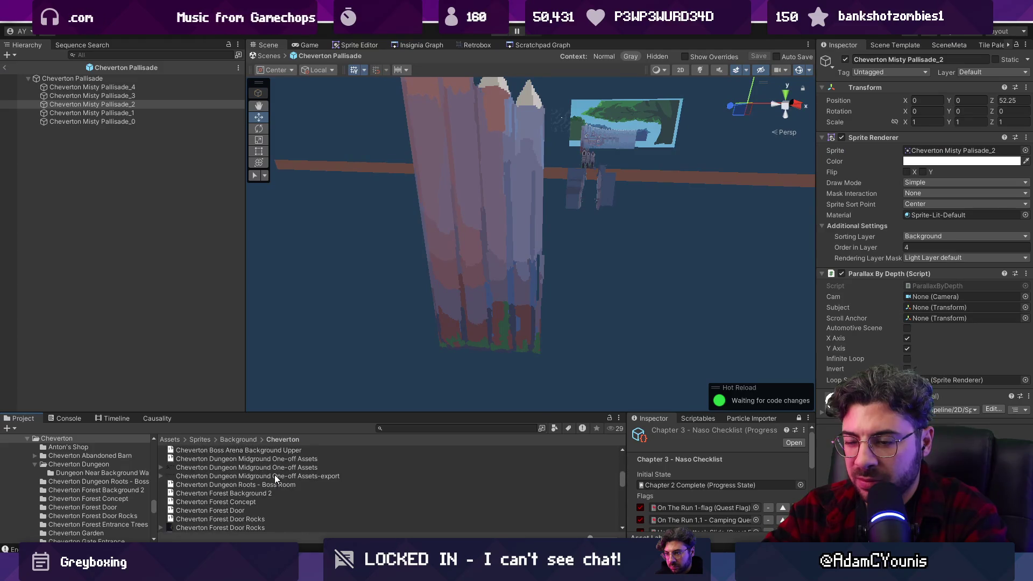
pyautogui.click(408, 409)
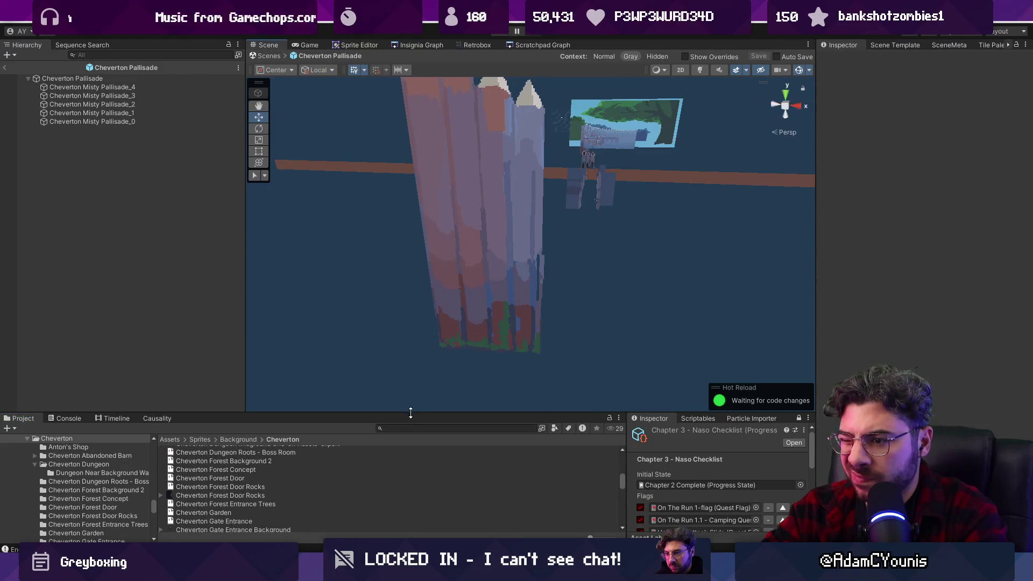
pyautogui.moveTo(414, 413); pyautogui.dragTo(417, 332)
# Filter the Project to 'palisade' and open the Cheverton Misty Palisade art in Aseprite.
pyautogui.write('isade')
pyautogui.doubleClick(251, 431)
pyautogui.scroll(2, 461, 326)
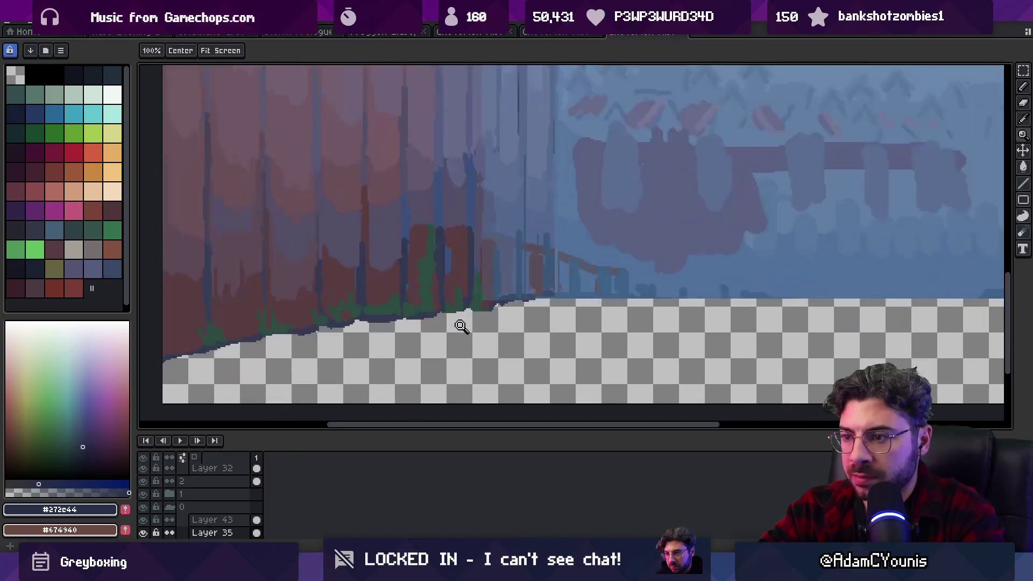
pyautogui.scroll(1, 461, 326)
# Hide layers 4, 3, 1, 0 and Background to isolate layer 2.
pyautogui.press('v')
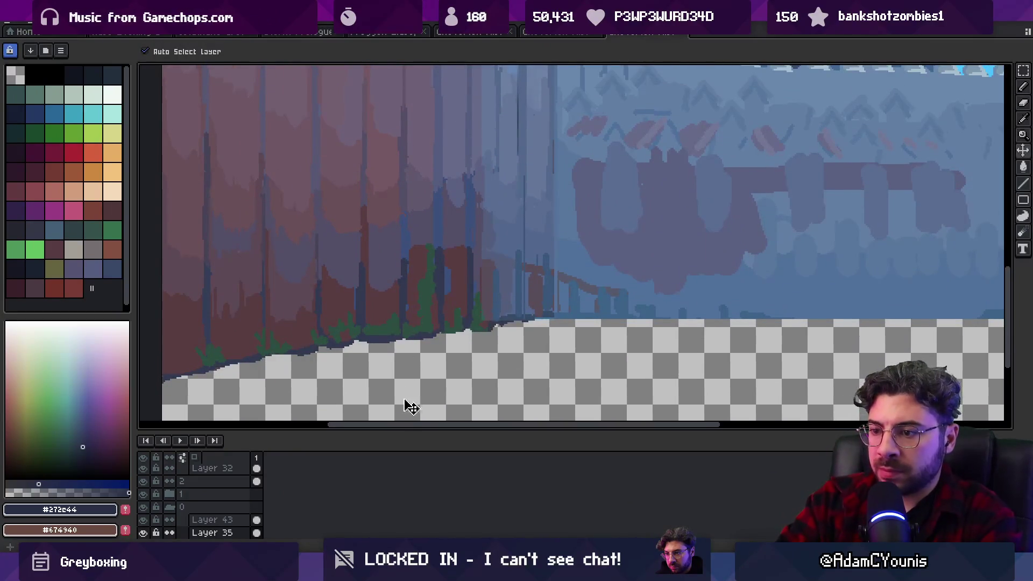
pyautogui.click(171, 509)
pyautogui.click(170, 520)
pyautogui.moveTo(145, 500); pyautogui.dragTo(144, 533)
pyautogui.click(184, 494)
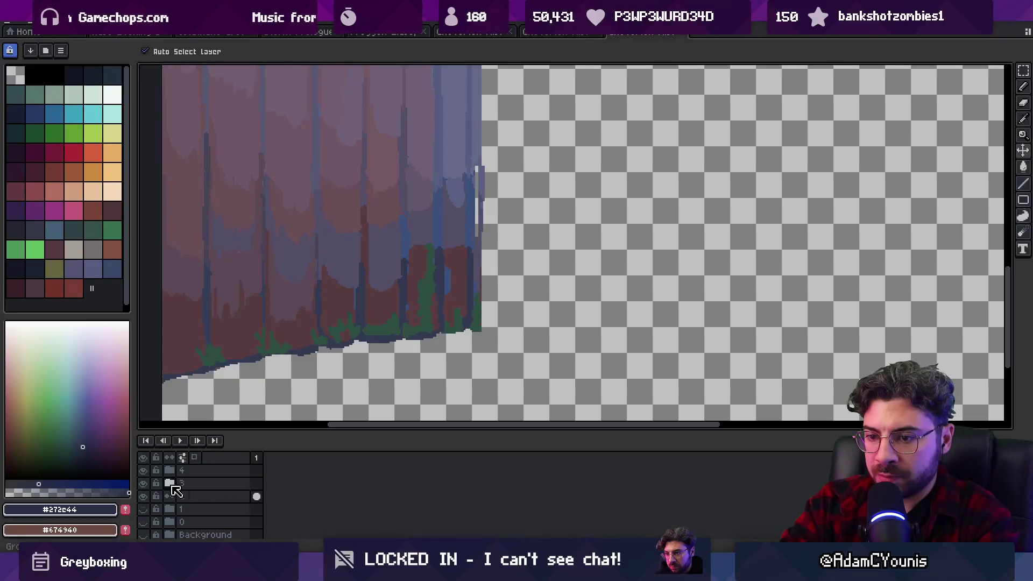
pyautogui.moveTo(143, 471); pyautogui.dragTo(143, 483)
# Pencil over the palisade's right edge in the purple-grey #534f67.
pyautogui.press('b')
pyautogui.scroll(1, 479, 330)
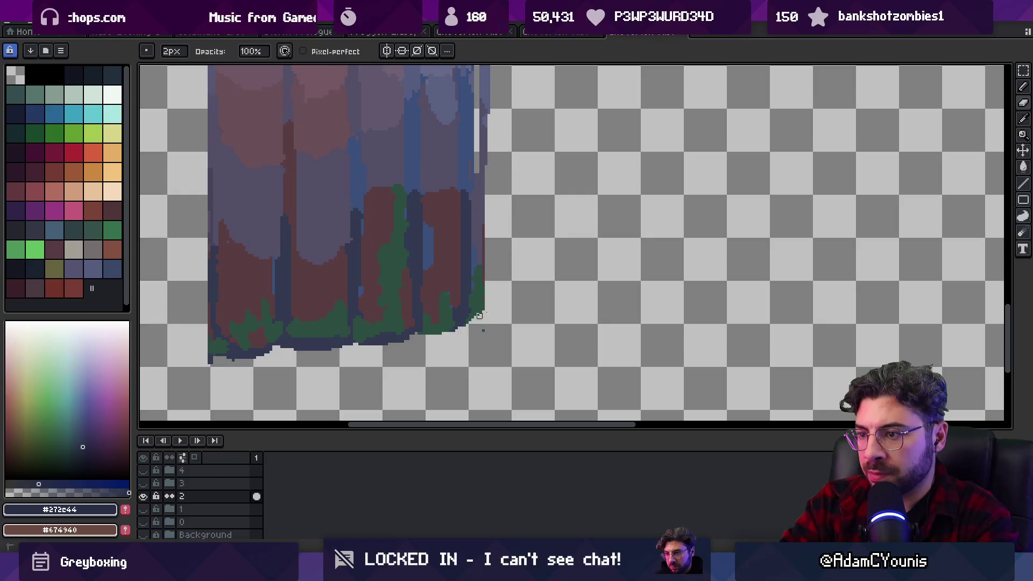
pyautogui.keyDown('alt'); pyautogui.click(473, 300); pyautogui.keyUp('alt')
pyautogui.moveTo(485, 276); pyautogui.dragTo(479, 304)
pyautogui.press('g')
pyautogui.press('b')
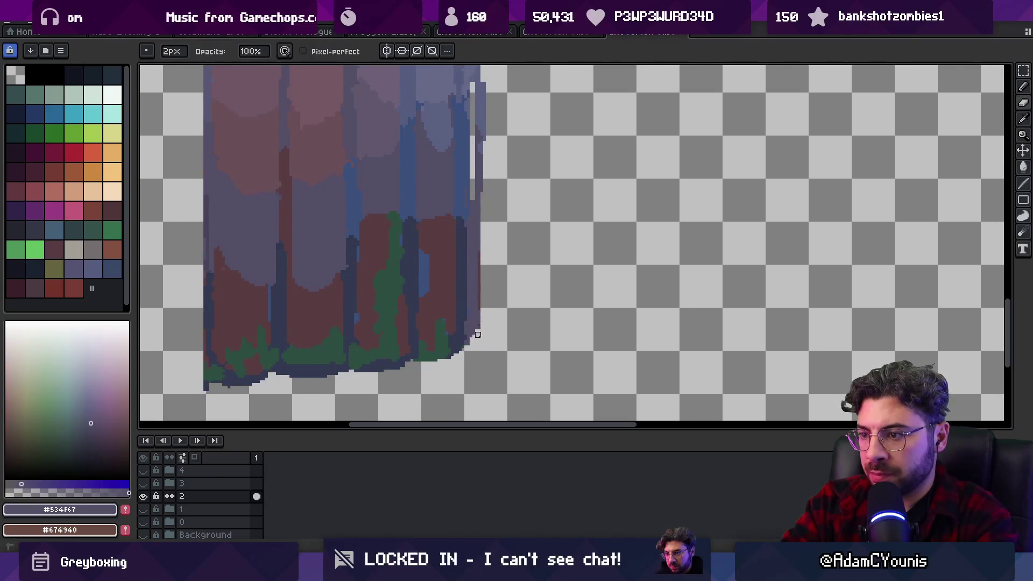
pyautogui.scroll(-2, 492, 222)
pyautogui.scroll(-1, 498, 229)
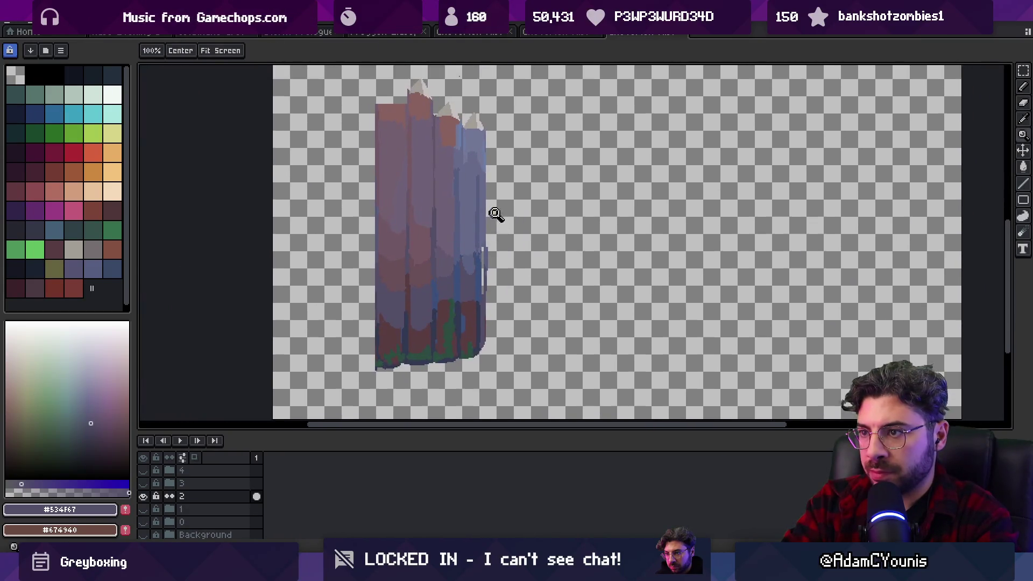
pyautogui.scroll(1, 494, 216)
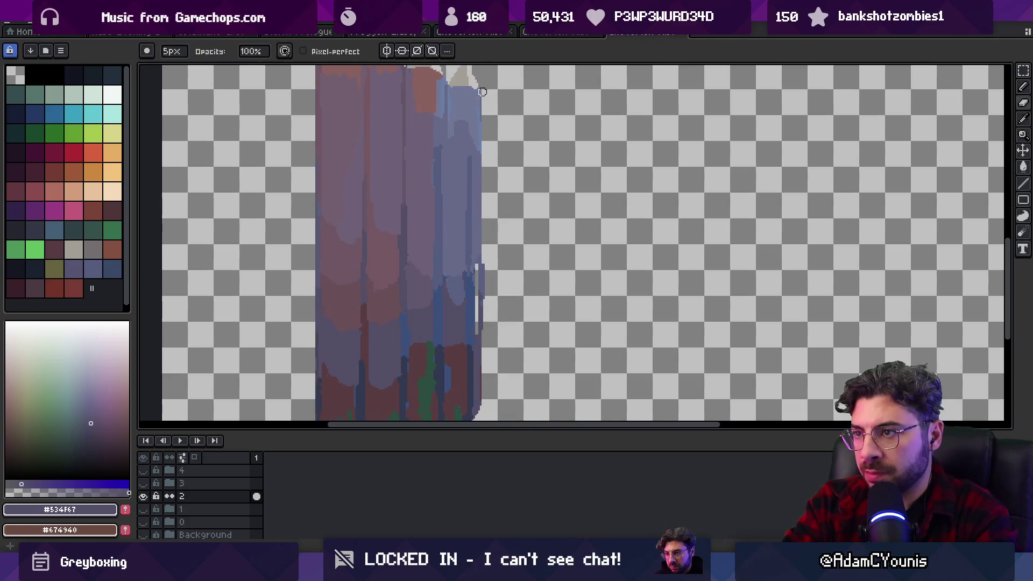
pyautogui.scroll(-3, 484, 231)
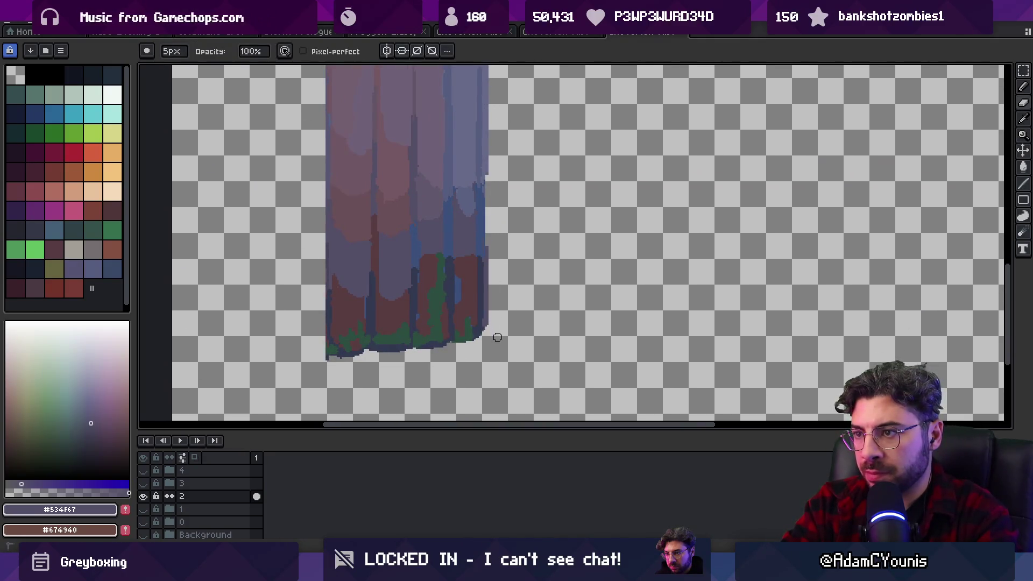
pyautogui.scroll(-1, 501, 302)
pyautogui.scroll(2, 492, 296)
# Touch up the right edge using blue #3b507a, lighter #676a8a and purple-grey #534f67.
pyautogui.keyDown('alt'); pyautogui.click(482, 225); pyautogui.keyUp('alt')
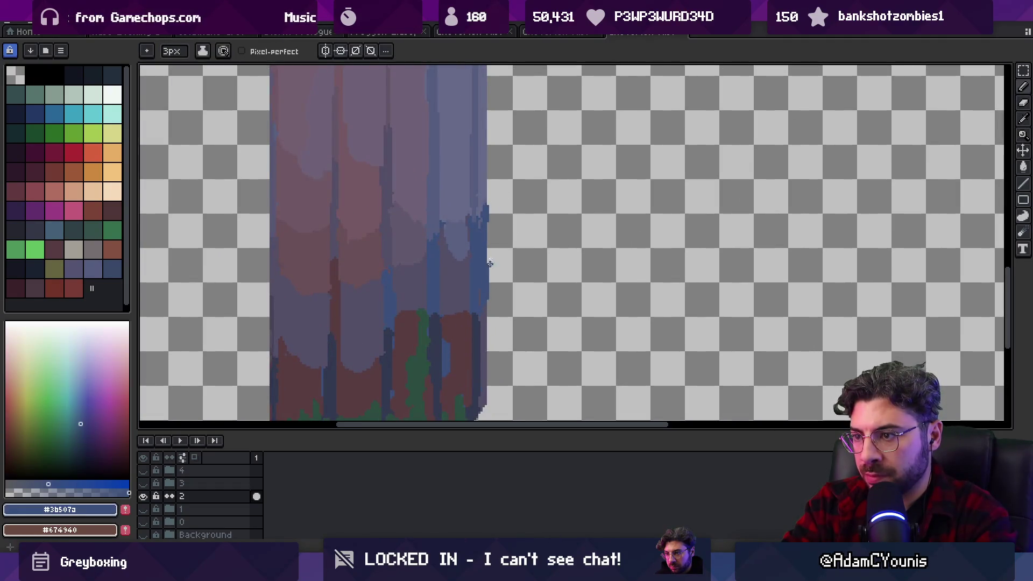
pyautogui.press('e')
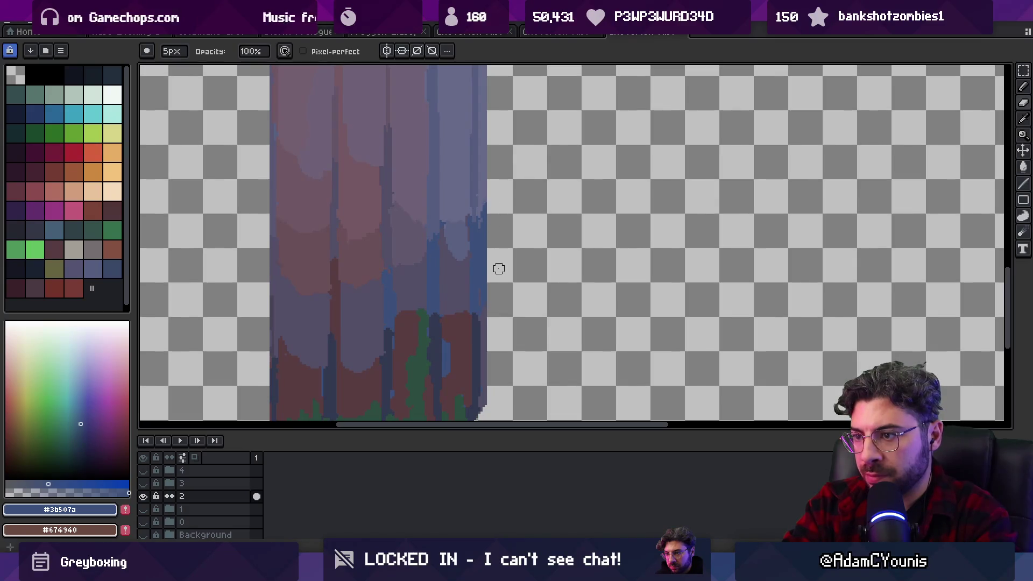
pyautogui.press('i')
pyautogui.scroll(2, 496, 247)
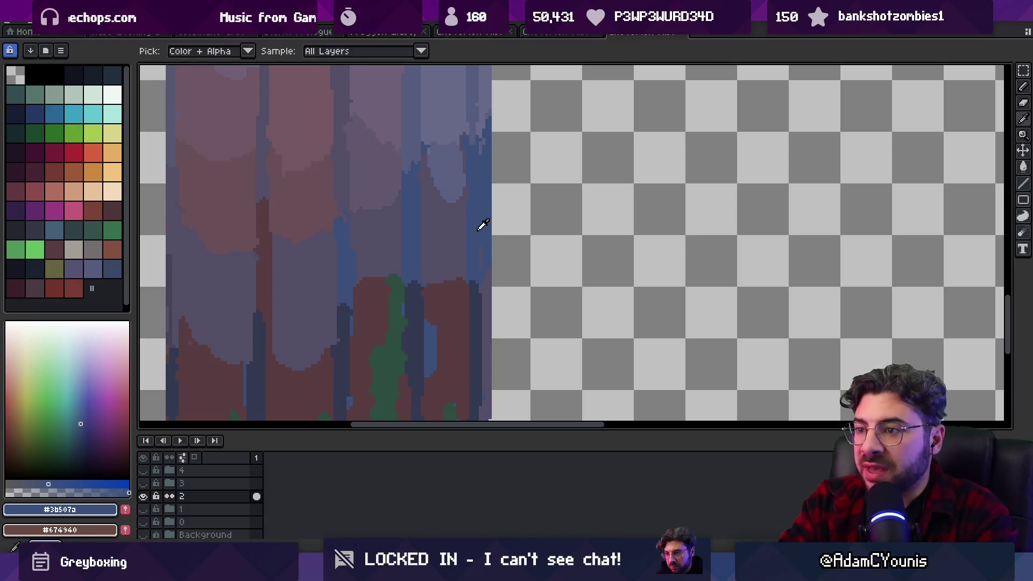
pyautogui.press('b')
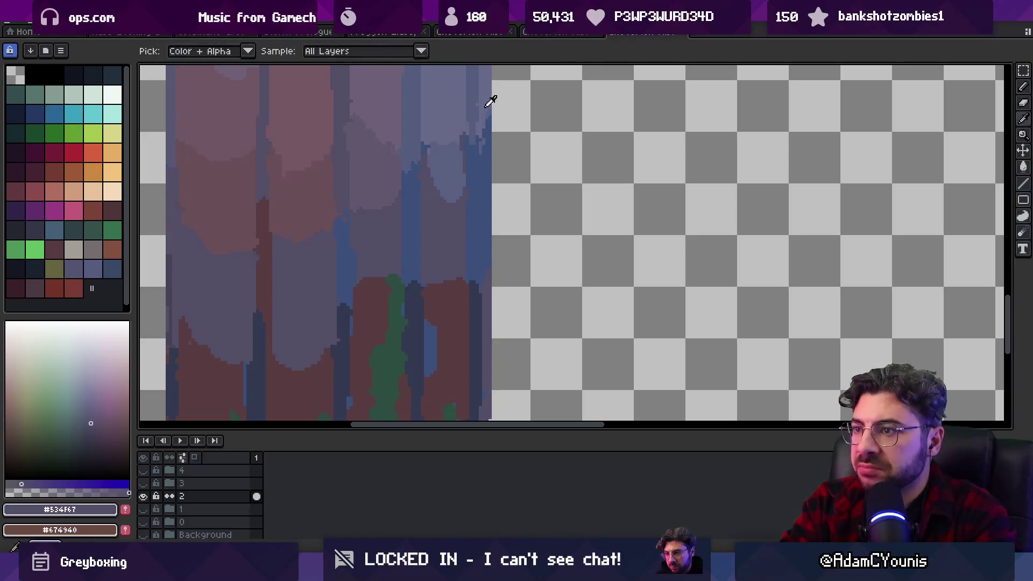
pyautogui.keyDown('alt'); pyautogui.click(487, 119); pyautogui.keyUp('alt')
pyautogui.keyDown('alt'); pyautogui.click(477, 145); pyautogui.keyUp('alt')
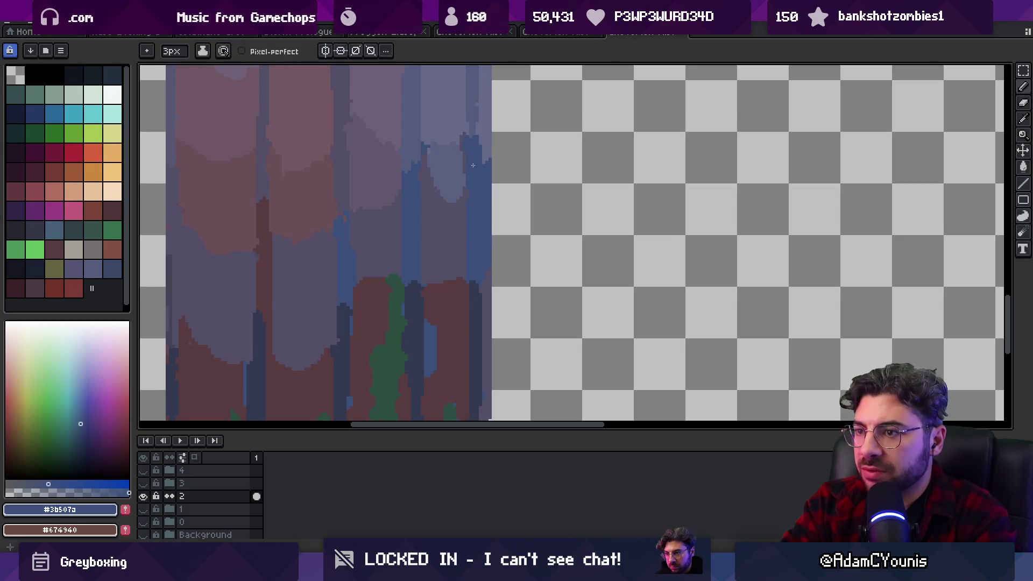
pyautogui.keyDown('alt'); pyautogui.click(355, 269); pyautogui.keyUp('alt')
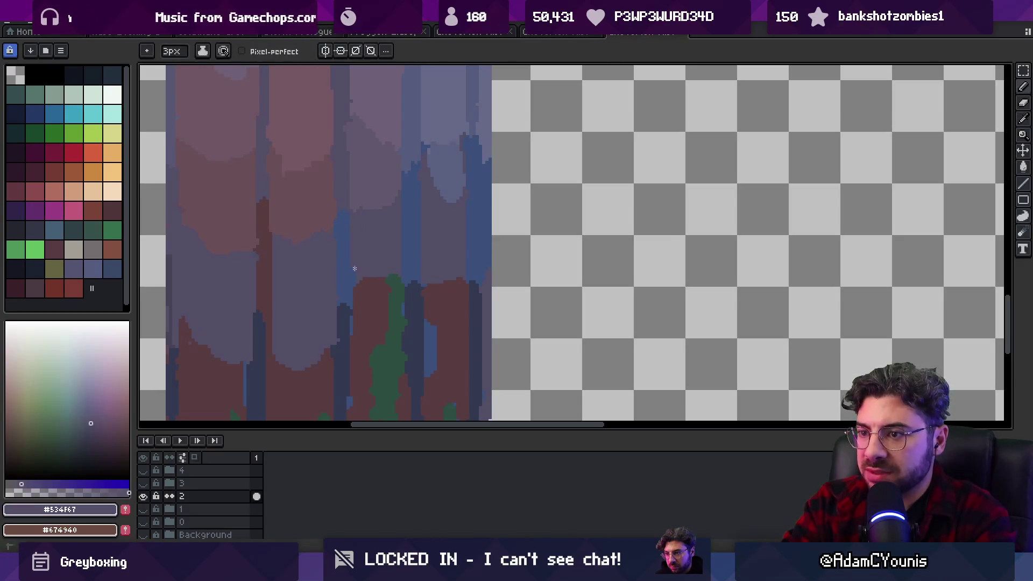
# Darken the base with #333950 and zoom out to check the whole street artwork.
pyautogui.press('z')
pyautogui.scroll(-4, 383, 199)
pyautogui.scroll(1, 406, 240)
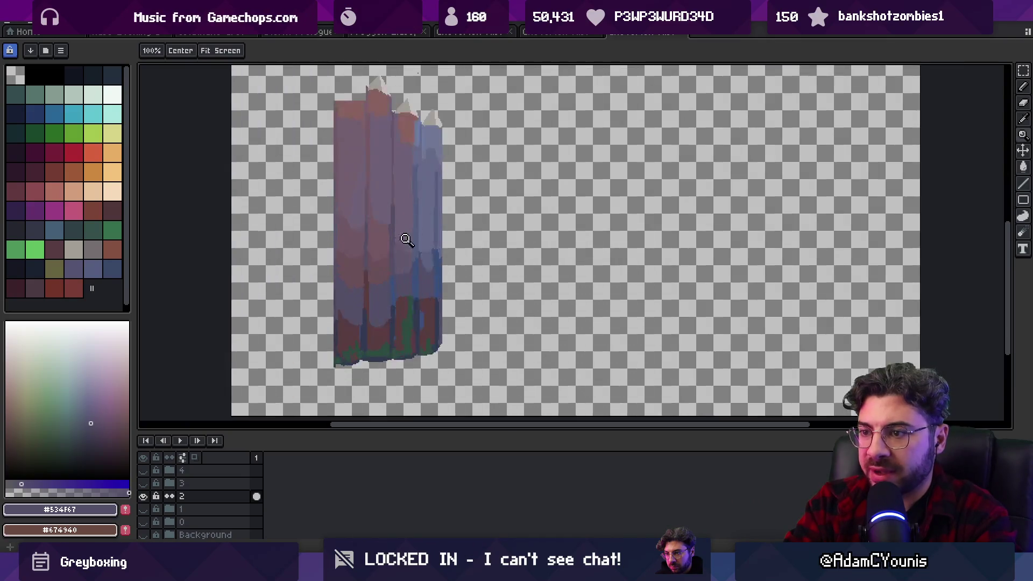
pyautogui.scroll(2, 455, 311)
pyautogui.keyDown('alt'); pyautogui.click(455, 311); pyautogui.keyUp('alt')
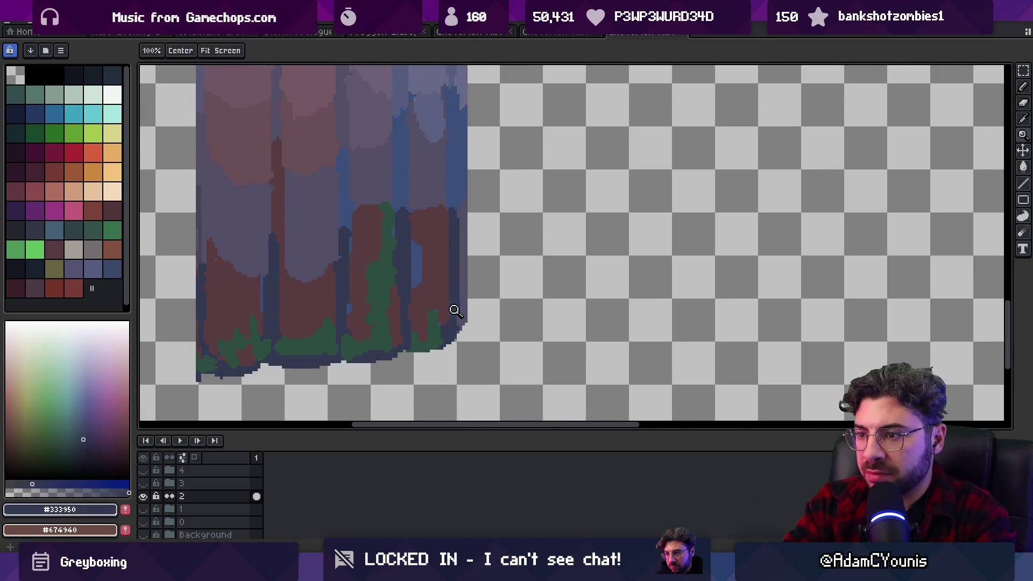
pyautogui.press('b')
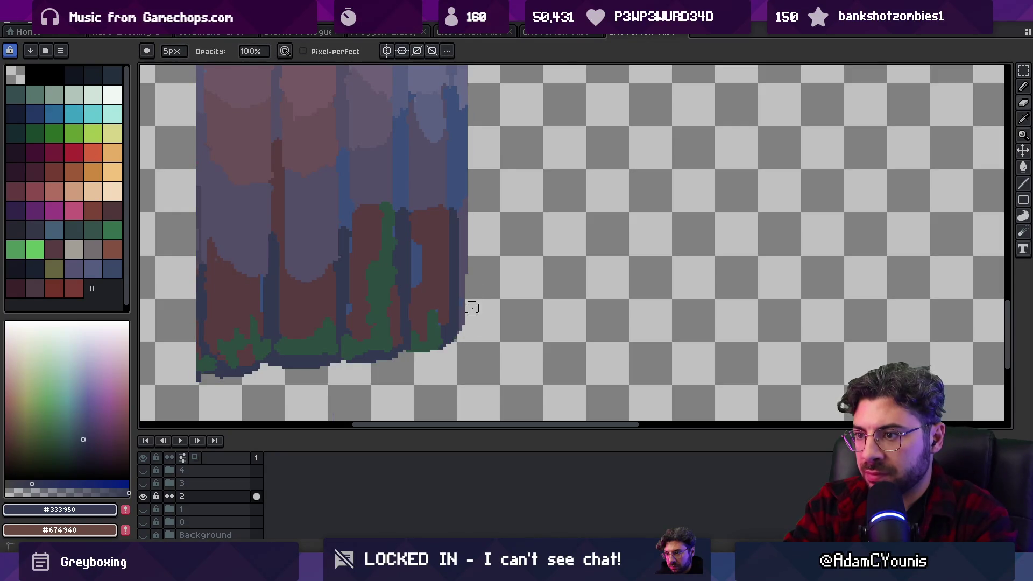
pyautogui.press('z')
pyautogui.scroll(-2, 491, 269)
pyautogui.scroll(1, 497, 234)
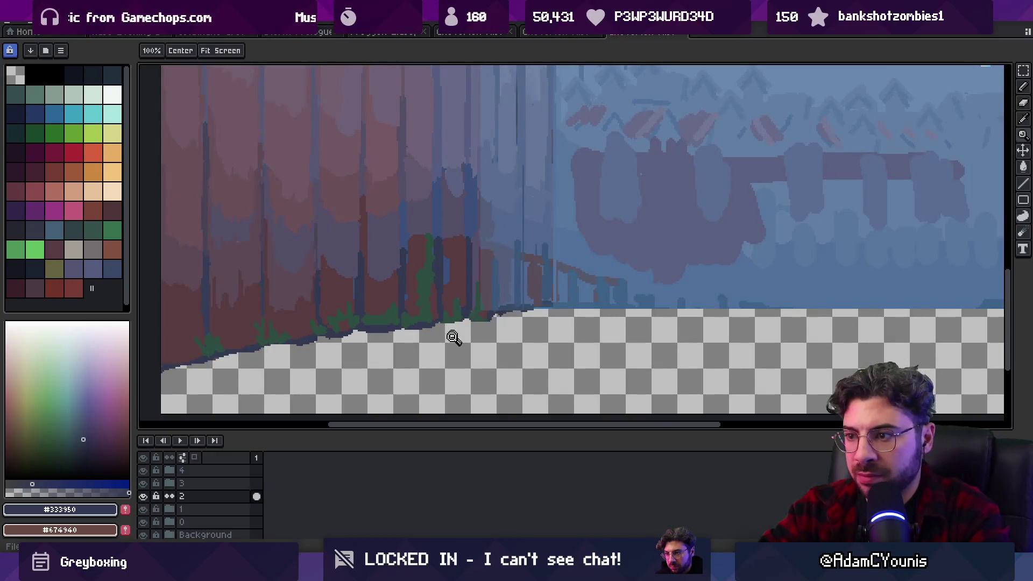
# Back in Unity, frame Cheverton Misty Pallisade_2 and orbit around the palisade pieces.
pyautogui.hotkey('alt', 'Tab')
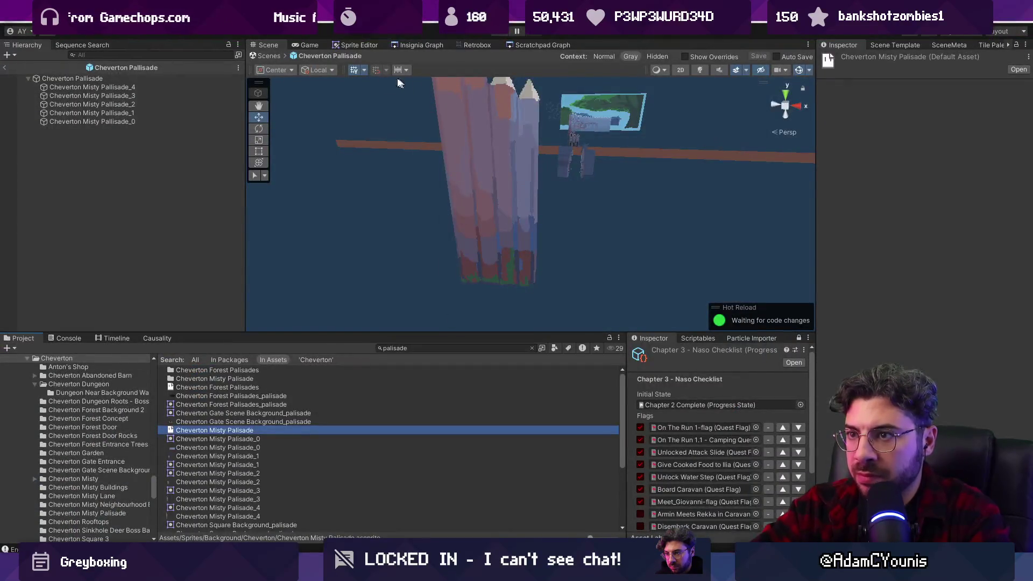
pyautogui.scroll(-3, 538, 204)
pyautogui.moveTo(538, 203)
pyautogui.mouseDown()
pyautogui.moveTo(584, 157)
pyautogui.moveTo(549, 154)
pyautogui.mouseUp()
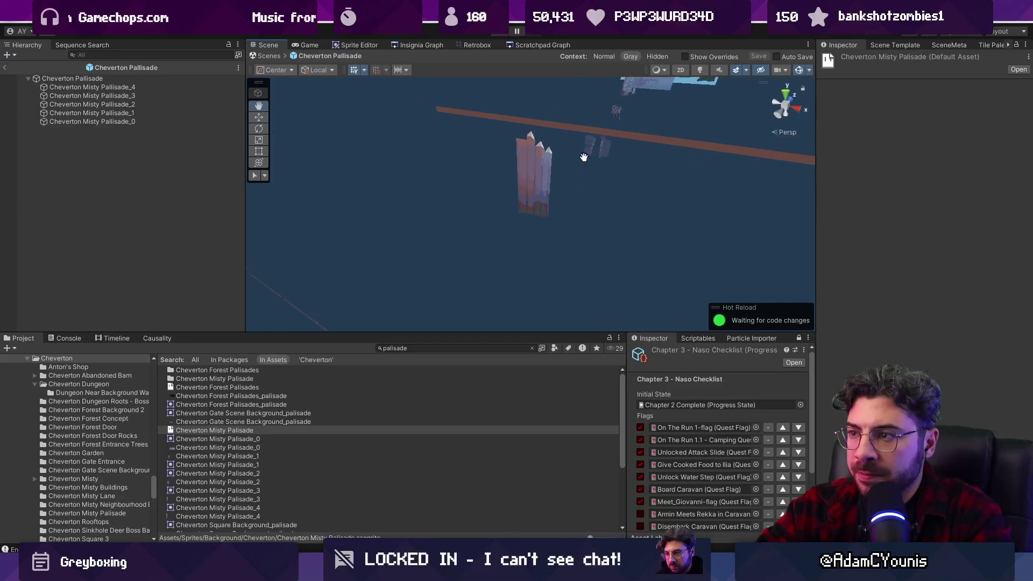
pyautogui.click(554, 153)
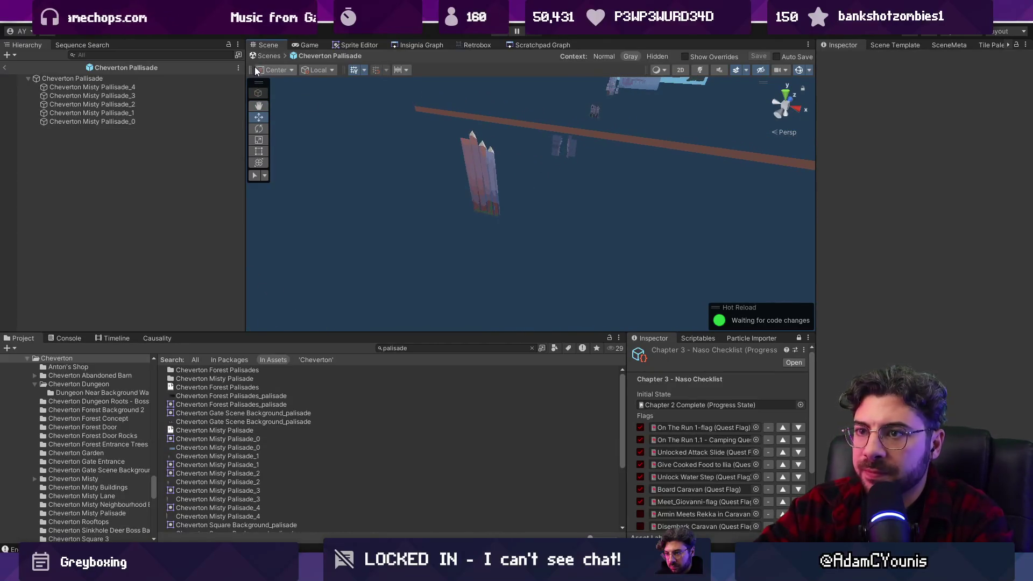
pyautogui.click(150, 96)
pyautogui.press('Down')
pyautogui.press('Down')
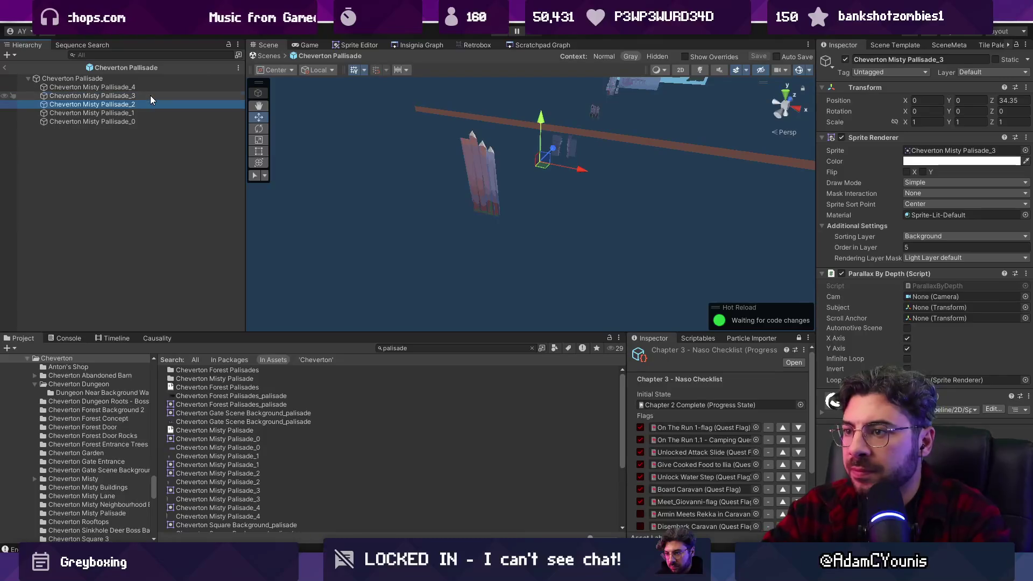
pyautogui.press('Up')
pyautogui.press('f')
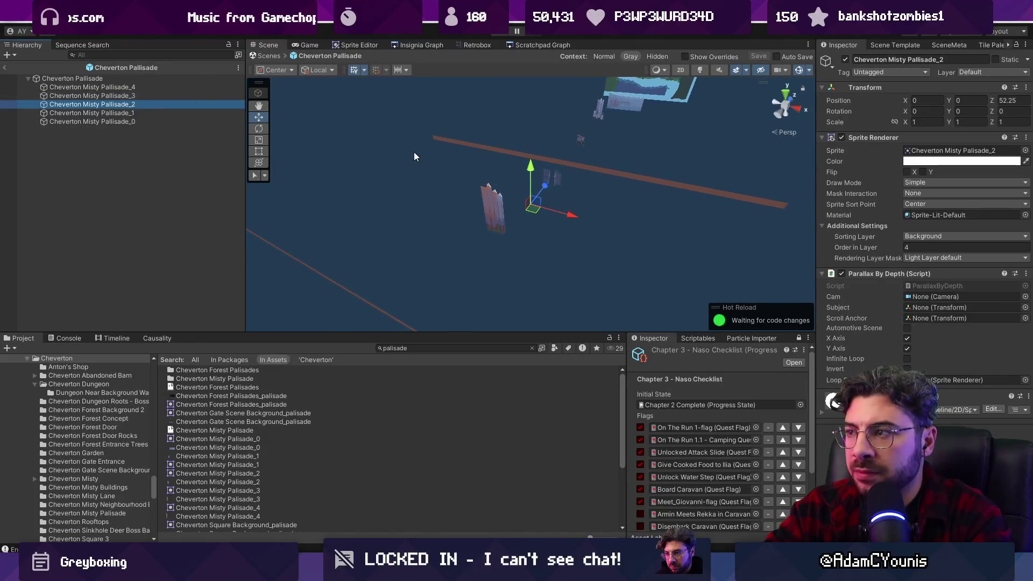
pyautogui.scroll(3, 511, 182)
pyautogui.scroll(-8, 508, 170)
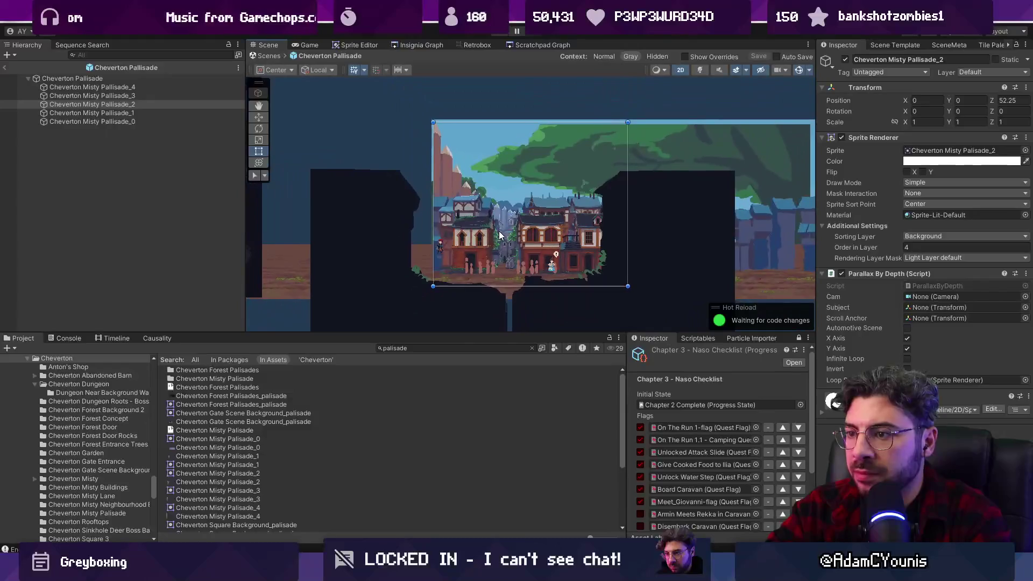
pyautogui.scroll(-10, 518, 257)
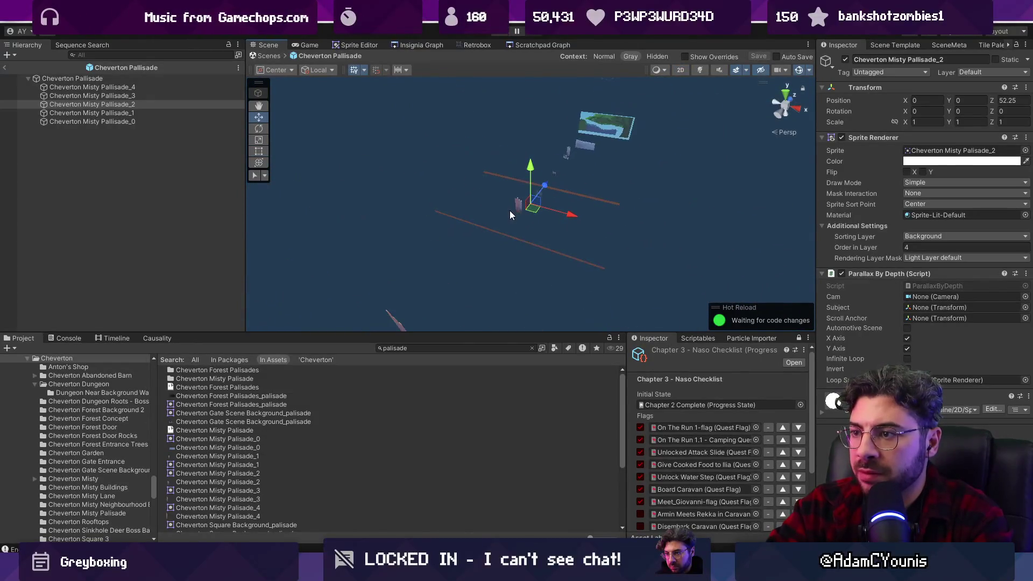
pyautogui.scroll(8, 545, 214)
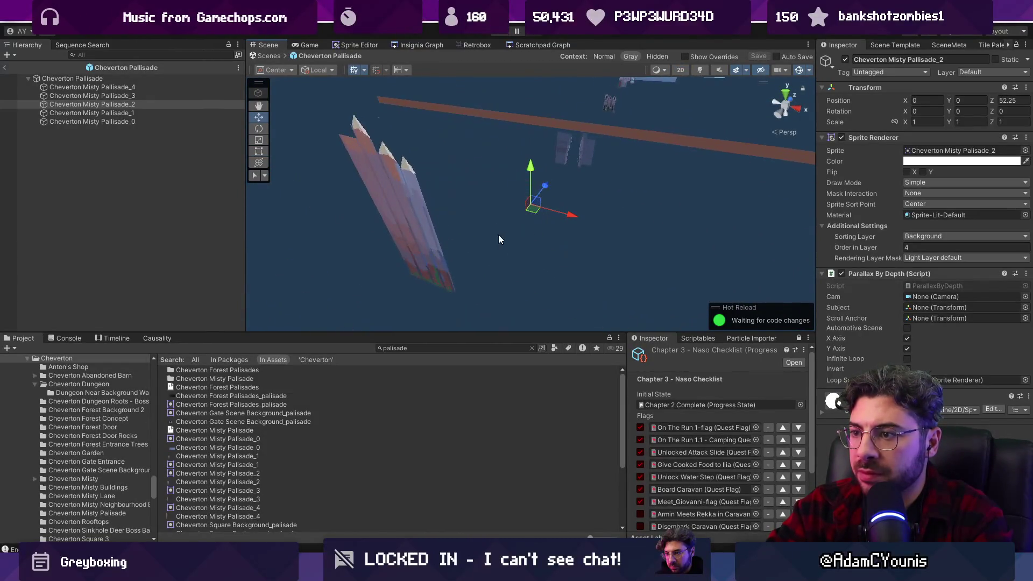
pyautogui.moveTo(482, 198); pyautogui.dragTo(481, 284)
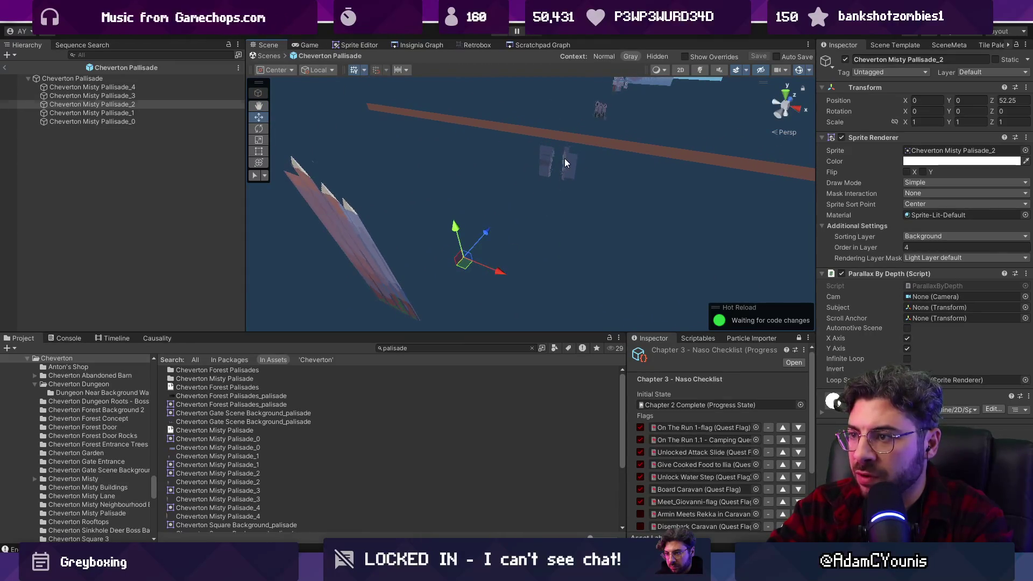
# Leave the palisade prefab, frame Misty_3, then select Ground Back and the Cheverton Misty Ground group.
pyautogui.click(269, 56)
pyautogui.click(576, 150)
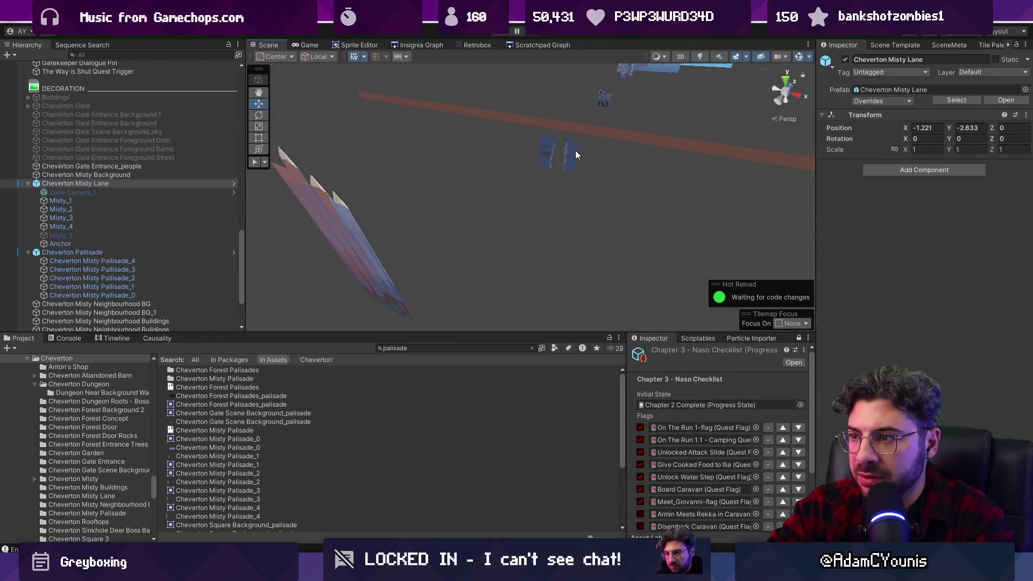
pyautogui.click(570, 154)
pyautogui.press('f')
pyautogui.moveTo(571, 154)
pyautogui.mouseDown()
pyautogui.moveTo(528, 175)
pyautogui.moveTo(387, 178)
pyautogui.moveTo(516, 124)
pyautogui.moveTo(600, 70)
pyautogui.moveTo(519, 147)
pyautogui.moveTo(462, 174)
pyautogui.mouseUp()
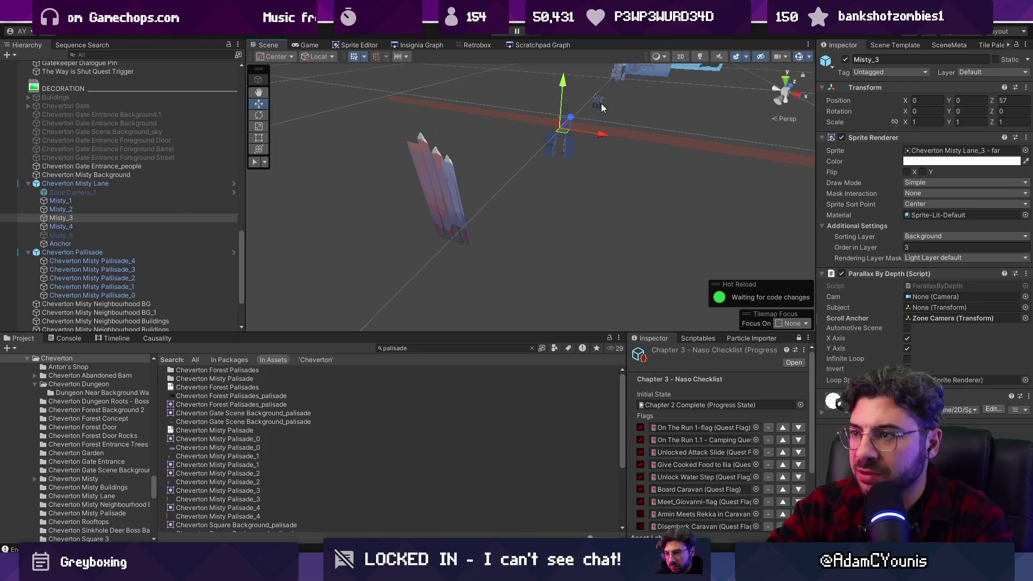
pyautogui.moveTo(602, 104)
pyautogui.mouseDown()
pyautogui.moveTo(554, 156)
pyautogui.moveTo(554, 218)
pyautogui.moveTo(599, 202)
pyautogui.moveTo(550, 163)
pyautogui.moveTo(468, 240)
pyautogui.moveTo(434, 222)
pyautogui.moveTo(422, 177)
pyautogui.mouseUp()
pyautogui.click(560, 170)
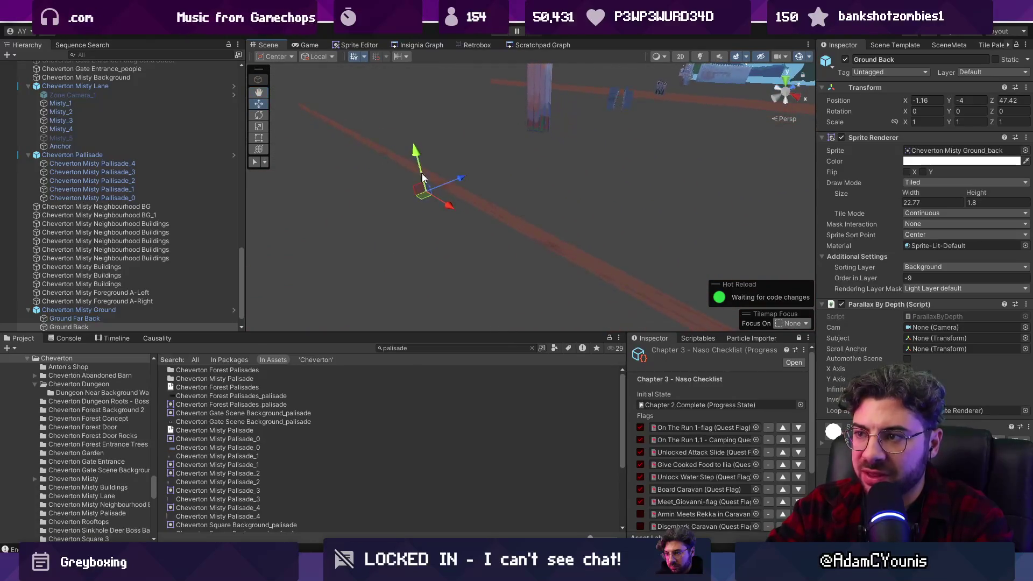
pyautogui.click(468, 195)
# In flat 2D view, hide Ground Mid and then Ground Back to check each layer.
pyautogui.press('2')
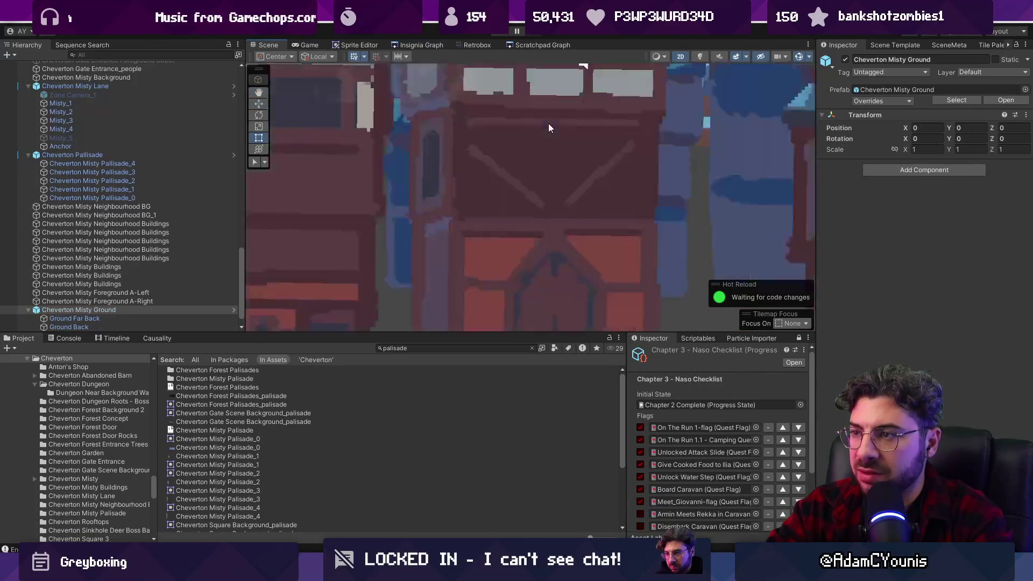
pyautogui.scroll(5, 409, 178)
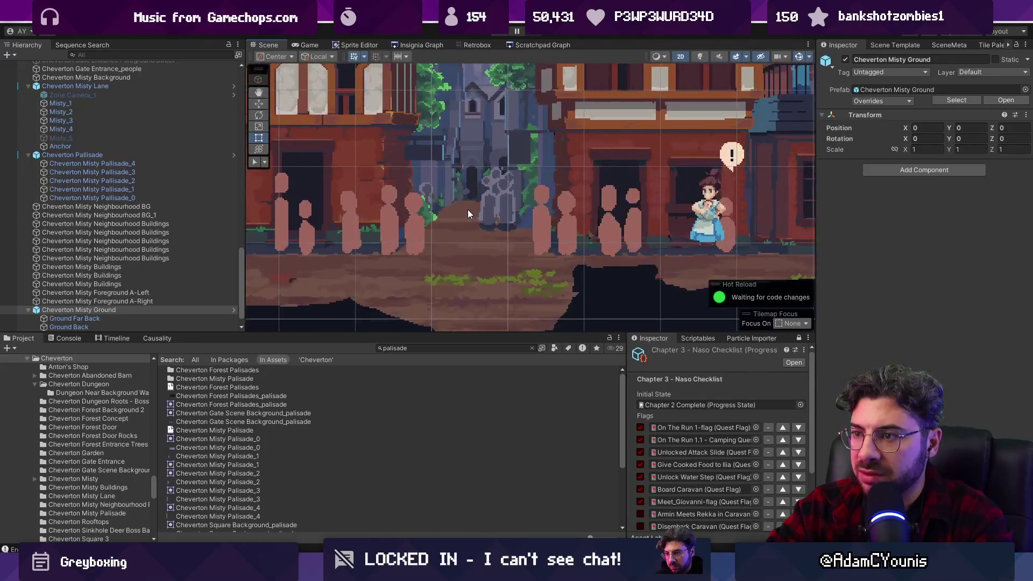
pyautogui.click(463, 208)
pyautogui.scroll(-1, 129, 306)
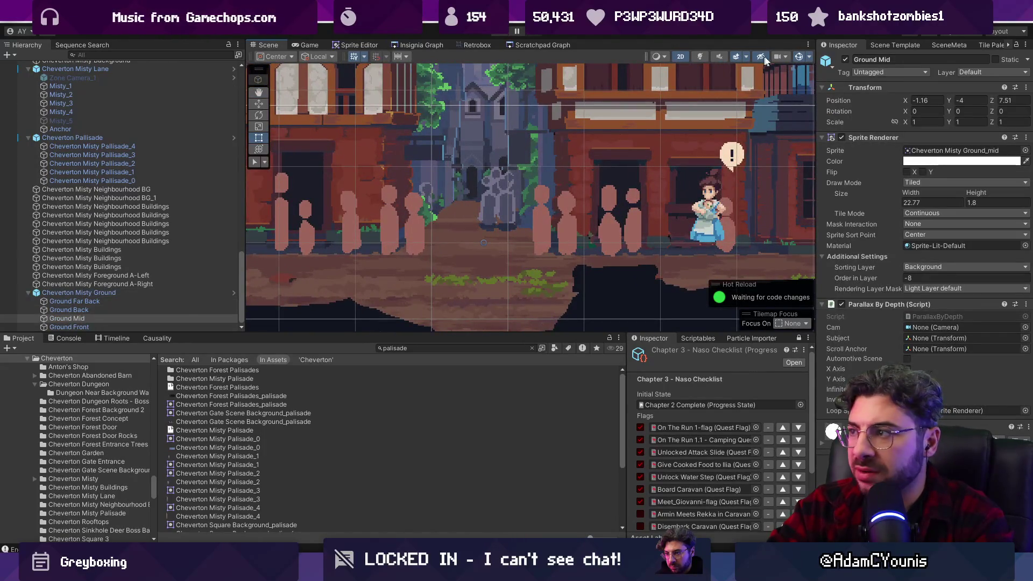
pyautogui.click(844, 60)
pyautogui.click(450, 215)
pyautogui.click(449, 215)
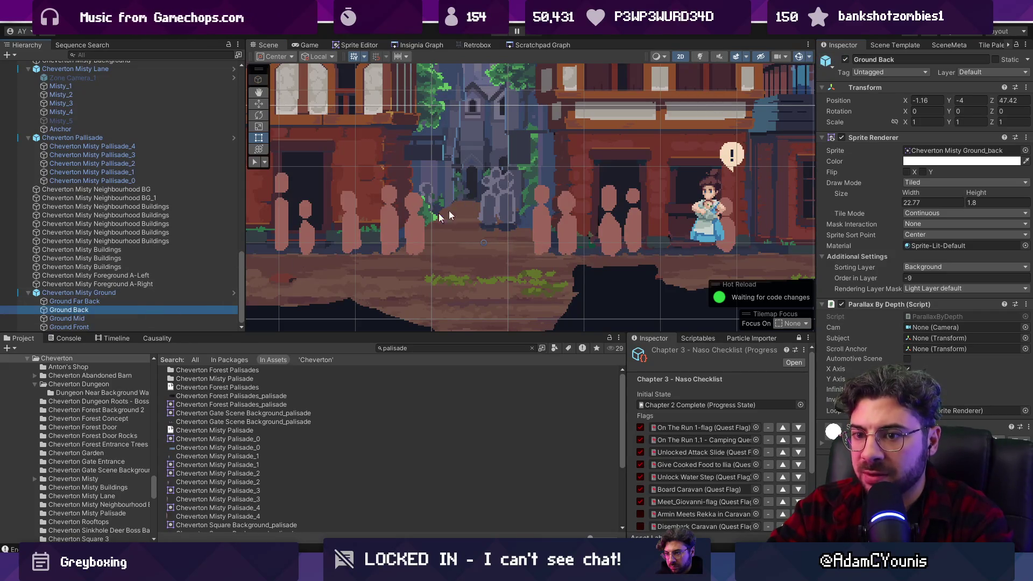
pyautogui.click(845, 59)
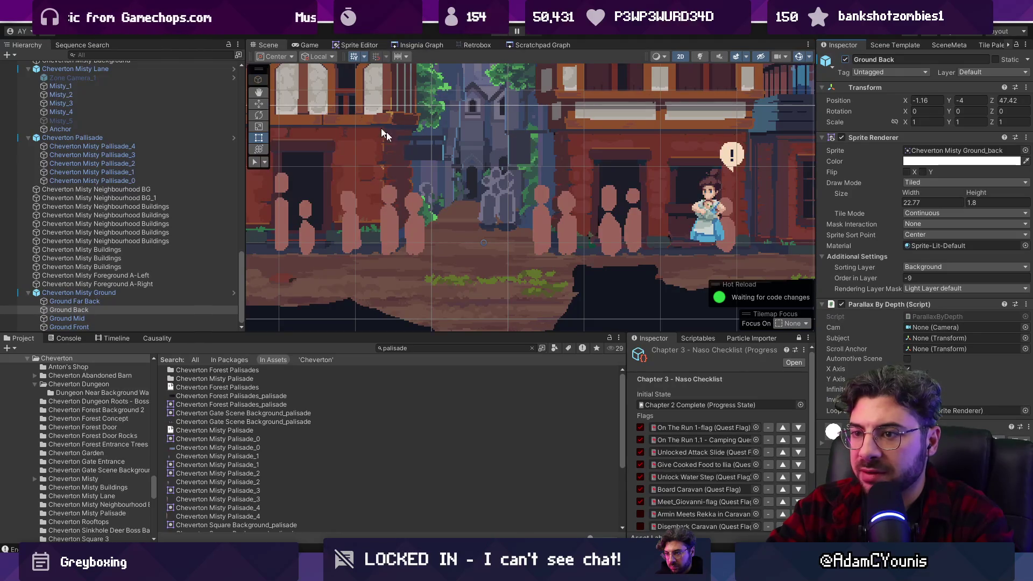
# Hide Ground Mid and Ground Front together, undo to show them, and open the Cheverton Misty Ground prefab.
pyautogui.scroll(-3, 386, 134)
pyautogui.click(213, 318)
pyautogui.moveTo(204, 330); pyautogui.dragTo(208, 326)
pyautogui.press('Escape')
pyautogui.keyDown('shift'); pyautogui.click(197, 326); pyautogui.keyUp('shift')
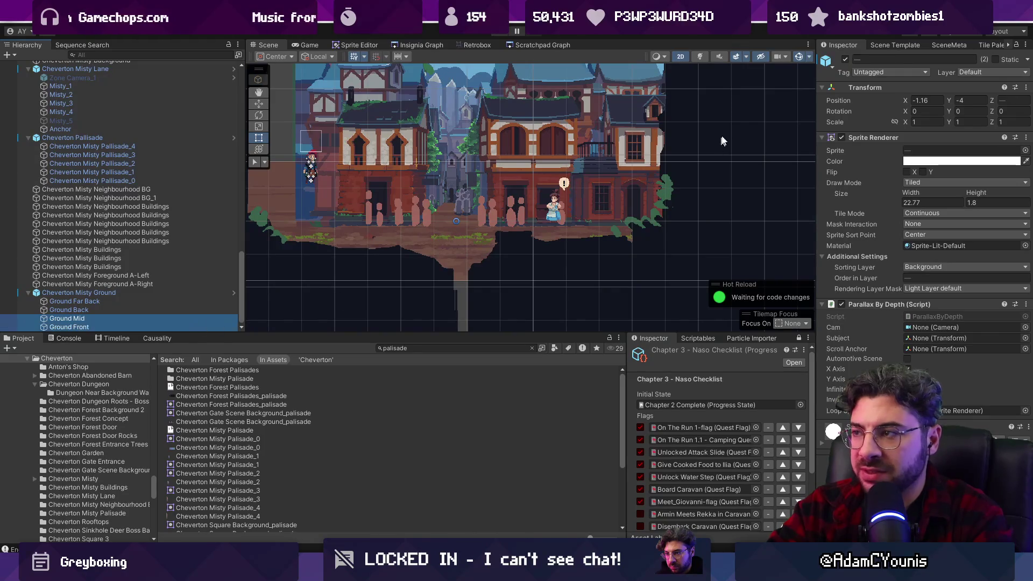
pyautogui.hotkey('alt', 'shift', 'a')
pyautogui.scroll(2, 409, 245)
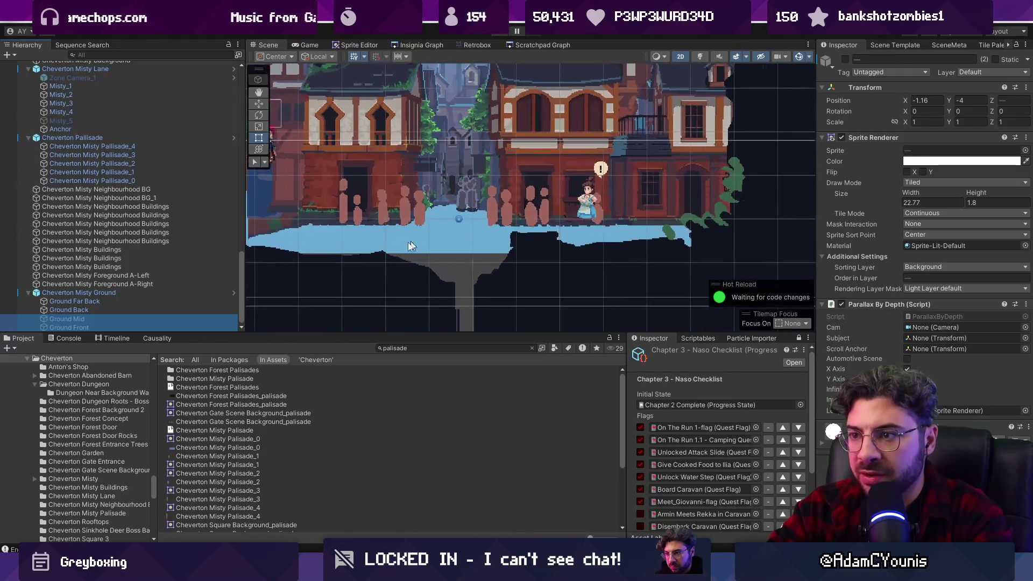
pyautogui.click(147, 312)
pyautogui.scroll(-3, 529, 163)
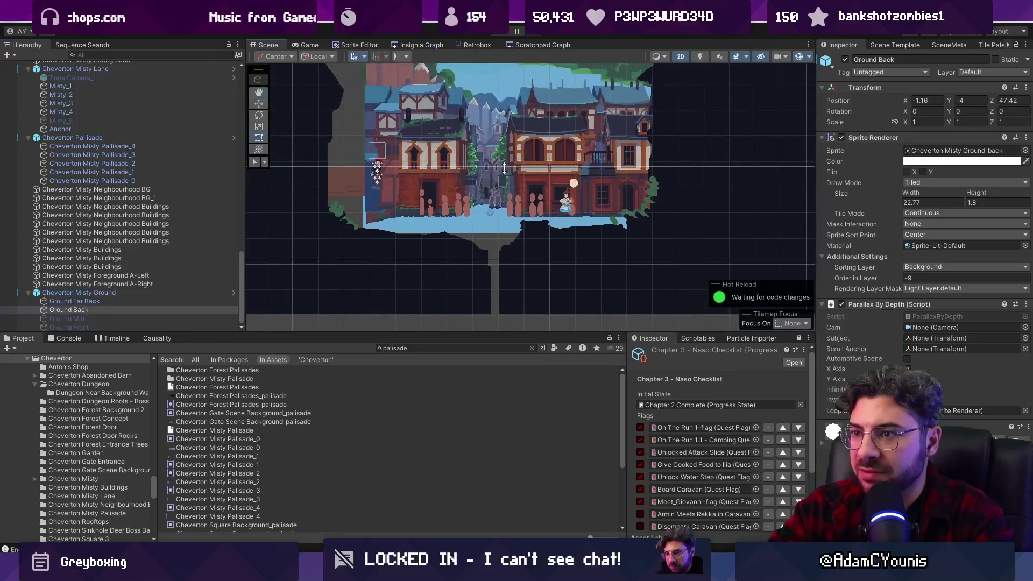
pyautogui.hotkey('ctrl', 'z')
pyautogui.hotkey('ctrl', 'z')
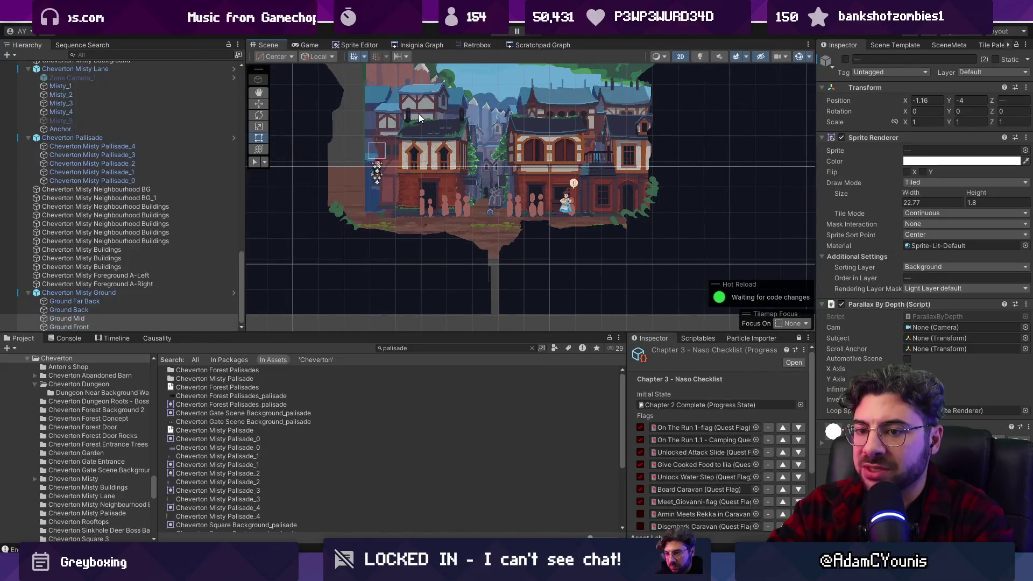
pyautogui.click(233, 292)
pyautogui.scroll(3, 347, 223)
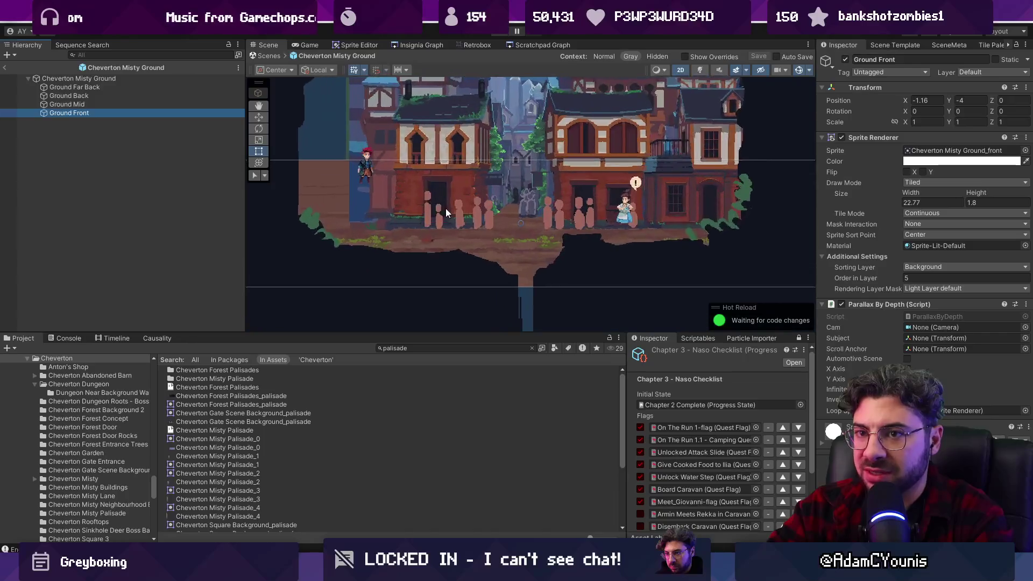
# Lower Ground Mid slightly with the Move tool to Y -4.1 and save the prefab.
pyautogui.click(146, 87)
pyautogui.scroll(2, 460, 205)
pyautogui.press('w')
pyautogui.scroll(-2, 546, 204)
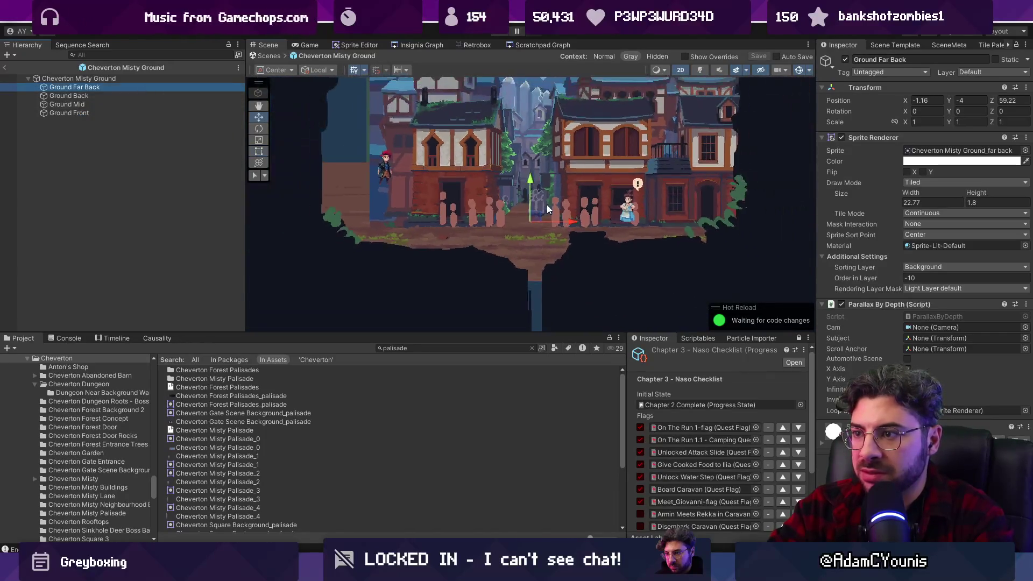
pyautogui.scroll(2, 441, 206)
pyautogui.click(144, 103)
pyautogui.scroll(1, 494, 194)
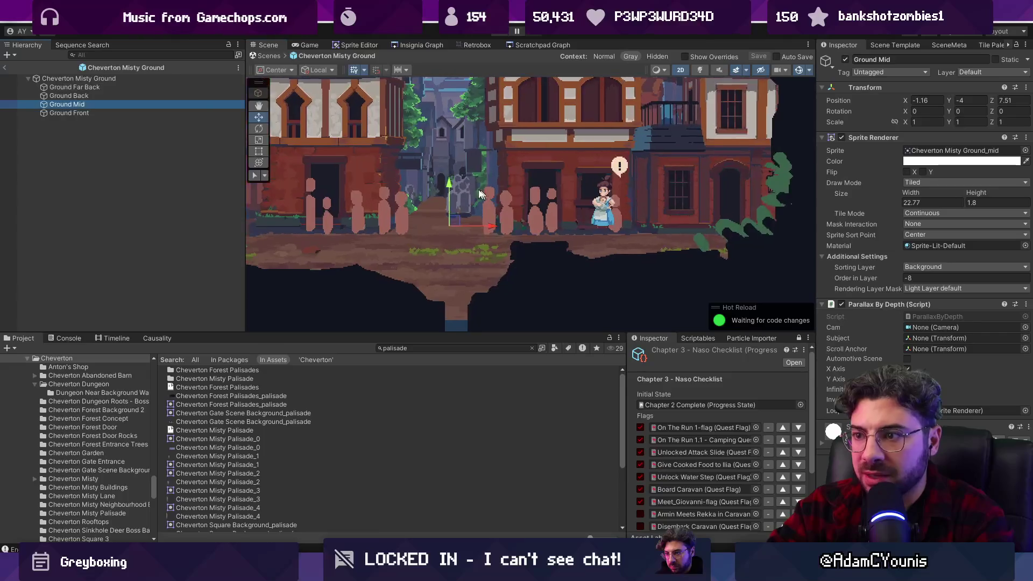
pyautogui.moveTo(450, 195); pyautogui.dragTo(451, 193)
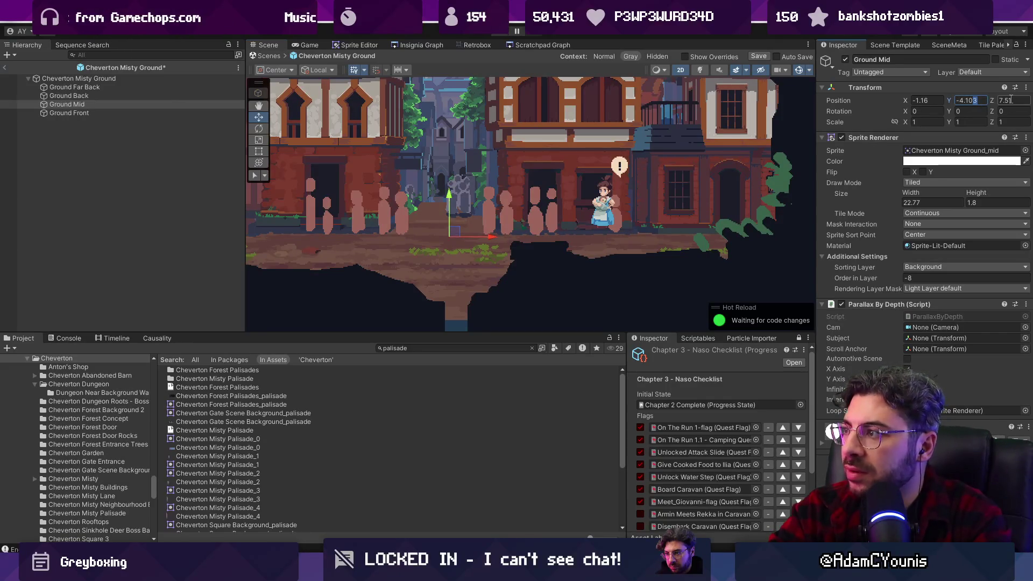
pyautogui.hotkey('ctrl', 's')
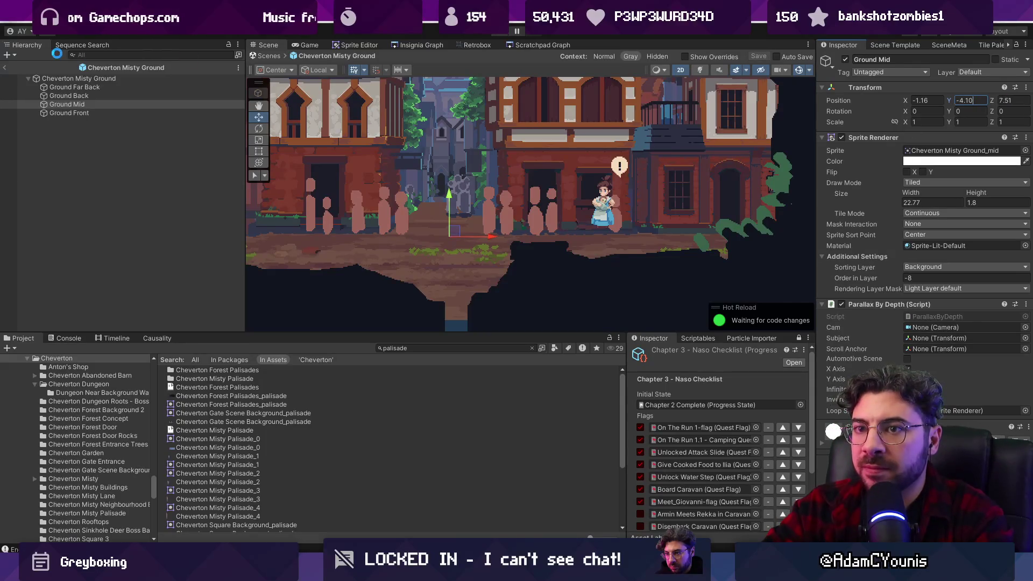
# Move Ground Back down to Position Y -4.2 and leave the prefab for the full scene.
pyautogui.click(82, 95)
pyautogui.scroll(4, 431, 195)
pyautogui.moveTo(466, 216)
pyautogui.mouseDown()
pyautogui.moveTo(472, 272)
pyautogui.moveTo(476, 263)
pyautogui.mouseUp()
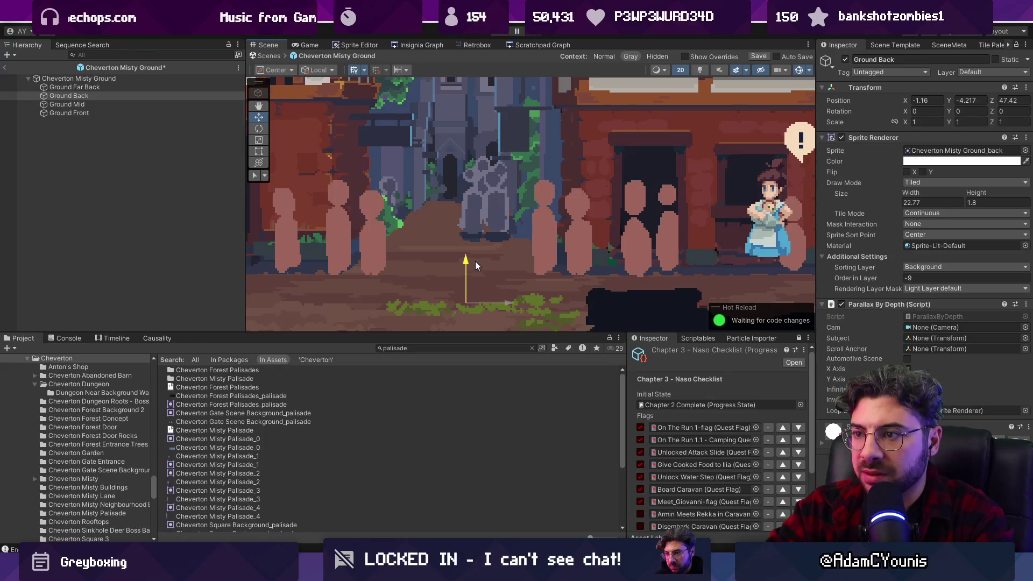
pyautogui.scroll(-3, 476, 261)
pyautogui.click(973, 100)
pyautogui.write('-4.2')
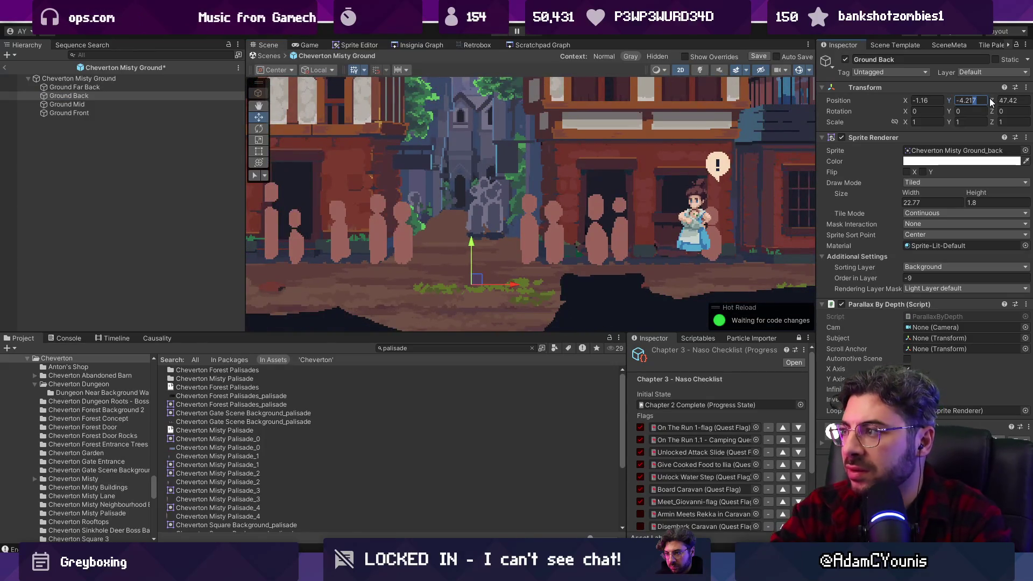
pyautogui.press('Tab')
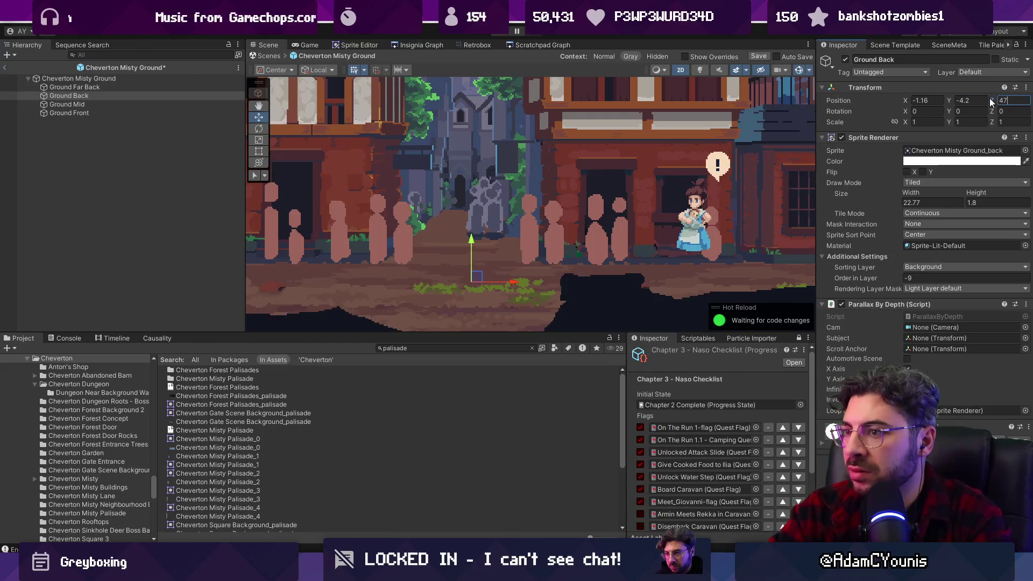
pyautogui.click(266, 56)
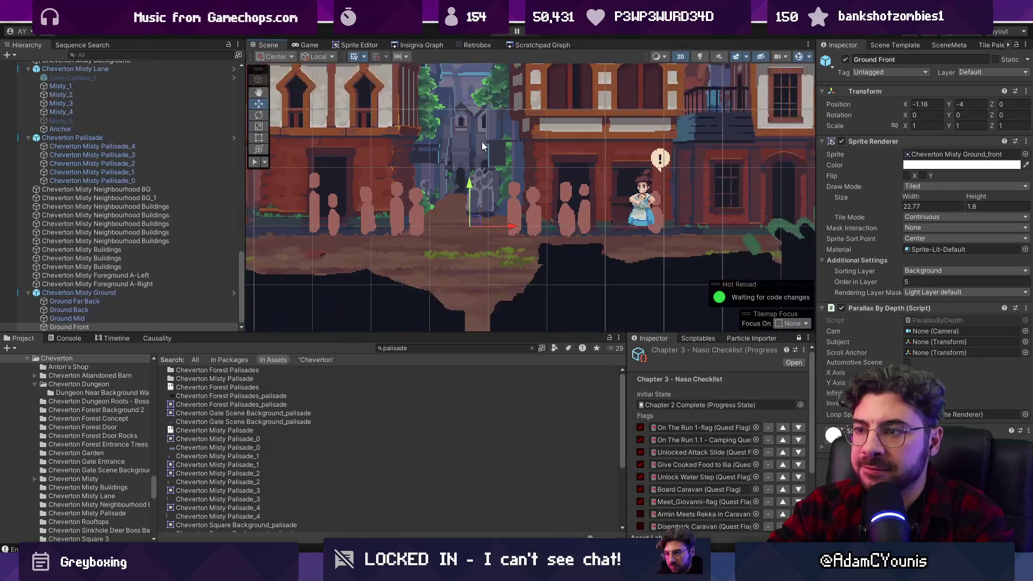
# Reopen the ground prefab, set Ground Mid's order in layer to 5, and start play mode.
pyautogui.click(231, 293)
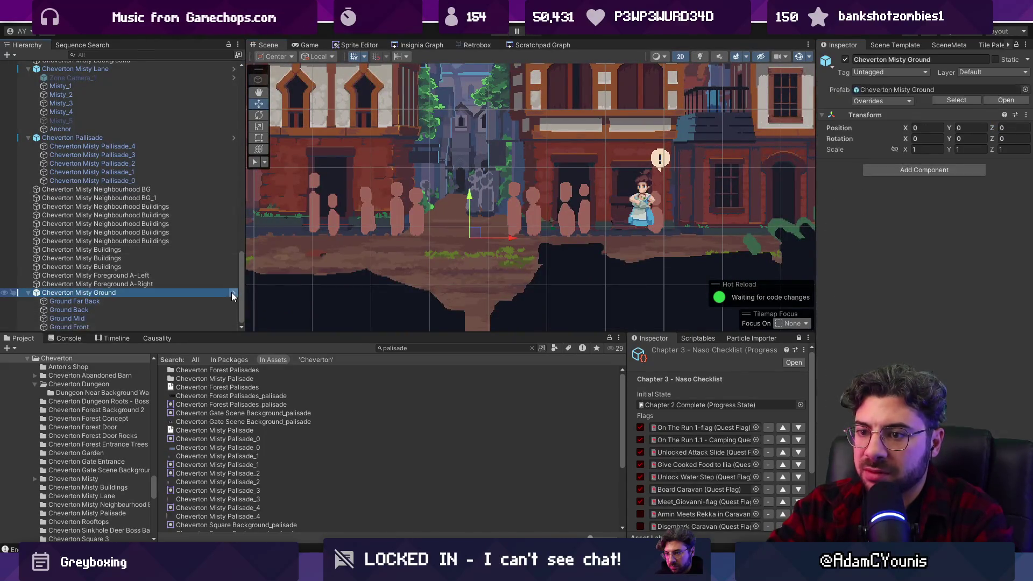
pyautogui.click(234, 293)
pyautogui.click(121, 106)
pyautogui.click(912, 277)
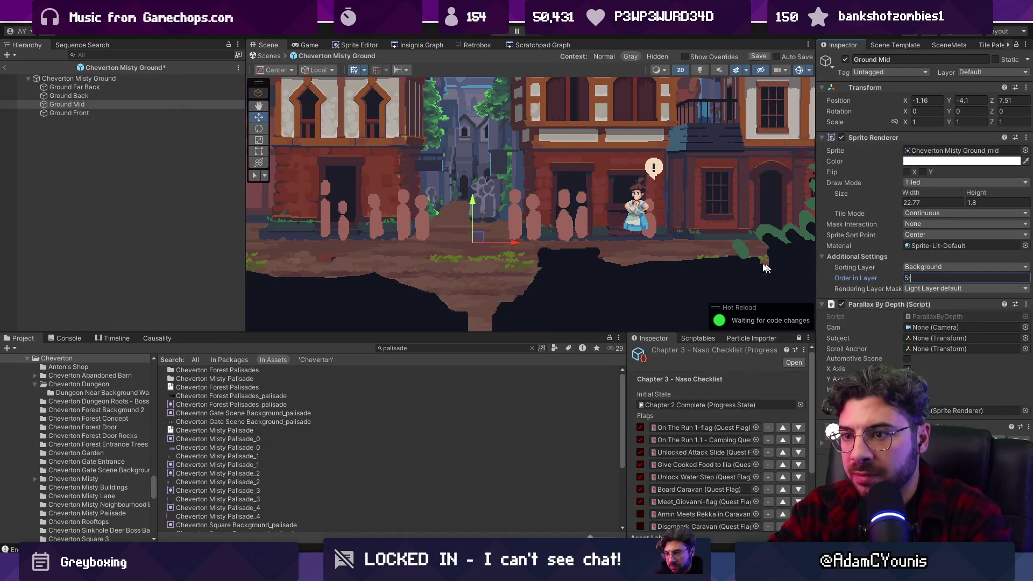
pyautogui.click(264, 56)
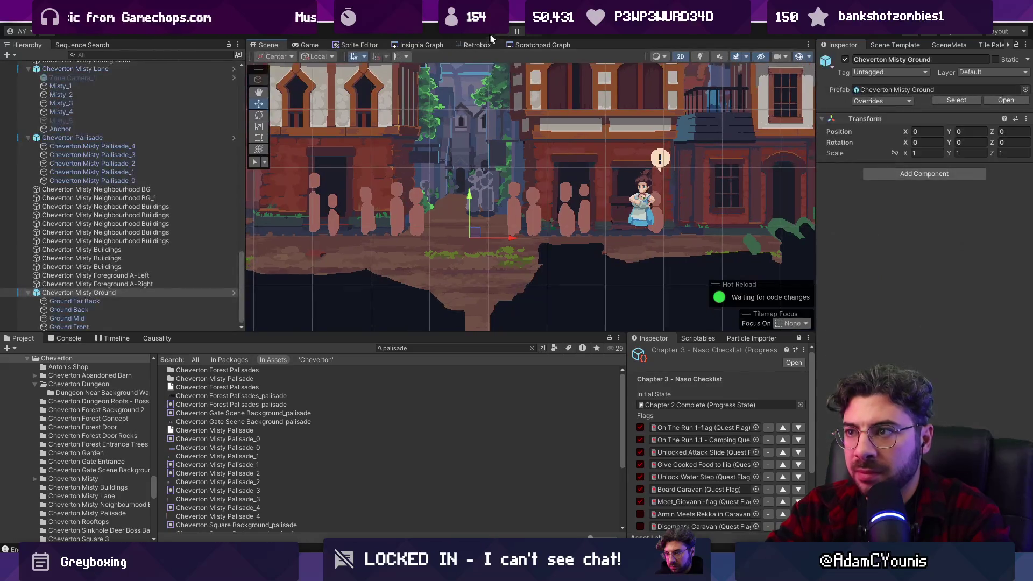
pyautogui.hotkey('ctrl', 'p')
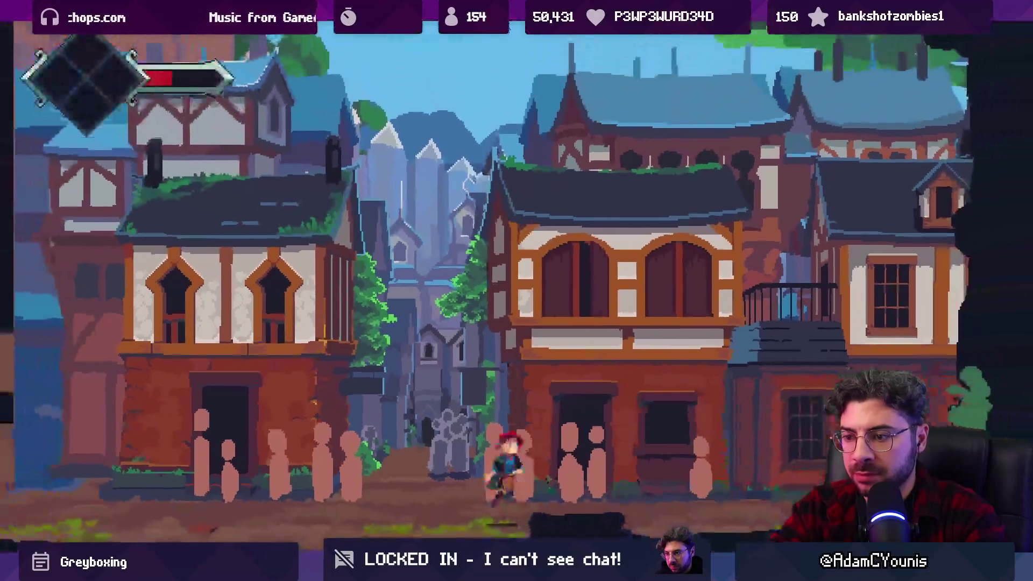
# Run the hero left and right through Cheverton, stop play mode, and reopen the ground prefab.
pyautogui.press('Left')
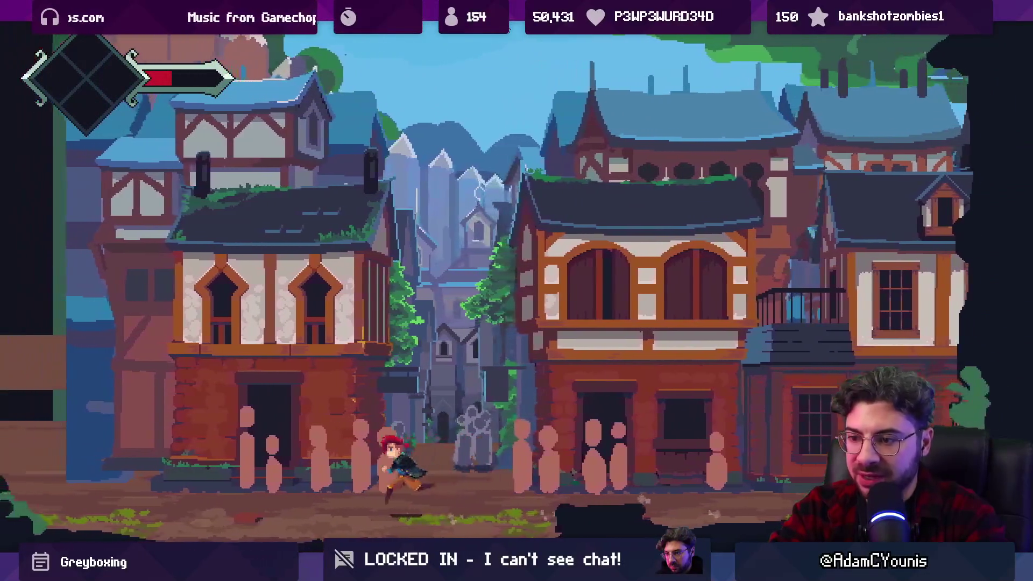
pyautogui.press('Right')
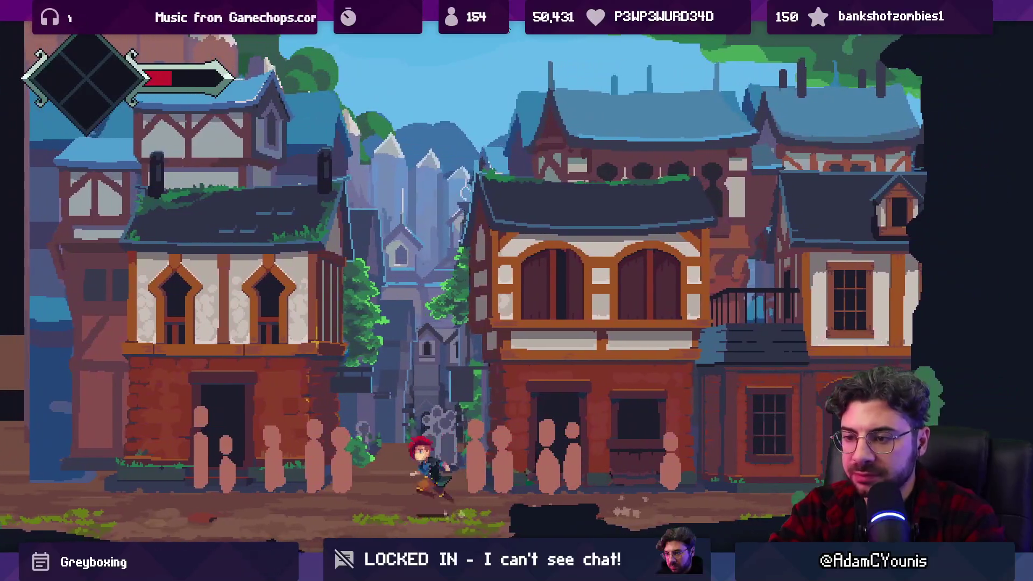
pyautogui.press('Left')
pyautogui.press('Right')
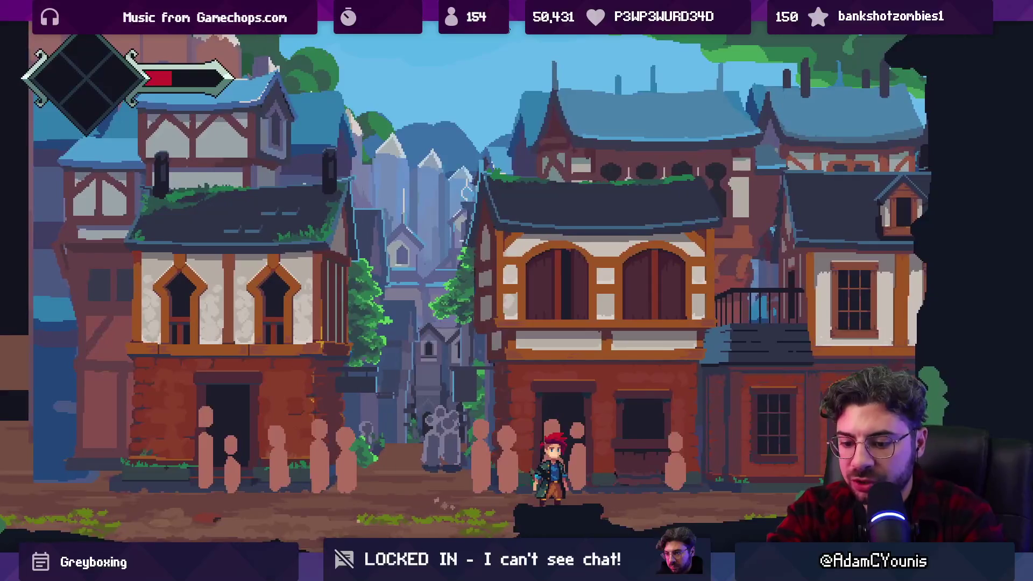
pyautogui.hotkey('shift', 'space')
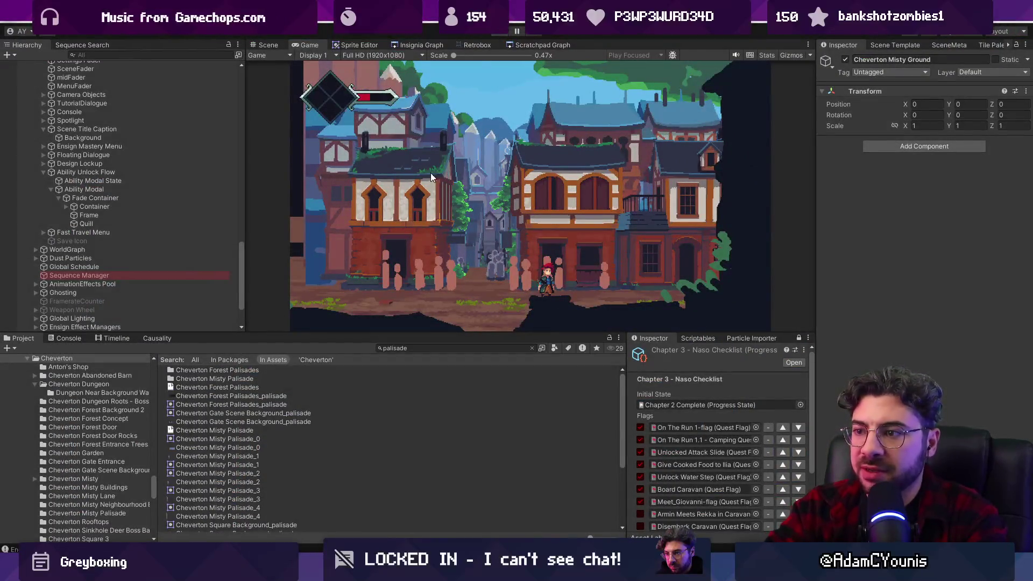
pyautogui.hotkey('ctrl', 'p')
pyautogui.click(233, 296)
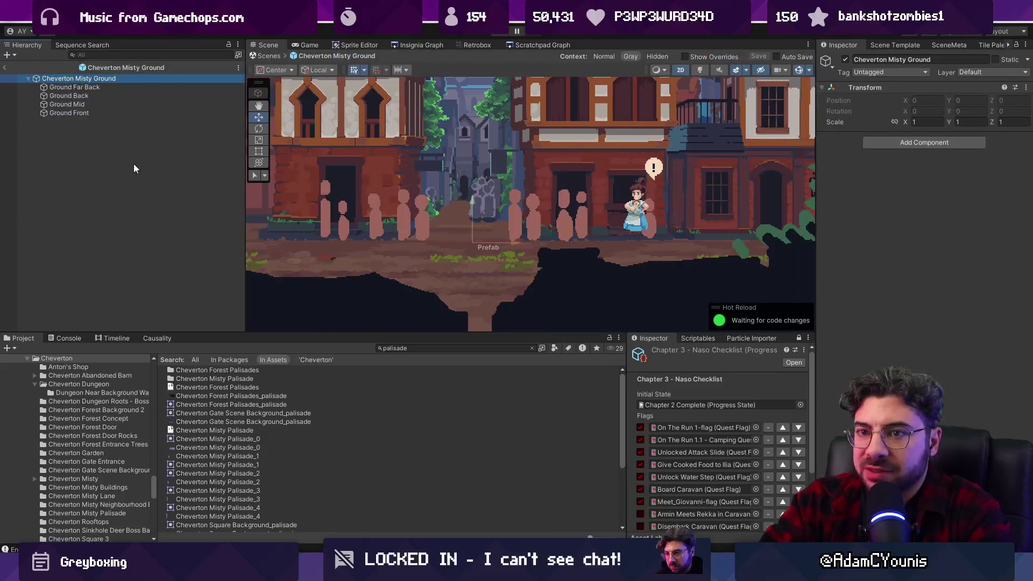
# Check Ground Mid's draw order, return to the full scene, and frame Cheverton Misty Lane.
pyautogui.click(139, 107)
pyautogui.click(920, 278)
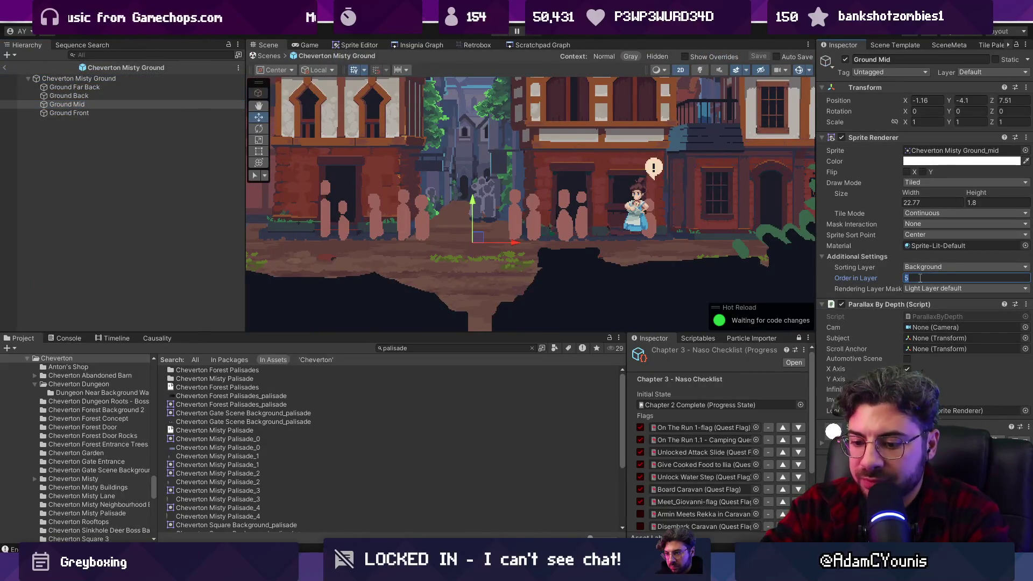
pyautogui.click(480, 123)
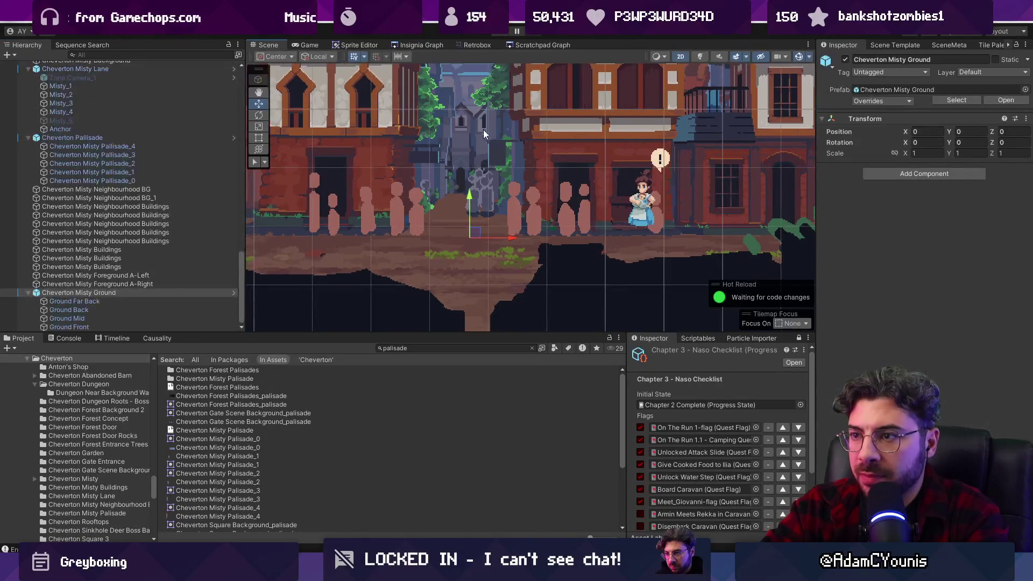
pyautogui.press('2')
pyautogui.moveTo(518, 137)
pyautogui.mouseDown()
pyautogui.moveTo(634, 220)
pyautogui.moveTo(579, 187)
pyautogui.moveTo(587, 161)
pyautogui.moveTo(563, 235)
pyautogui.mouseUp()
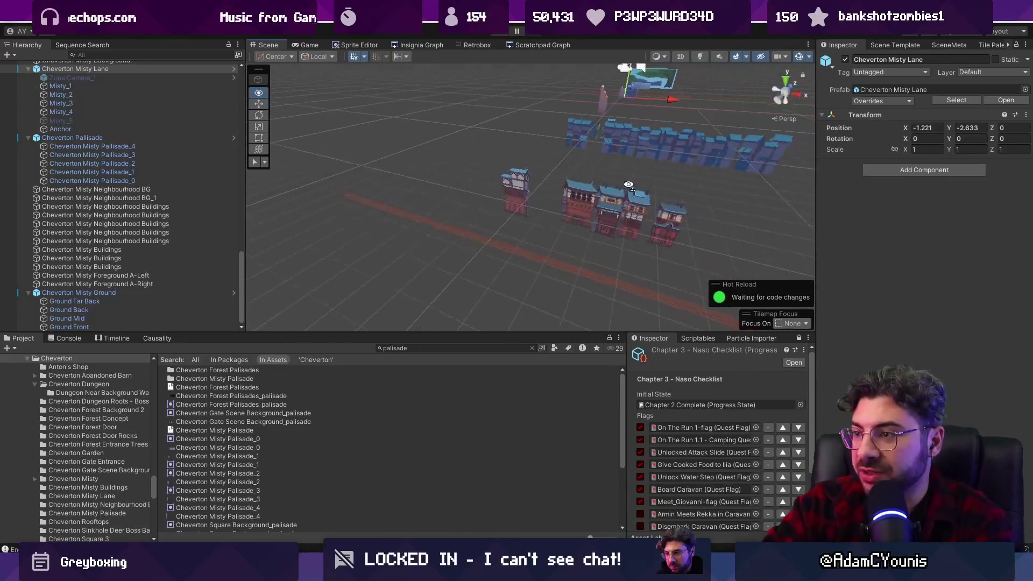
pyautogui.scroll(5, 588, 133)
pyautogui.scroll(-5, 536, 174)
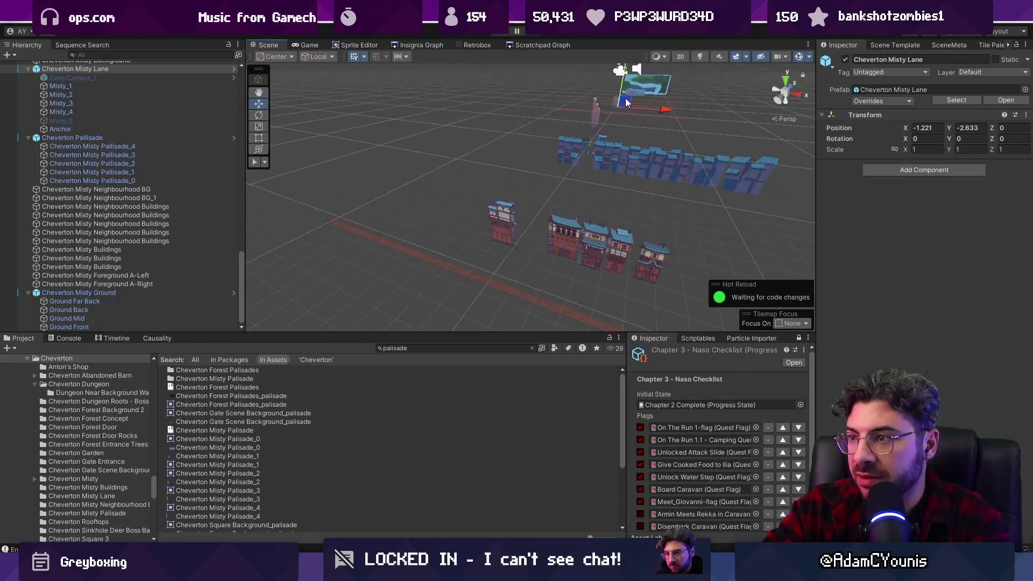
pyautogui.press('f')
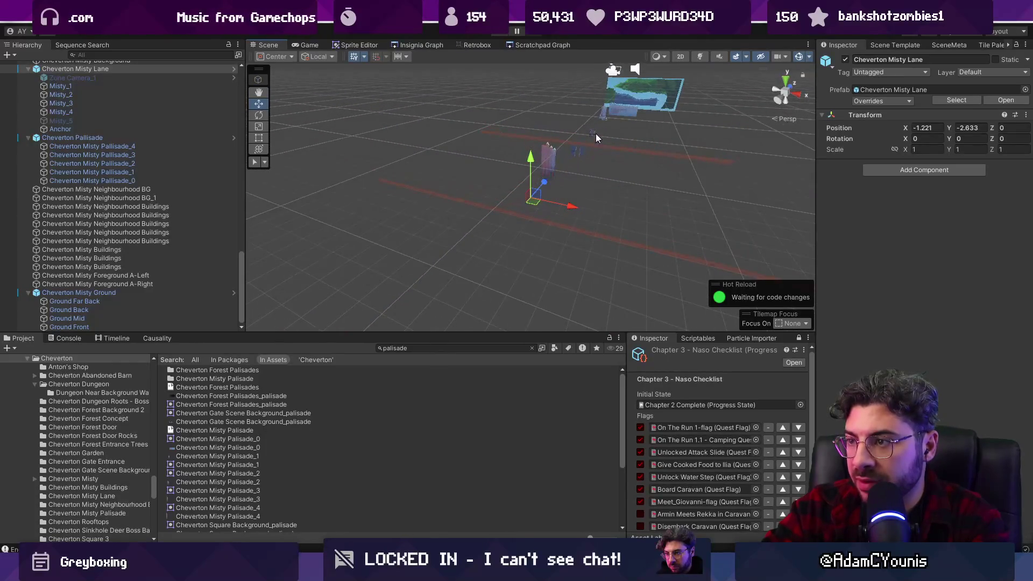
# Inspect Misty_2 from another angle, then select Ground Far Back with the Move tool to push it back in Z.
pyautogui.click(593, 130)
pyautogui.scroll(5, 601, 139)
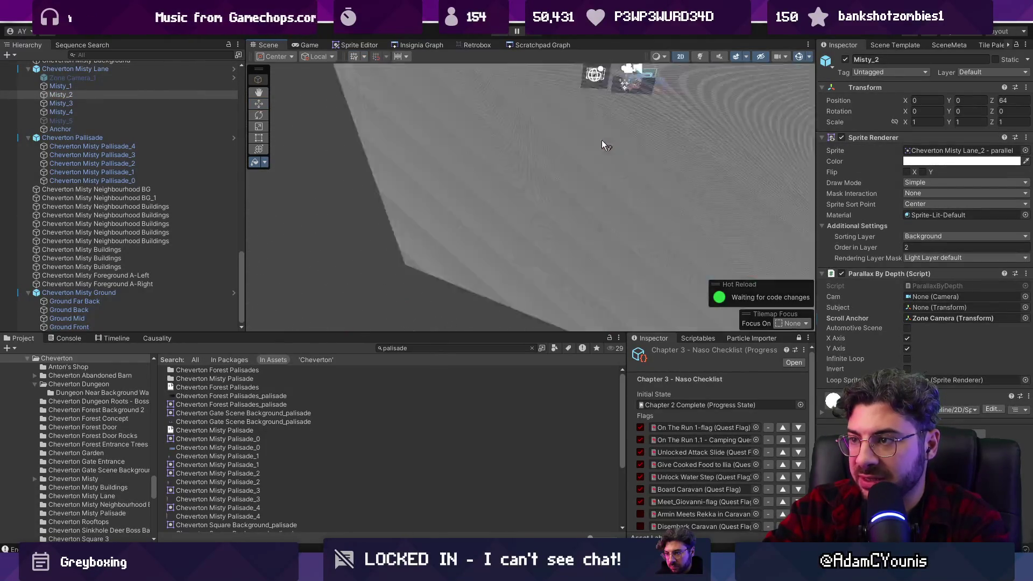
pyautogui.scroll(-5, 598, 144)
pyautogui.moveTo(601, 146)
pyautogui.mouseDown()
pyautogui.moveTo(570, 199)
pyautogui.moveTo(527, 166)
pyautogui.moveTo(514, 237)
pyautogui.mouseUp()
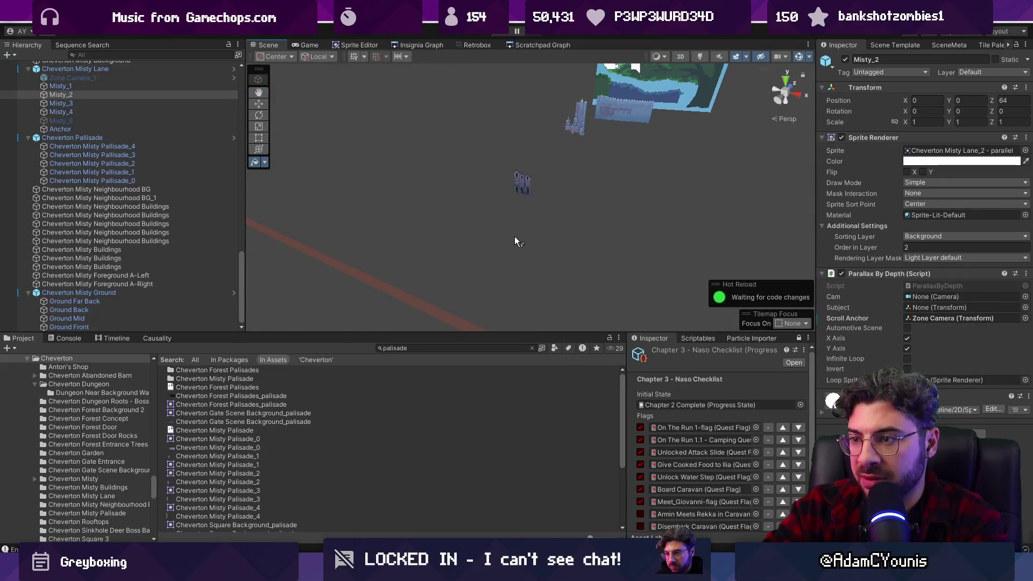
pyautogui.click(445, 316)
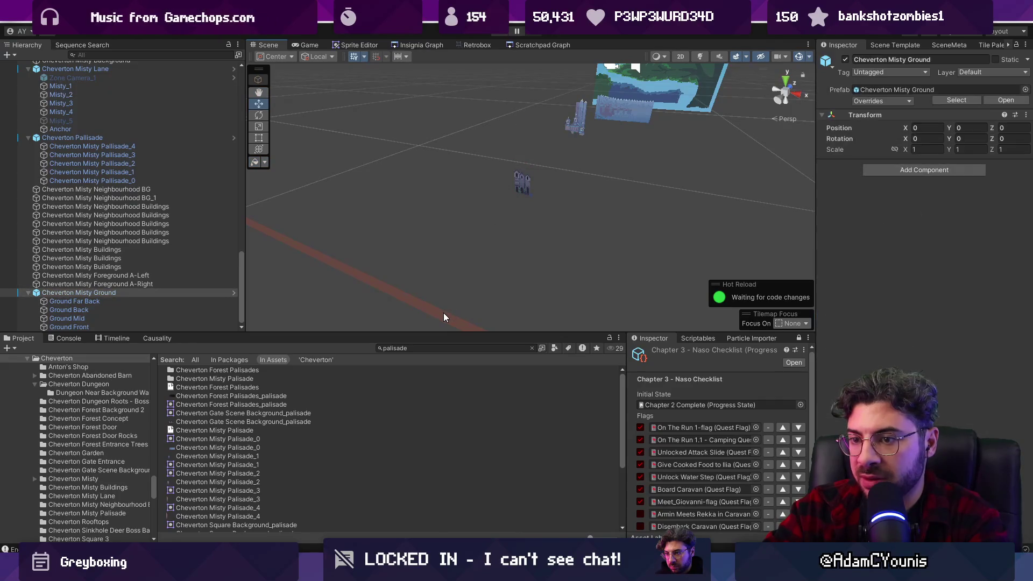
pyautogui.click(445, 316)
pyautogui.moveTo(447, 308)
pyautogui.mouseDown()
pyautogui.moveTo(439, 226)
pyautogui.moveTo(395, 244)
pyautogui.moveTo(492, 173)
pyautogui.moveTo(344, 296)
pyautogui.moveTo(374, 267)
pyautogui.mouseUp()
pyautogui.press('w')
# Frame Misty_2 in flat 2D with the Rect tool, then select the Ground Far Back strip.
pyautogui.click(350, 301)
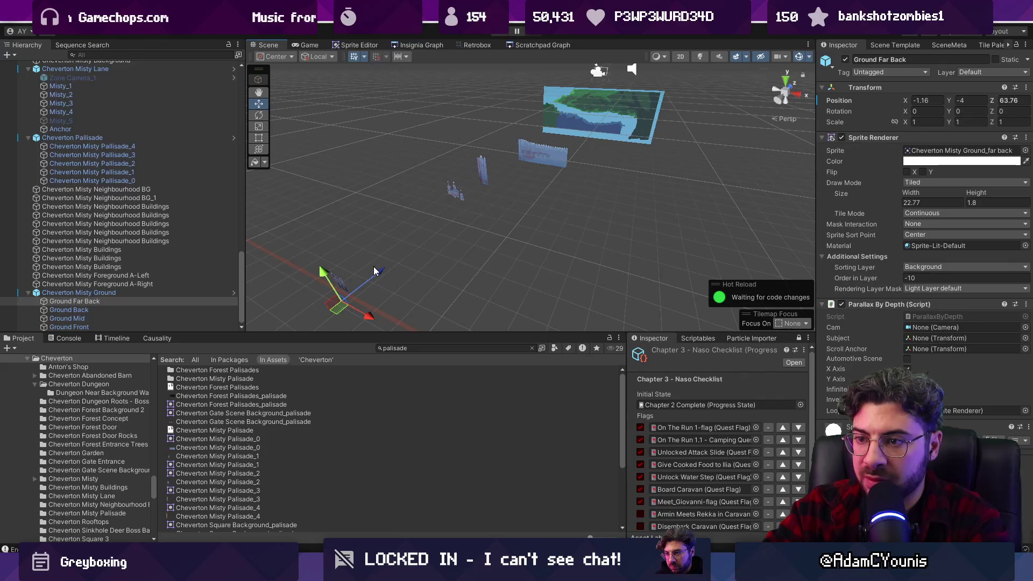
pyautogui.click(339, 286)
pyautogui.click(340, 287)
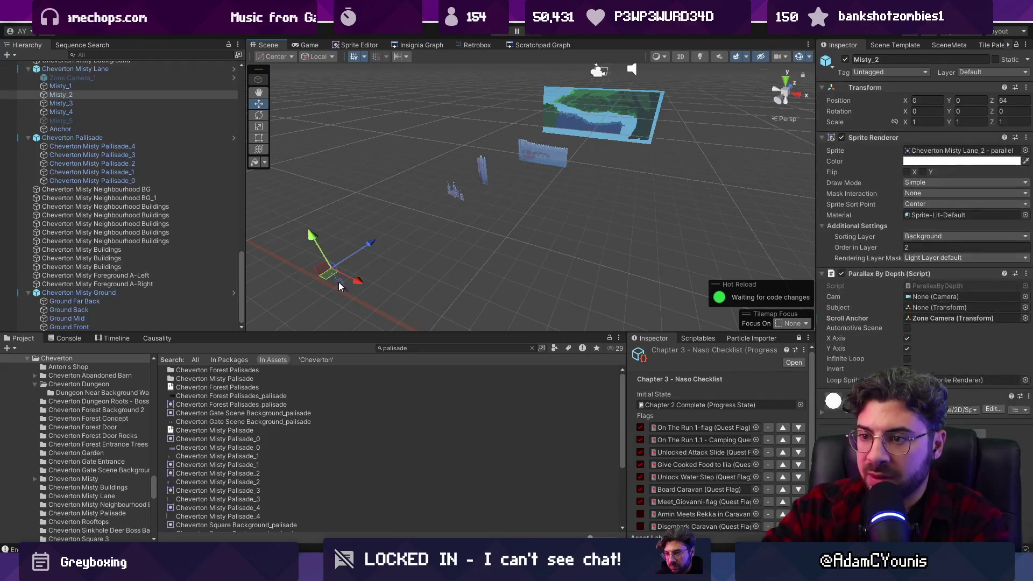
pyautogui.press('2')
pyautogui.press('f')
pyautogui.press('t')
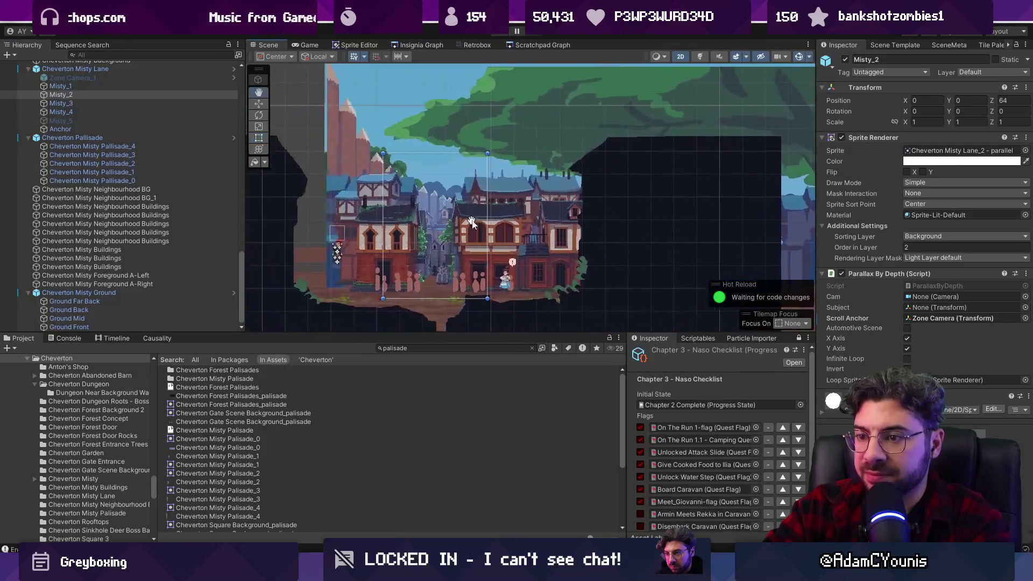
pyautogui.scroll(3, 434, 278)
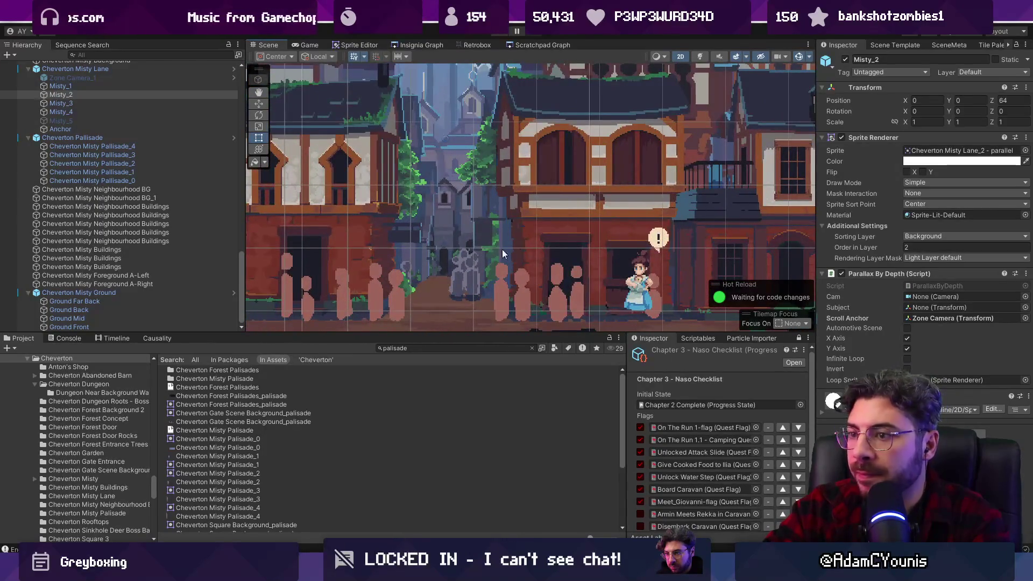
pyautogui.click(134, 302)
# Set Ground Far Back's Position Z to 64, apply it to the Cheverton Misty Ground prefab, and play.
pyautogui.click(1012, 100)
pyautogui.write('64')
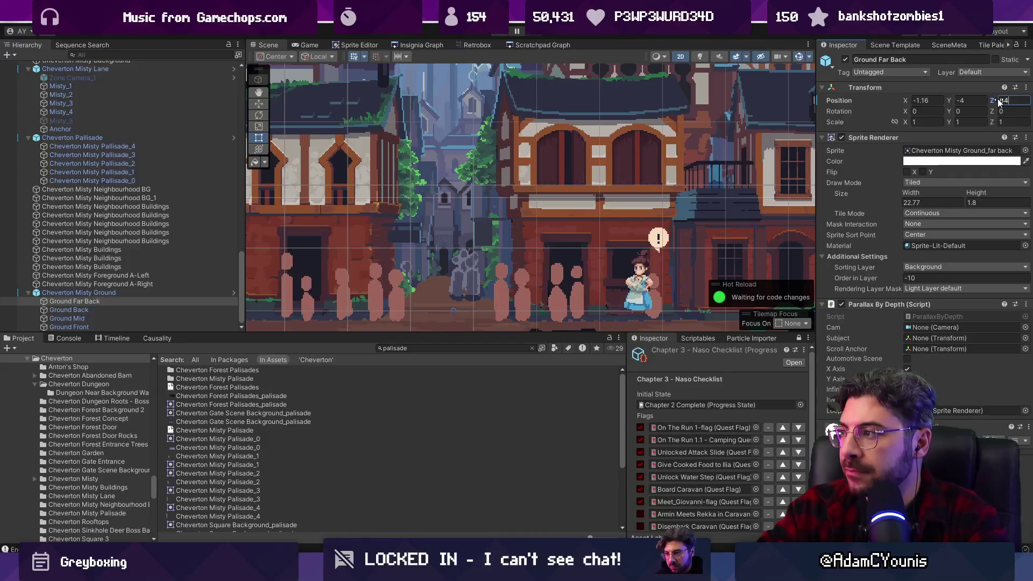
pyautogui.rightClick(863, 101)
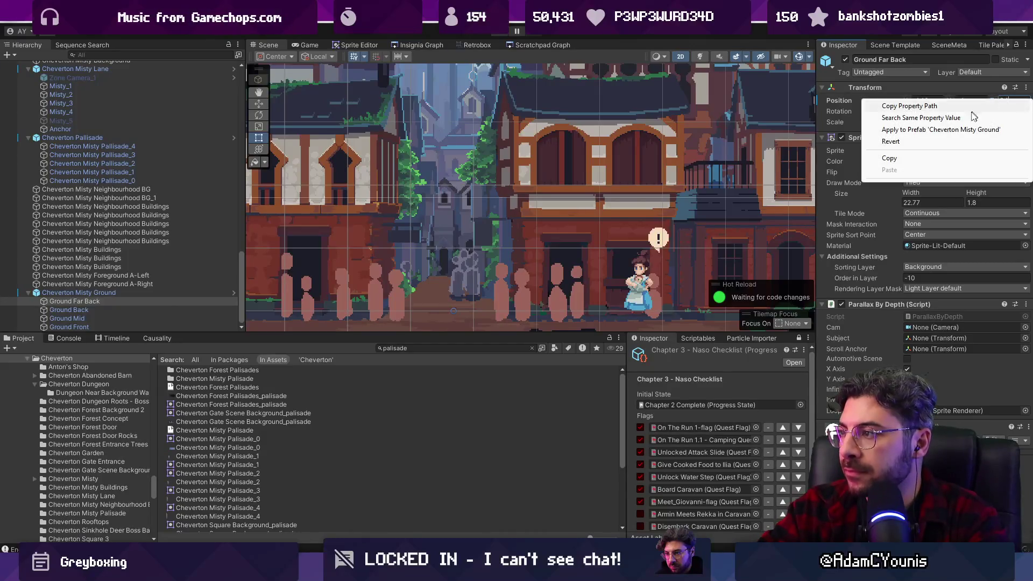
pyautogui.click(934, 130)
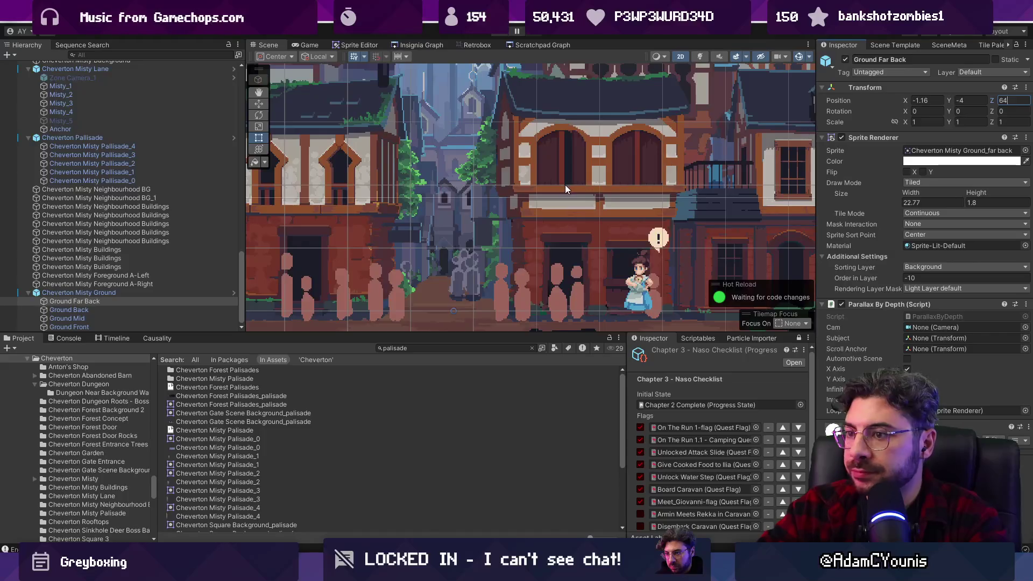
pyautogui.scroll(-2, 563, 187)
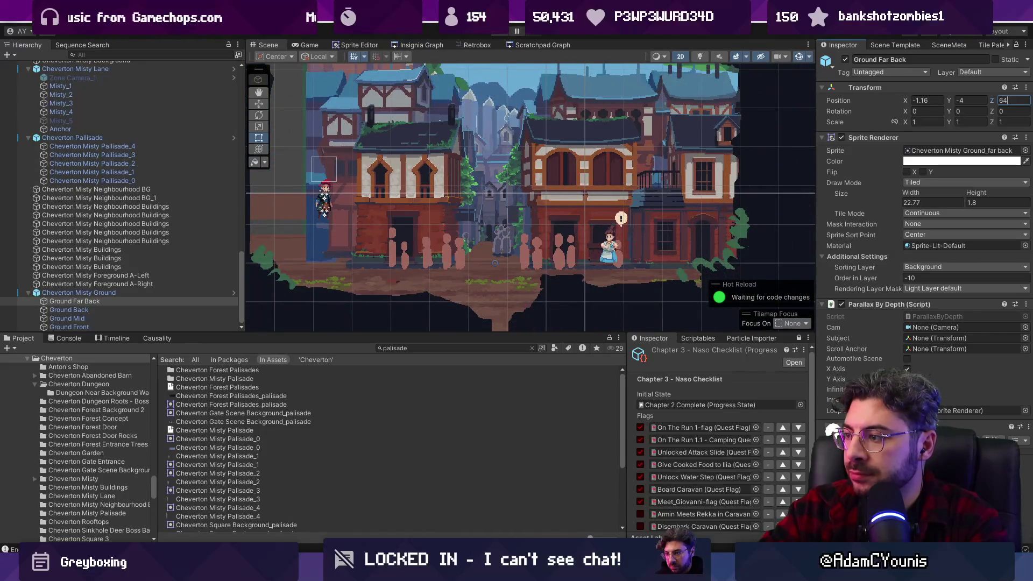
pyautogui.click(838, 379)
pyautogui.click(499, 35)
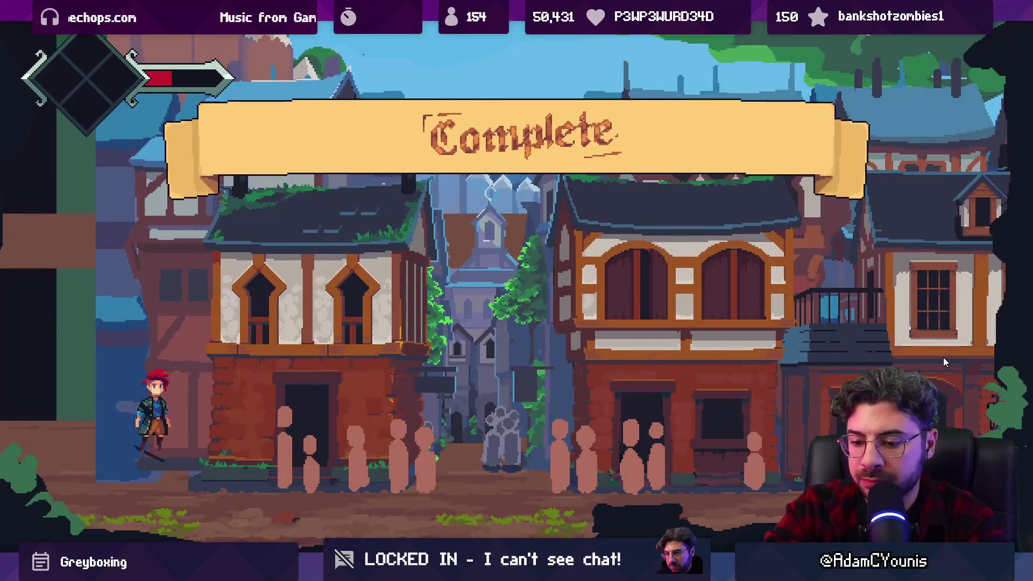
# Play-test Cheverton up to the Gatekeeper's opening dialogue, then stop play mode.
pyautogui.hotkey('ctrl', 'p')
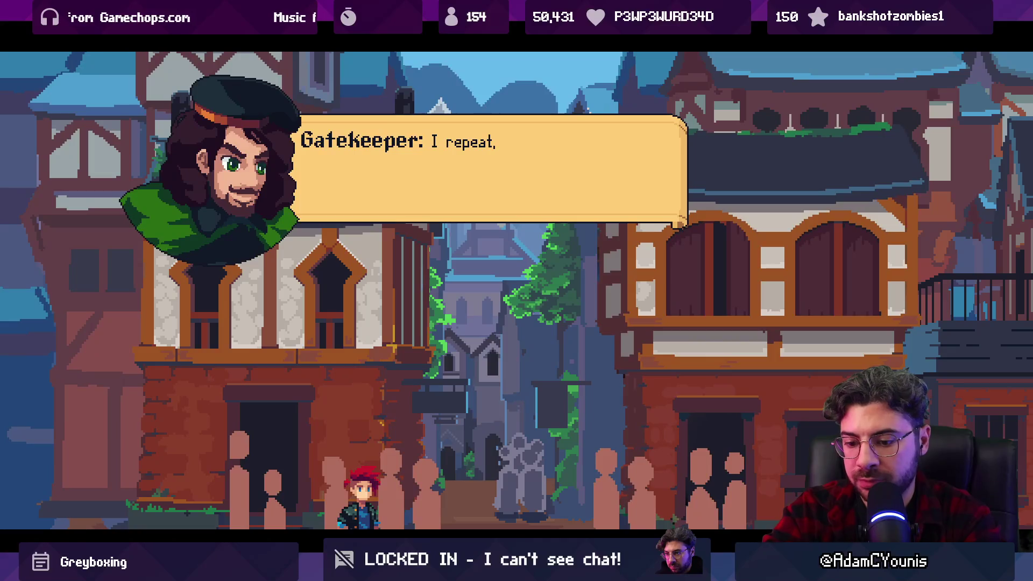
pyautogui.hotkey('ctrl', 'p')
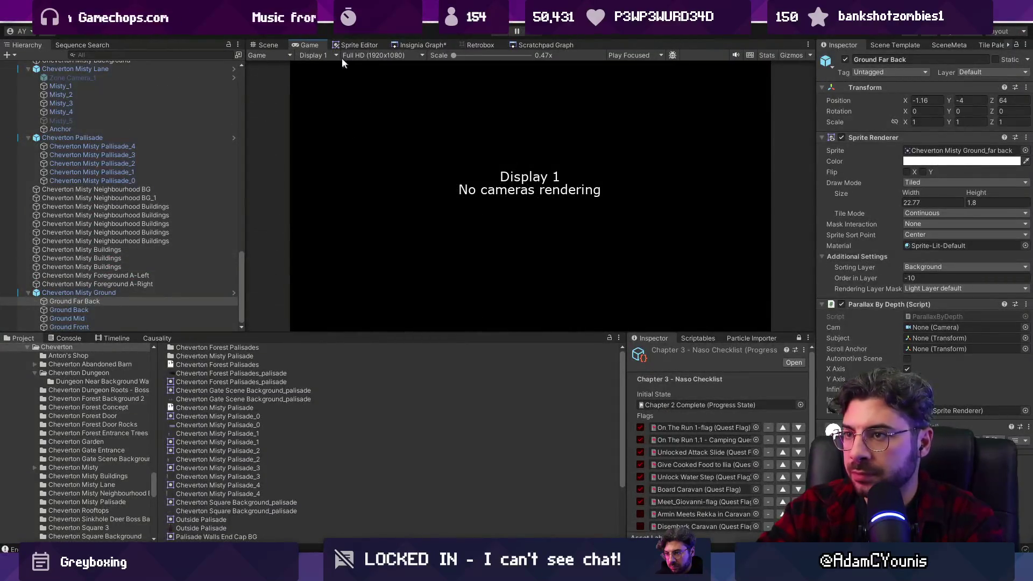
# Back in the Scene view, set Ground Mid's Sprite Renderer Order in Layer to -8.
pyautogui.click(266, 46)
pyautogui.click(167, 309)
pyautogui.click(170, 318)
pyautogui.click(913, 278)
pyautogui.write('8')
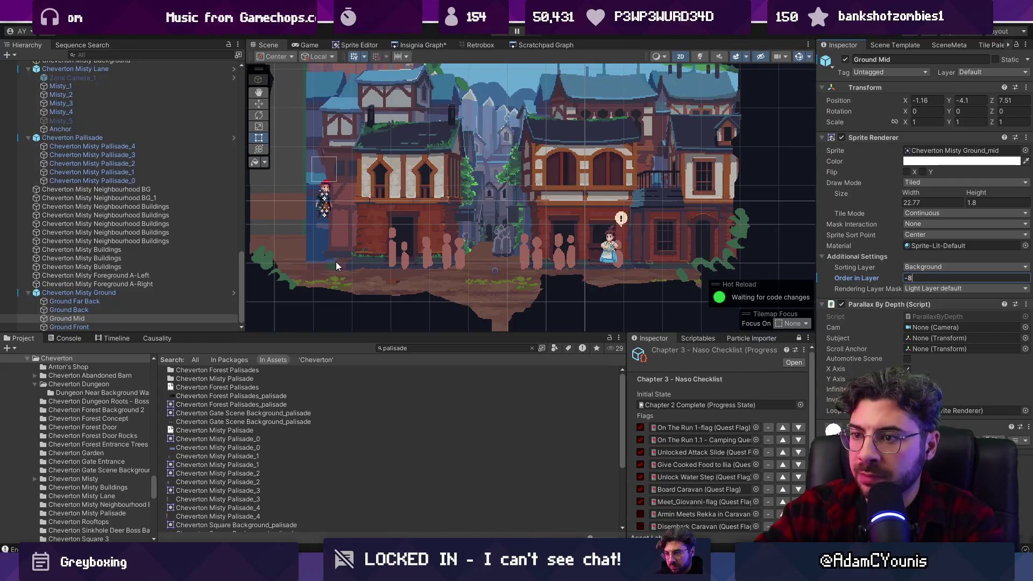
pyautogui.scroll(2, 335, 263)
pyautogui.press('BackSpace')
pyautogui.press('BackSpace')
pyautogui.write('5')
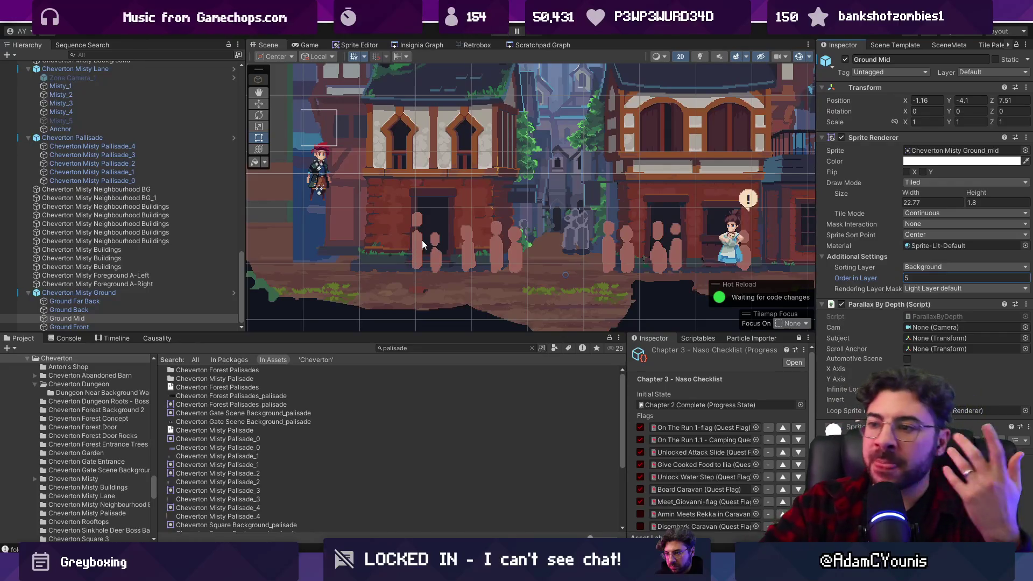
pyautogui.scroll(-3, 419, 241)
pyautogui.scroll(2, 346, 245)
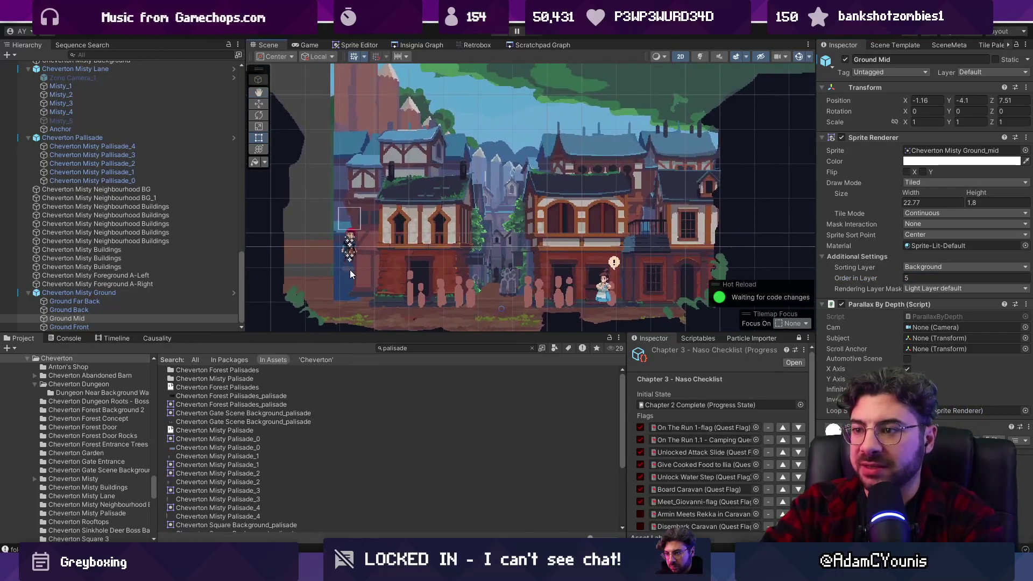
pyautogui.click(937, 277)
pyautogui.write('-8')
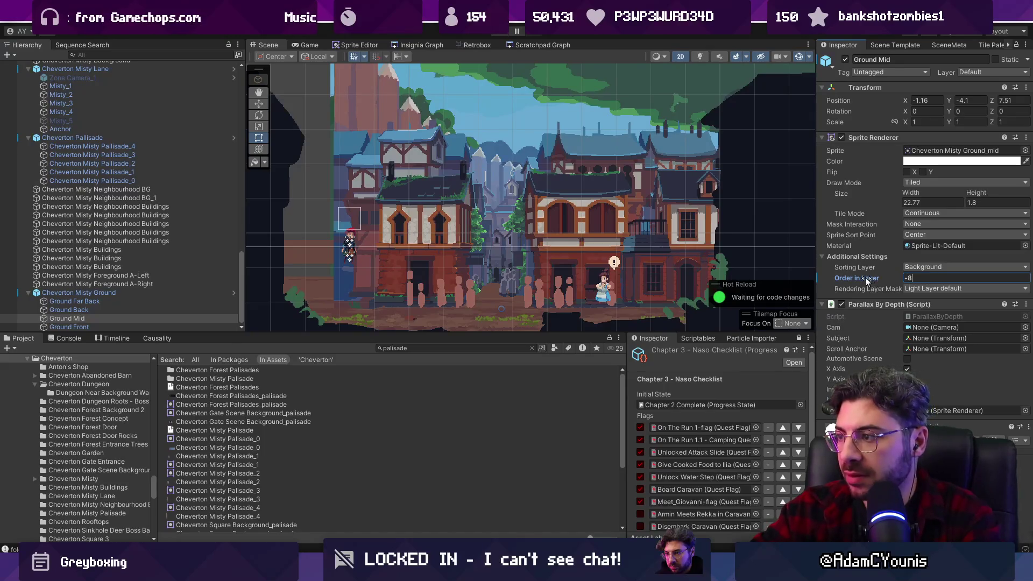
pyautogui.rightClick(865, 277)
pyautogui.click(906, 310)
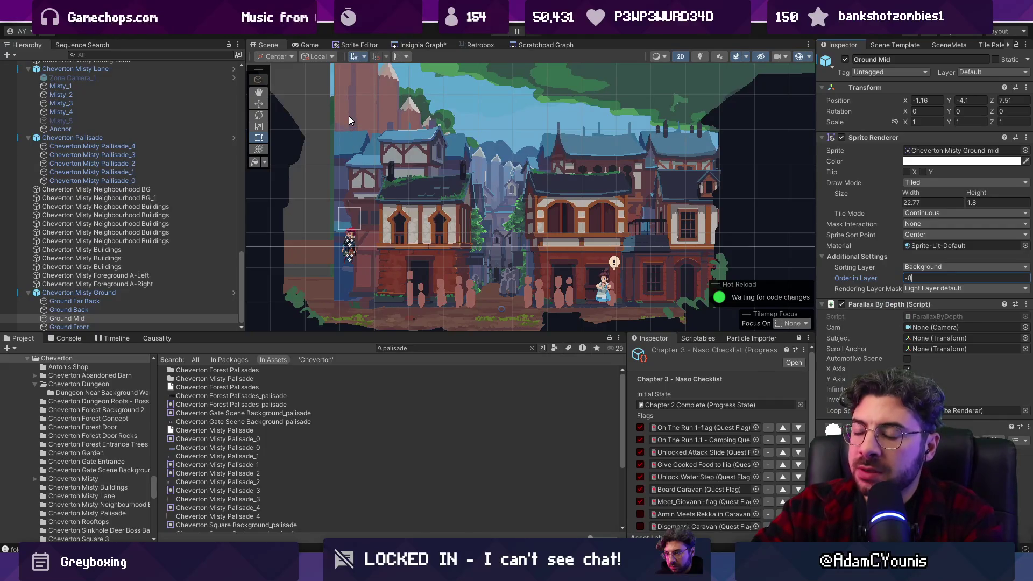
# Select the Cheverton Pallisade group, then switch to the misty palisade artwork in Aseprite.
pyautogui.click(424, 225)
pyautogui.scroll(-2, 424, 225)
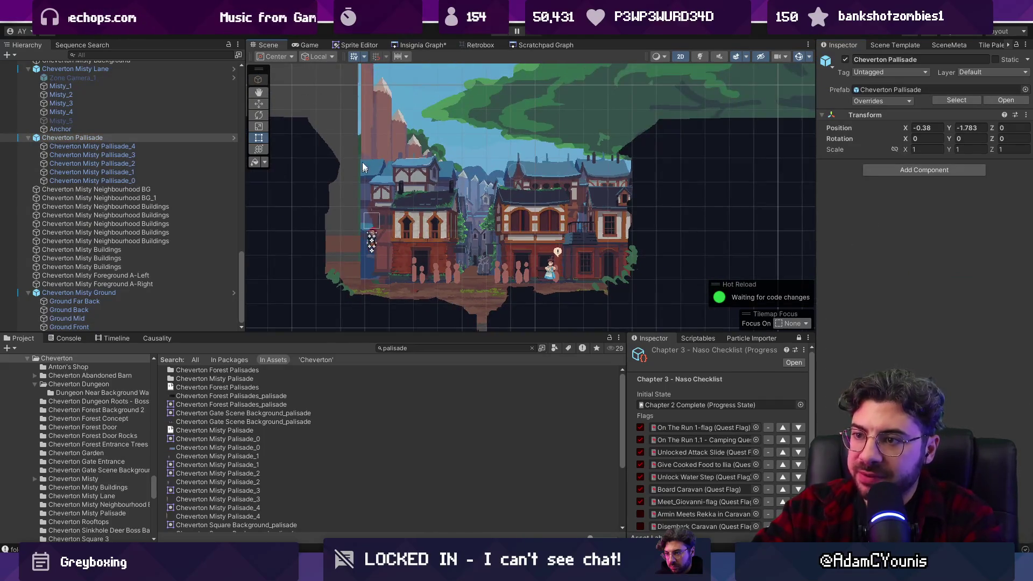
pyautogui.scroll(-1, 363, 163)
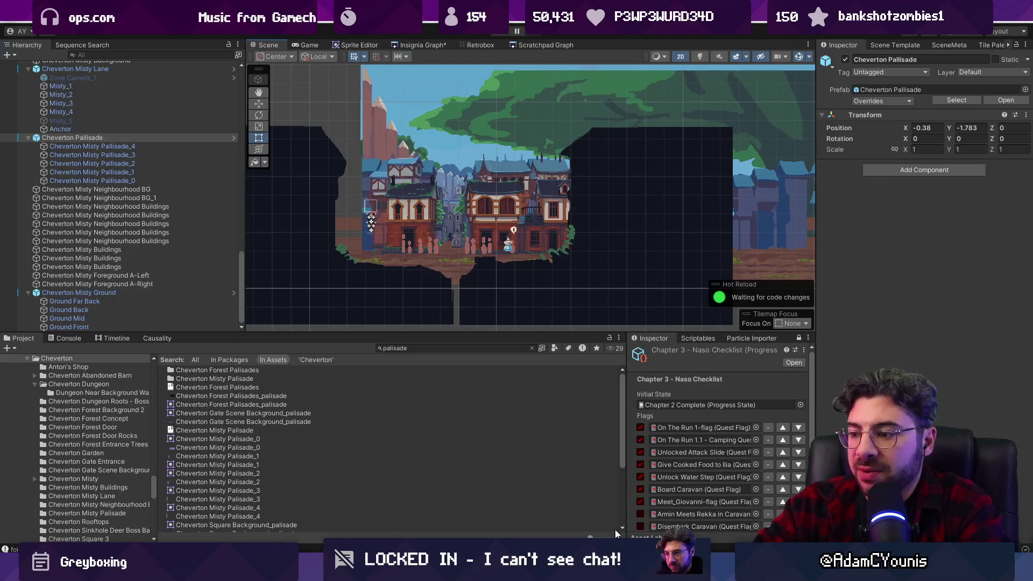
pyautogui.hotkey('alt', 'Tab')
pyautogui.scroll(-2, 484, 267)
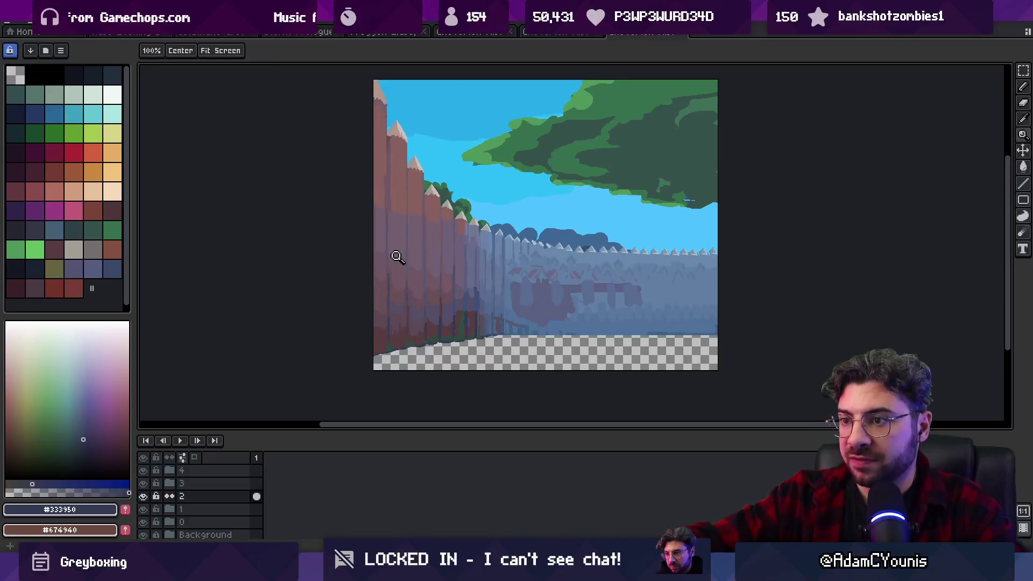
# Add two new layers, pick a dark colour and enlarge the brush for the post.
pyautogui.press('v')
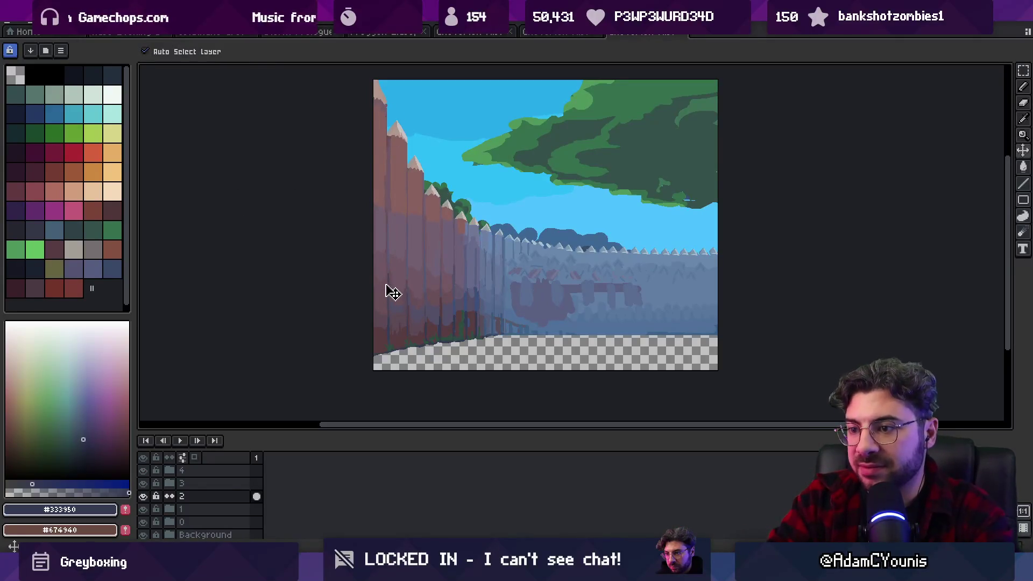
pyautogui.hotkey('shift', 'n')
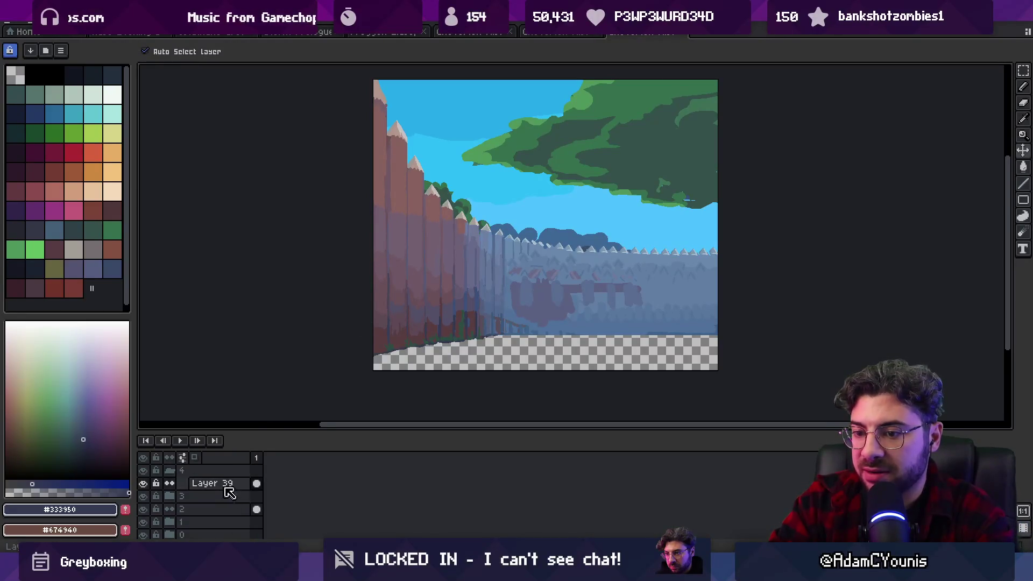
pyautogui.hotkey('shift', 'n')
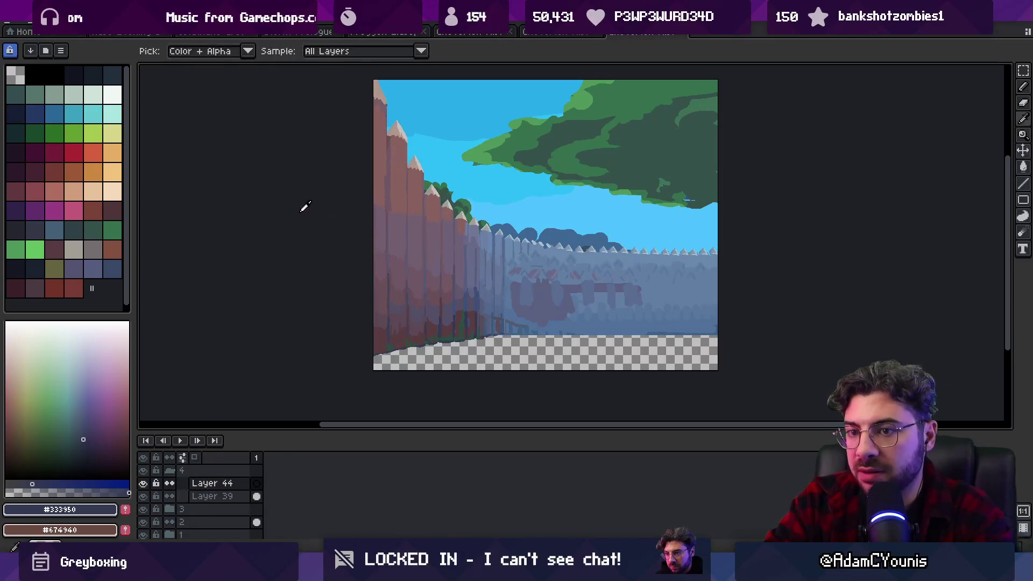
pyautogui.click(89, 78)
pyautogui.press('+')
pyautogui.press('+')
pyautogui.press('+')
pyautogui.moveTo(386, 183); pyautogui.dragTo(383, 303)
pyautogui.hotkey('ctrl', 'z')
pyautogui.hotkey('ctrl', 'z')
# Paint a tall dark post on the left fence, widening it at the base and top.
pyautogui.moveTo(385, 185)
pyautogui.mouseDown()
pyautogui.moveTo(383, 332)
pyautogui.moveTo(384, 313)
pyautogui.mouseUp()
pyautogui.moveTo(381, 234); pyautogui.dragTo(381, 339)
pyautogui.moveTo(389, 208); pyautogui.dragTo(389, 340)
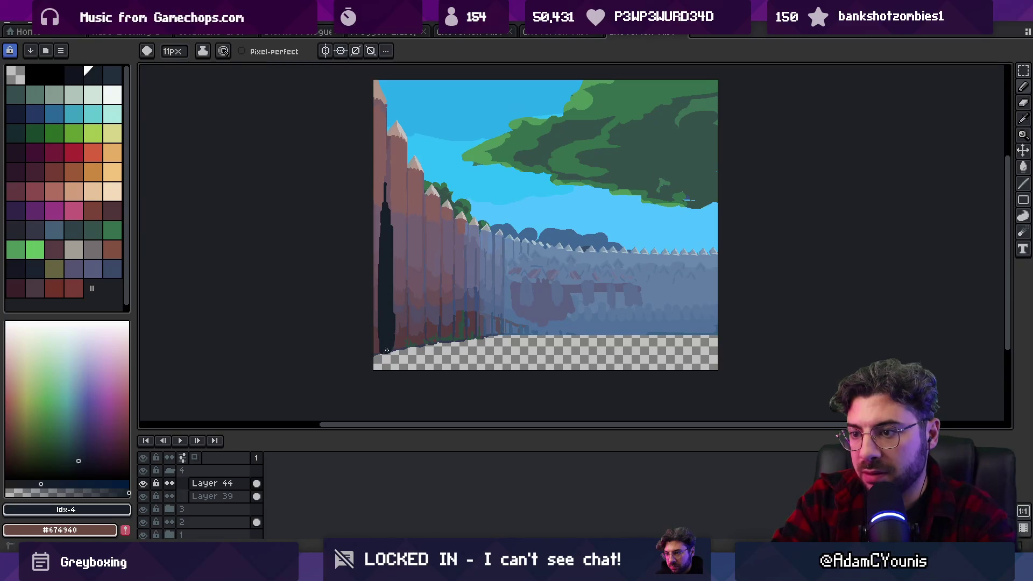
pyautogui.moveTo(383, 191); pyautogui.dragTo(381, 254)
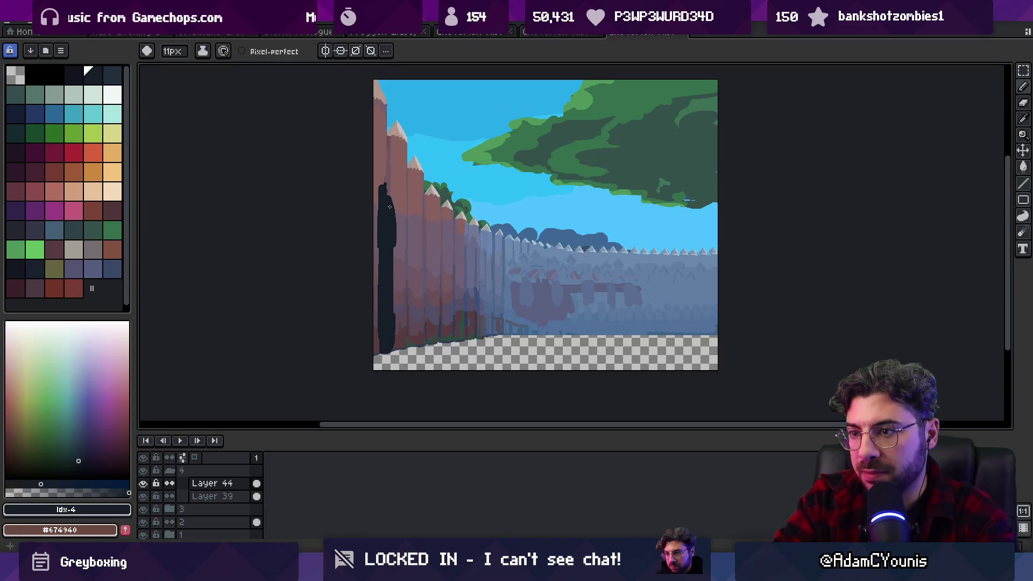
# Fill more of the dark post along the wall's left edge.
pyautogui.press('e')
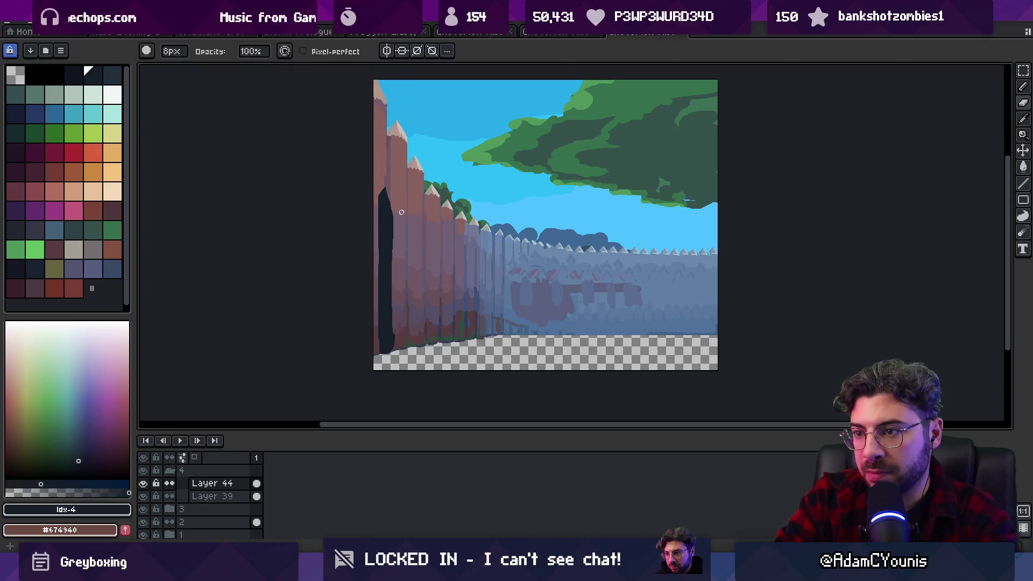
pyautogui.press('v')
pyautogui.press('e')
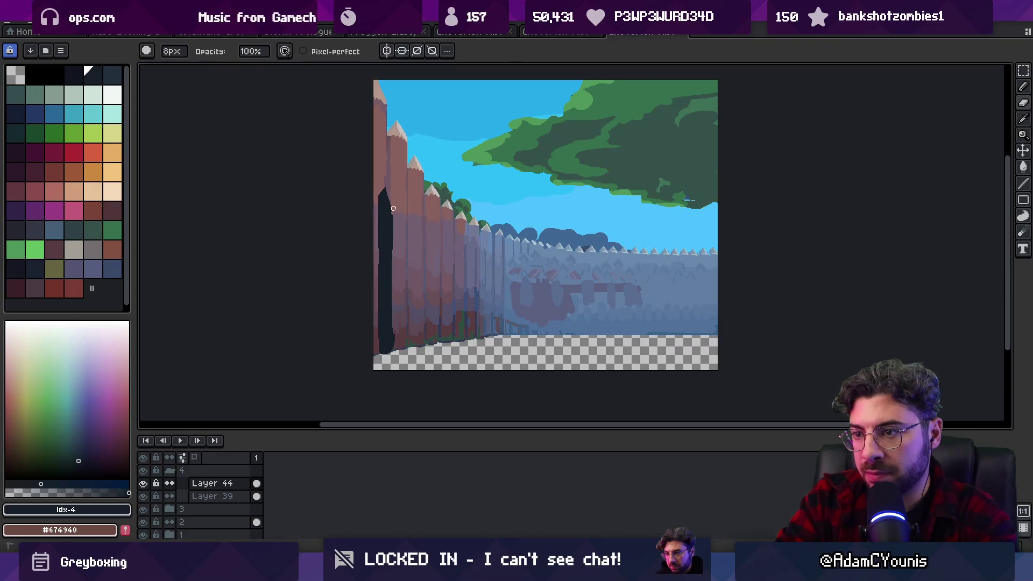
pyautogui.press('b')
pyautogui.moveTo(380, 285); pyautogui.dragTo(377, 216)
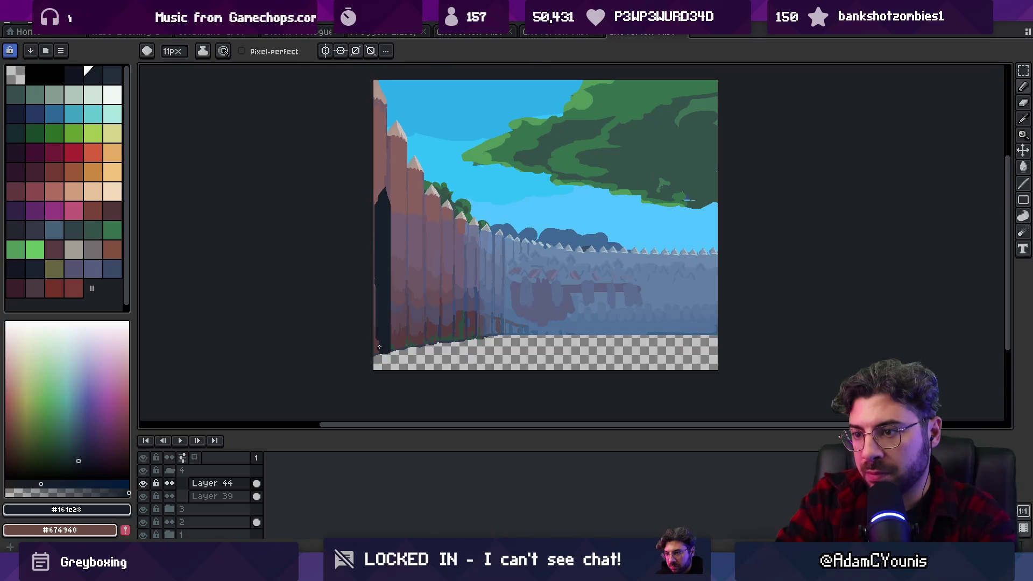
# Clean the post's left edge with the 8px eraser and extend it to the wall's base.
pyautogui.press('e')
pyautogui.moveTo(367, 242); pyautogui.dragTo(372, 354)
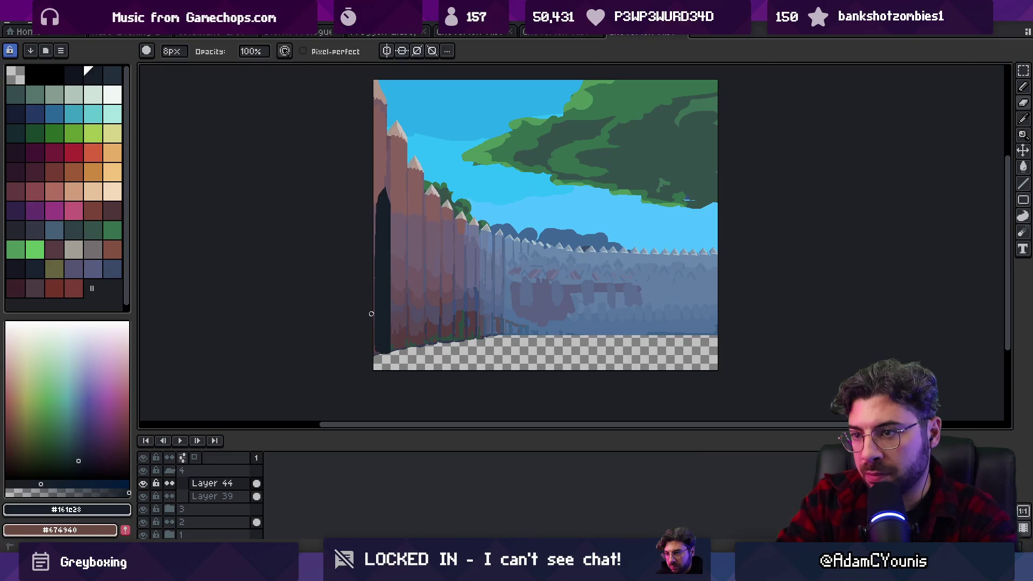
pyautogui.moveTo(388, 343); pyautogui.dragTo(387, 356)
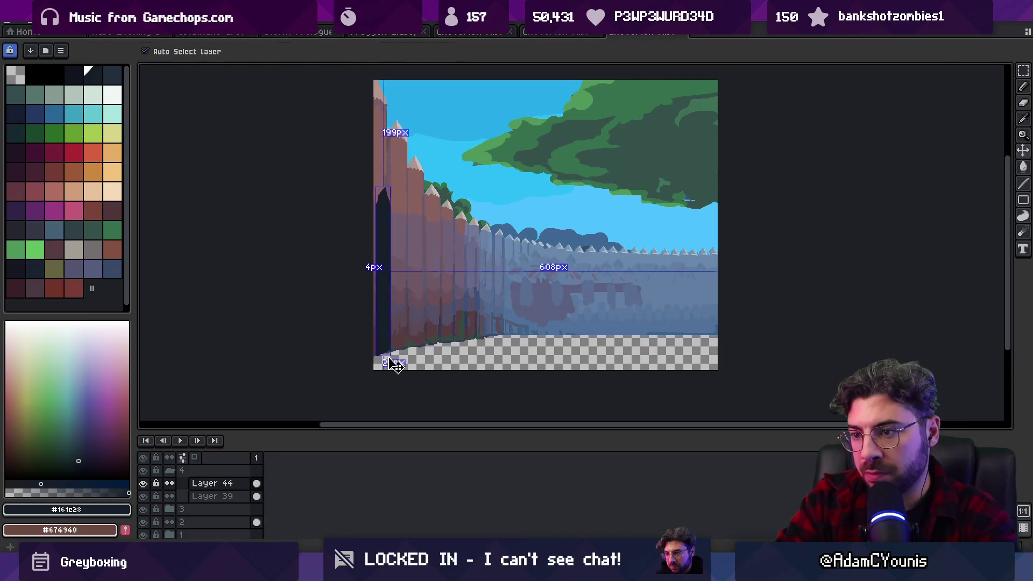
pyautogui.hotkey('alt', 'Tab')
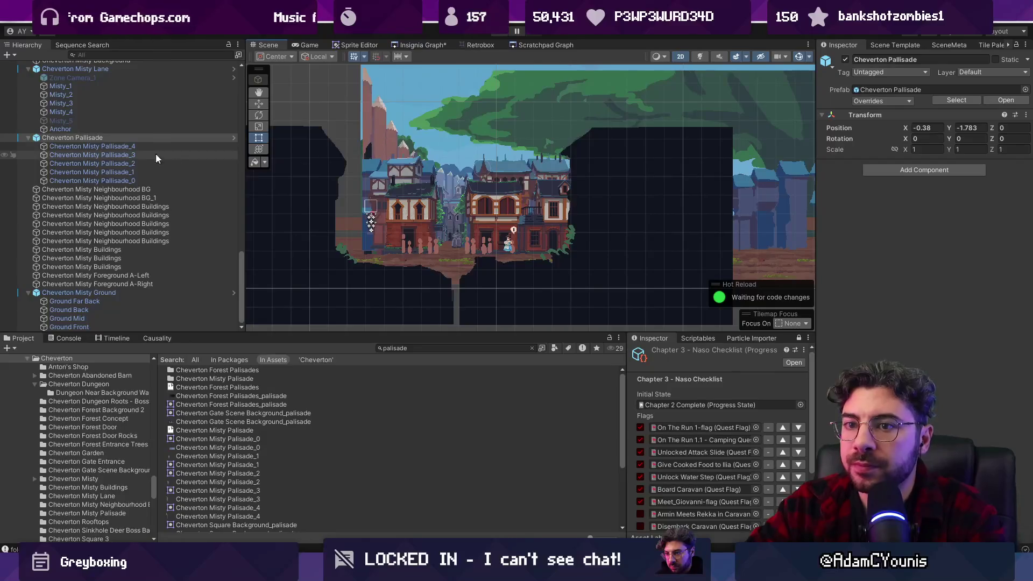
# Try Pallisade_4 on the Foreground1 sorting layer, then undo it to keep Background sorting.
pyautogui.click(141, 146)
pyautogui.press('w')
pyautogui.click(891, 247)
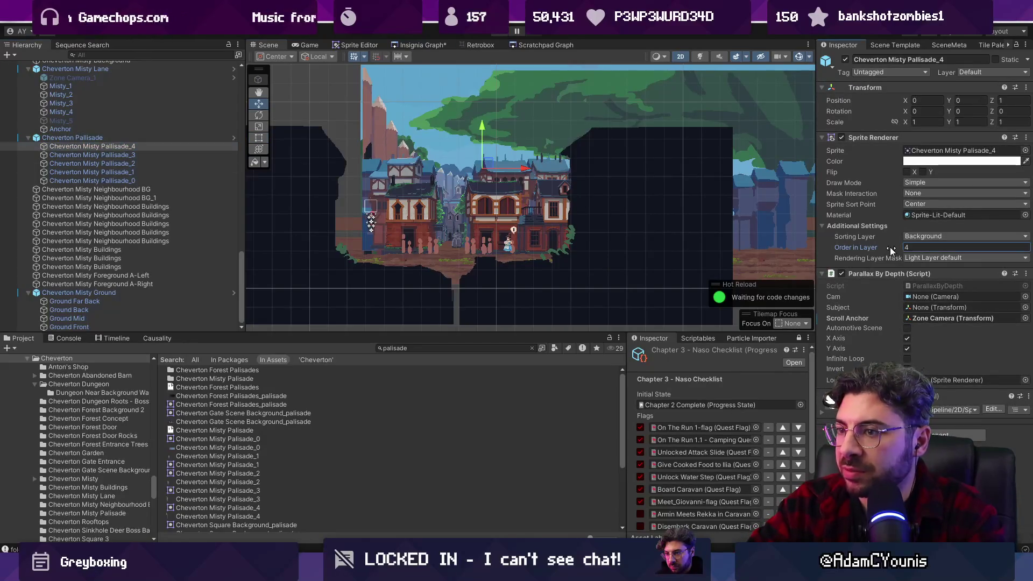
pyautogui.click(916, 237)
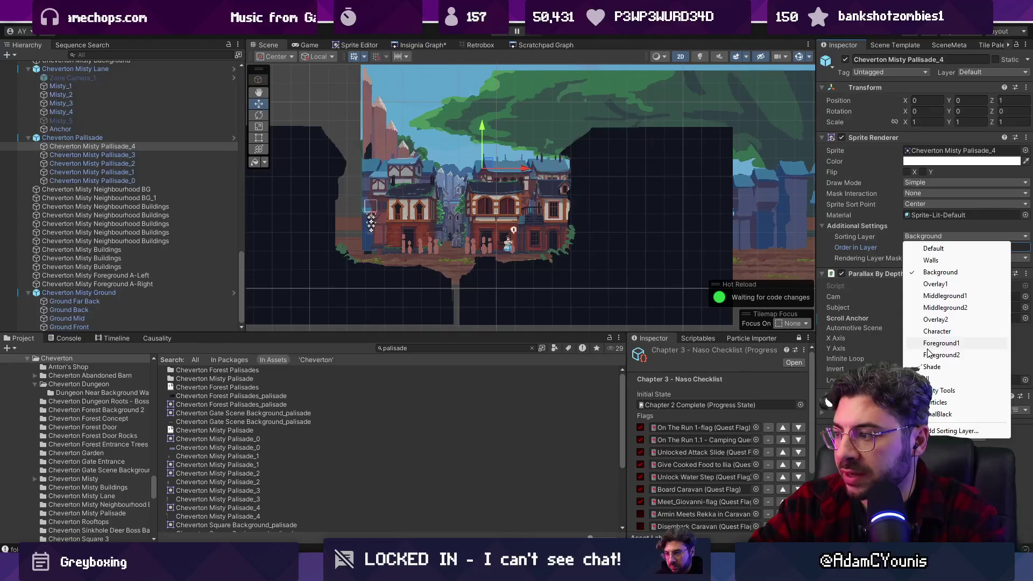
pyautogui.click(928, 343)
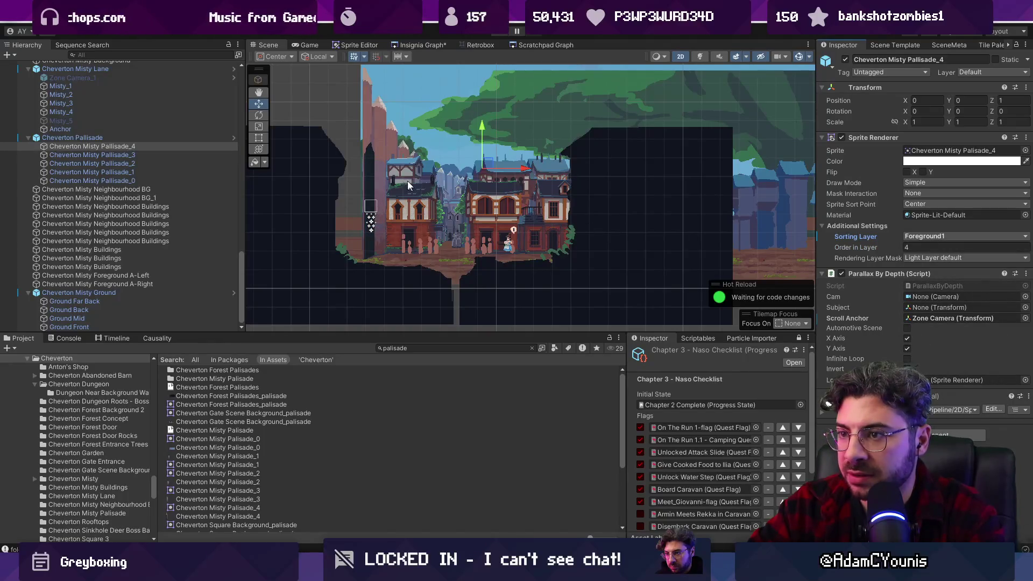
pyautogui.scroll(3, 408, 186)
pyautogui.moveTo(527, 155); pyautogui.dragTo(531, 161)
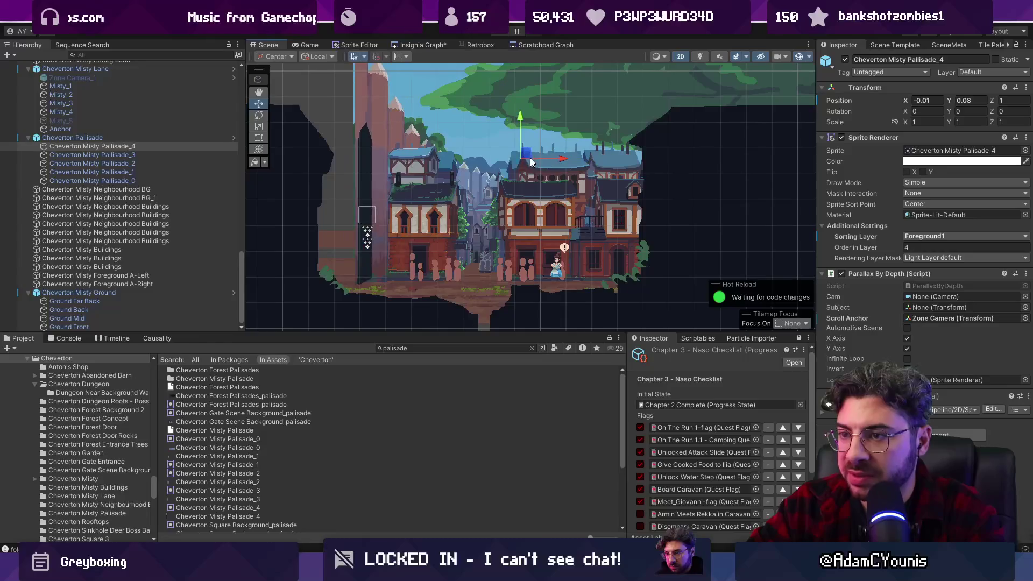
pyautogui.hotkey('ctrl', 'z')
pyautogui.hotkey('ctrl', 'z')
pyautogui.hotkey('ctrl', 'z')
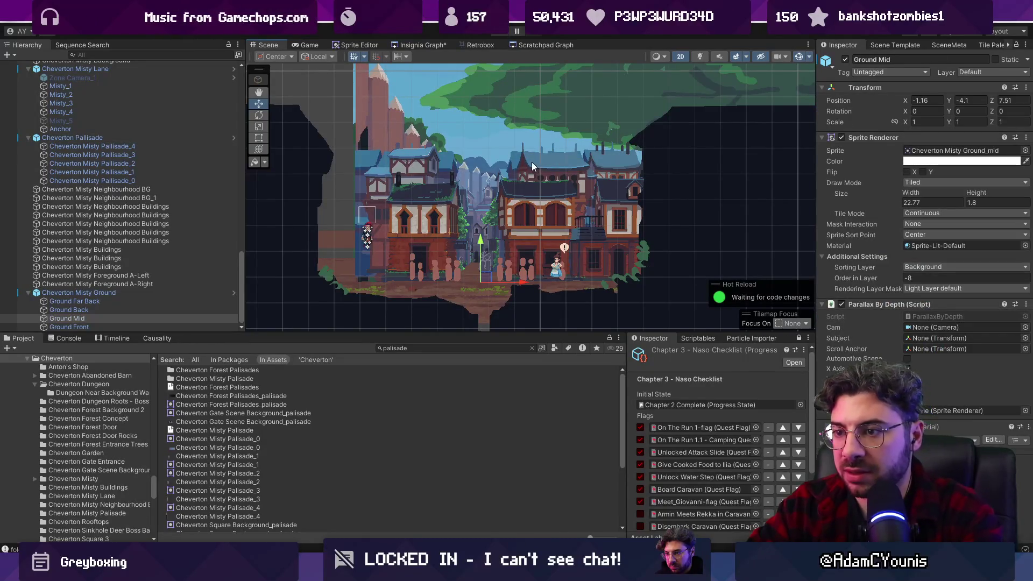
pyautogui.click(525, 173)
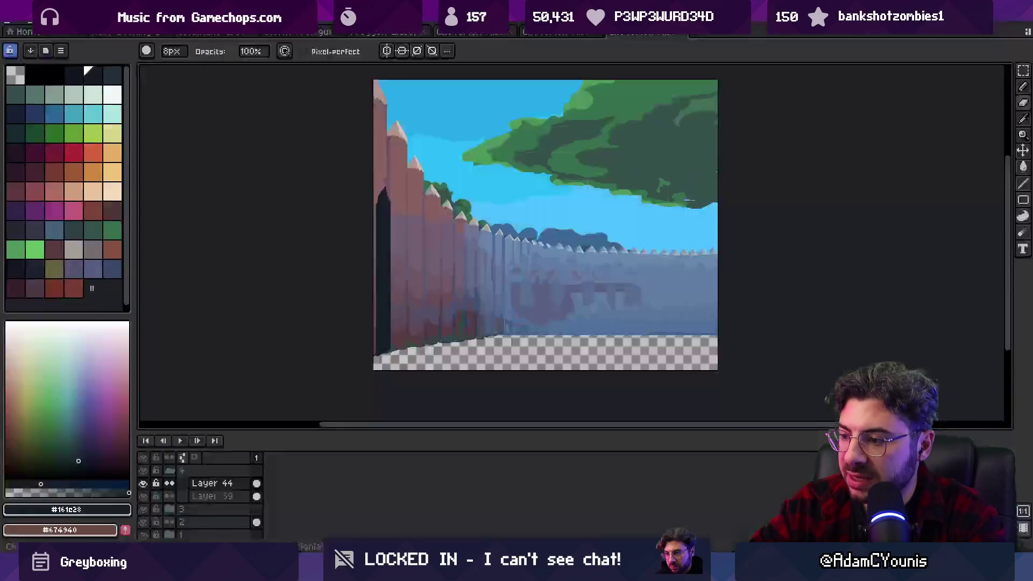
# Check Layer 44's cel in Aseprite, then select Neighbourhood BG_1 in the Unity scene.
pyautogui.hotkey('alt', 'Tab')
pyautogui.click(256, 484)
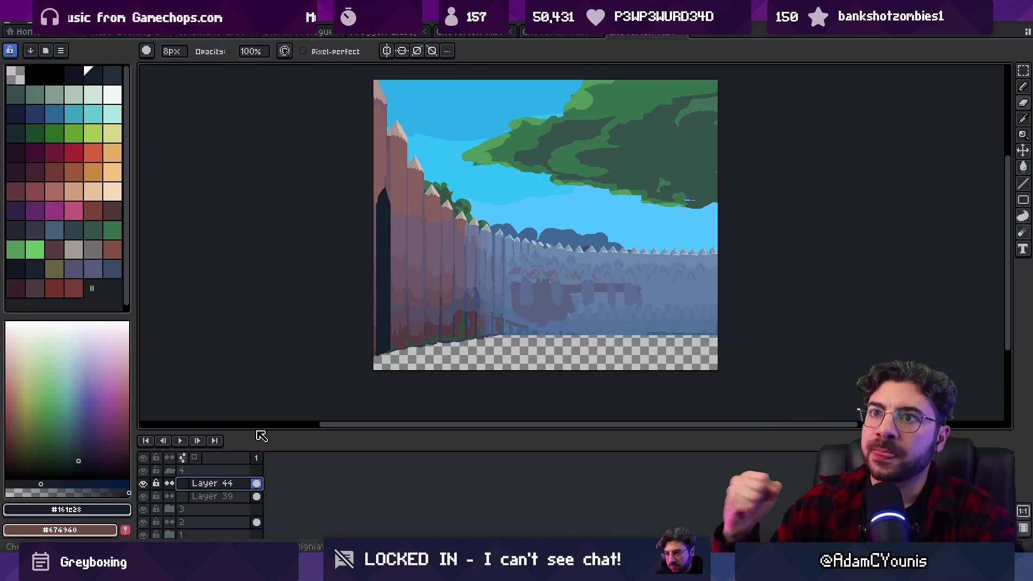
pyautogui.hotkey('alt', 'Tab')
pyautogui.scroll(3, 380, 207)
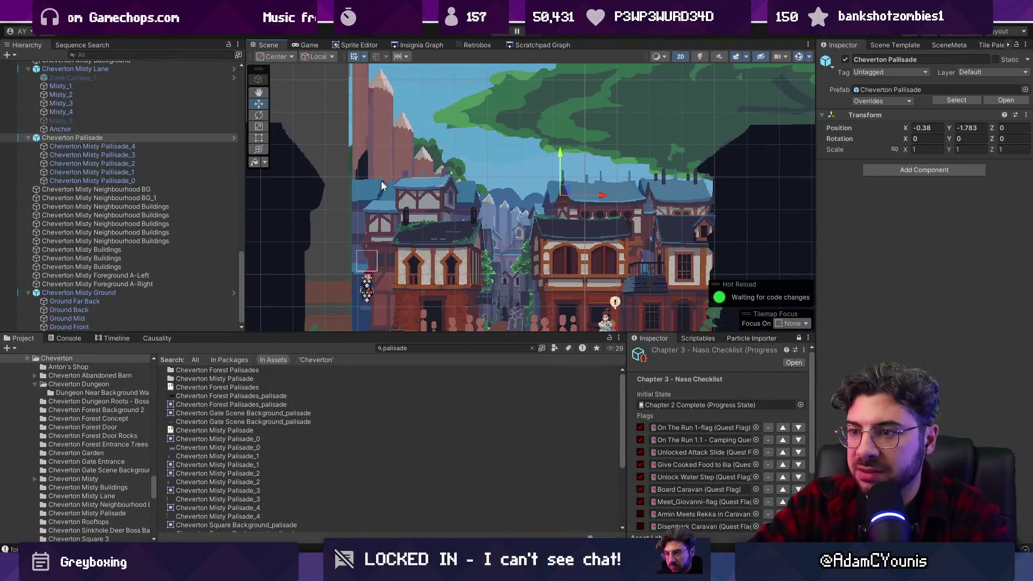
pyautogui.click(371, 189)
pyautogui.click(370, 190)
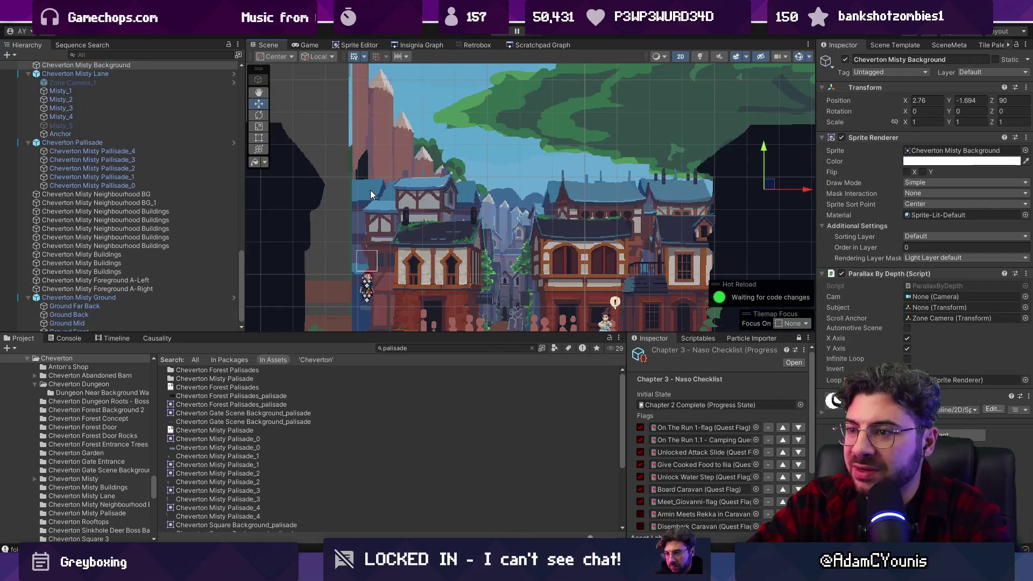
pyautogui.scroll(-2, 407, 188)
pyautogui.click(407, 189)
pyautogui.scroll(3, 442, 218)
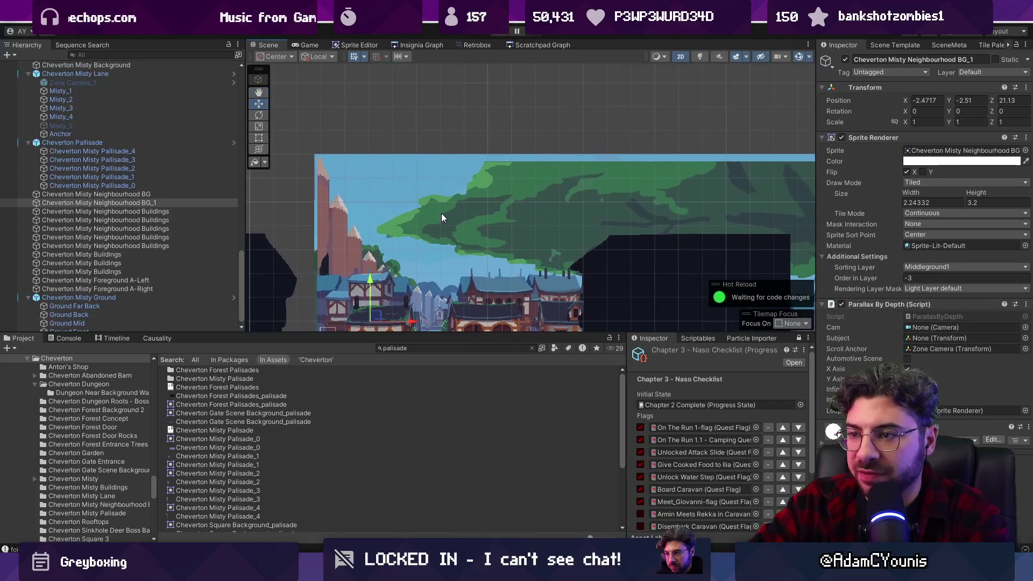
# Drag Neighbourhood BG_1's left edge with the Rect tool until width reads 1.739542.
pyautogui.press('2')
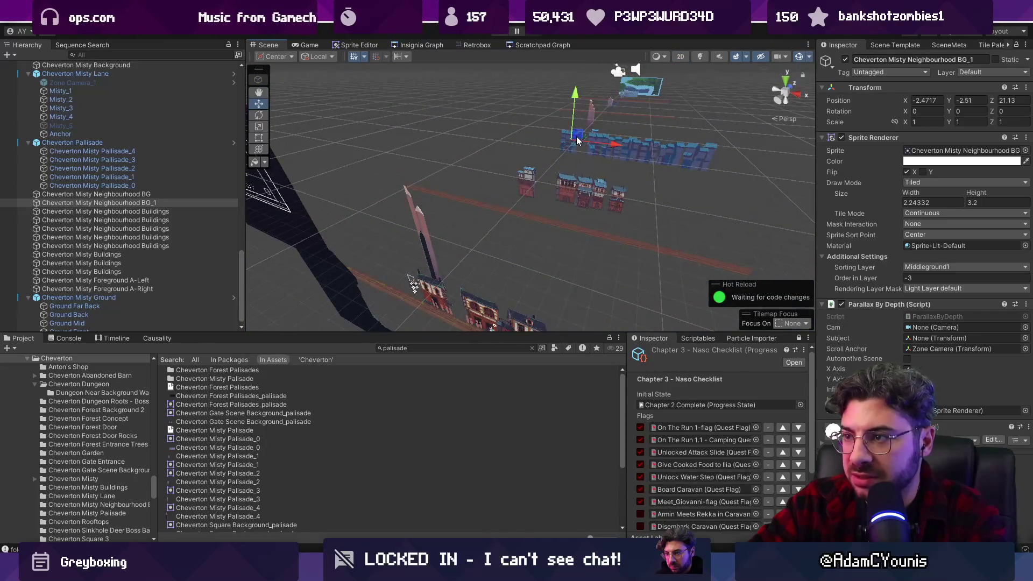
pyautogui.press('f')
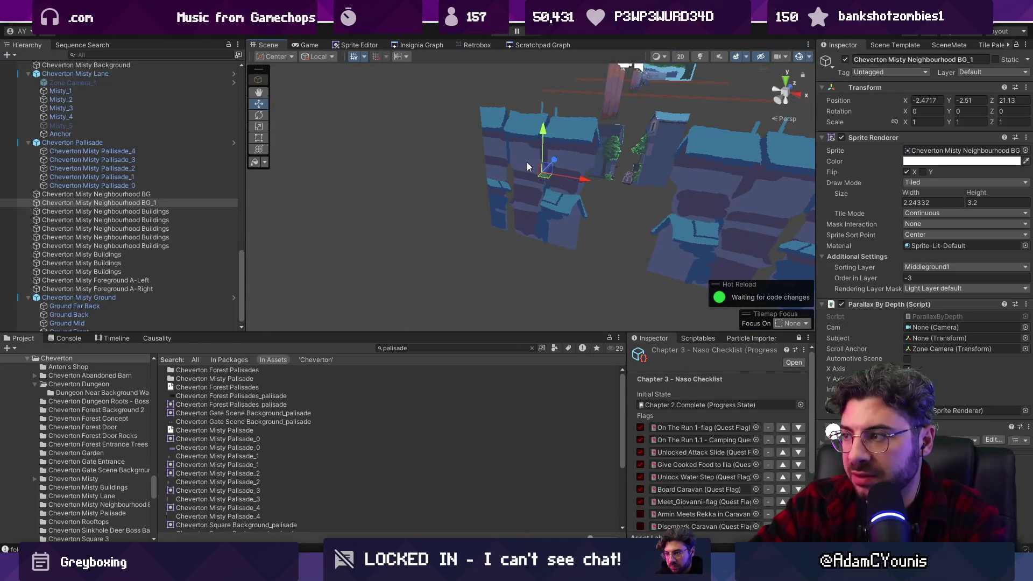
pyautogui.press('e')
pyautogui.press('t')
pyautogui.moveTo(488, 159); pyautogui.dragTo(509, 160)
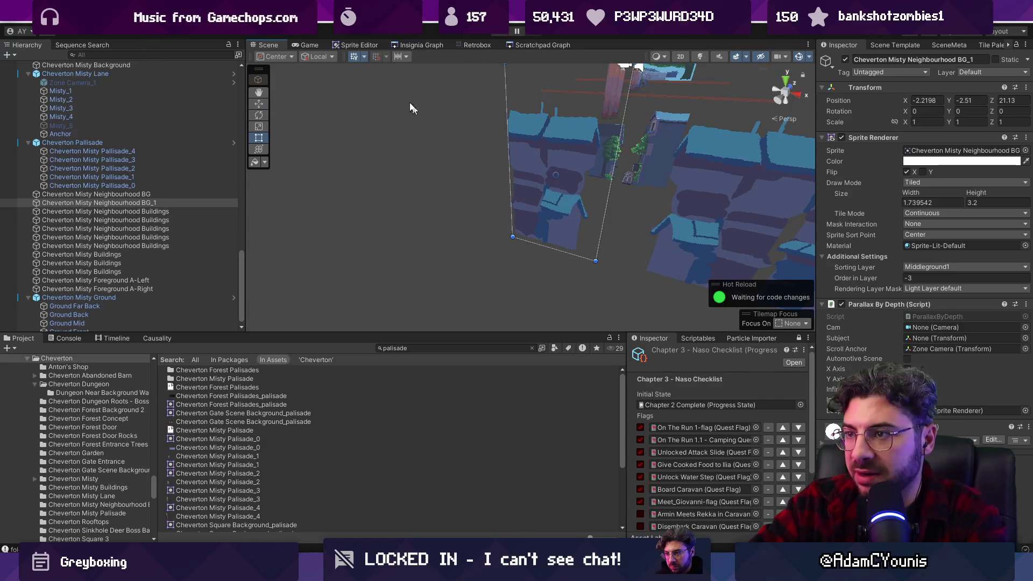
pyautogui.click(300, 48)
pyautogui.click(267, 45)
pyautogui.press('2')
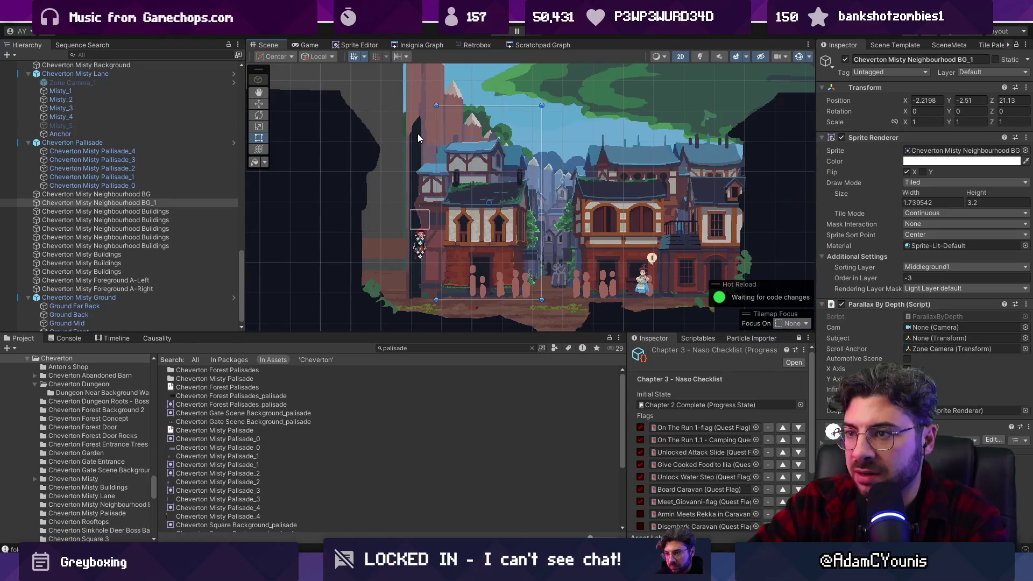
pyautogui.hotkey('alt', 'Tab')
# Enlarge the layers panel and move Layer 44 out of group 4 to the top.
pyautogui.click(393, 185)
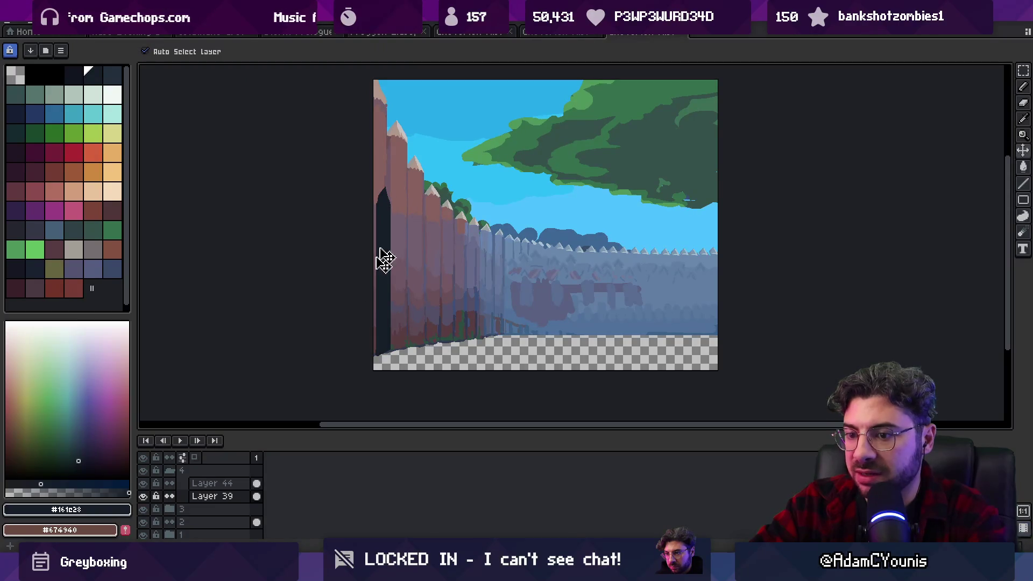
pyautogui.click(183, 458)
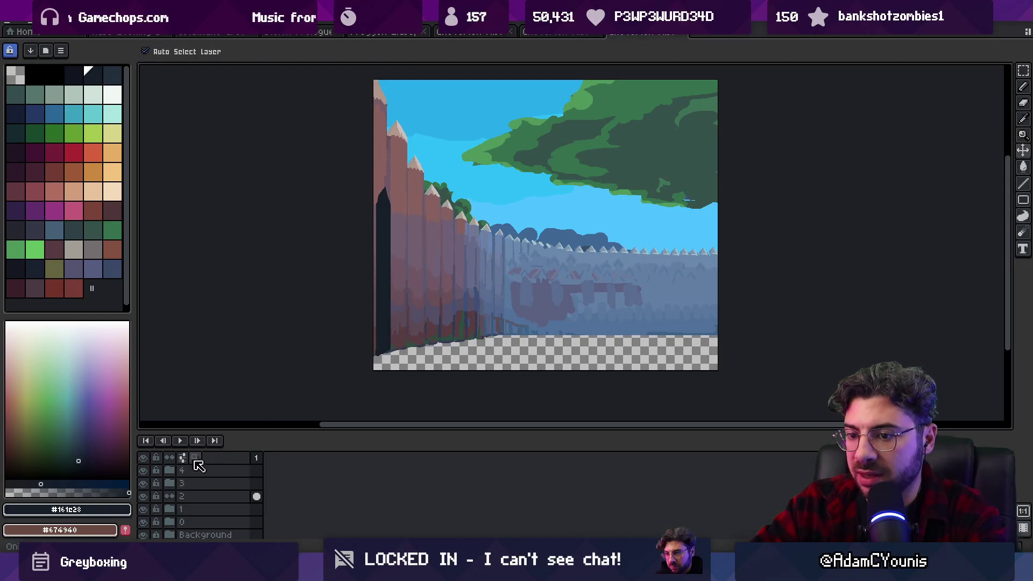
pyautogui.moveTo(299, 431)
pyautogui.mouseDown()
pyautogui.moveTo(295, 276)
pyautogui.moveTo(294, 353)
pyautogui.mouseUp()
pyautogui.click(170, 391)
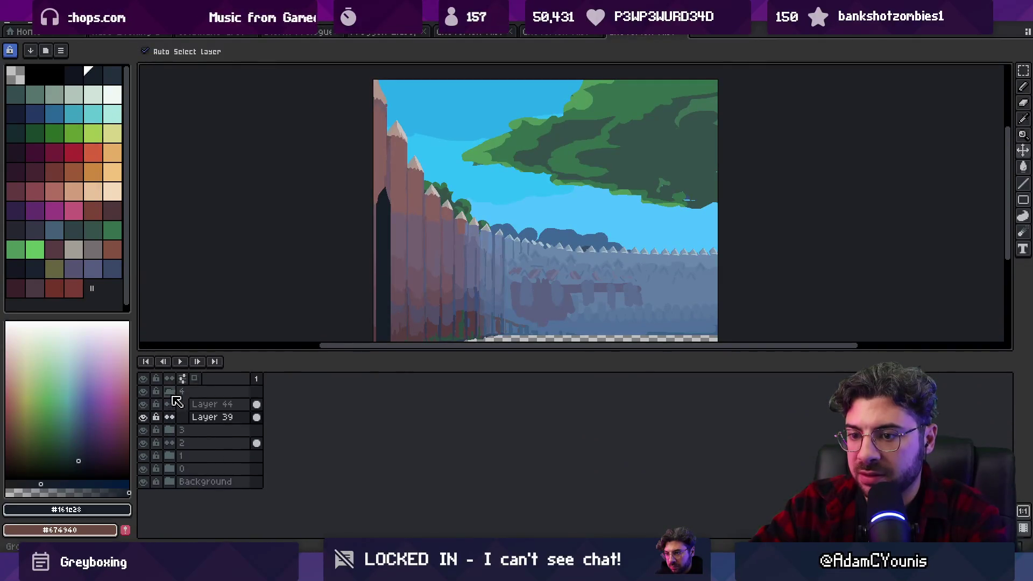
pyautogui.moveTo(215, 405); pyautogui.dragTo(183, 390)
pyautogui.click(170, 405)
# Wrap Layer 44 in a new layer group named 5.
pyautogui.rightClick(204, 392)
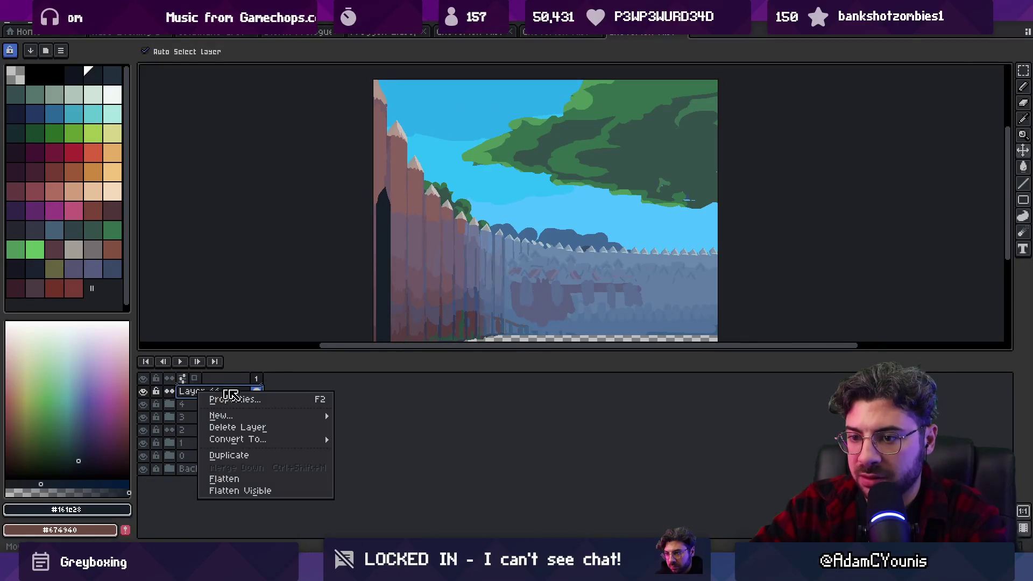
pyautogui.moveTo(291, 415)
pyautogui.click(374, 429)
pyautogui.doubleClick(215, 392)
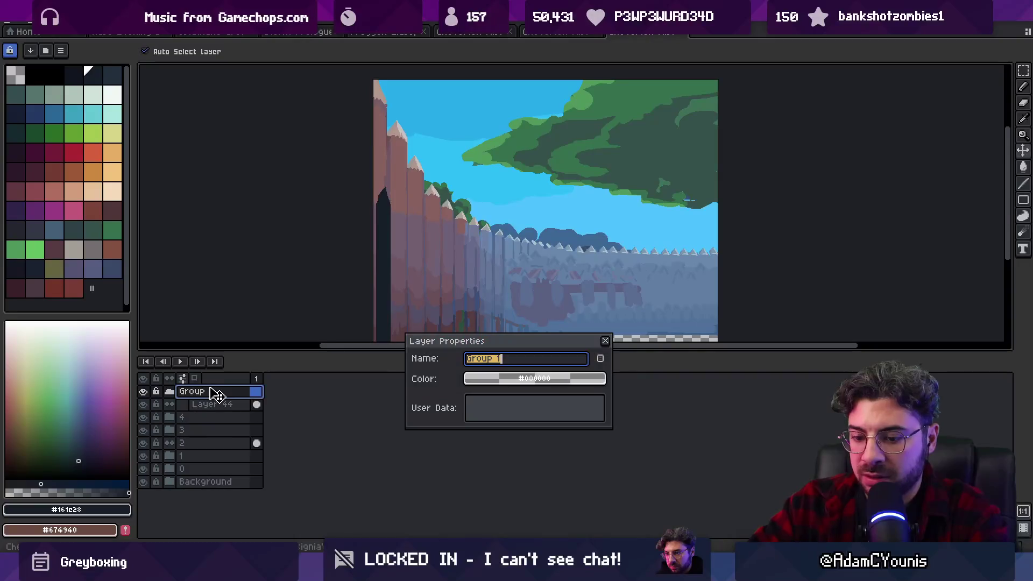
pyautogui.write('5')
pyautogui.press('Return')
# Reselect Layer 44, then pick the fence layer from the canvas.
pyautogui.click(214, 406)
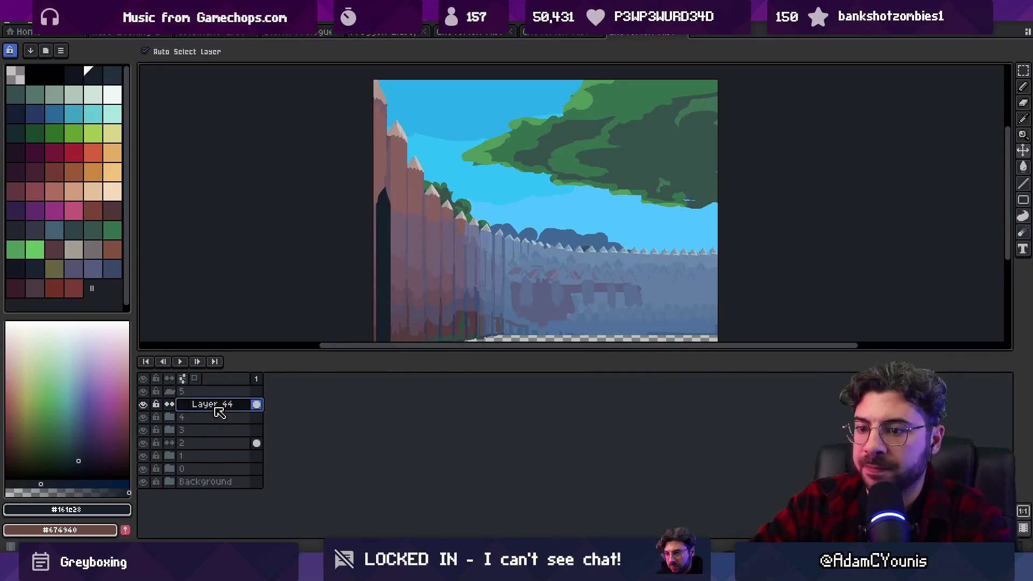
pyautogui.scroll(-2, 397, 233)
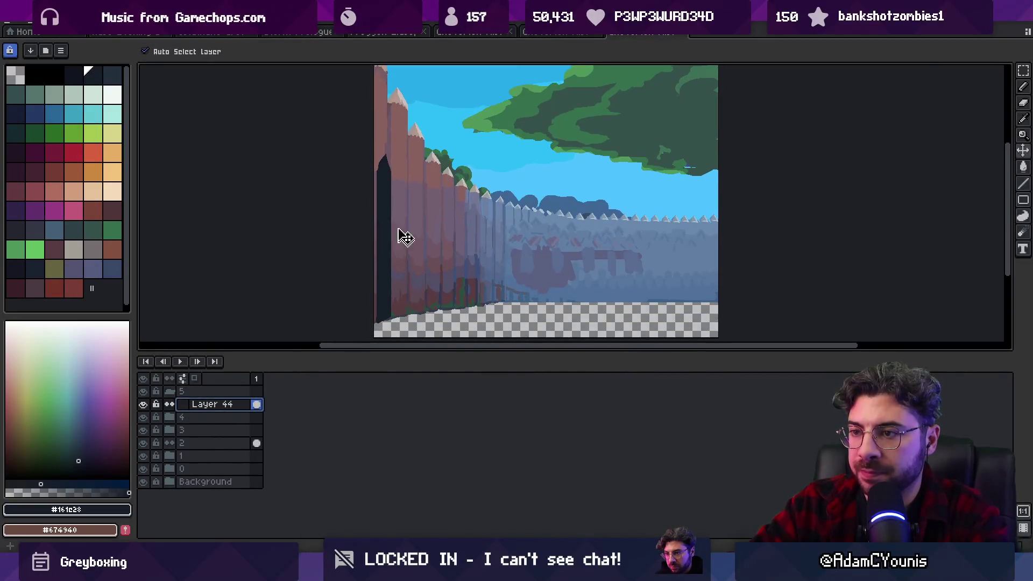
pyautogui.click(385, 155)
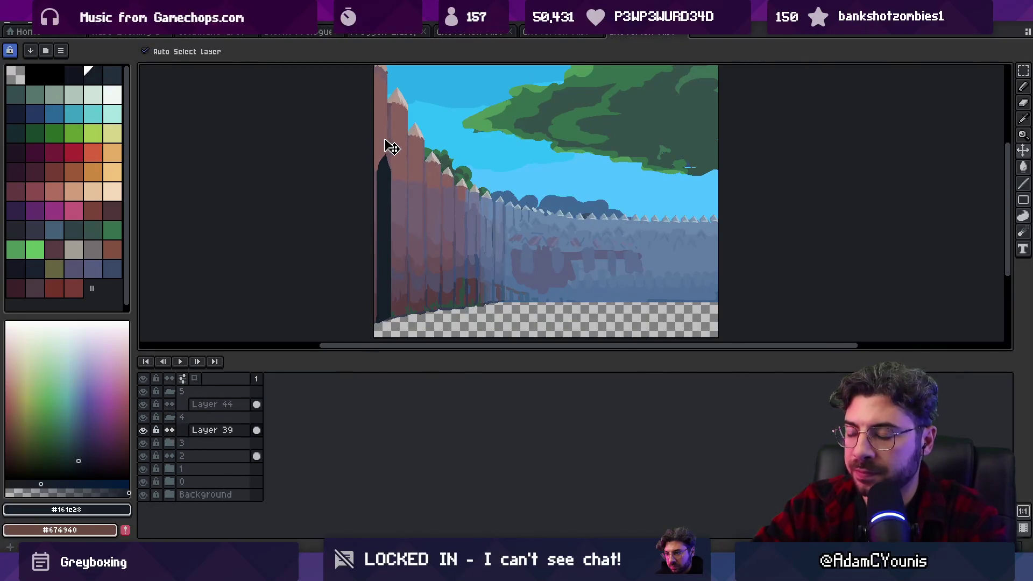
pyautogui.scroll(2, 391, 183)
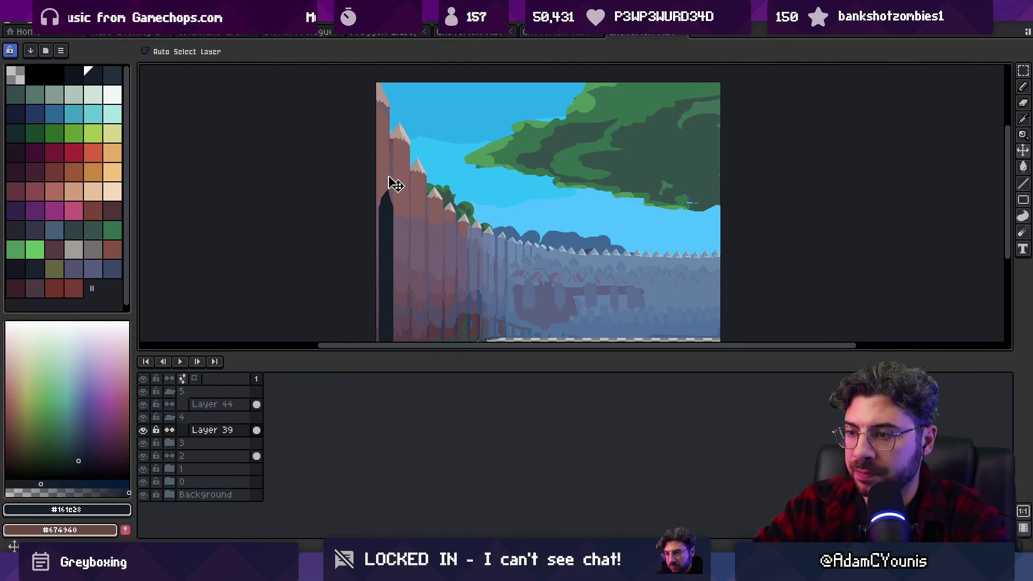
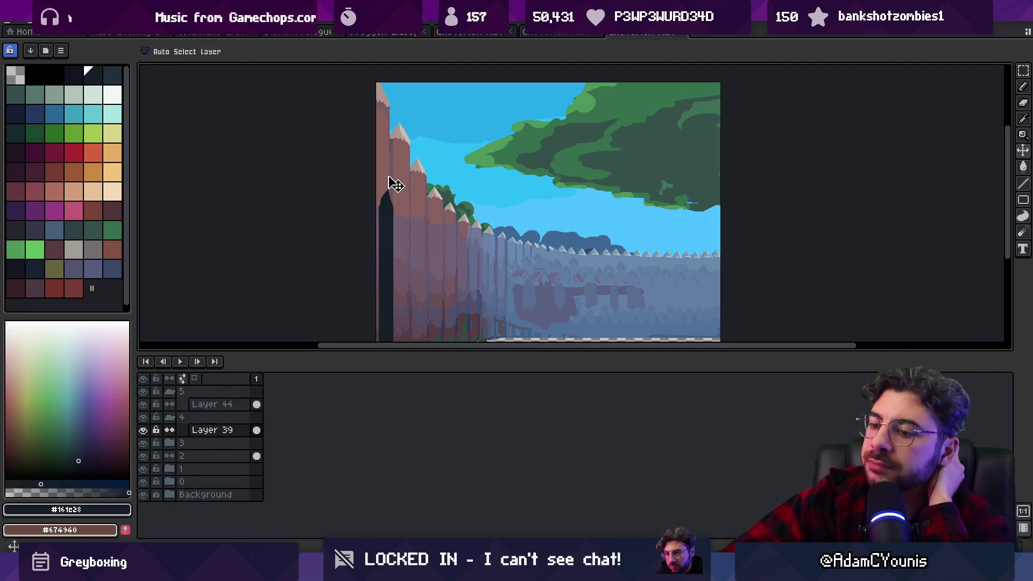
# Switch back to Unity and pan the Scene view down and left over the Cheverton street.
pyautogui.hotkey('alt', 'Tab')
pyautogui.moveTo(477, 163); pyautogui.dragTo(409, 229)
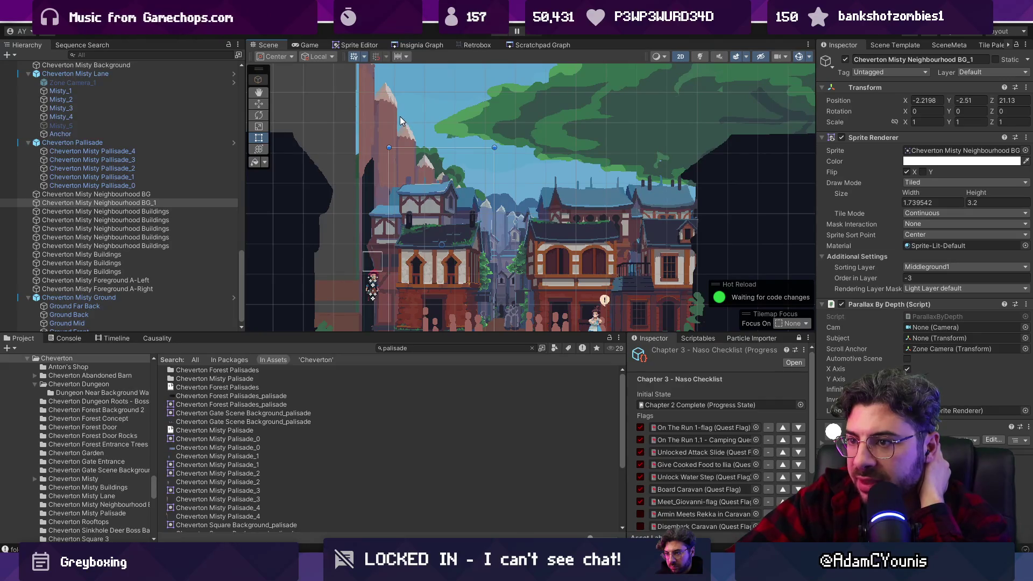
pyautogui.moveTo(401, 120); pyautogui.dragTo(412, 102)
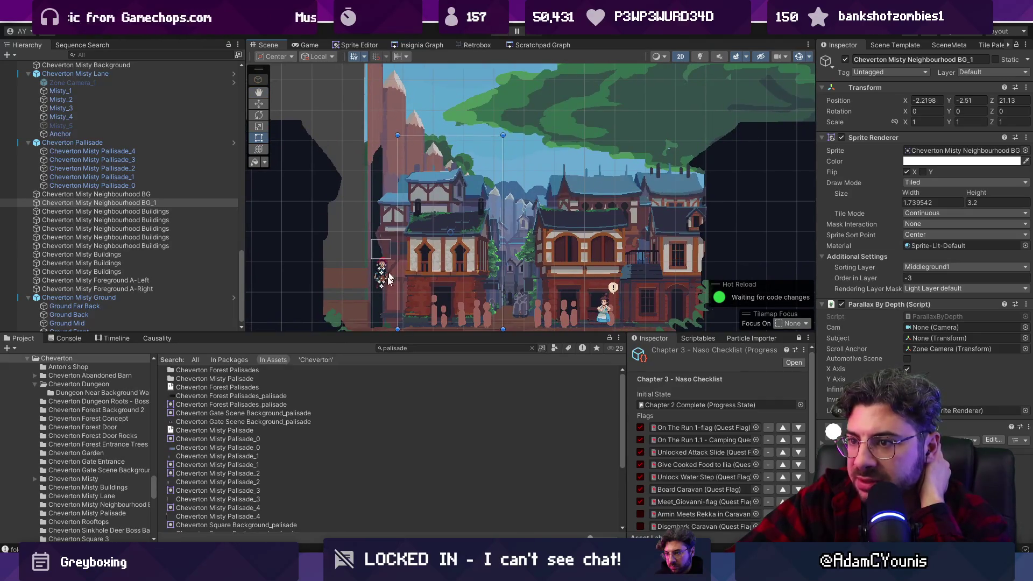
pyautogui.scroll(-2, 389, 278)
pyautogui.scroll(2, 366, 239)
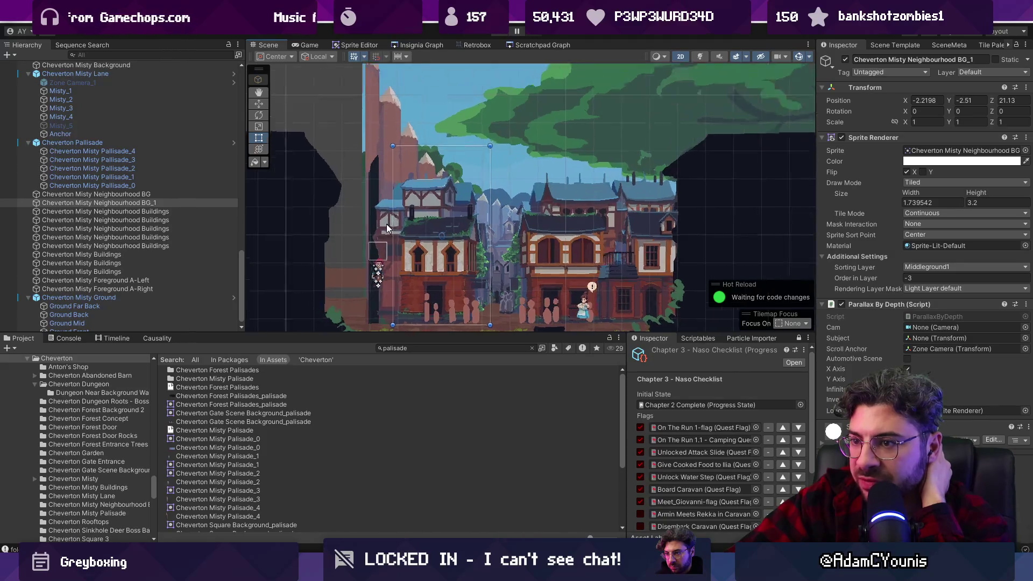
pyautogui.click(399, 236)
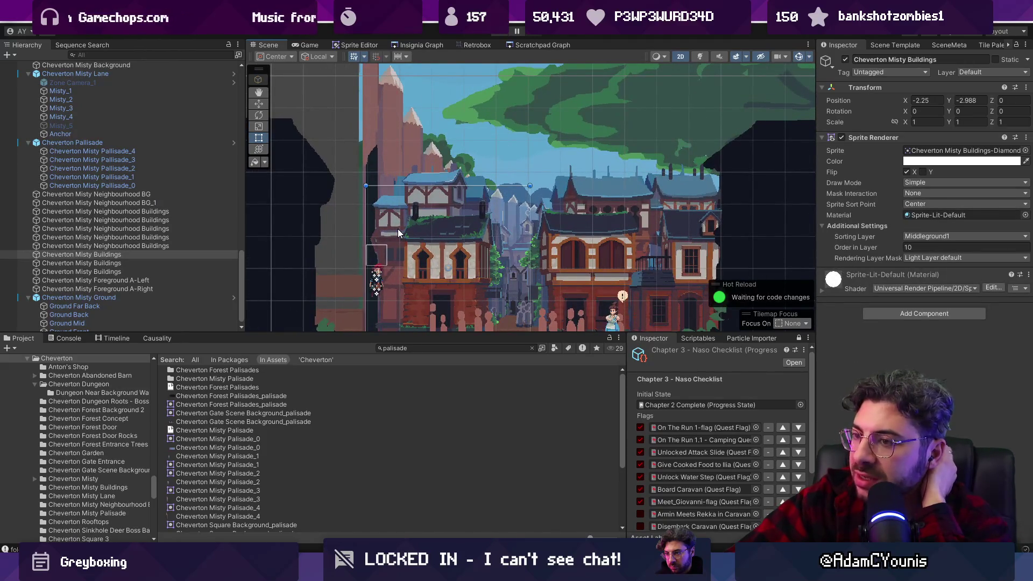
pyautogui.click(388, 216)
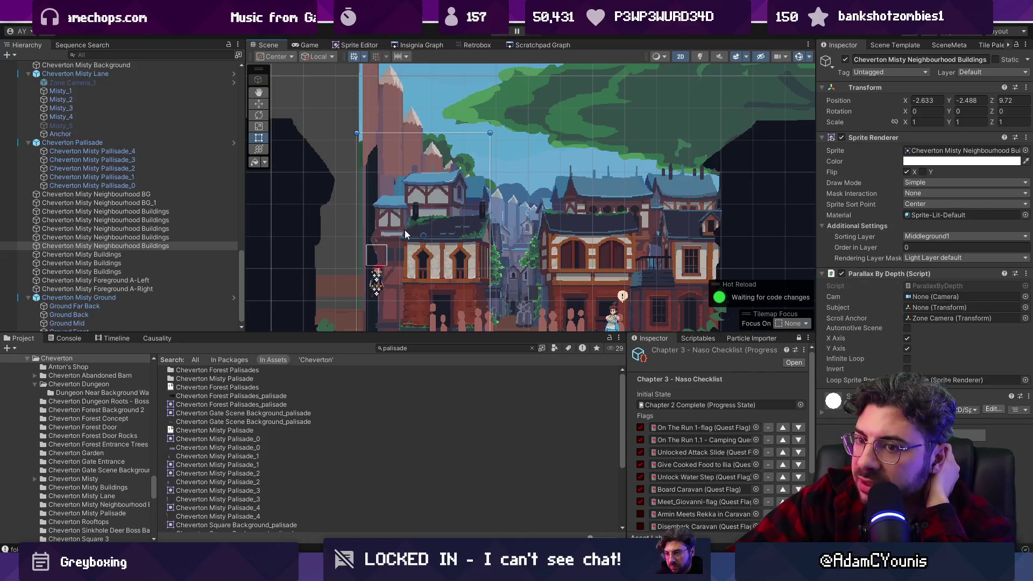
pyautogui.press('w')
pyautogui.scroll(-2, 426, 215)
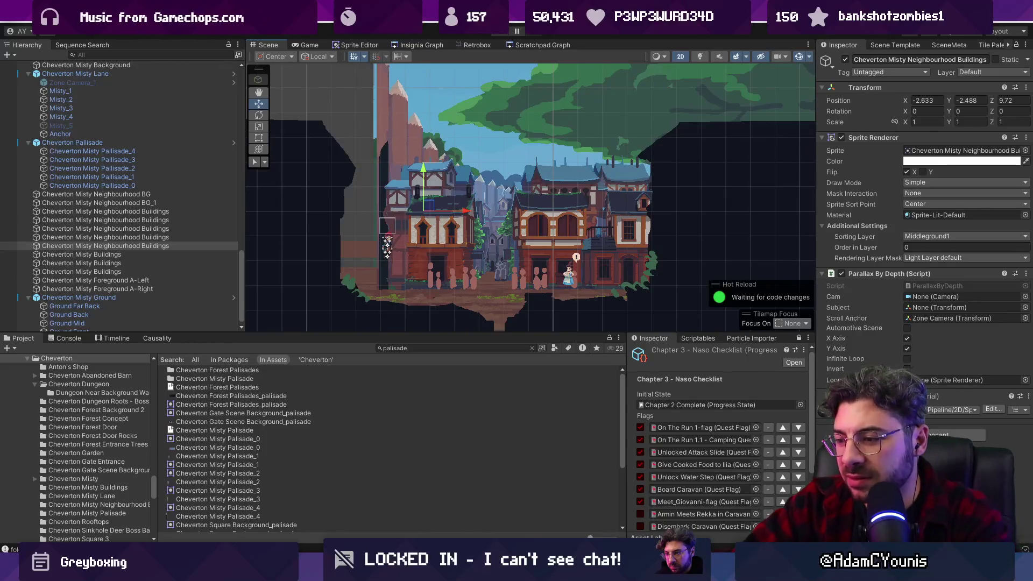
pyautogui.hotkey('alt', 'Tab')
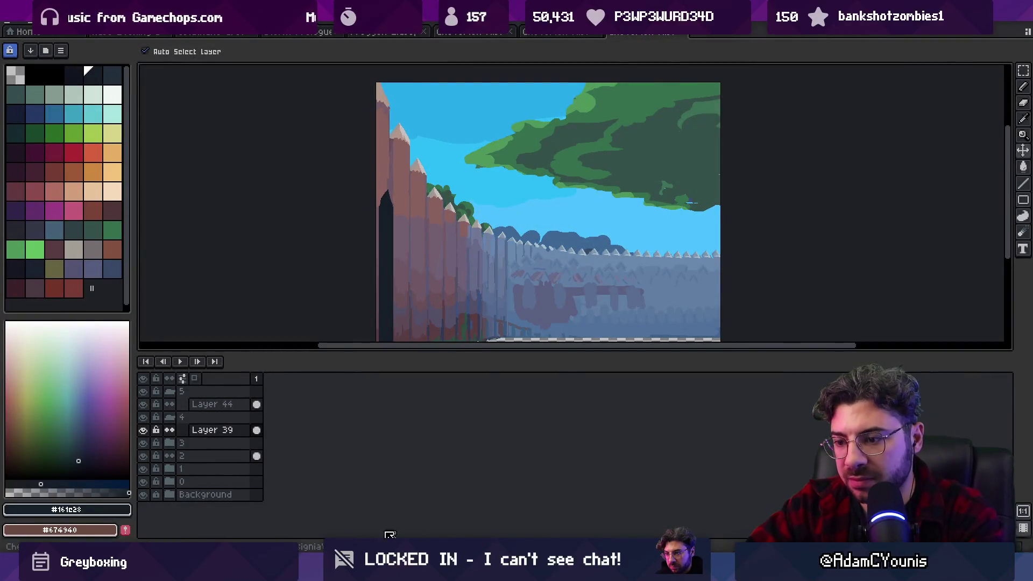
pyautogui.click(363, 513)
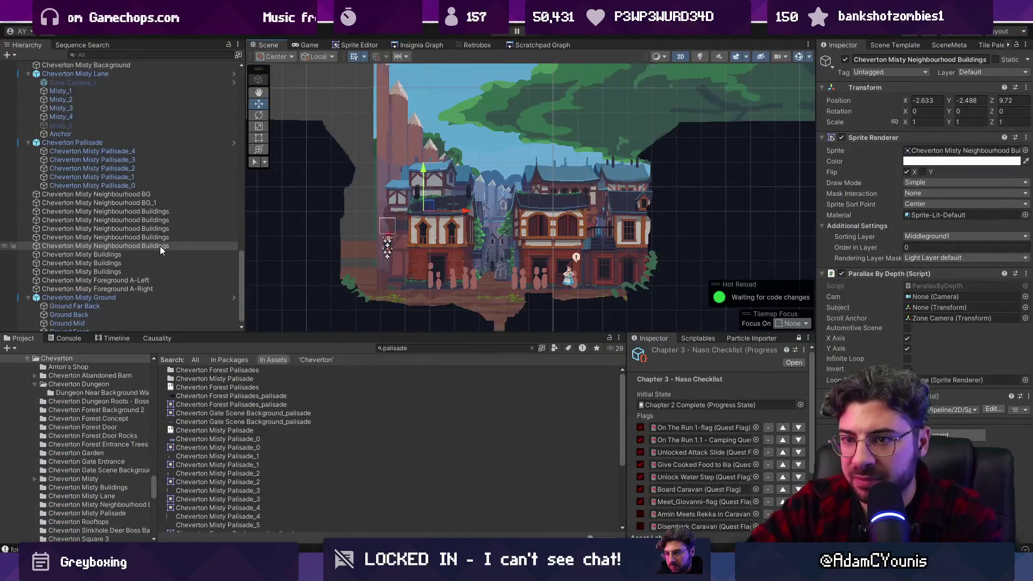
# In the Cheverton Pallisade prefab, duplicate Pallisade_4 into a new Pallisade_5 piece.
pyautogui.doubleClick(120, 142)
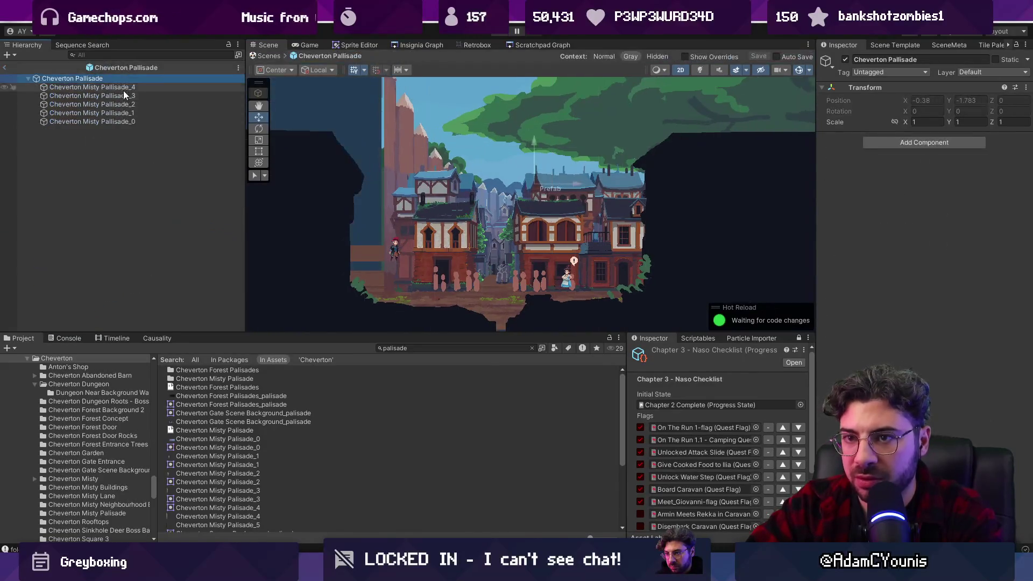
pyautogui.click(124, 89)
pyautogui.hotkey('ctrl', 'd')
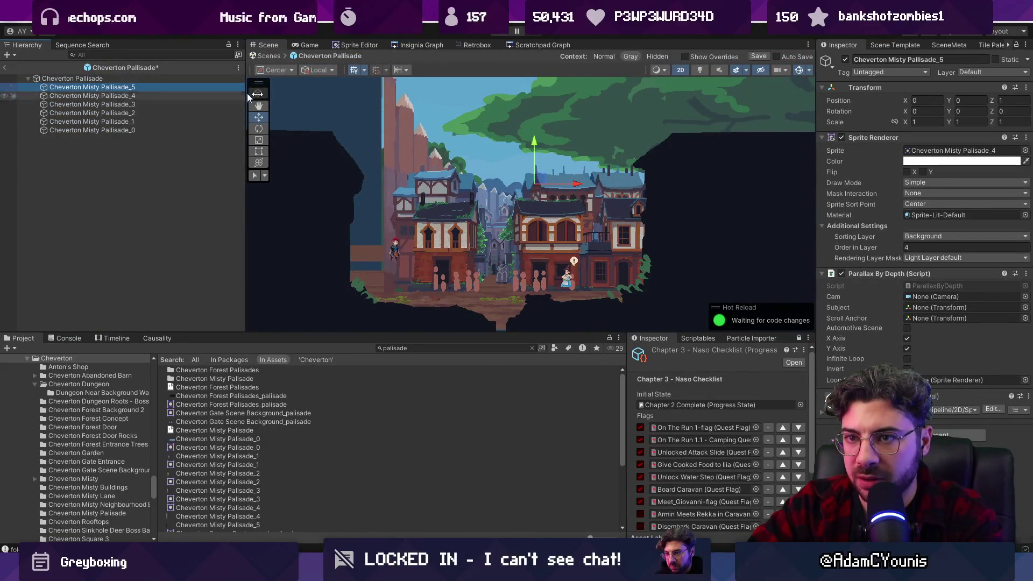
# Set the Cheverton Misty Palisade_5 texture's sprite mode to Single and apply it.
pyautogui.click(963, 150)
pyautogui.click(258, 431)
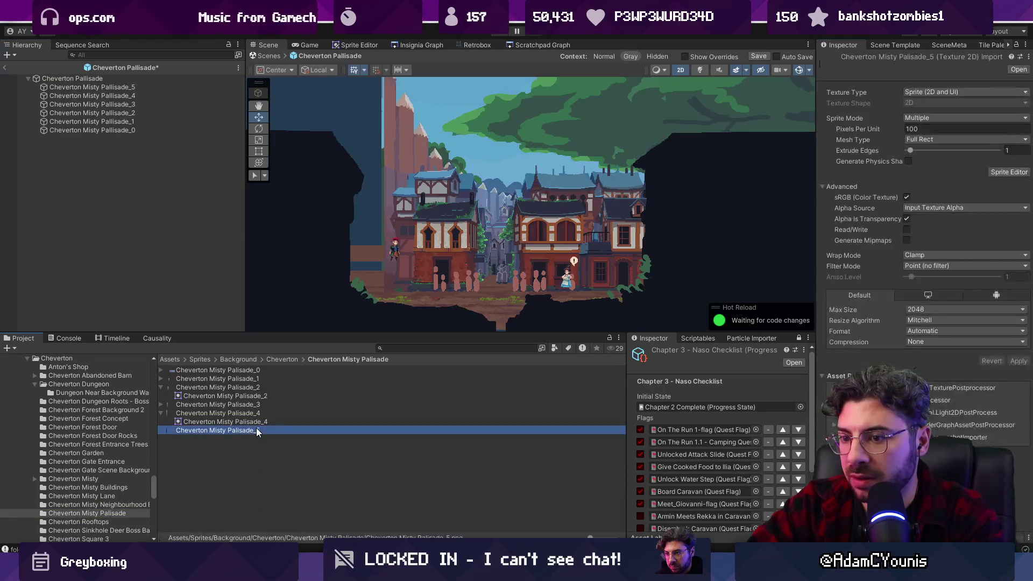
pyautogui.click(925, 117)
pyautogui.click(921, 130)
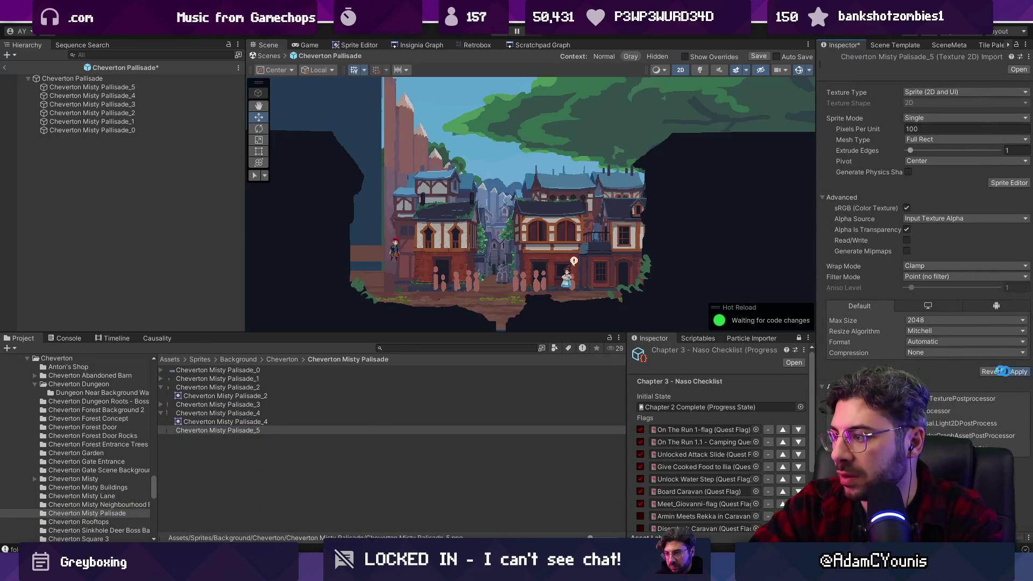
pyautogui.click(1004, 371)
pyautogui.hotkey('ctrl', 's')
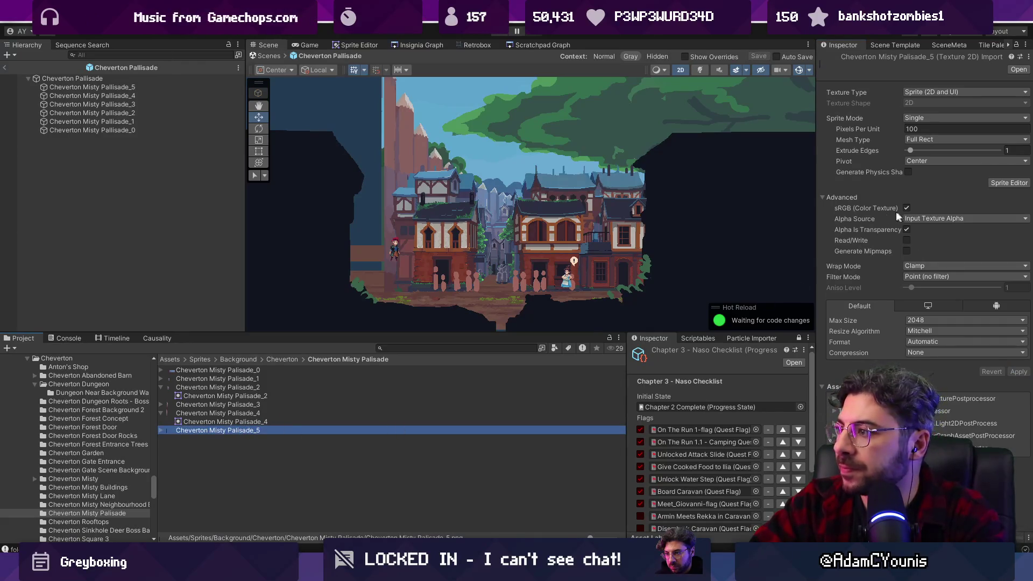
# Give Pallisade_5 the Palisade_5 sprite and the Middleground1 sorting layer, then save and exit the prefab.
pyautogui.click(91, 87)
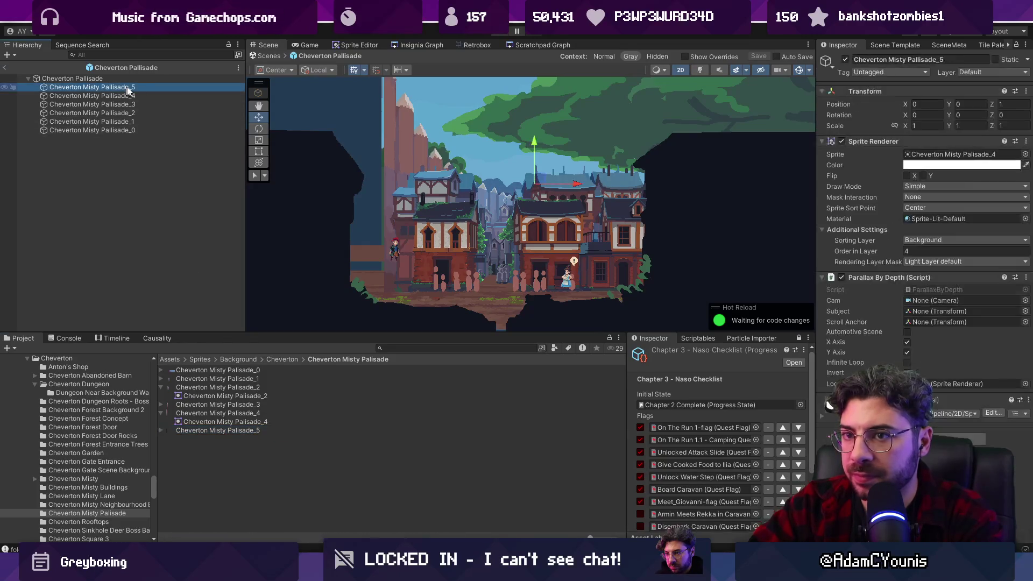
pyautogui.click(1026, 162)
pyautogui.doubleClick(942, 276)
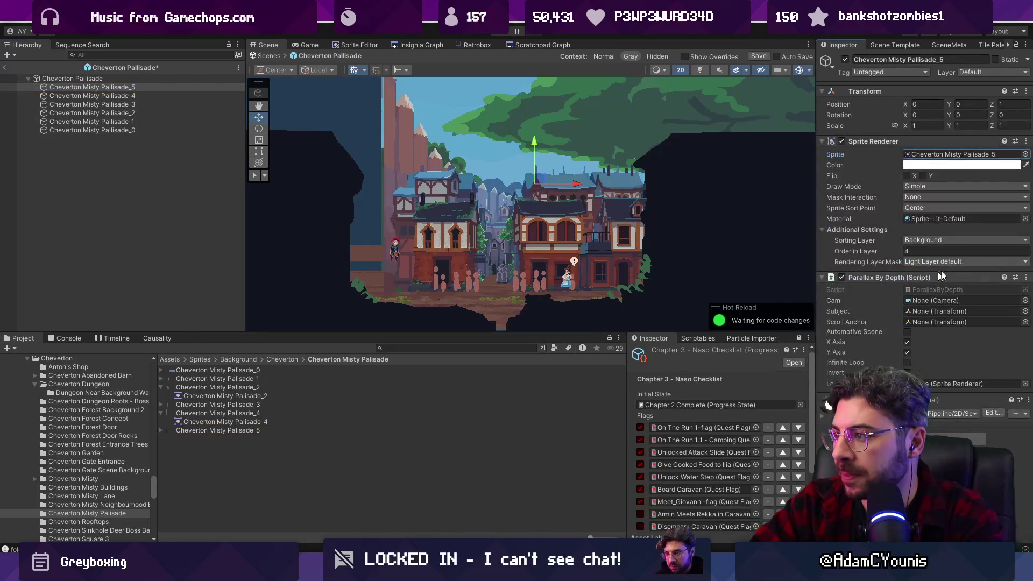
pyautogui.click(929, 242)
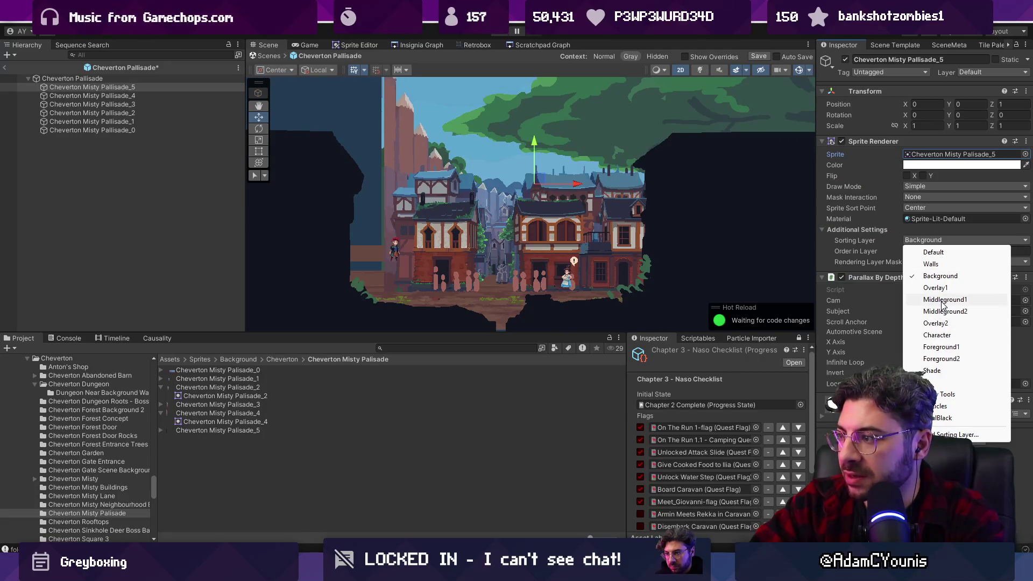
pyautogui.click(941, 302)
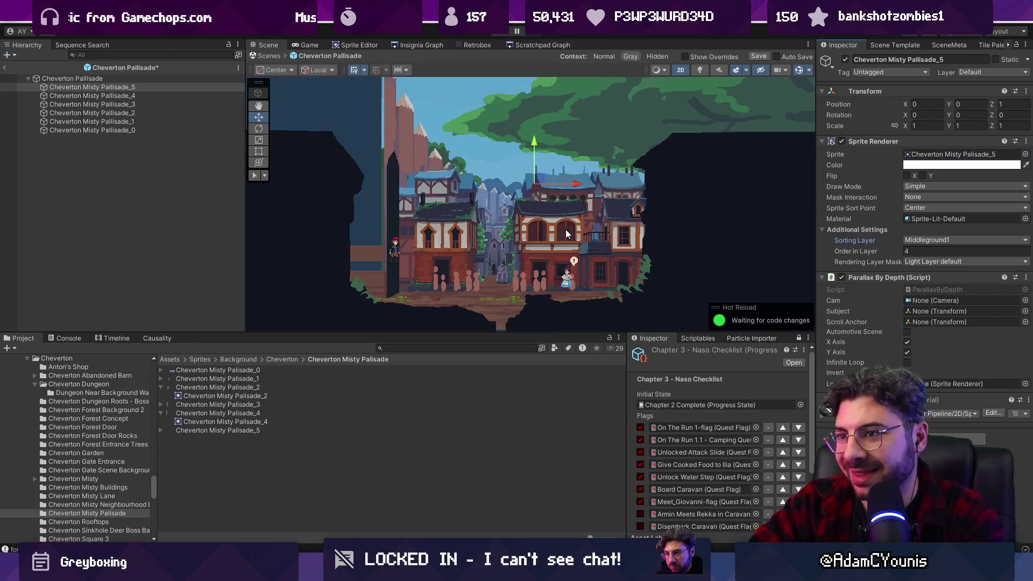
pyautogui.hotkey('ctrl', 's')
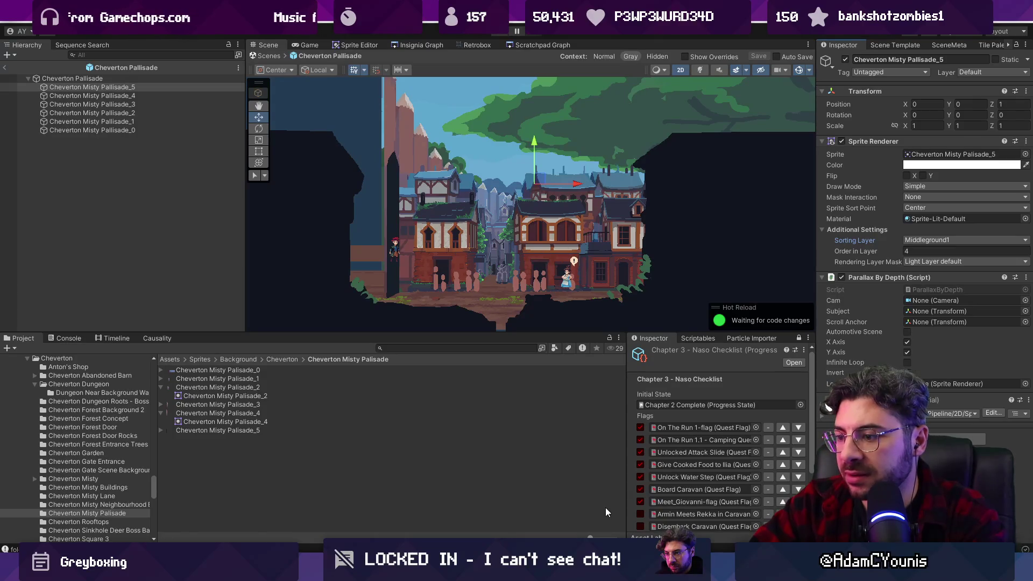
pyautogui.click(252, 56)
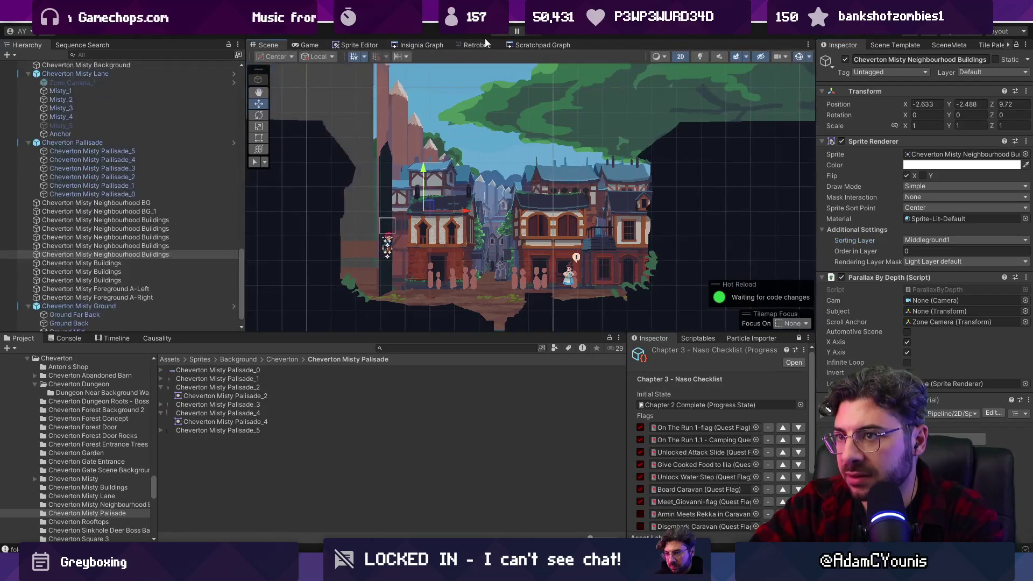
pyautogui.click(496, 36)
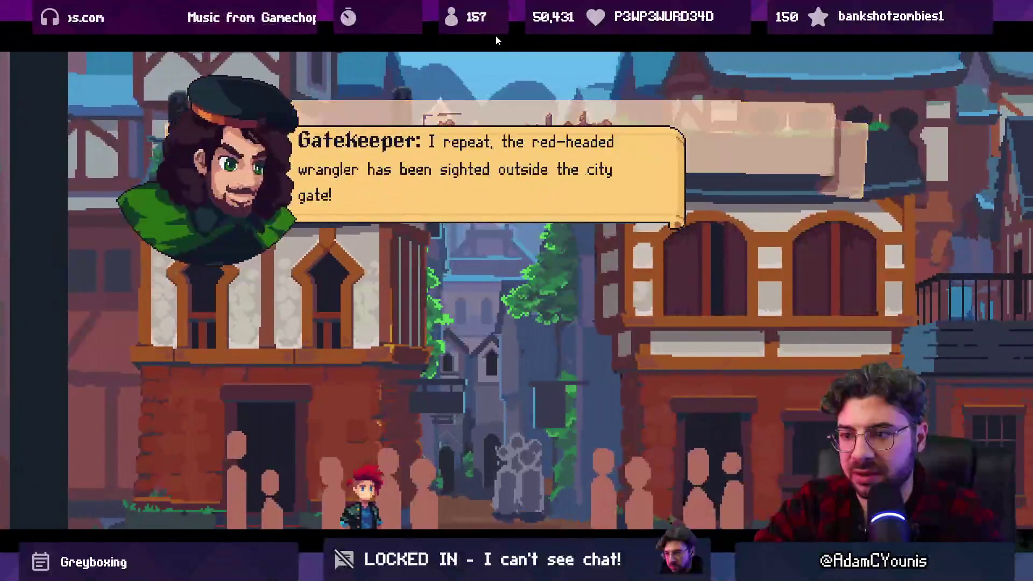
pyautogui.press('x')
pyautogui.press('Left')
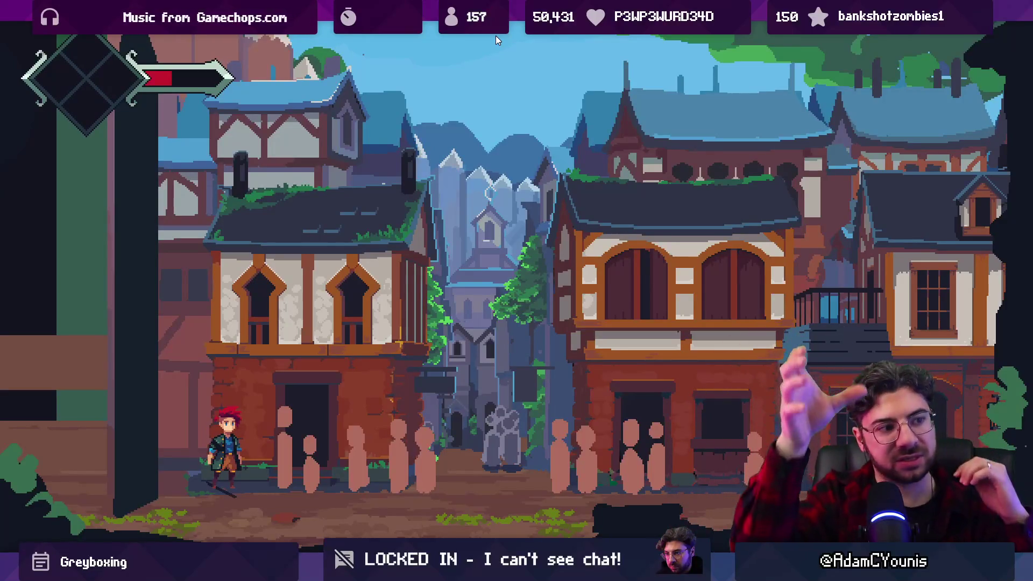
pyautogui.hotkey('ctrl', 'shift', 'F7')
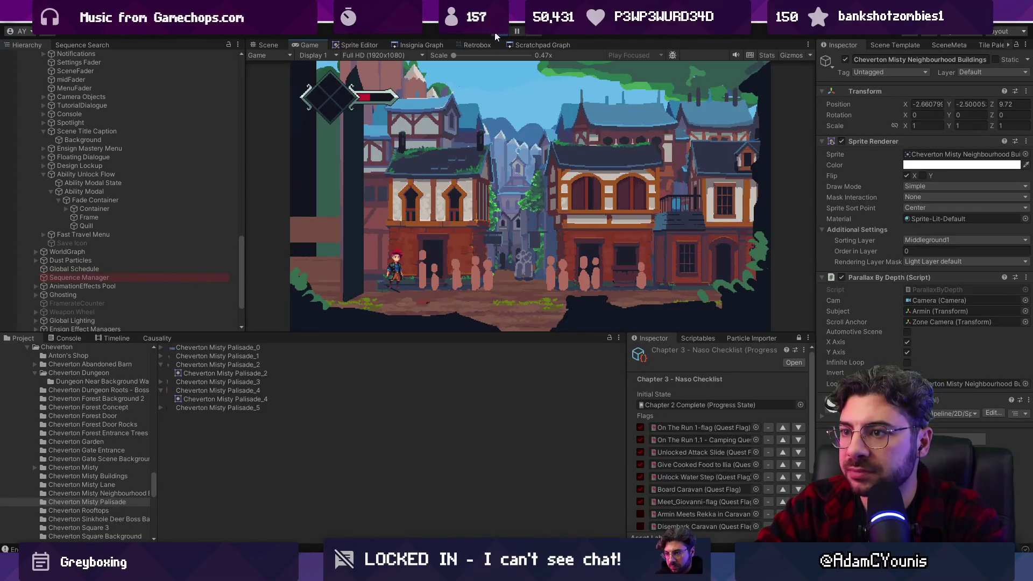
pyautogui.hotkey('ctrl', 'p')
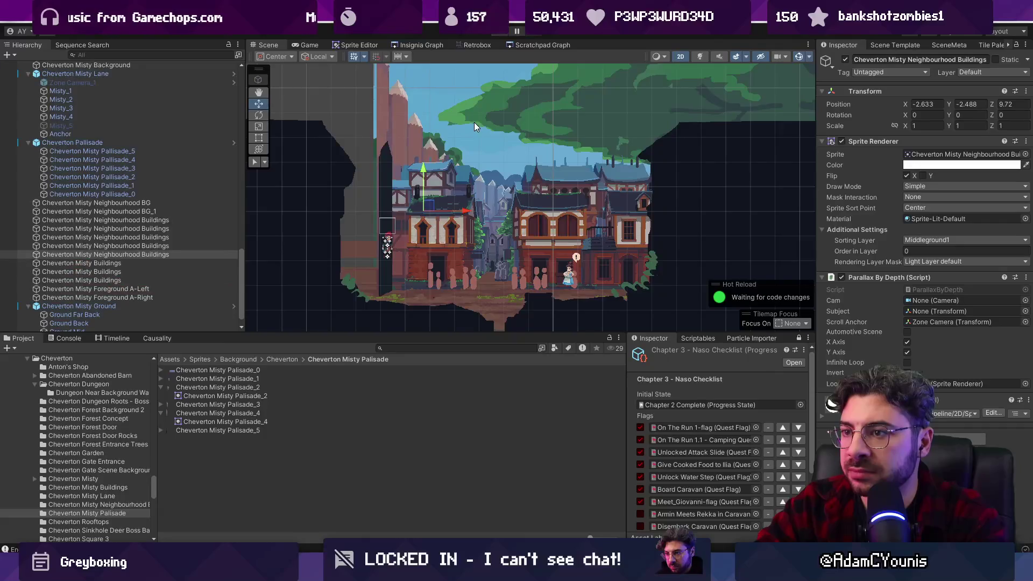
pyautogui.hotkey('alt', 'Tab')
pyautogui.scroll(-2, 392, 259)
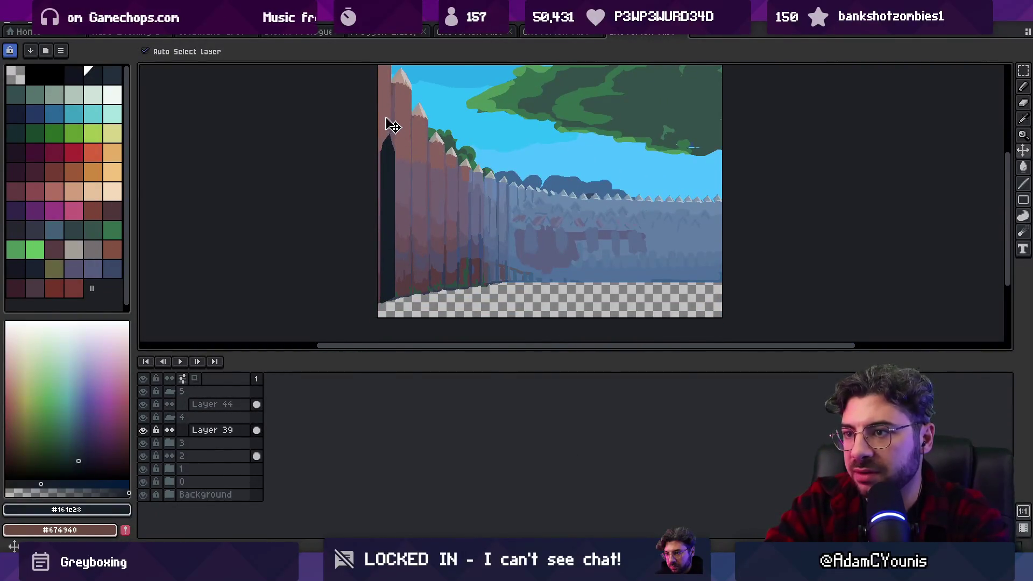
# Select the thin strip along the fence's left edge on Layer 39 and cut it.
pyautogui.press('v')
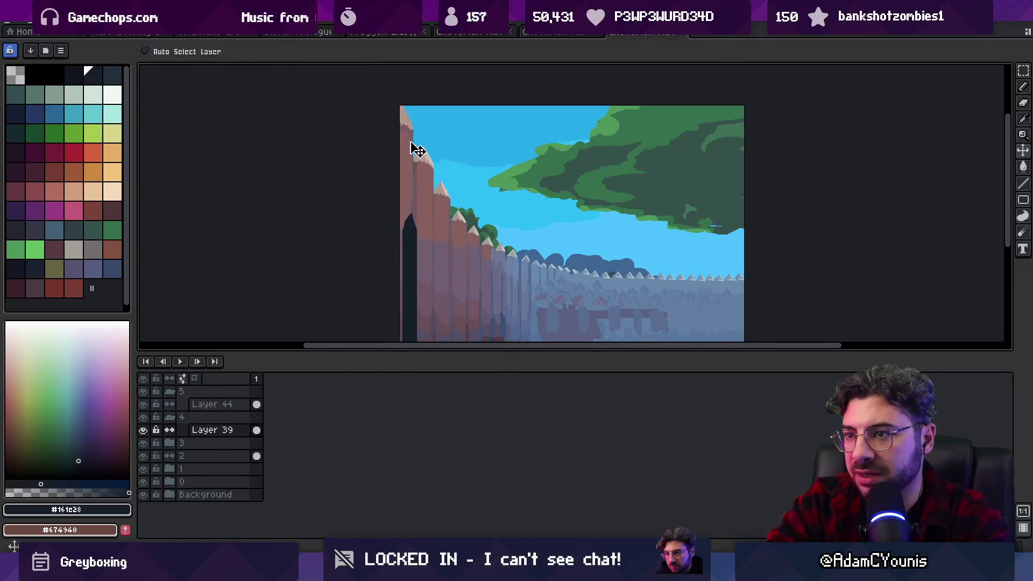
pyautogui.press('m')
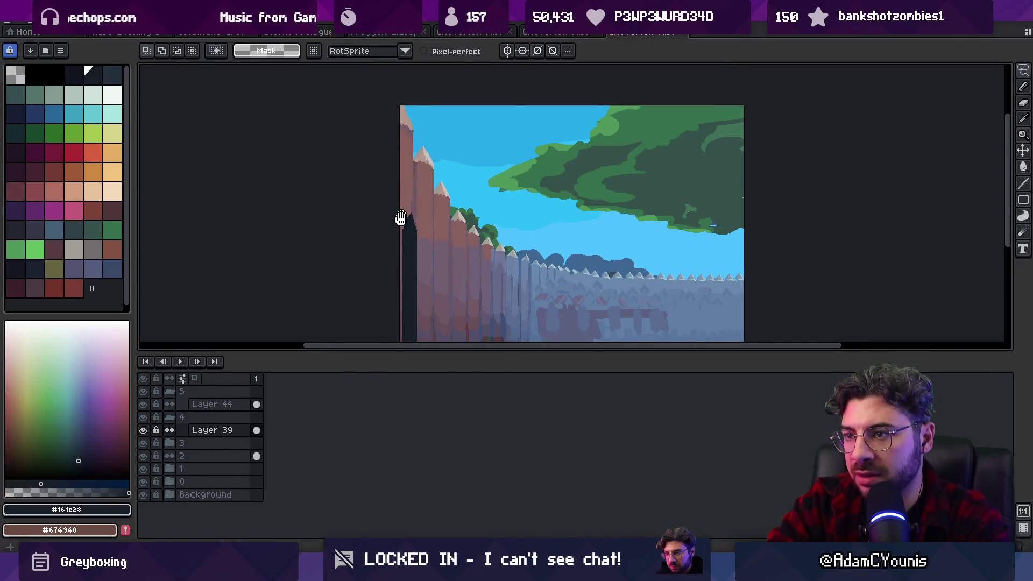
pyautogui.scroll(-2, 401, 218)
pyautogui.press('z')
pyautogui.click(404, 215)
pyautogui.rightClick(402, 213)
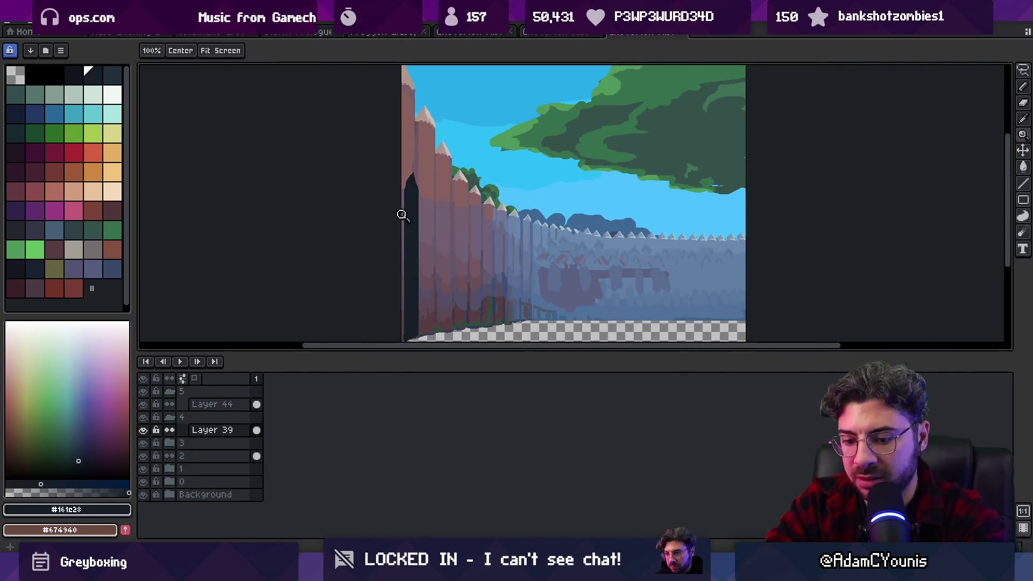
pyautogui.rightClick(394, 161)
pyautogui.press('m')
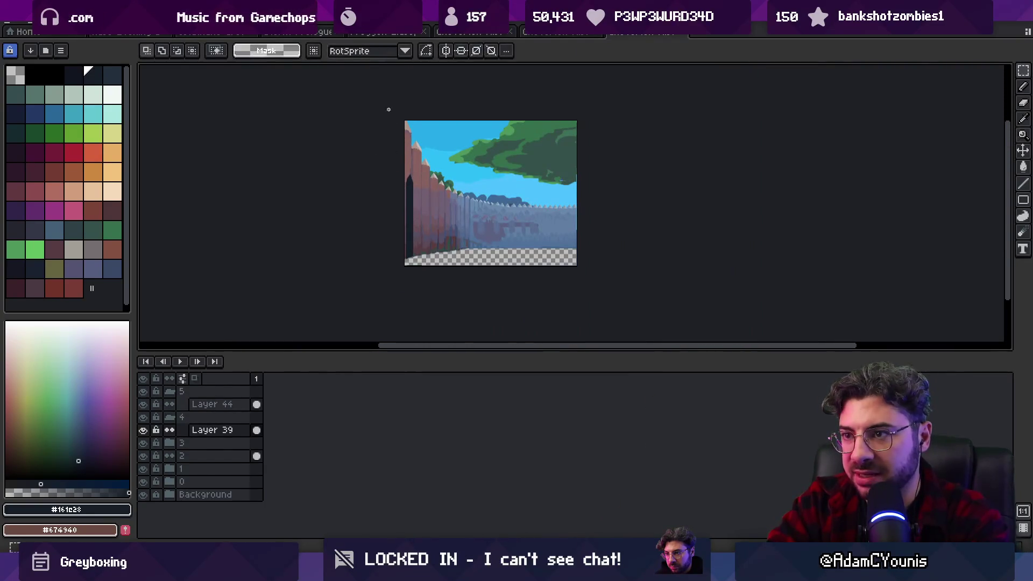
pyautogui.moveTo(402, 276); pyautogui.dragTo(411, 279)
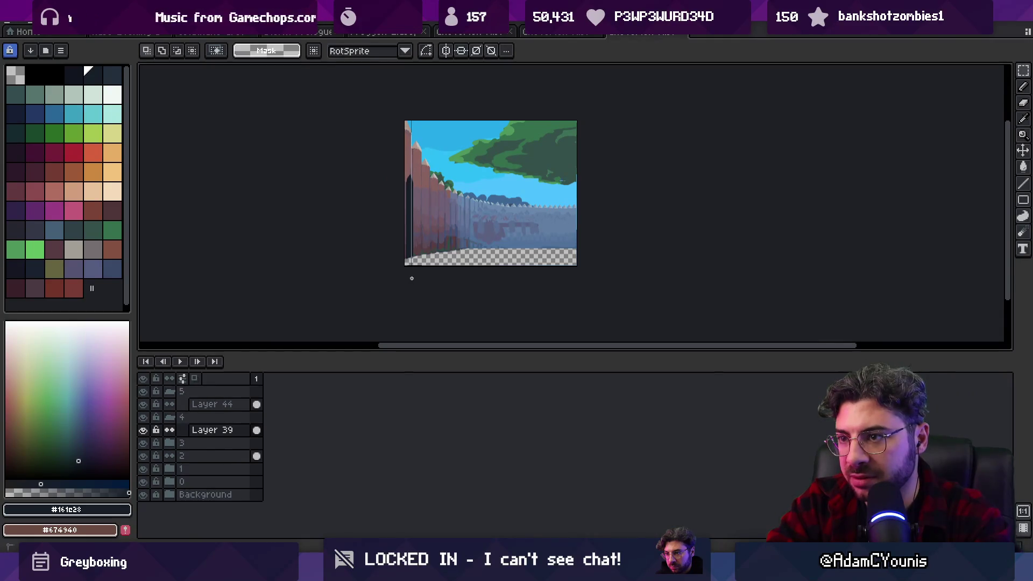
pyautogui.press('Delete')
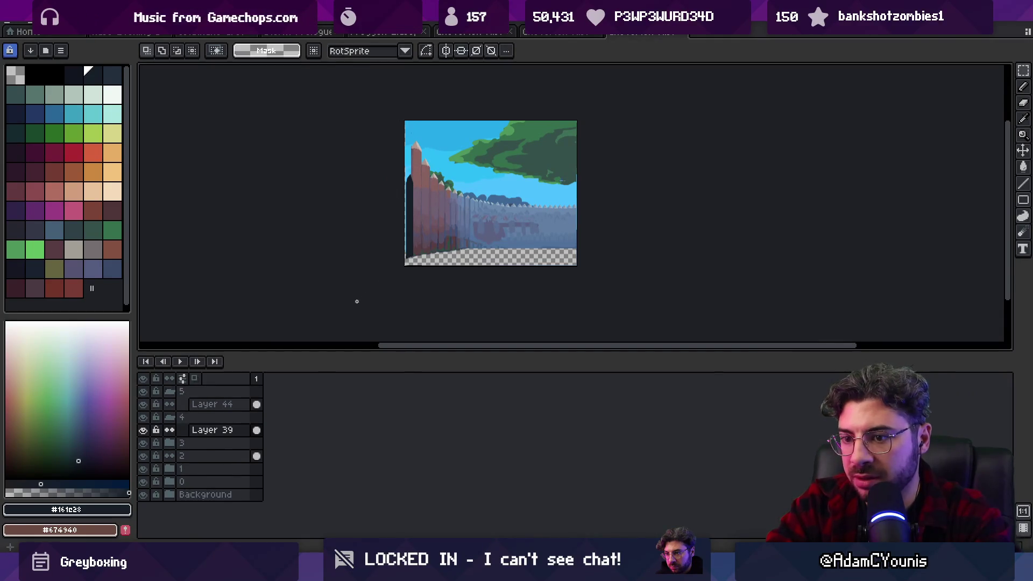
# Paste the strip onto a new Layer 45 and move that layer below Layer 44.
pyautogui.click(257, 404)
pyautogui.hotkey('ctrl', 'shift', 'n')
pyautogui.hotkey('ctrl', 'v')
pyautogui.press('Return')
pyautogui.moveTo(237, 413); pyautogui.dragTo(240, 421)
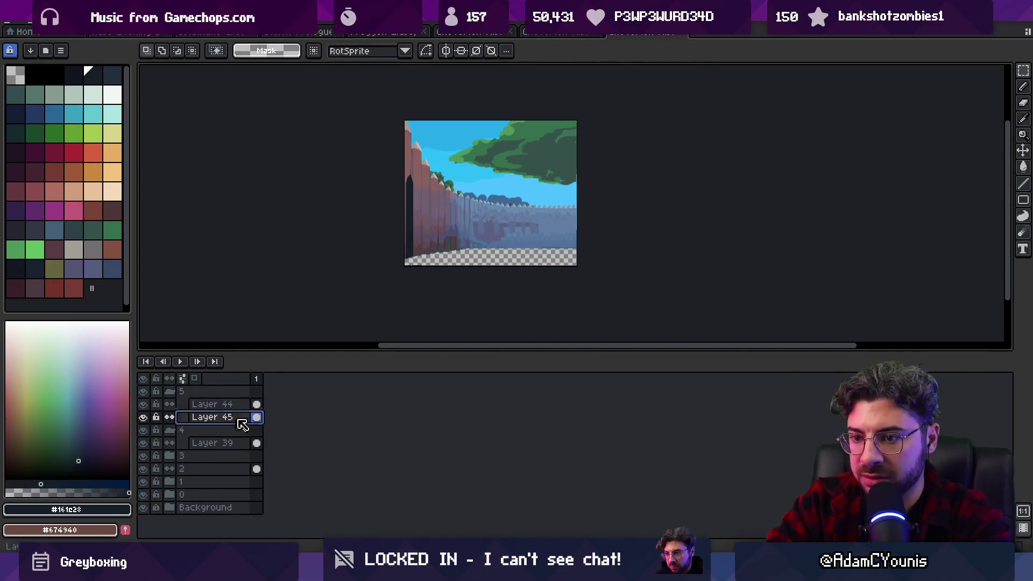
# Nudge the pasted fence strip a few pixels right and commit it.
pyautogui.scroll(1, 424, 210)
pyautogui.press('v')
pyautogui.moveTo(400, 128); pyautogui.dragTo(394, 192)
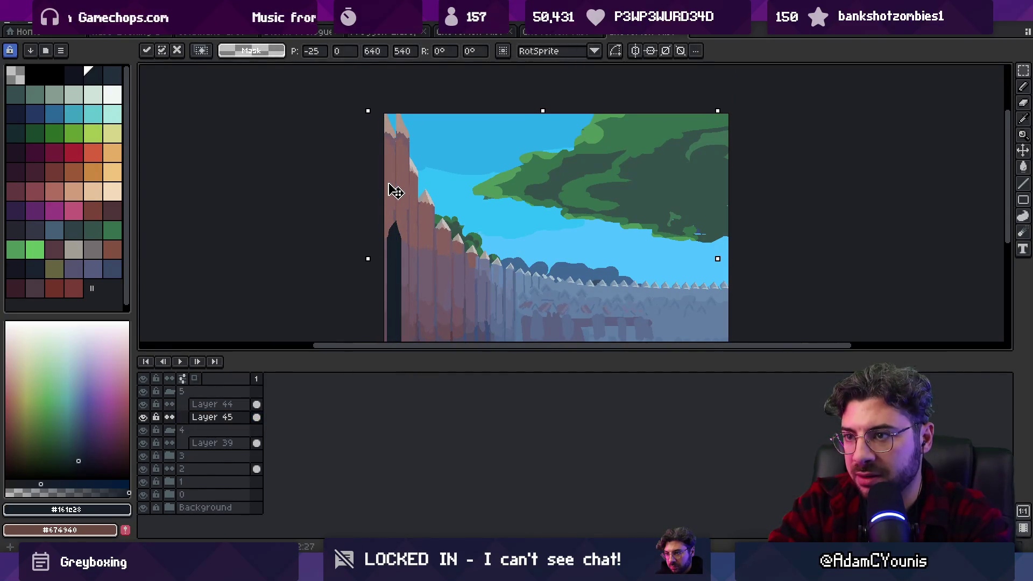
pyautogui.press('Return')
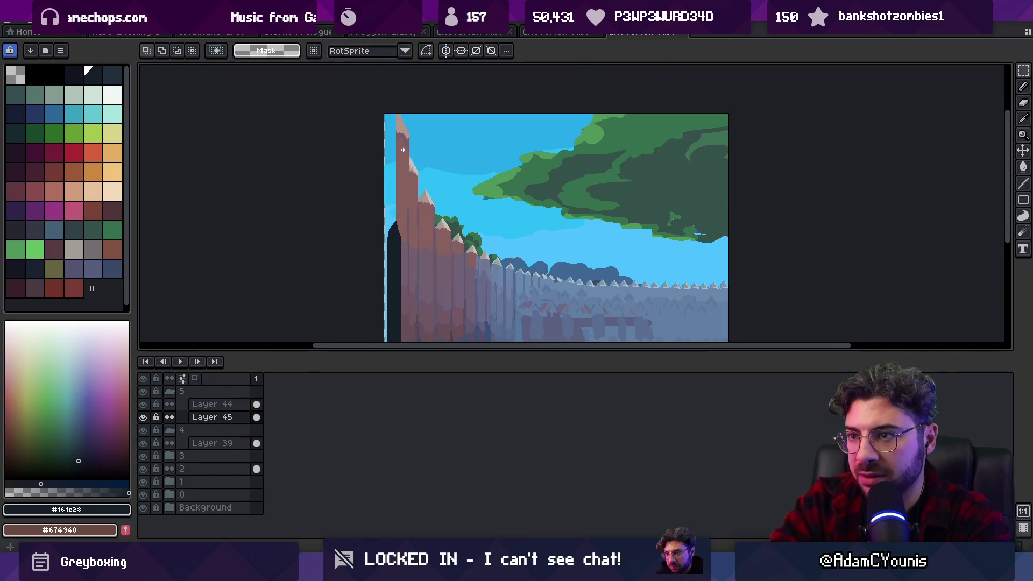
# Flip the canvas horizontally and move the mirrored strip against the left edge.
pyautogui.hotkey('ctrl', 'a')
pyautogui.click(33, 20)
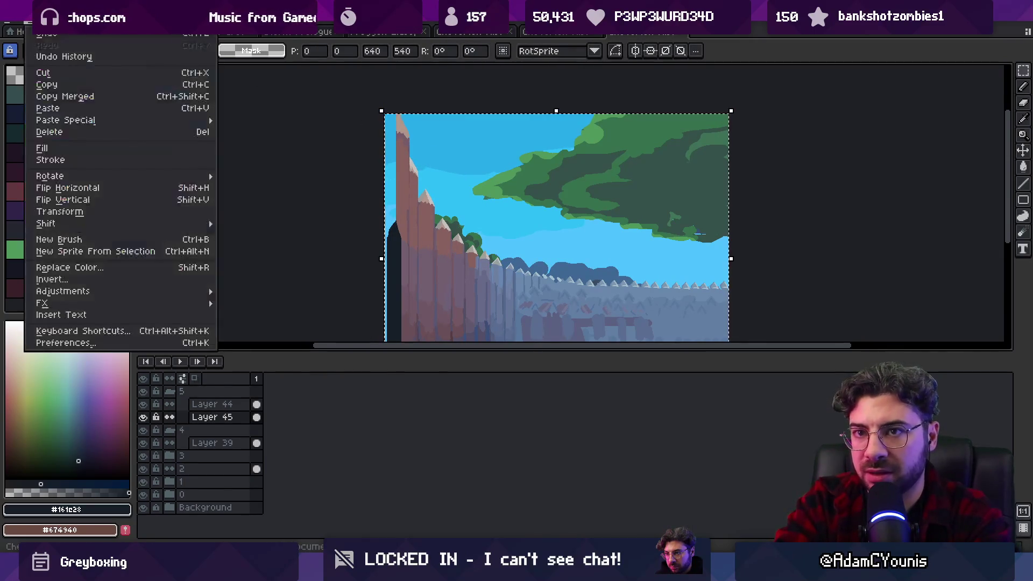
pyautogui.click(93, 192)
pyautogui.moveTo(683, 194); pyautogui.dragTo(397, 183)
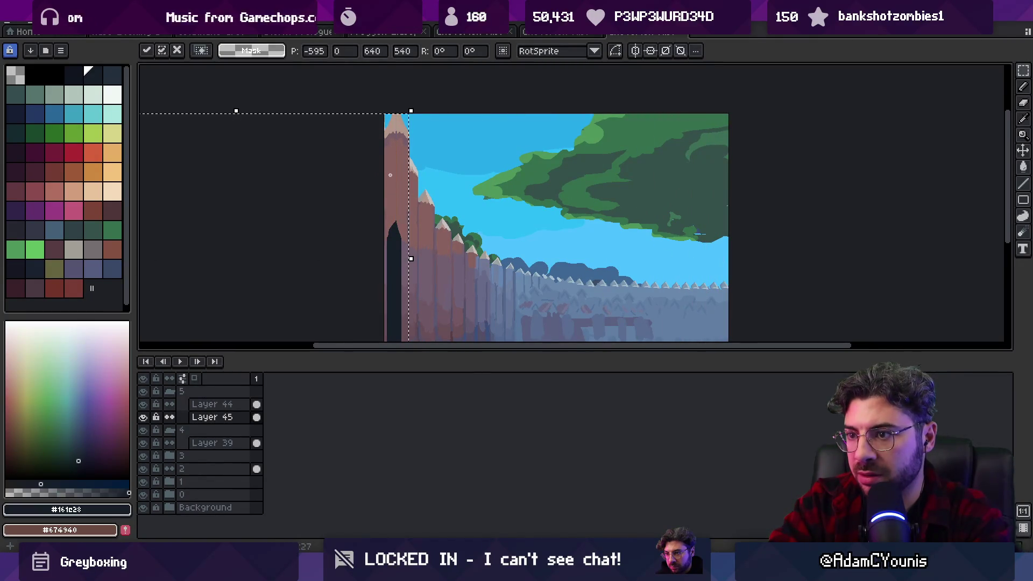
pyautogui.scroll(-3, 393, 177)
pyautogui.press('Return')
# Collapse layer group 5 and switch back to Unity.
pyautogui.scroll(-1, 381, 169)
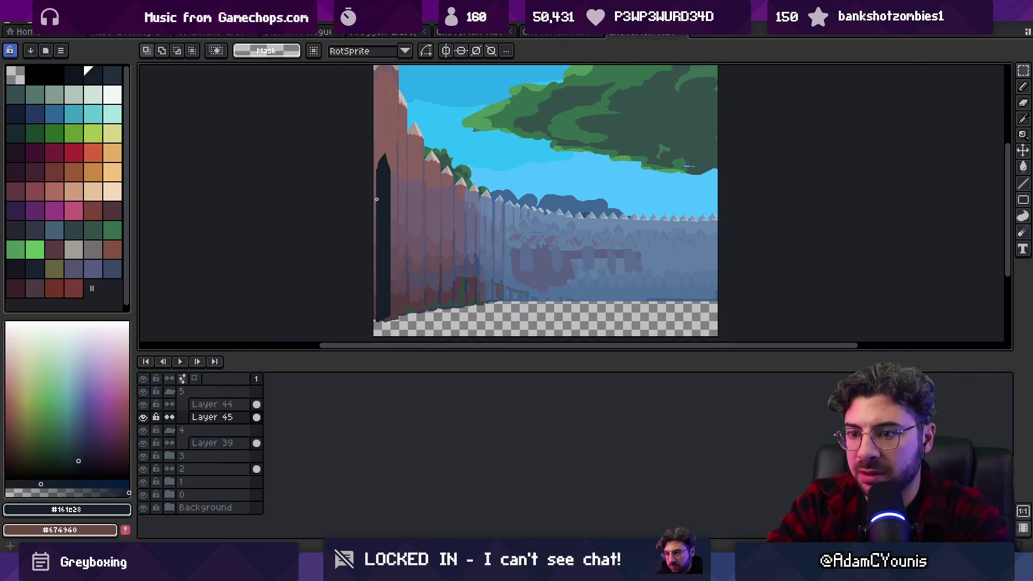
pyautogui.click(170, 391)
pyautogui.hotkey('shift', 'n')
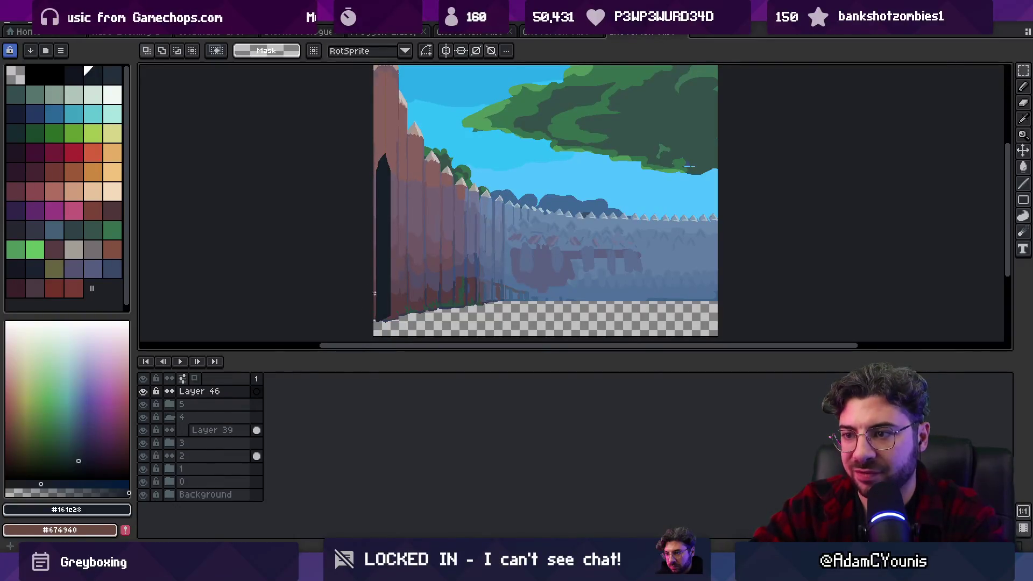
pyautogui.hotkey('ctrl', 'z')
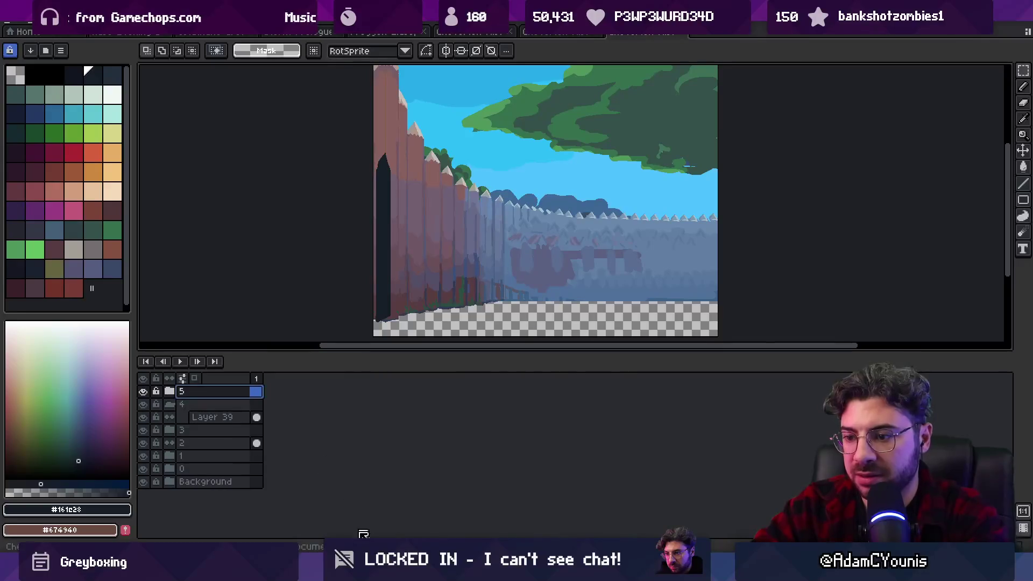
pyautogui.hotkey('alt', 'Tab')
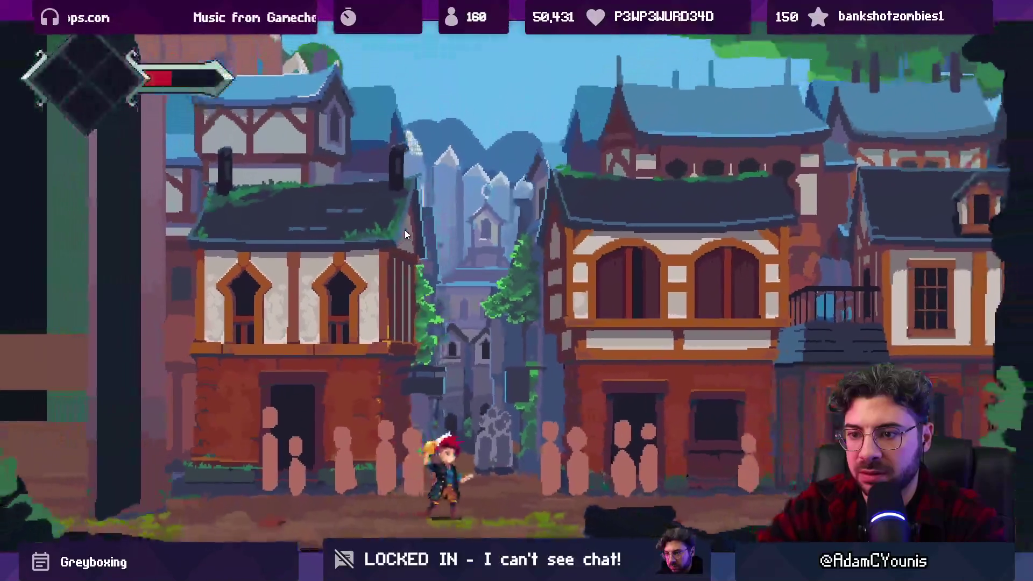
pyautogui.press('Left')
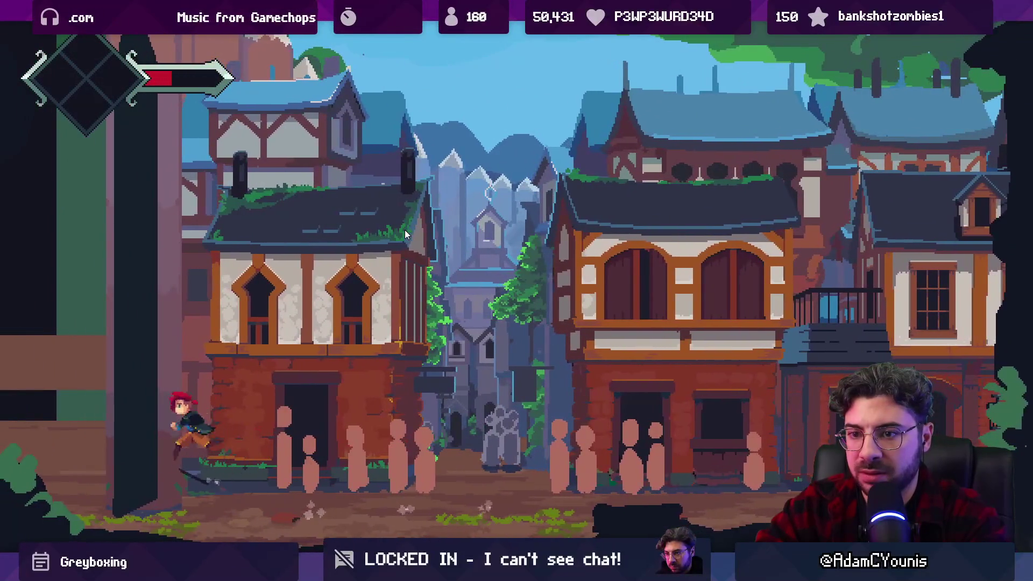
pyautogui.press('Right')
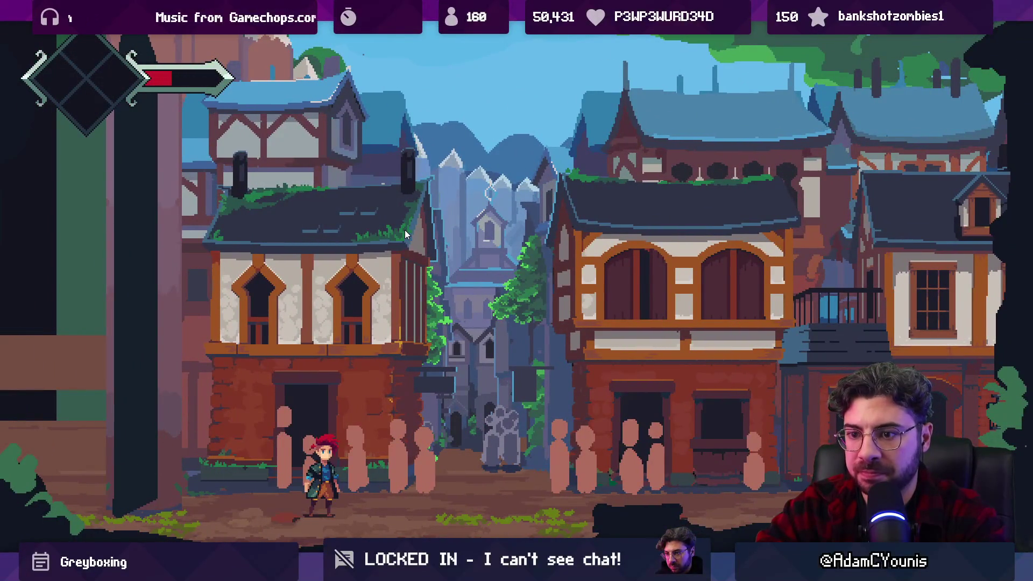
pyautogui.hotkey('shift', 'space')
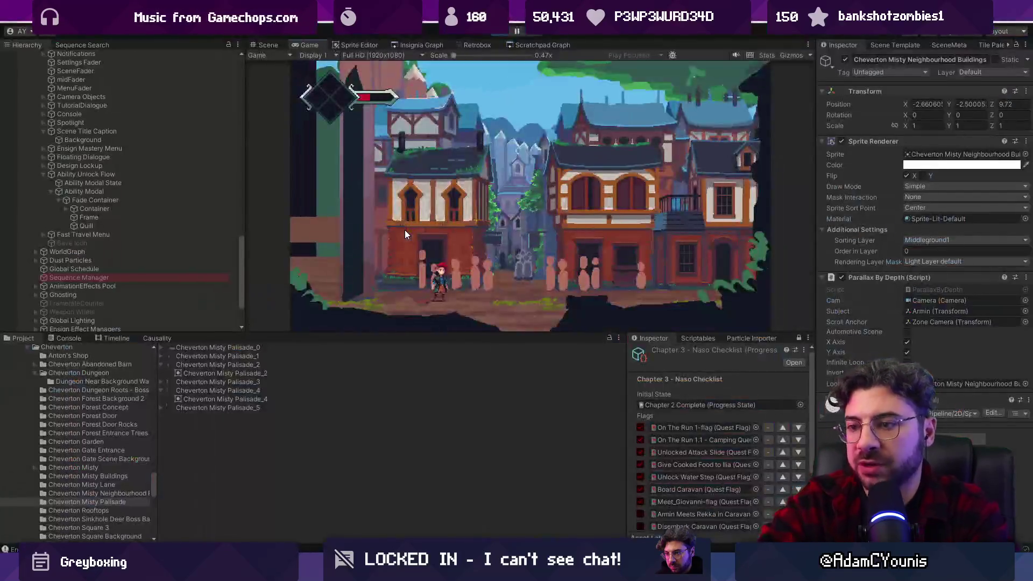
pyautogui.click(498, 34)
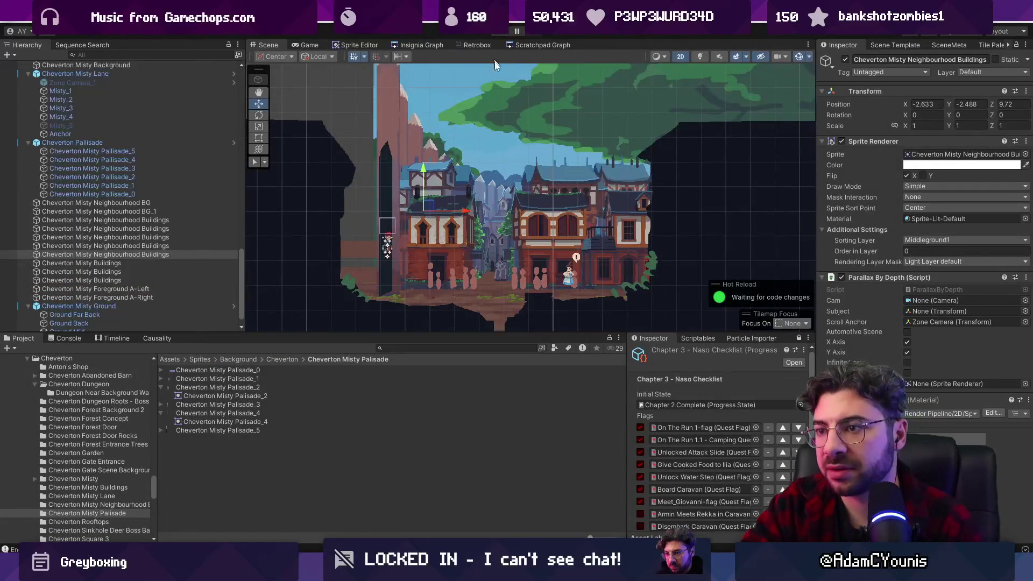
# Set the Naso checklist's Output State to Test Progress.
pyautogui.hotkey('alt', 'Tab')
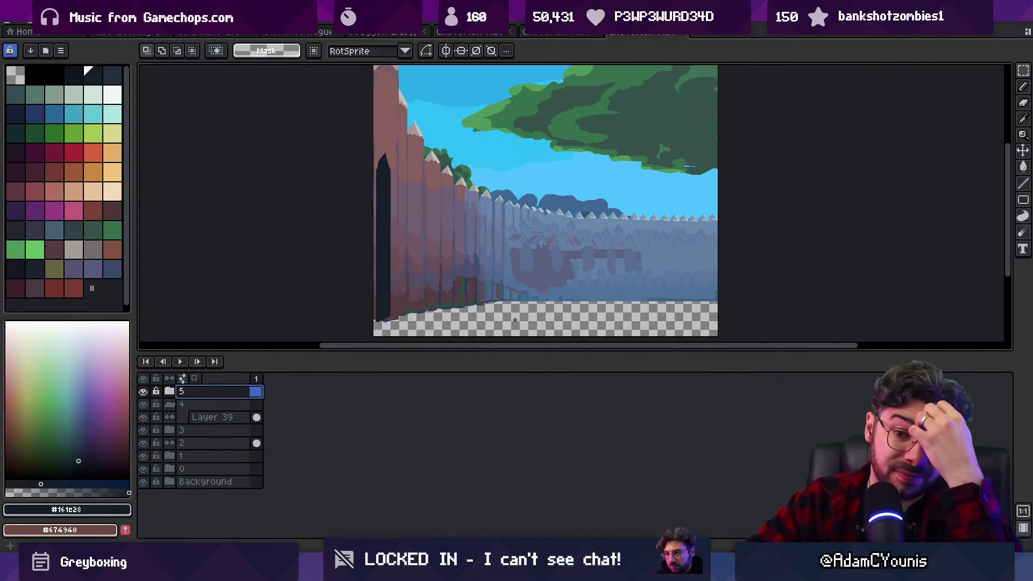
pyautogui.hotkey('alt', 'Tab')
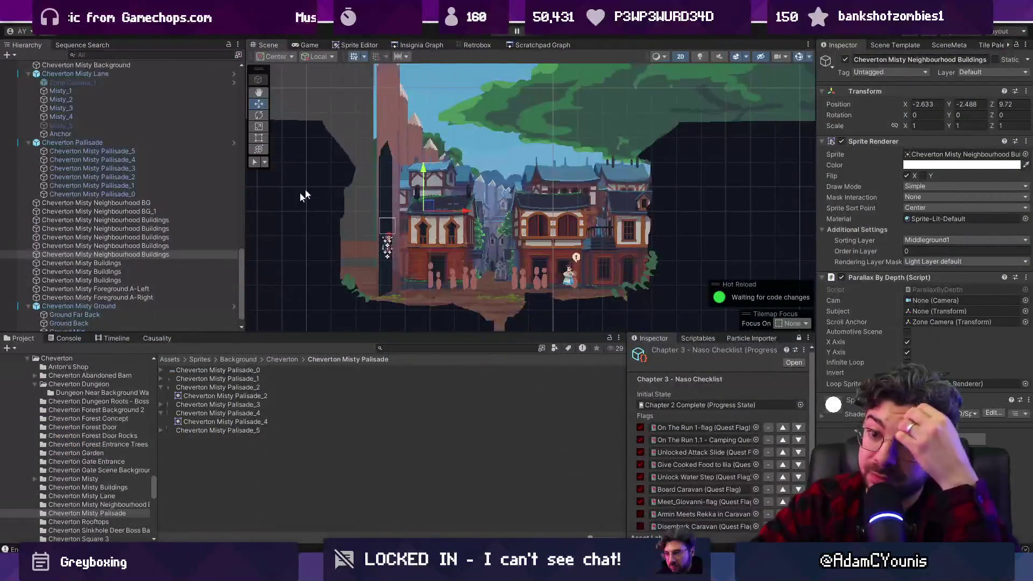
pyautogui.scroll(-4, 683, 425)
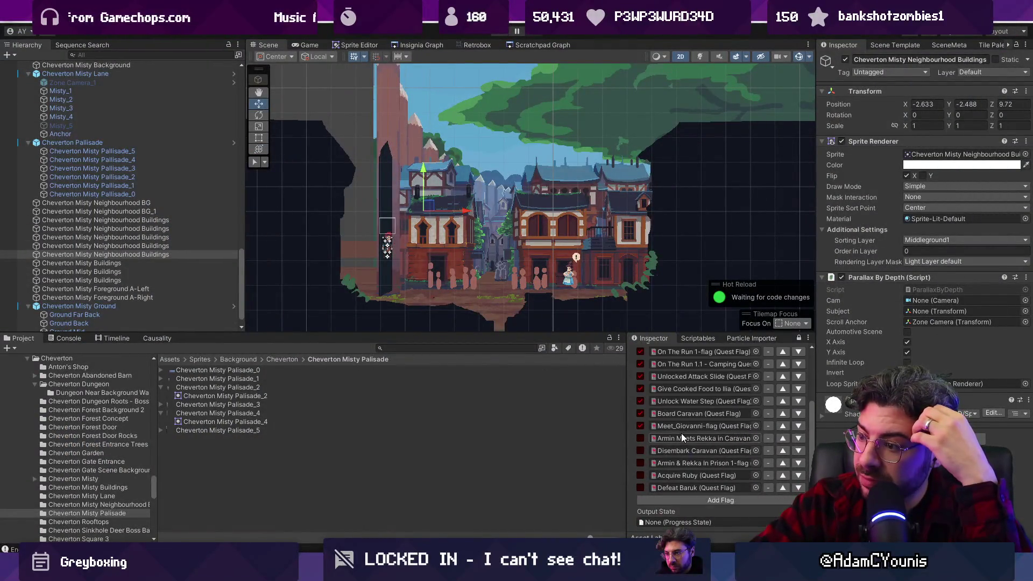
pyautogui.scroll(3, 673, 434)
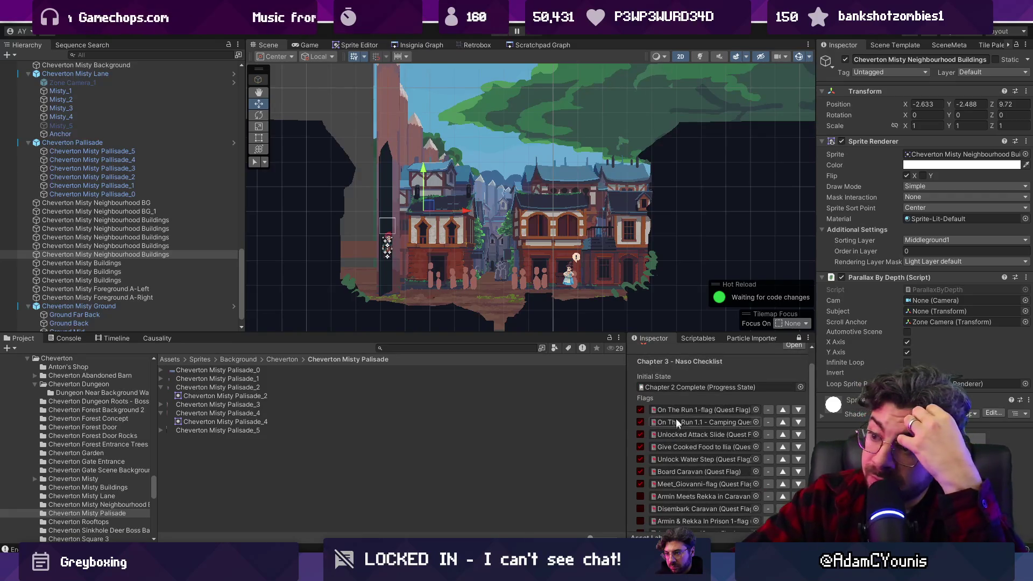
pyautogui.scroll(-3, 713, 489)
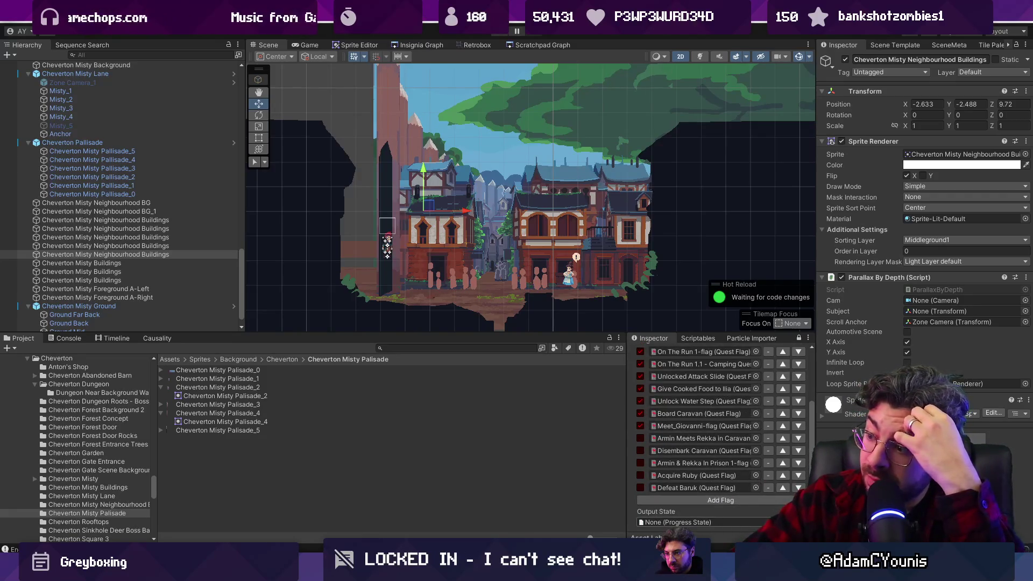
pyautogui.click(764, 523)
pyautogui.write('test')
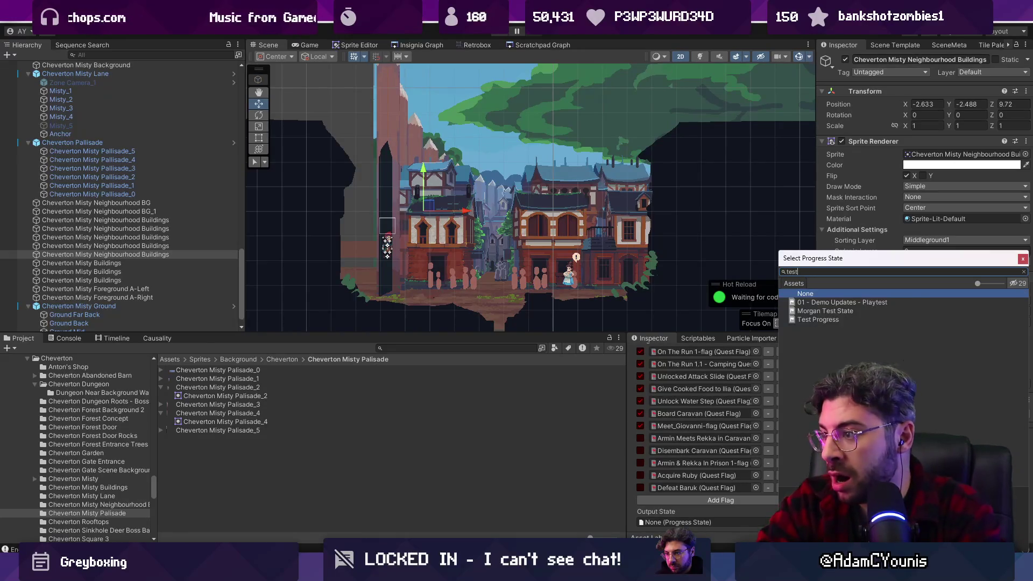
pyautogui.press('Down')
pyautogui.press('Return')
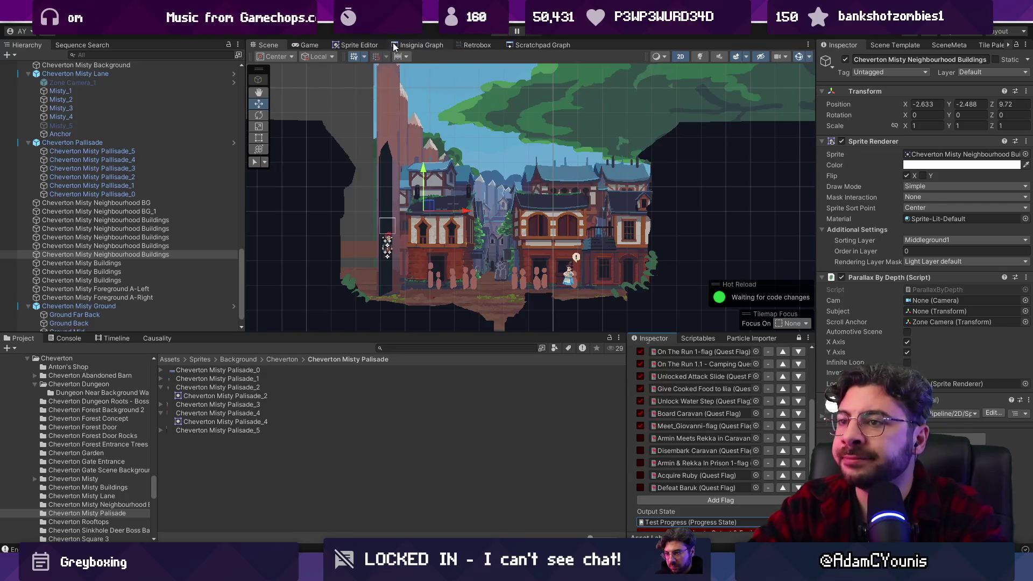
# Assign the checklist to Output & Engine, start the game, then switch to Aseprite.
pyautogui.scroll(-1, 667, 453)
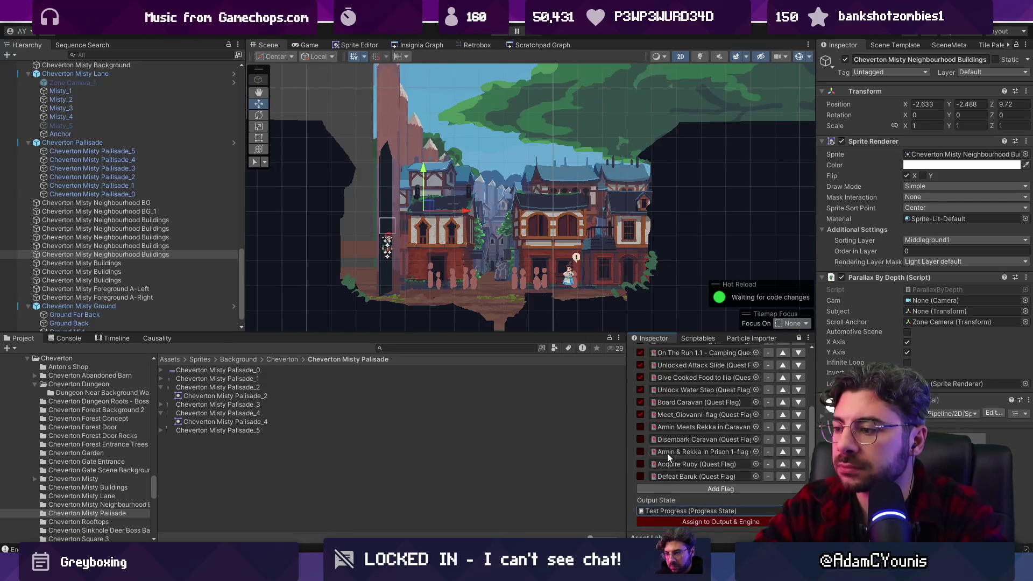
pyautogui.click(706, 521)
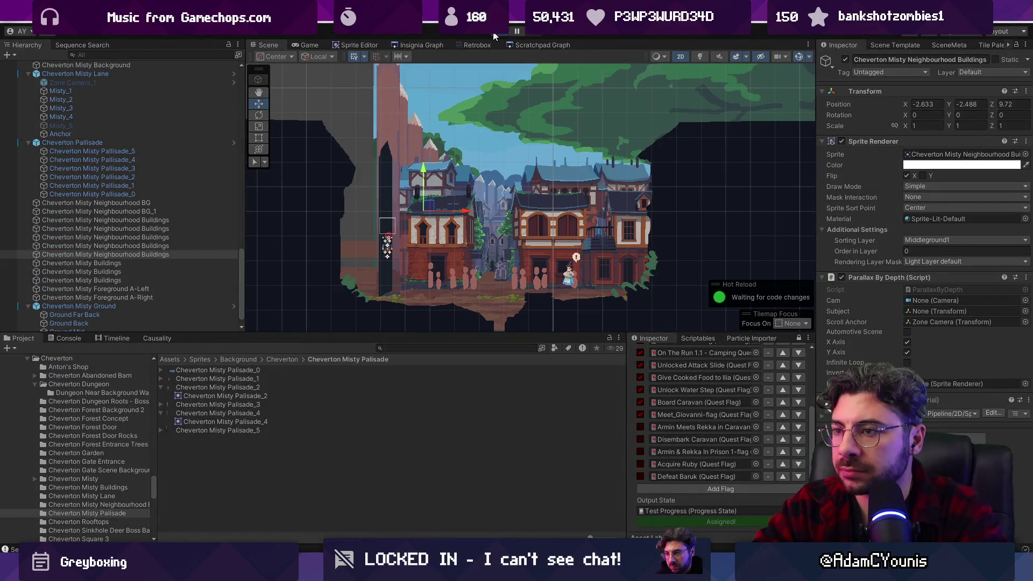
pyautogui.click(494, 33)
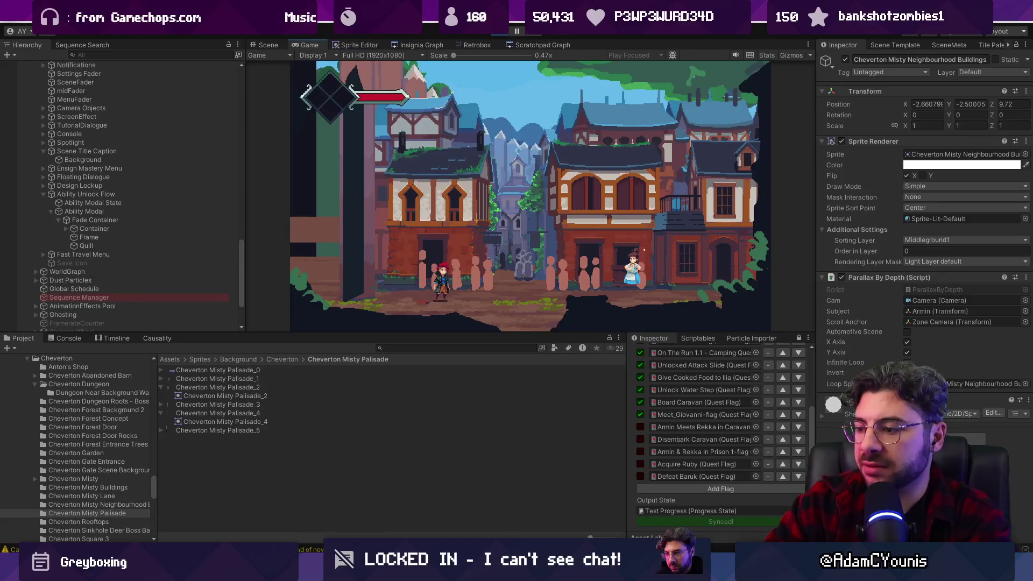
pyautogui.hotkey('alt', 'Tab')
pyautogui.scroll(3, 381, 312)
# Darken the gate post's bottom on Layer 44, undoing a stray ground-colour stroke, and check in Unity.
pyautogui.moveTo(379, 327); pyautogui.dragTo(379, 323)
pyautogui.keyDown('ctrl'); pyautogui.click(383, 330); pyautogui.keyUp('ctrl')
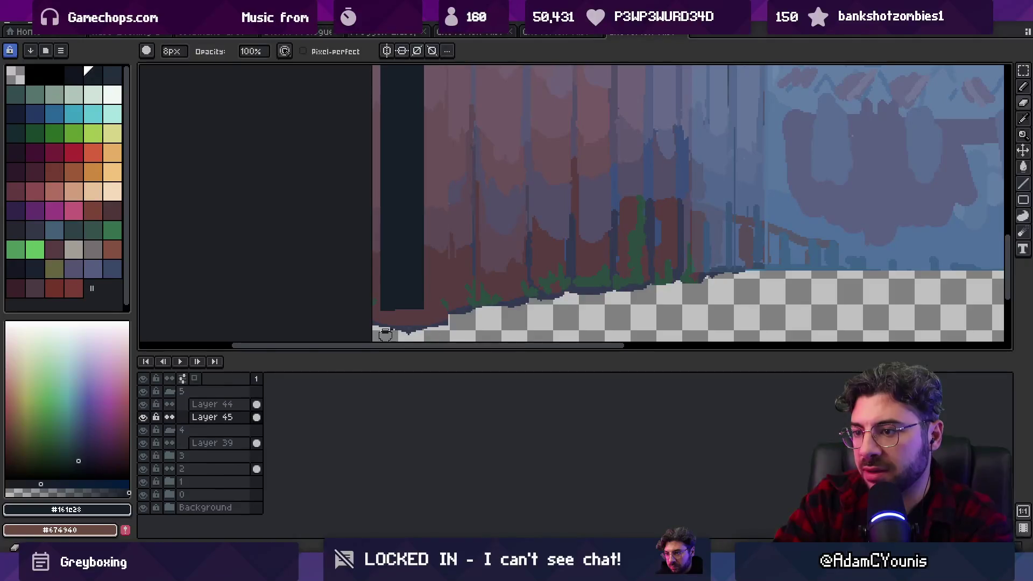
pyautogui.hotkey('ctrl', 'z')
pyautogui.hotkey('ctrl', 'z')
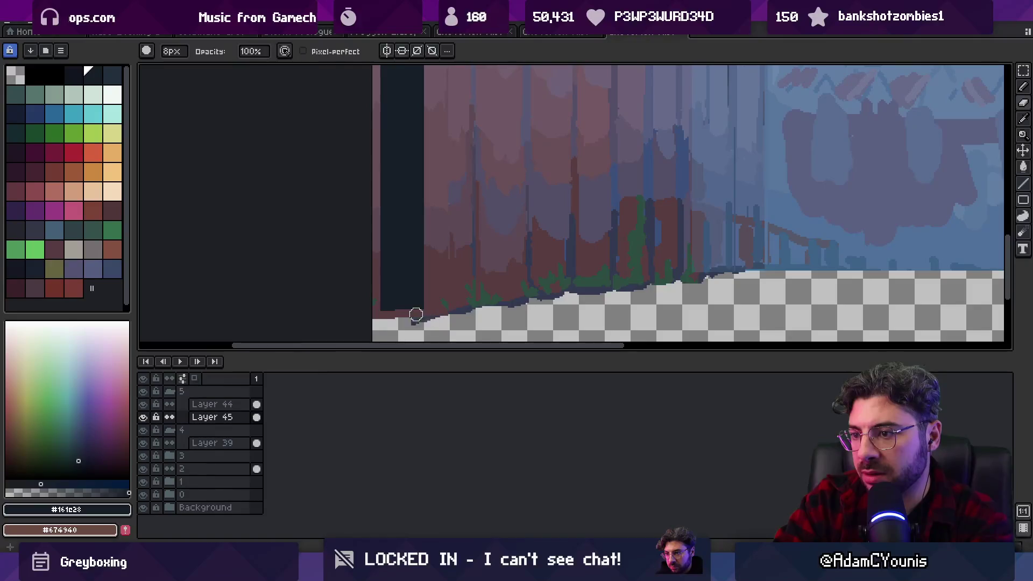
pyautogui.keyDown('ctrl'); pyautogui.click(416, 315); pyautogui.keyUp('ctrl')
pyautogui.click(408, 313)
pyautogui.press('b')
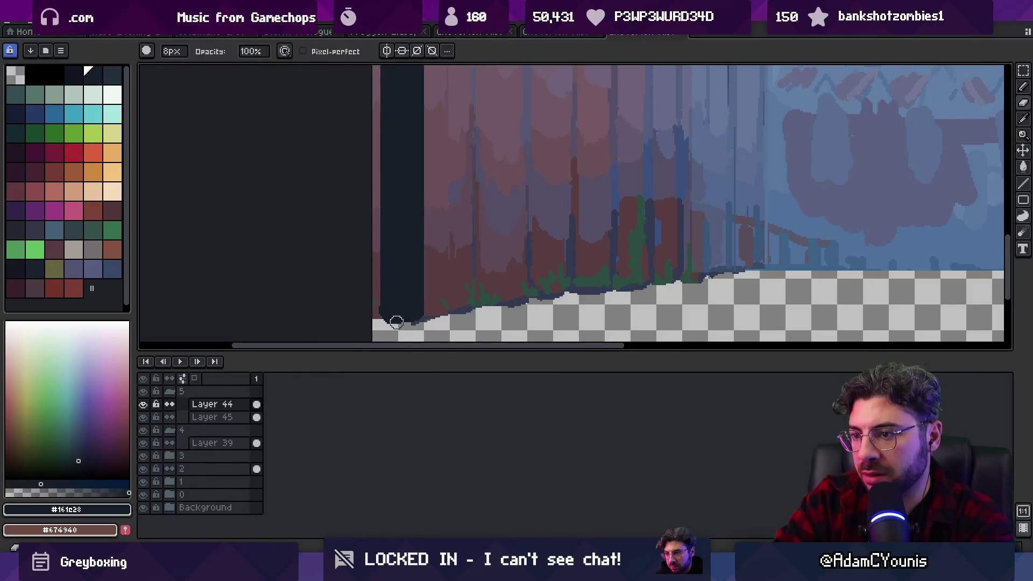
pyautogui.keyDown('ctrl'); pyautogui.click(404, 324); pyautogui.keyUp('ctrl')
pyautogui.keyDown('ctrl'); pyautogui.click(414, 321); pyautogui.keyUp('ctrl')
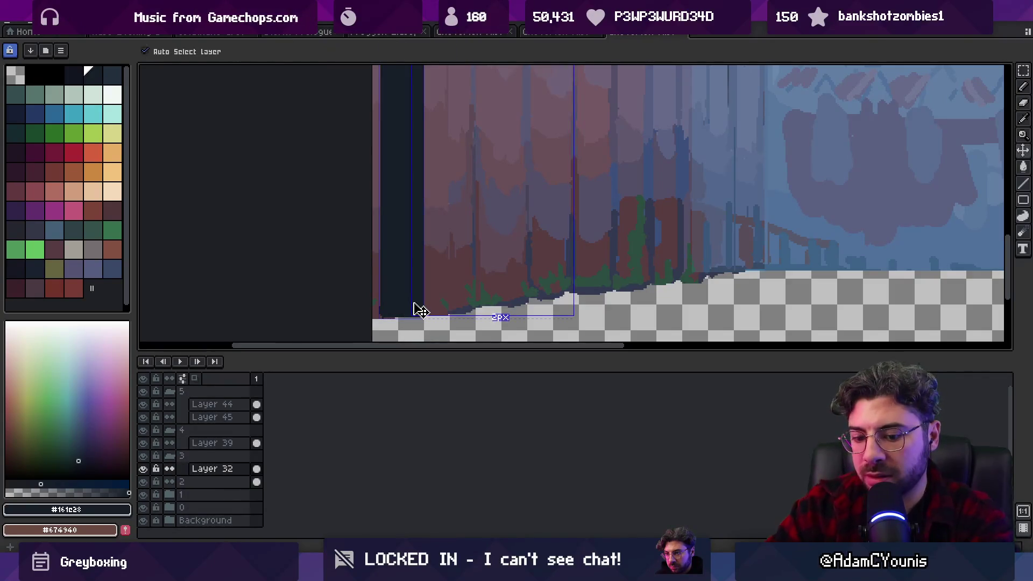
pyautogui.hotkey('alt', 'Tab')
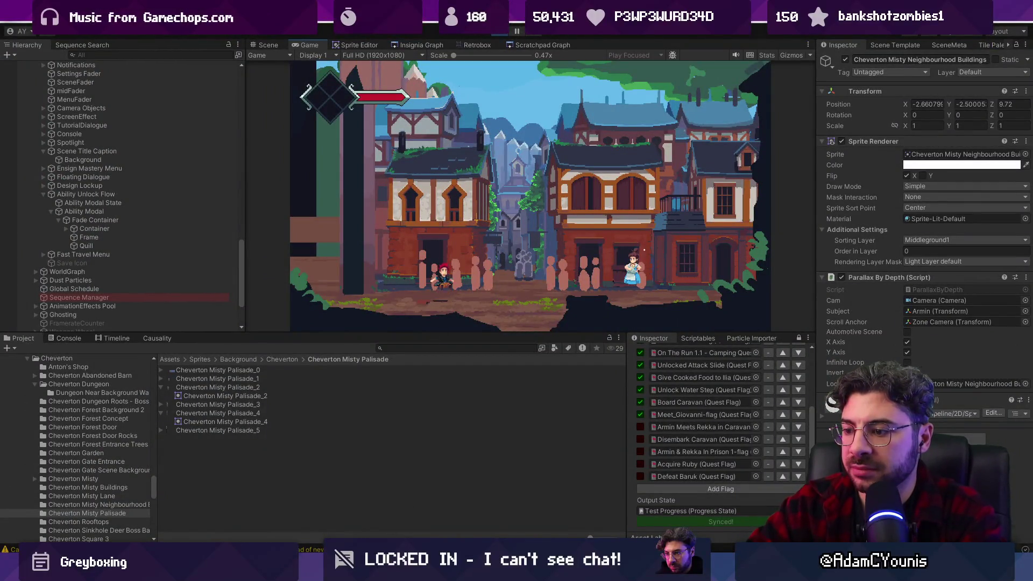
pyautogui.hotkey('alt', 'Tab')
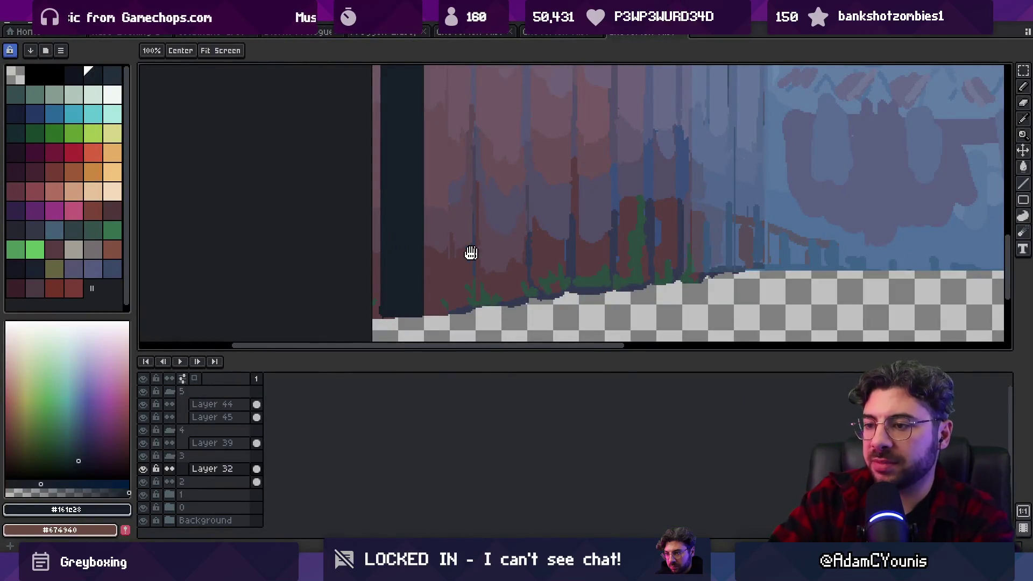
# Touch up Layer 44 with the pencil, save the palisade file and preview it in Unity.
pyautogui.scroll(2, 476, 249)
pyautogui.press('b')
pyautogui.keyDown('ctrl'); pyautogui.click(464, 218); pyautogui.keyUp('ctrl')
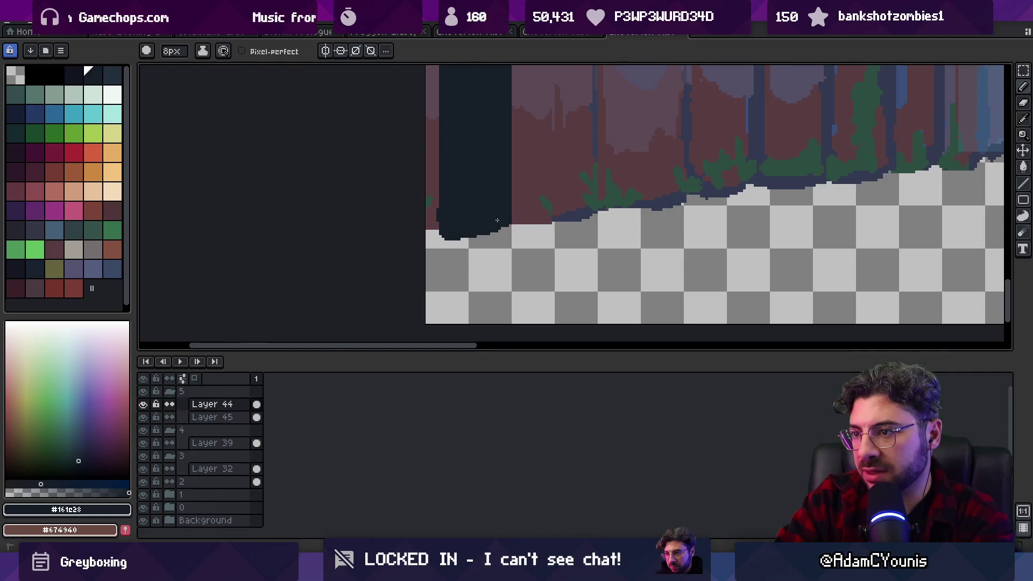
pyautogui.press('b')
pyautogui.scroll(-2, 425, 241)
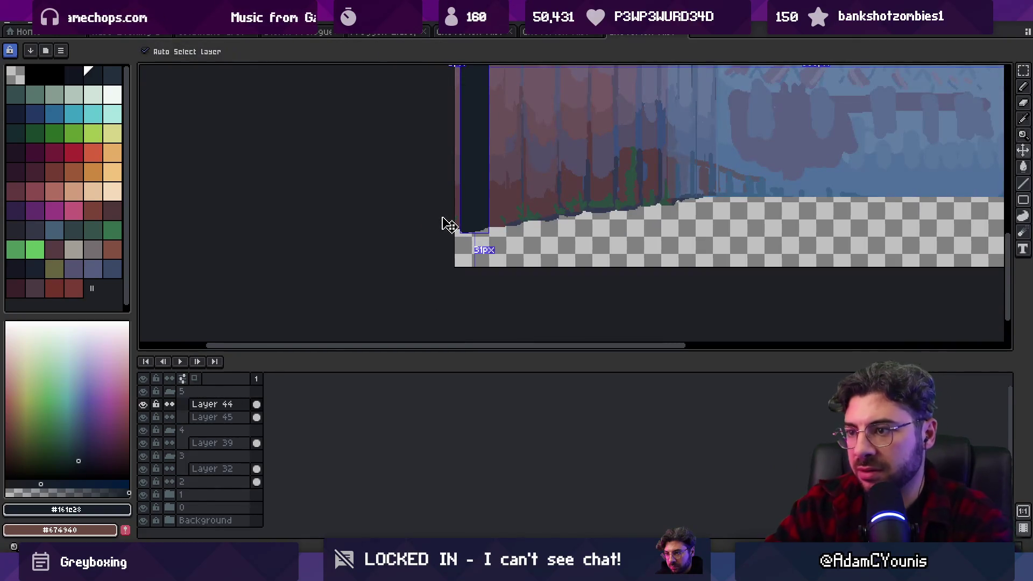
pyautogui.hotkey('ctrl', 's')
pyautogui.hotkey('alt', 'Tab')
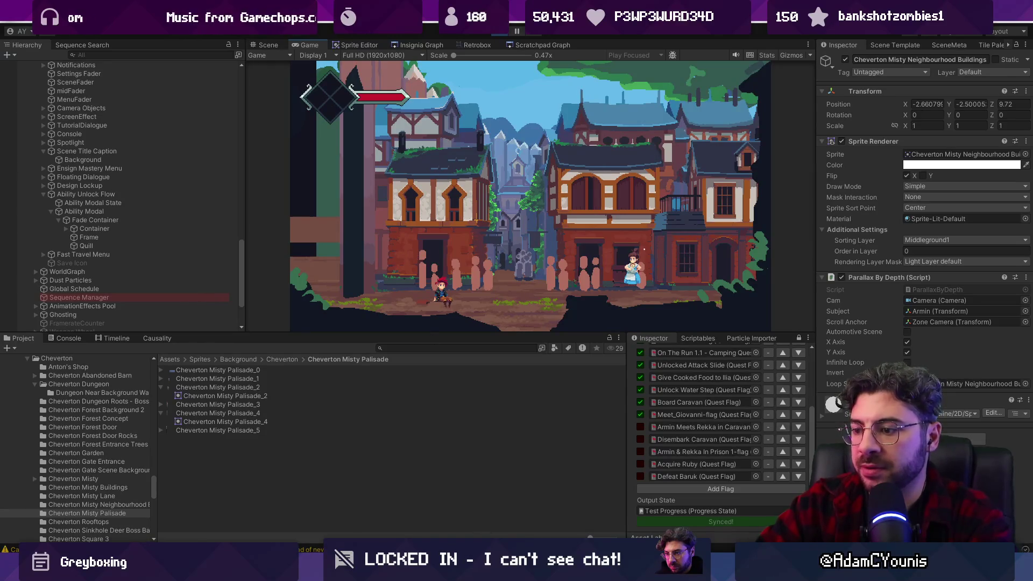
pyautogui.hotkey('alt', 'Tab')
pyautogui.scroll(-4, 447, 258)
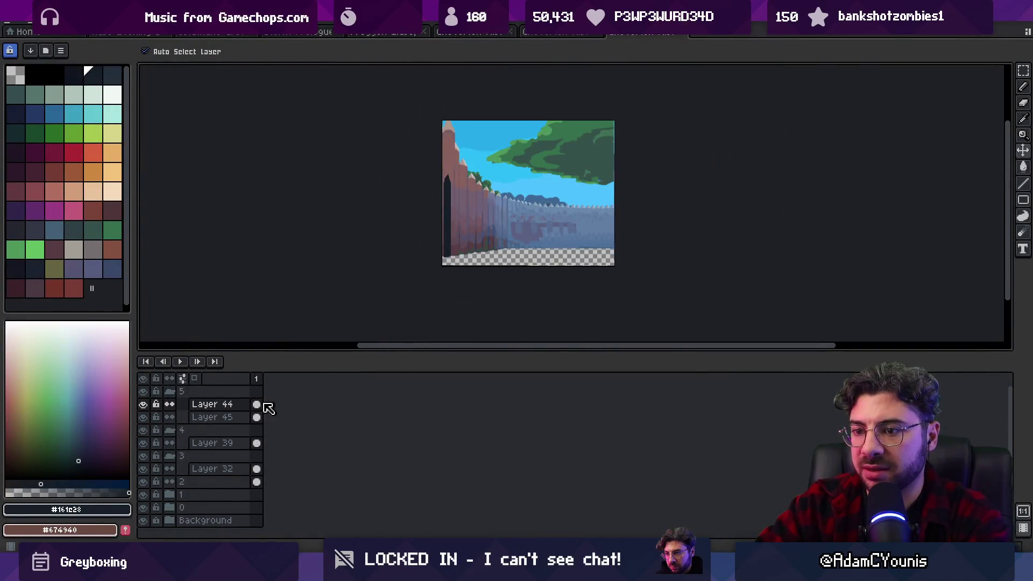
# Save a copy named 'Cheverton Misty Palisade Gate.aseprite' by inserting ' Gate' before the extension.
pyautogui.click(21, 25)
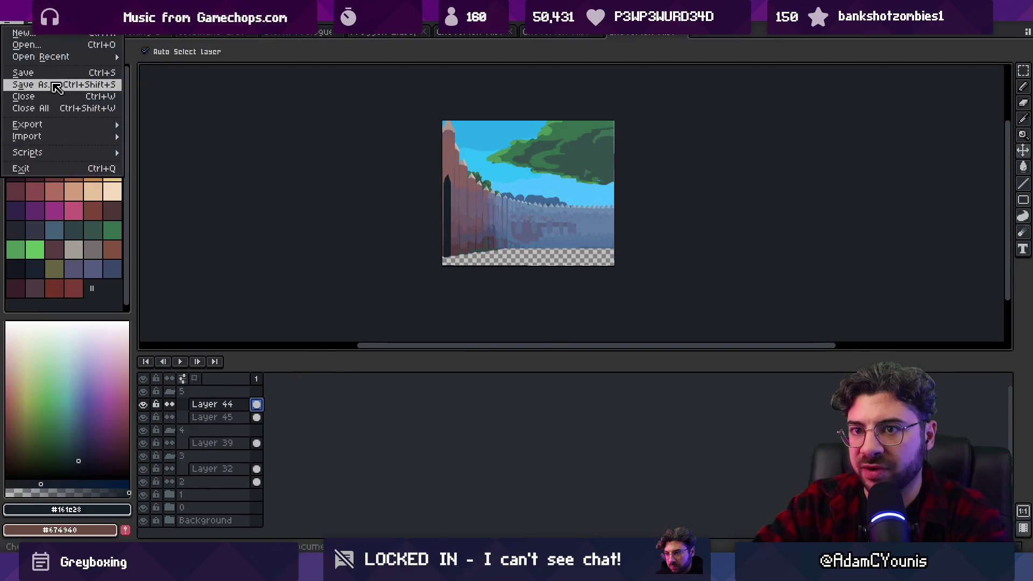
pyautogui.click(53, 83)
pyautogui.press('Home')
pyautogui.hotkey('ctrl', 'shift', 'Right')
pyautogui.hotkey('ctrl', 'shift', 'Right')
pyautogui.hotkey('ctrl', 'shift', 'Right')
pyautogui.press('Right')
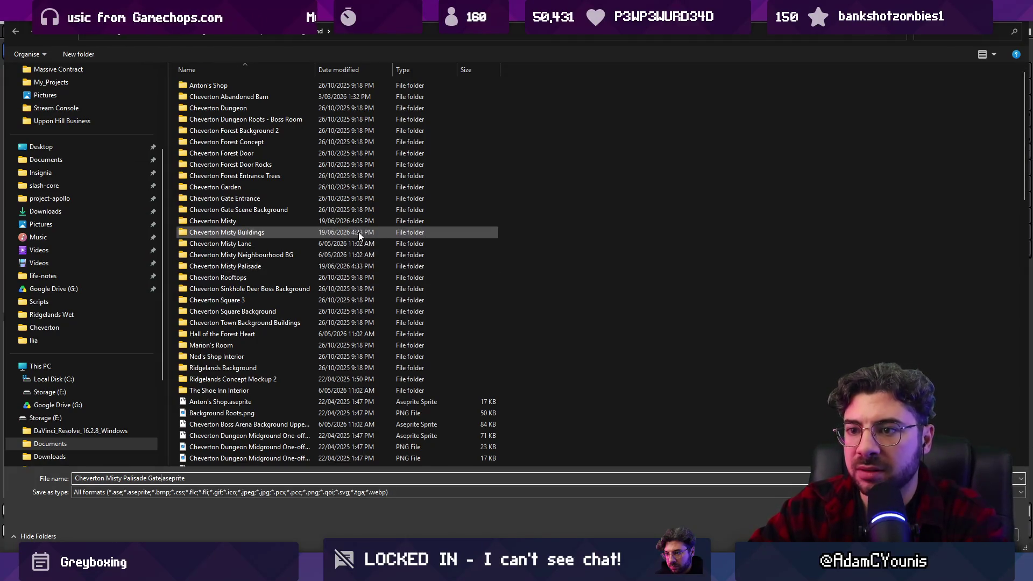
pyautogui.scroll(-15, 358, 231)
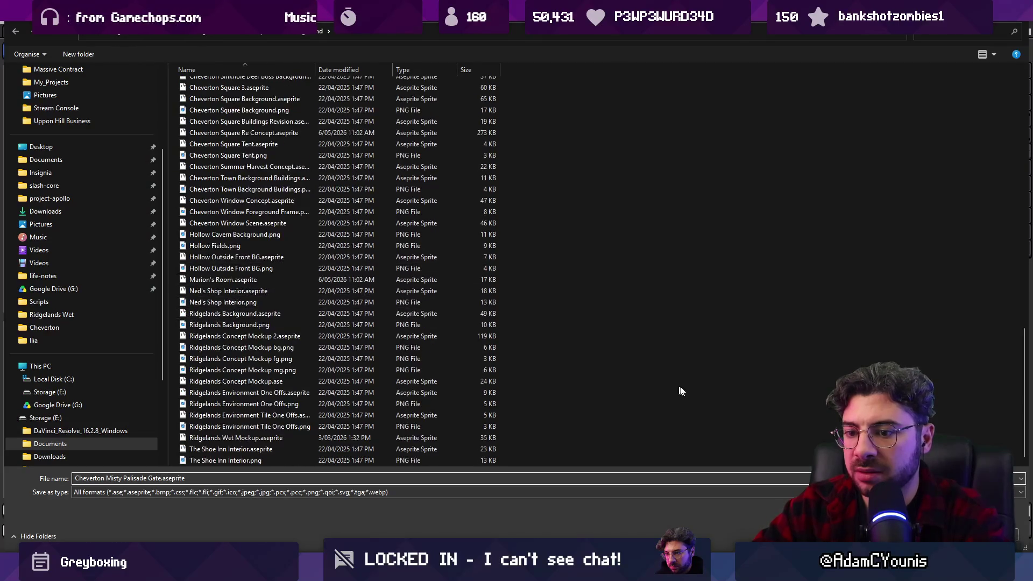
pyautogui.scroll(12, 280, 283)
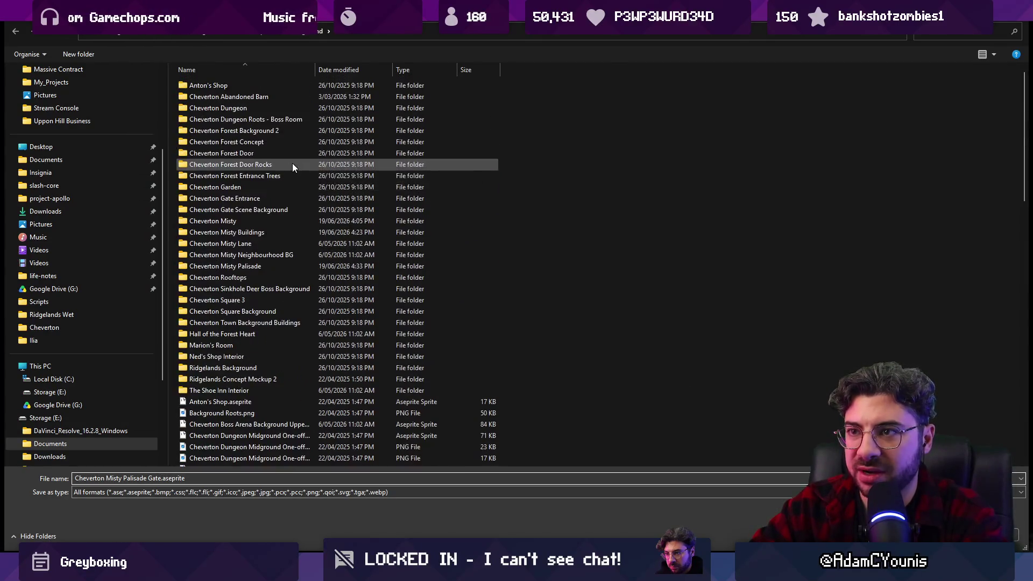
pyautogui.scroll(-11, 293, 163)
pyautogui.press('Return')
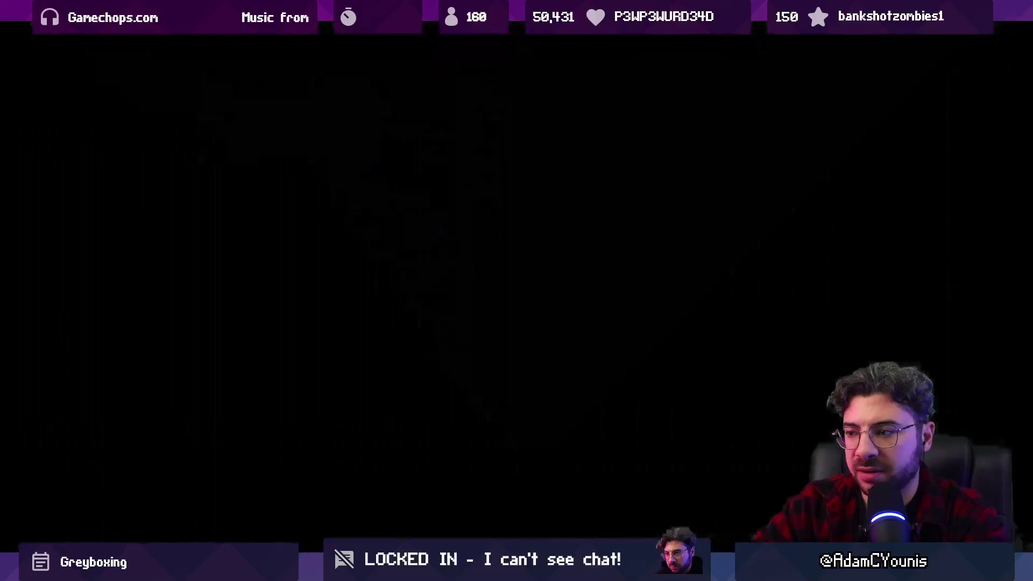
# Try narrowing the canvas to 160px around the left gate tower, inspect it, then undo the crop.
pyautogui.scroll(2, 506, 221)
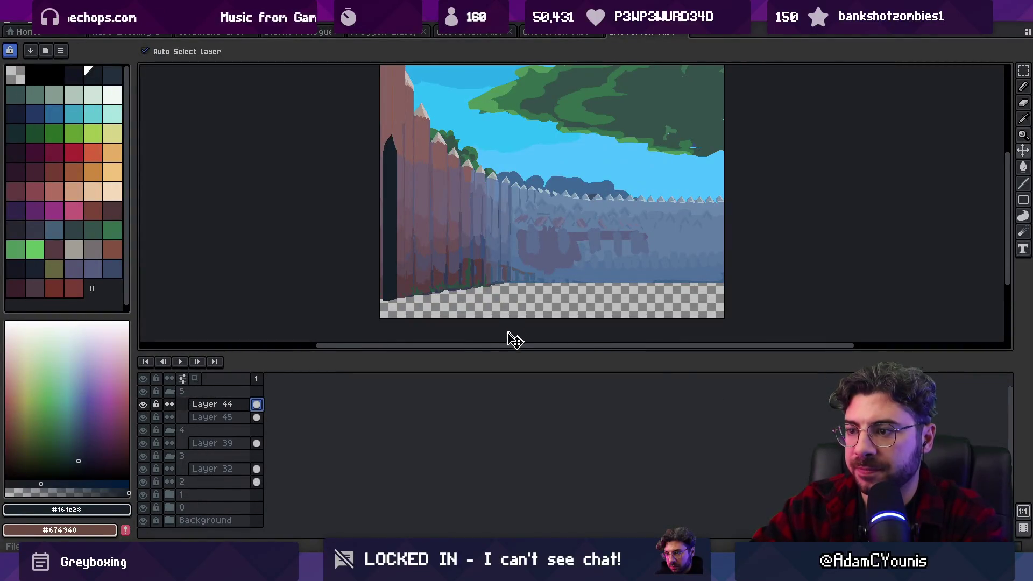
pyautogui.moveTo(501, 353); pyautogui.dragTo(501, 394)
pyautogui.scroll(-2, 442, 275)
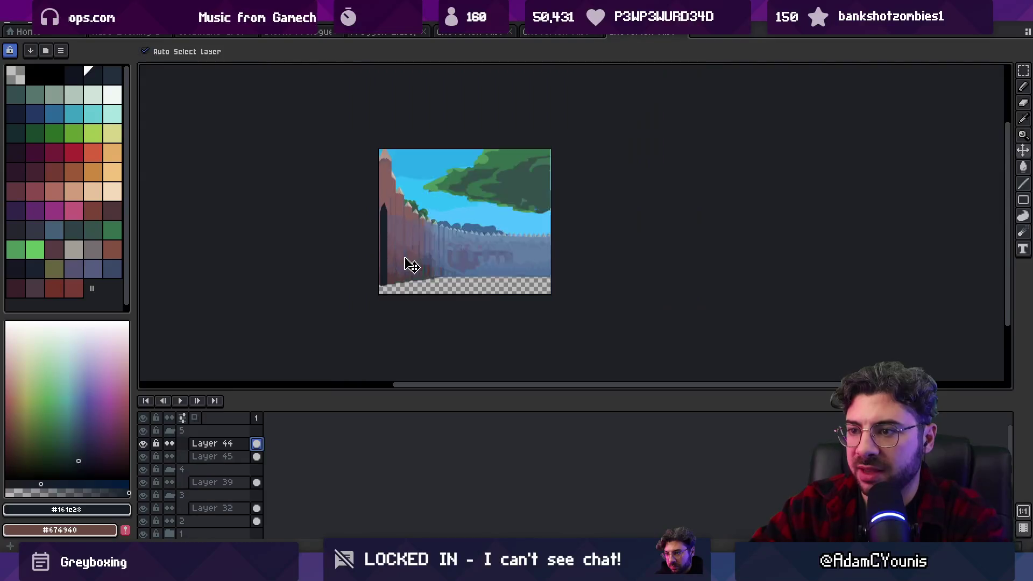
pyautogui.click(62, 21)
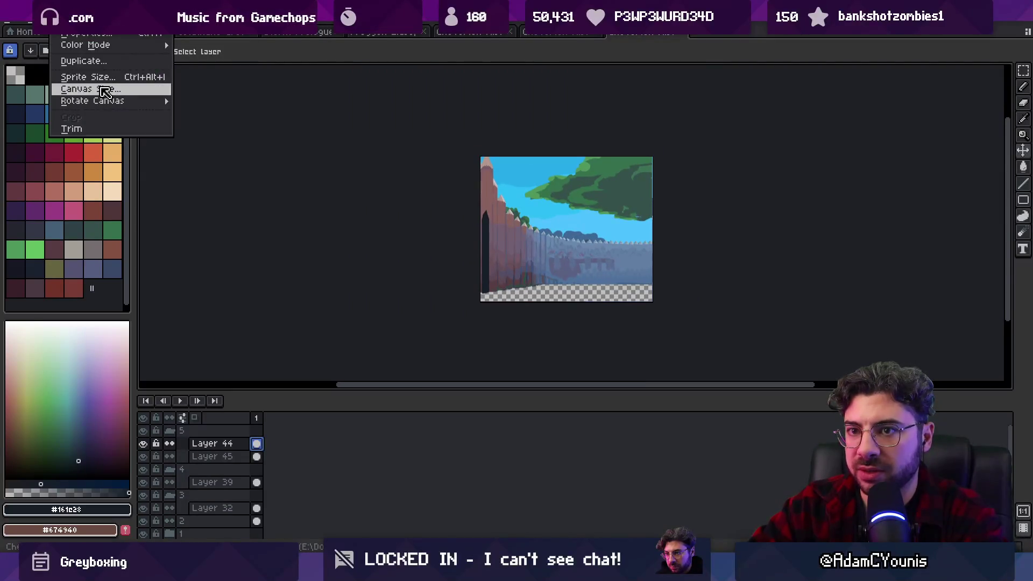
pyautogui.click(101, 89)
pyautogui.moveTo(653, 181); pyautogui.dragTo(436, 179)
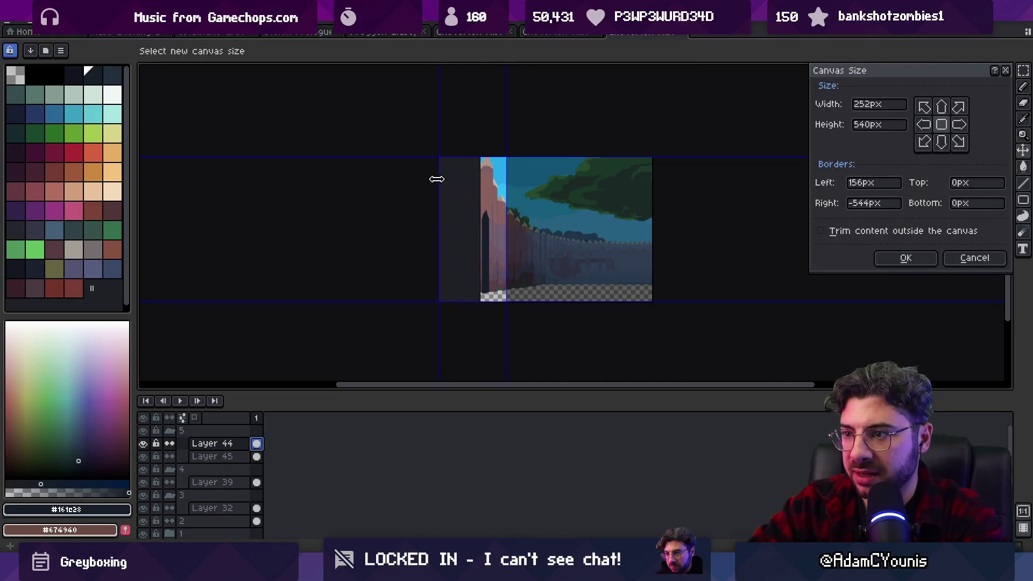
pyautogui.click(909, 259)
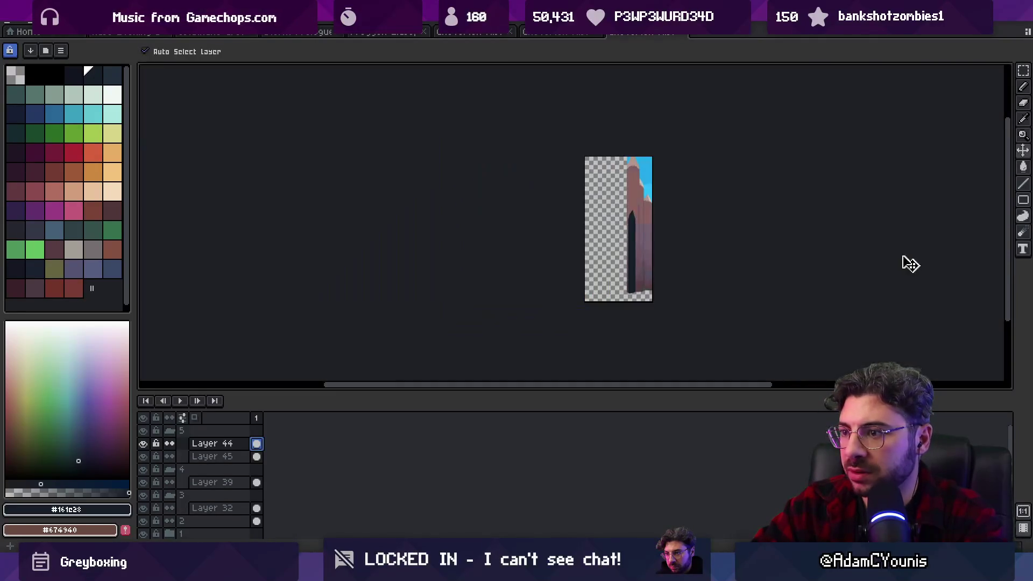
pyautogui.scroll(1, 592, 227)
pyautogui.moveTo(594, 230)
pyautogui.mouseDown()
pyautogui.moveTo(501, 191)
pyautogui.moveTo(560, 210)
pyautogui.mouseUp()
pyautogui.scroll(-1, 561, 210)
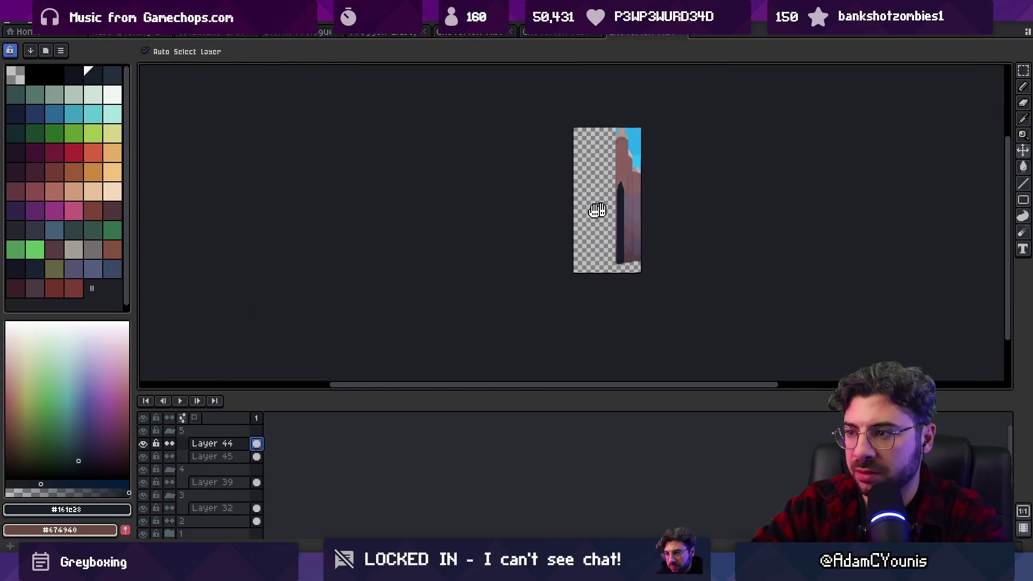
pyautogui.hotkey('ctrl', 'z')
# Resize the canvas to 240×660 px, framed over the left gate tower.
pyautogui.click(61, 51)
pyautogui.click(81, 93)
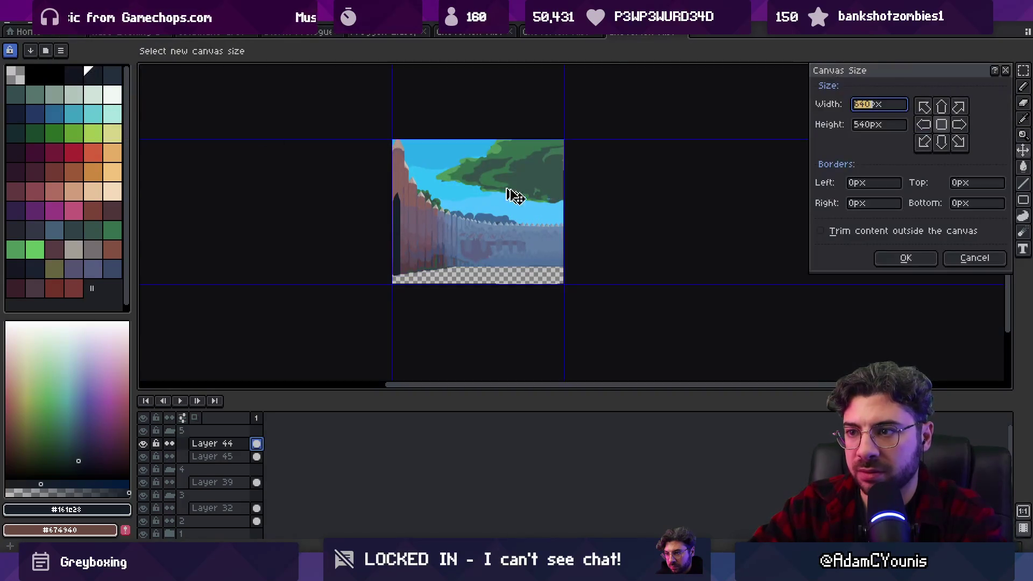
pyautogui.moveTo(570, 180)
pyautogui.mouseDown()
pyautogui.moveTo(364, 169)
pyautogui.moveTo(392, 122)
pyautogui.mouseUp()
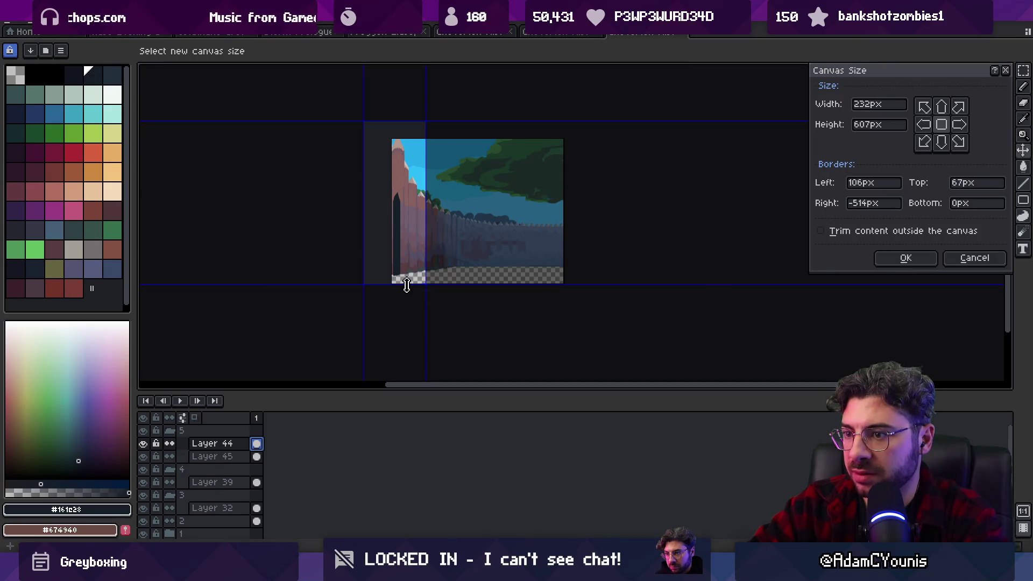
pyautogui.moveTo(407, 282); pyautogui.dragTo(407, 298)
pyautogui.doubleClick(863, 127)
pyautogui.write('6')
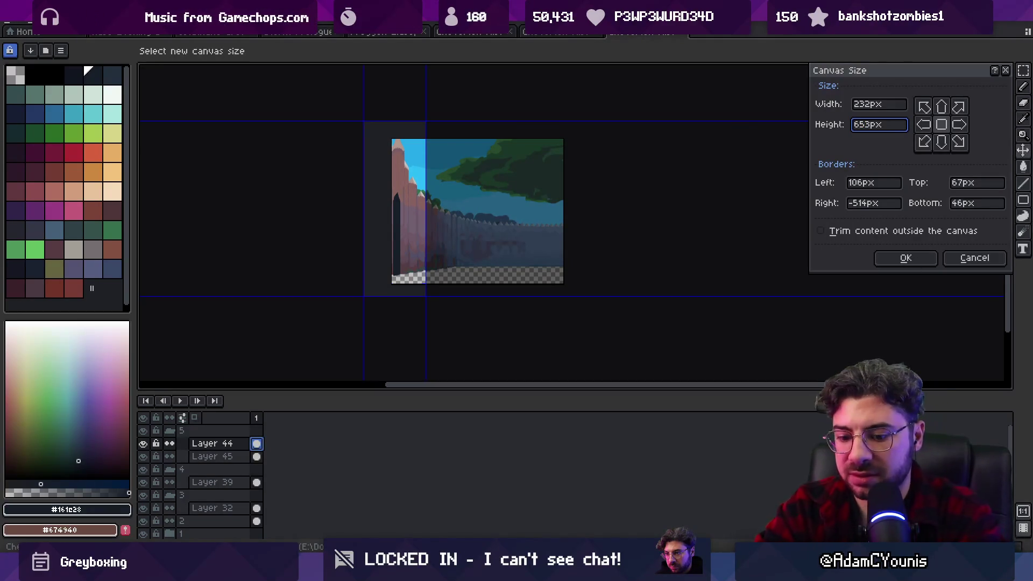
pyautogui.write('60')
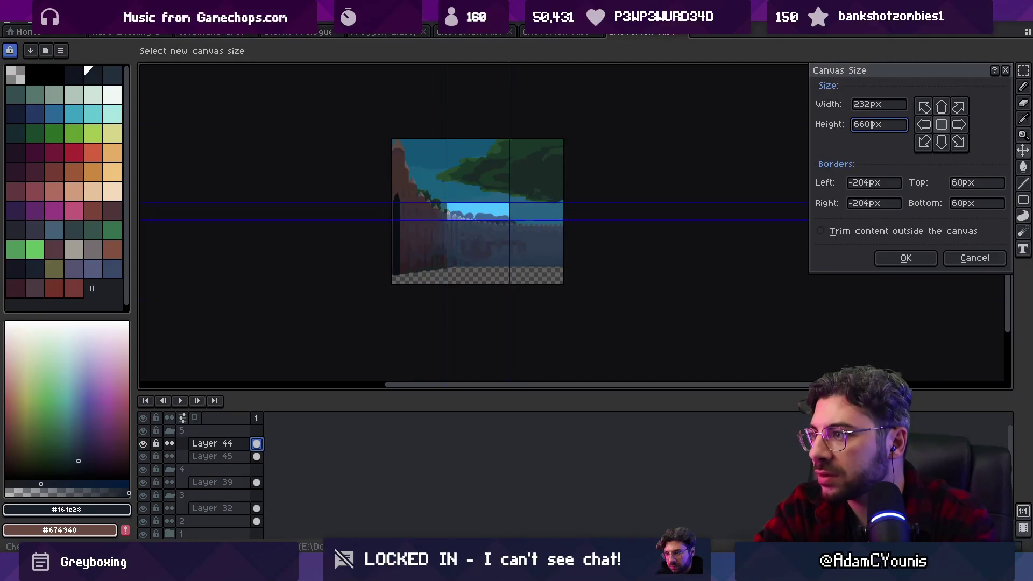
pyautogui.click(869, 104)
pyautogui.write('40')
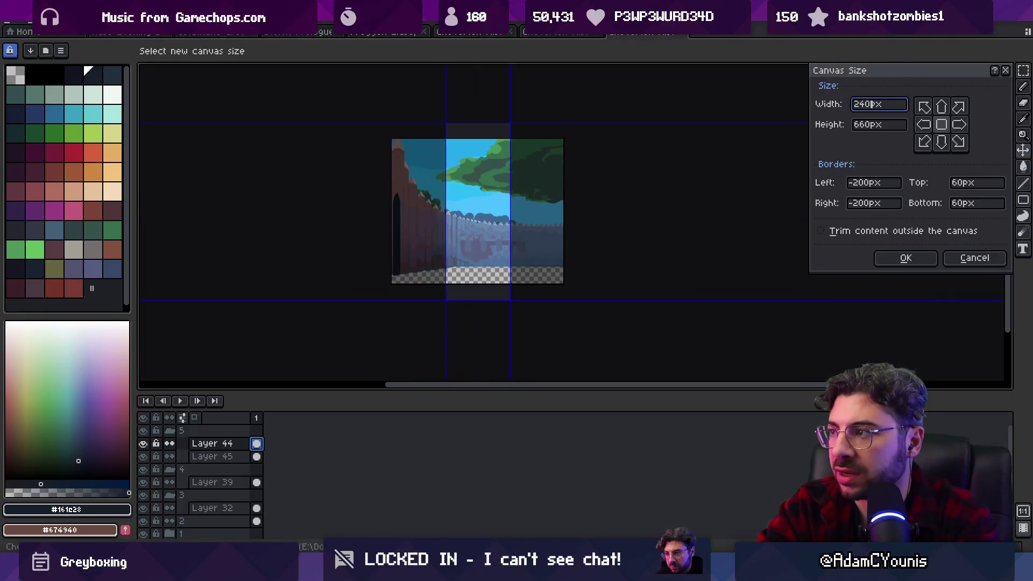
pyautogui.moveTo(489, 220)
pyautogui.mouseDown()
pyautogui.moveTo(386, 224)
pyautogui.moveTo(396, 218)
pyautogui.mouseUp()
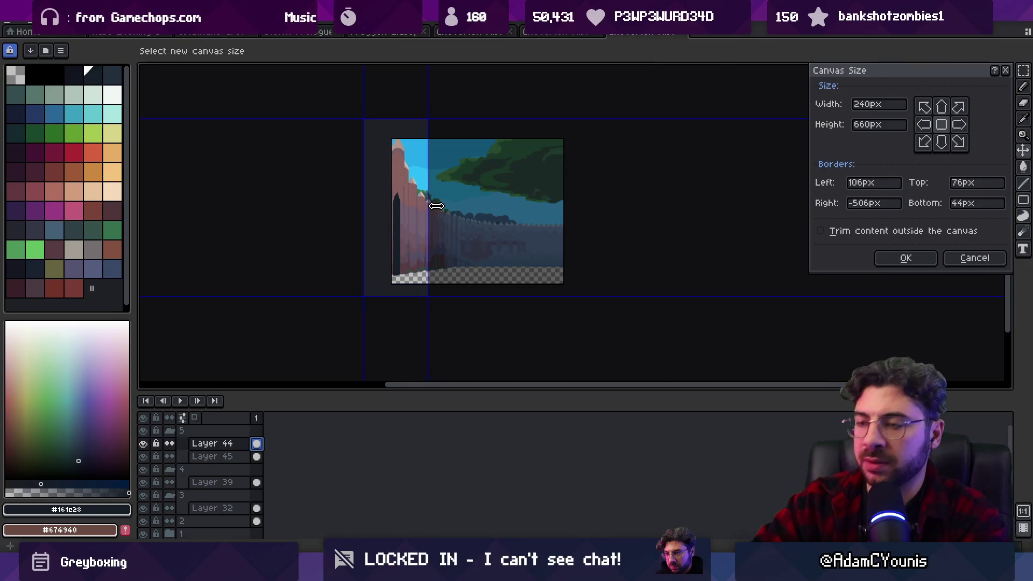
pyautogui.press('Return')
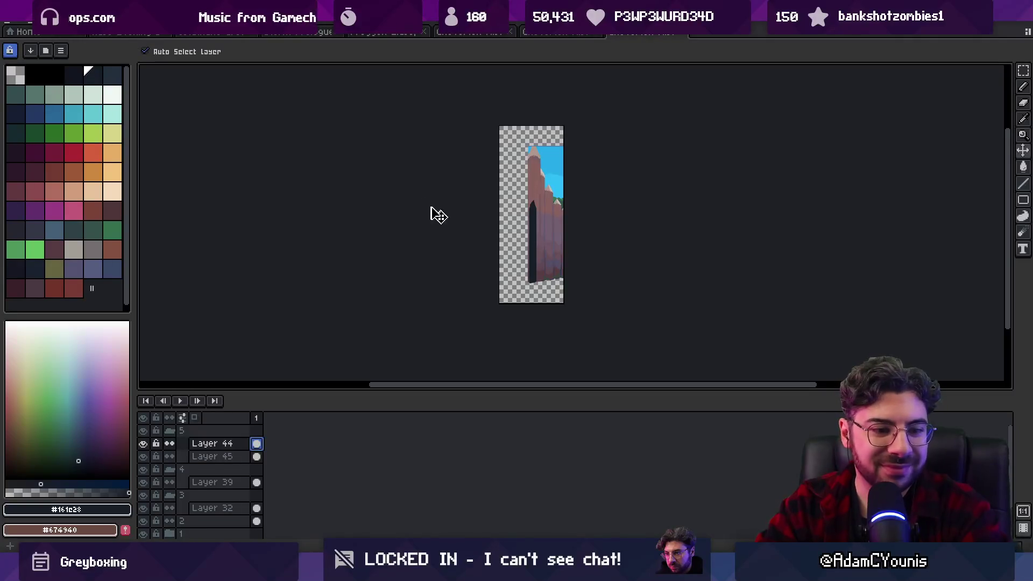
# Pan onto the tower and pick up its brown wall colour.
pyautogui.press('space')
pyautogui.moveTo(450, 268); pyautogui.dragTo(436, 225)
pyautogui.scroll(1, 437, 225)
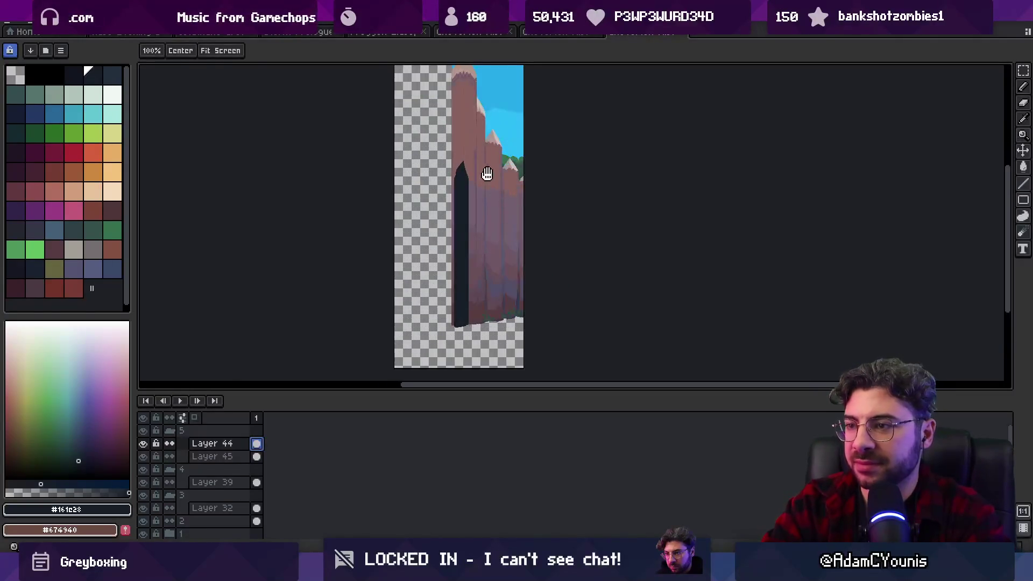
pyautogui.keyDown('alt'); pyautogui.click(473, 172); pyautogui.keyUp('alt')
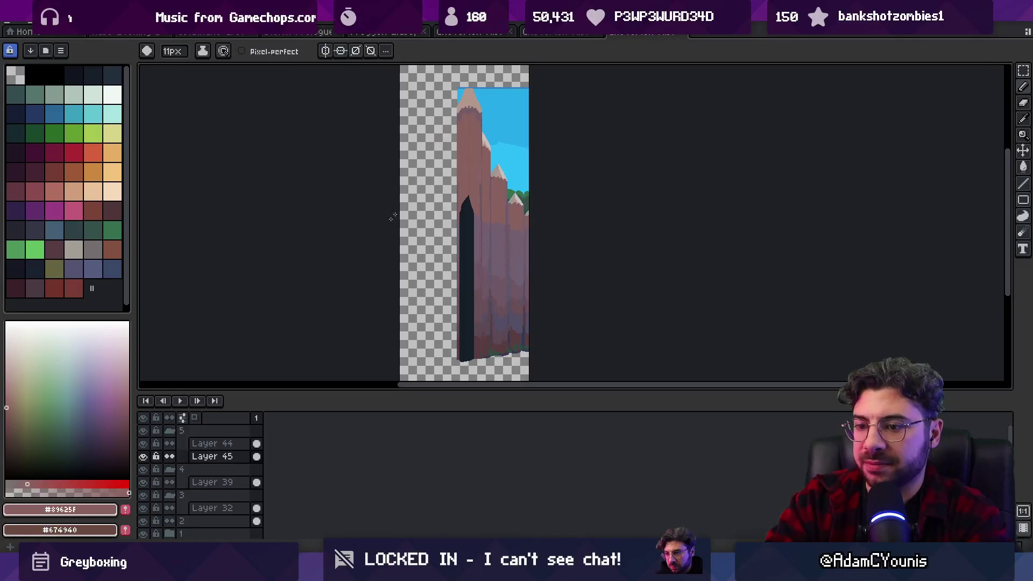
# Collapse layer groups 0–5 and add a new empty layer above group 5.
pyautogui.click(170, 430)
pyautogui.click(170, 443)
pyautogui.click(169, 457)
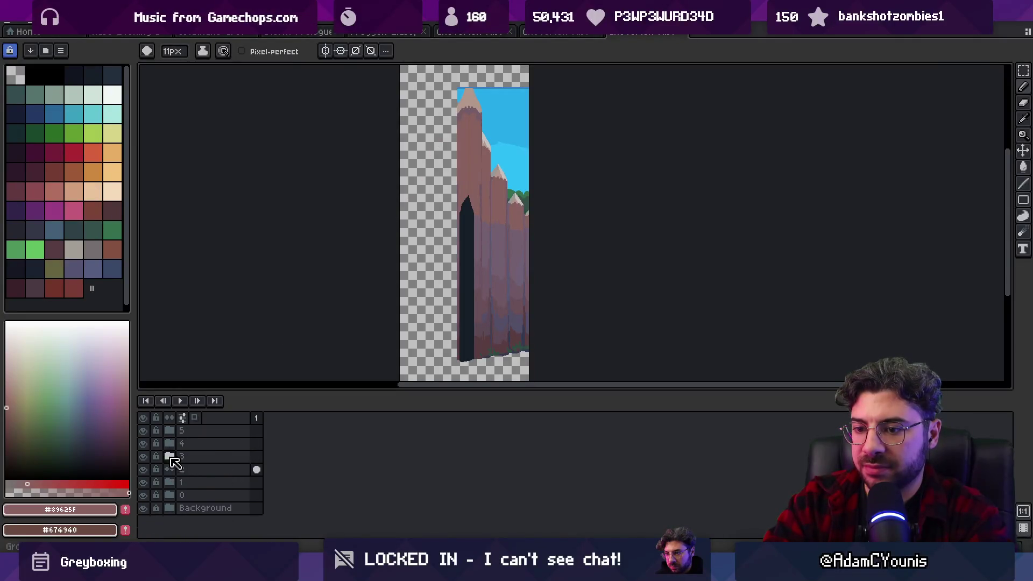
pyautogui.click(170, 483)
pyautogui.click(170, 482)
pyautogui.click(169, 495)
pyautogui.click(169, 495)
pyautogui.click(247, 431)
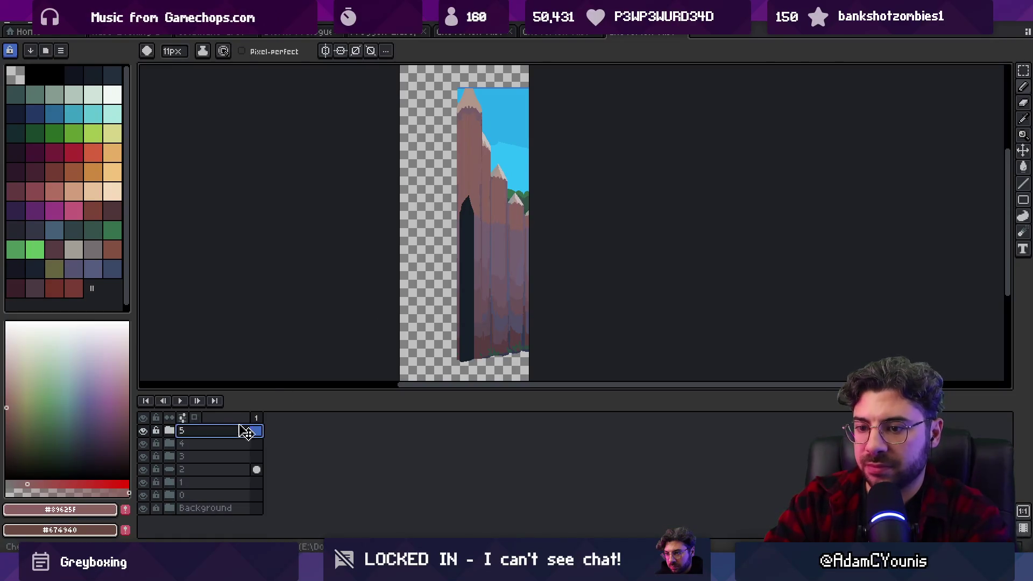
pyautogui.hotkey('shift', 'n')
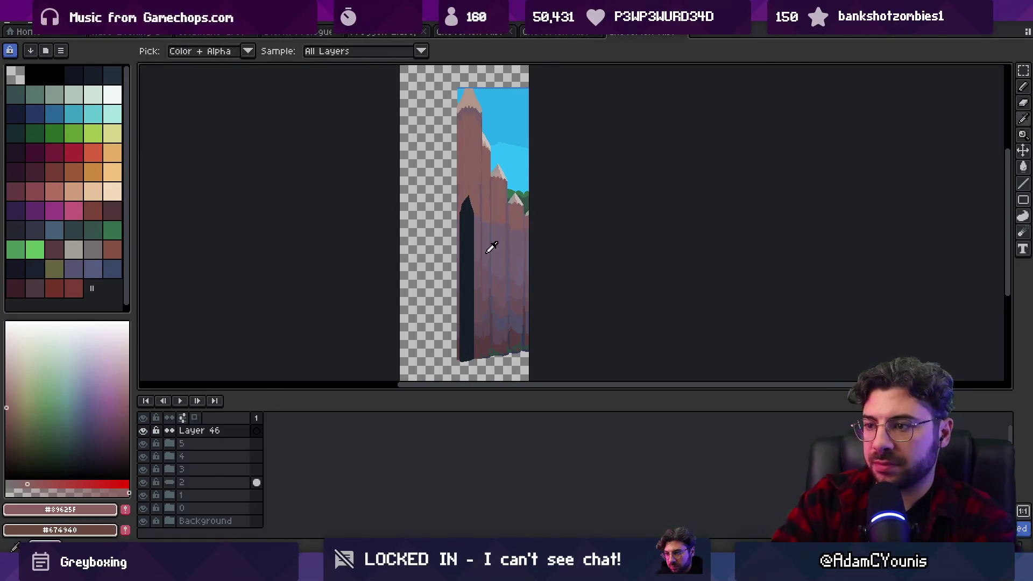
# Paint brown strokes down the tower's left side and fill a rectangular column with brown.
pyautogui.scroll(5, 445, 140)
pyautogui.moveTo(428, 103)
pyautogui.mouseDown()
pyautogui.moveTo(419, 215)
pyautogui.moveTo(455, 310)
pyautogui.moveTo(449, 361)
pyautogui.moveTo(428, 361)
pyautogui.mouseUp()
pyautogui.press('m')
pyautogui.scroll(-4, 438, 226)
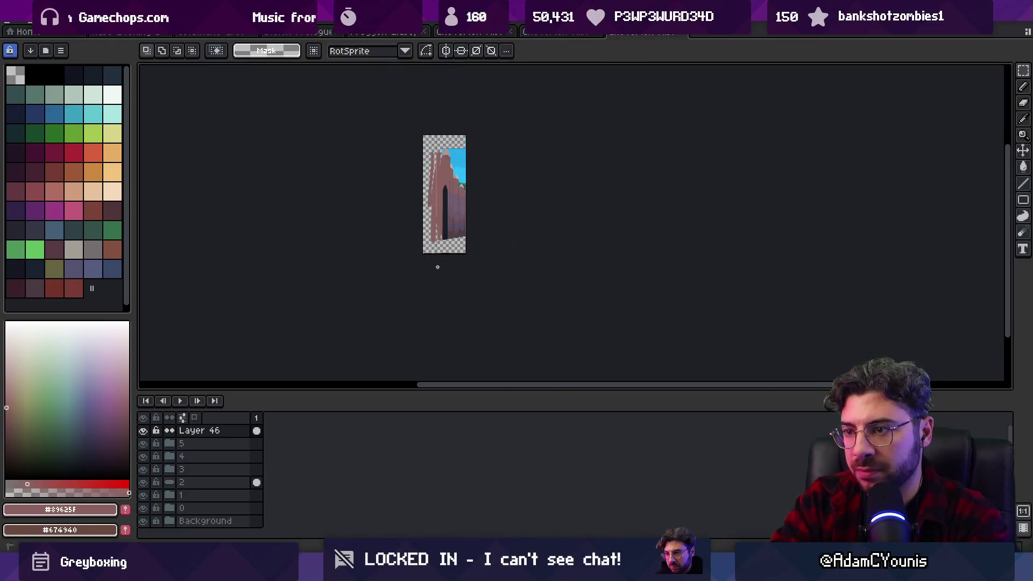
pyautogui.press('f')
pyautogui.press('z')
pyautogui.click(440, 190)
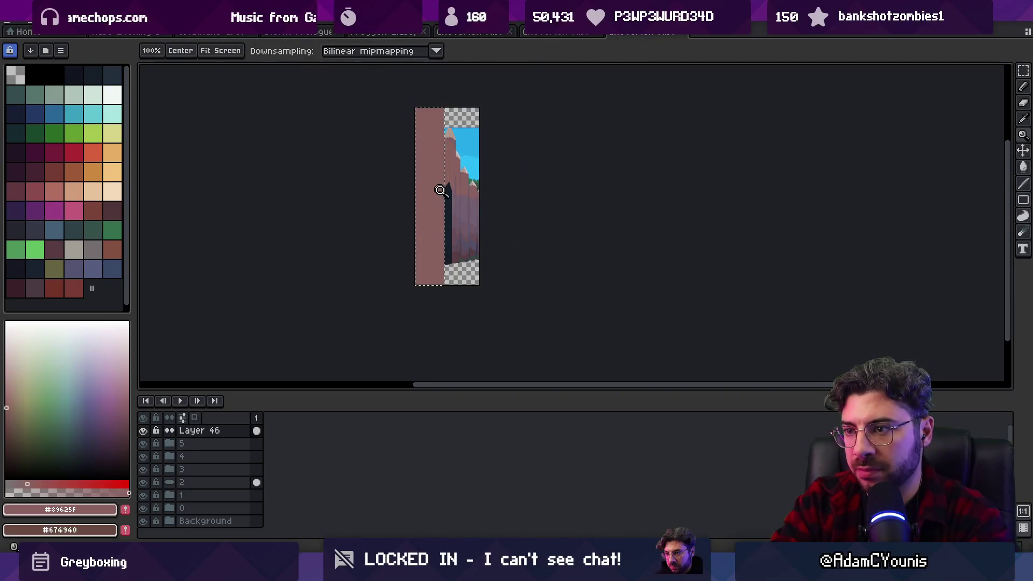
pyautogui.click(448, 208)
pyautogui.press('b')
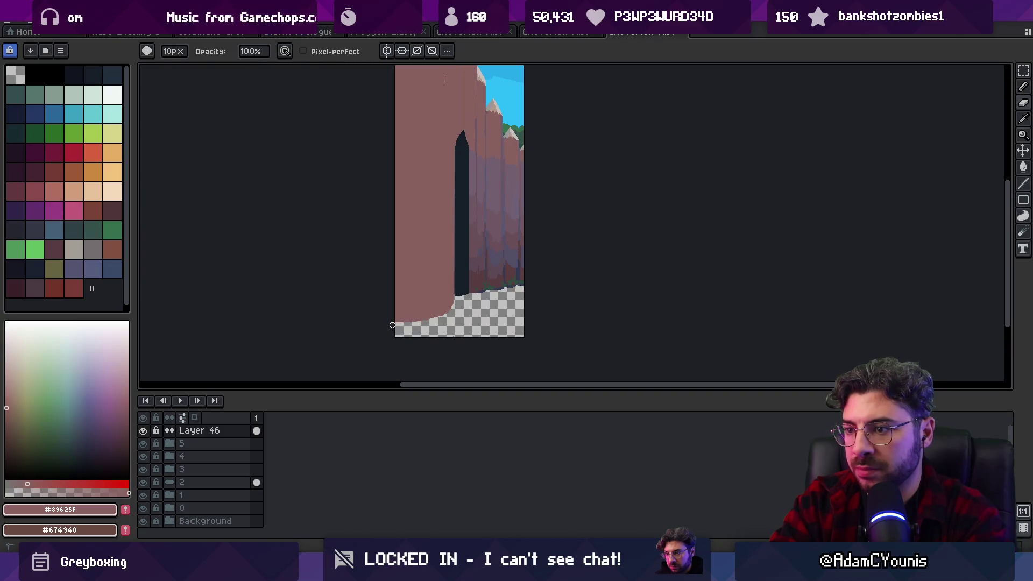
# Magic-wand the brown wall and shade its base with purples #583C41, #5C4955 and #735F6F.
pyautogui.keyDown('alt'); pyautogui.click(478, 270); pyautogui.keyUp('alt')
pyautogui.press('e')
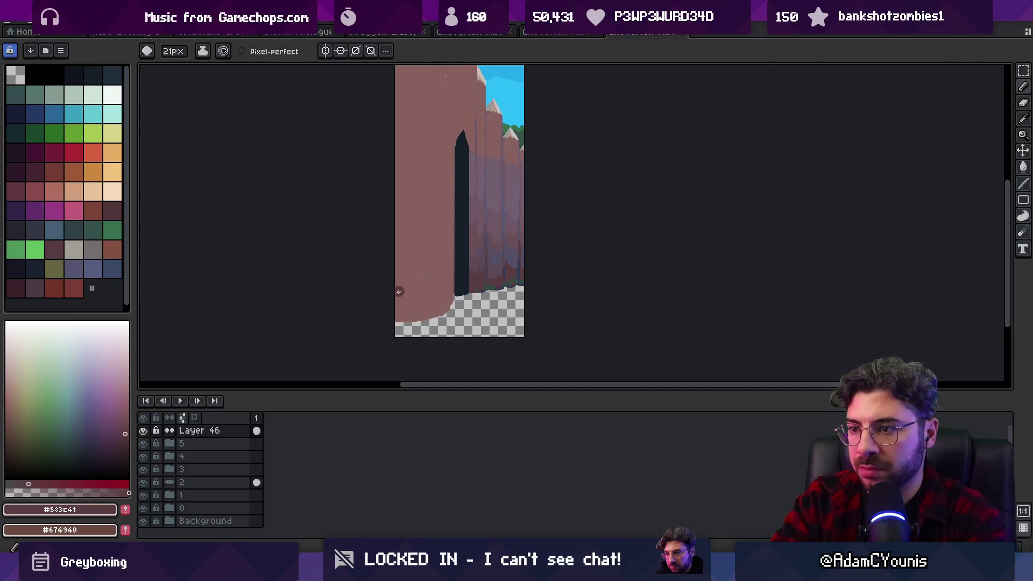
pyautogui.press('w')
pyautogui.click(411, 299)
pyautogui.moveTo(407, 296)
pyautogui.mouseDown()
pyautogui.moveTo(404, 318)
pyautogui.moveTo(431, 271)
pyautogui.moveTo(455, 269)
pyautogui.moveTo(431, 197)
pyautogui.mouseUp()
pyautogui.keyDown('alt'); pyautogui.click(488, 254); pyautogui.keyUp('alt')
pyautogui.keyDown('alt'); pyautogui.click(449, 239); pyautogui.keyUp('alt')
pyautogui.keyDown('alt'); pyautogui.click(474, 166); pyautogui.keyUp('alt')
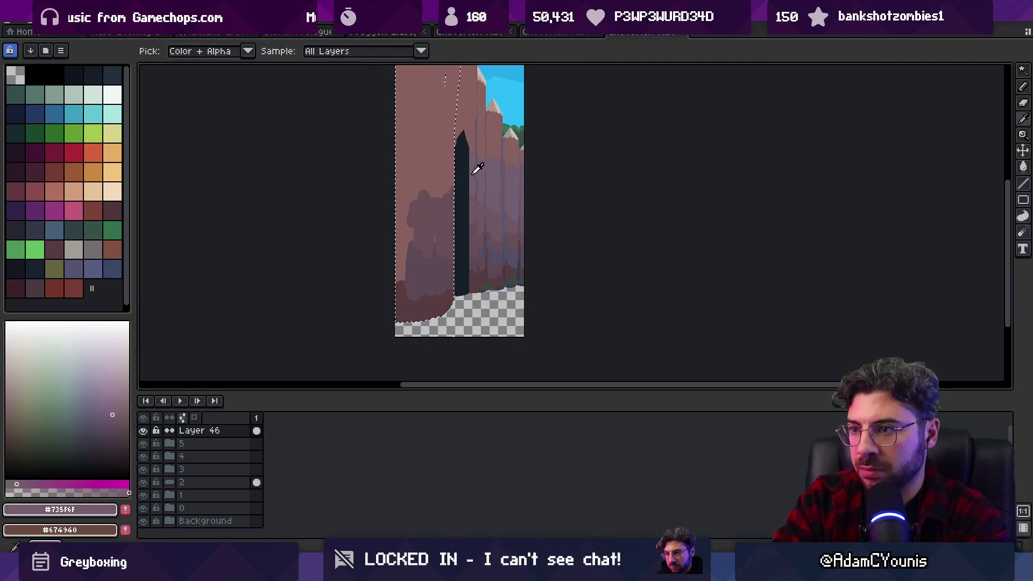
pyautogui.moveTo(447, 134); pyautogui.dragTo(449, 194)
pyautogui.hotkey('ctrl', 'd')
# Sample the tower's brown and the mauve shade #785D67 from the canvas.
pyautogui.press('z')
pyautogui.scroll(-2, 440, 148)
pyautogui.scroll(1, 440, 148)
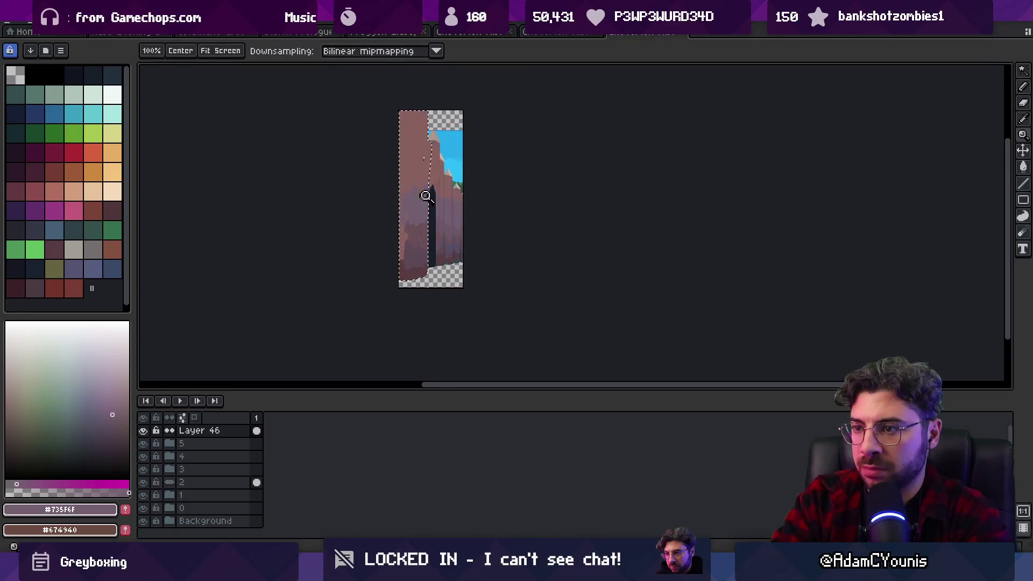
pyautogui.press('b')
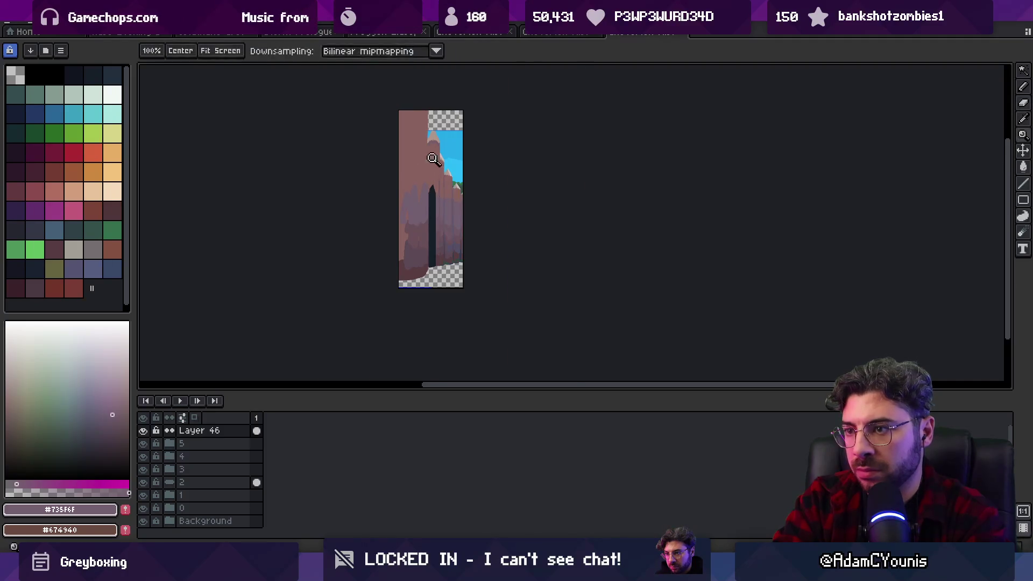
pyautogui.scroll(3, 425, 153)
pyautogui.keyDown('alt'); pyautogui.click(468, 104); pyautogui.keyUp('alt')
pyautogui.keyDown('alt'); pyautogui.click(446, 105); pyautogui.keyUp('alt')
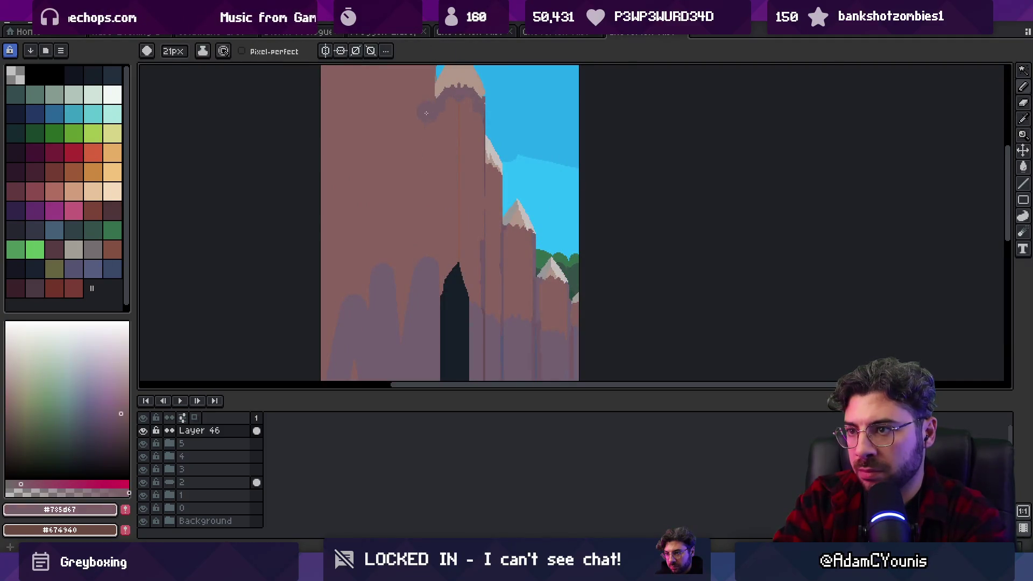
# Select the brown left wall by colour, zoom out to the whole tower, then deselect.
pyautogui.press('w')
pyautogui.click(417, 205)
pyautogui.press('z')
pyautogui.scroll(-2, 441, 233)
pyautogui.scroll(1, 454, 226)
pyautogui.press('b')
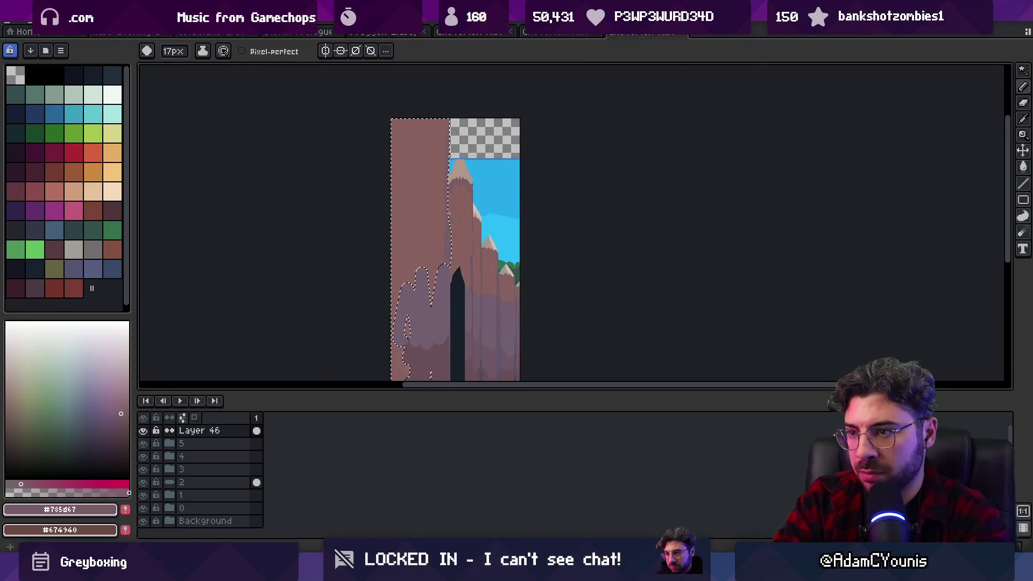
pyautogui.hotkey('ctrl', 'd')
# Add shading strokes on the left cliff wall, alternating eyedropped muted purple and brown.
pyautogui.keyDown('alt'); pyautogui.click(433, 259); pyautogui.keyUp('alt')
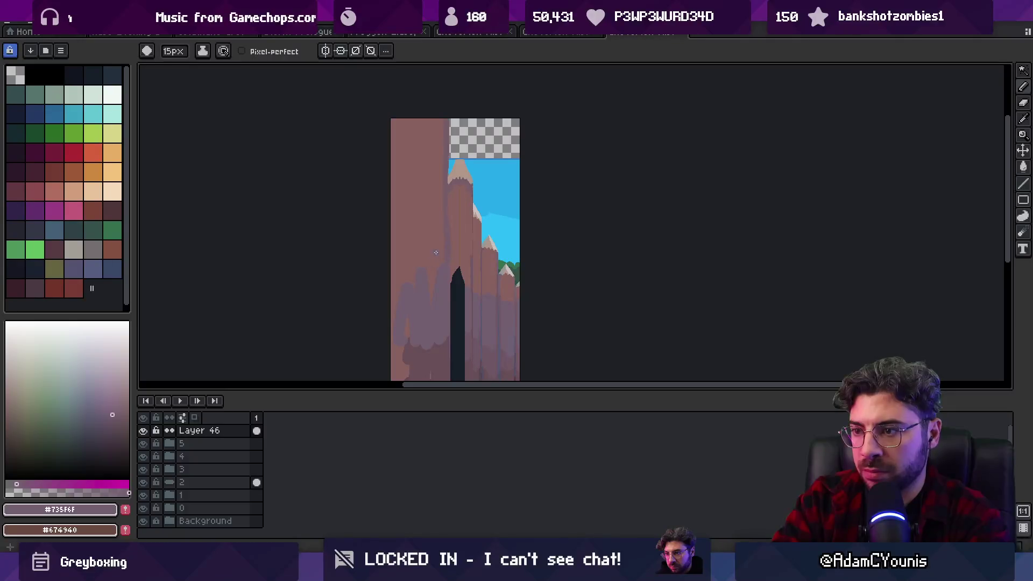
pyautogui.keyDown('alt'); pyautogui.click(434, 215); pyautogui.keyUp('alt')
pyautogui.keyDown('alt'); pyautogui.click(429, 298); pyautogui.keyUp('alt')
pyautogui.keyDown('alt'); pyautogui.click(429, 282); pyautogui.keyUp('alt')
pyautogui.keyDown('alt'); pyautogui.click(417, 178); pyautogui.keyUp('alt')
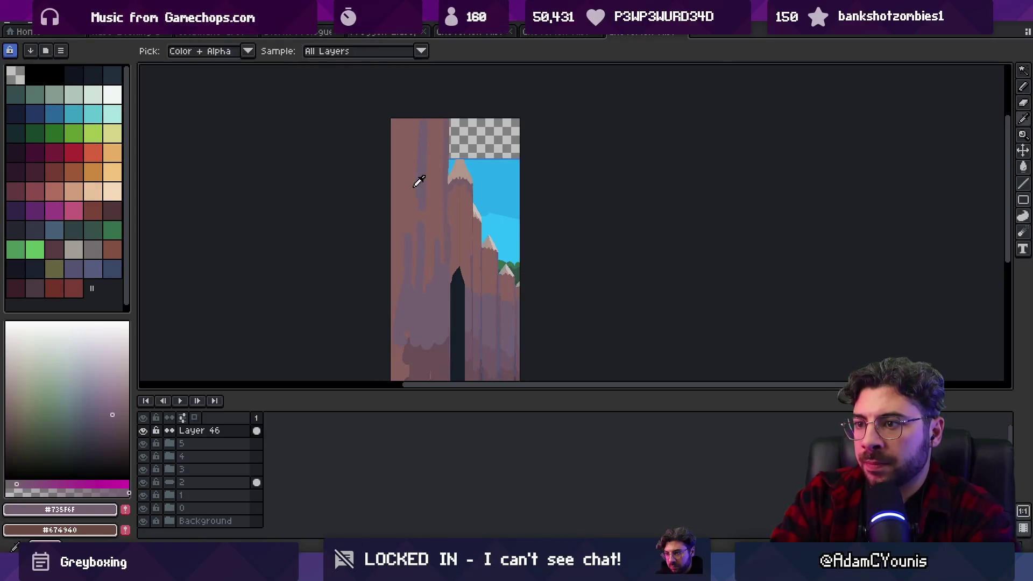
pyautogui.keyDown('alt'); pyautogui.click(415, 260); pyautogui.keyUp('alt')
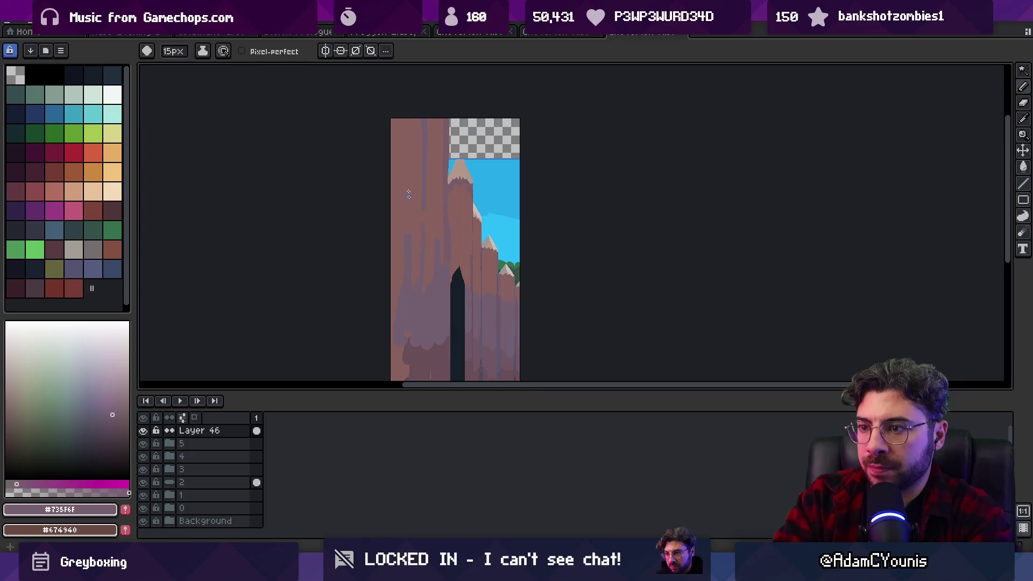
pyautogui.keyDown('alt'); pyautogui.click(437, 193); pyautogui.keyUp('alt')
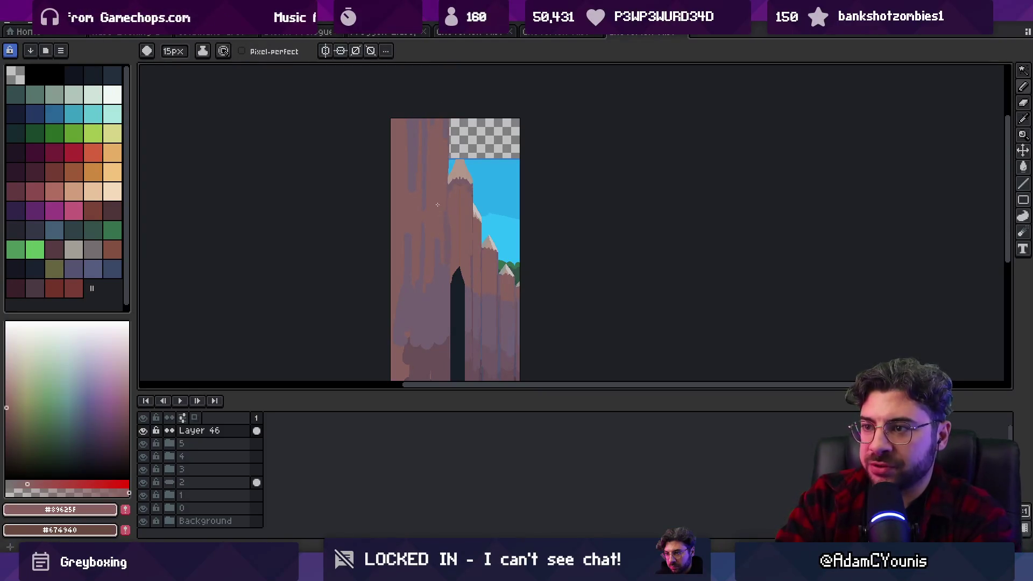
pyautogui.keyDown('alt'); pyautogui.click(410, 176); pyautogui.keyUp('alt')
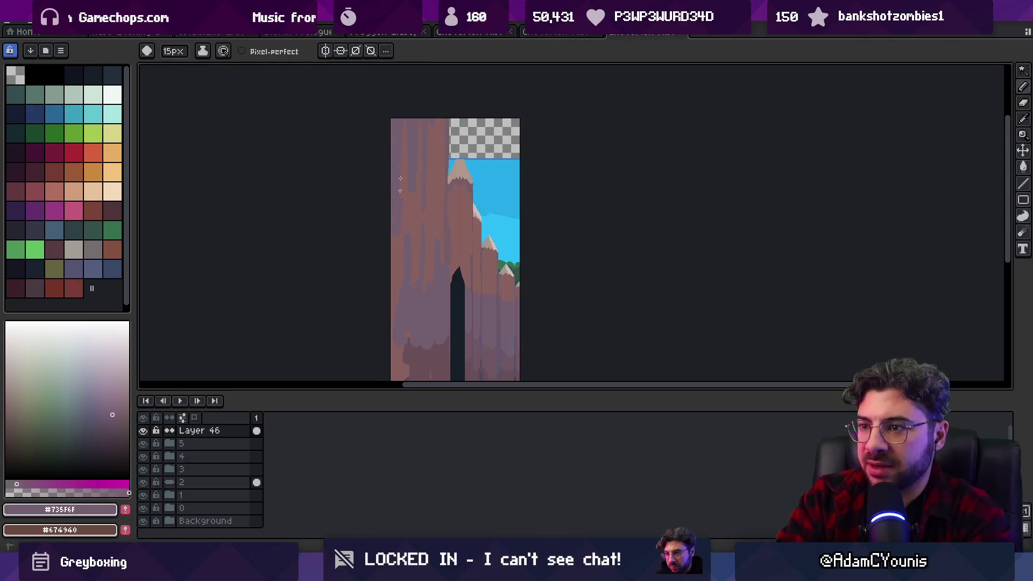
# Darken the strip along the wall's left edge with darker rock and purple tones.
pyautogui.keyDown('alt'); pyautogui.click(409, 215); pyautogui.keyUp('alt')
pyautogui.moveTo(392, 288)
pyautogui.mouseDown()
pyautogui.moveTo(403, 193)
pyautogui.moveTo(418, 199)
pyautogui.moveTo(402, 246)
pyautogui.mouseUp()
pyautogui.keyDown('alt'); pyautogui.click(413, 263); pyautogui.keyUp('alt')
pyautogui.moveTo(403, 298); pyautogui.dragTo(403, 326)
# Pick the deep red-brown and dark foliage green, and zoom in on the ground slope.
pyautogui.keyDown('alt'); pyautogui.click(452, 344); pyautogui.keyUp('alt')
pyautogui.press('z')
pyautogui.keyDown('alt'); pyautogui.click(490, 322); pyautogui.keyUp('alt')
pyautogui.click(485, 334)
pyautogui.click(526, 236)
# Paint dark-green foliage and red-brown ground along the slope edge, undoing the stray tip.
pyautogui.press('b')
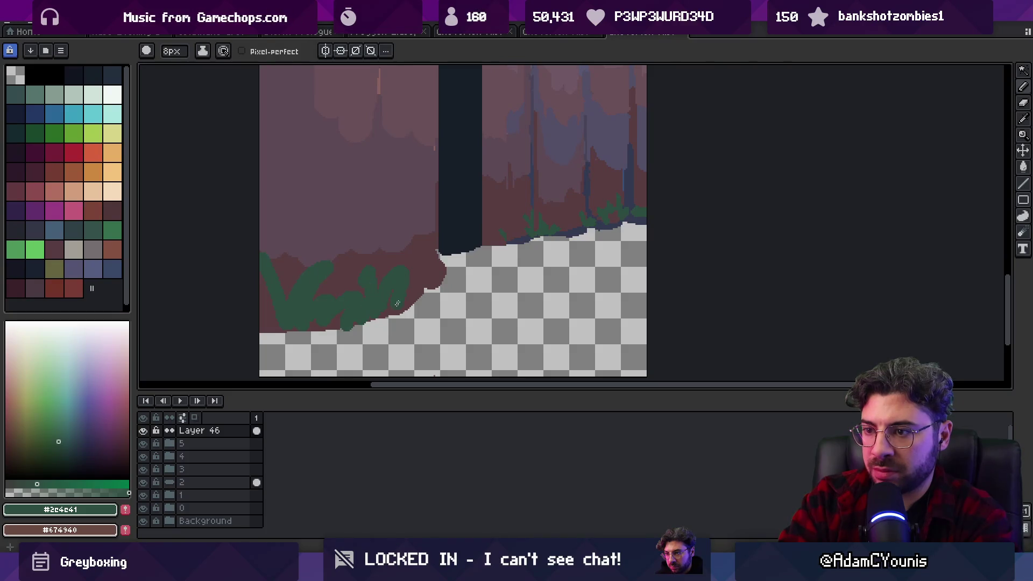
pyautogui.moveTo(448, 278); pyautogui.dragTo(295, 339)
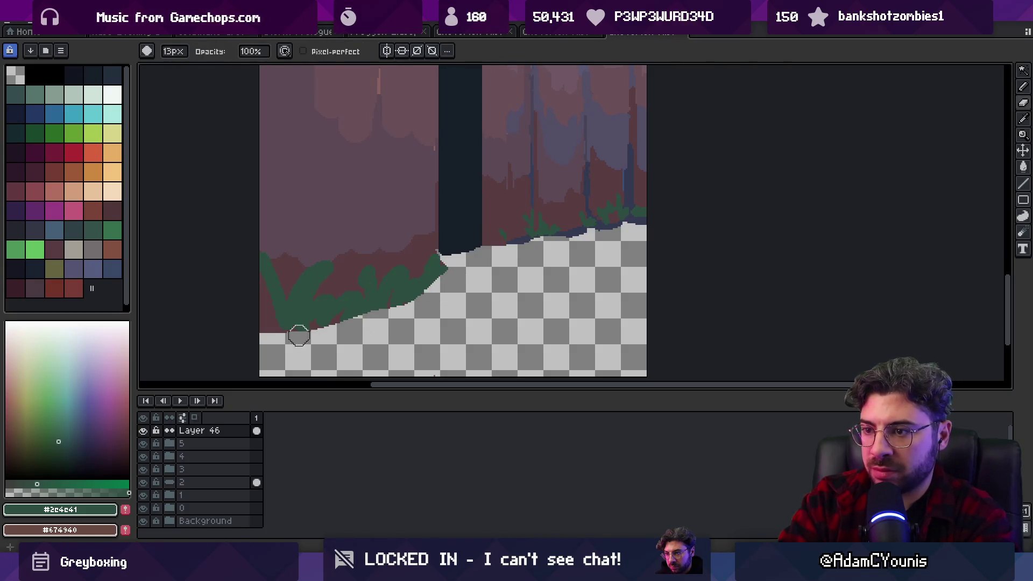
pyautogui.keyDown('alt'); pyautogui.click(406, 266); pyautogui.keyUp('alt')
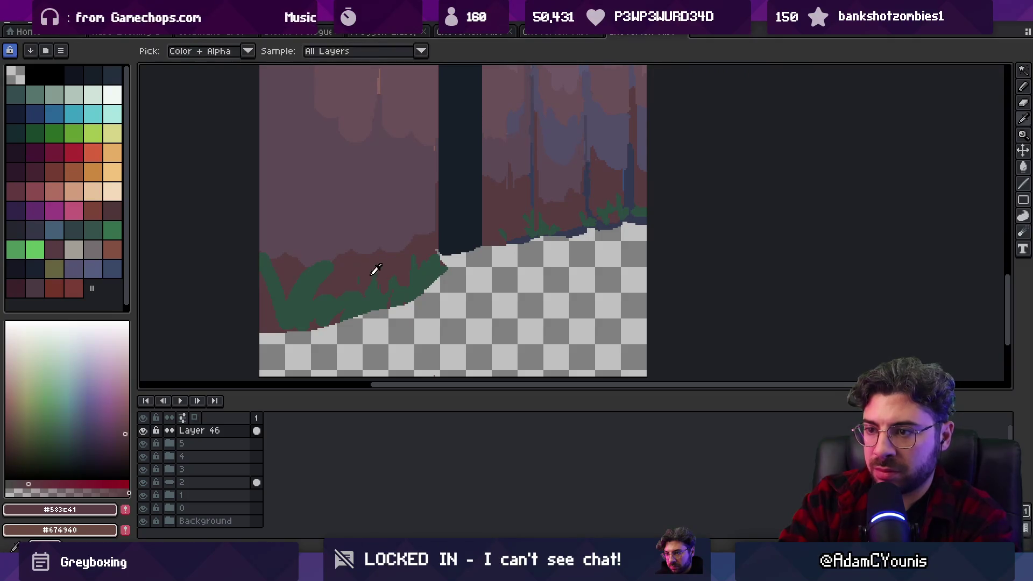
pyautogui.keyDown('alt'); pyautogui.click(369, 305); pyautogui.keyUp('alt')
pyautogui.keyDown('alt'); pyautogui.click(342, 270); pyautogui.keyUp('alt')
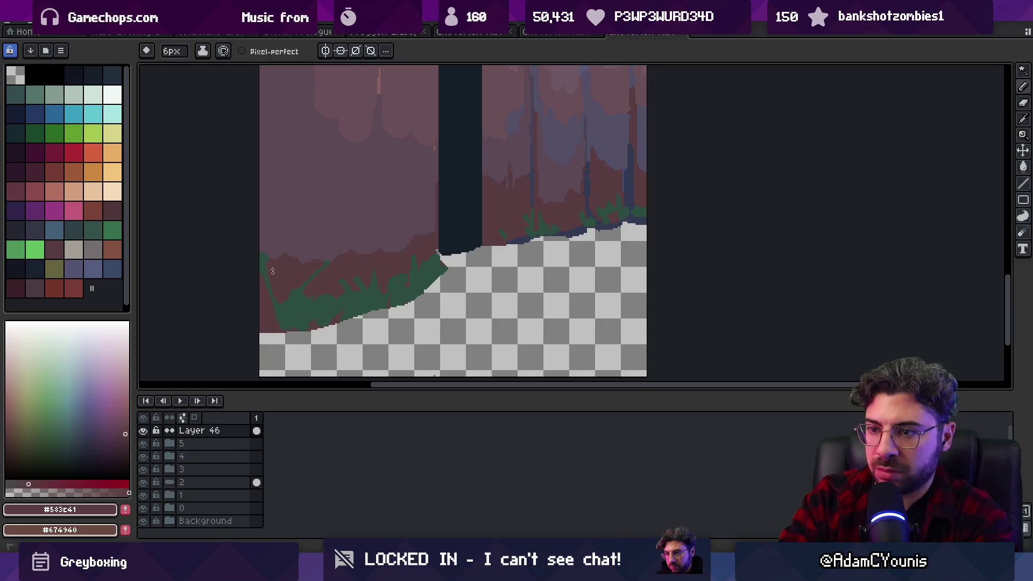
pyautogui.keyDown('alt'); pyautogui.click(283, 306); pyautogui.keyUp('alt')
pyautogui.hotkey('ctrl', 'z')
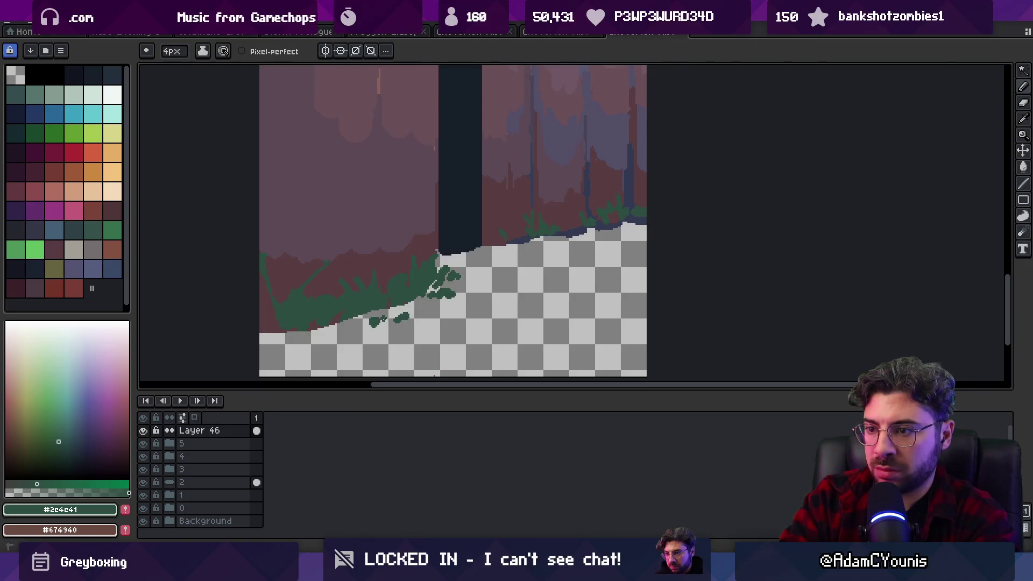
pyautogui.scroll(-3, 456, 286)
pyautogui.scroll(2, 445, 240)
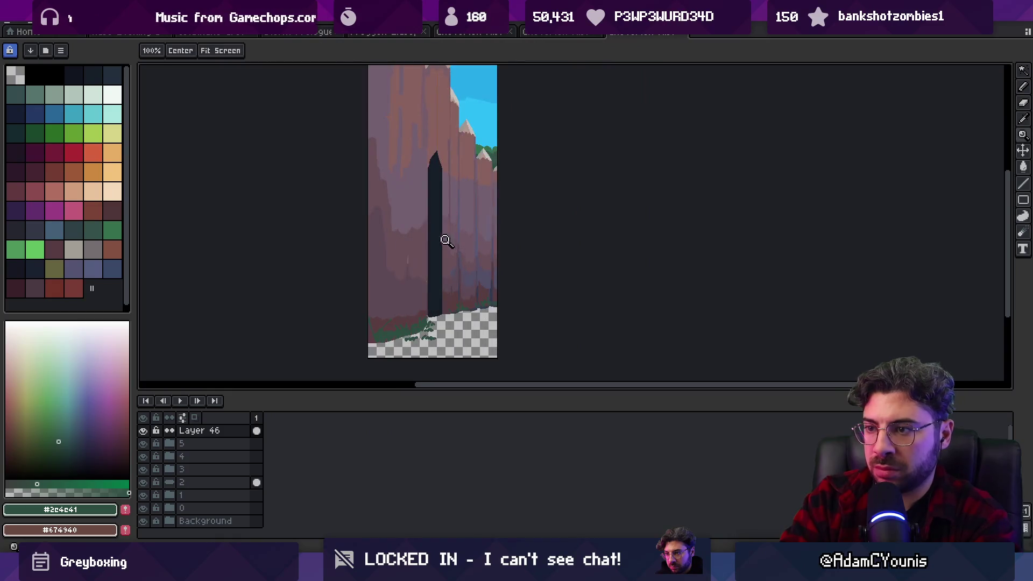
pyautogui.keyDown('alt'); pyautogui.click(420, 315); pyautogui.keyUp('alt')
pyautogui.press('b')
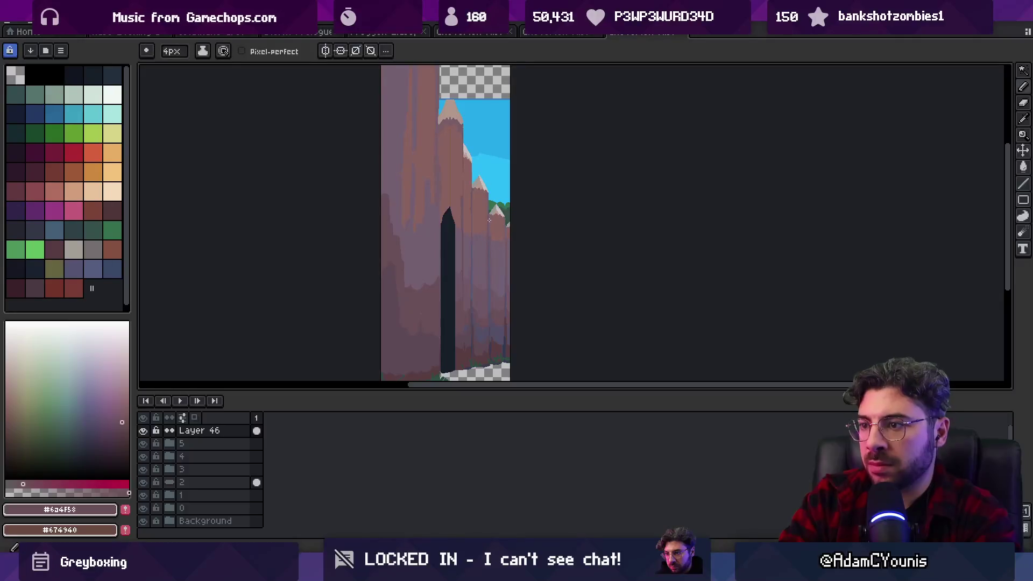
# Delete the sky and far-cliff layers from layer 3 down to Background.
pyautogui.click(235, 472)
pyautogui.keyDown('shift'); pyautogui.click(235, 521); pyautogui.keyUp('shift')
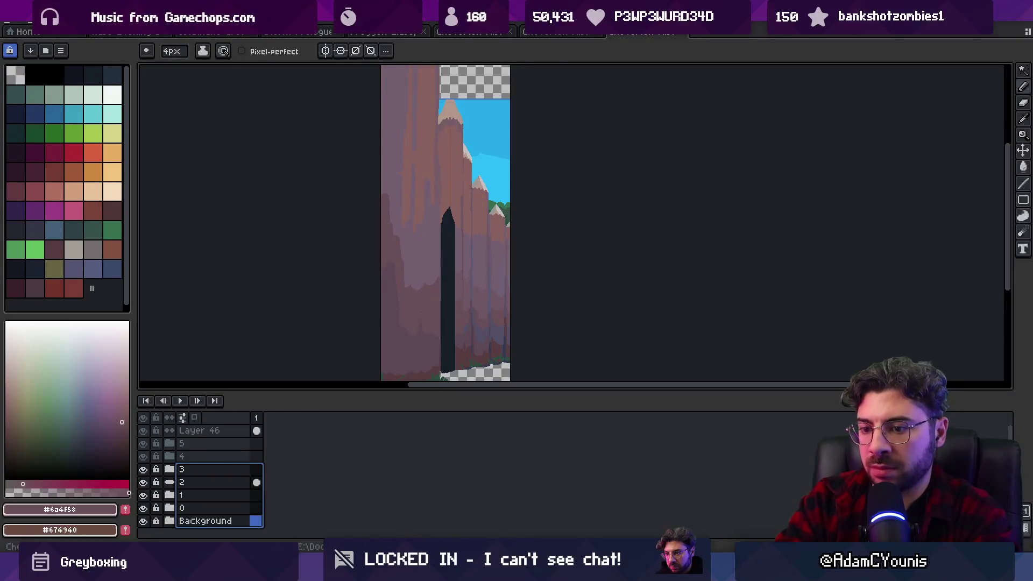
pyautogui.press('Delete')
pyautogui.moveTo(440, 260); pyautogui.dragTo(446, 282)
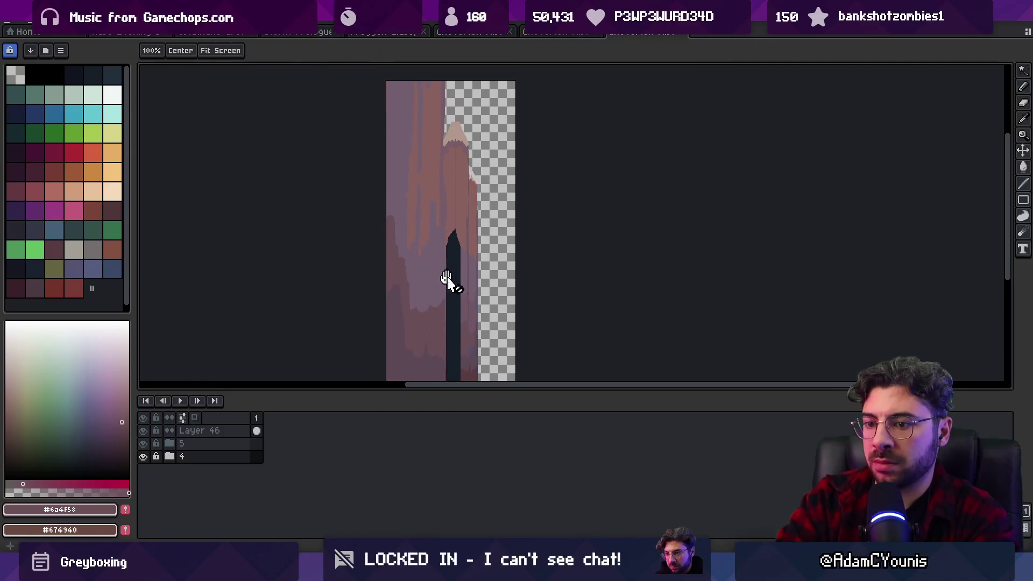
# Rename group 4 to 'Back' and group 5 to 'Front'.
pyautogui.click(222, 431)
pyautogui.click(169, 444)
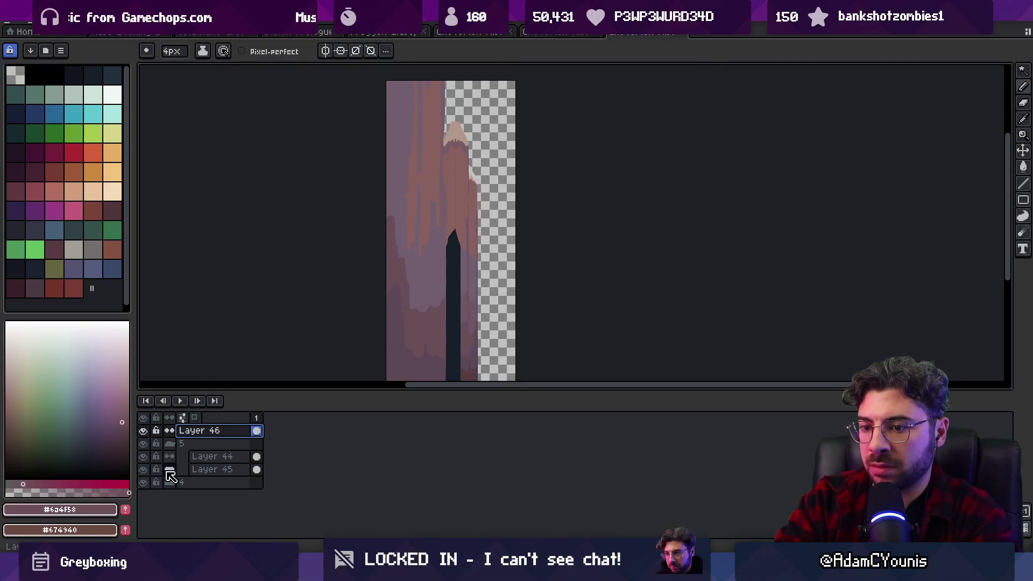
pyautogui.click(170, 482)
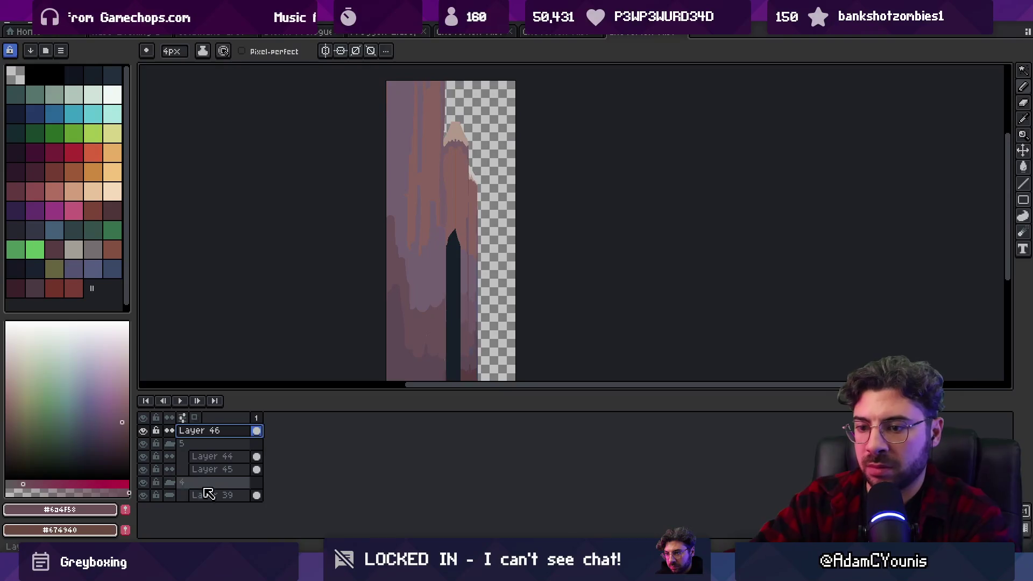
pyautogui.doubleClick(187, 484)
pyautogui.write('Back')
pyautogui.press('Return')
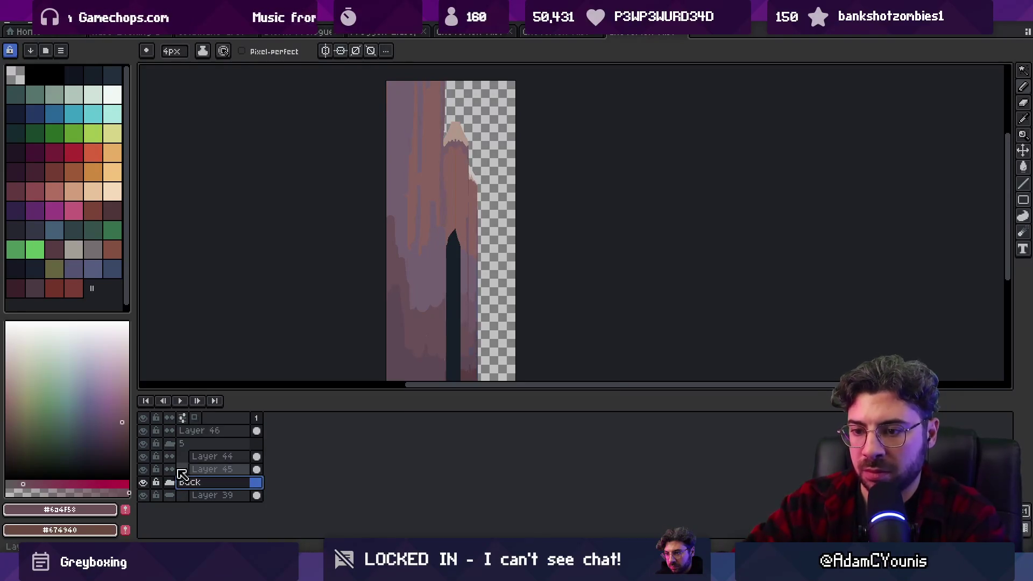
pyautogui.doubleClick(195, 445)
pyautogui.write('Front')
pyautogui.press('Return')
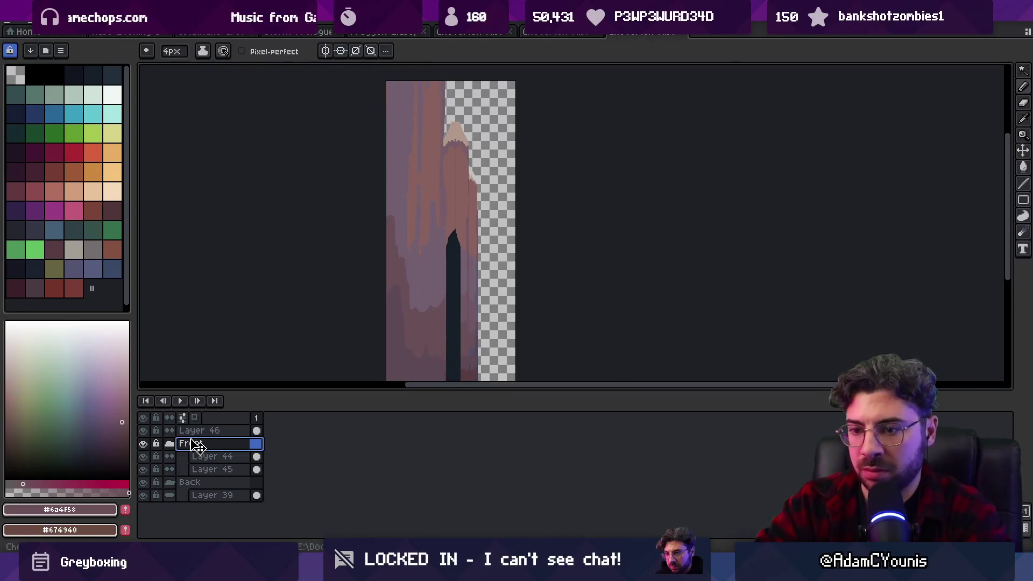
# Move Layers 44 and 45 into the Back group and Layer 46 into Front.
pyautogui.press('v')
pyautogui.scroll(-2, 413, 355)
pyautogui.click(217, 432)
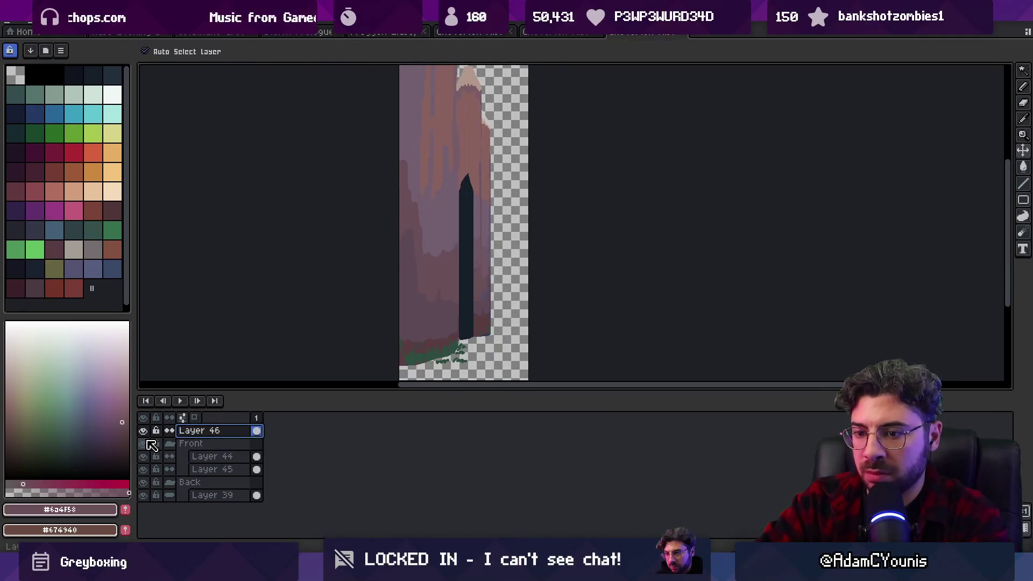
pyautogui.click(212, 456)
pyautogui.keyDown('shift'); pyautogui.click(212, 470); pyautogui.keyUp('shift')
pyautogui.moveTo(218, 469); pyautogui.dragTo(225, 491)
pyautogui.click(204, 430)
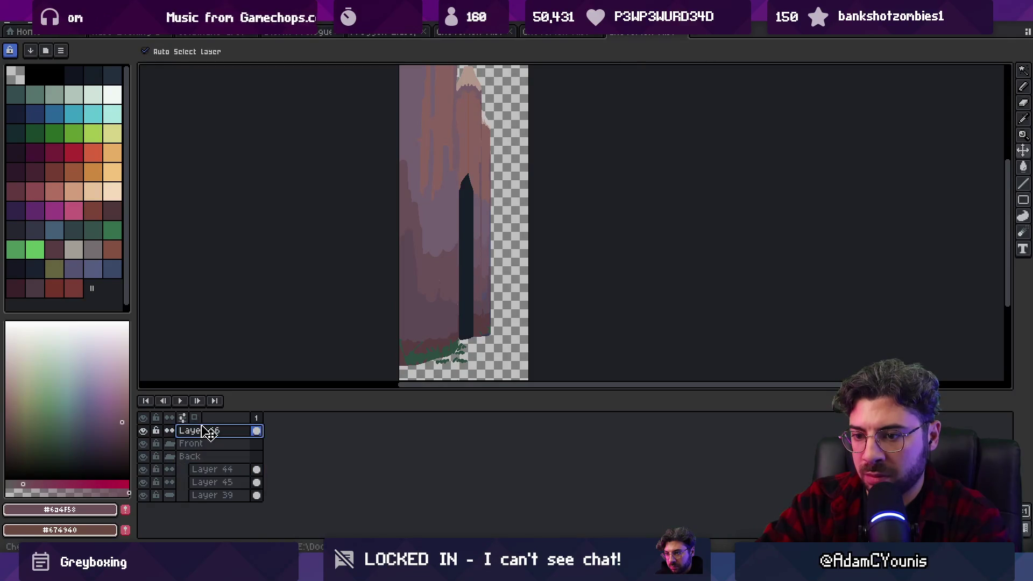
pyautogui.moveTo(216, 456); pyautogui.dragTo(225, 457)
# Select Layer 39 from the canvas and zoom in on the gate tower.
pyautogui.scroll(-2, 477, 350)
pyautogui.scroll(3, 477, 350)
pyautogui.click(463, 316)
pyautogui.scroll(-1, 463, 317)
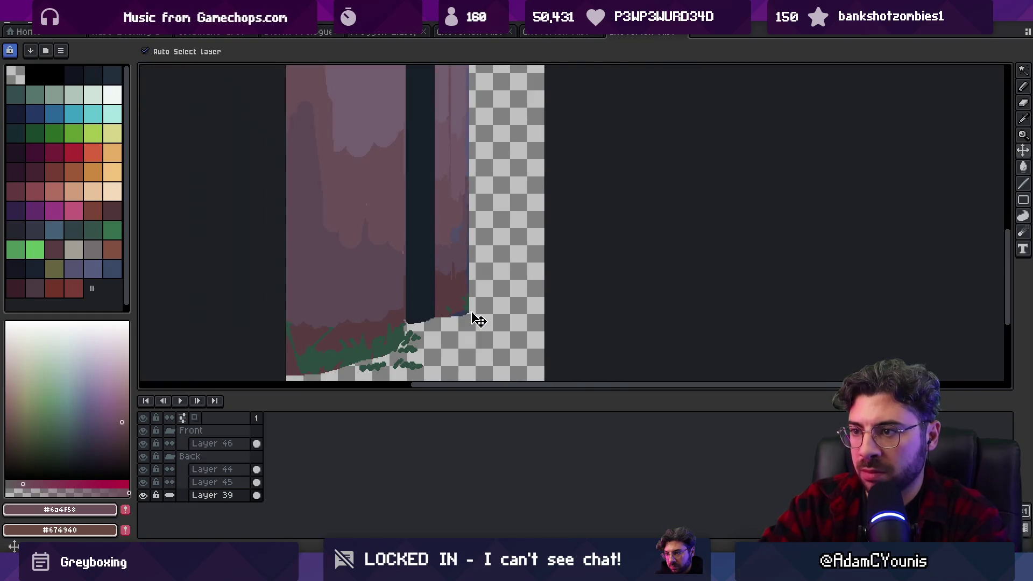
pyautogui.press('z')
pyautogui.scroll(-1, 540, 250)
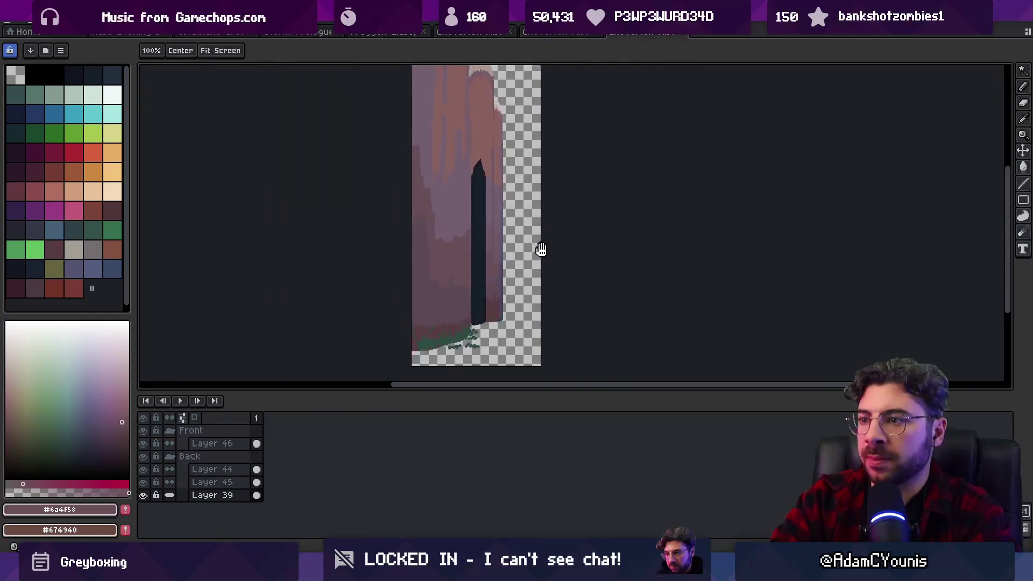
pyautogui.scroll(1, 491, 318)
pyautogui.scroll(1, 491, 317)
pyautogui.press('b')
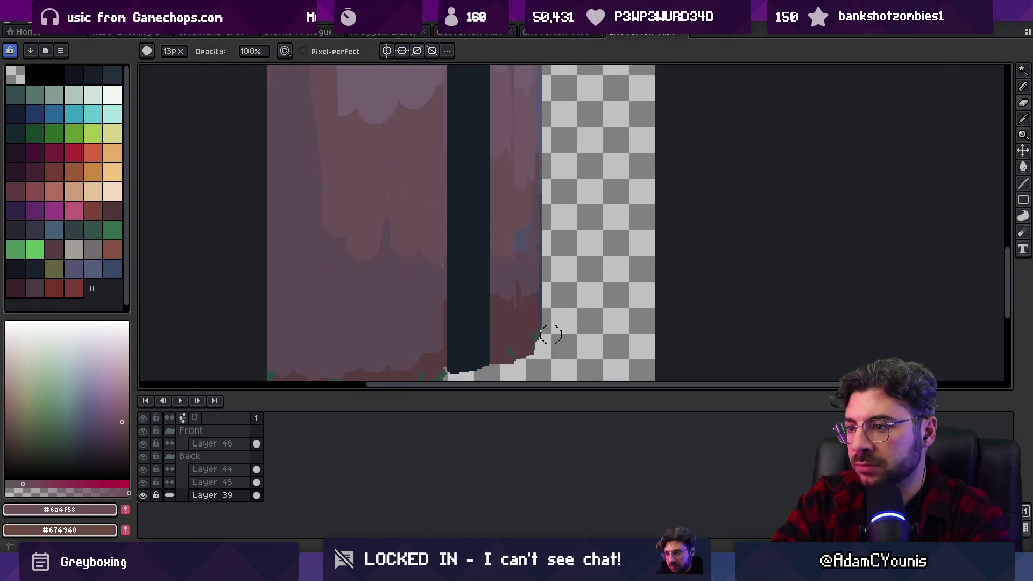
# Magic-wand the two thin strips along the tree edge, then clear the selection.
pyautogui.press('w')
pyautogui.click(547, 281)
pyautogui.press('b')
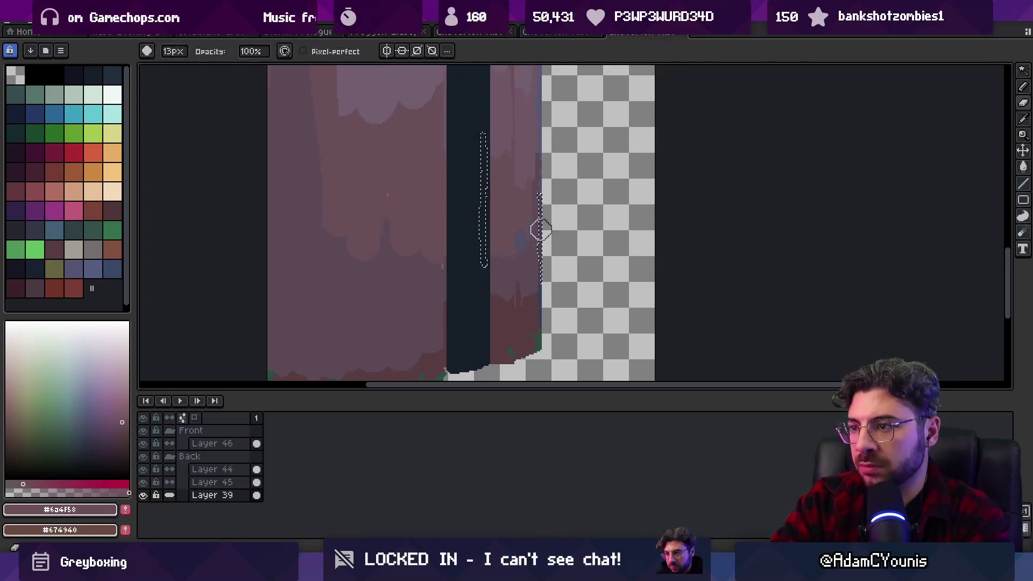
pyautogui.scroll(1, 538, 286)
pyautogui.press('w')
pyautogui.click(543, 311)
pyautogui.click(543, 311)
pyautogui.press('b')
pyautogui.hotkey('ctrl', 'd')
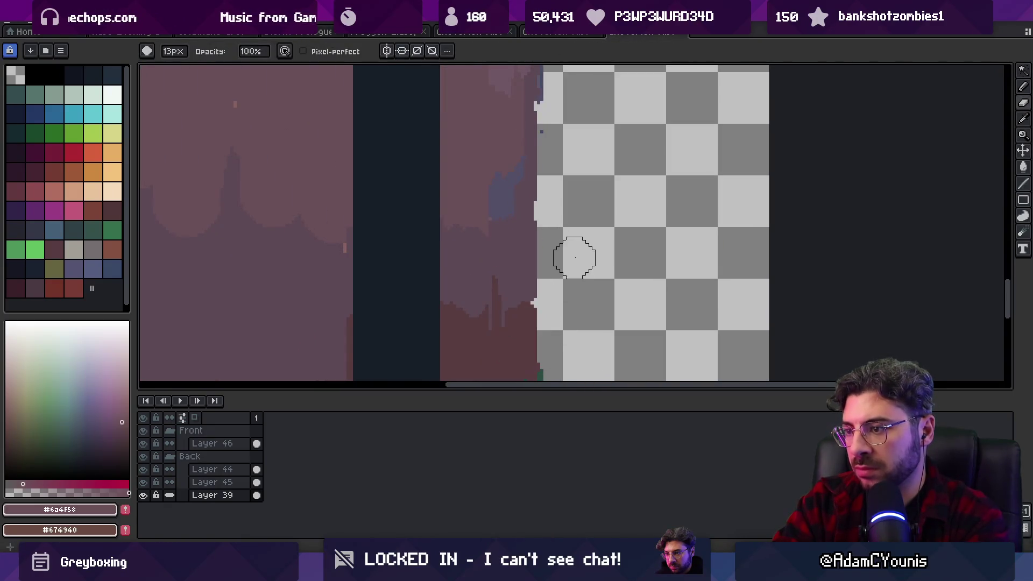
pyautogui.scroll(-2, 549, 316)
pyautogui.scroll(1, 537, 273)
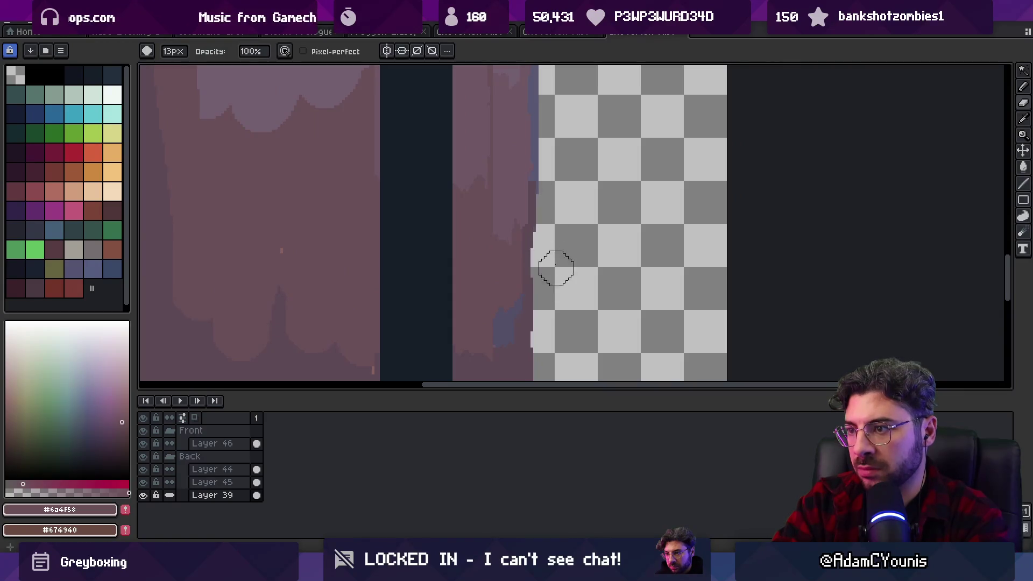
# Pan and zoom along the tree edge to inspect the tower's right side.
pyautogui.moveTo(563, 120); pyautogui.dragTo(549, 194)
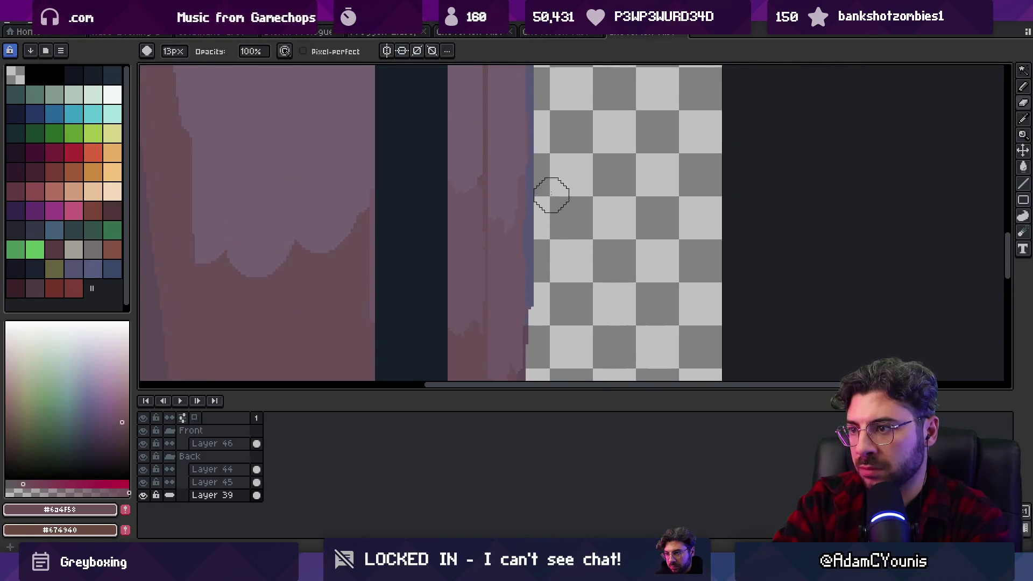
pyautogui.press('z')
pyautogui.scroll(-2, 542, 316)
pyautogui.press('b')
pyautogui.moveTo(538, 163); pyautogui.dragTo(540, 355)
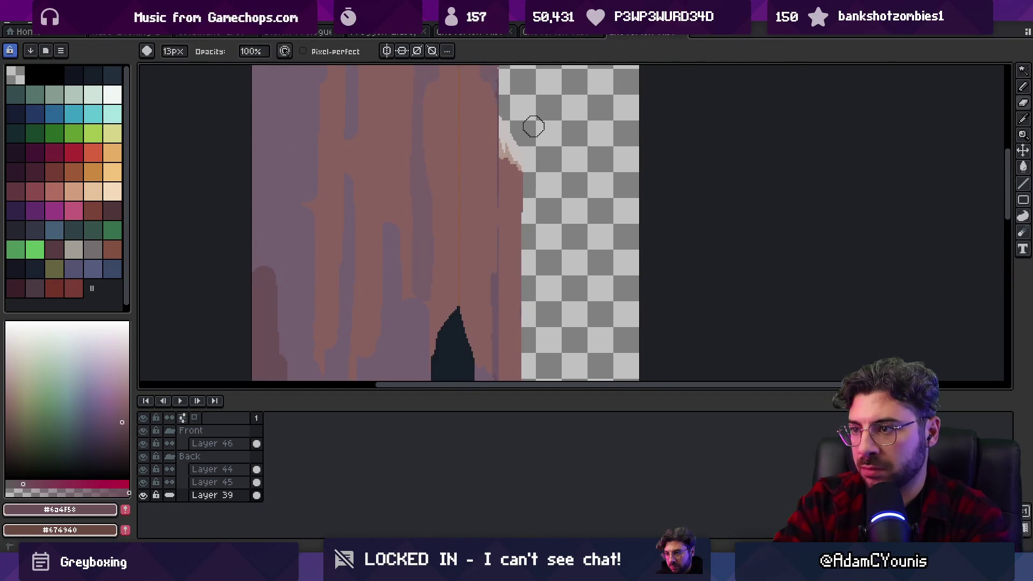
pyautogui.press('z')
pyautogui.scroll(-2, 543, 131)
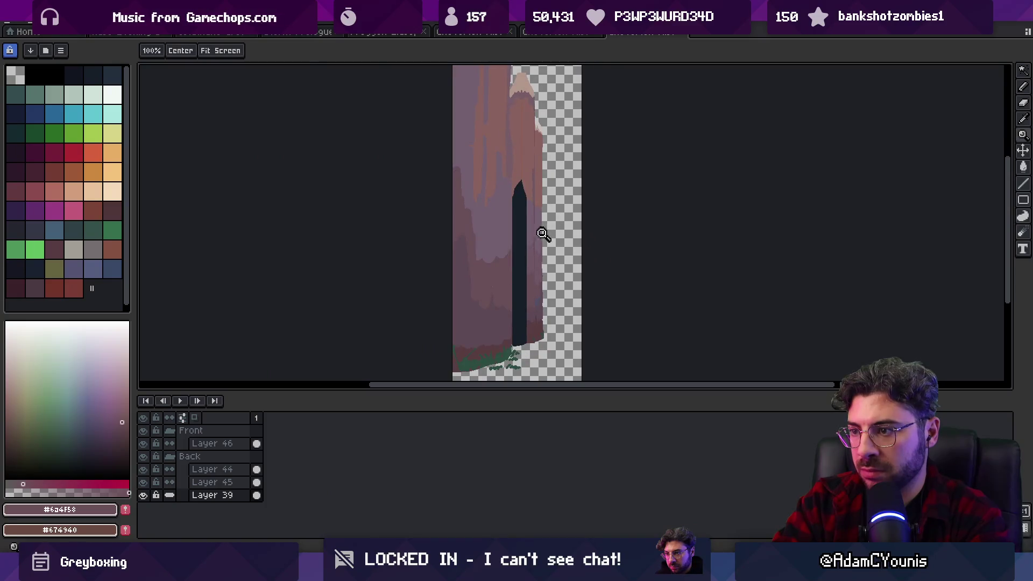
pyautogui.scroll(2, 543, 234)
pyautogui.scroll(2, 542, 253)
pyautogui.press('b')
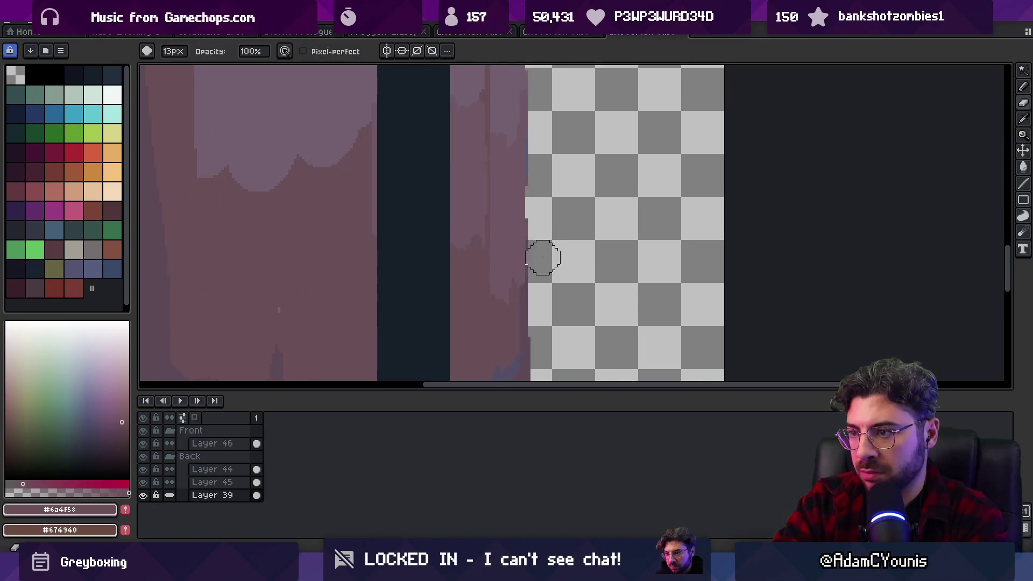
pyautogui.press('z')
pyautogui.scroll(1, 546, 257)
pyautogui.press('b')
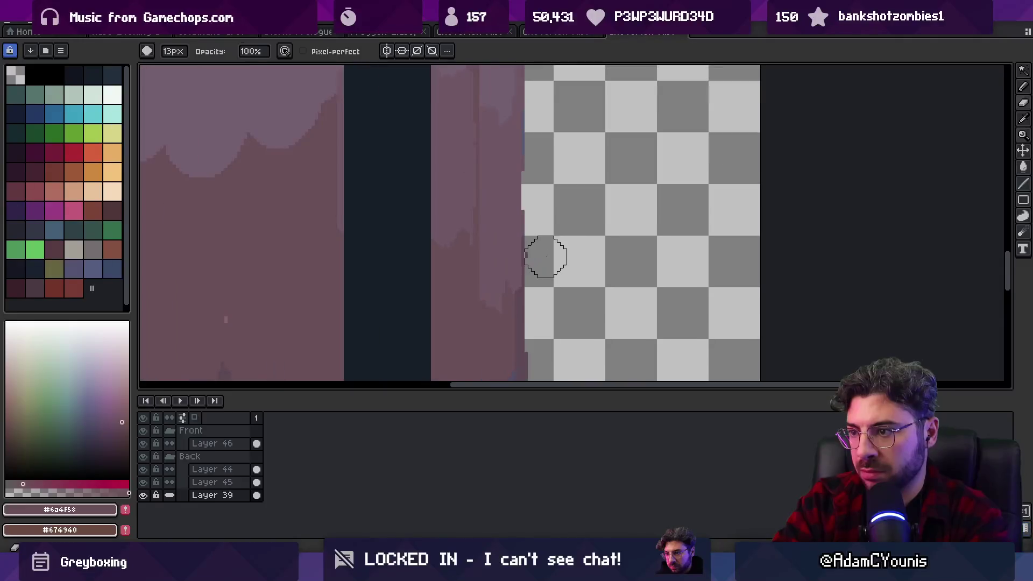
pyautogui.press('z')
pyautogui.scroll(-1, 546, 253)
pyautogui.scroll(1, 556, 260)
pyautogui.press('b')
# Eyedrop the light and darker purples and paint a dark vertical strip along the post edge.
pyautogui.keyDown('alt'); pyautogui.click(520, 256); pyautogui.keyUp('alt')
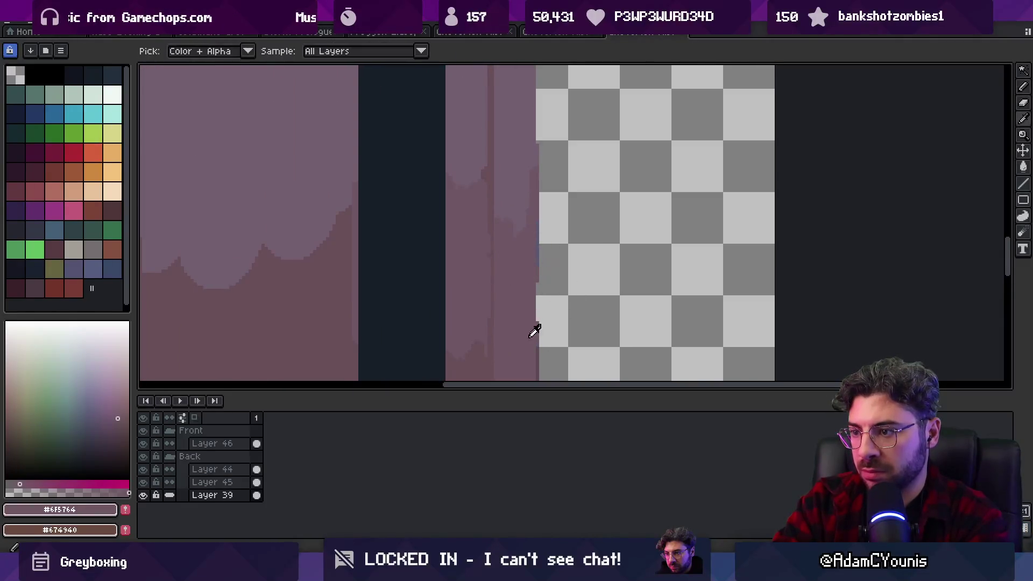
pyautogui.keyDown('alt'); pyautogui.click(540, 350); pyautogui.keyUp('alt')
pyautogui.press('z')
pyautogui.scroll(3, 572, 247)
pyautogui.press('b')
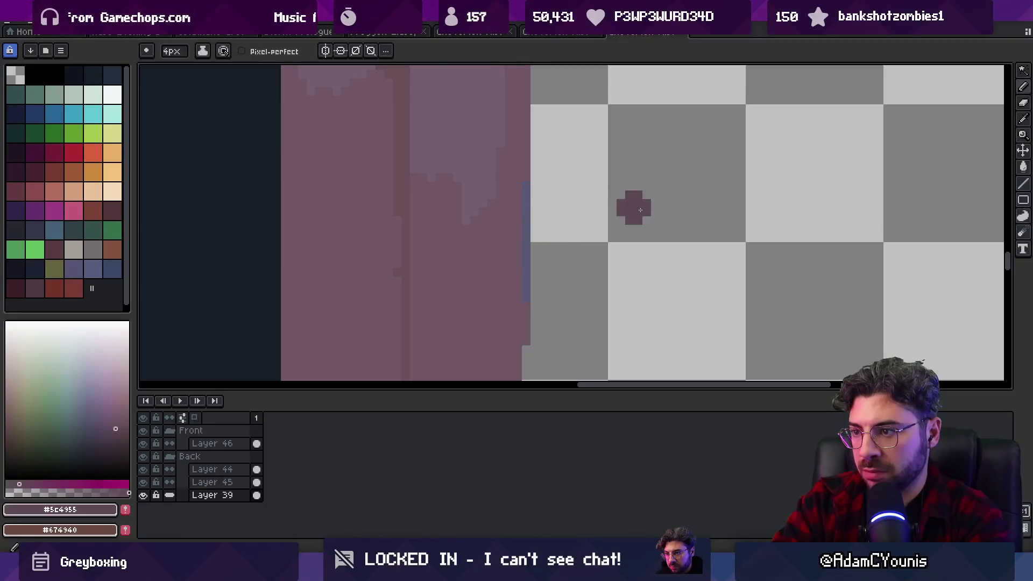
pyautogui.moveTo(534, 185); pyautogui.dragTo(526, 310)
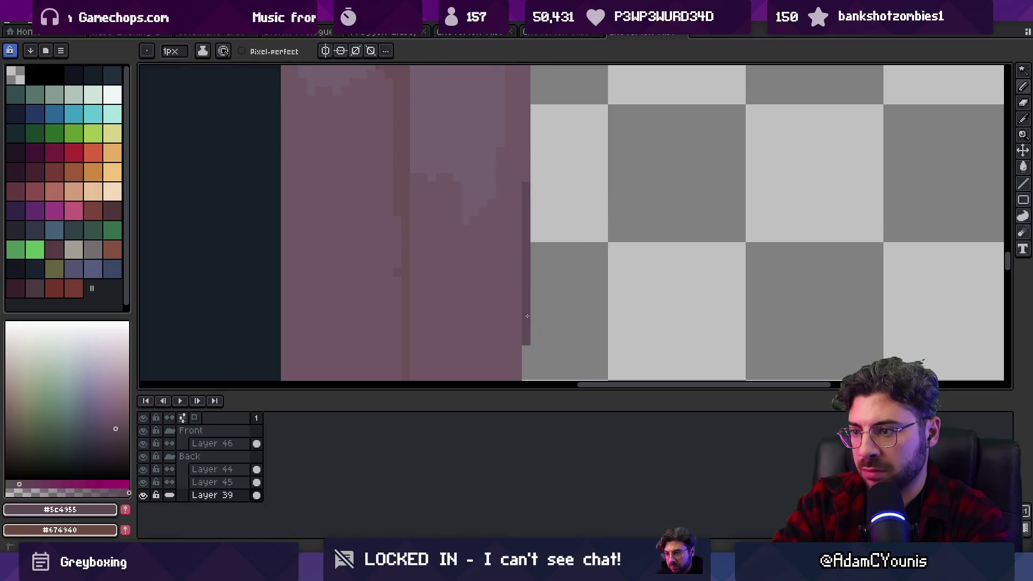
pyautogui.press('z')
pyautogui.scroll(-4, 517, 247)
pyautogui.scroll(1, 519, 285)
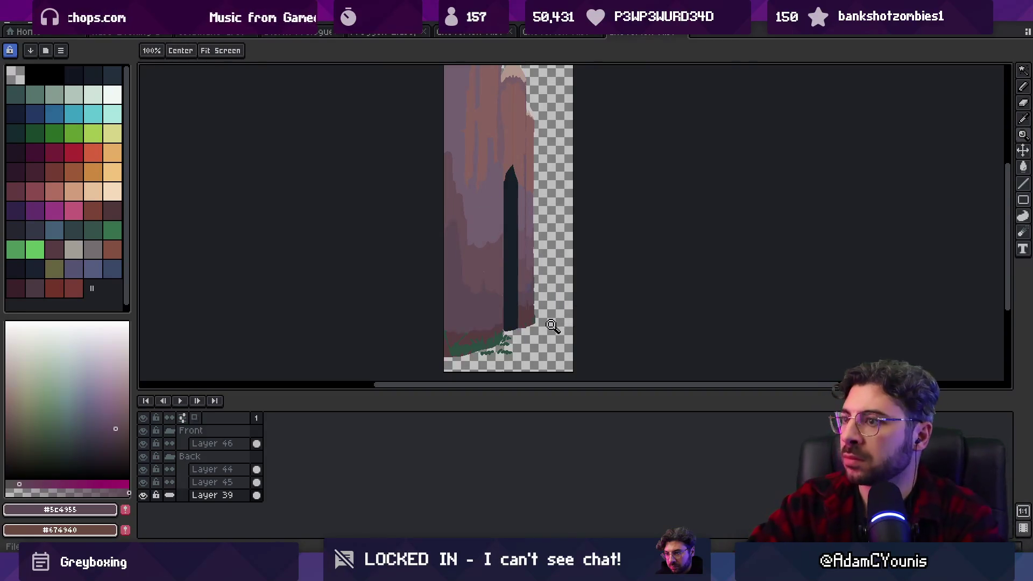
# Back in Unity, search the Project assets for 'misty gate'.
pyautogui.press('v')
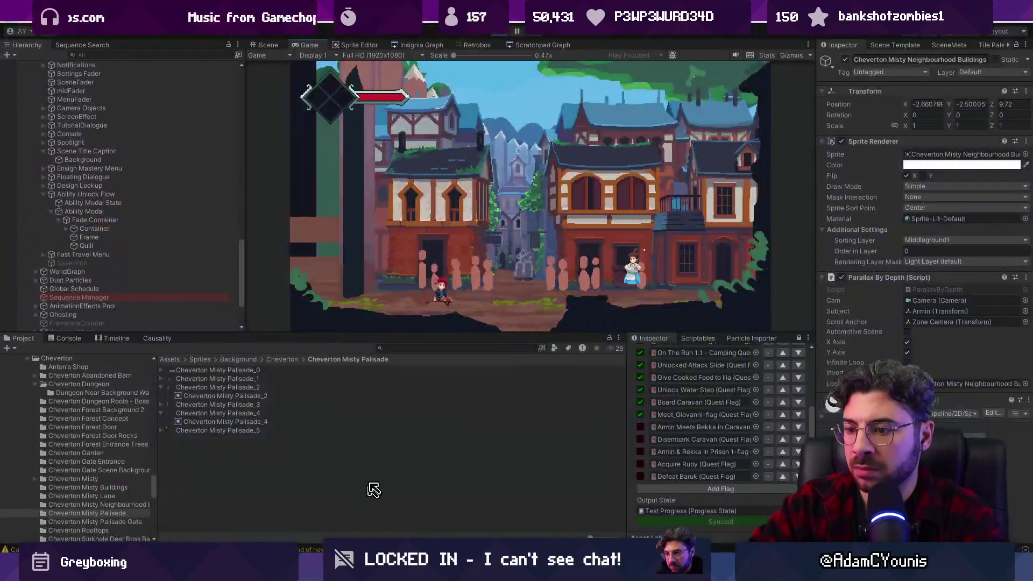
pyautogui.press('z')
pyautogui.scroll(1, 421, 382)
pyautogui.hotkey('alt', 'Tab')
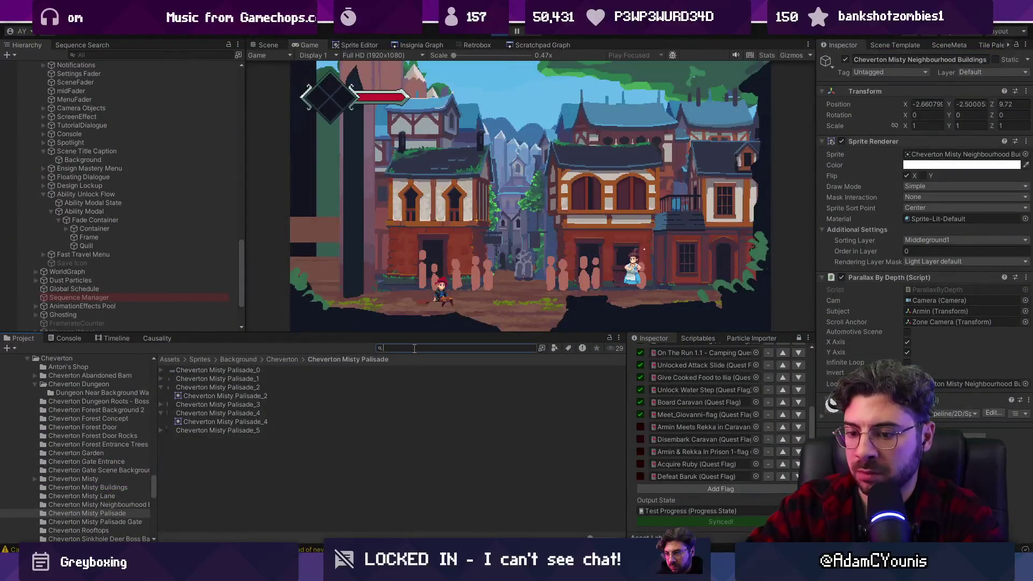
pyautogui.write('misty gate')
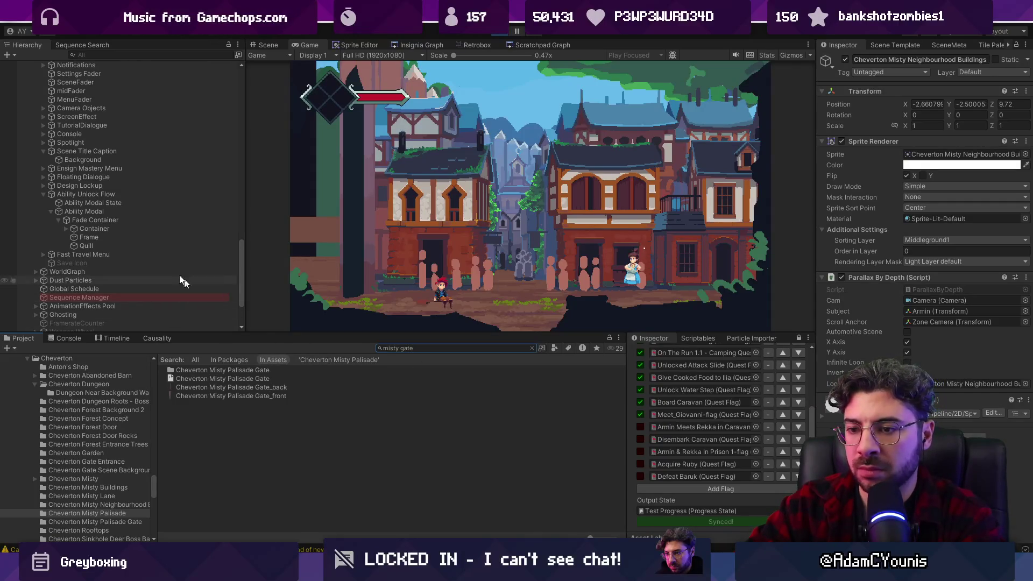
# Set both gate textures' Sprite Mode to Single and apply the import settings.
pyautogui.click(257, 387)
pyautogui.keyDown('shift'); pyautogui.click(267, 396); pyautogui.keyUp('shift')
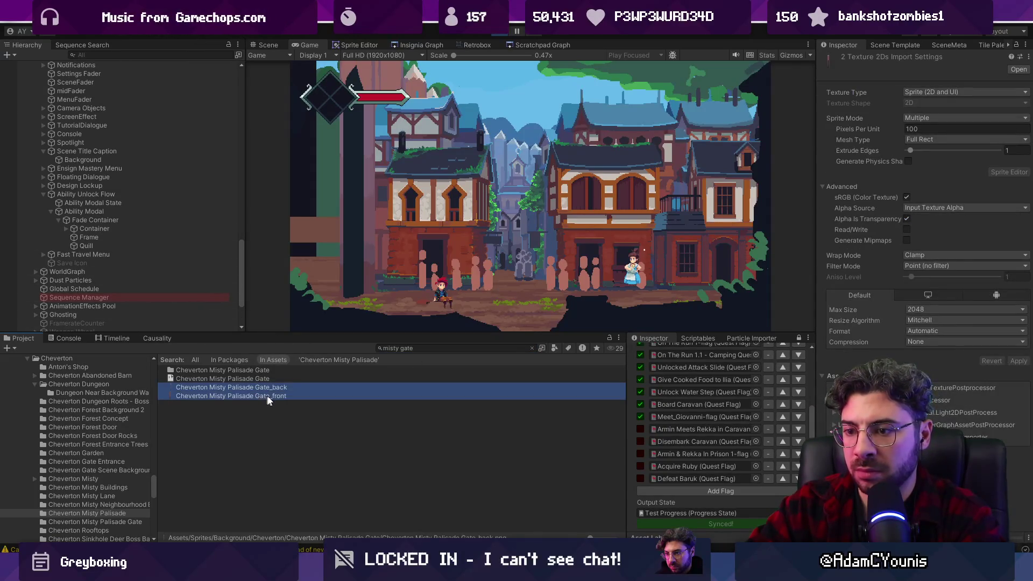
pyautogui.click(928, 118)
pyautogui.click(926, 124)
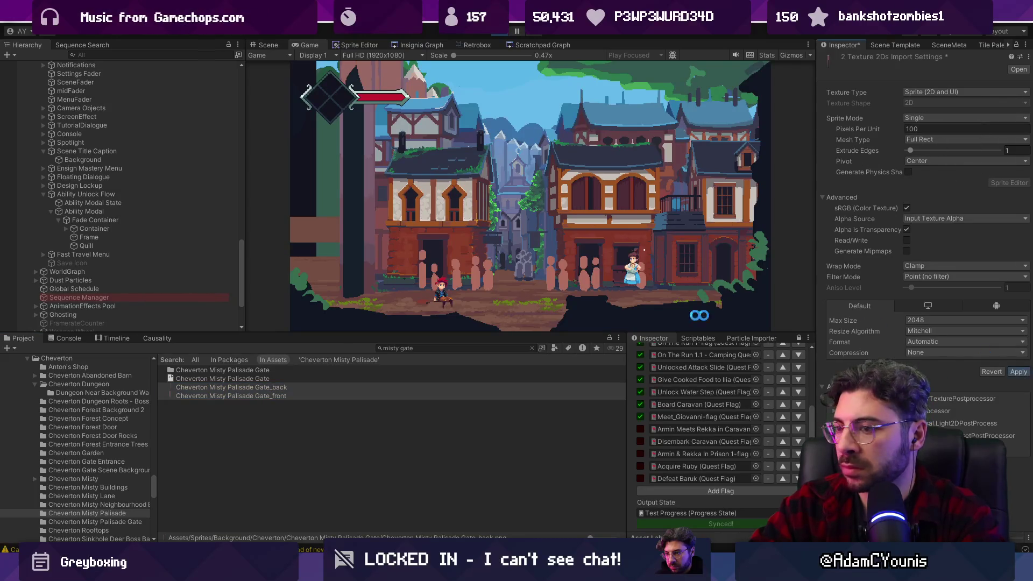
pyautogui.click(1018, 371)
pyautogui.hotkey('ctrl', 's')
pyautogui.click(503, 31)
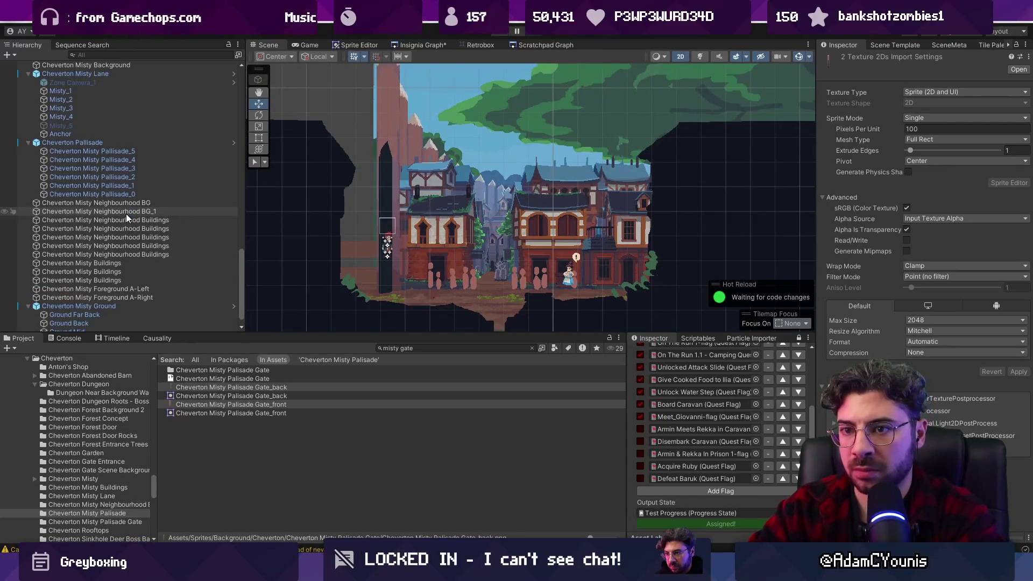
# Search the assets for Palisade_5 and delete both Palisade_5 assets.
pyautogui.click(425, 348)
pyautogui.write('palid')
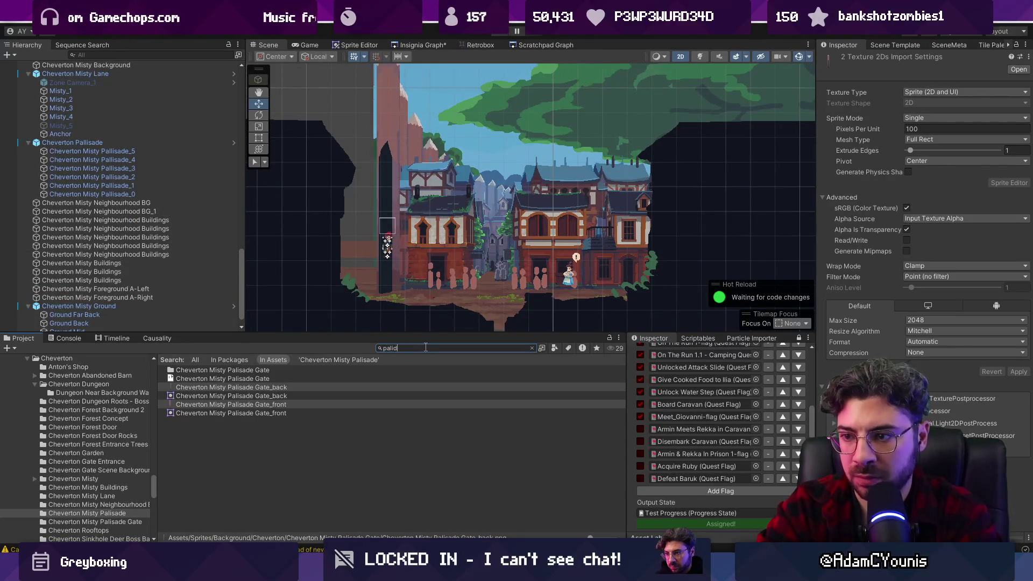
pyautogui.press('BackSpace')
pyautogui.press('BackSpace')
pyautogui.write('sa')
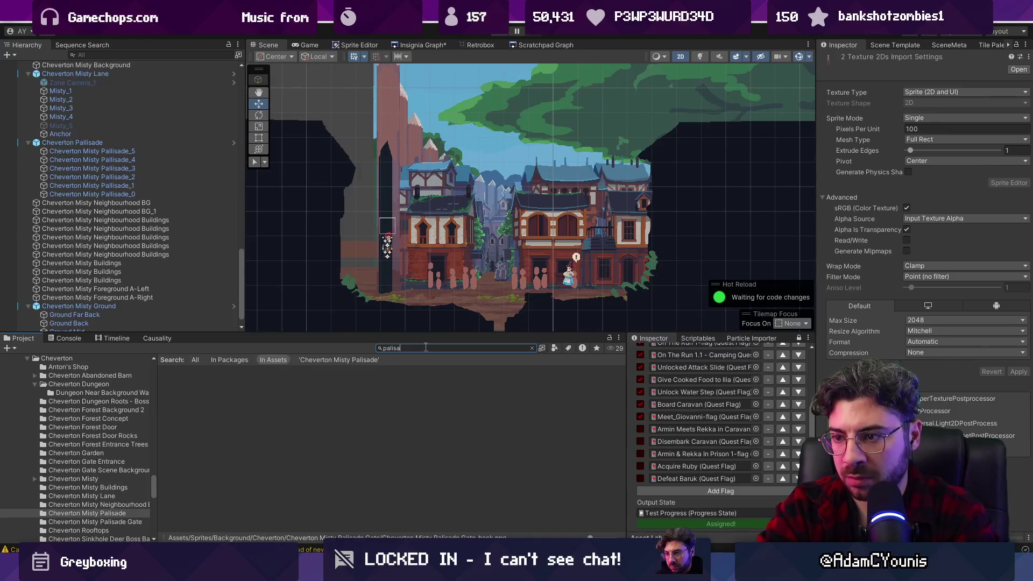
pyautogui.write('de 5')
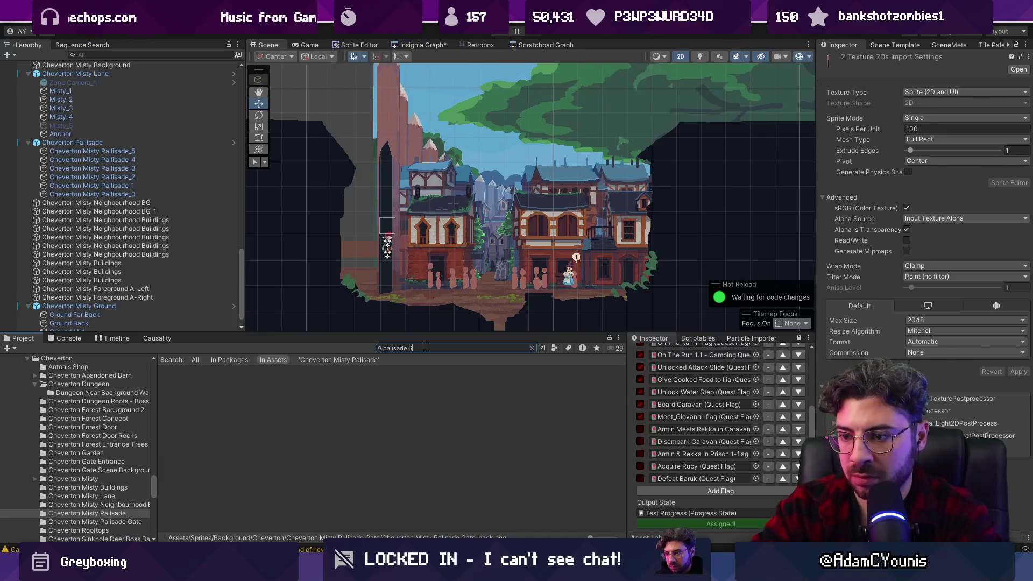
pyautogui.click(245, 369)
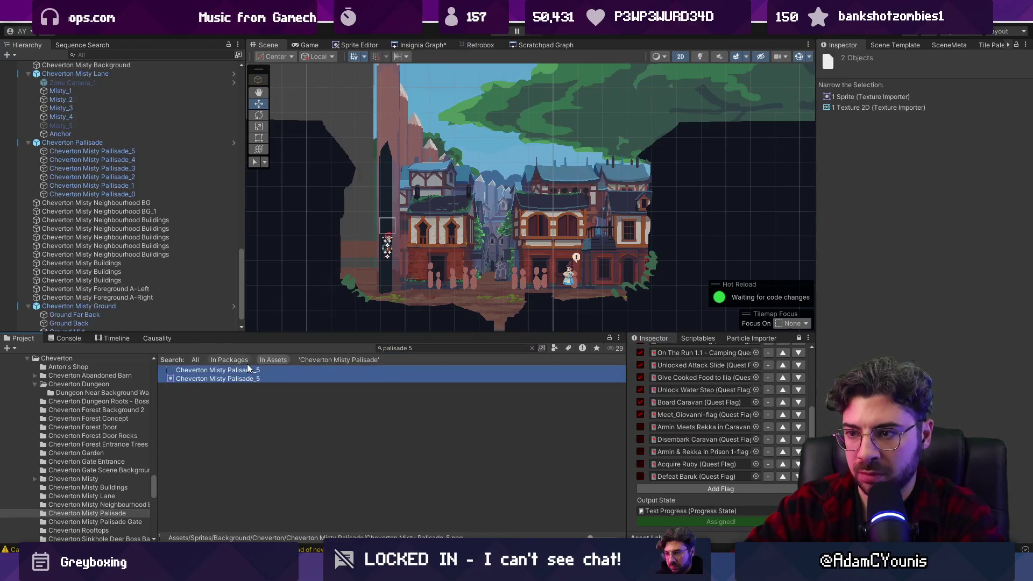
pyautogui.press('Delete')
pyautogui.press('Return')
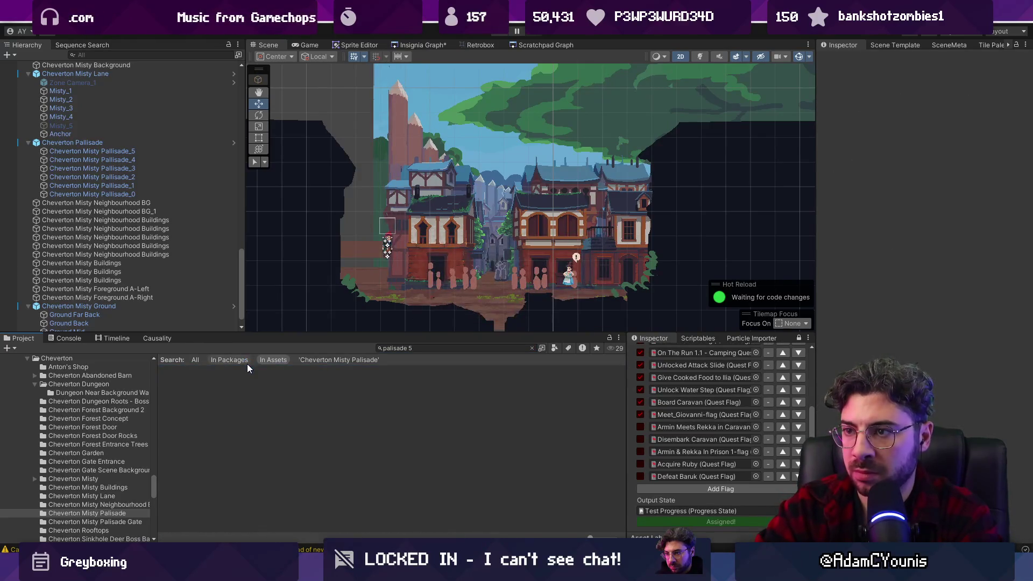
# Select the Pallisade_5 object in the scene and open the Cheverton Pallisade prefab.
pyautogui.click(431, 349)
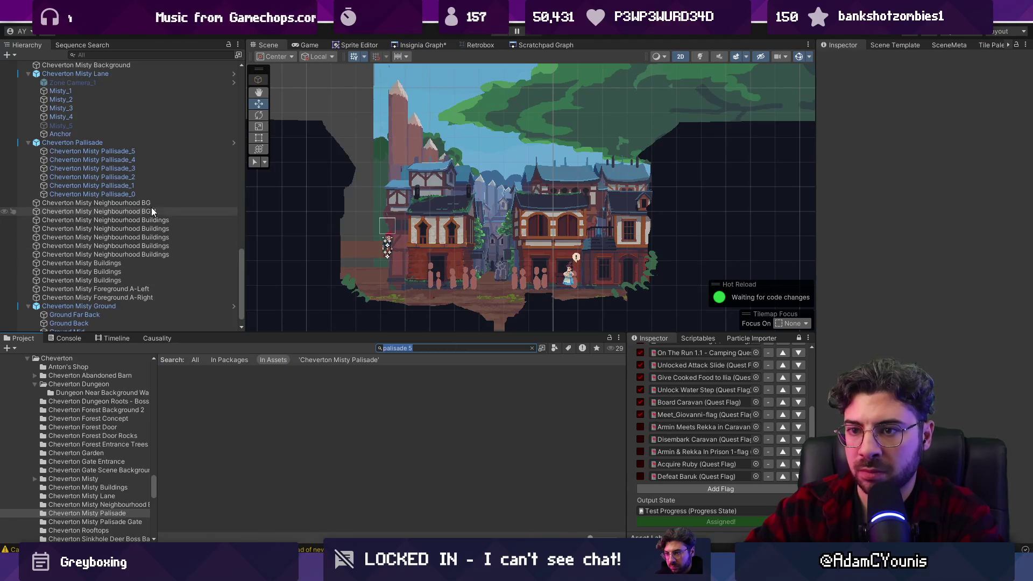
pyautogui.click(151, 193)
pyautogui.click(172, 151)
pyautogui.click(234, 142)
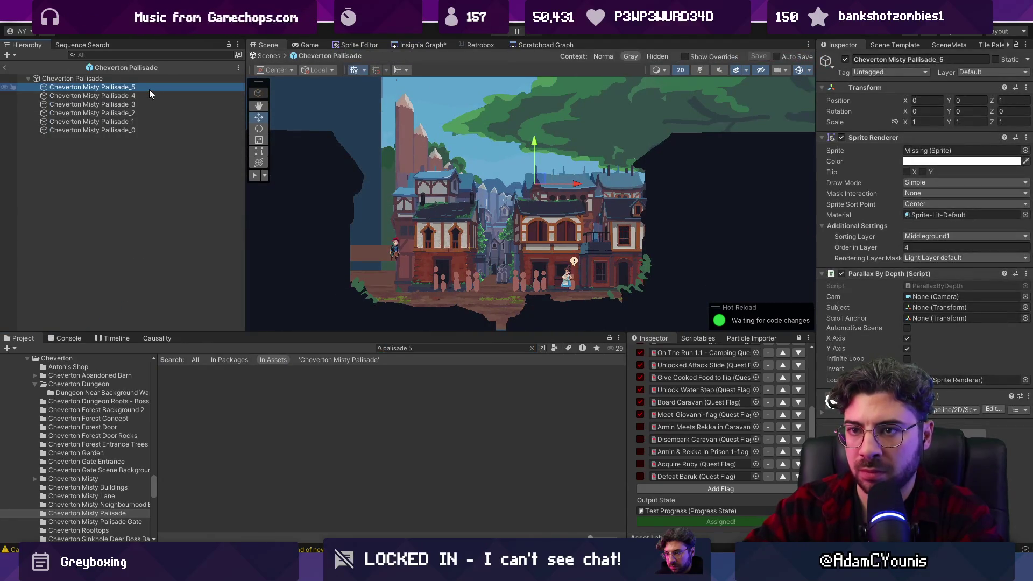
# Drag the Gate_back and Gate_front sprites into the prefab and move them to its top.
pyautogui.click(414, 348)
pyautogui.write('misty gate')
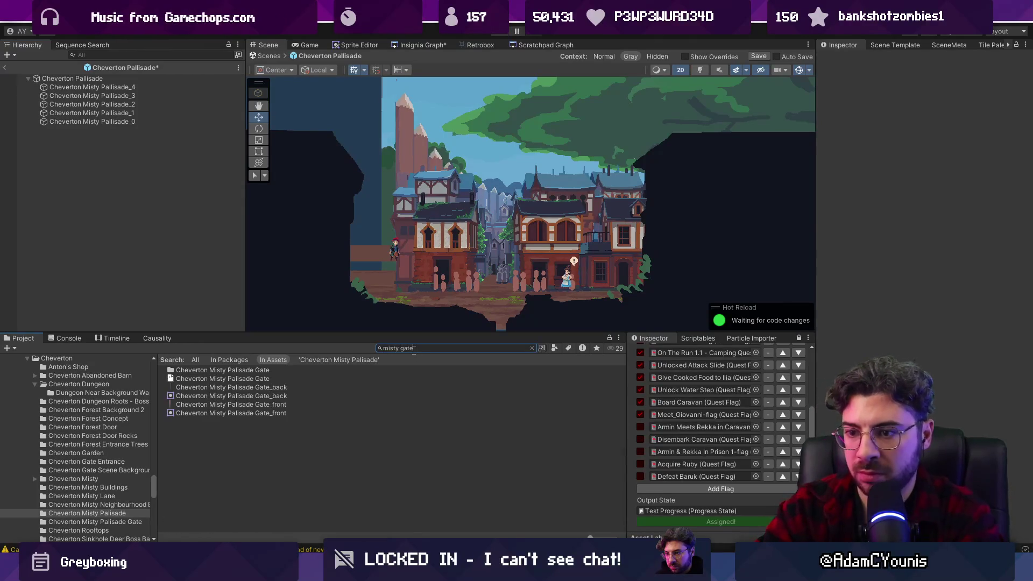
pyautogui.click(272, 388)
pyautogui.keyDown('ctrl'); pyautogui.click(272, 404); pyautogui.keyUp('ctrl')
pyautogui.moveTo(272, 392); pyautogui.dragTo(165, 281)
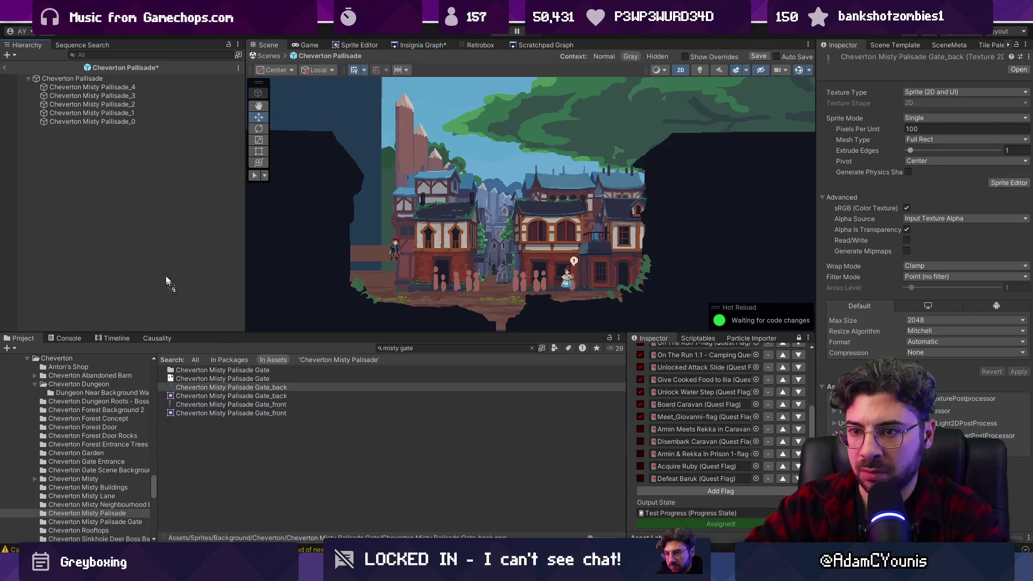
pyautogui.moveTo(230, 413); pyautogui.dragTo(134, 226)
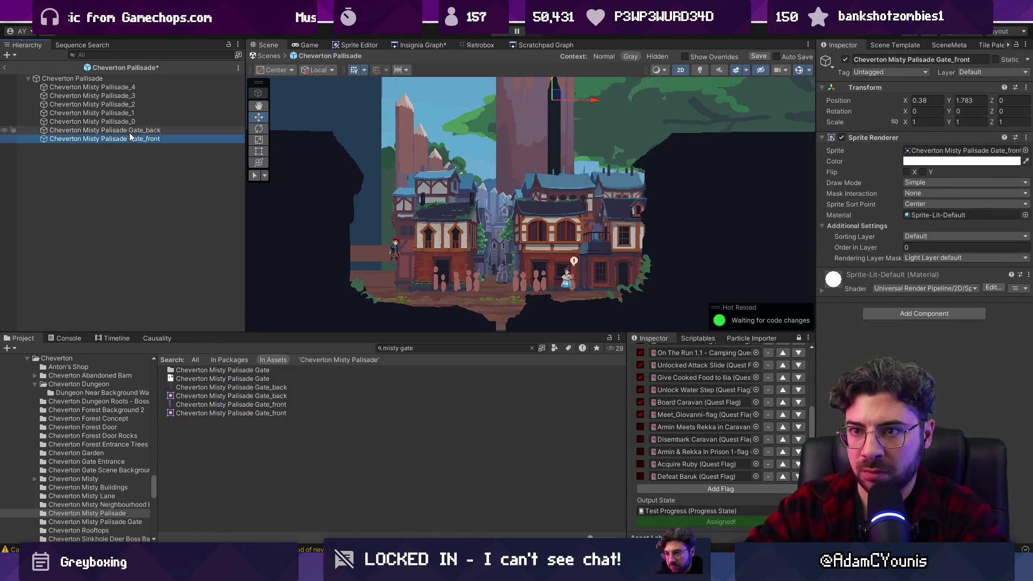
pyautogui.keyDown('shift'); pyautogui.click(107, 131); pyautogui.keyUp('shift')
pyautogui.moveTo(107, 139); pyautogui.dragTo(141, 84)
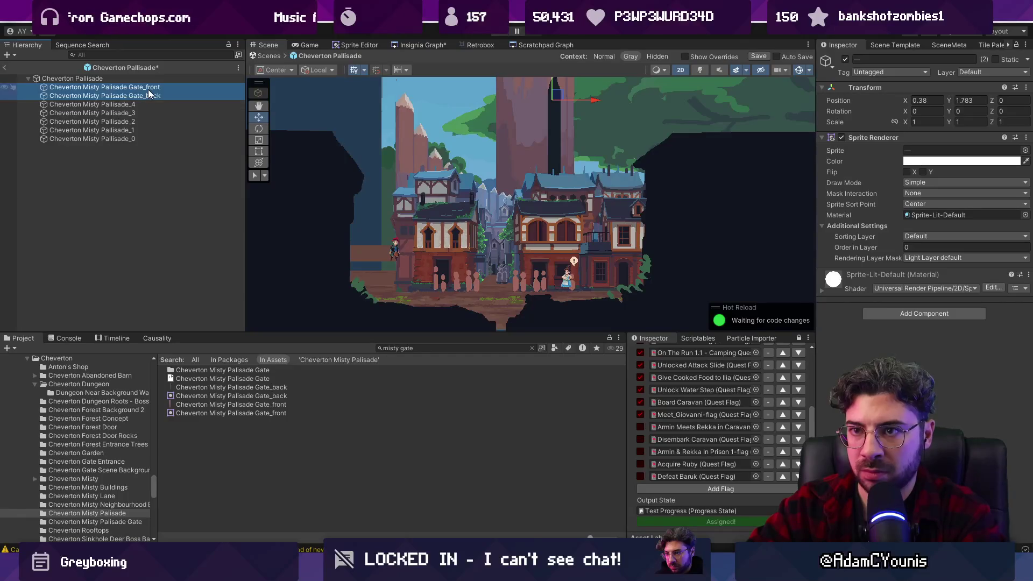
# Add the Parallax By Depth component to both gate objects.
pyautogui.click(950, 314)
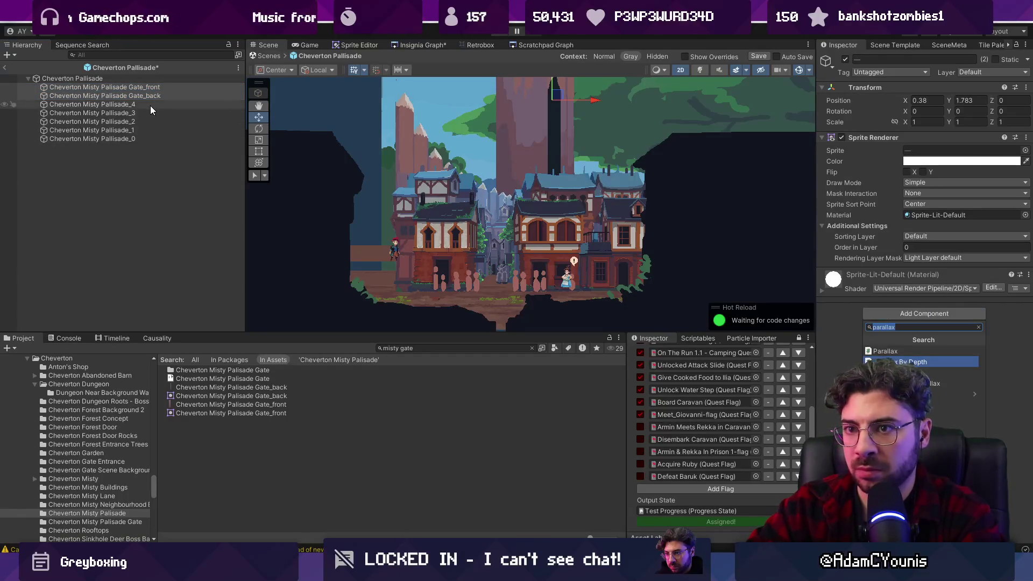
pyautogui.click(153, 104)
pyautogui.hotkey('ctrl', 'z')
pyautogui.click(925, 313)
pyautogui.write('paral;l')
pyautogui.press('BackSpace')
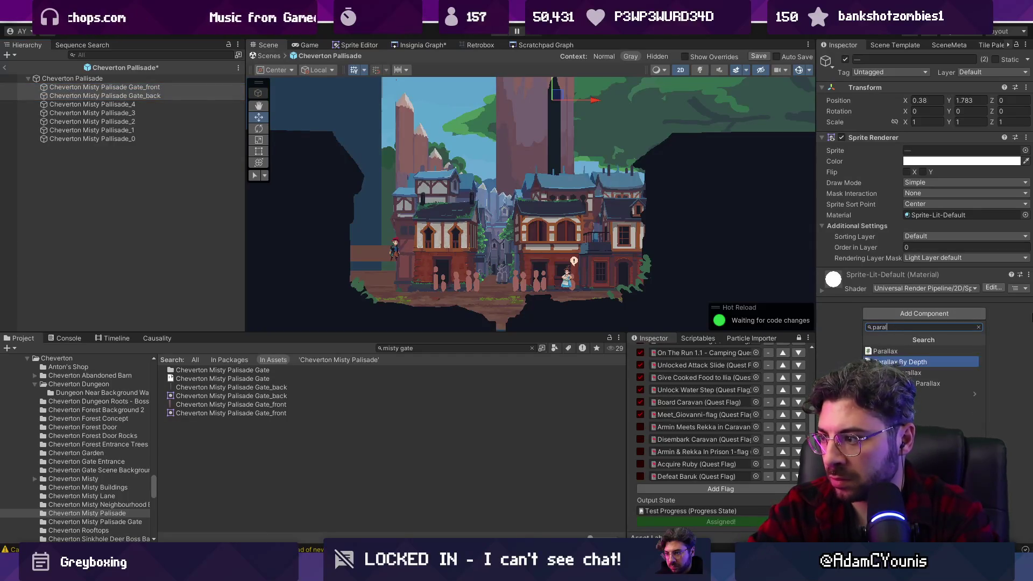
pyautogui.press('BackSpace')
pyautogui.press('Return')
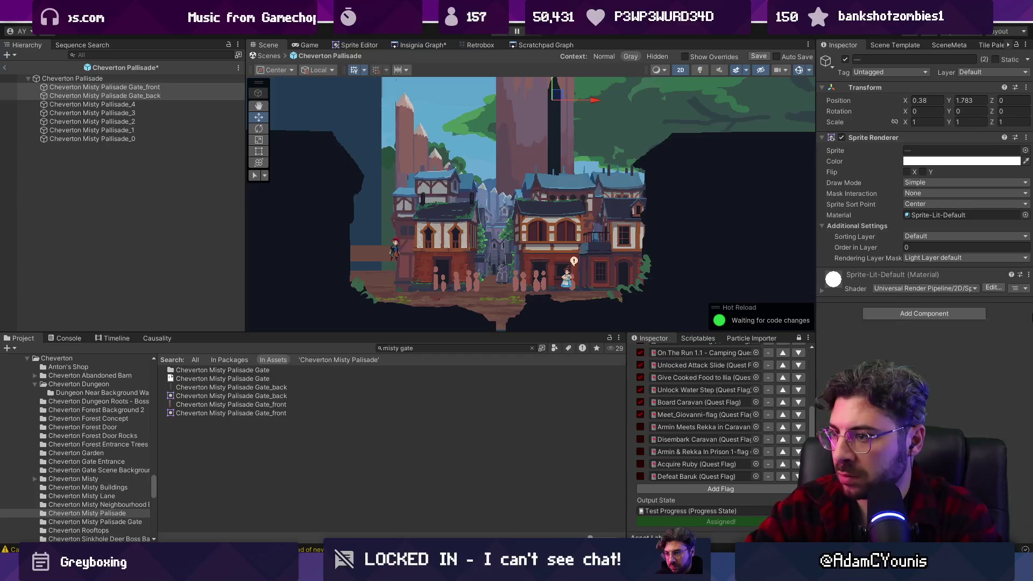
pyautogui.click(105, 86)
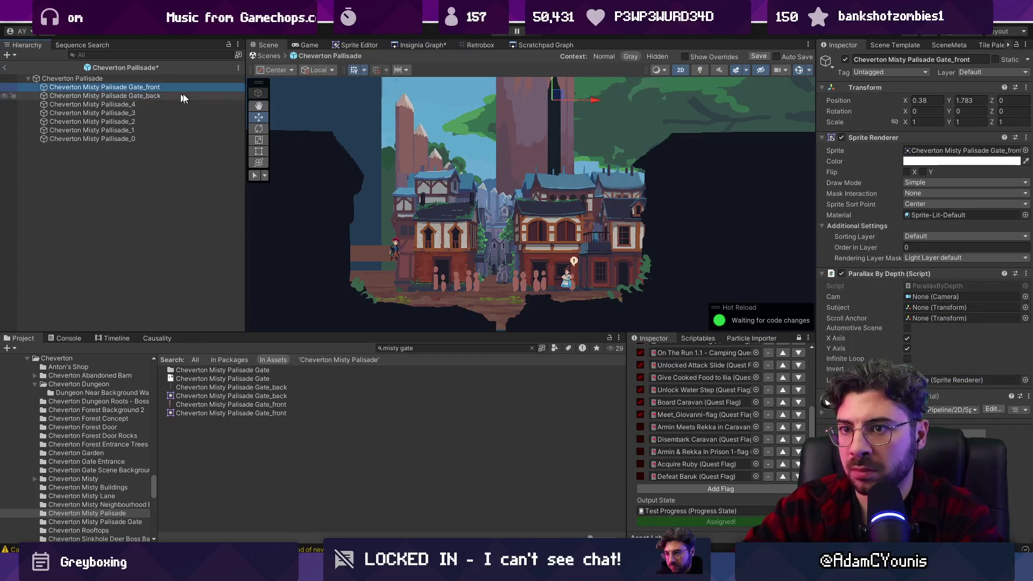
# Put Gate_front on the Foreground1 sorting layer and drag the gate to the street's left edge.
pyautogui.click(946, 237)
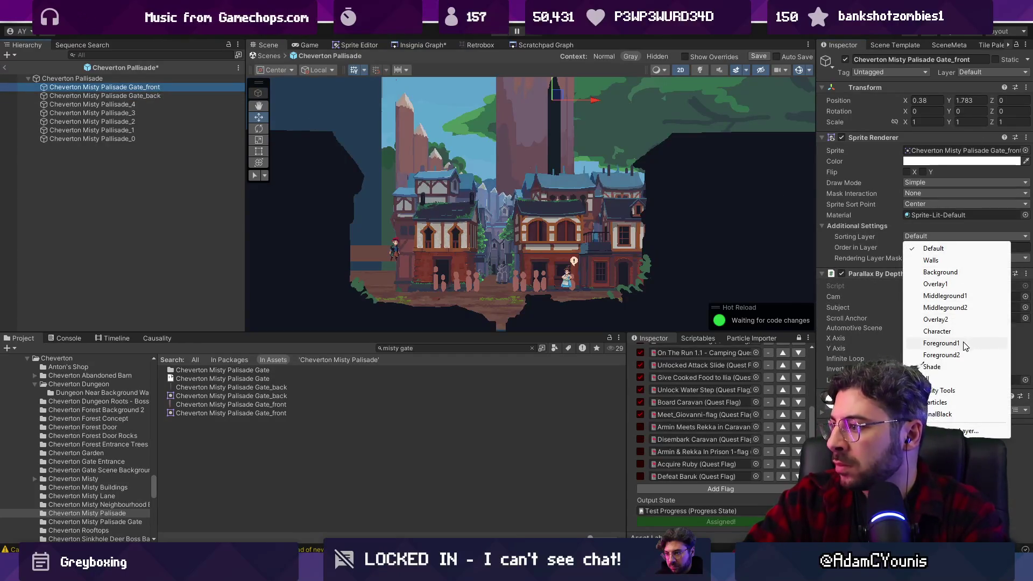
pyautogui.click(942, 343)
pyautogui.click(151, 97)
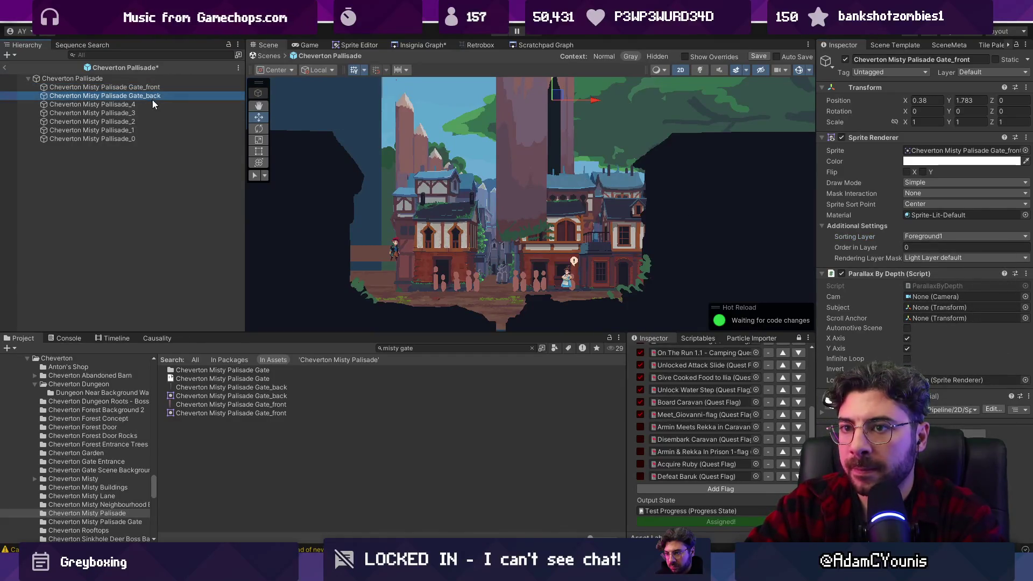
pyautogui.moveTo(557, 94)
pyautogui.mouseDown()
pyautogui.moveTo(496, 103)
pyautogui.moveTo(387, 176)
pyautogui.moveTo(395, 169)
pyautogui.moveTo(387, 155)
pyautogui.mouseUp()
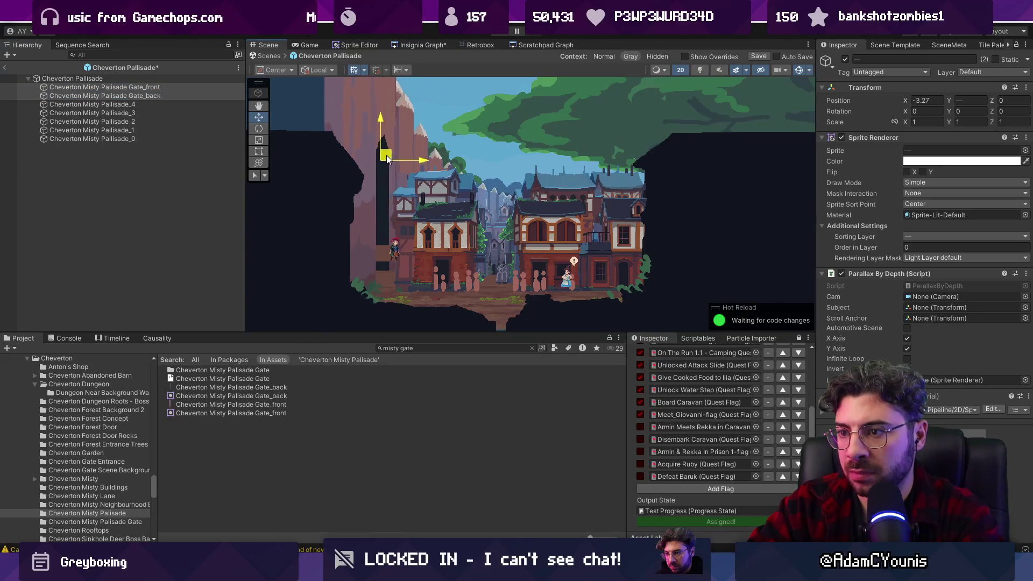
# Put Gate_back on Middleground1 and nudge both gate pieces into final position.
pyautogui.click(167, 97)
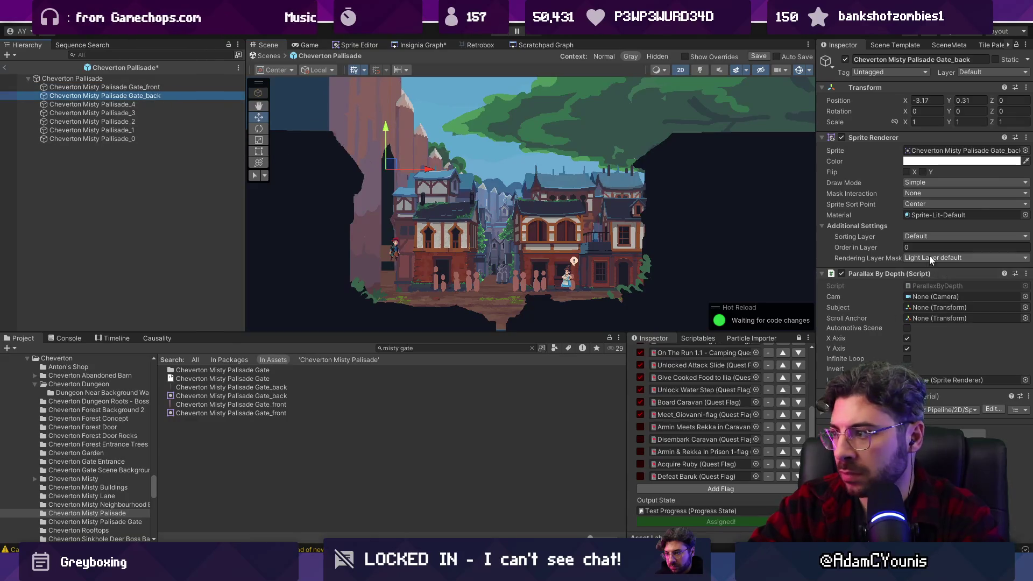
pyautogui.click(931, 237)
pyautogui.click(932, 293)
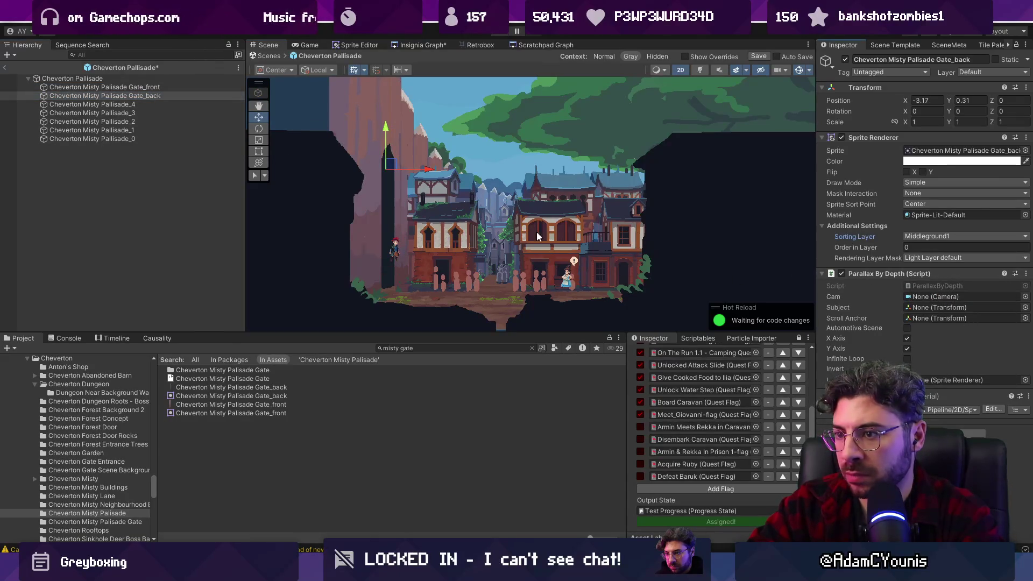
pyautogui.keyDown('ctrl'); pyautogui.click(169, 89); pyautogui.keyUp('ctrl')
pyautogui.moveTo(379, 172)
pyautogui.mouseDown()
pyautogui.moveTo(364, 172)
pyautogui.moveTo(399, 180)
pyautogui.mouseUp()
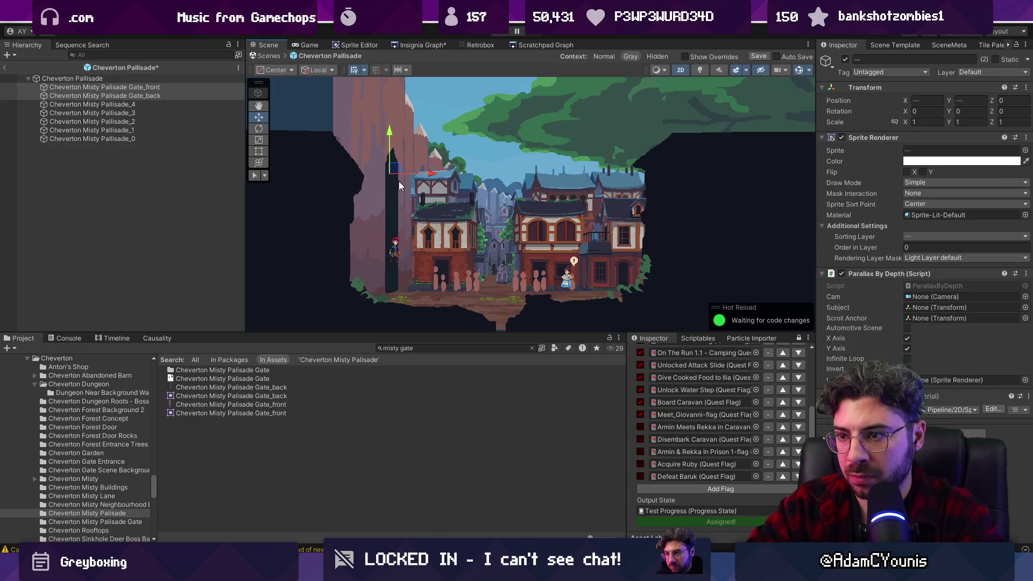
# Save the prefab, shift the gate front pillar slightly in 3D view, and save again.
pyautogui.scroll(-2, 398, 180)
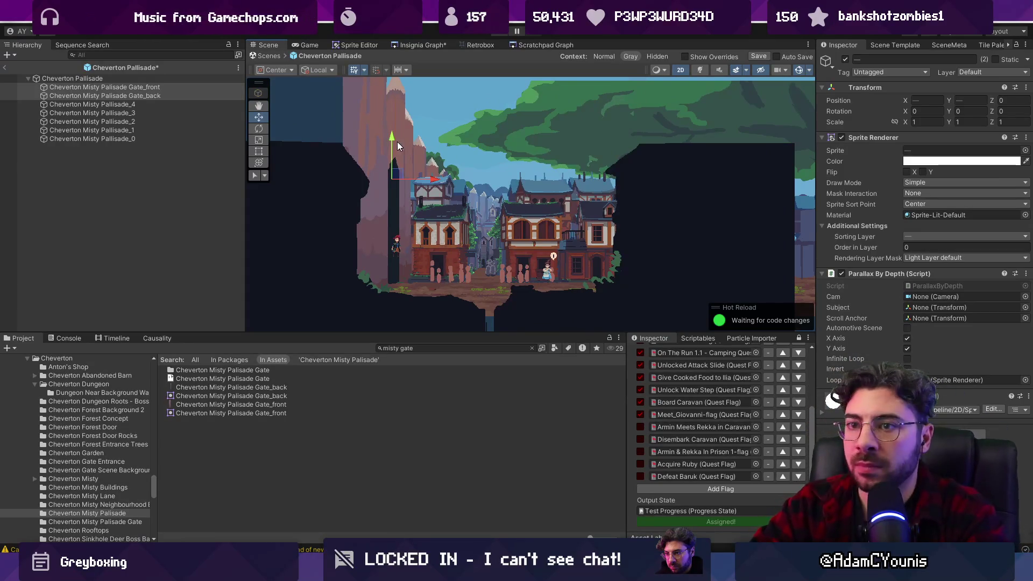
pyautogui.hotkey('ctrl', 's')
pyautogui.press('2')
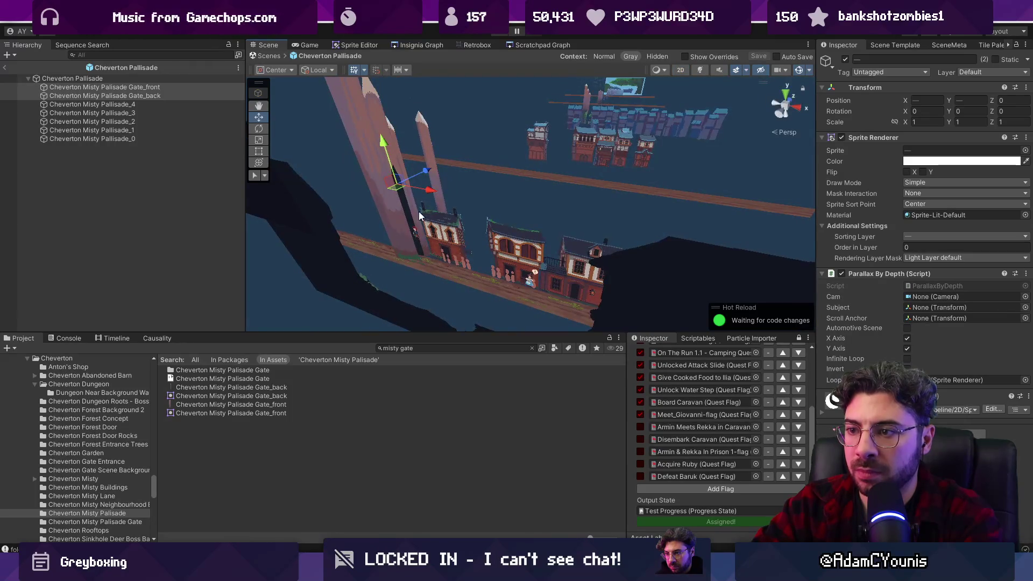
pyautogui.click(388, 196)
pyautogui.moveTo(432, 172)
pyautogui.mouseDown()
pyautogui.moveTo(417, 180)
pyautogui.moveTo(435, 155)
pyautogui.mouseUp()
pyautogui.click(413, 163)
pyautogui.hotkey('ctrl', 's')
# Turn off the Cheverton Misty Pallisade_4 layer and start the game.
pyautogui.click(189, 105)
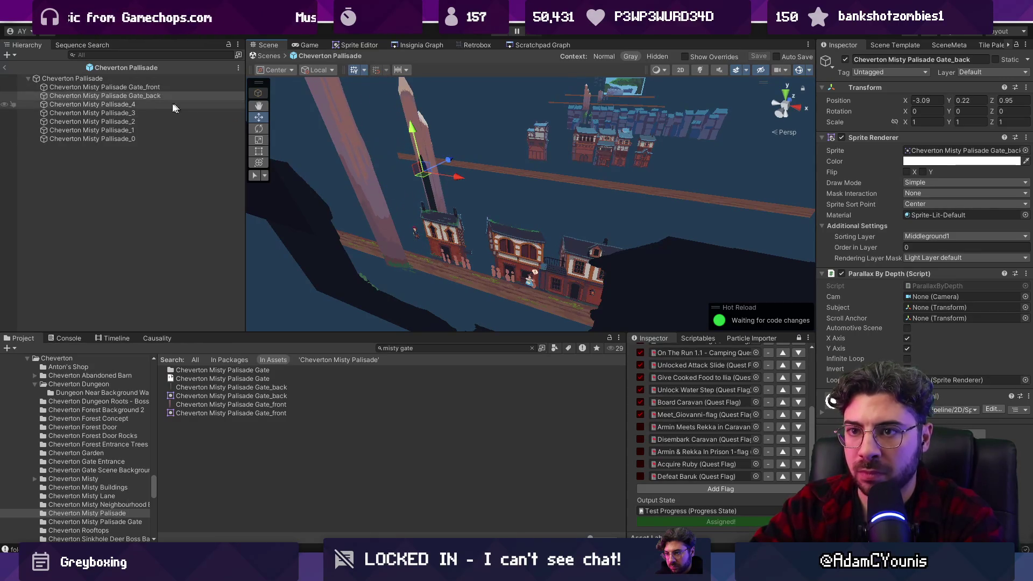
pyautogui.click(845, 59)
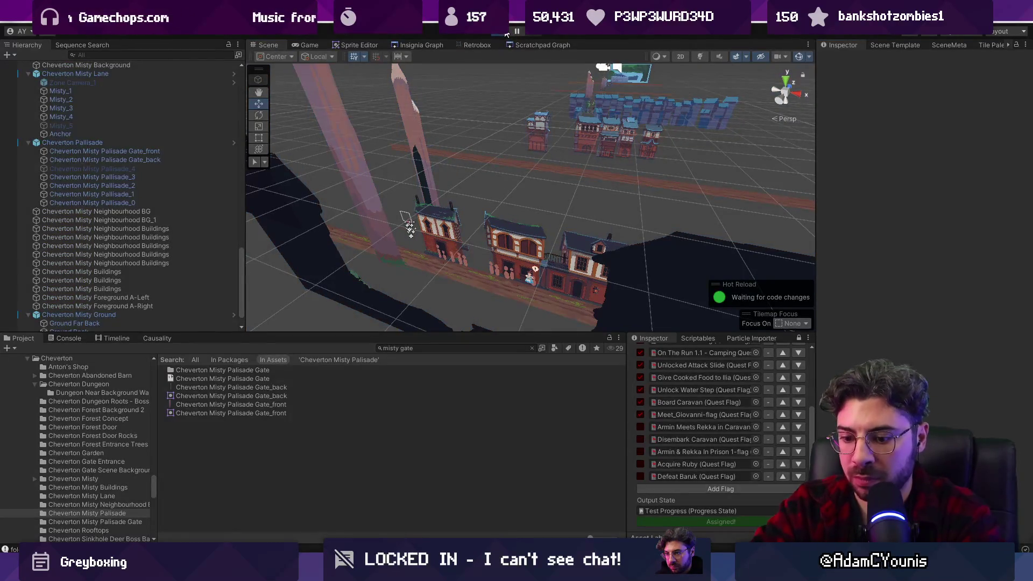
pyautogui.click(506, 35)
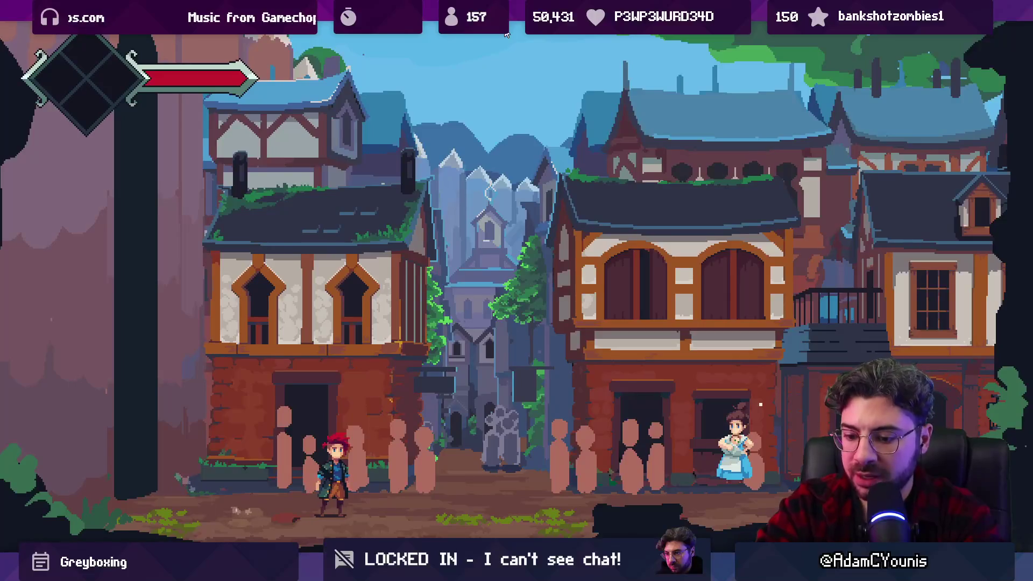
# Stop the game and shift both gate sprites left inside the palisade prefab.
pyautogui.click(506, 34)
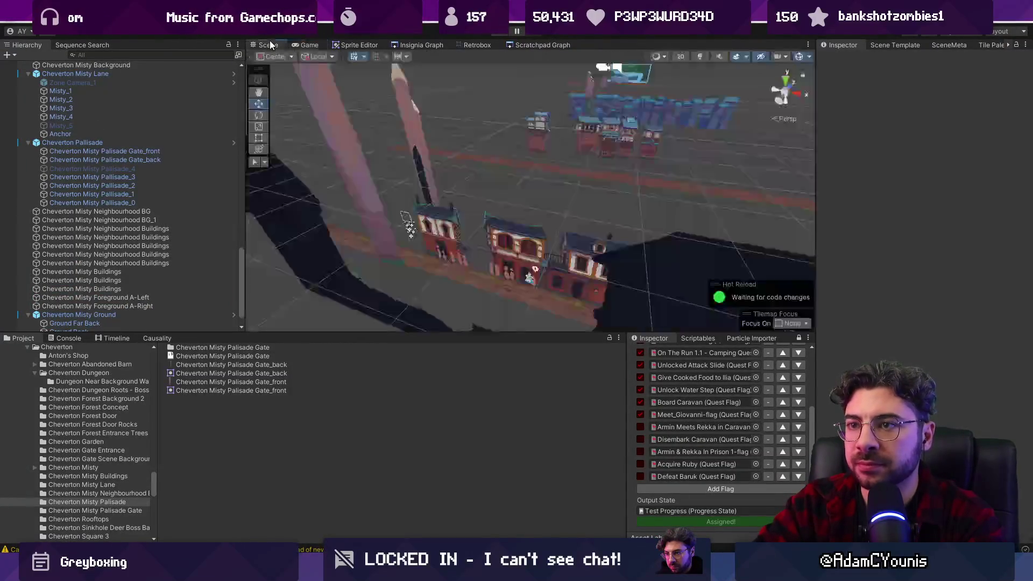
pyautogui.press('2')
pyautogui.press('t')
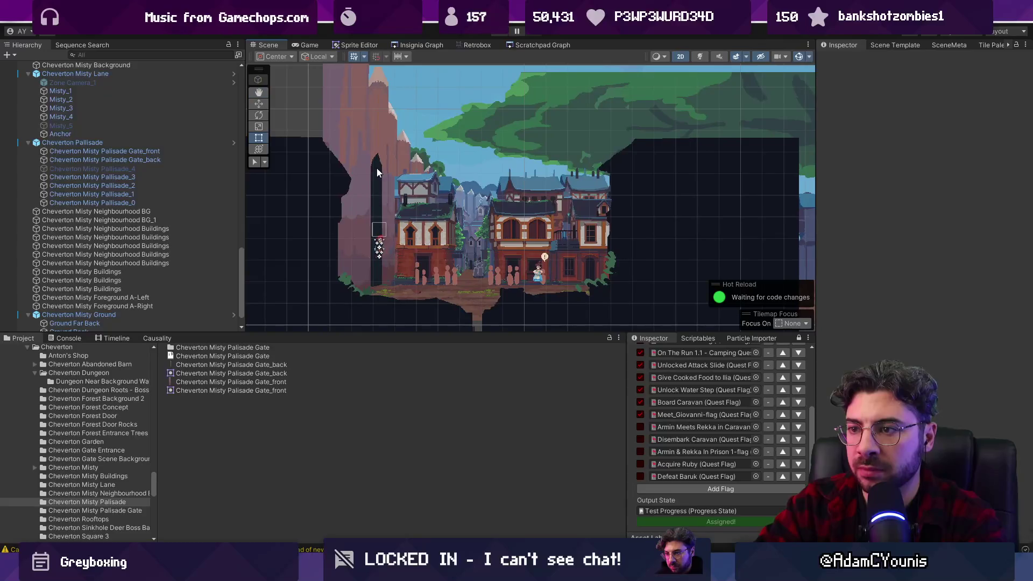
pyautogui.click(366, 132)
pyautogui.click(234, 314)
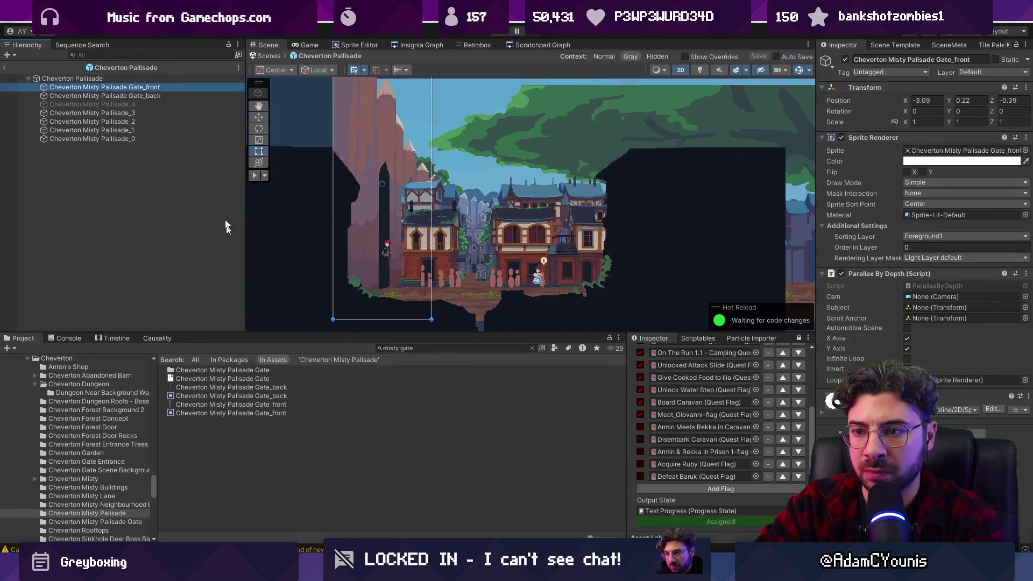
pyautogui.click(158, 95)
pyautogui.press('w')
pyautogui.moveTo(423, 185)
pyautogui.mouseDown()
pyautogui.moveTo(409, 185)
pyautogui.moveTo(423, 185)
pyautogui.mouseUp()
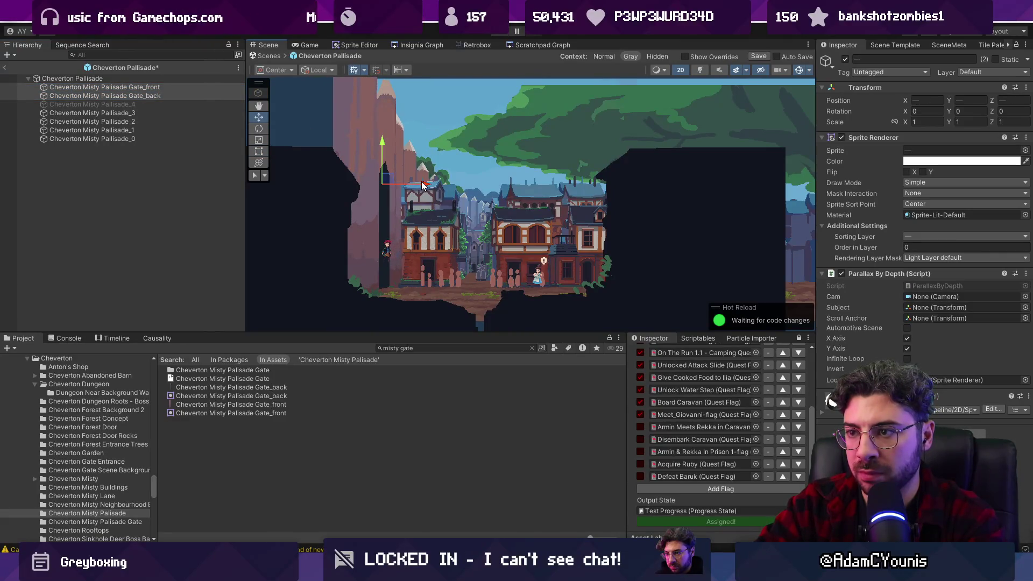
# Set Gate_back's Order in Layer to -1, save, and play-test walking right.
pyautogui.click(156, 96)
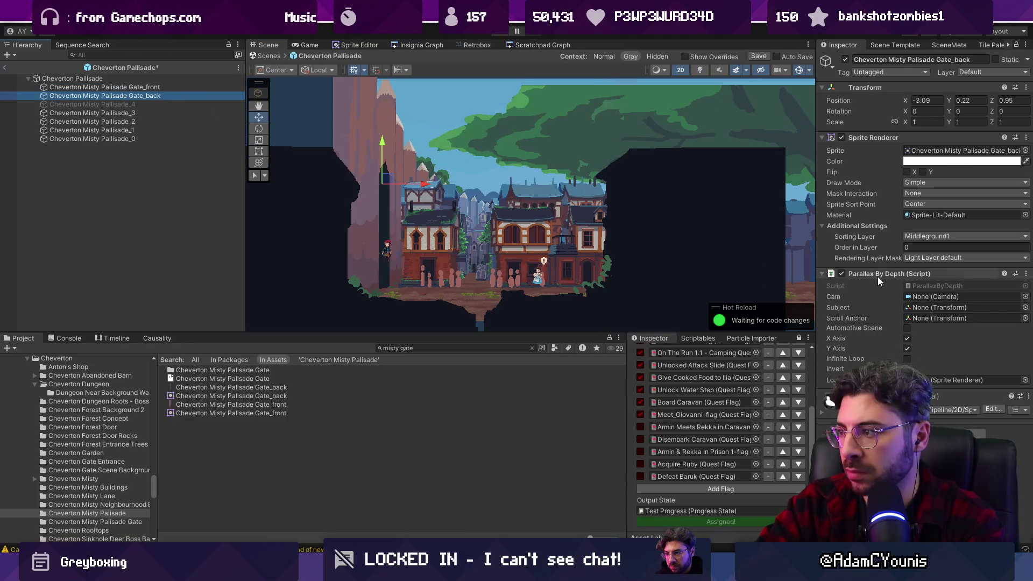
pyautogui.moveTo(879, 247); pyautogui.dragTo(876, 249)
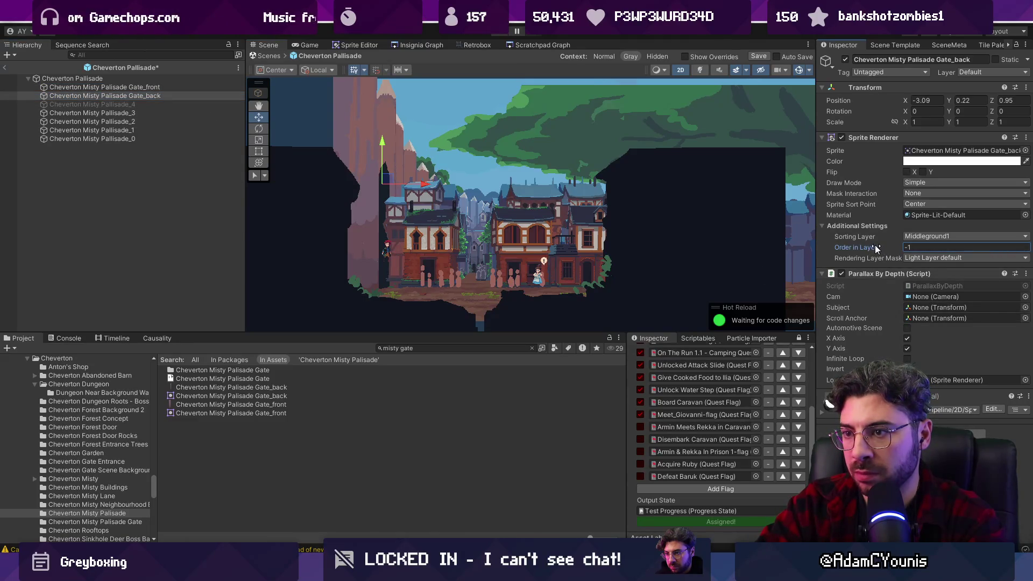
pyautogui.hotkey('ctrl', 's')
pyautogui.hotkey('ctrl', 'p')
pyautogui.press('Right')
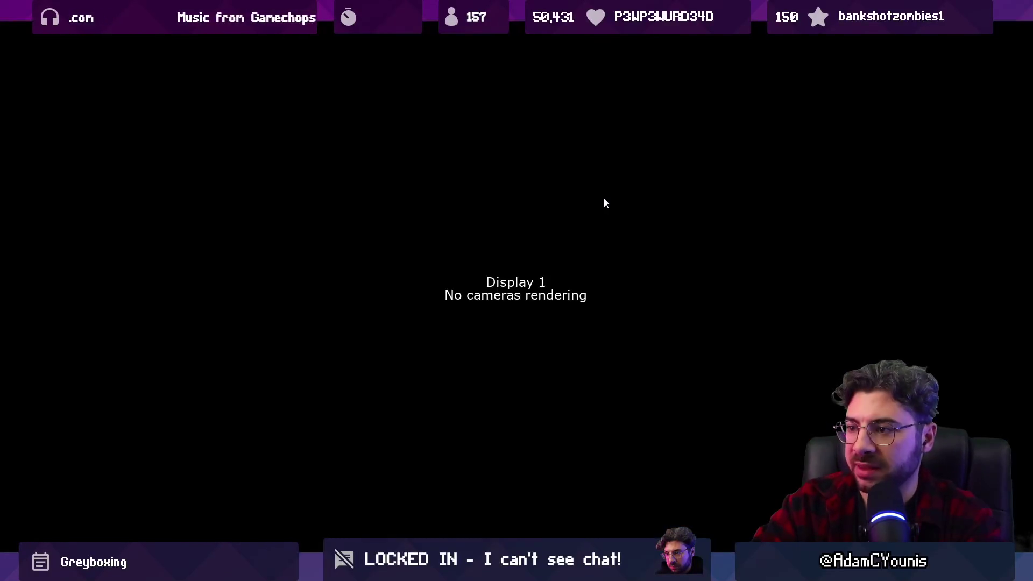
pyautogui.hotkey('ctrl', 'p')
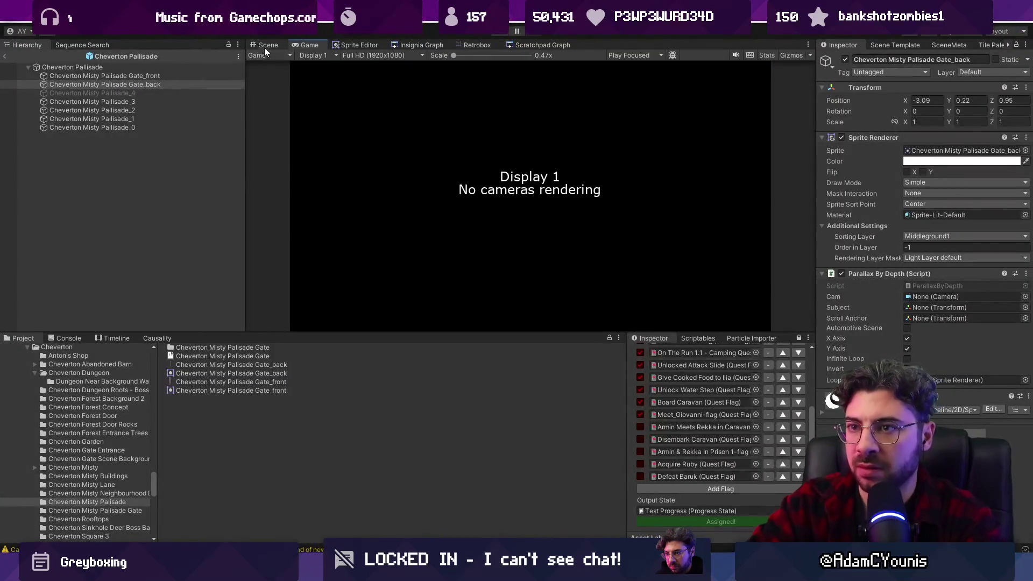
pyautogui.click(265, 46)
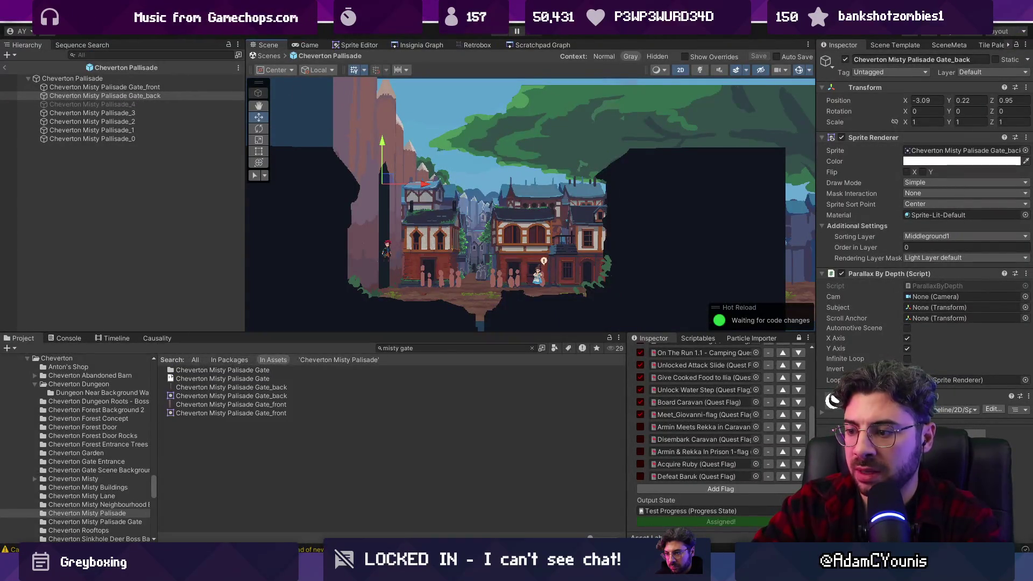
pyautogui.hotkey('alt', 'Tab')
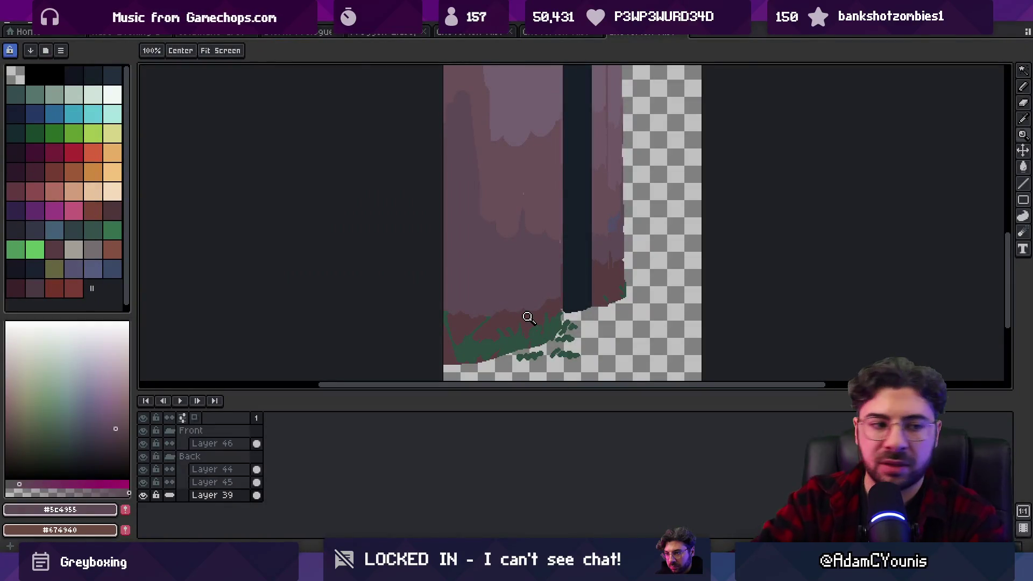
# Erase the stray pixels in a rectangle right of the cliff's dark column.
pyautogui.scroll(-2, 556, 212)
pyautogui.press('v')
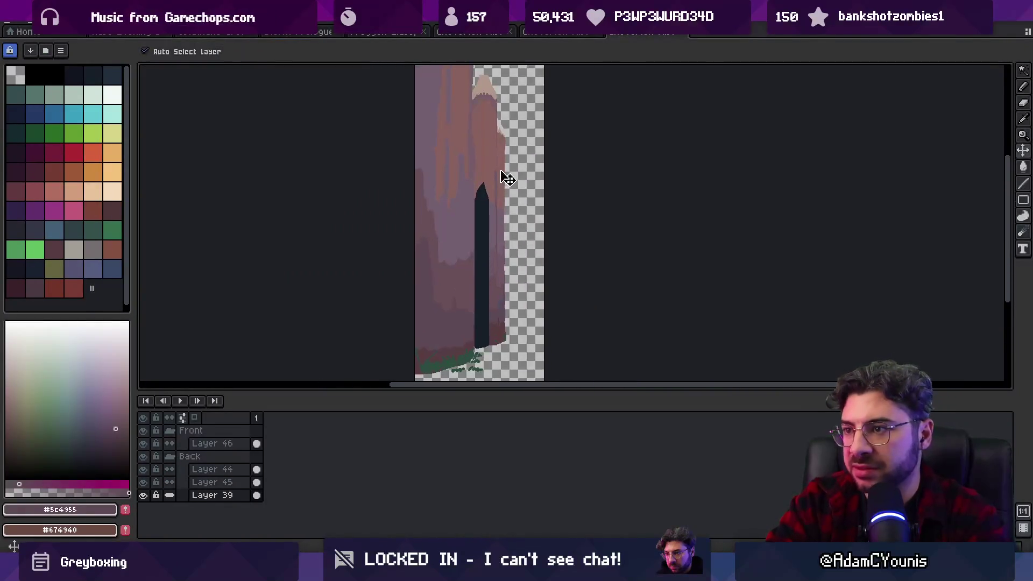
pyautogui.press('m')
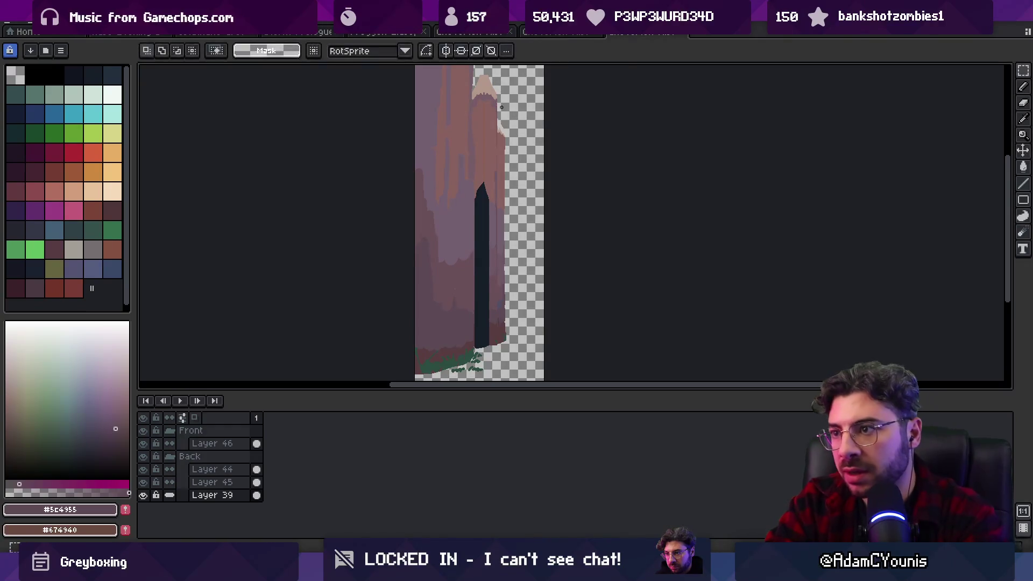
pyautogui.moveTo(517, 218); pyautogui.dragTo(530, 364)
pyautogui.press('Delete')
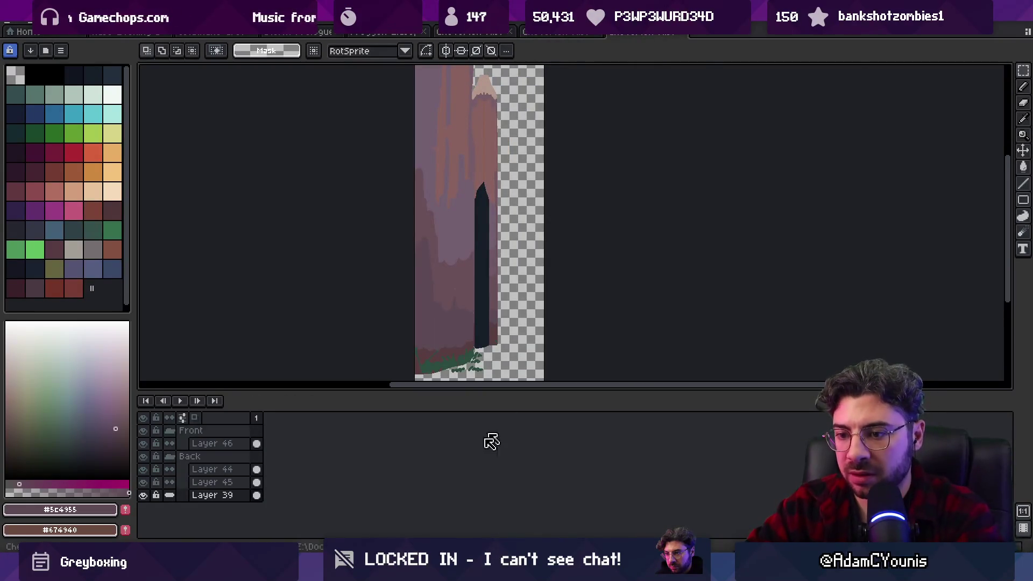
# Back in Unity, turn off the Cheverton Misty Pallisade_4 layer.
pyautogui.hotkey('alt', 'Tab')
pyautogui.click(177, 103)
pyautogui.click(845, 60)
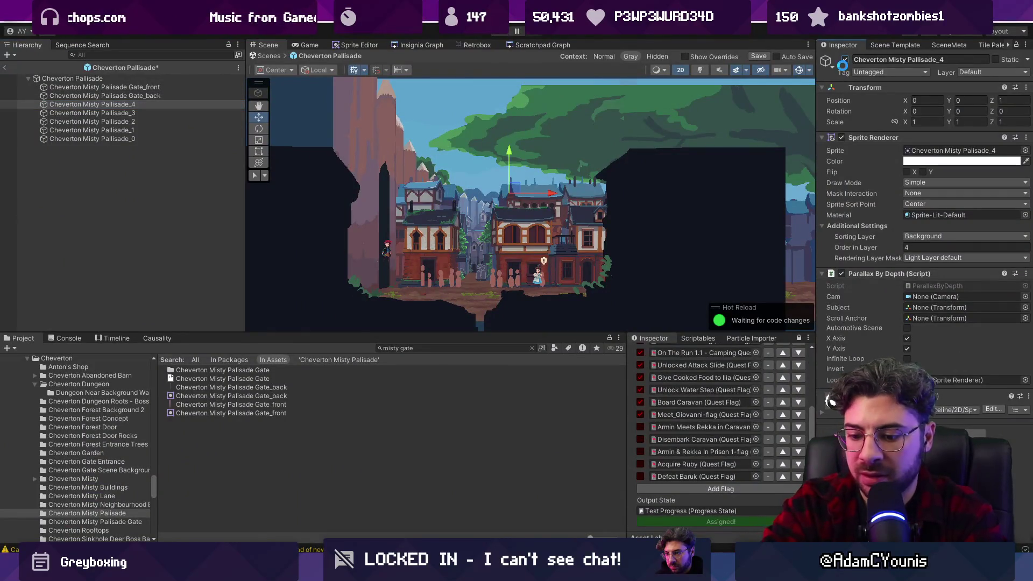
# Play-test the scene, running and jumping the player left and right.
pyautogui.hotkey('ctrl', 'p')
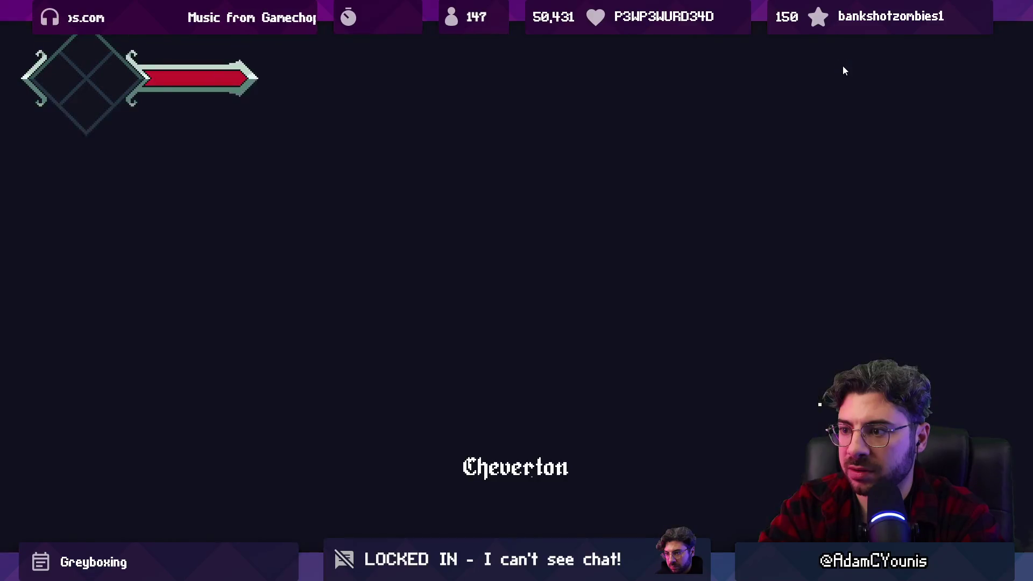
pyautogui.press('Left')
pyautogui.press('space')
pyautogui.press('Right')
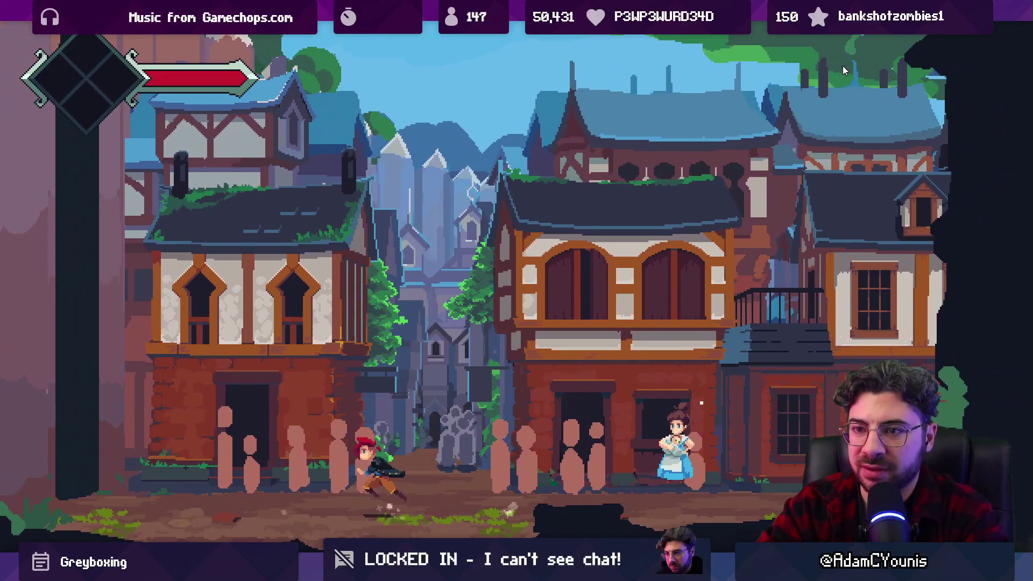
pyautogui.press('Left')
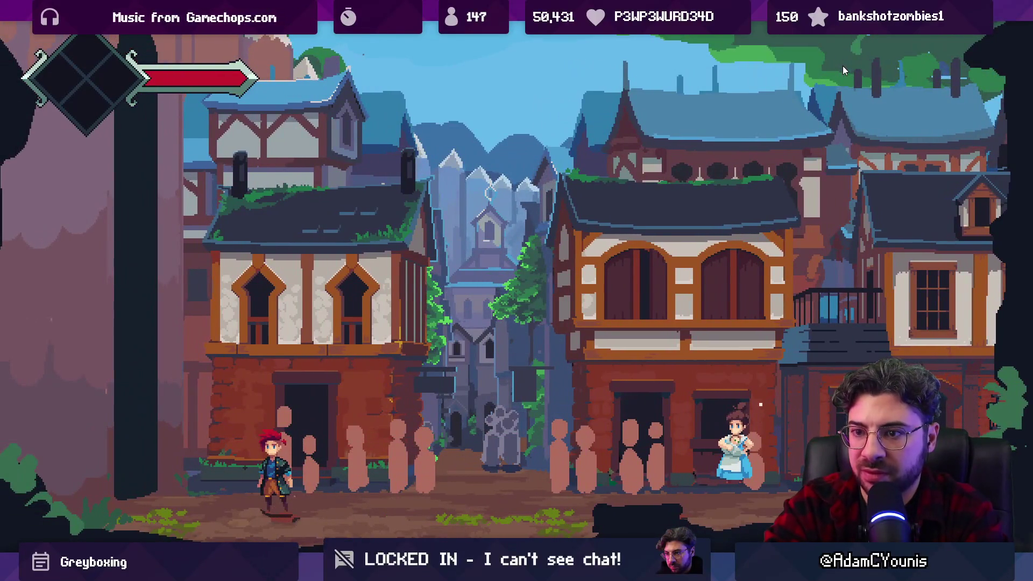
pyautogui.hotkey('ctrl', 'p')
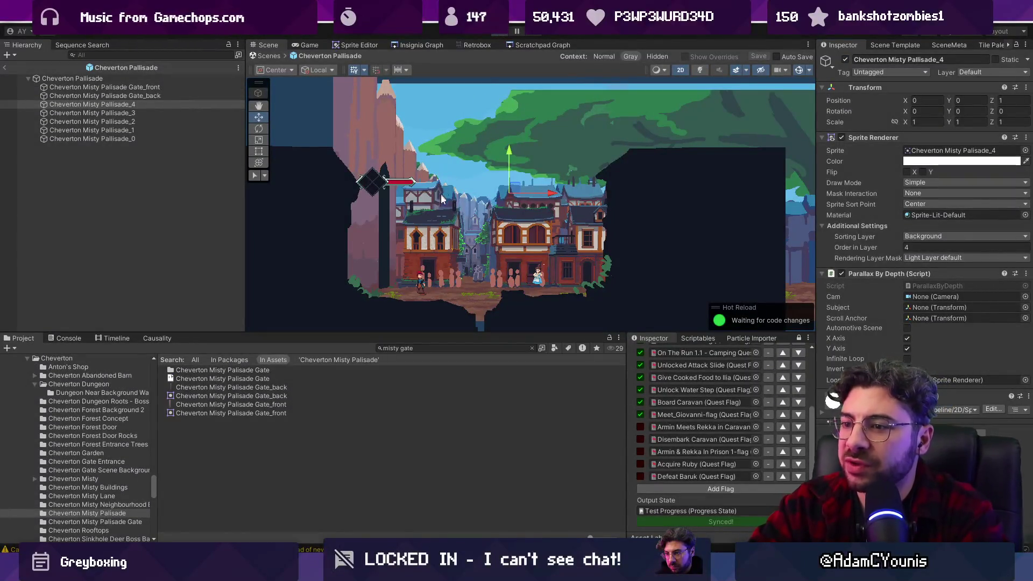
# Shift Gate_back and Gate_front further left, then exit the prefab to the full scene.
pyautogui.scroll(2, 391, 223)
pyautogui.scroll(2, 392, 222)
pyautogui.click(407, 185)
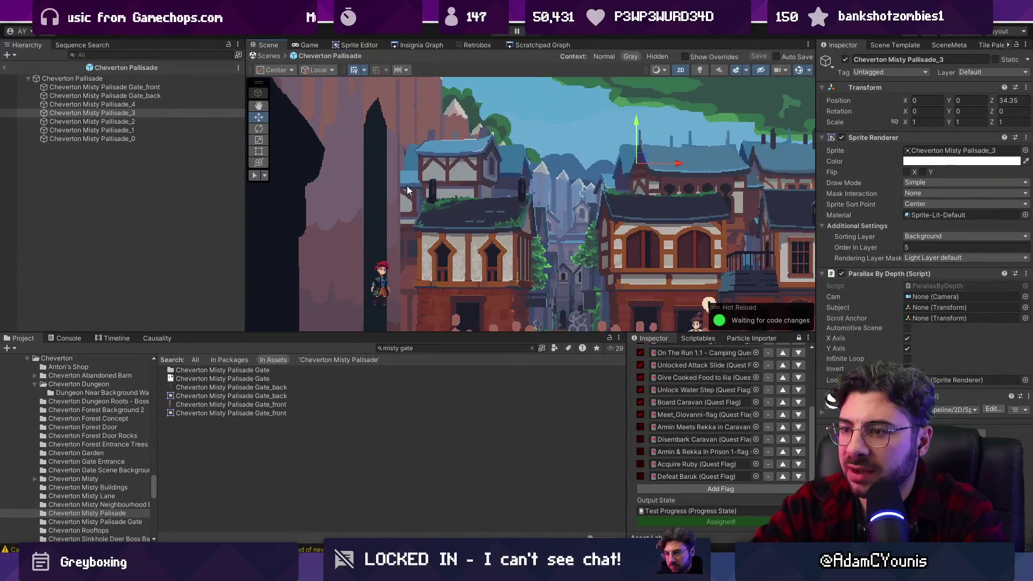
pyautogui.scroll(-1, 407, 185)
pyautogui.click(383, 192)
pyautogui.keyDown('ctrl'); pyautogui.click(176, 87); pyautogui.keyUp('ctrl')
pyautogui.moveTo(420, 158); pyautogui.dragTo(408, 161)
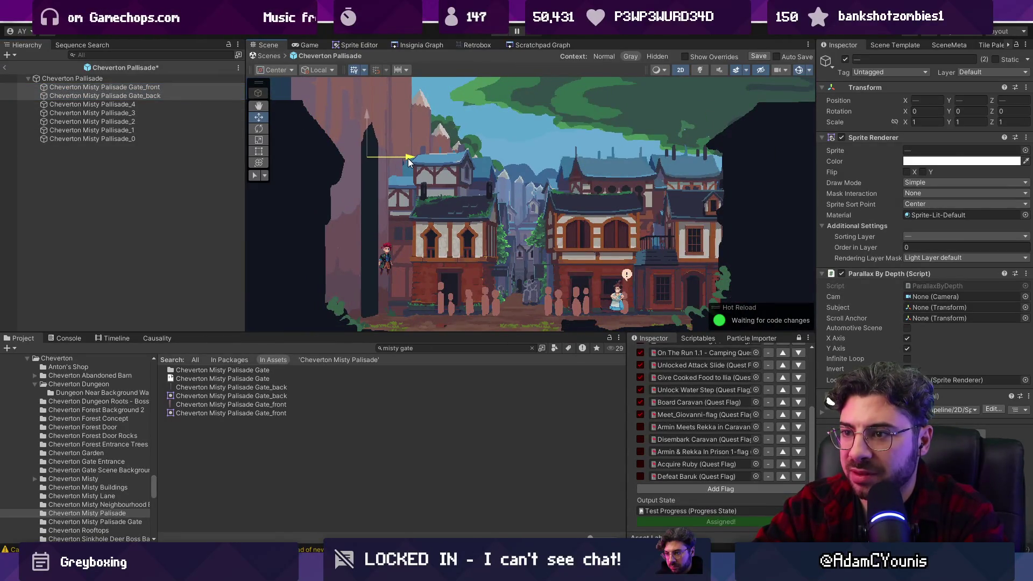
pyautogui.click(395, 202)
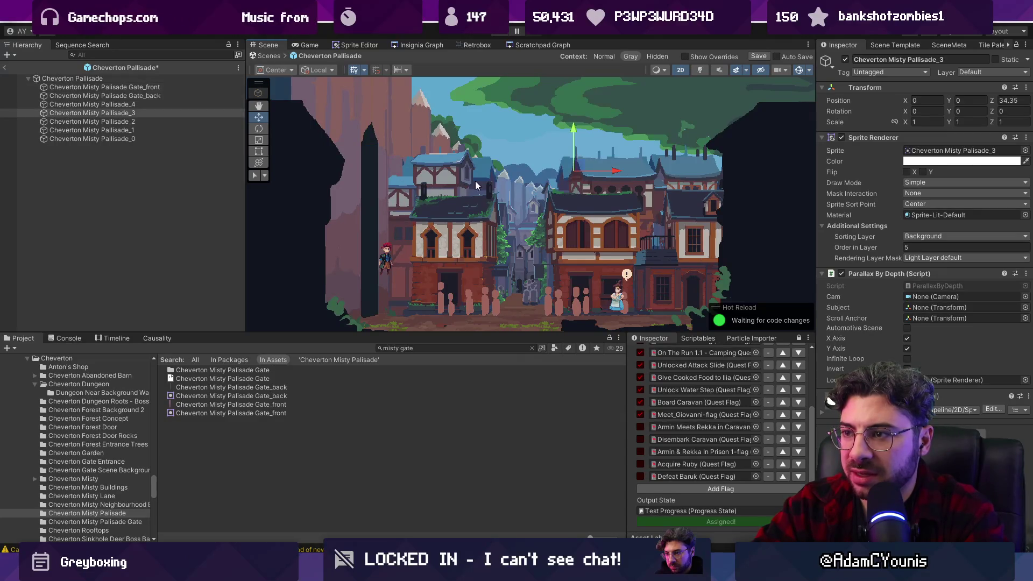
pyautogui.click(102, 104)
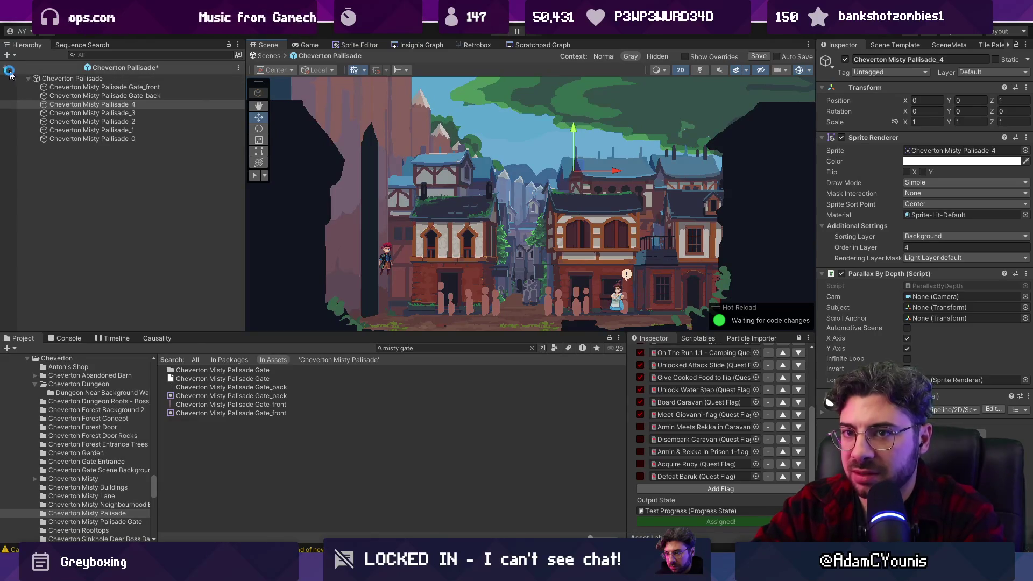
pyautogui.click(268, 55)
pyautogui.click(496, 115)
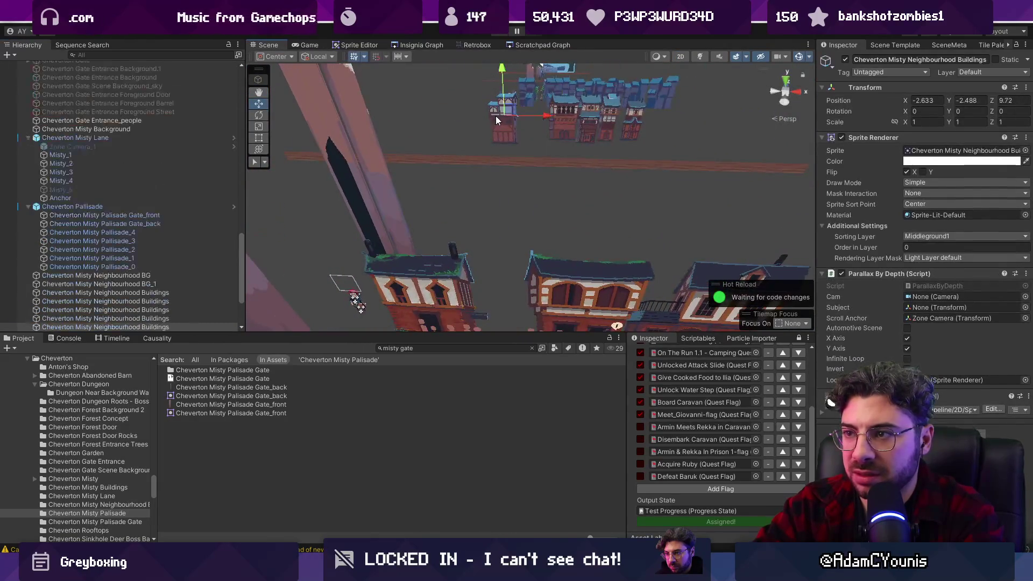
# Nudge the neighbourhood buildings slightly right in 2D view and play-test the street.
pyautogui.press('2')
pyautogui.moveTo(466, 215); pyautogui.dragTo(469, 220)
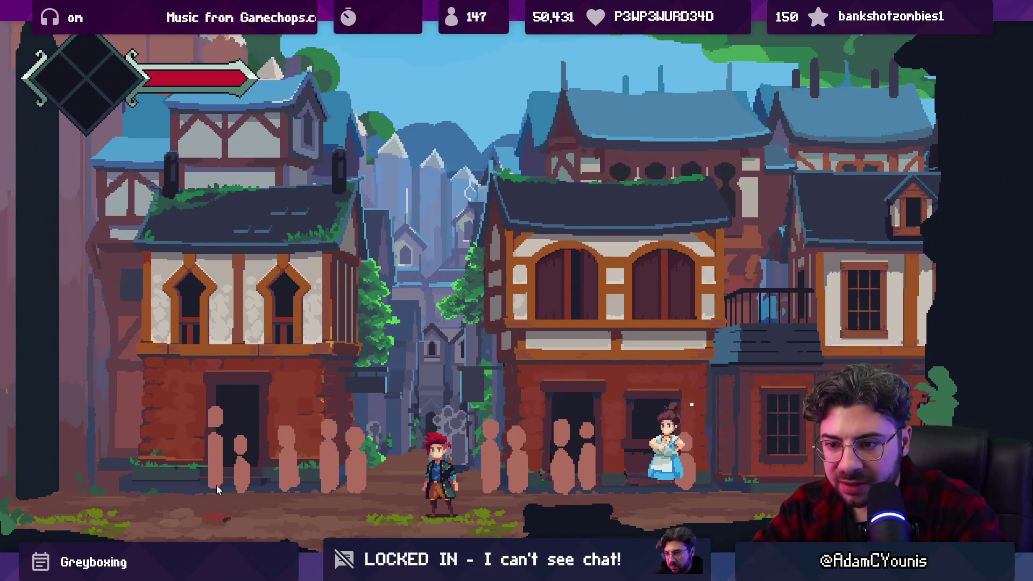
pyautogui.hotkey('shift', 'space')
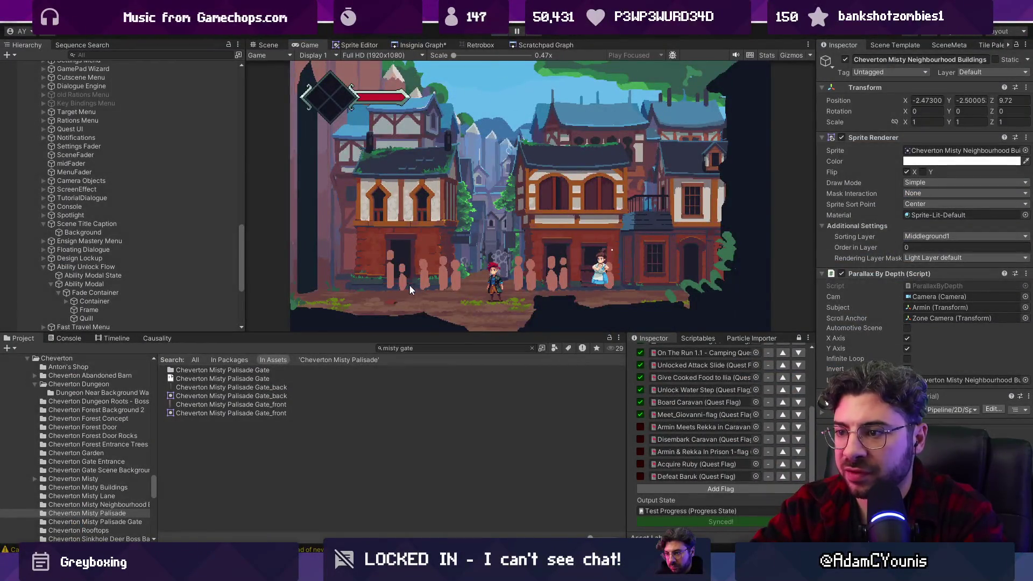
pyautogui.hotkey('ctrl', 'p')
pyautogui.scroll(2, 458, 259)
# Raise the Cheverton Misty Ground object, edit its Y position, and open the ground prefab.
pyautogui.click(467, 257)
pyautogui.scroll(2, 467, 257)
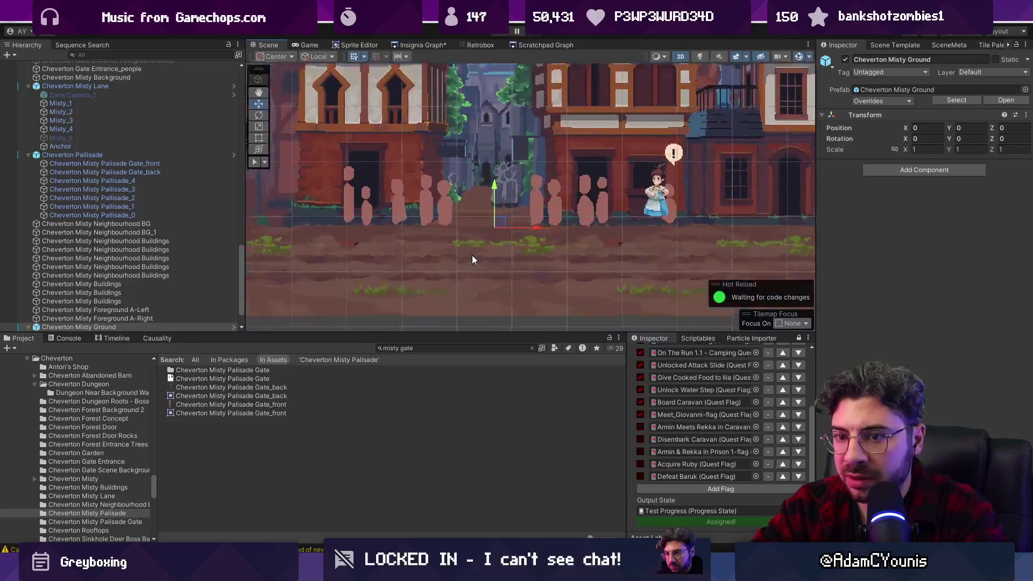
pyautogui.scroll(1, 472, 260)
pyautogui.moveTo(493, 182); pyautogui.dragTo(496, 176)
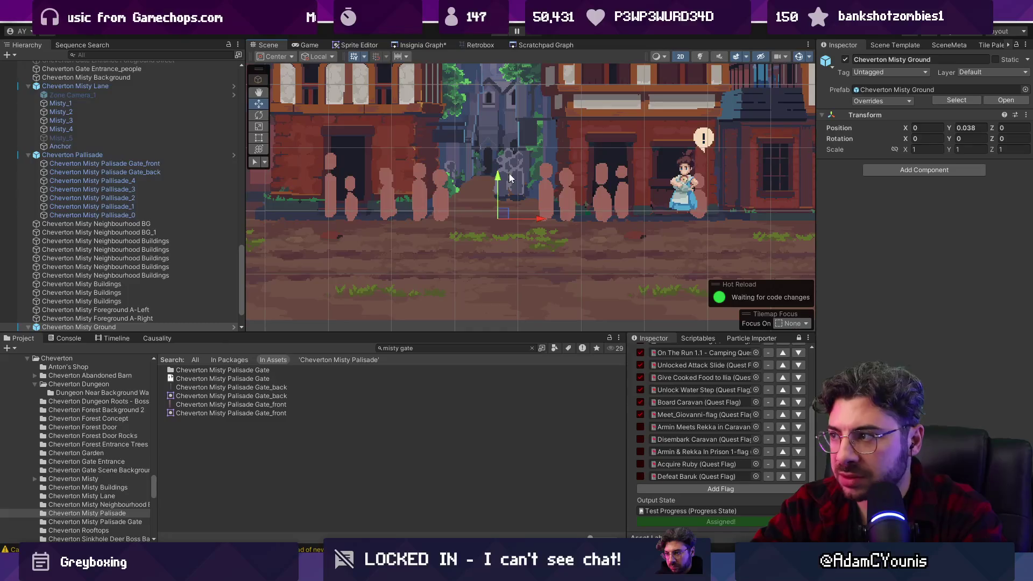
pyautogui.doubleClick(966, 128)
pyautogui.write('0')
pyautogui.click(28, 326)
pyautogui.click(234, 293)
# Move all four ground layers vertically and edit Ground Far Back's Y position.
pyautogui.click(105, 113)
pyautogui.hotkey('shift', 'Up')
pyautogui.hotkey('shift', 'Up')
pyautogui.hotkey('shift', 'Up')
pyautogui.moveTo(495, 190); pyautogui.dragTo(500, 183)
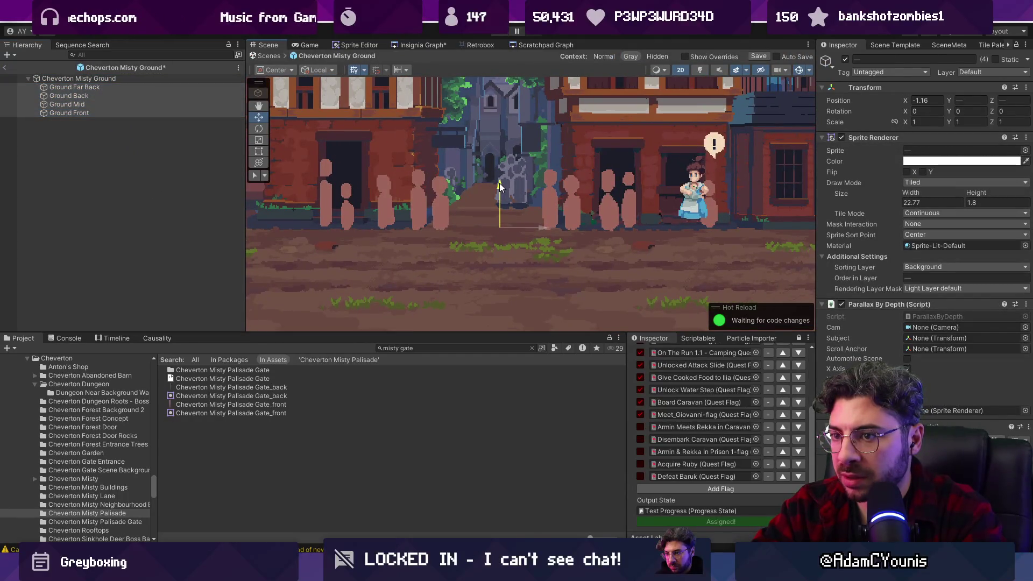
pyautogui.click(109, 87)
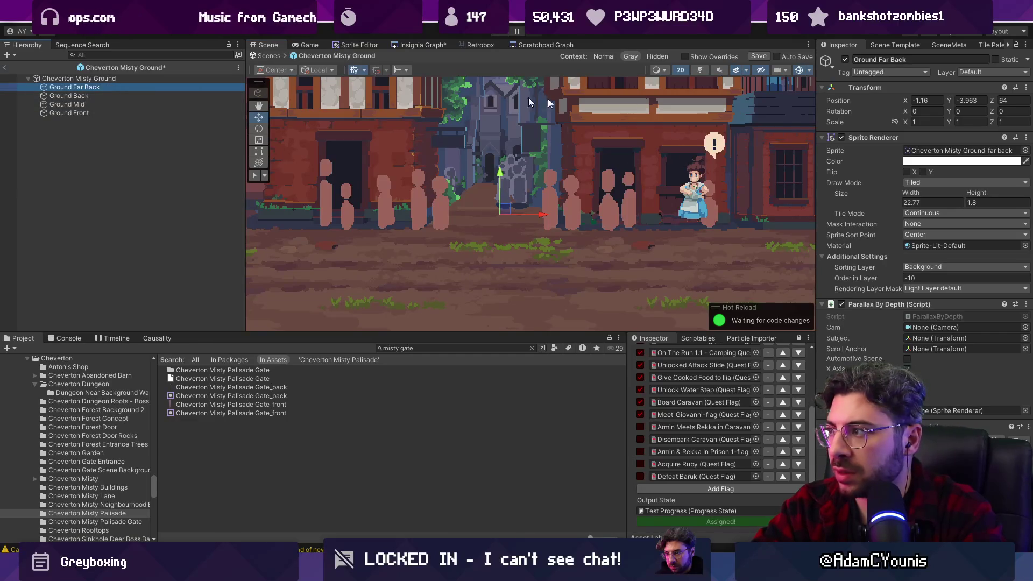
pyautogui.click(969, 100)
pyautogui.write('-3.95')
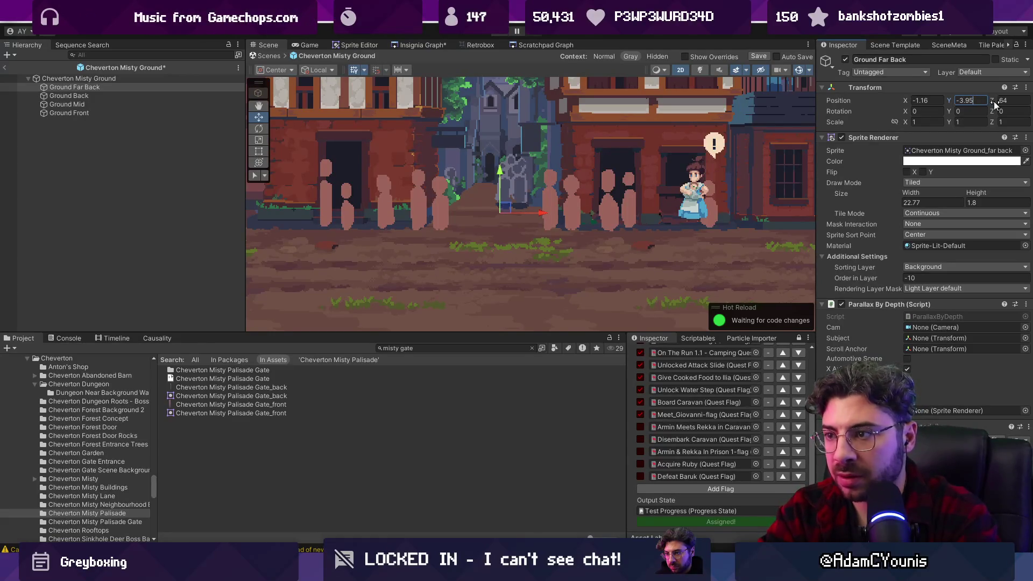
# Set Ground Back, Mid and Front Y positions (Front −3.95), save, and exit the prefab.
pyautogui.click(134, 95)
pyautogui.click(973, 101)
pyautogui.write('-4.15')
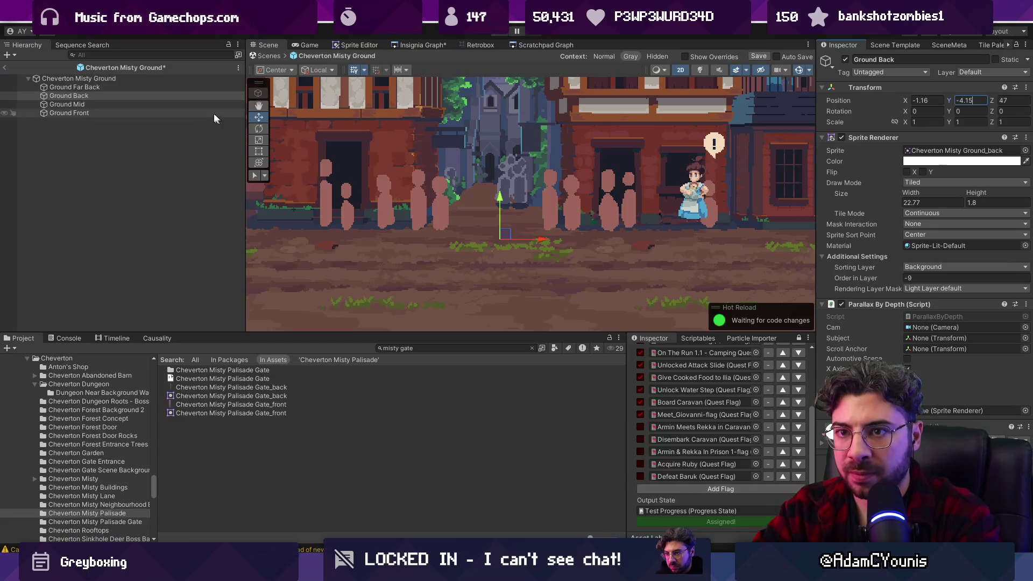
pyautogui.click(214, 105)
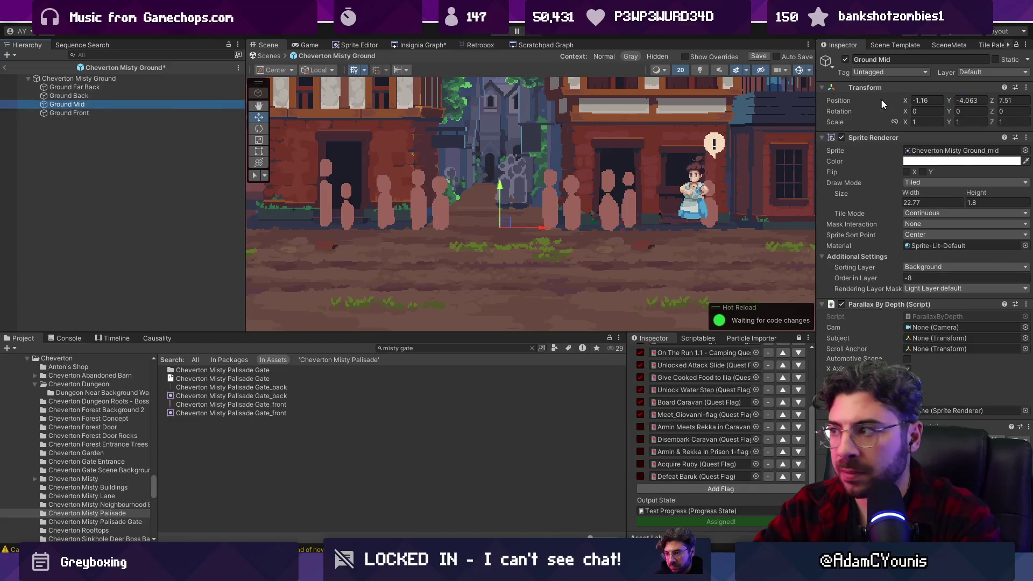
pyautogui.click(975, 101)
pyautogui.write('-4.05')
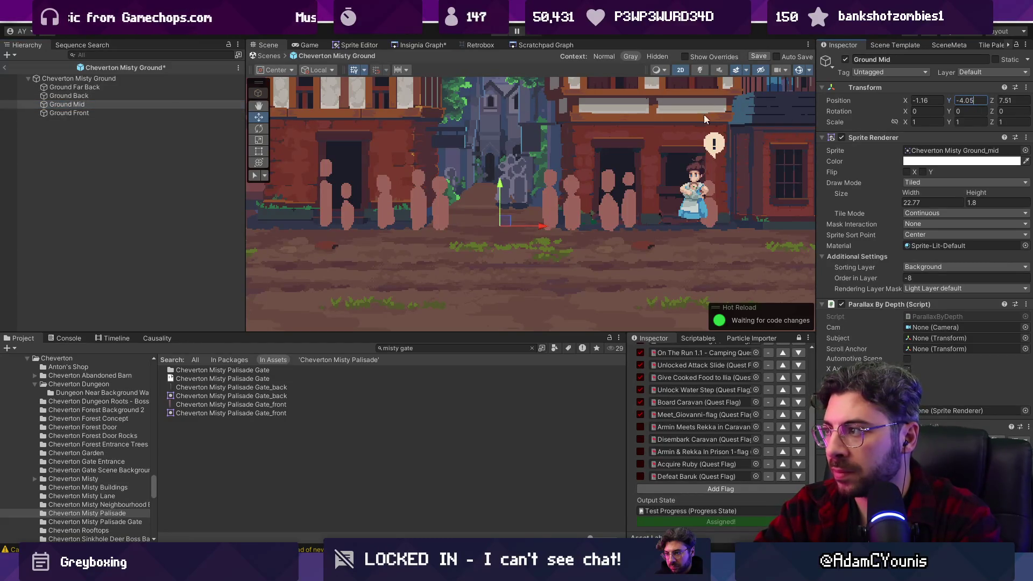
pyautogui.click(205, 113)
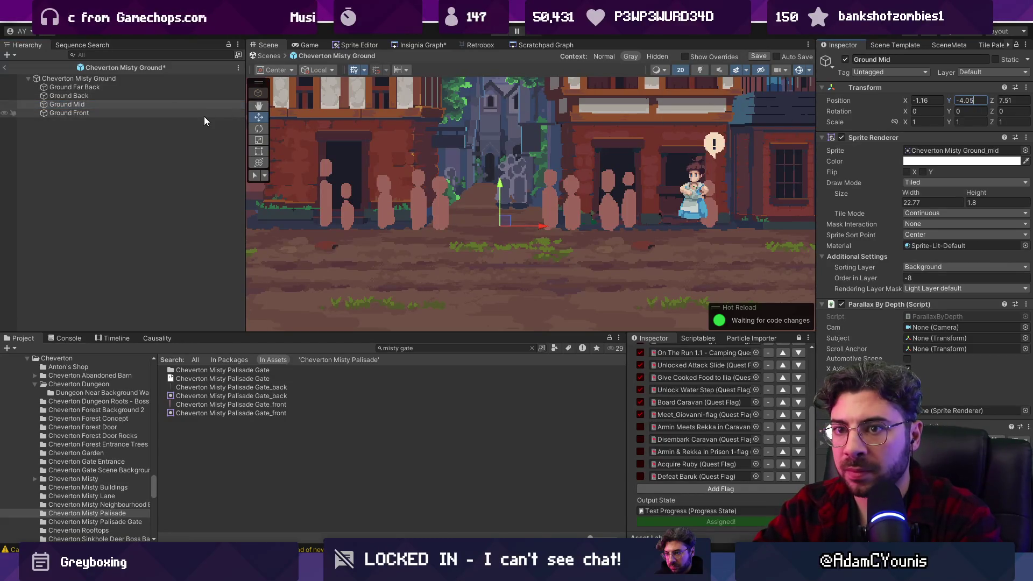
pyautogui.click(980, 100)
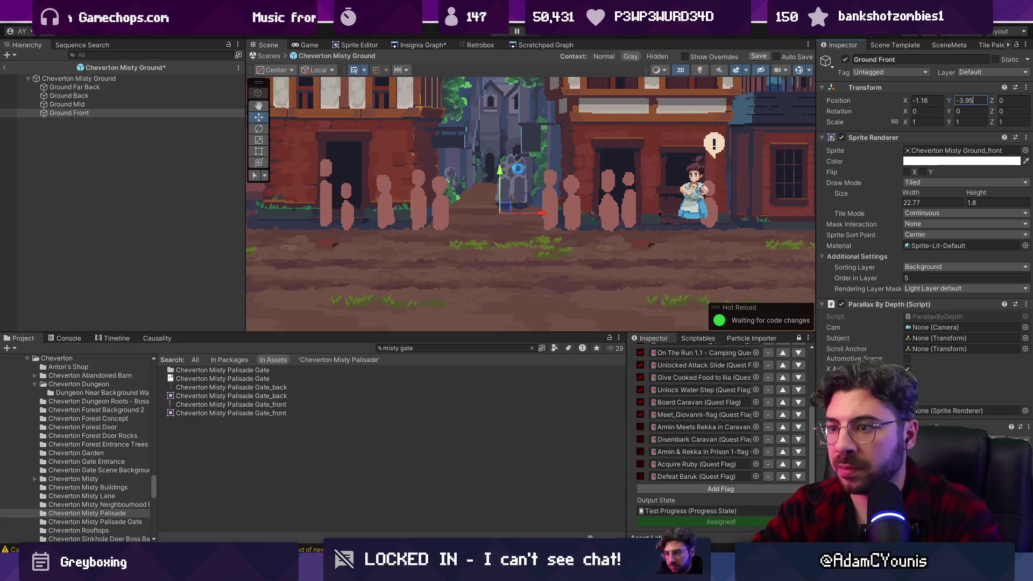
pyautogui.hotkey('ctrl', 's')
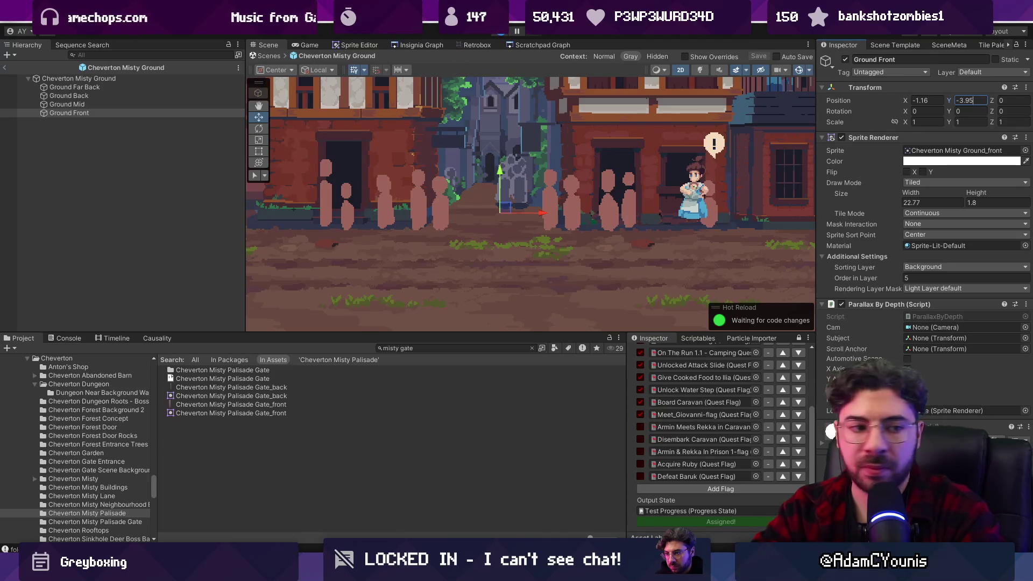
pyautogui.click(503, 34)
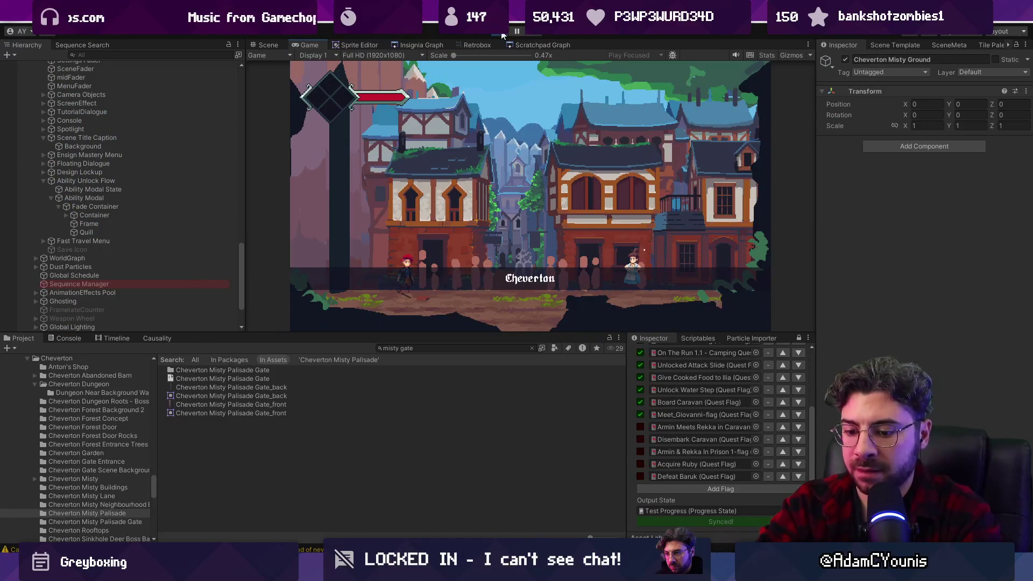
# Run the player back and forth past the villager in full-screen game view, then stop play mode.
pyautogui.press('F11')
pyautogui.press('Right')
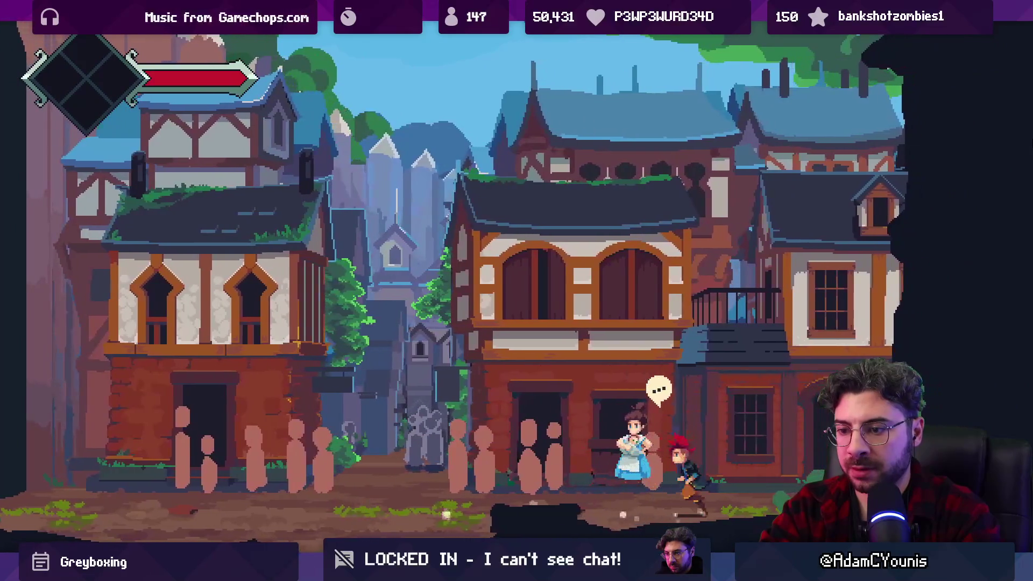
pyautogui.press('Left')
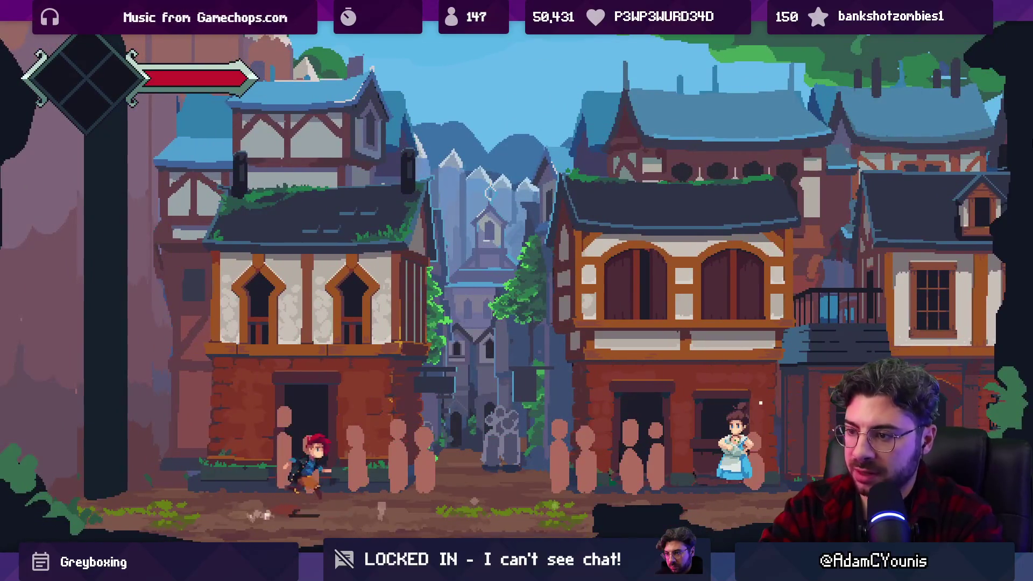
pyautogui.press('Right')
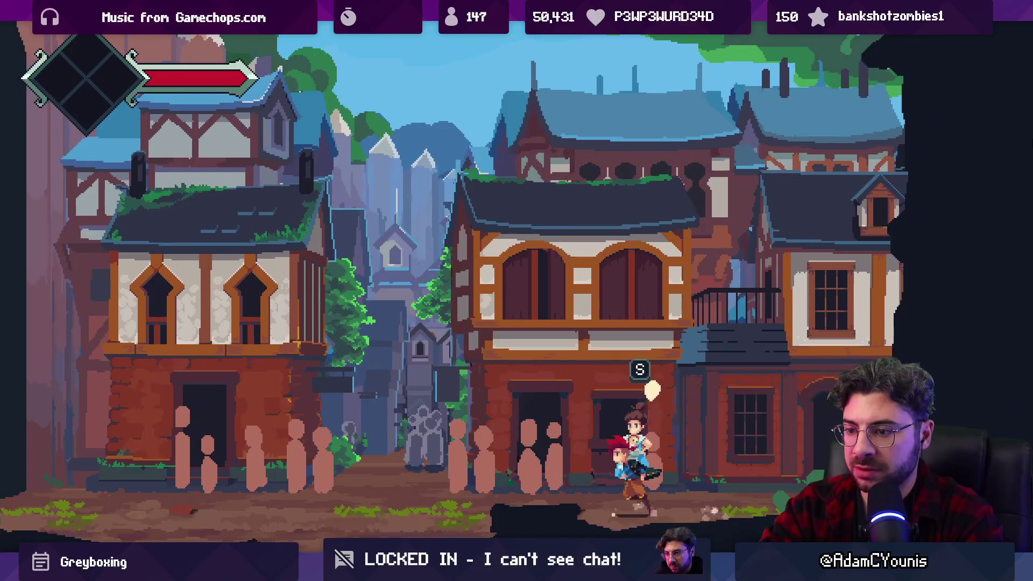
pyautogui.press('Left')
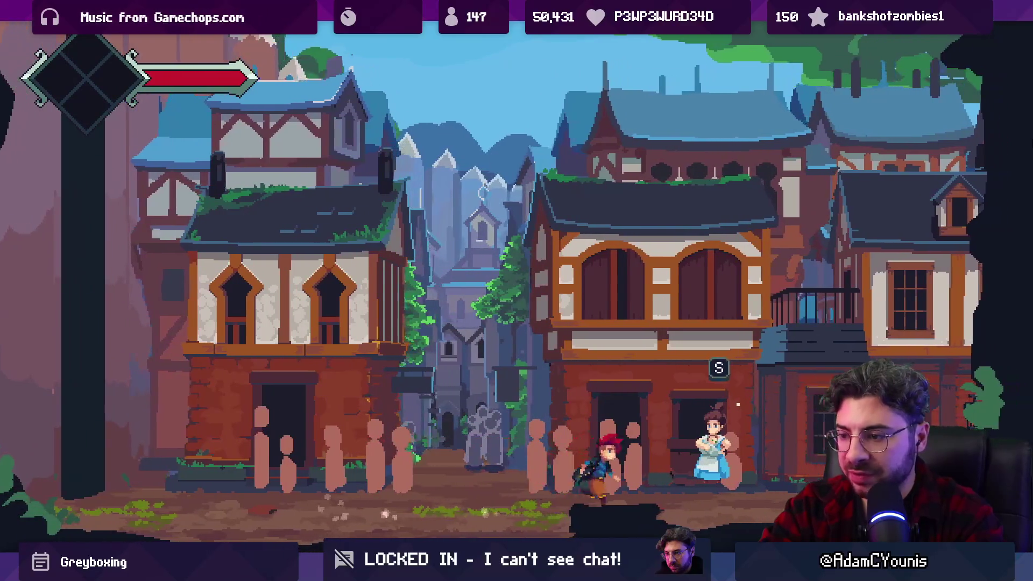
pyautogui.press('Right')
pyautogui.press('Left')
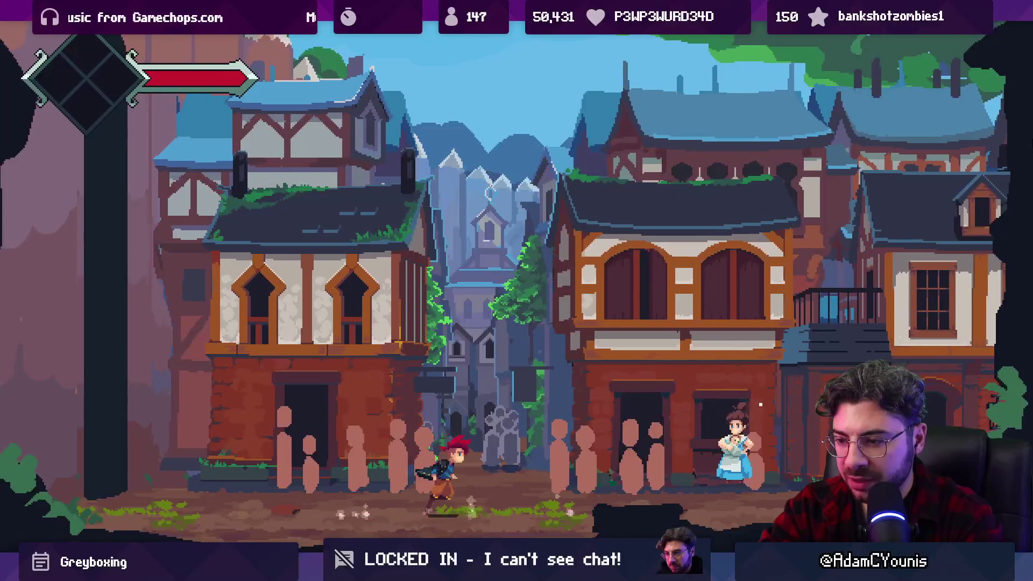
pyautogui.press('Right')
pyautogui.press('Left')
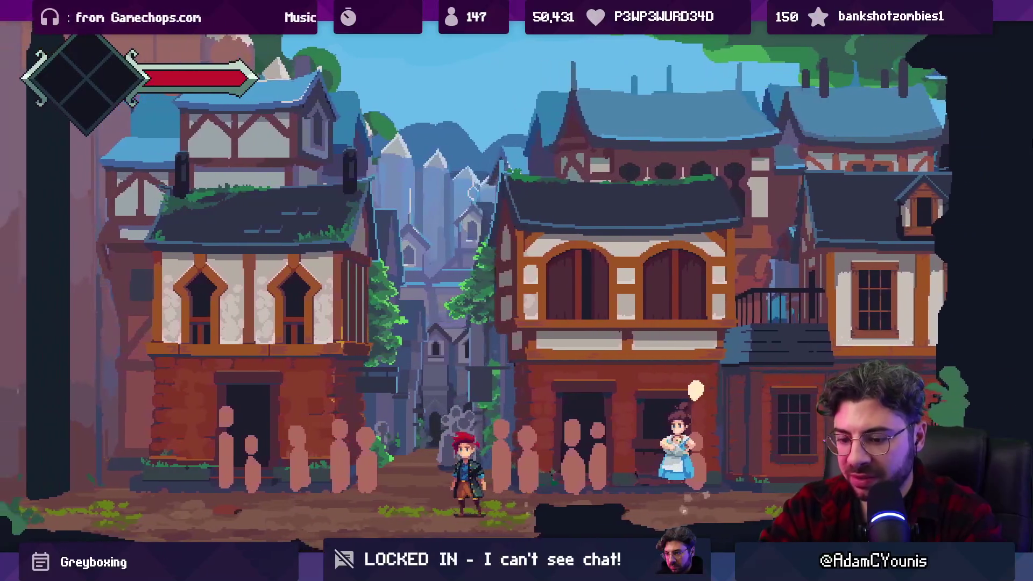
pyautogui.hotkey('shift', 'space')
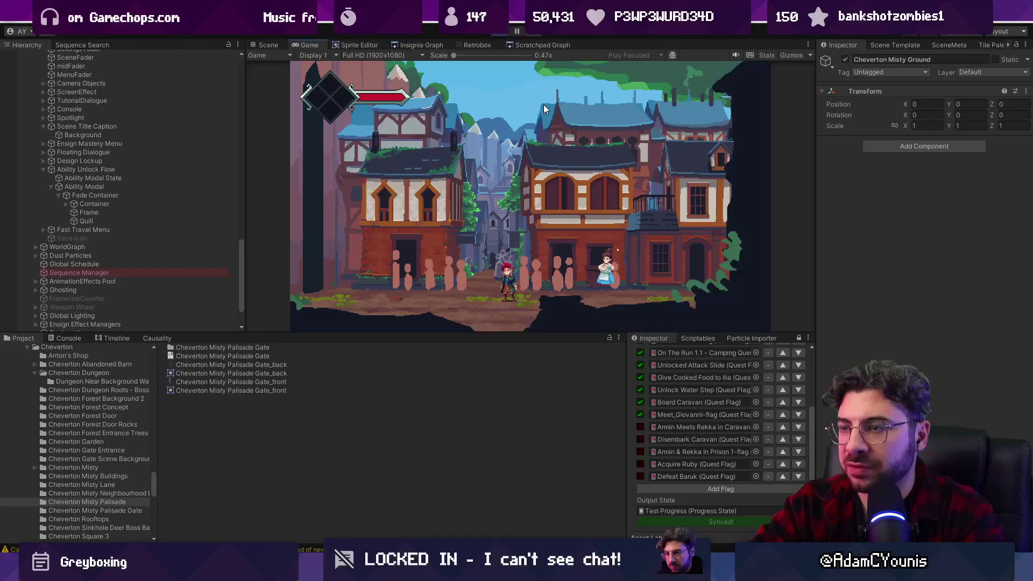
pyautogui.hotkey('ctrl', 'p')
pyautogui.scroll(5, 455, 226)
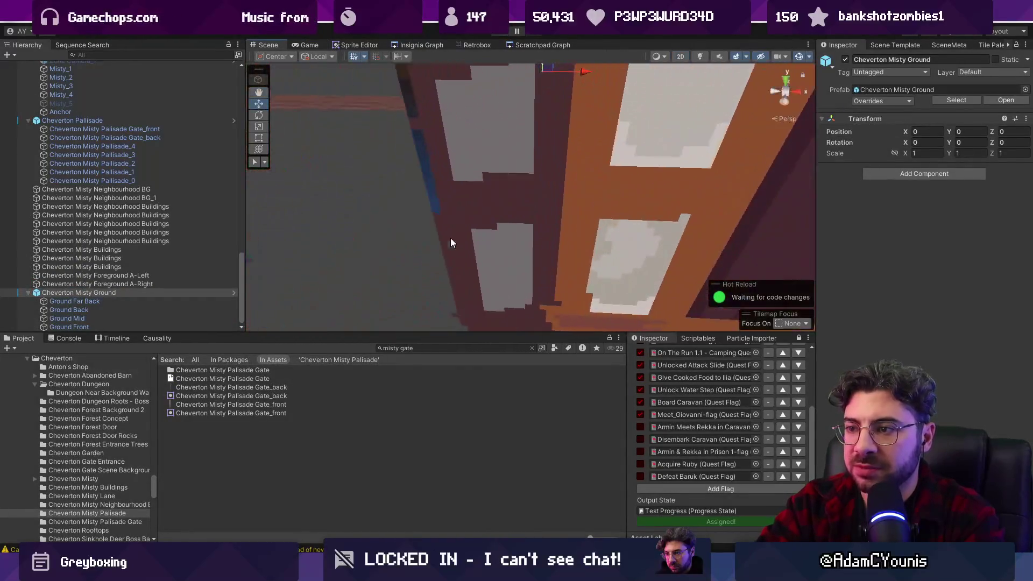
# Select the Ground Mid layer and frame it, orbiting to compare the layer depths.
pyautogui.scroll(-10, 450, 243)
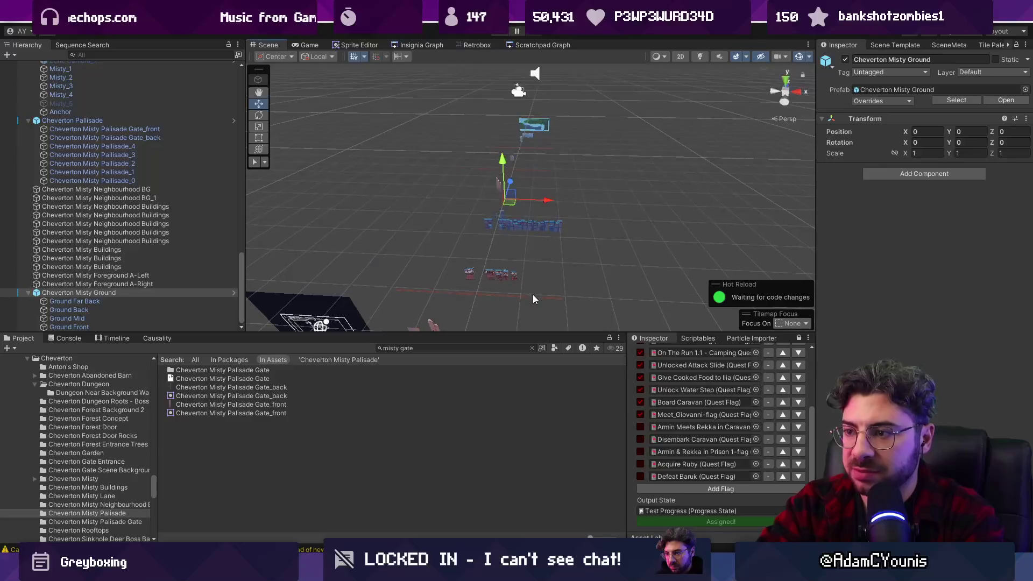
pyautogui.click(534, 299)
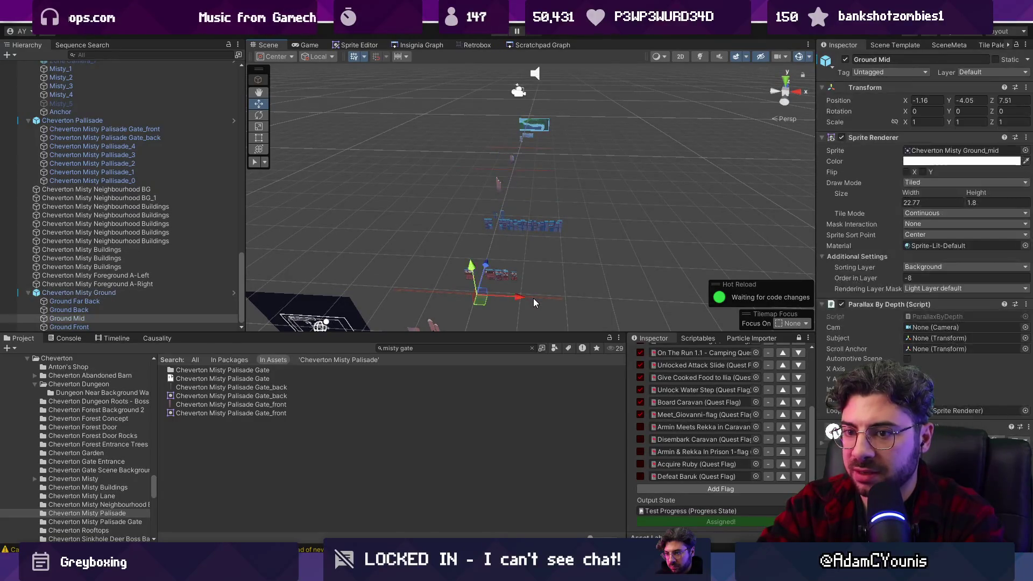
pyautogui.press('f')
pyautogui.moveTo(462, 249); pyautogui.dragTo(248, 275)
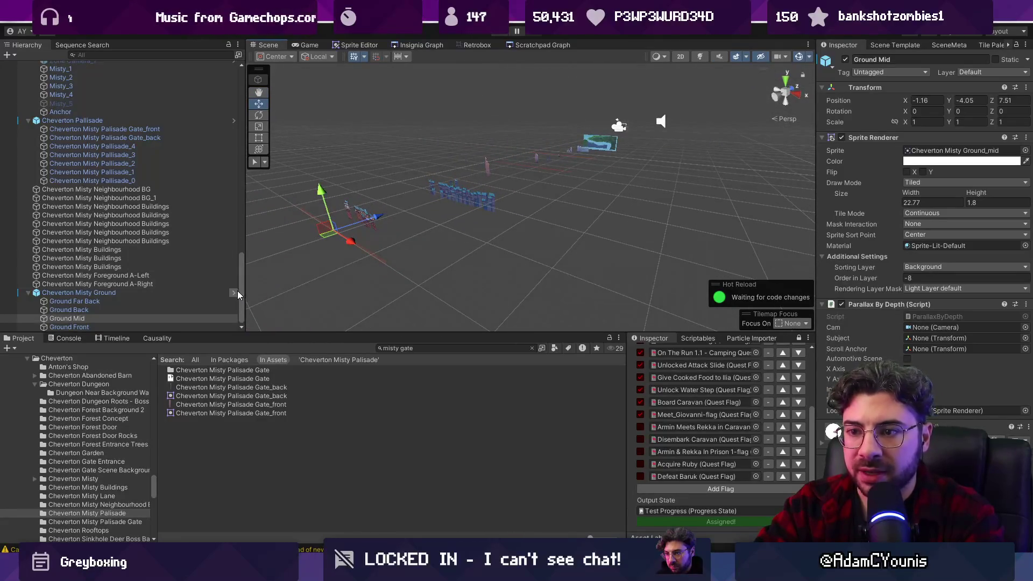
# In the Cheverton Misty Ground prefab, push Ground Mid back to Z 16, save, and return to the scene.
pyautogui.click(234, 292)
pyautogui.moveTo(383, 223); pyautogui.dragTo(456, 197)
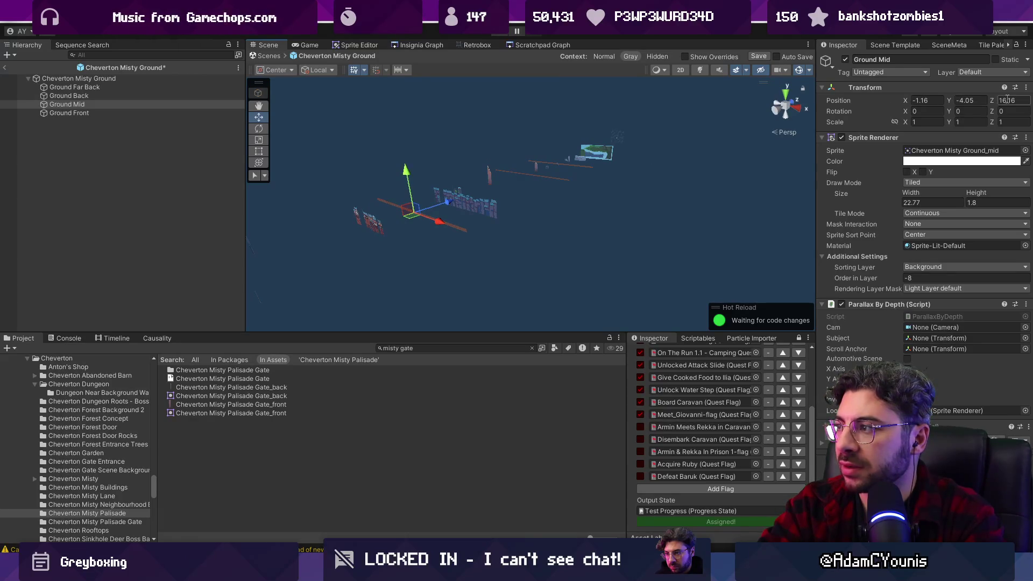
pyautogui.hotkey('ctrl', 's')
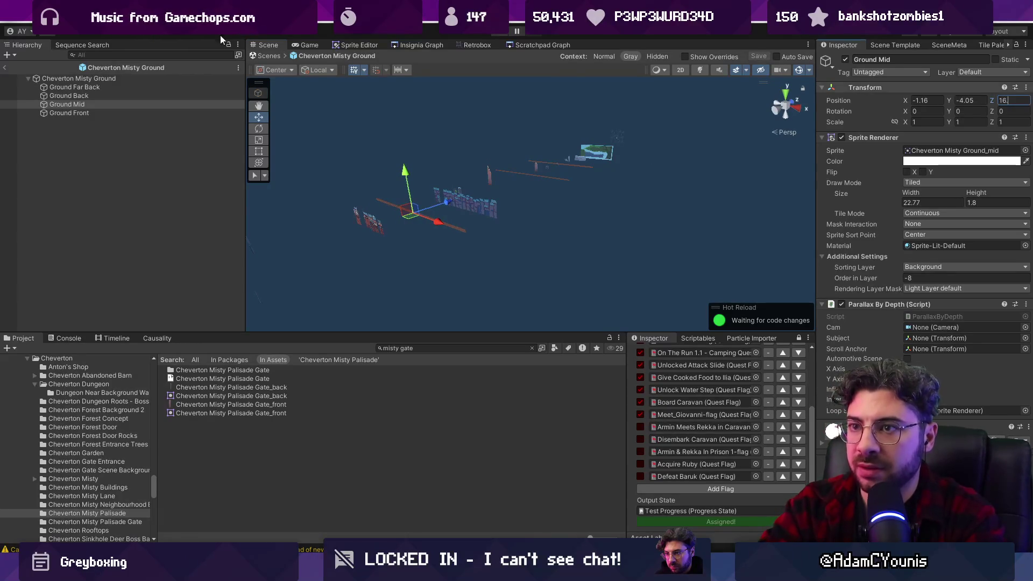
pyautogui.click(265, 57)
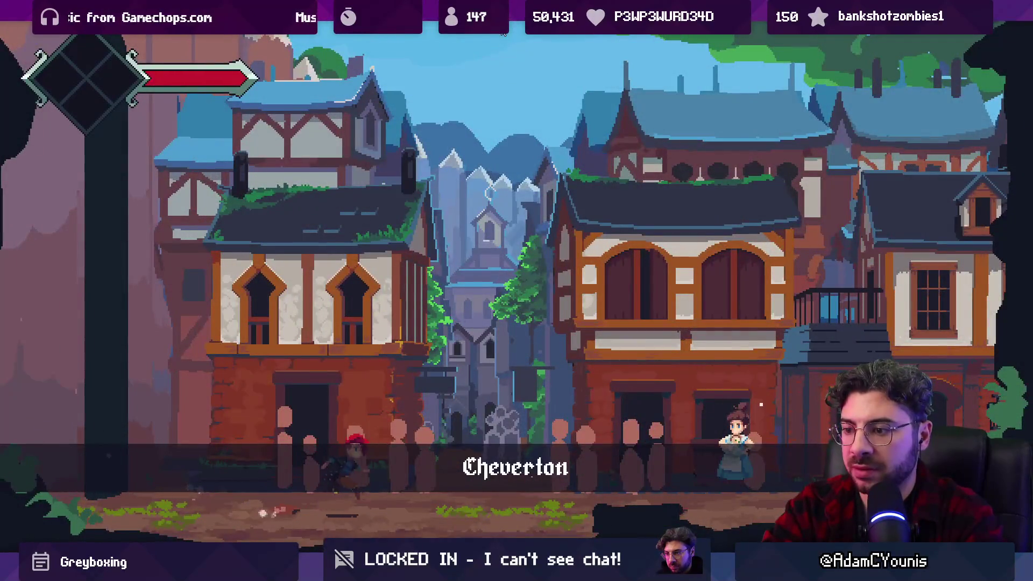
# Play-test by running the player left and right along the street, past the villager's talk prompt.
pyautogui.press('Right')
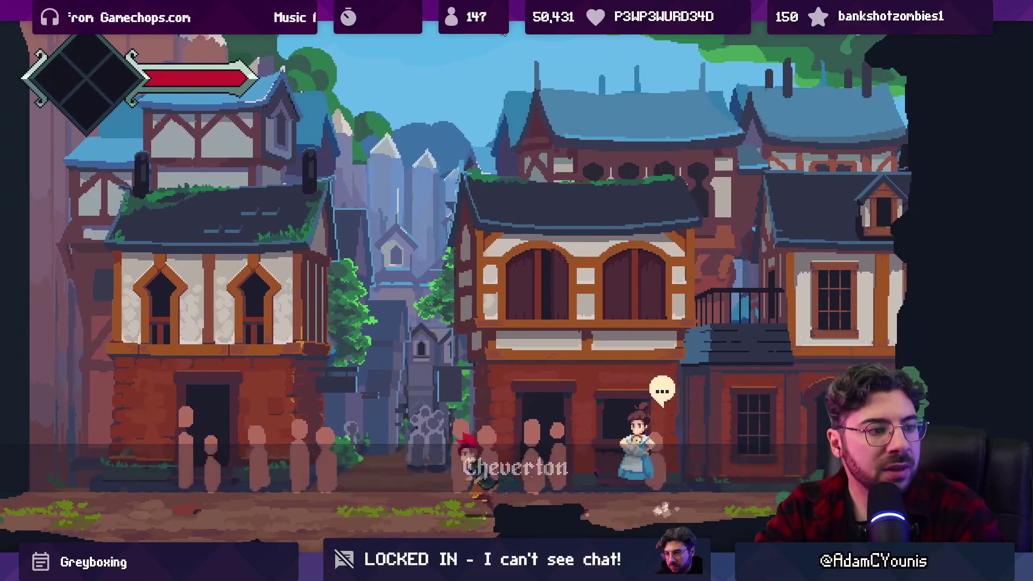
pyautogui.press('Left')
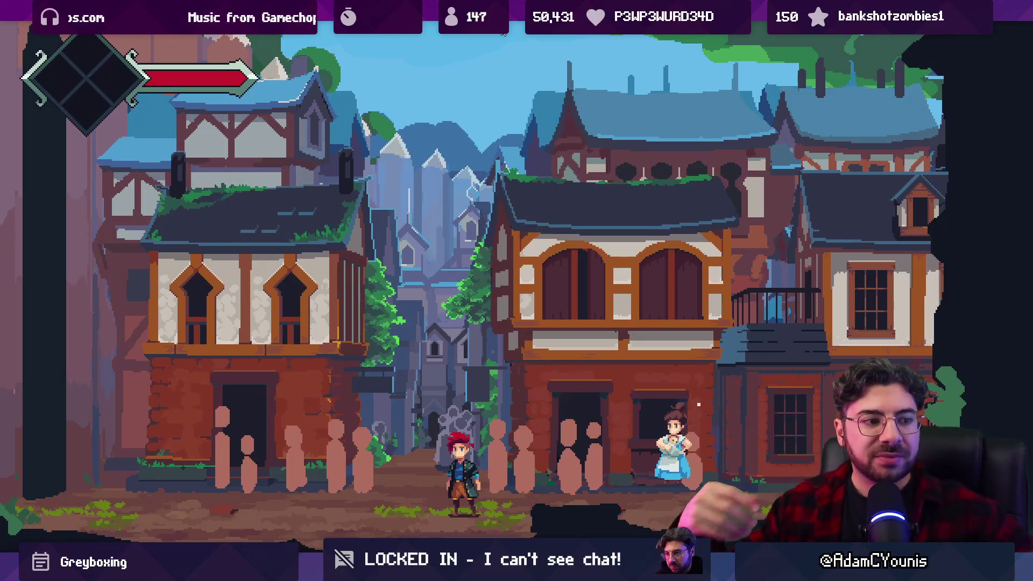
pyautogui.press('Left')
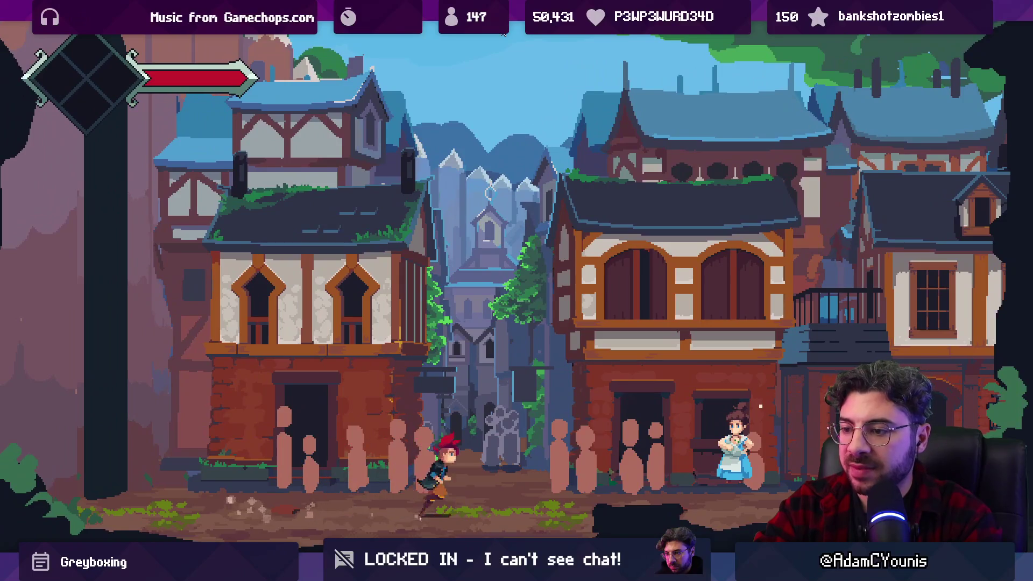
pyautogui.press('Right')
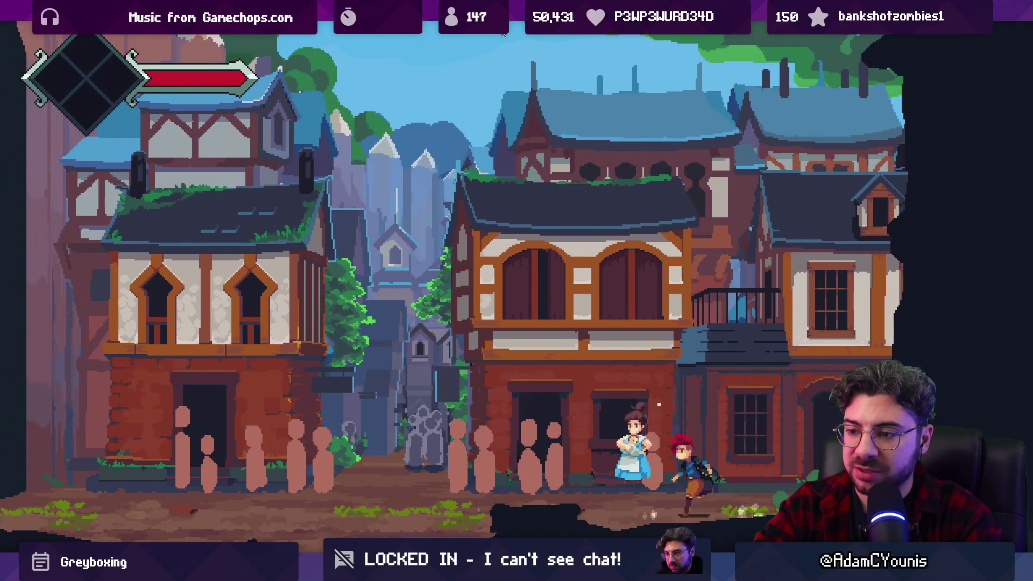
pyautogui.press('Left')
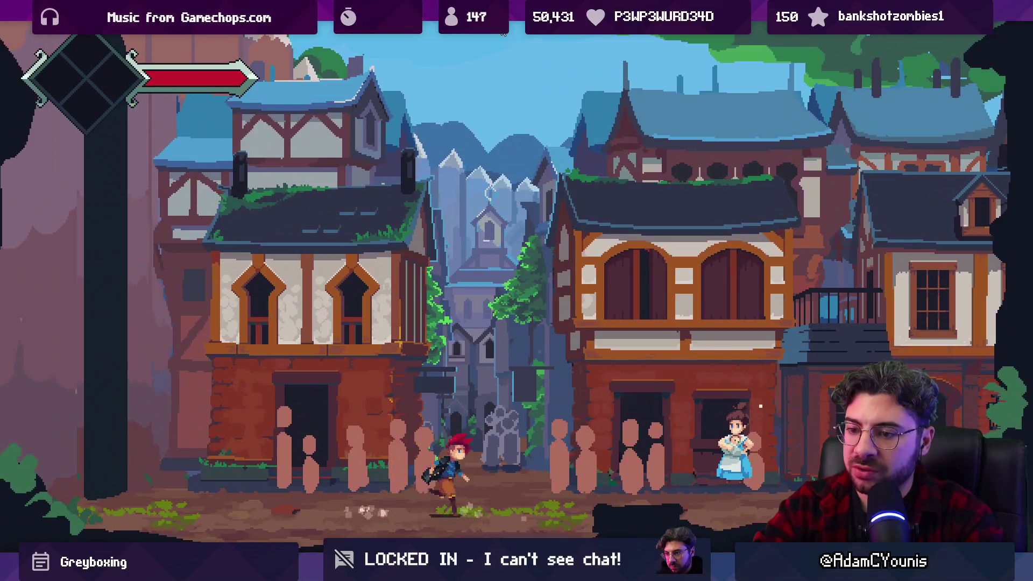
pyautogui.press('Right')
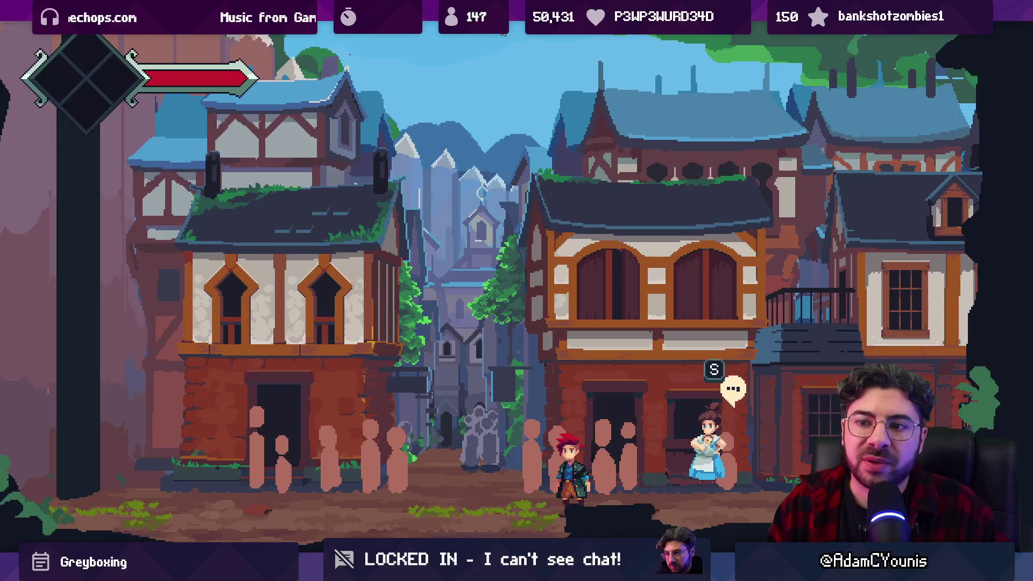
pyautogui.press('Right')
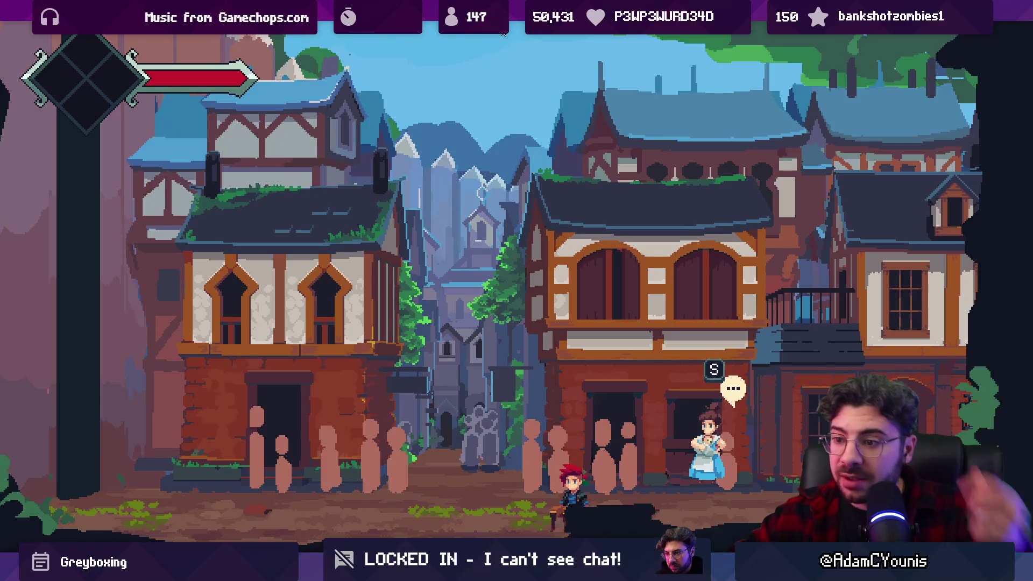
pyautogui.press('Left')
pyautogui.press('Right')
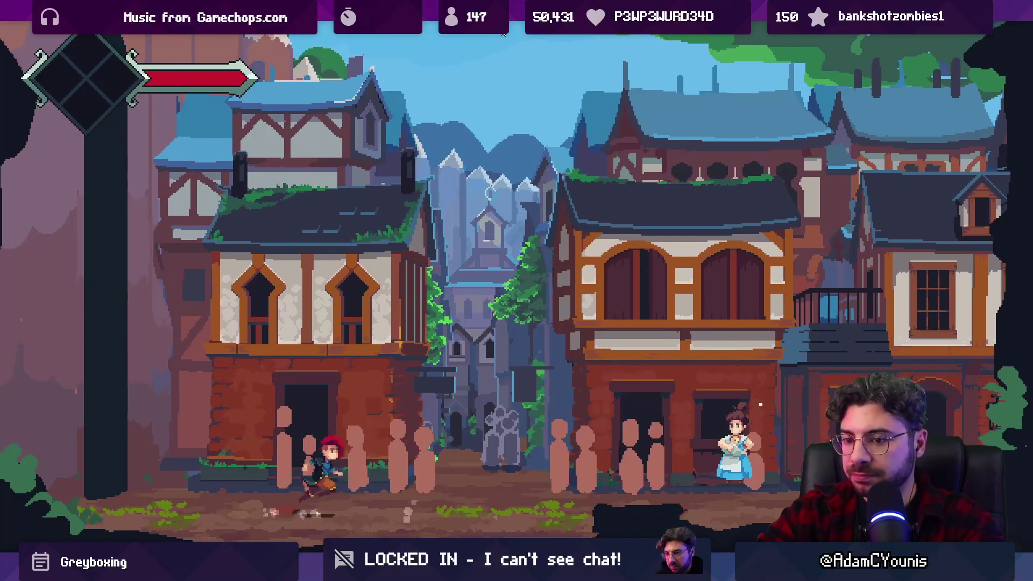
pyautogui.press('Right')
pyautogui.press('Left')
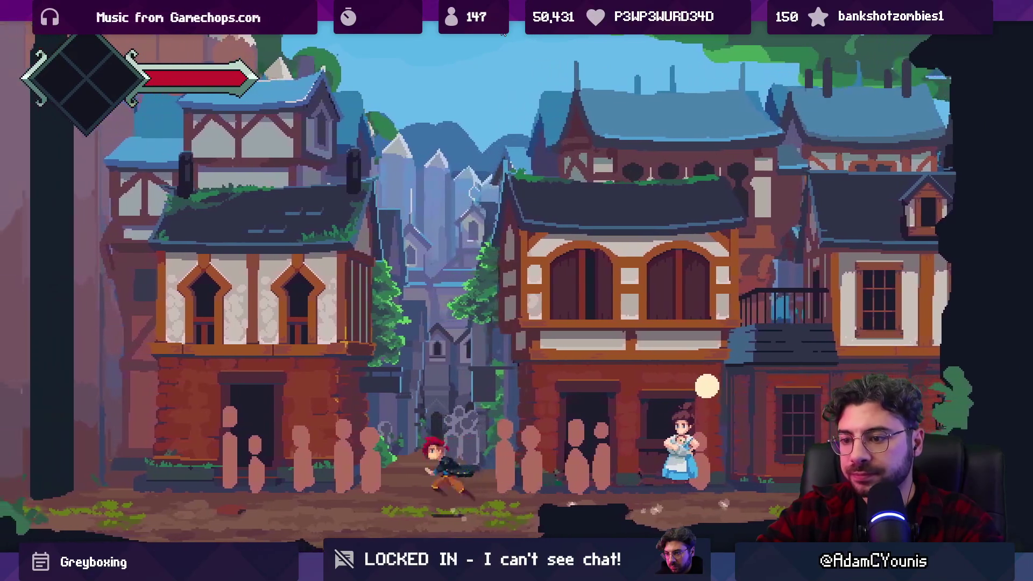
pyautogui.press('Right')
pyautogui.press('Left')
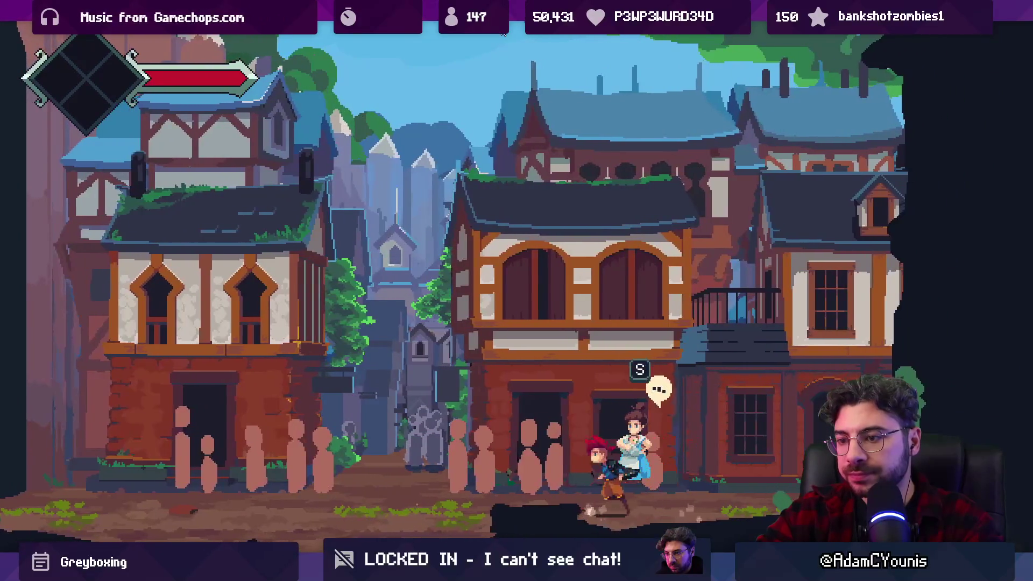
pyautogui.press('Right')
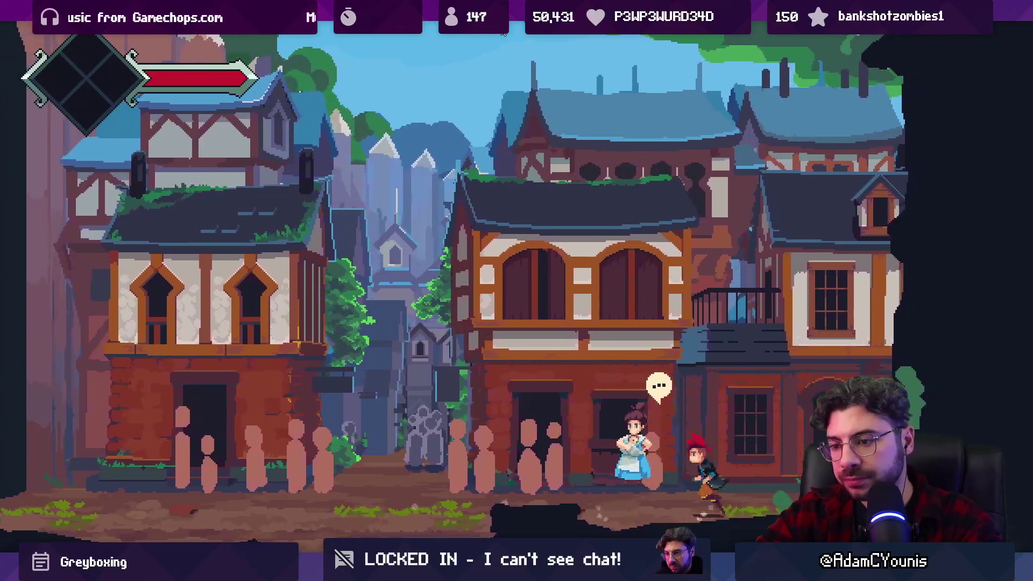
pyautogui.press('Left')
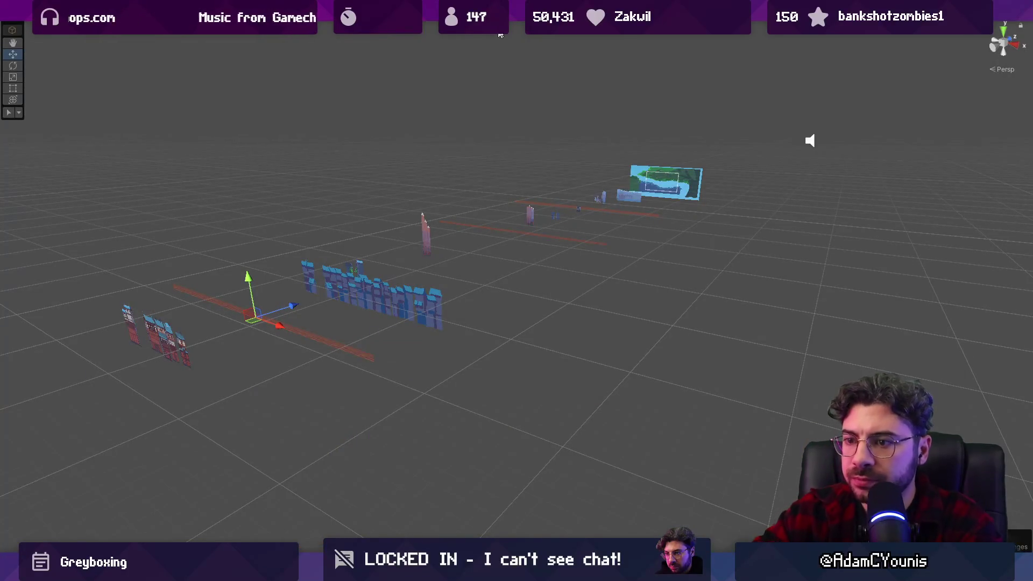
# Orbit and flatten the Scene view to survey the town layers, then return to the Game view.
pyautogui.press('2')
pyautogui.press('t')
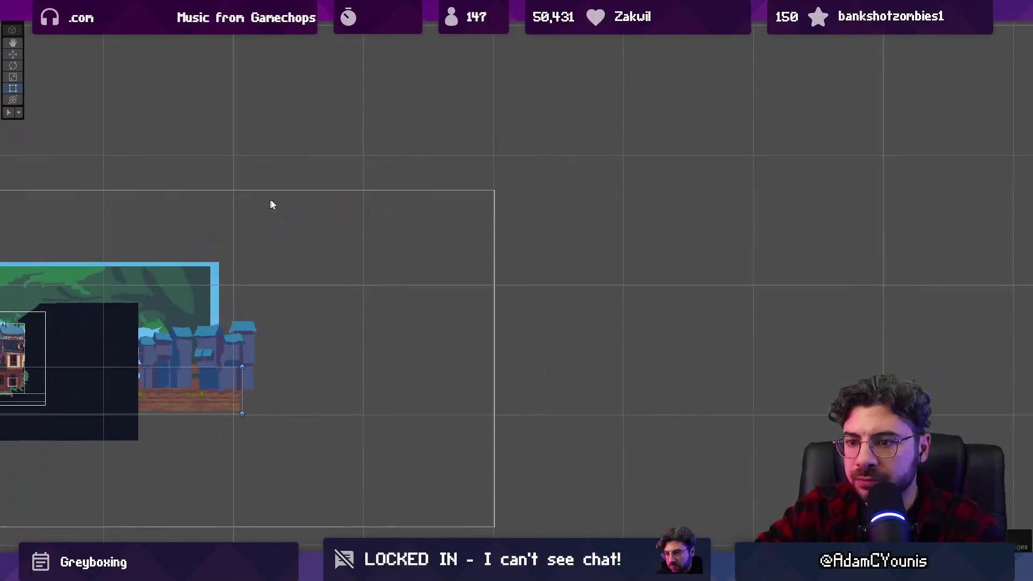
pyautogui.press('2')
pyautogui.moveTo(253, 208)
pyautogui.mouseDown()
pyautogui.moveTo(532, 329)
pyautogui.moveTo(664, 265)
pyautogui.moveTo(678, 235)
pyautogui.moveTo(600, 293)
pyautogui.moveTo(695, 102)
pyautogui.moveTo(680, 183)
pyautogui.mouseUp()
pyautogui.press('2')
pyautogui.press('w')
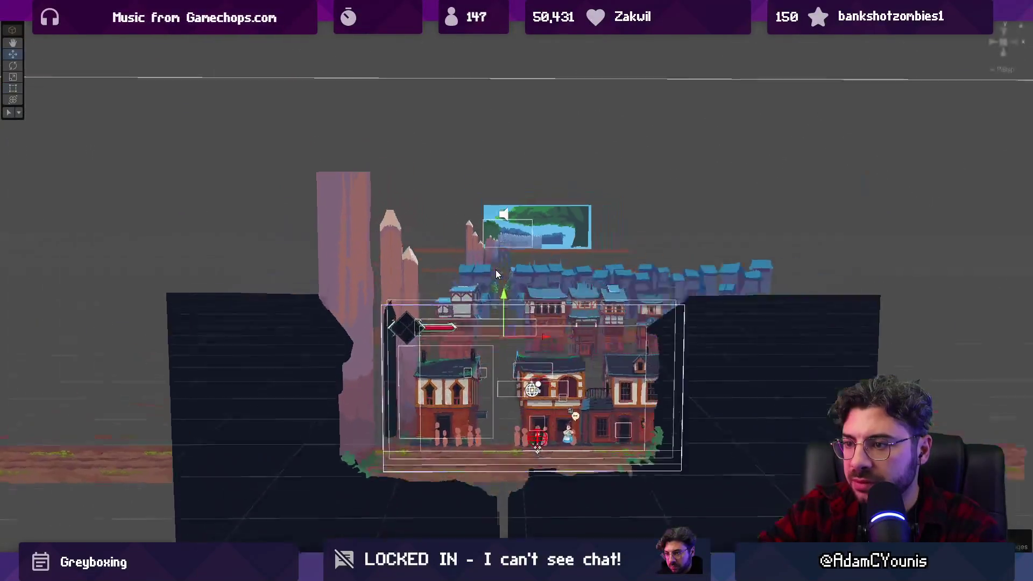
pyautogui.moveTo(489, 244); pyautogui.dragTo(493, 118)
pyautogui.press('2')
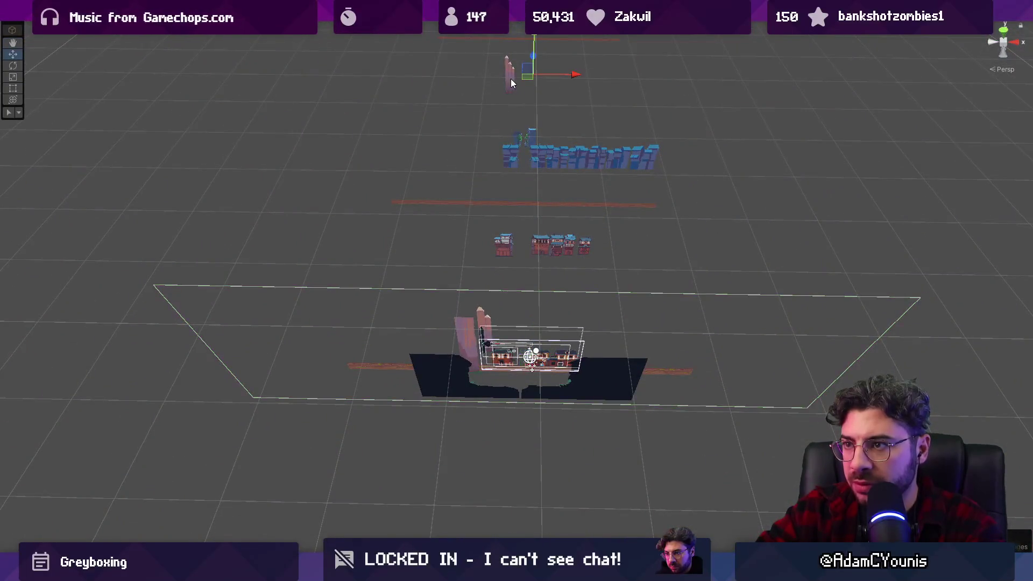
pyautogui.press('t')
pyautogui.press('f')
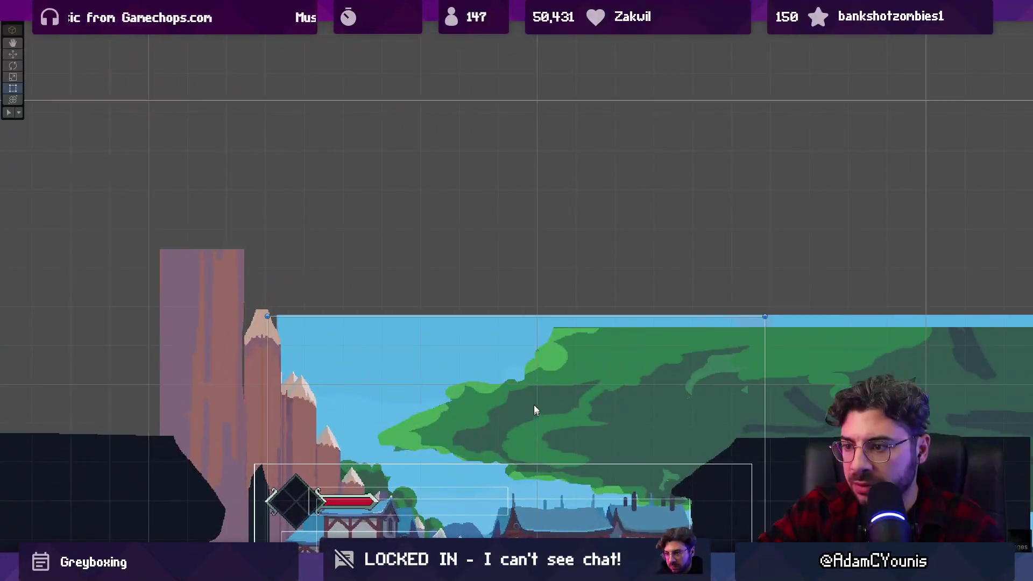
pyautogui.hotkey('ctrl', '2')
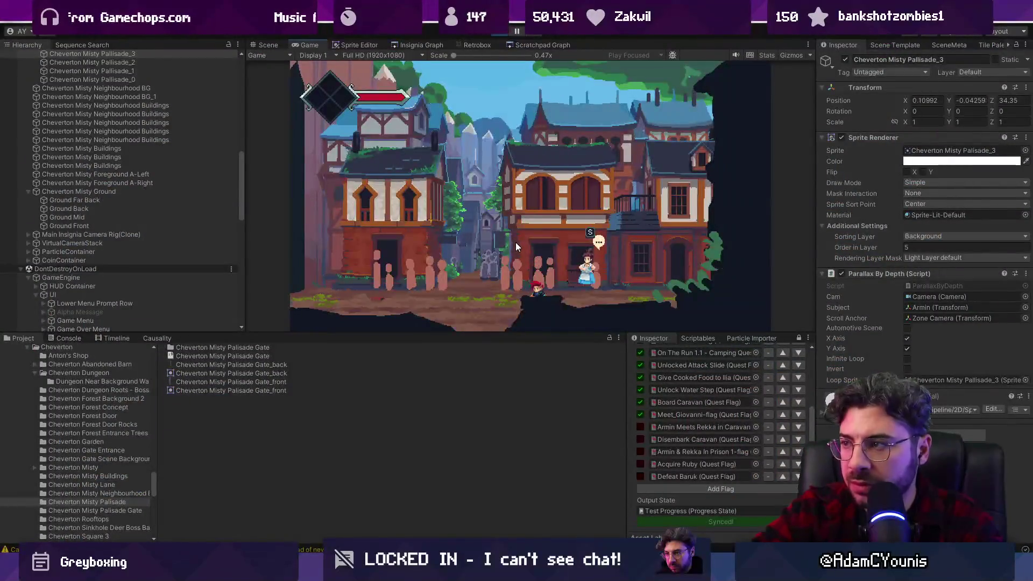
# Toggle Palisade_3 off and back on, then deactivate the Palisade_2 sprite.
pyautogui.click(845, 59)
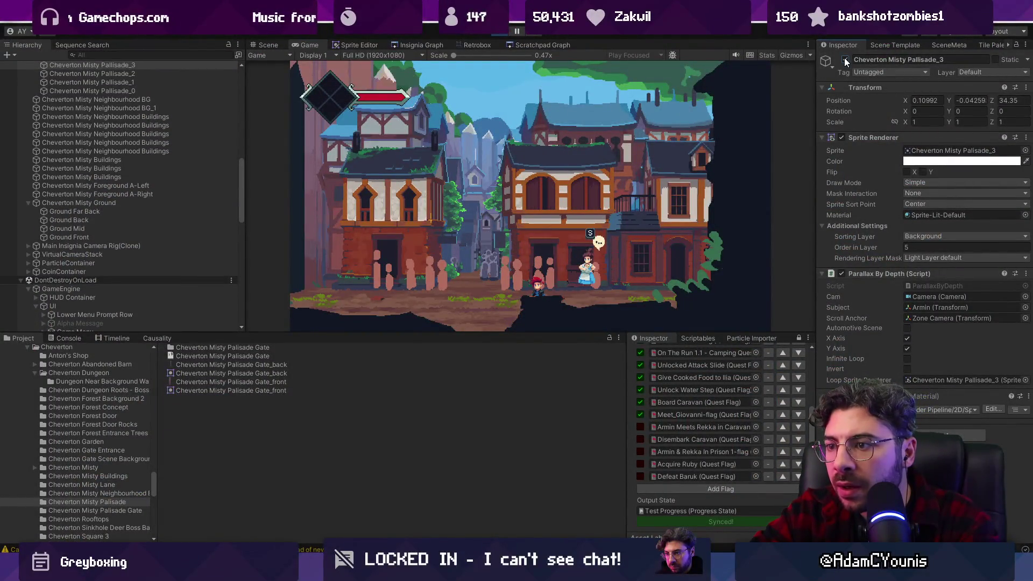
pyautogui.click(844, 60)
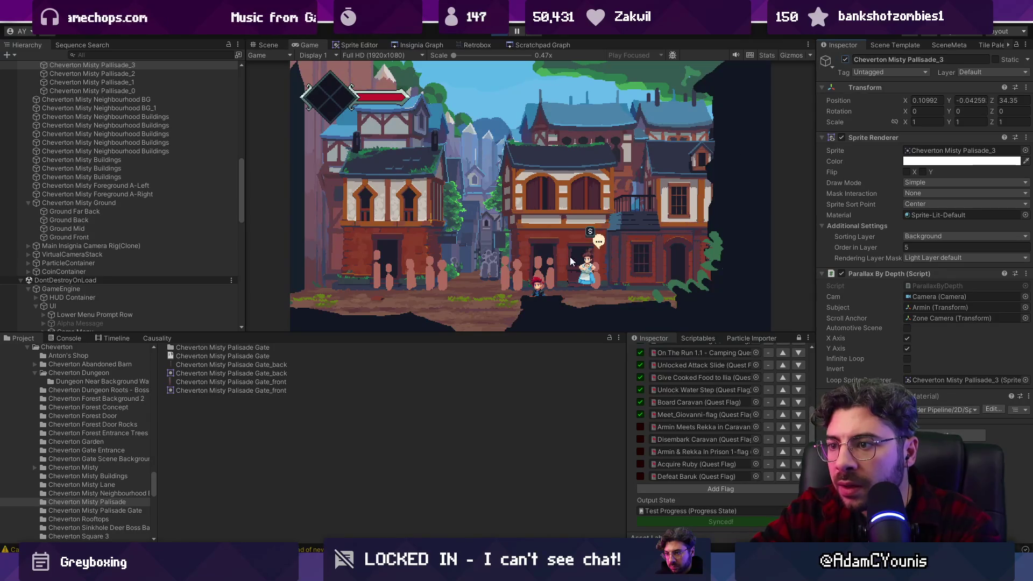
pyautogui.click(112, 75)
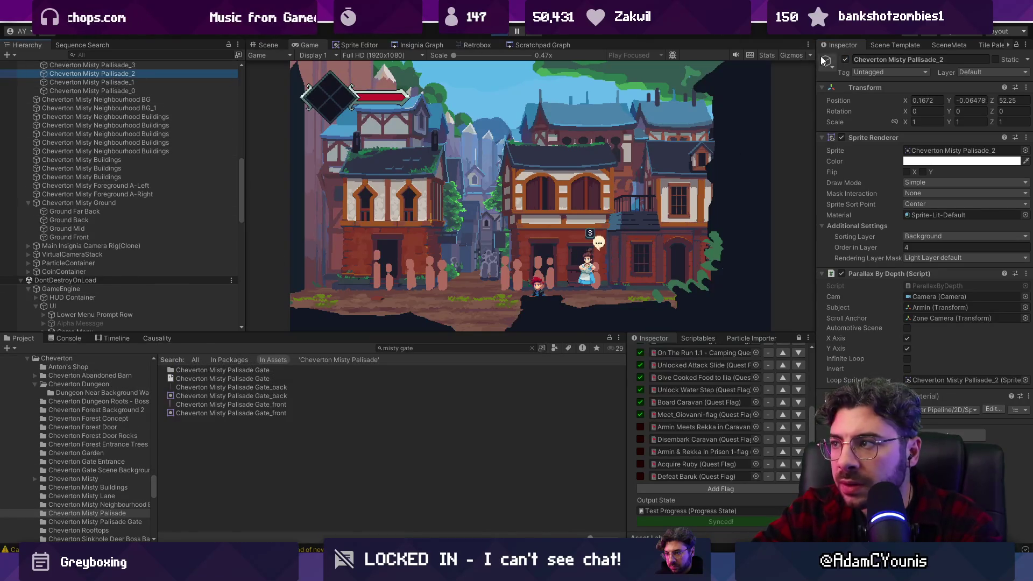
pyautogui.click(845, 59)
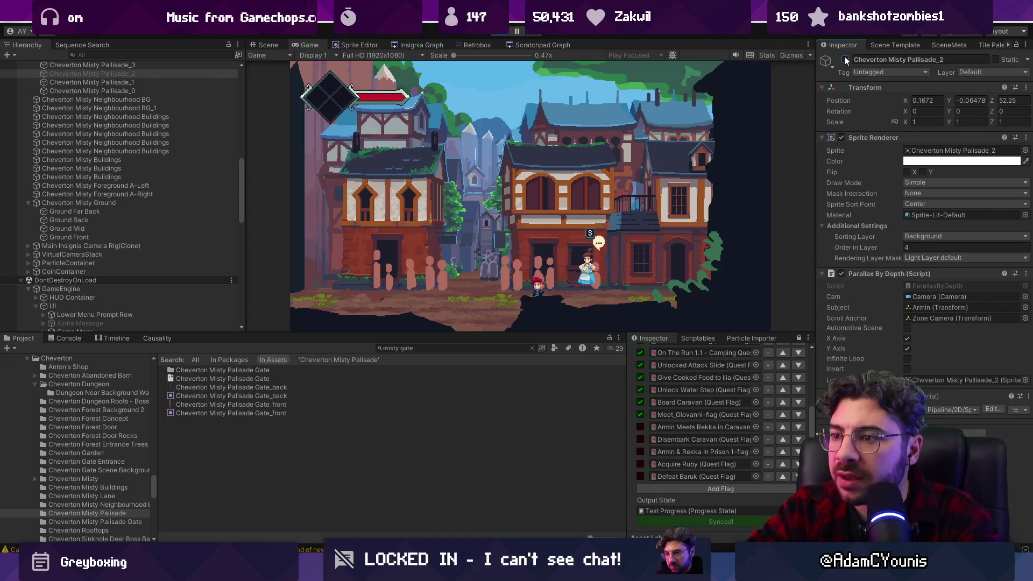
# Inspect the palisades' depth in the Scene view and frame Palisade_2 in flat 2D.
pyautogui.click(268, 44)
pyautogui.press('2')
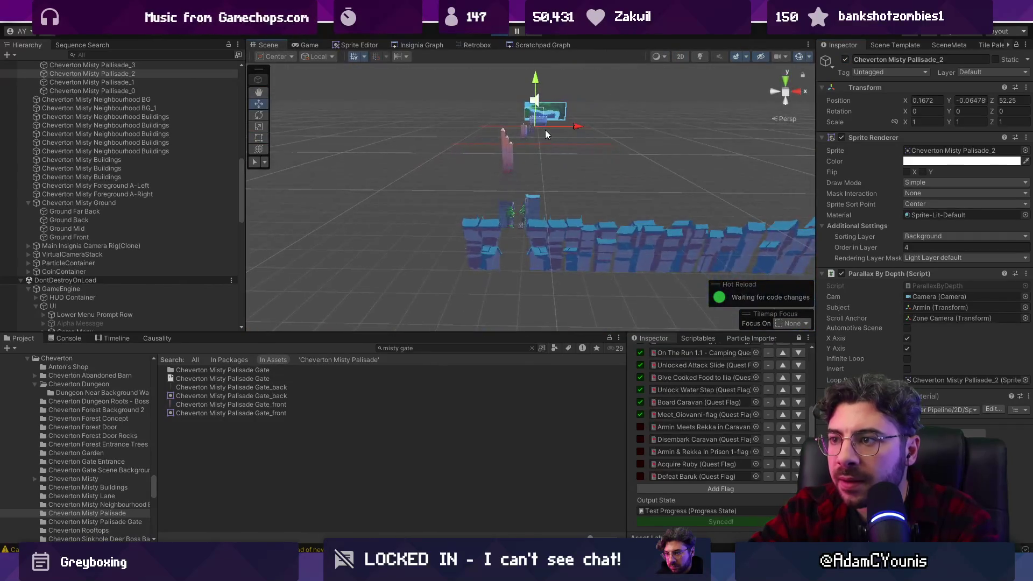
pyautogui.moveTo(542, 137)
pyautogui.mouseDown()
pyautogui.moveTo(502, 119)
pyautogui.moveTo(486, 200)
pyautogui.moveTo(502, 206)
pyautogui.mouseUp()
pyautogui.press('2')
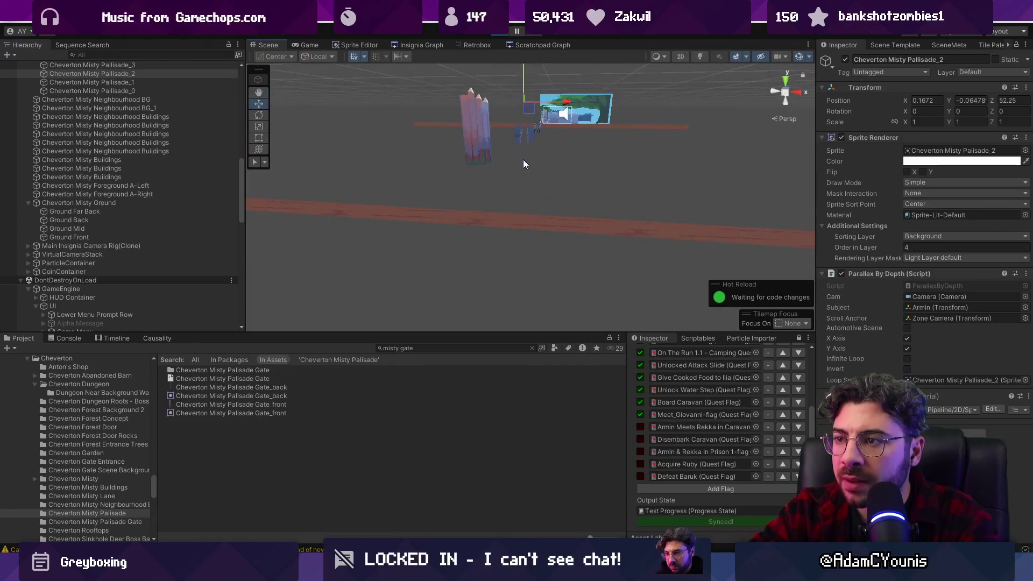
pyautogui.scroll(6, 477, 176)
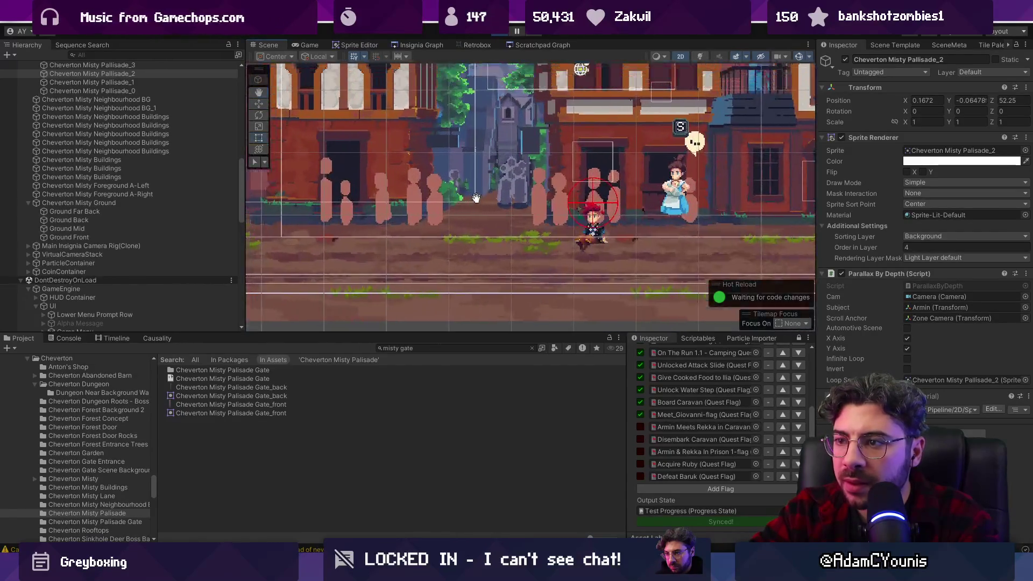
pyautogui.press('f')
pyautogui.scroll(8, 500, 266)
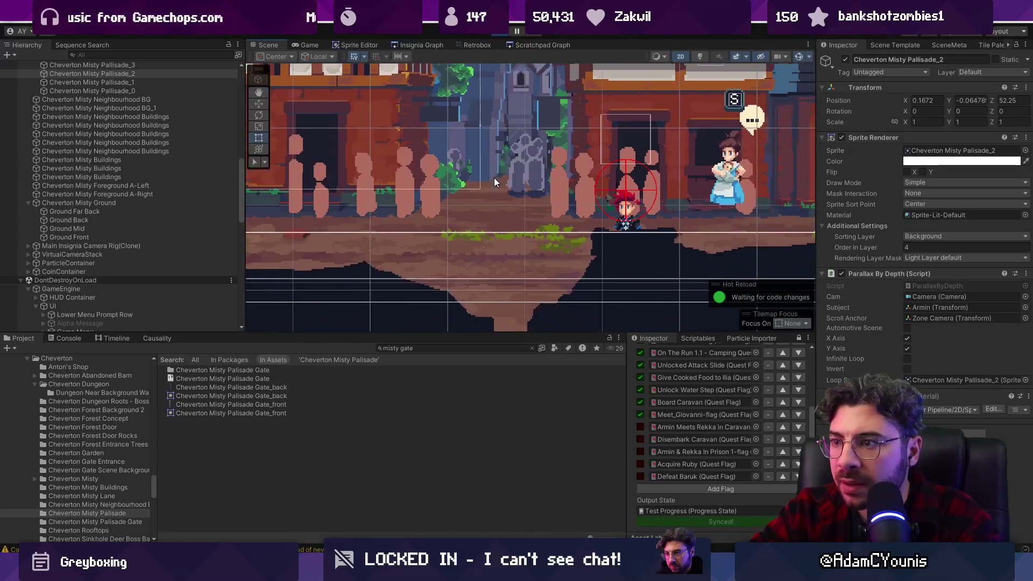
pyautogui.press('w')
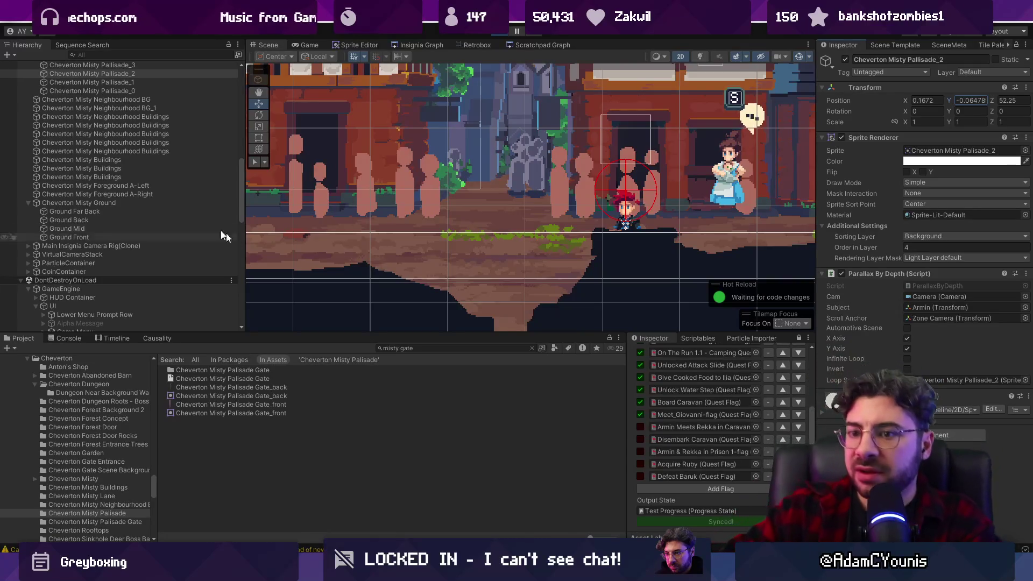
pyautogui.scroll(-3, 157, 233)
pyautogui.scroll(3, 153, 236)
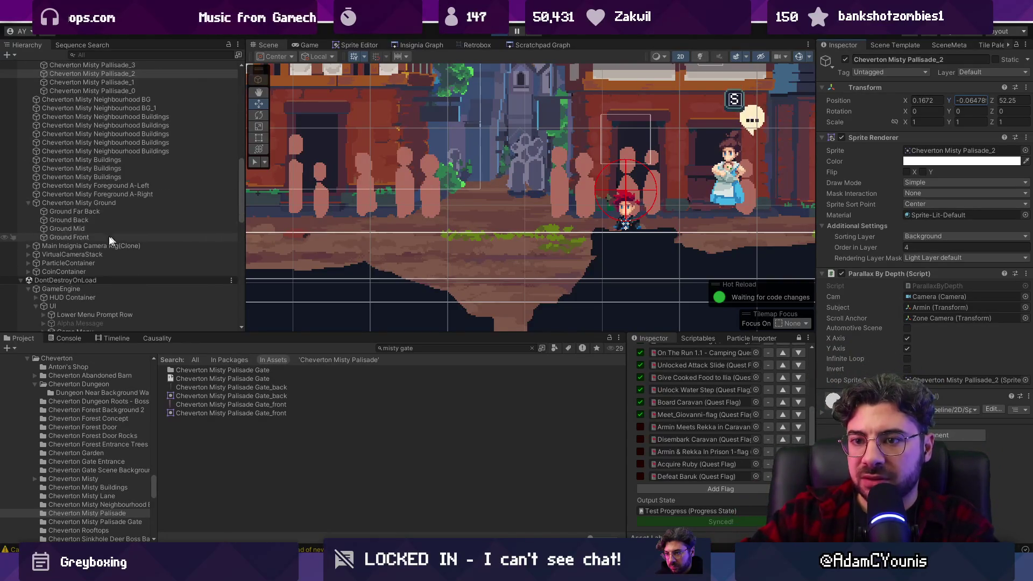
# Undo an accidental nudge of Ground Mid and reselect Palisade_2.
pyautogui.click(77, 228)
pyautogui.moveTo(526, 210); pyautogui.dragTo(521, 207)
pyautogui.hotkey('ctrl', 'z')
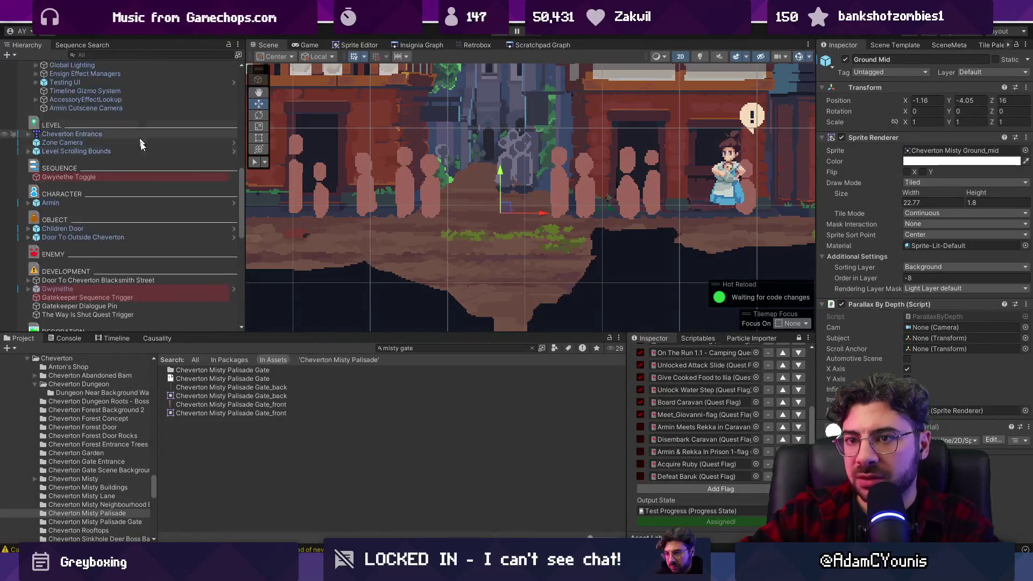
pyautogui.click(146, 213)
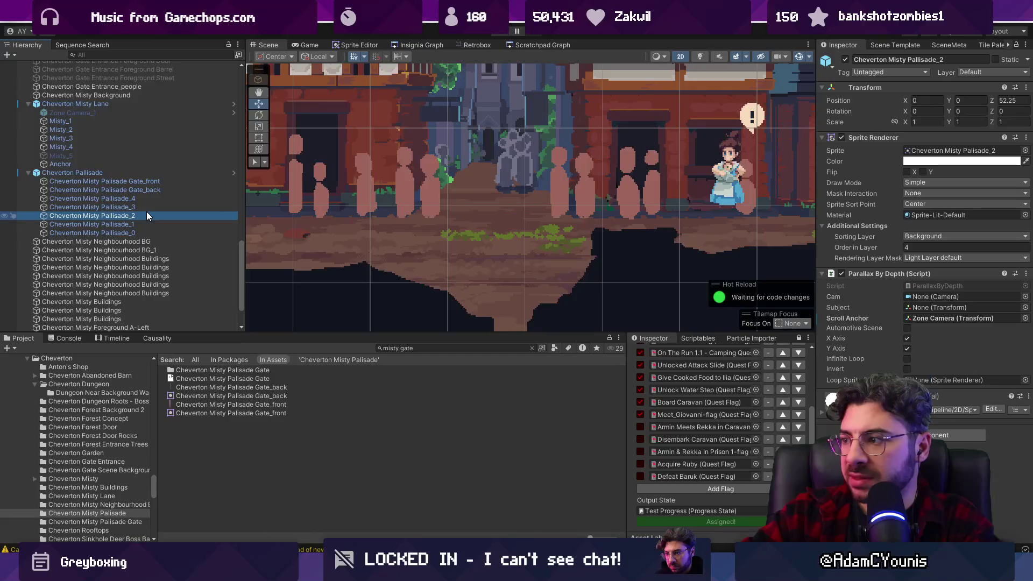
# Open the Cheverton Misty Ground prefab from Ground Mid and orbit for a tilted view of the ground strip.
pyautogui.scroll(-3, 146, 213)
pyautogui.click(131, 310)
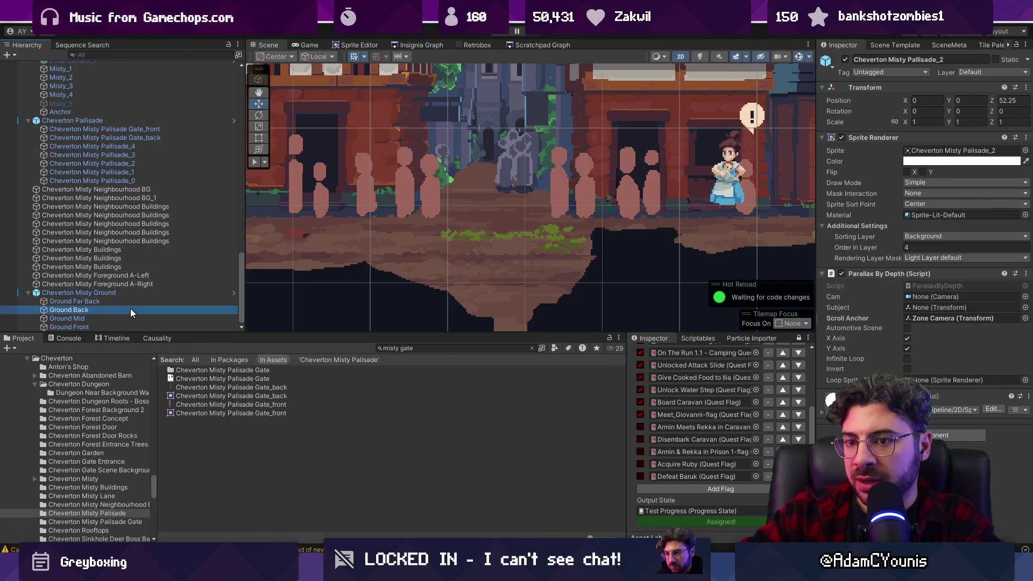
pyautogui.click(214, 318)
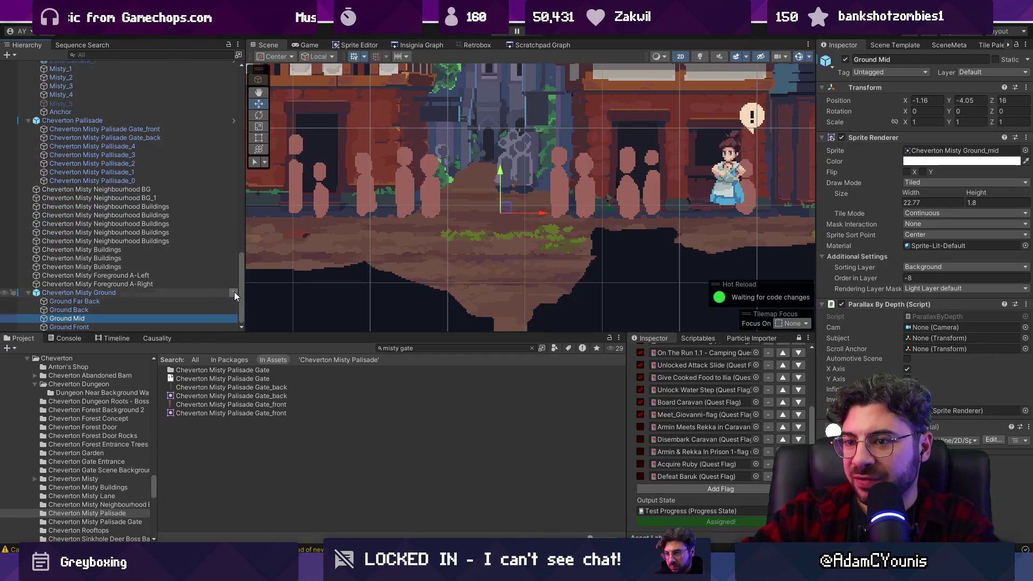
pyautogui.click(234, 292)
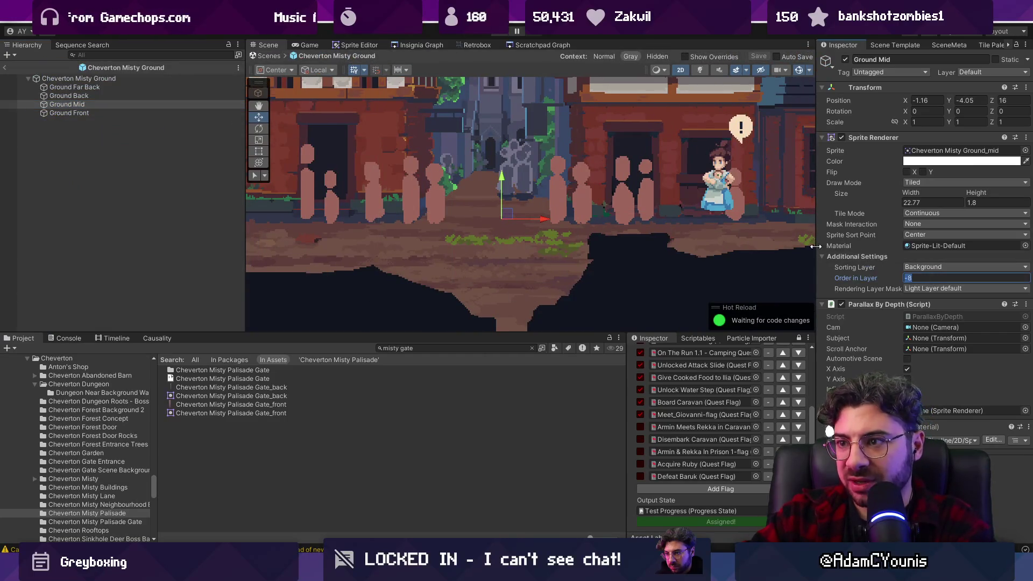
pyautogui.scroll(6, 479, 169)
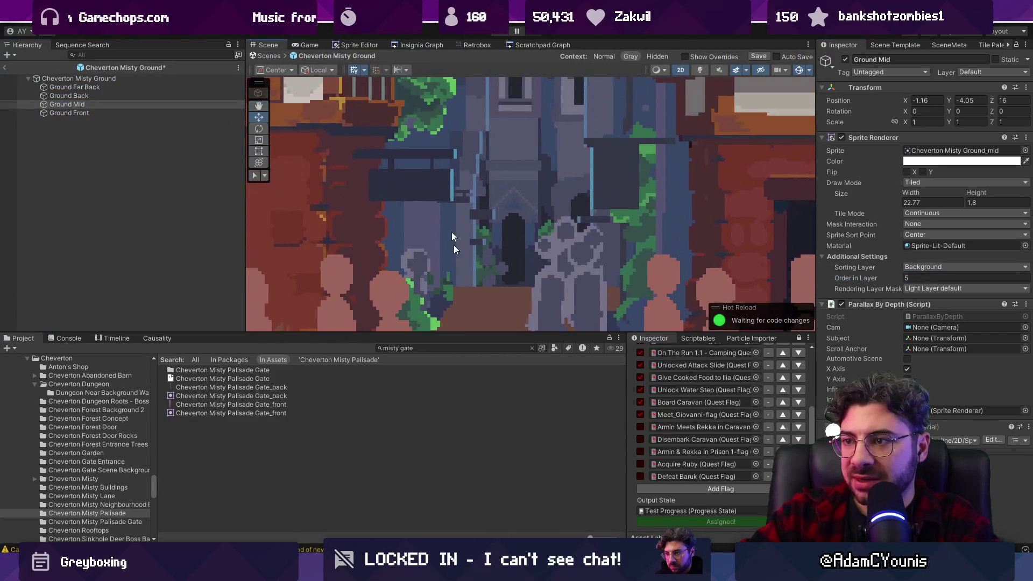
pyautogui.scroll(-2, 474, 248)
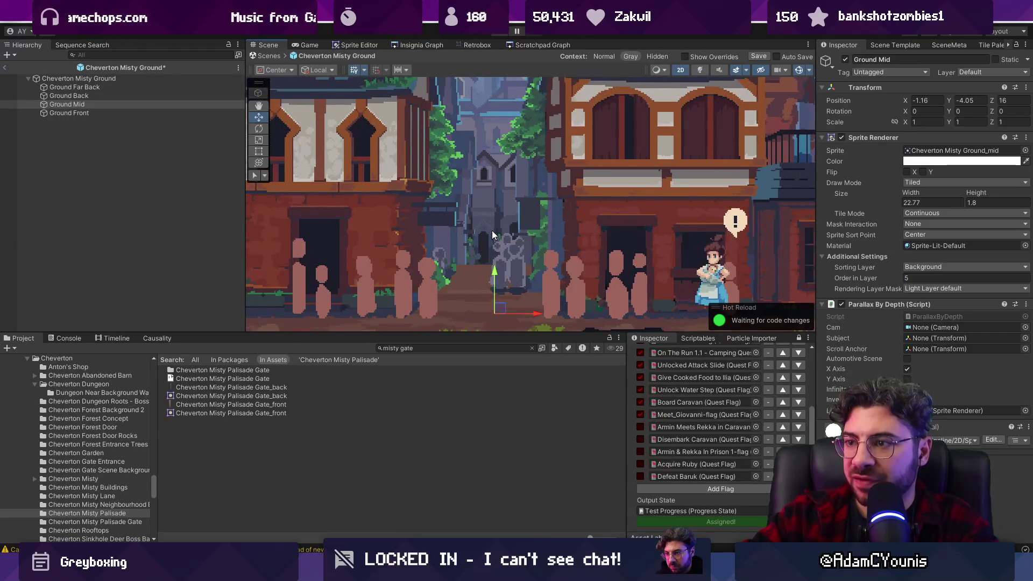
pyautogui.press('2')
pyautogui.moveTo(492, 230)
pyautogui.mouseDown()
pyautogui.moveTo(536, 160)
pyautogui.moveTo(532, 175)
pyautogui.moveTo(536, 162)
pyautogui.moveTo(543, 178)
pyautogui.moveTo(549, 150)
pyautogui.moveTo(576, 122)
pyautogui.moveTo(562, 115)
pyautogui.moveTo(547, 171)
pyautogui.moveTo(561, 249)
pyautogui.moveTo(546, 208)
pyautogui.mouseUp()
pyautogui.scroll(5, 549, 174)
pyautogui.scroll(3, 544, 205)
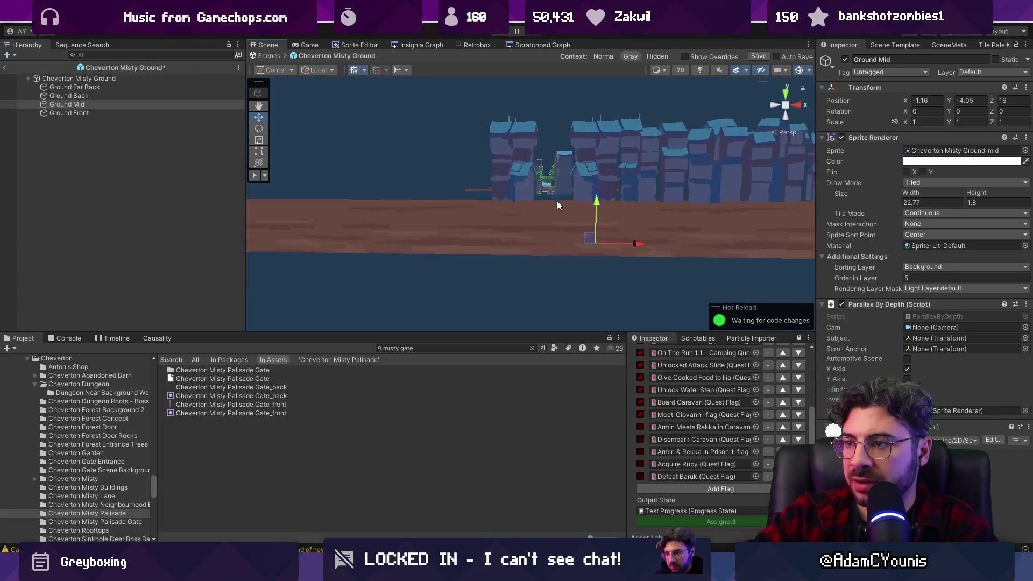
pyautogui.press('2')
pyautogui.press('t')
# Try raising Ground Mid, undo it, and set it back to its original height.
pyautogui.scroll(2, 555, 189)
pyautogui.press('w')
pyautogui.moveTo(486, 220); pyautogui.dragTo(486, 215)
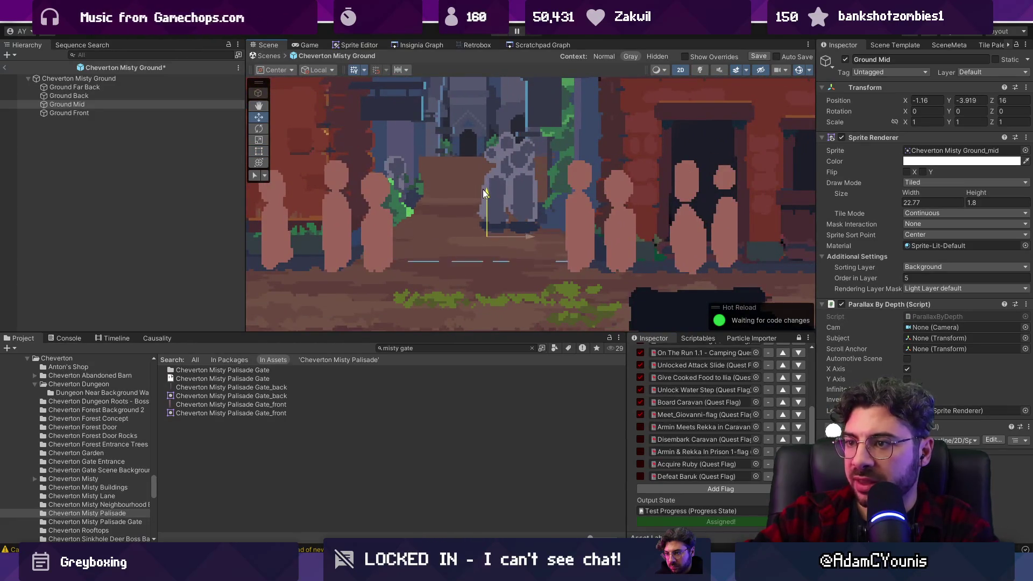
pyautogui.scroll(-3, 471, 196)
pyautogui.hotkey('ctrl', 'z')
pyautogui.scroll(3, 453, 196)
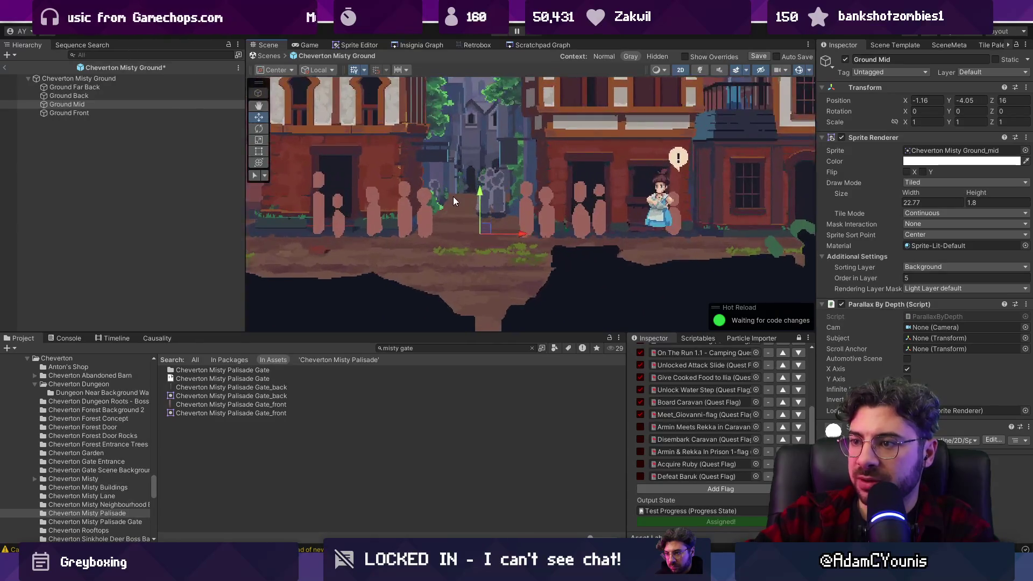
pyautogui.moveTo(491, 218); pyautogui.dragTo(486, 208)
pyautogui.scroll(4, 474, 193)
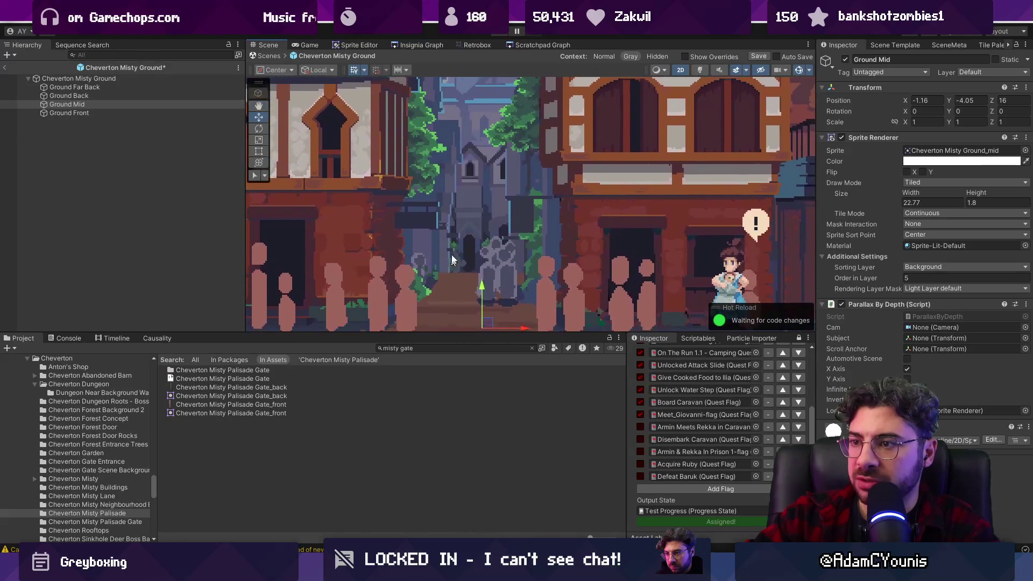
# View Ground Far Back edge-on, then exit the prefab and discard its unsaved changes.
pyautogui.click(449, 170)
pyautogui.press('2')
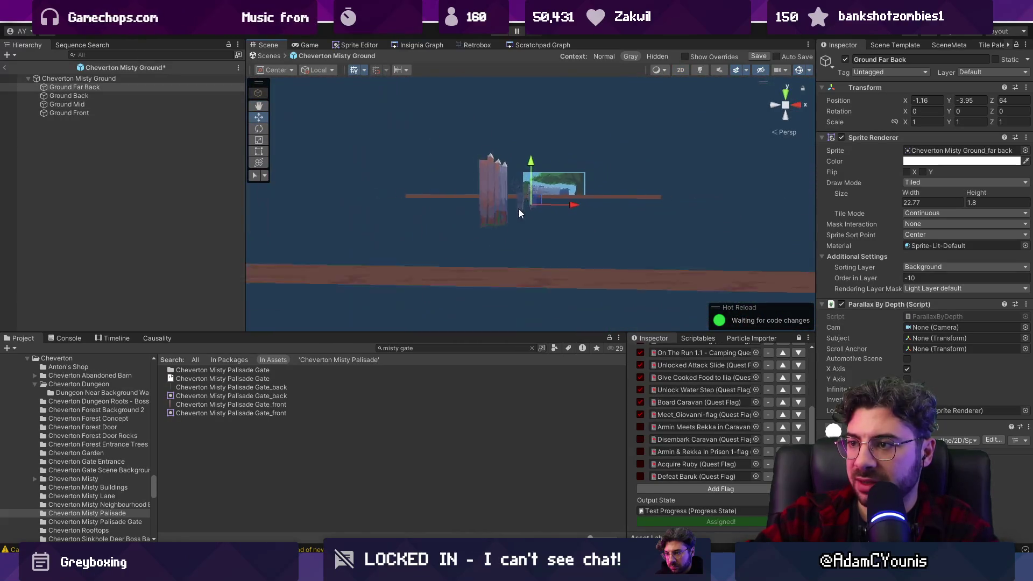
pyautogui.scroll(-5, 484, 226)
pyautogui.moveTo(480, 250); pyautogui.dragTo(503, 221)
pyautogui.click(465, 245)
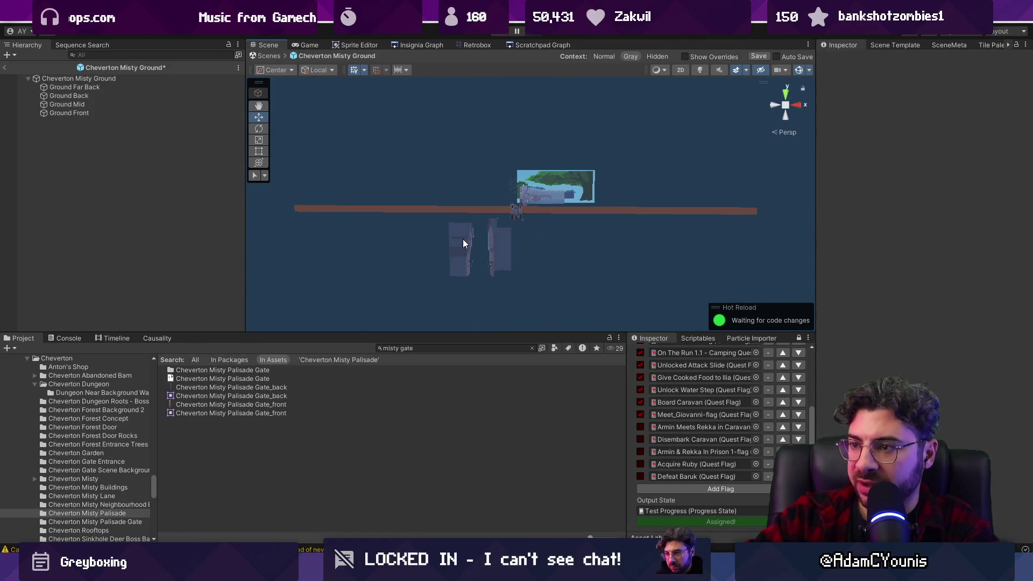
pyautogui.click(262, 59)
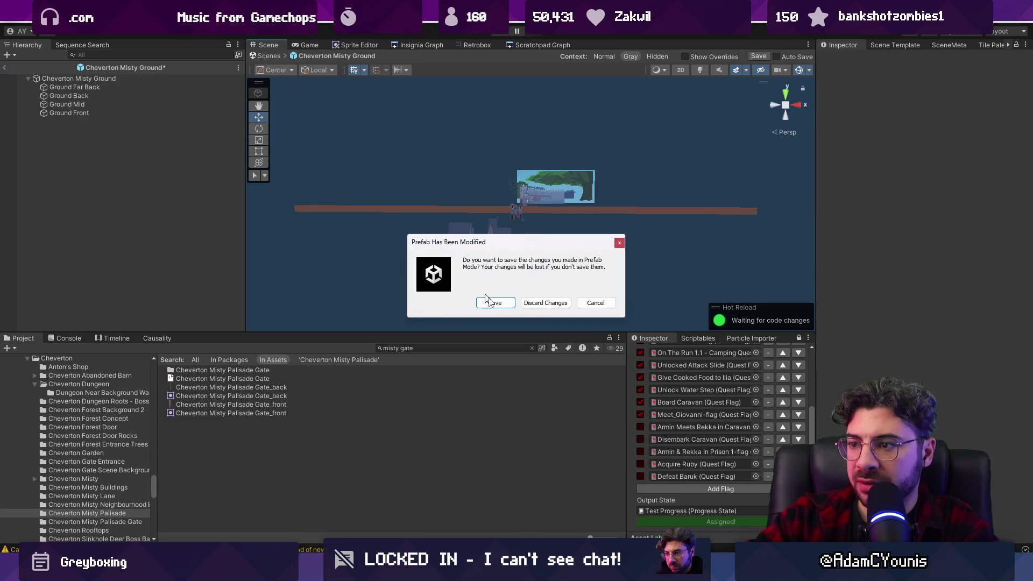
pyautogui.click(546, 305)
# Frame the Misty_3 lane sprite, then select Palisade_2 and flatten the view to 2D.
pyautogui.click(456, 240)
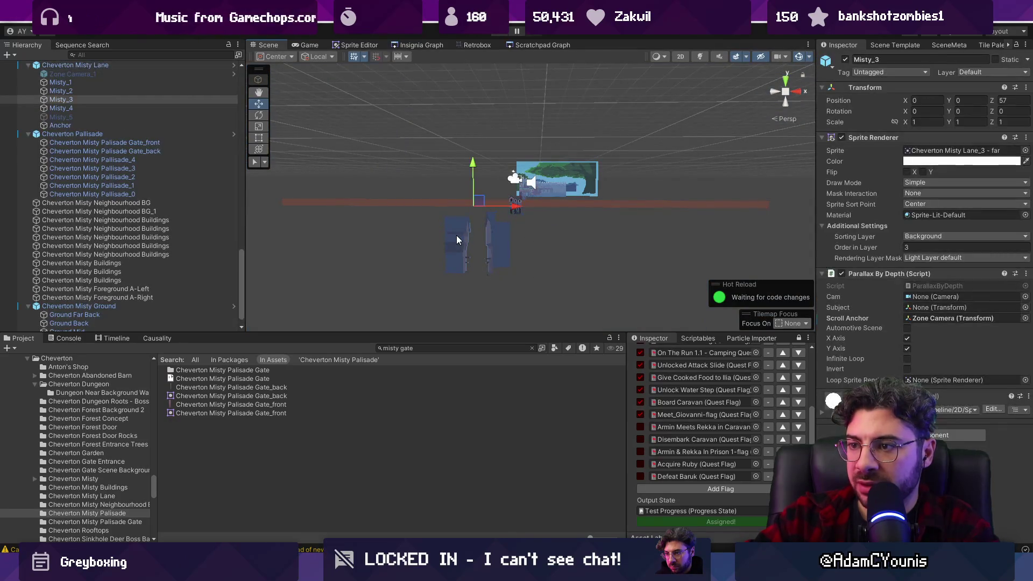
pyautogui.press('2')
pyautogui.press('f')
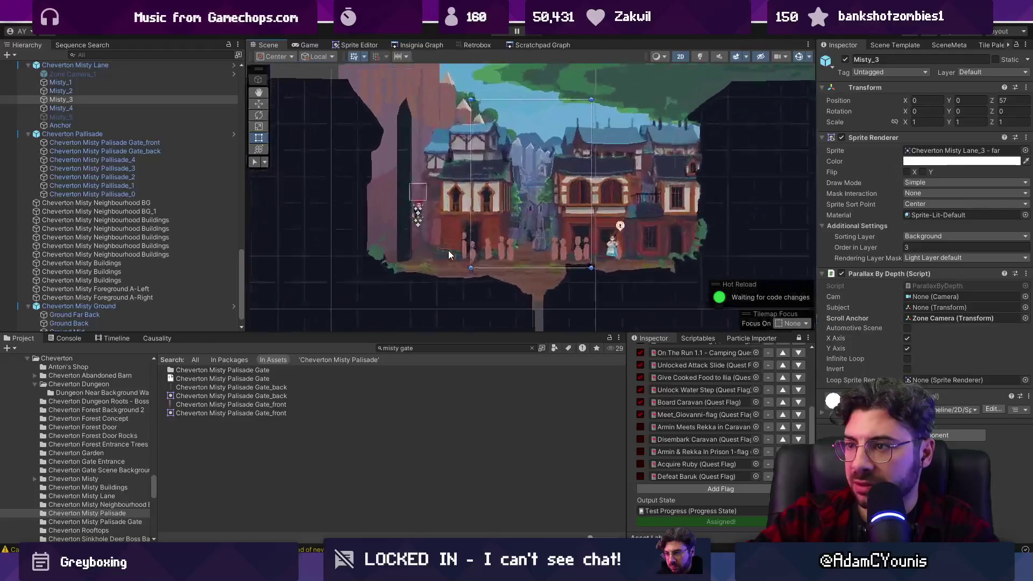
pyautogui.press('2')
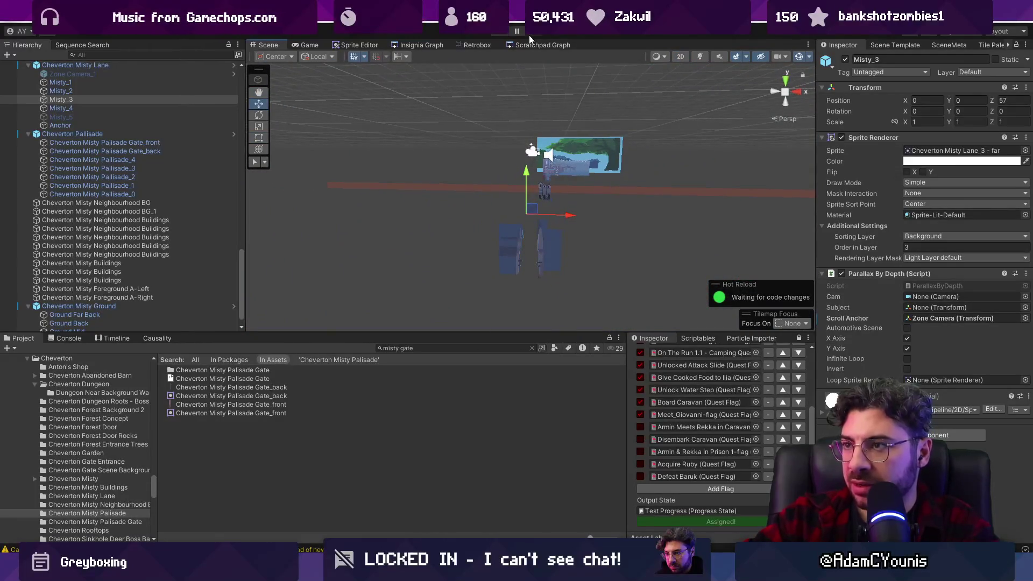
pyautogui.moveTo(540, 164)
pyautogui.mouseDown()
pyautogui.moveTo(560, 230)
pyautogui.moveTo(465, 170)
pyautogui.moveTo(421, 219)
pyautogui.mouseUp()
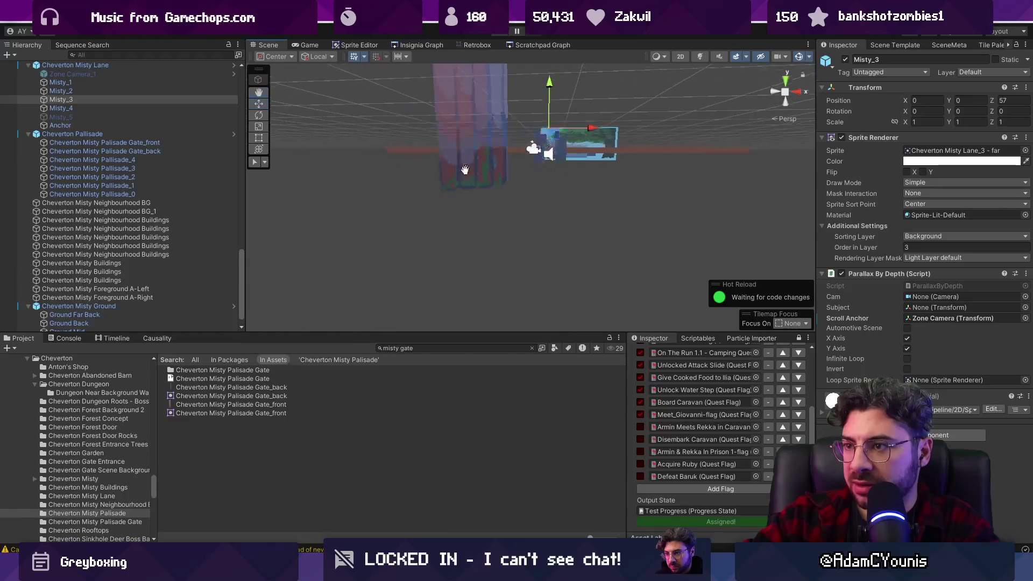
pyautogui.click(420, 218)
pyautogui.click(421, 219)
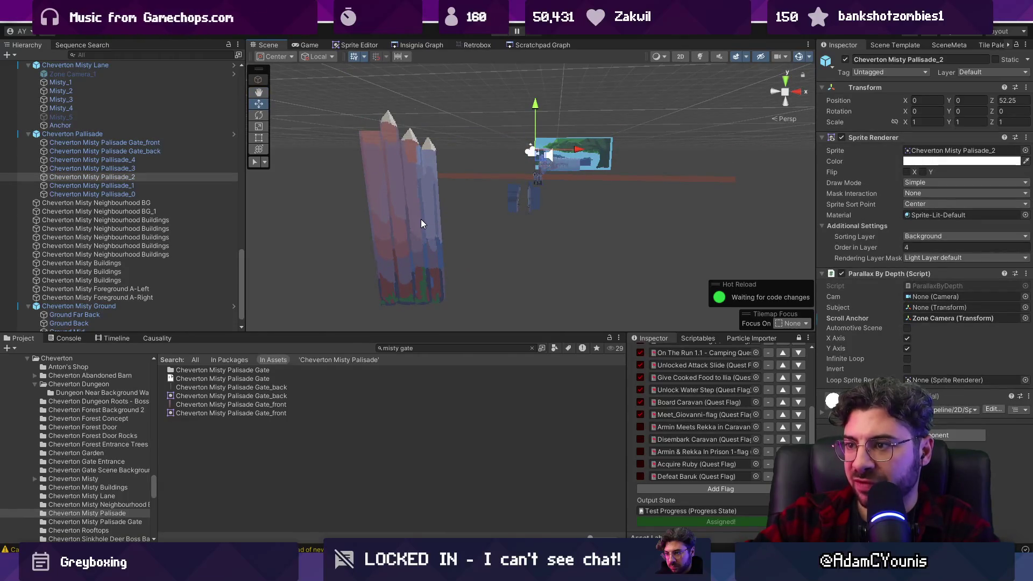
pyautogui.press('2')
pyautogui.press('t')
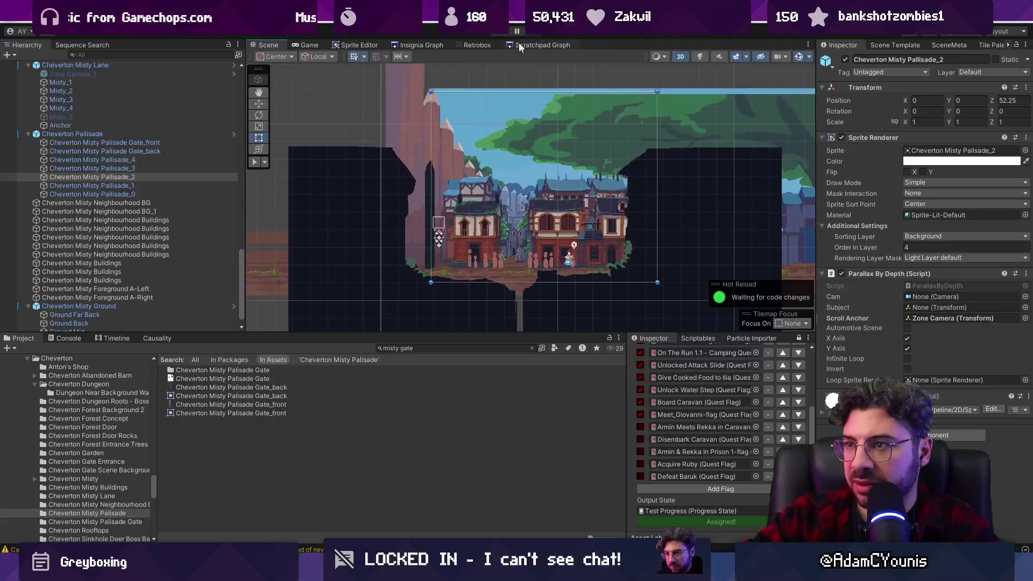
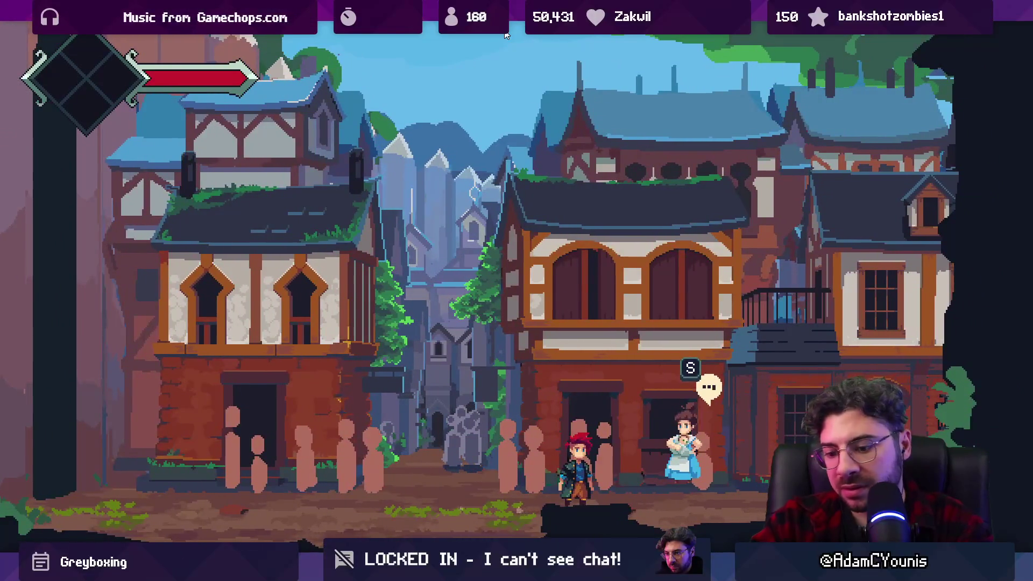
# Leave the full-screen Game view and bring up the storm ship-at-sea artwork in Aseprite.
pyautogui.hotkey('shift', 'space')
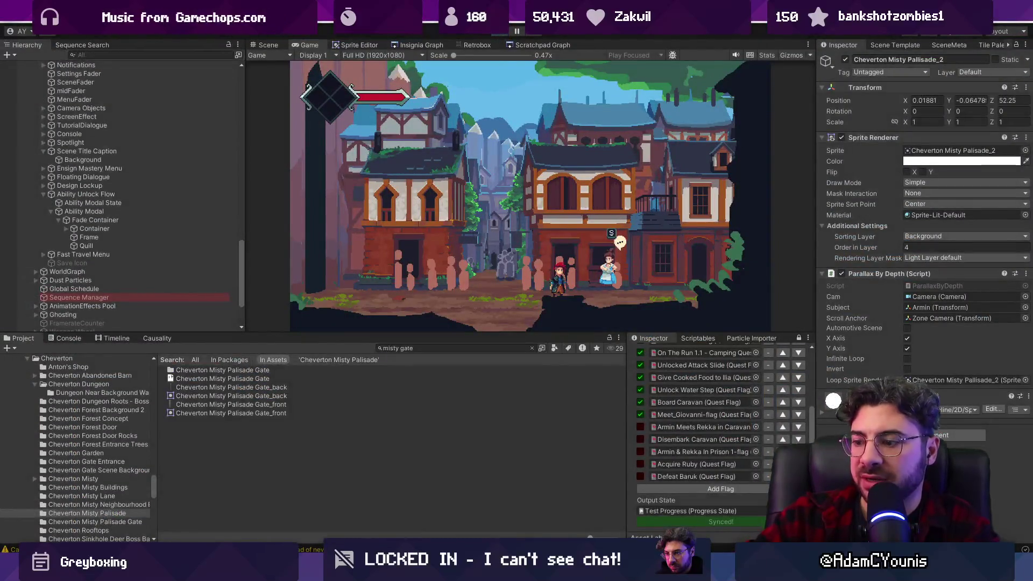
pyautogui.hotkey('alt', 'Tab')
pyautogui.click(535, 33)
pyautogui.click(482, 35)
pyautogui.click(404, 35)
pyautogui.click(327, 34)
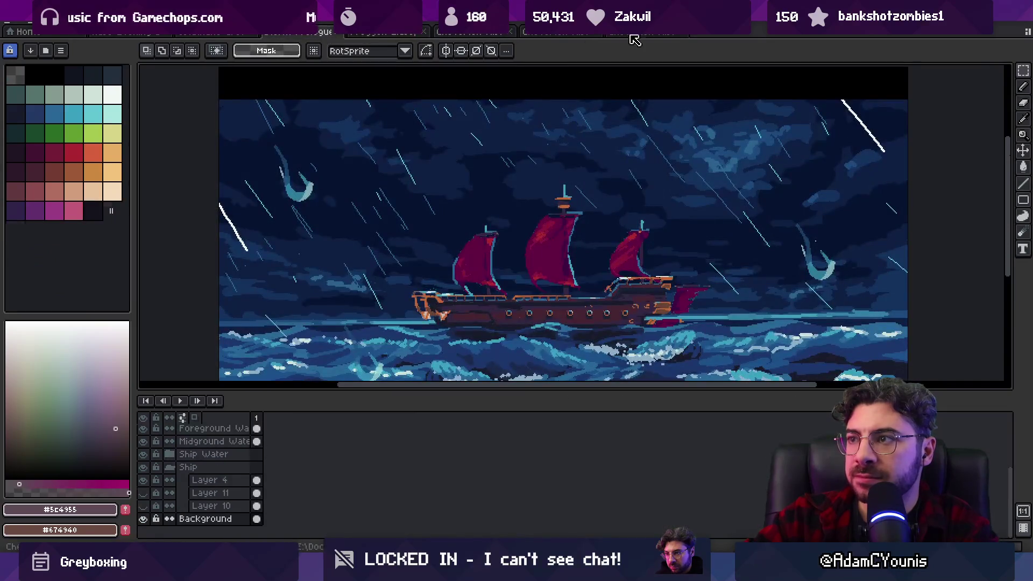
# Open Cheverton Misty Palisade.aseprite from the recent files list.
pyautogui.click(635, 33)
pyautogui.click(13, 25)
pyautogui.moveTo(53, 57)
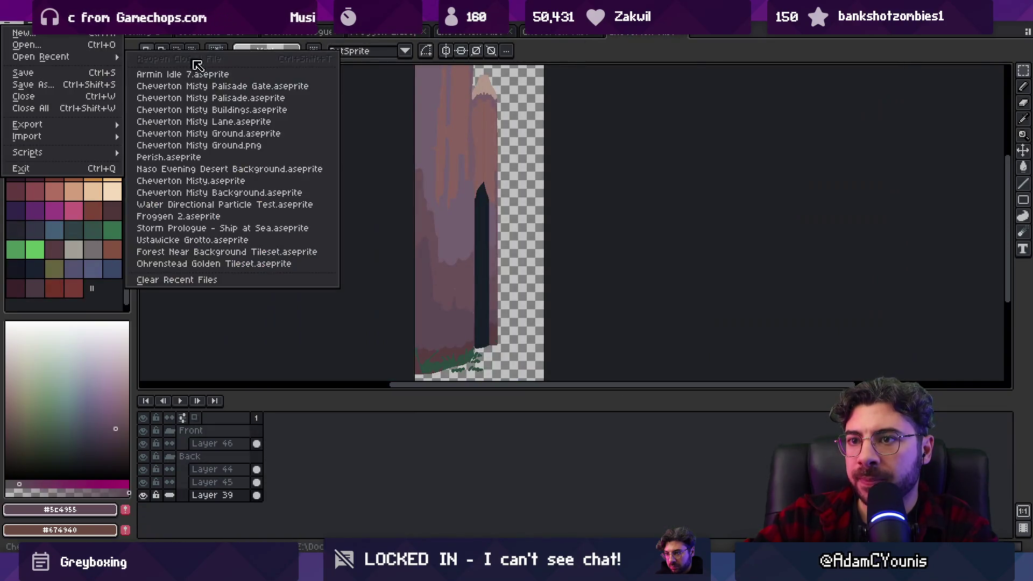
pyautogui.click(253, 98)
pyautogui.scroll(3, 518, 328)
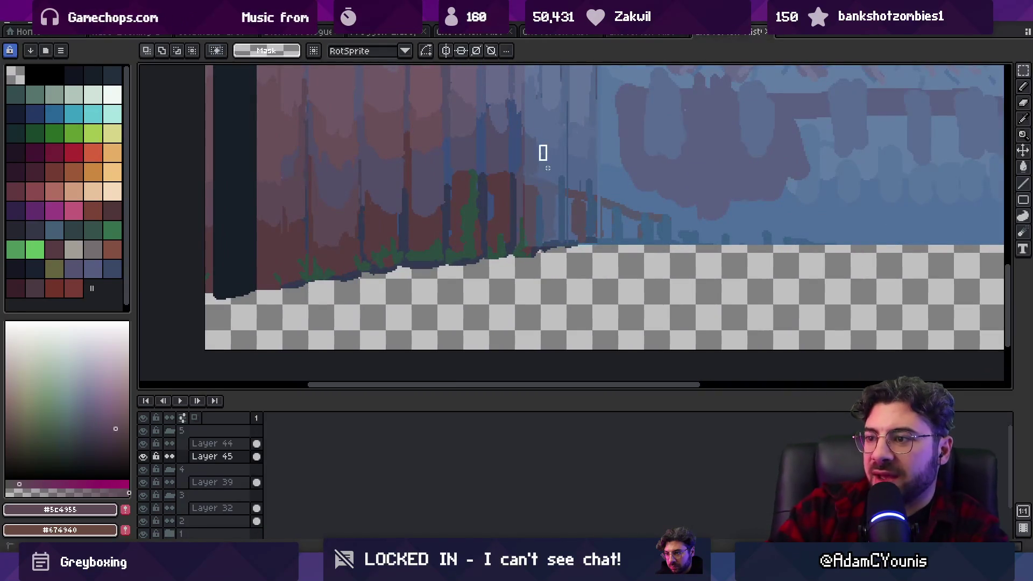
# Touch up the dark ground edge along the fence base with the 6px brush on Layer 33.
pyautogui.press('v')
pyautogui.click(533, 260)
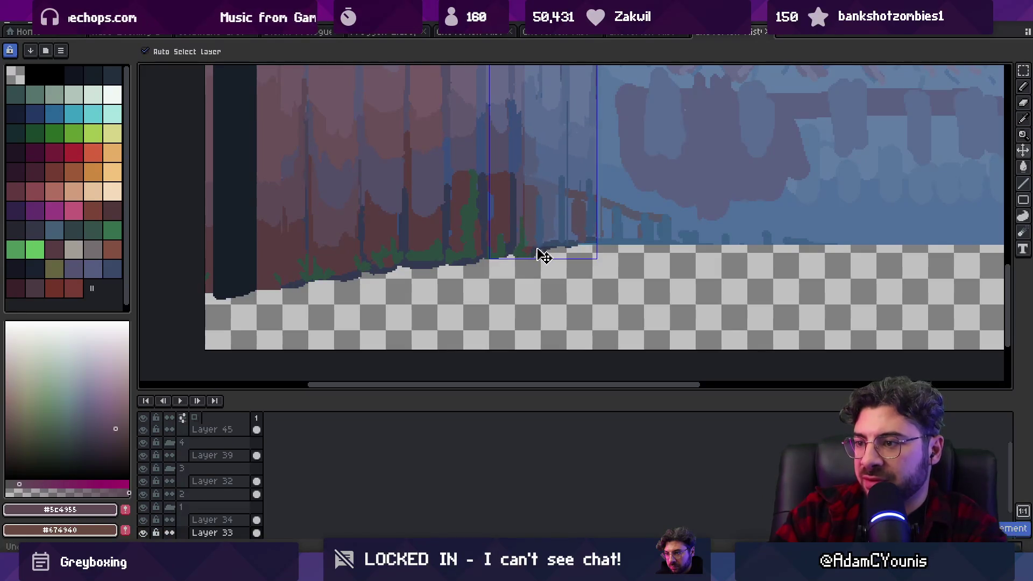
pyautogui.scroll(1, 541, 259)
pyautogui.press('b')
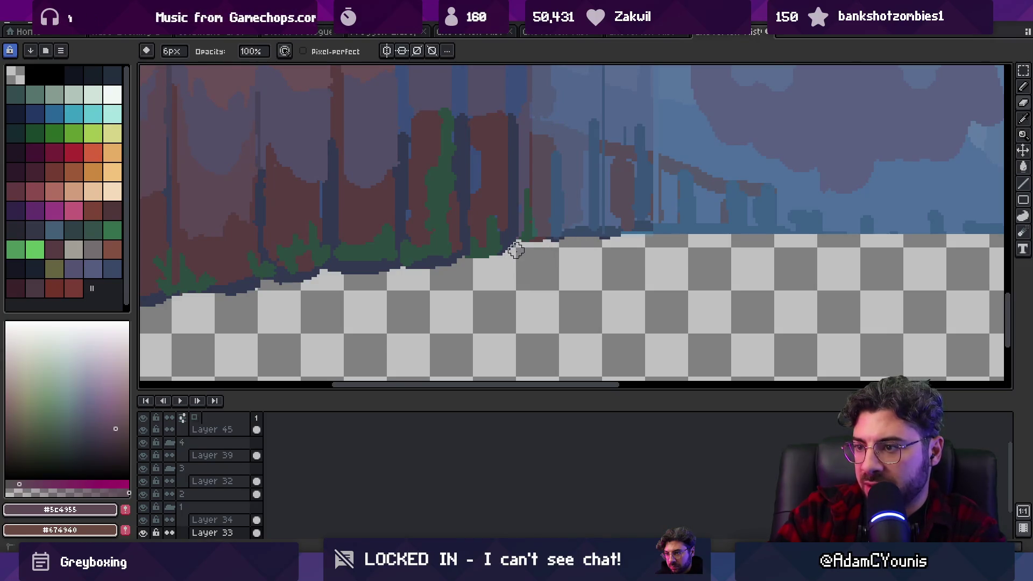
pyautogui.press('v')
pyautogui.click(490, 265)
pyautogui.press('b')
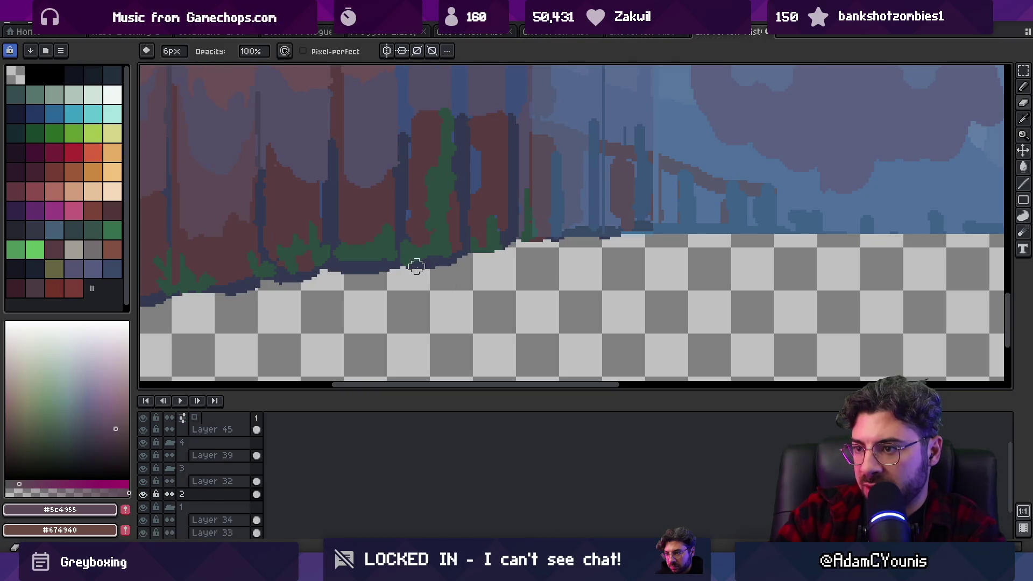
pyautogui.press('b')
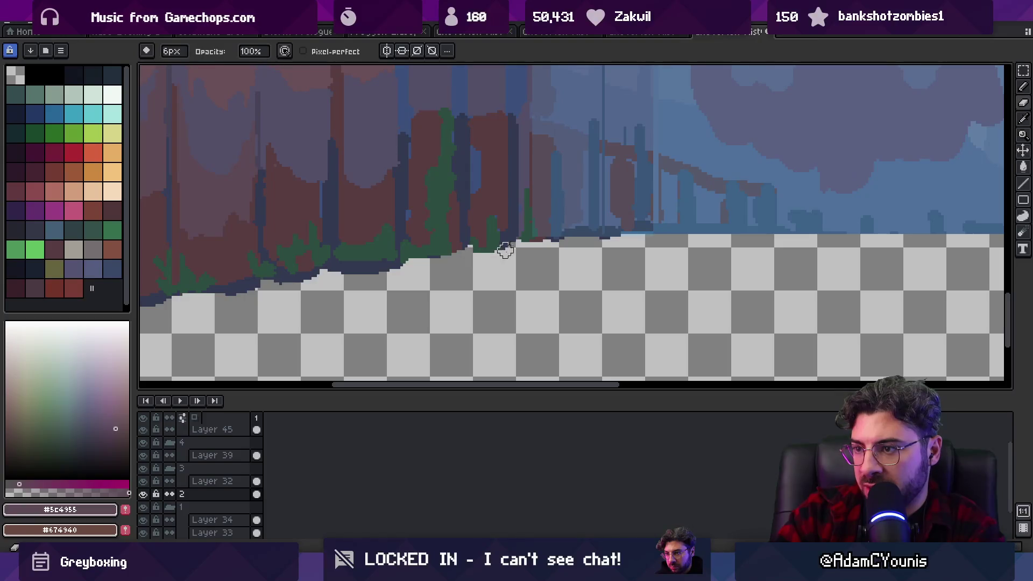
pyautogui.click(493, 253)
pyautogui.press('b')
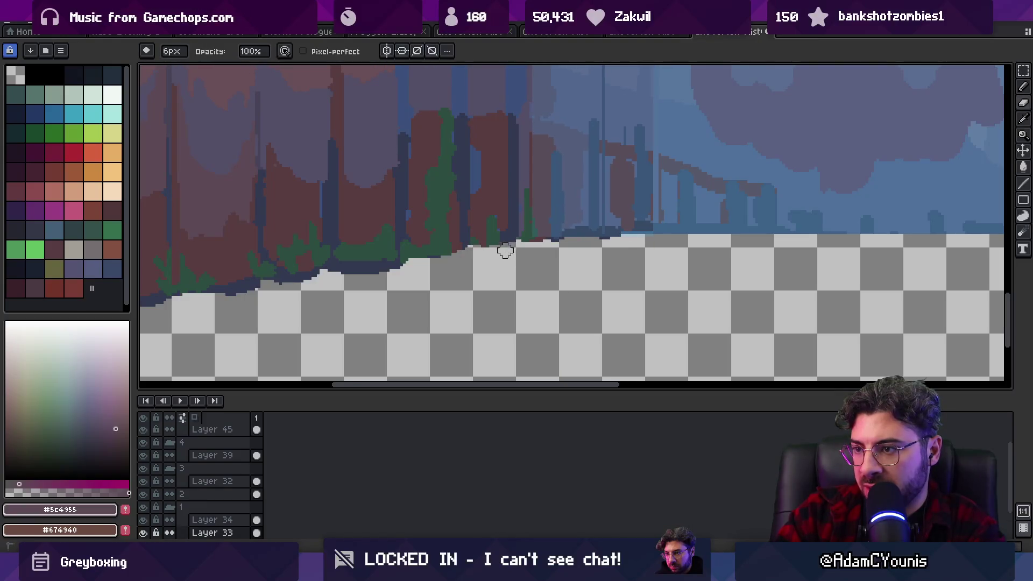
pyautogui.scroll(-3, 524, 252)
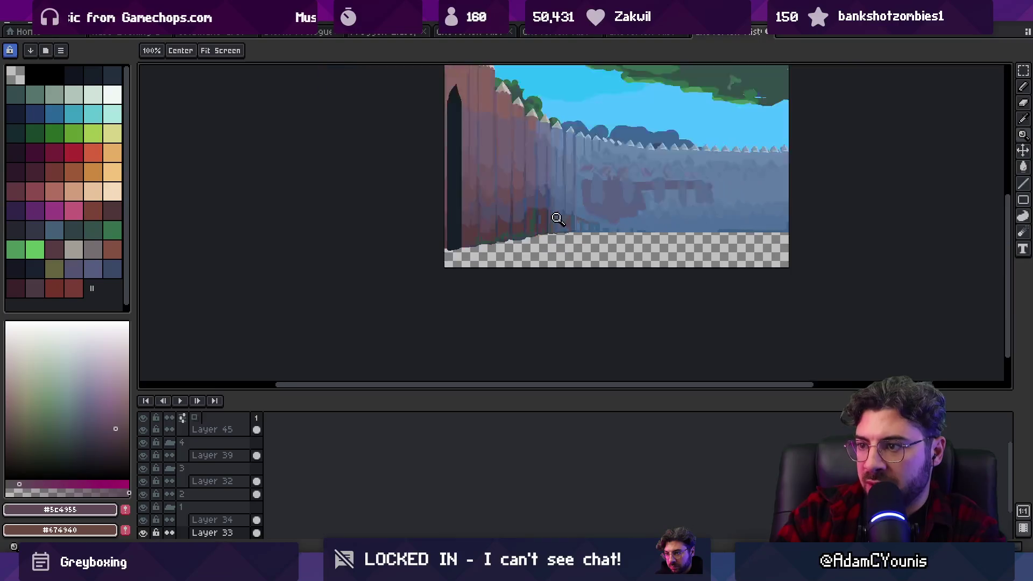
# Erase part of the dark ground edge on Layer 33 back to transparency.
pyautogui.scroll(3, 539, 232)
pyautogui.press('b')
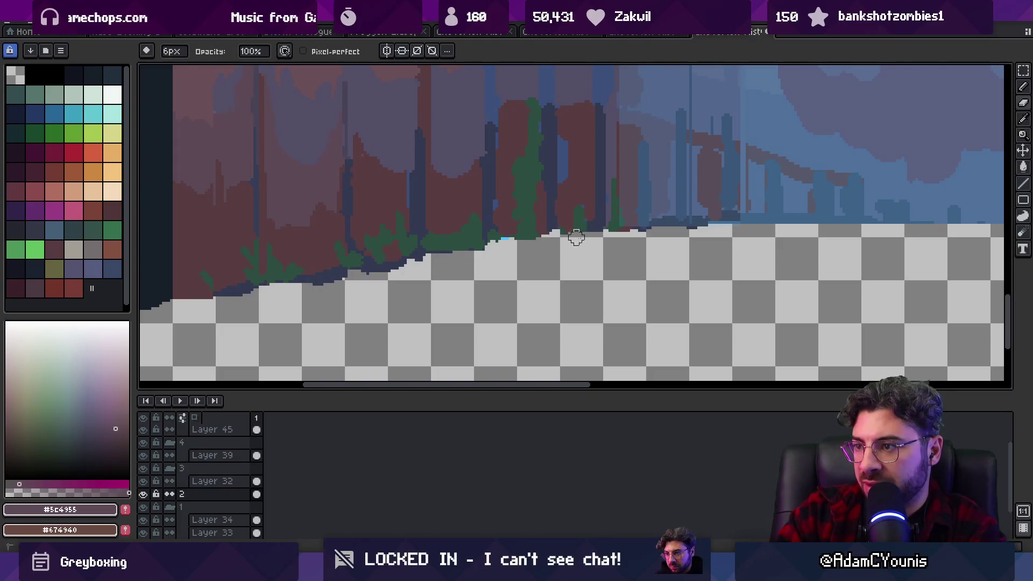
pyautogui.keyDown('ctrl'); pyautogui.click(570, 246); pyautogui.keyUp('ctrl')
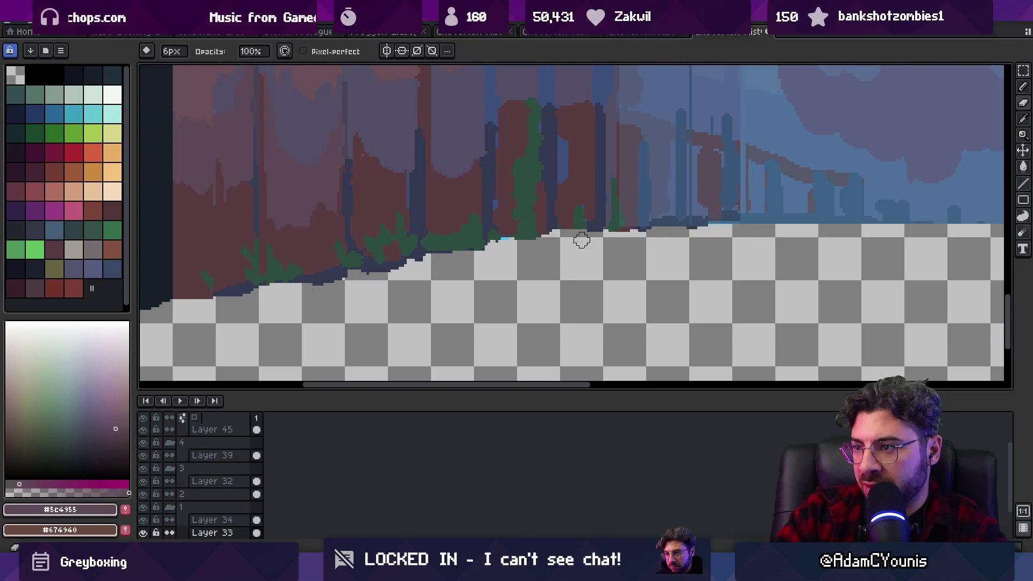
pyautogui.moveTo(623, 231)
pyautogui.mouseDown()
pyautogui.moveTo(641, 231)
pyautogui.moveTo(614, 232)
pyautogui.mouseUp()
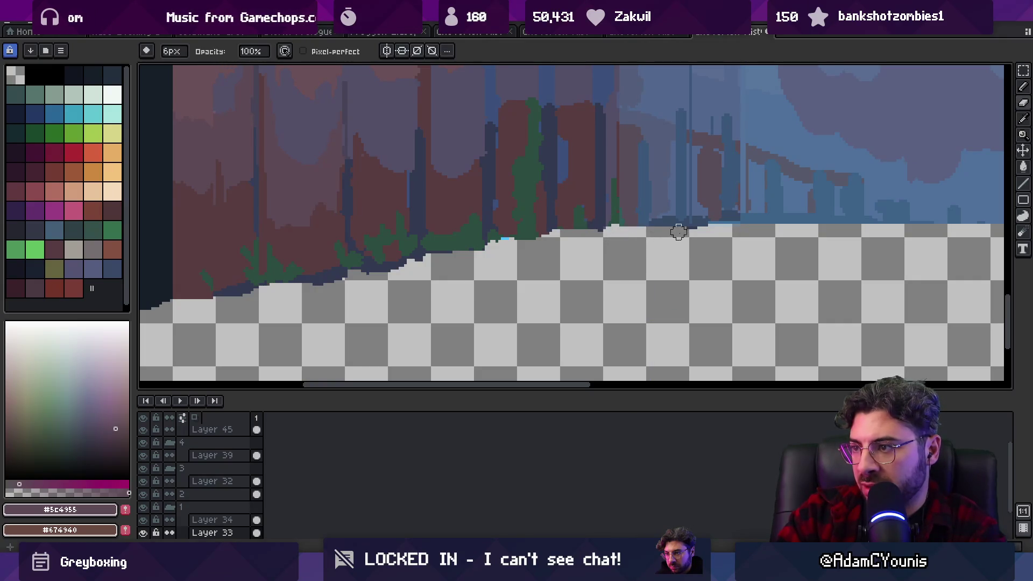
pyautogui.scroll(-4, 679, 232)
pyautogui.scroll(1, 681, 226)
pyautogui.scroll(-1, 683, 225)
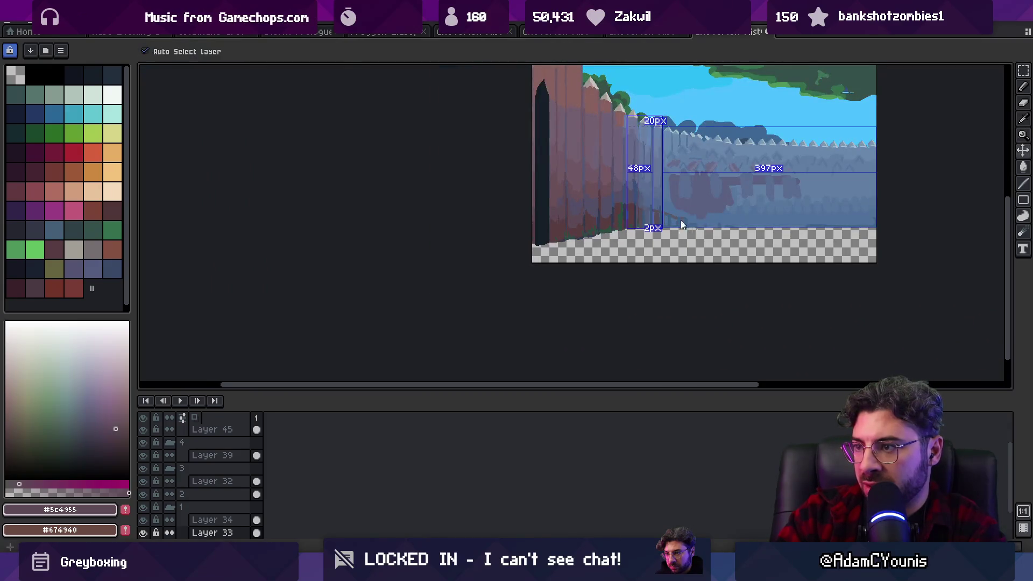
pyautogui.scroll(3, 657, 223)
# Eyedrop the dark green, pick Layer 32, and zoom out to review the edge.
pyautogui.keyDown('alt'); pyautogui.click(608, 221); pyautogui.keyUp('alt')
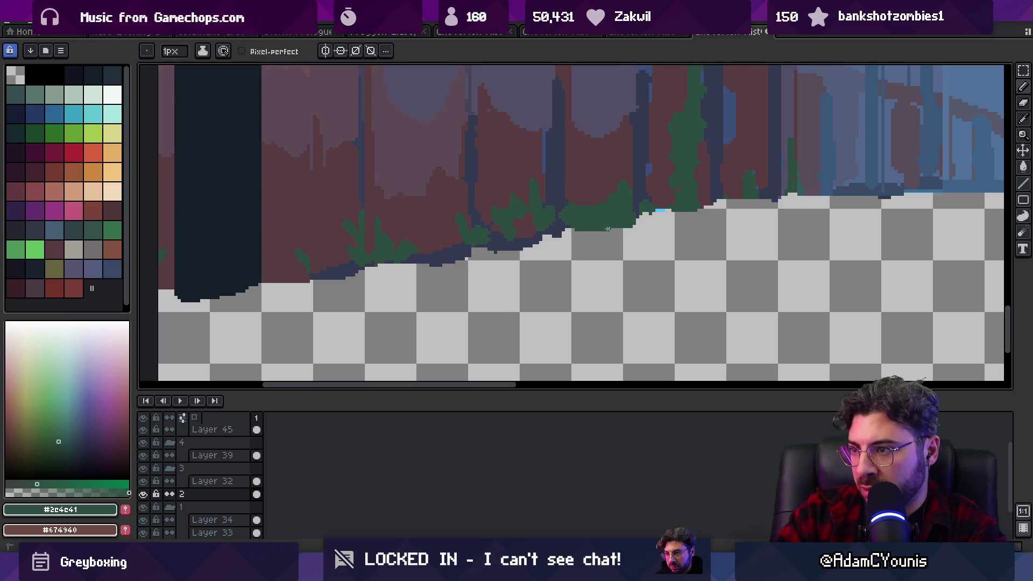
pyautogui.press('z')
pyautogui.scroll(-4, 606, 214)
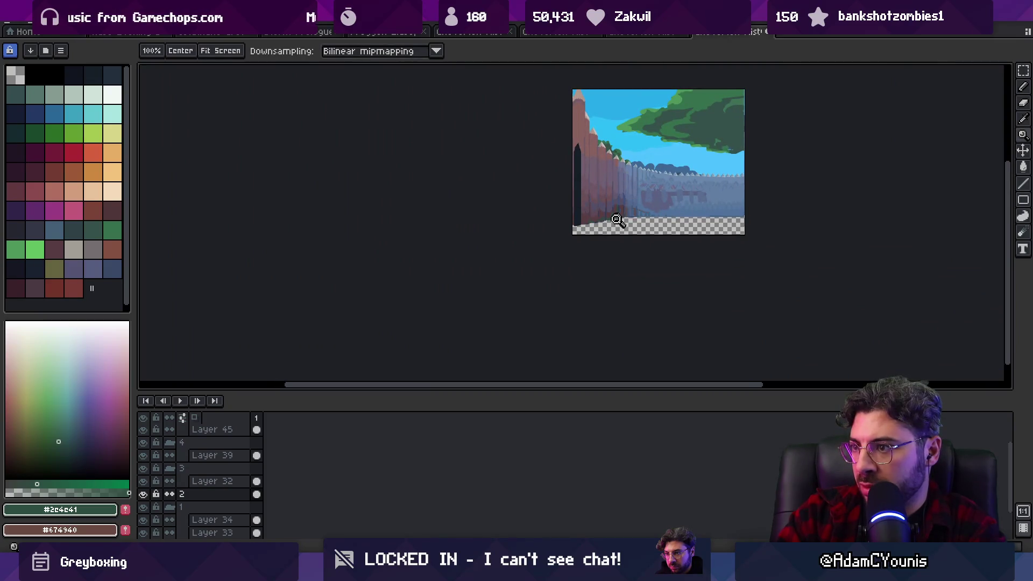
pyautogui.scroll(5, 608, 222)
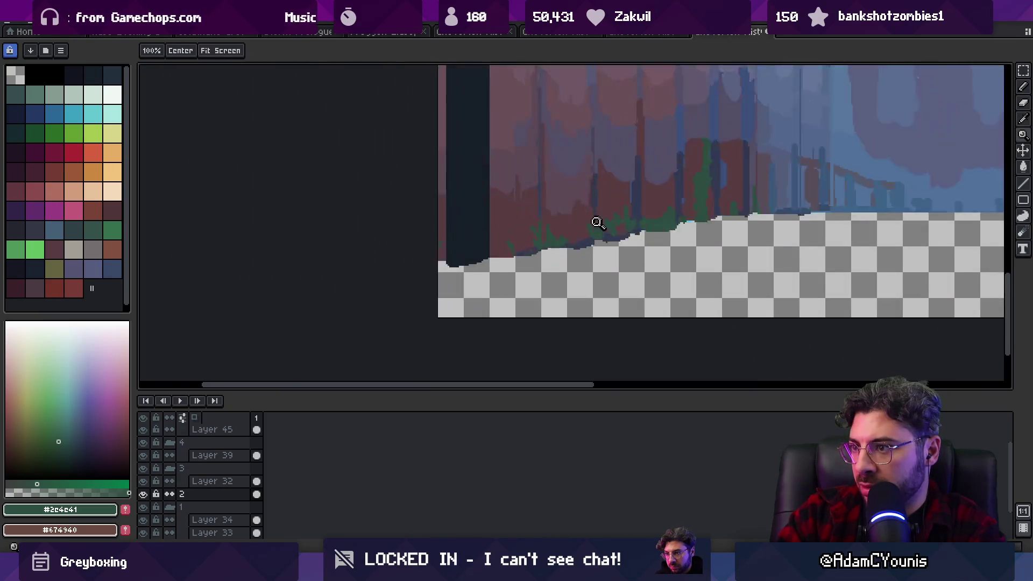
pyautogui.press('v')
pyautogui.click(584, 247)
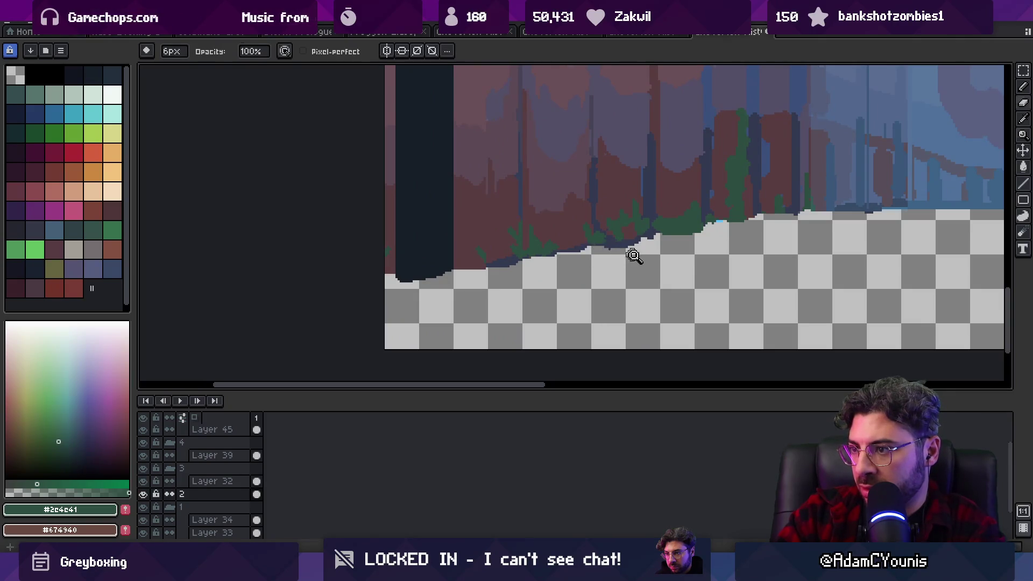
pyautogui.scroll(-5, 634, 256)
pyautogui.press('z')
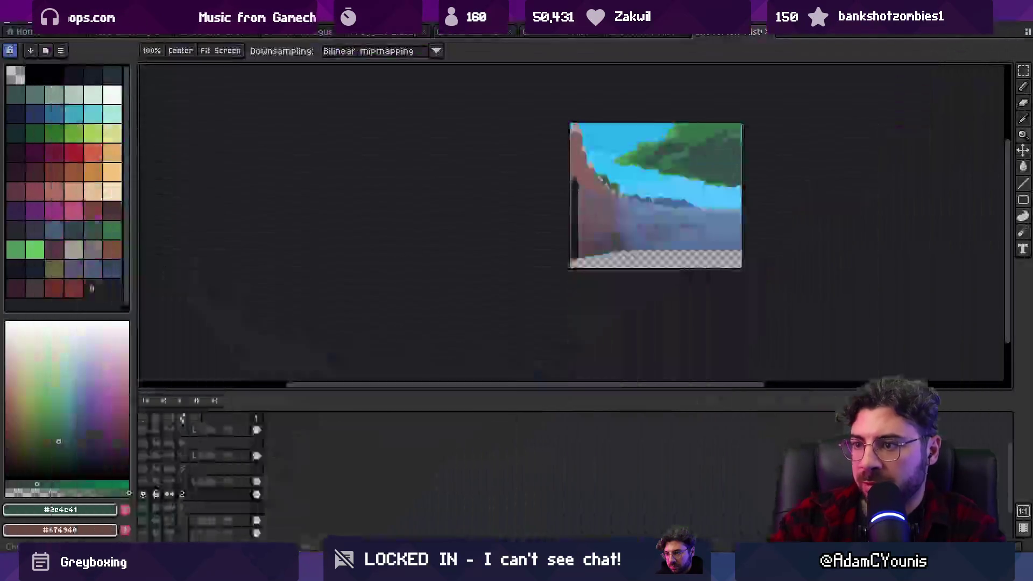
pyautogui.hotkey('alt', 'Tab')
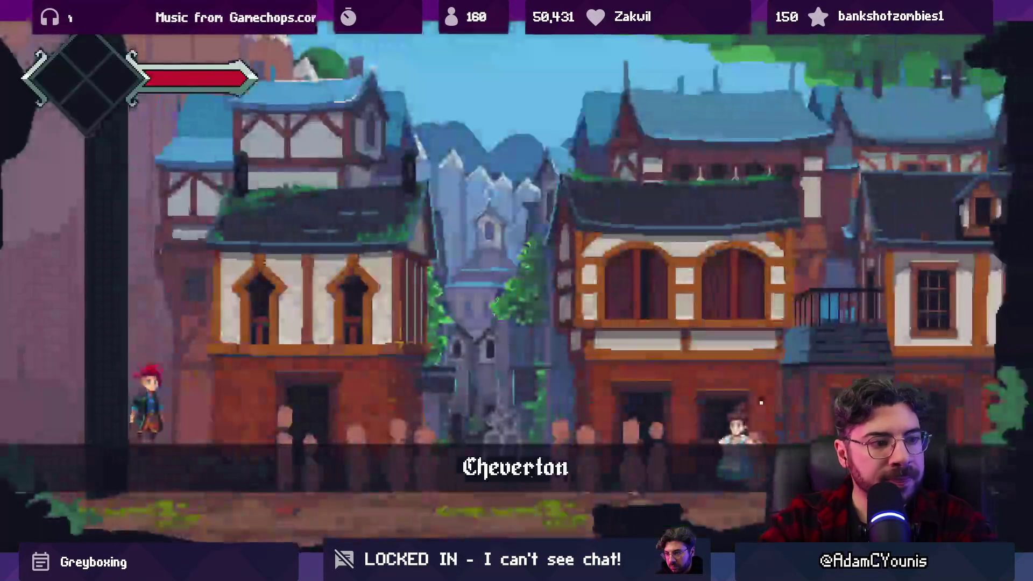
# Run the character back and forth past the villagers and crowd silhouettes on the Cheverton street.
pyautogui.press('Right')
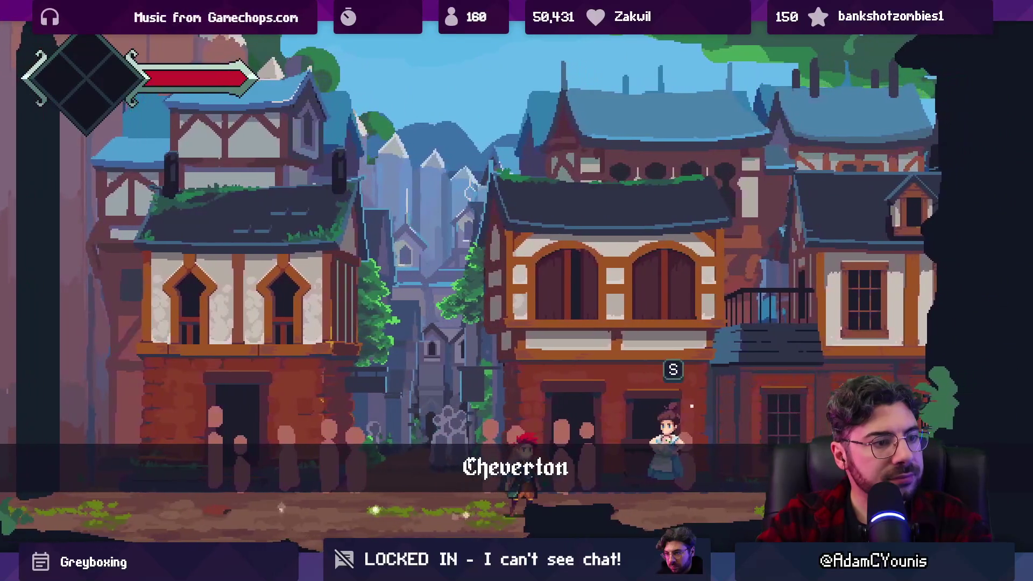
pyautogui.press('Right')
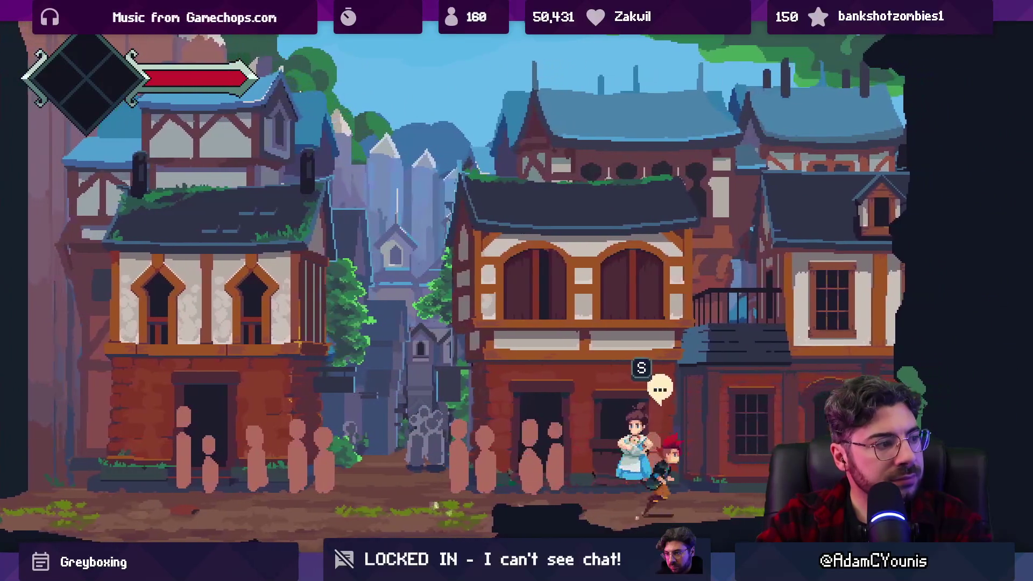
pyautogui.press('Left')
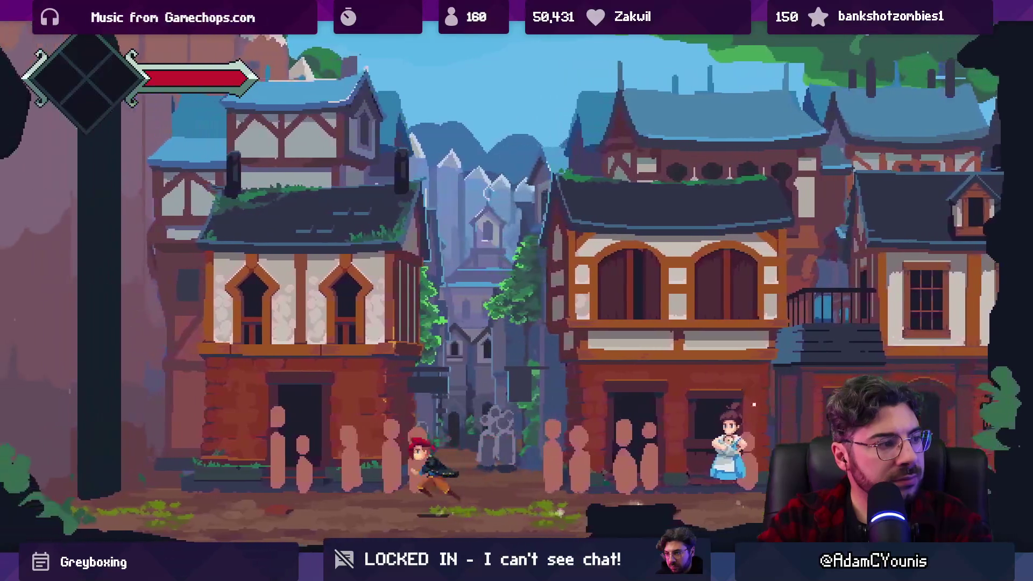
pyautogui.press('Right')
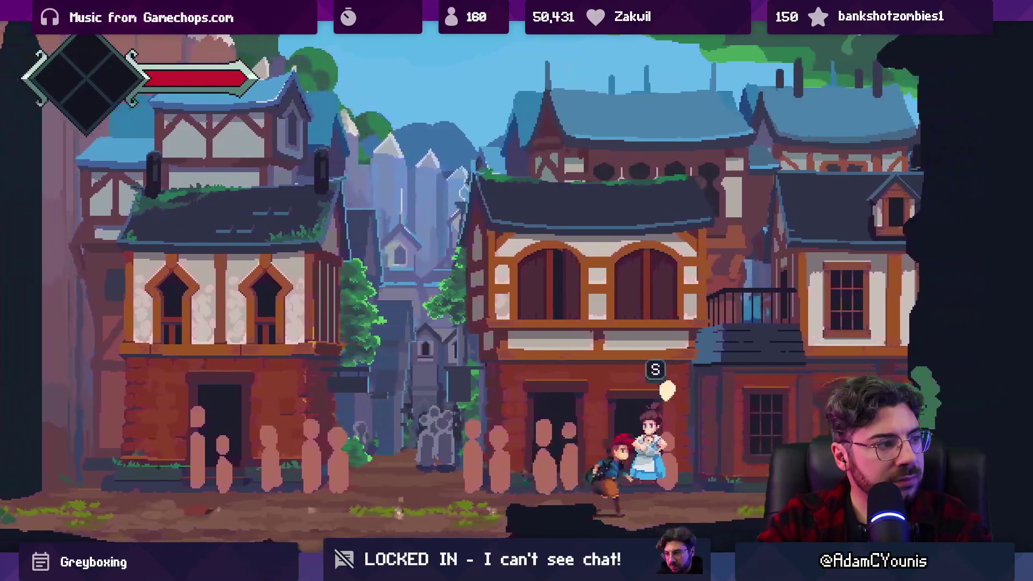
pyautogui.press('Left')
pyautogui.press('Left')
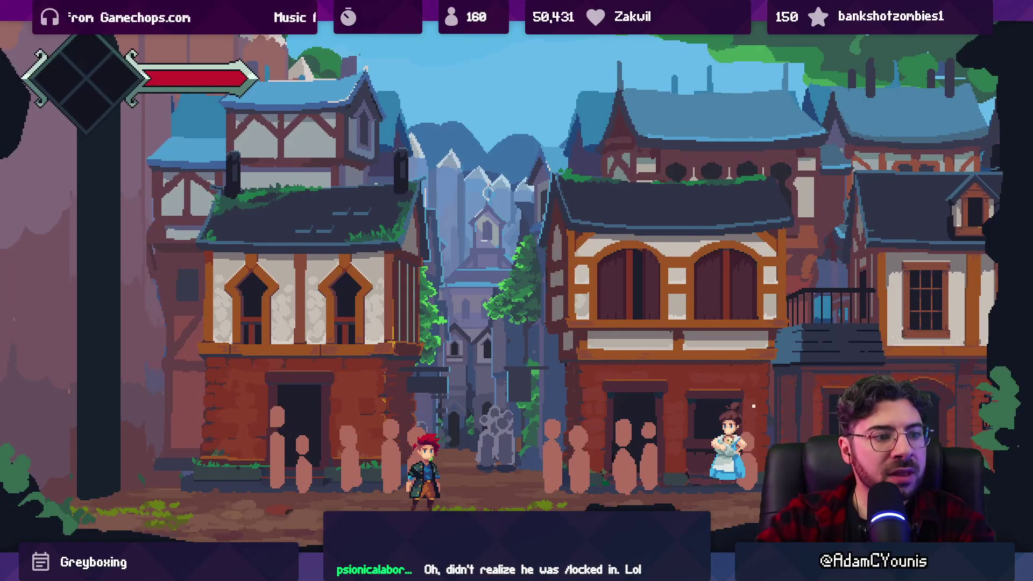
pyautogui.press('Right')
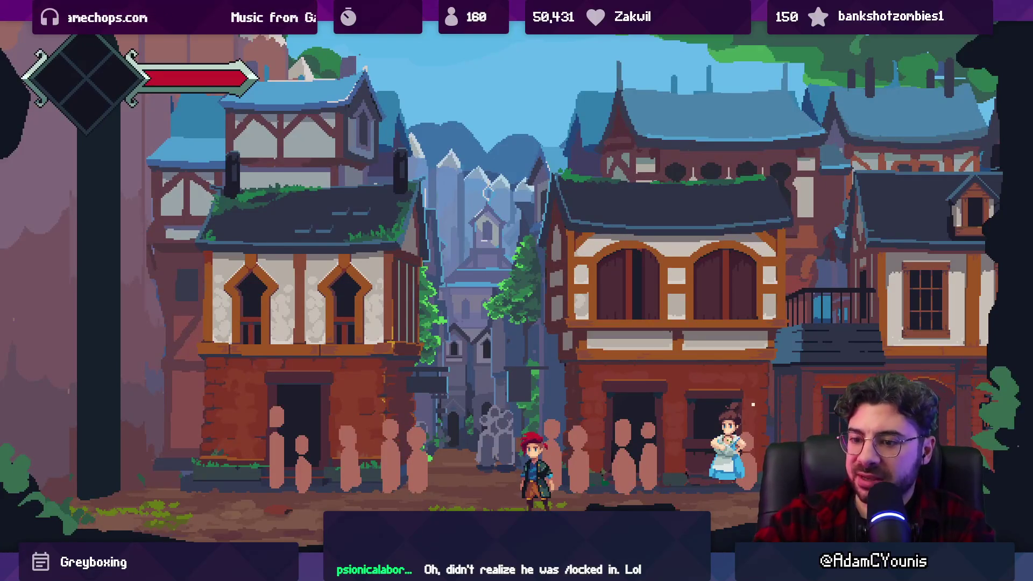
pyautogui.press('Right')
pyautogui.press('Left')
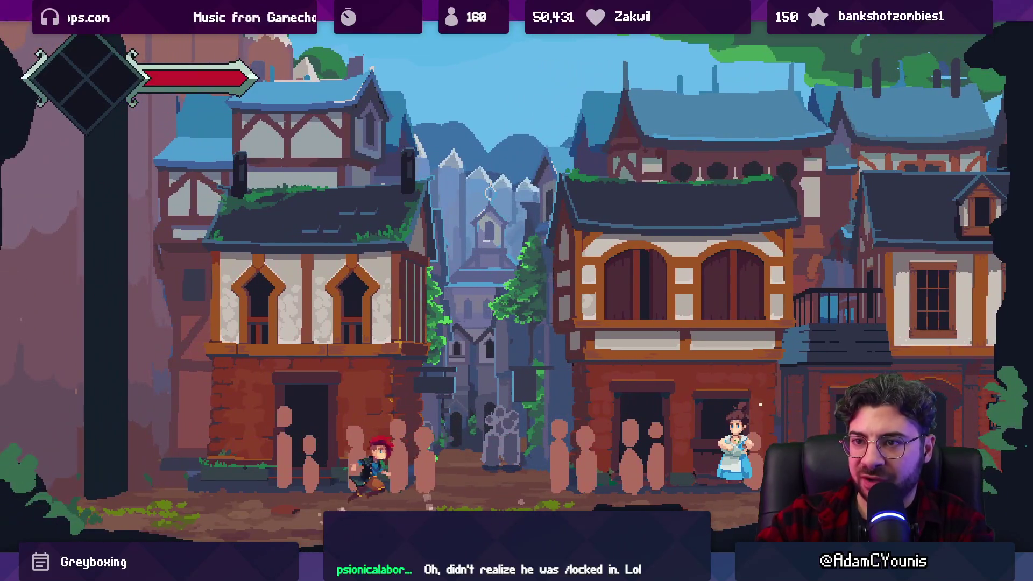
pyautogui.press('Right')
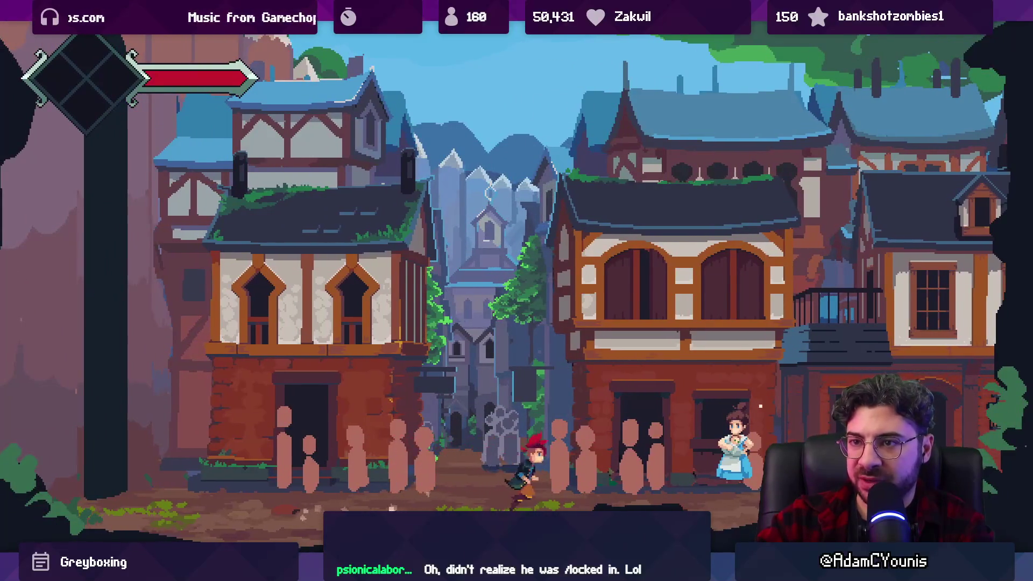
pyautogui.press('Right')
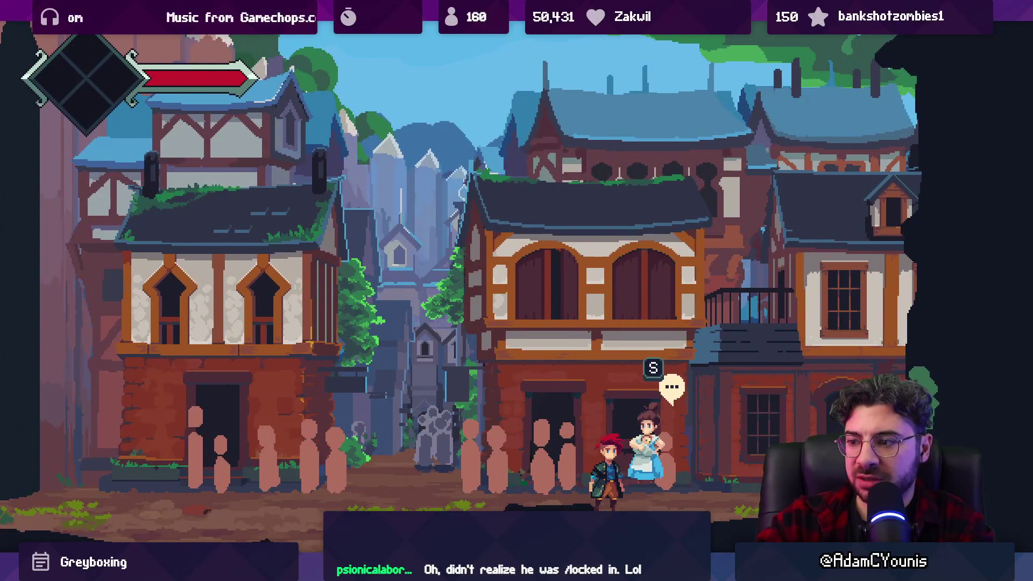
pyautogui.press('Left')
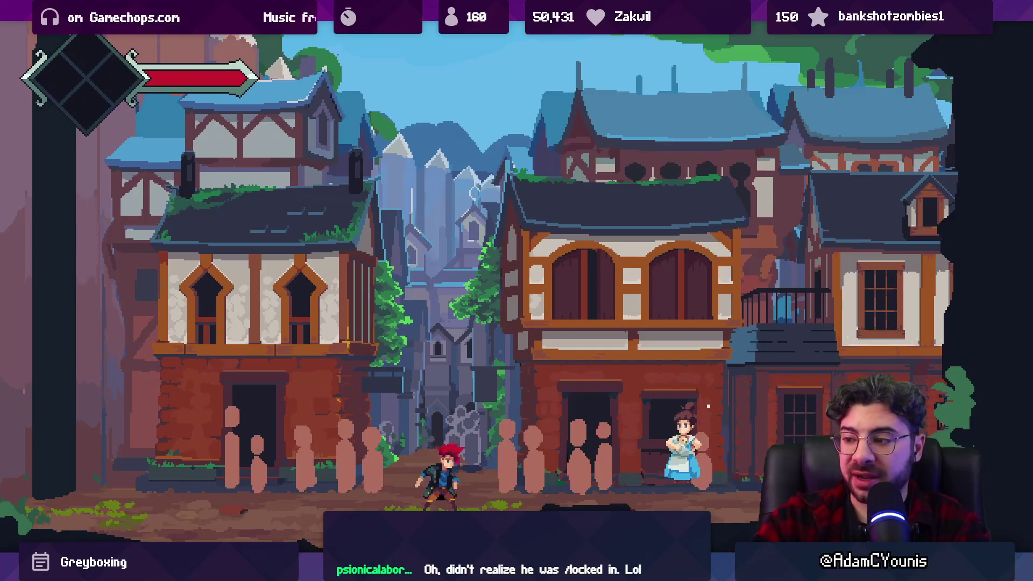
pyautogui.press('Right')
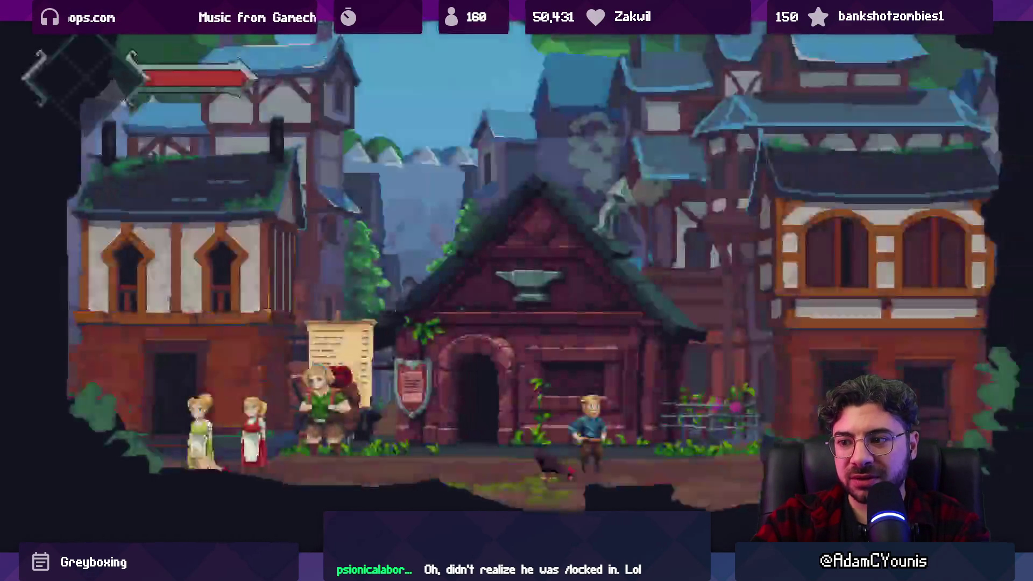
# Walk between the notice board and blacksmith door, then enter the blacksmith's workshop.
pyautogui.press('Right')
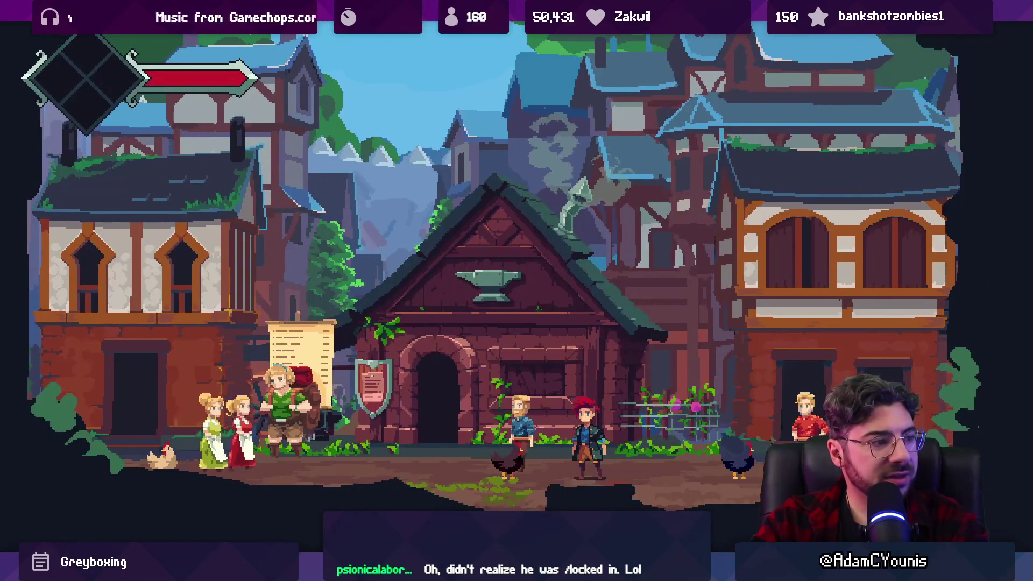
pyautogui.press('Left')
pyautogui.press('Left')
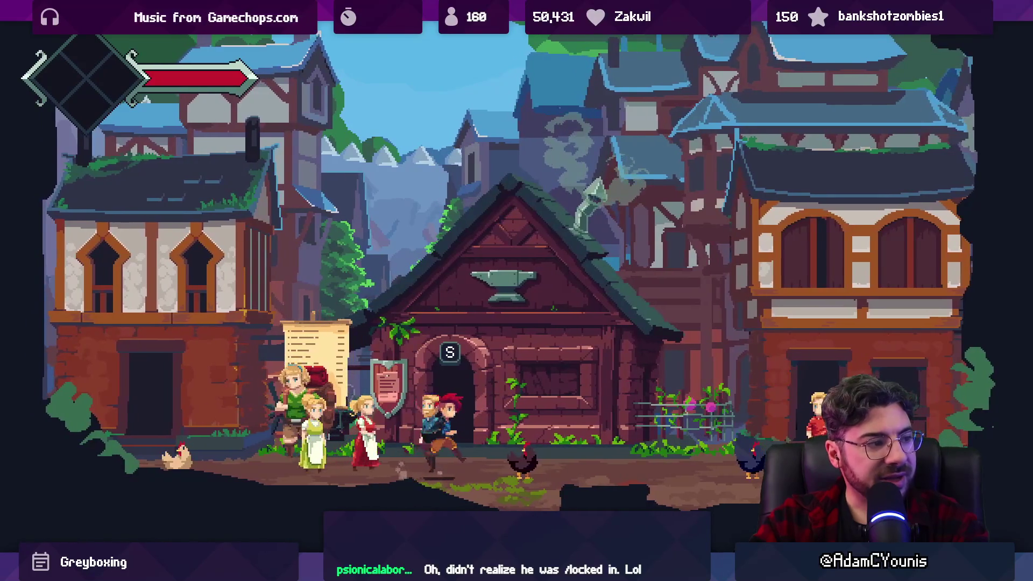
pyautogui.press('Left')
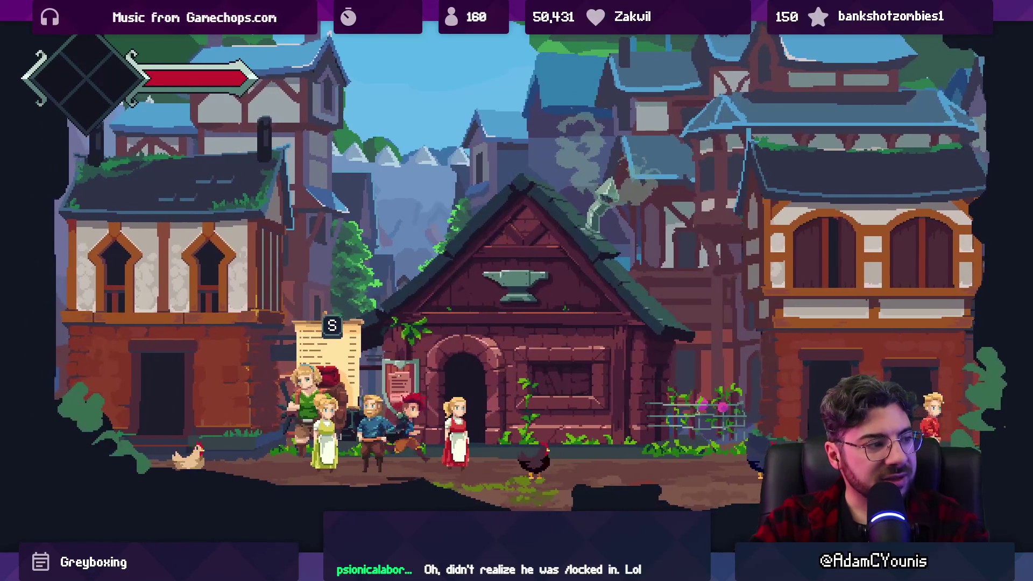
pyautogui.press('Right')
pyautogui.press('Left')
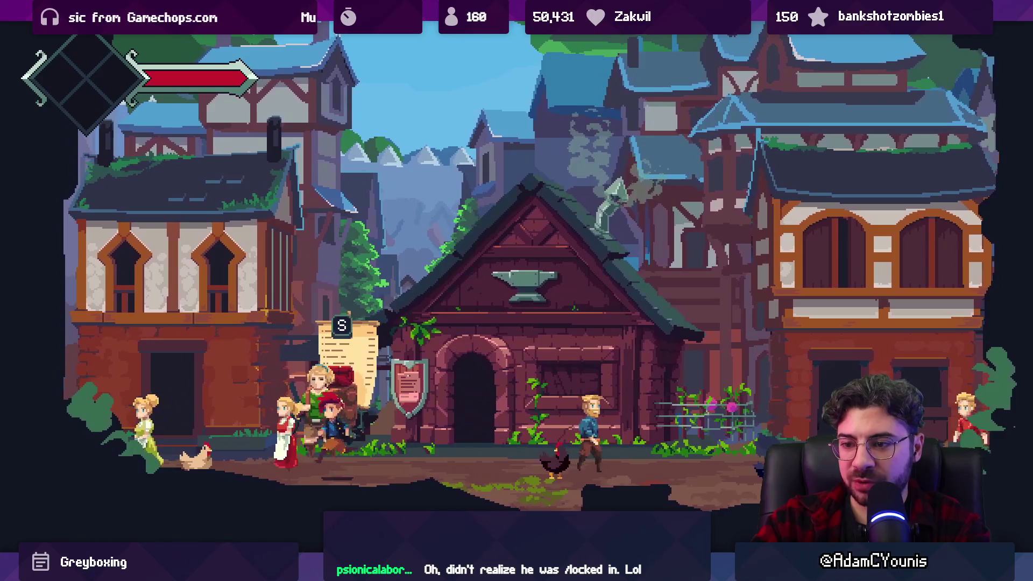
pyautogui.press('Left')
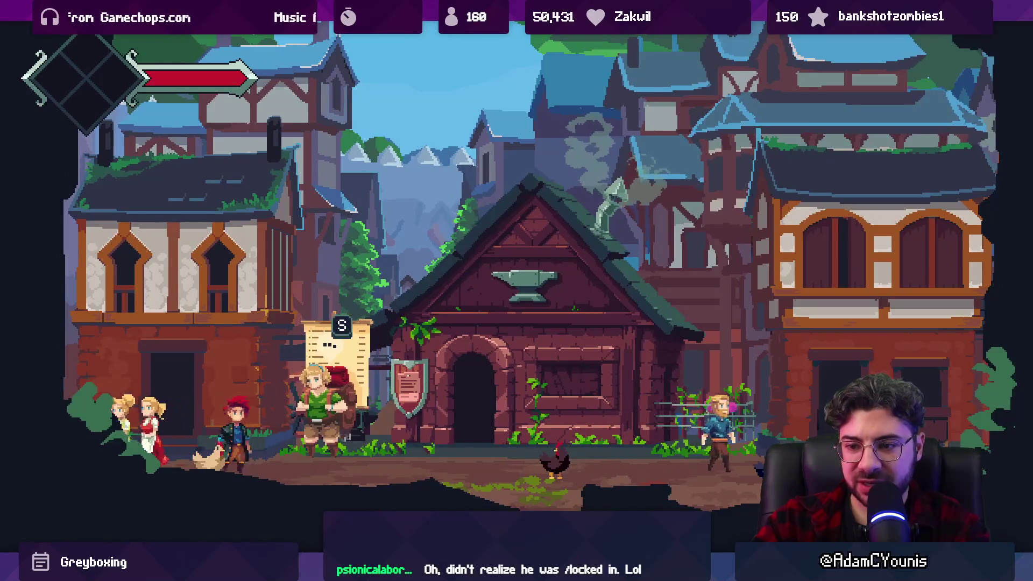
pyautogui.press('Right')
pyautogui.press('Left')
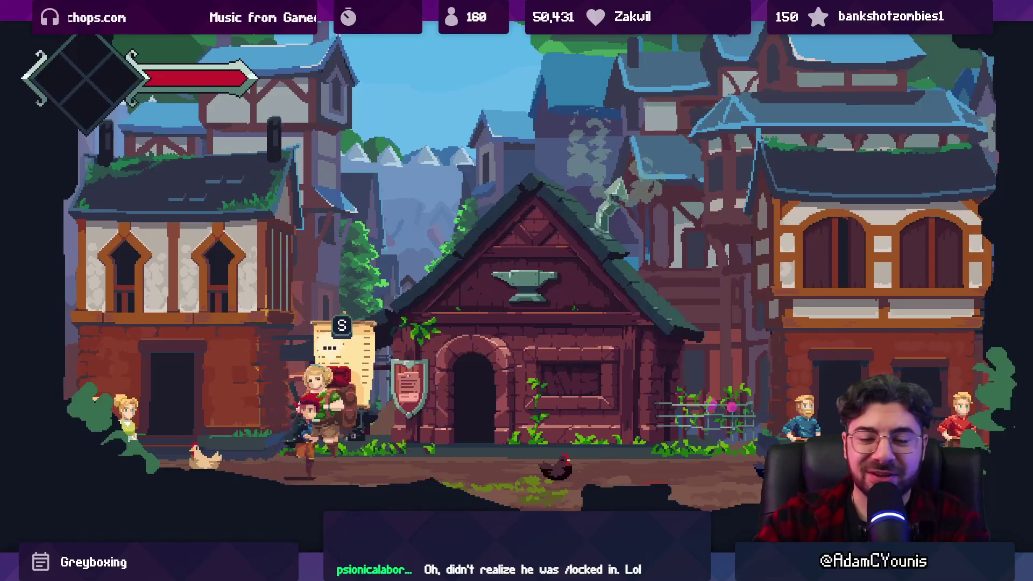
pyautogui.press('Right')
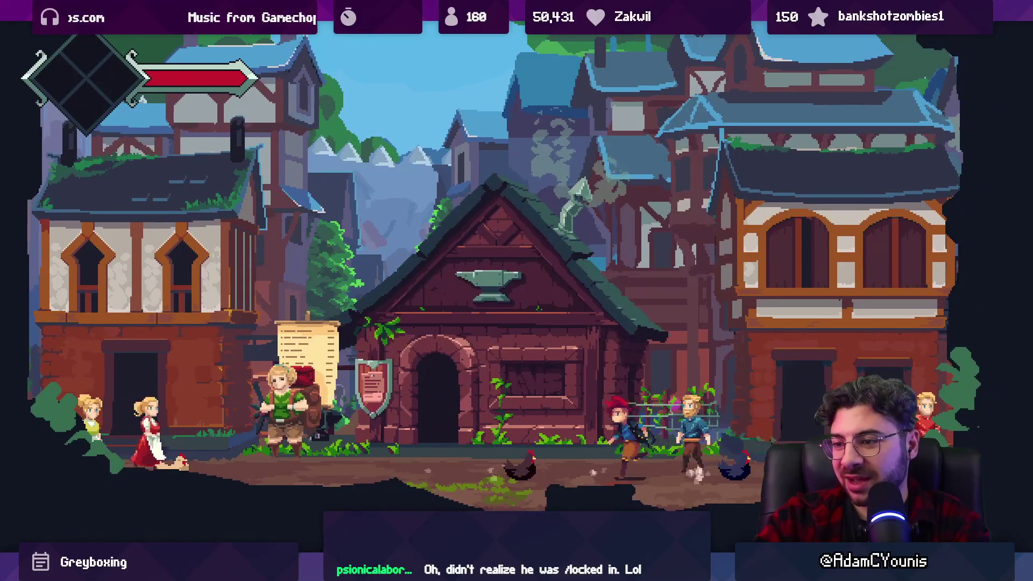
pyautogui.press('Left')
pyautogui.press('s')
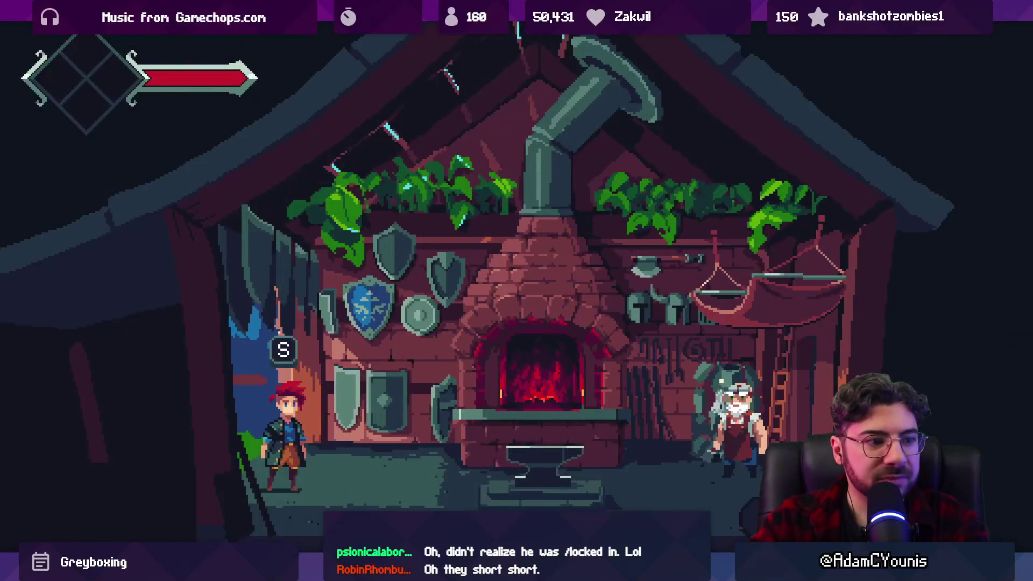
# Walk and jump around the forge and blacksmith, exit to the street, and re-enter the shop.
pyautogui.press('Right')
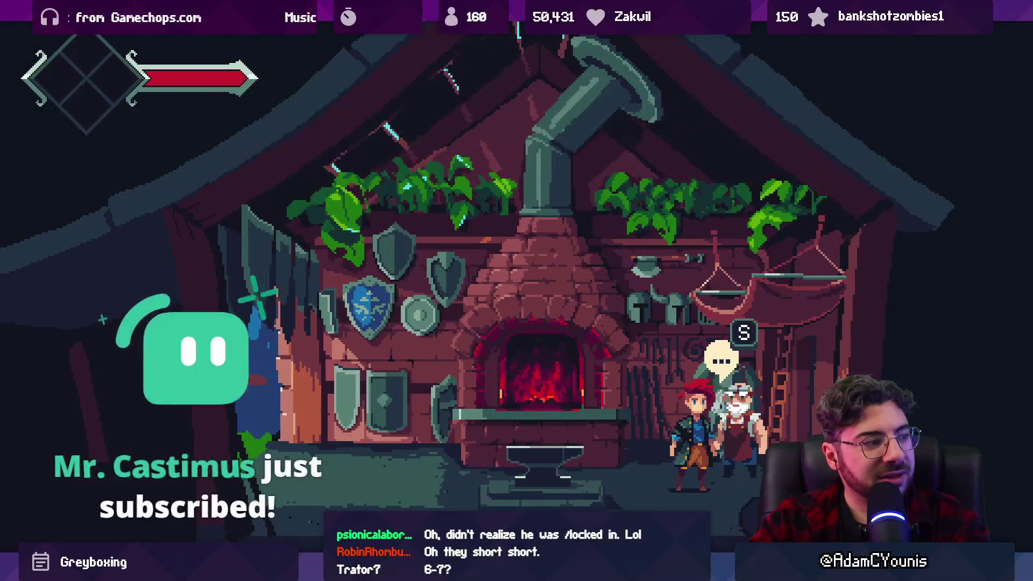
pyautogui.press('Left')
pyautogui.press('Right')
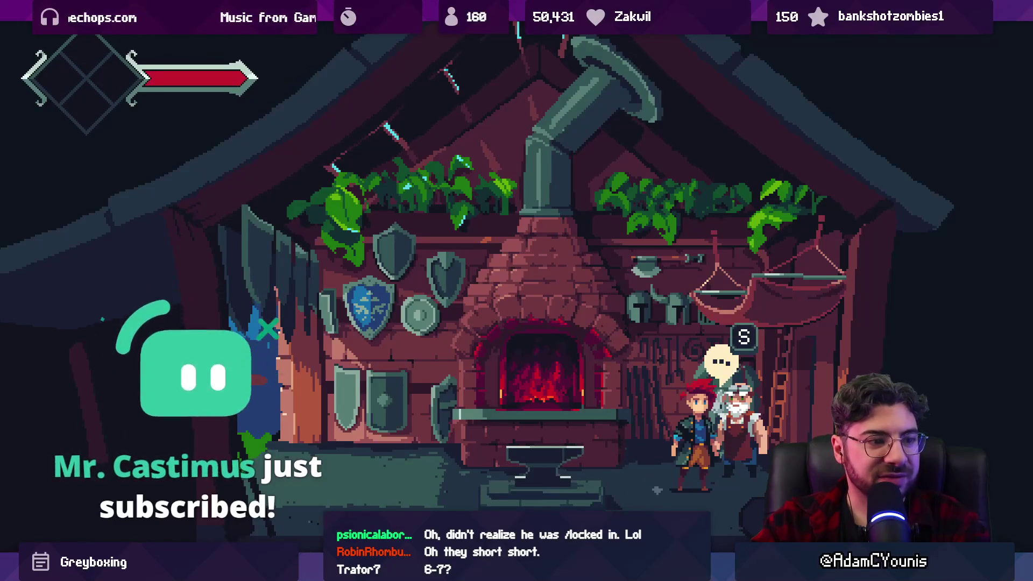
pyautogui.press('Left')
pyautogui.press('Left')
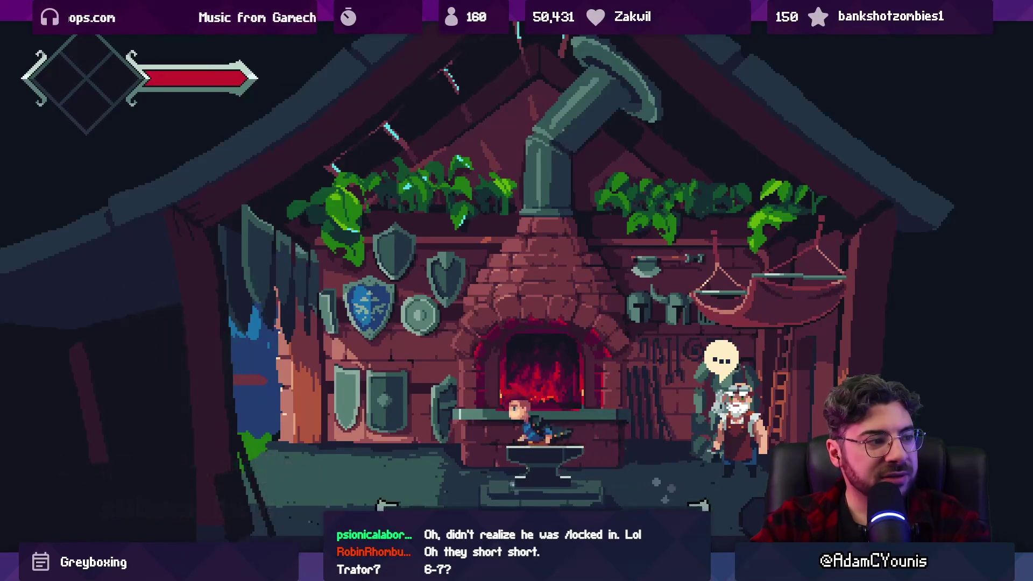
pyautogui.press('Right')
pyautogui.press('space')
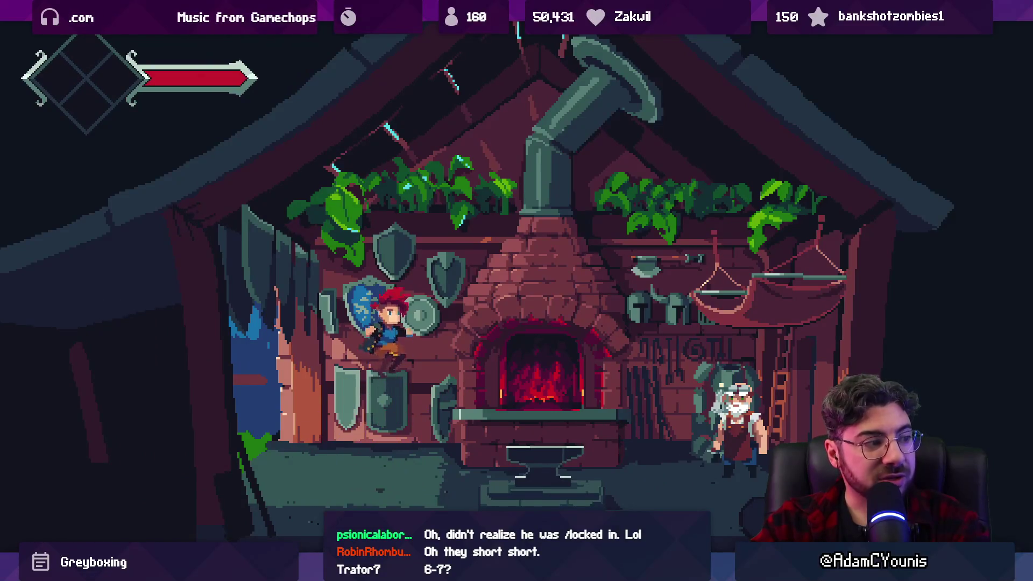
pyautogui.press('space')
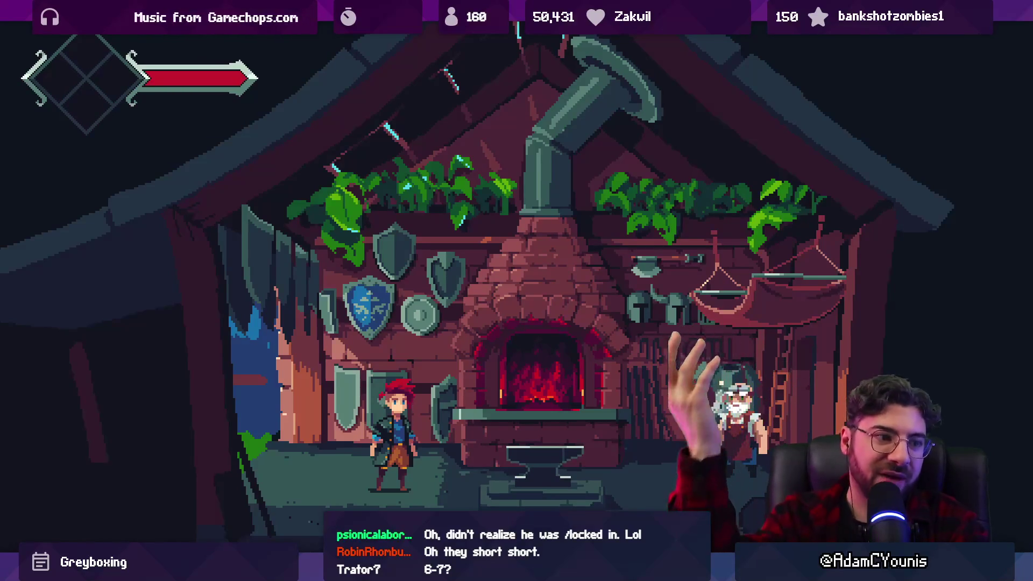
pyautogui.press('Left')
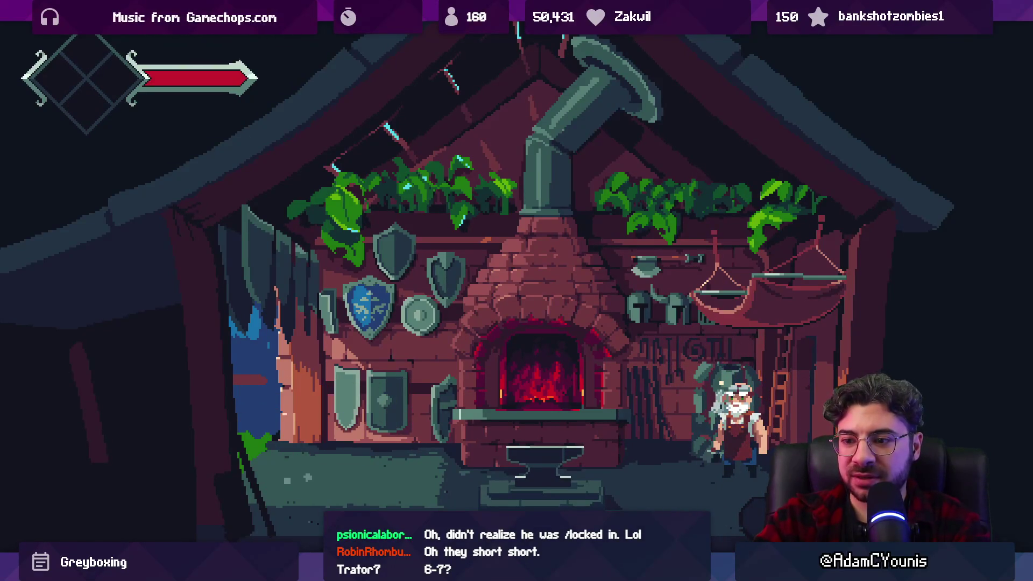
pyautogui.press('Right')
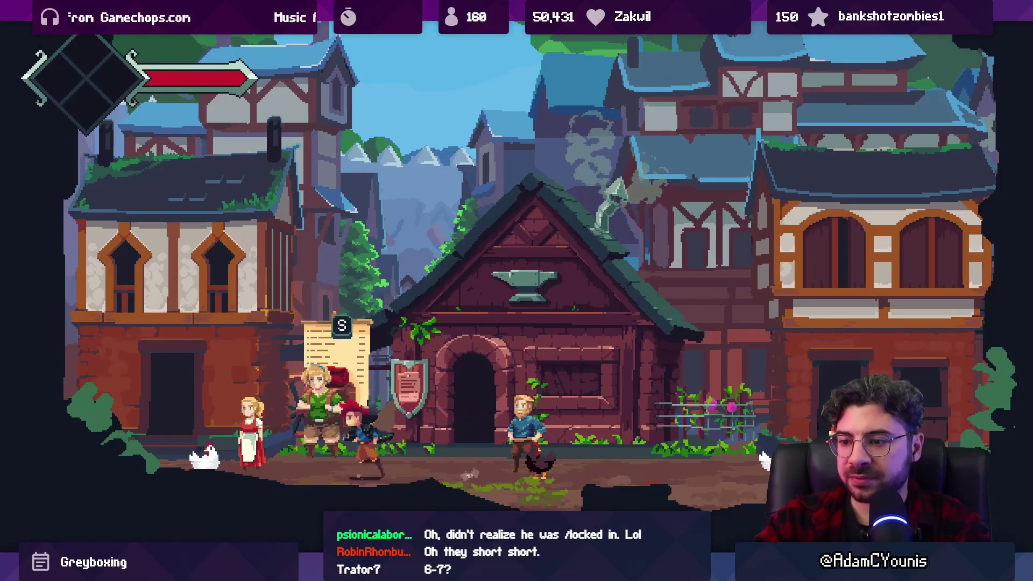
pyautogui.press('s')
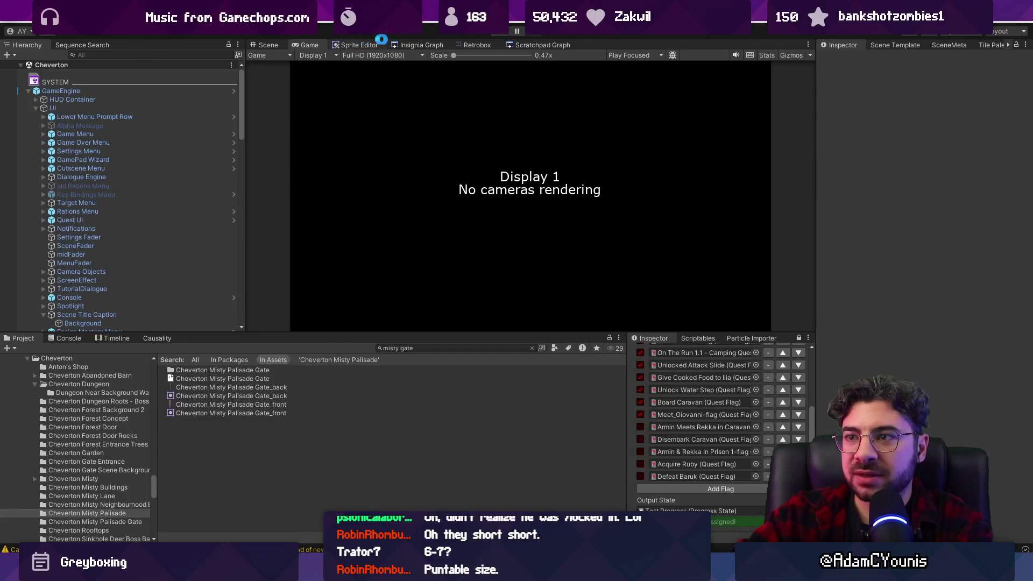
# Open the Ned's Workshop scene from the Insignia Graph.
pyautogui.click(412, 46)
pyautogui.scroll(-3, 571, 250)
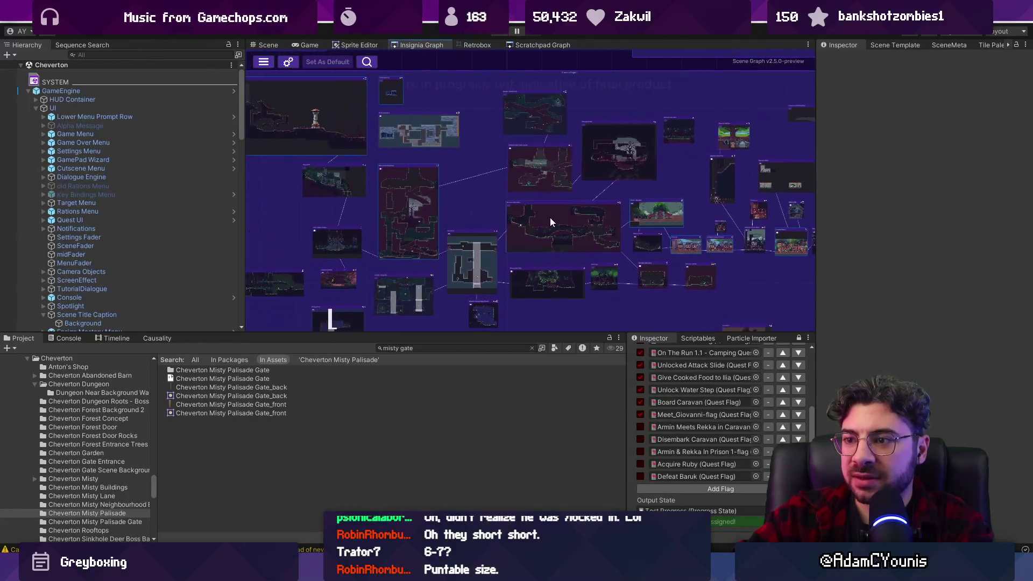
pyautogui.scroll(4, 771, 228)
pyautogui.scroll(3, 772, 228)
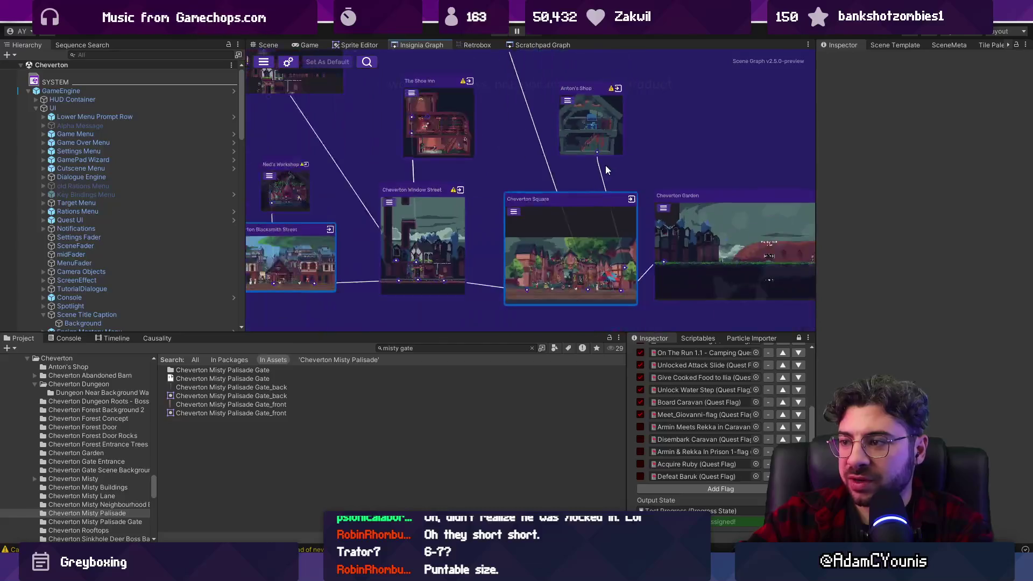
pyautogui.scroll(3, 483, 266)
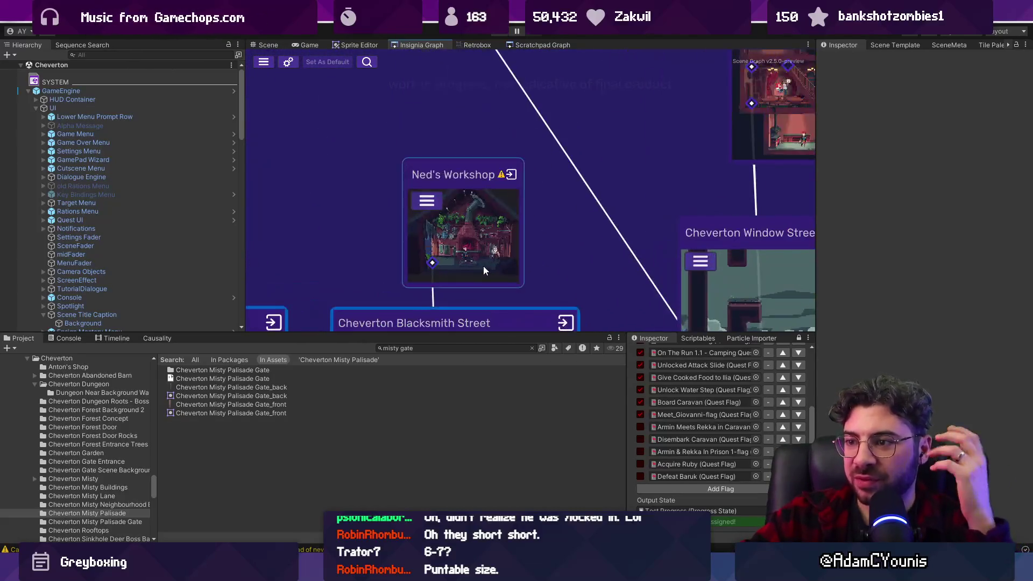
pyautogui.doubleClick(526, 236)
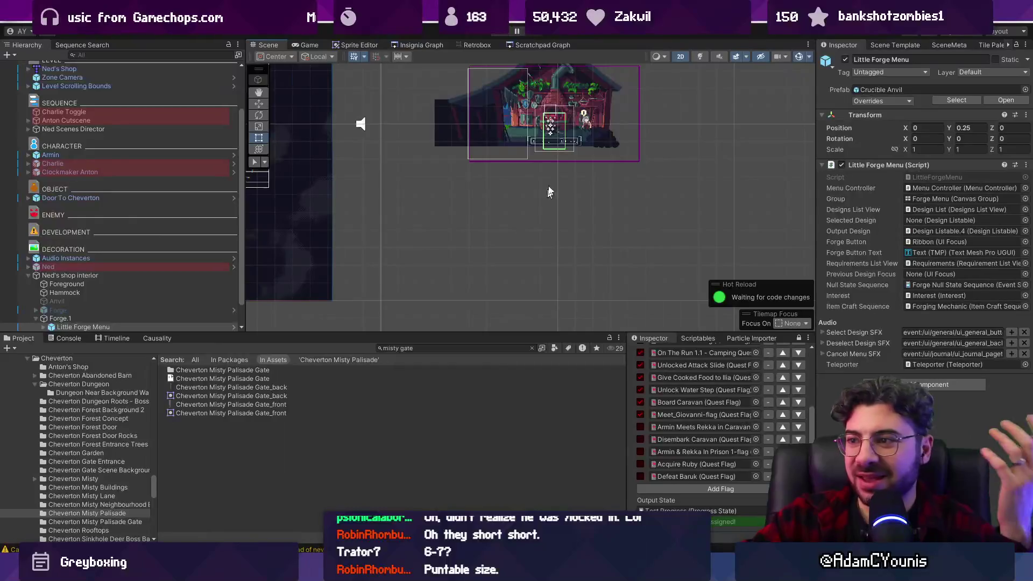
pyautogui.scroll(5, 601, 108)
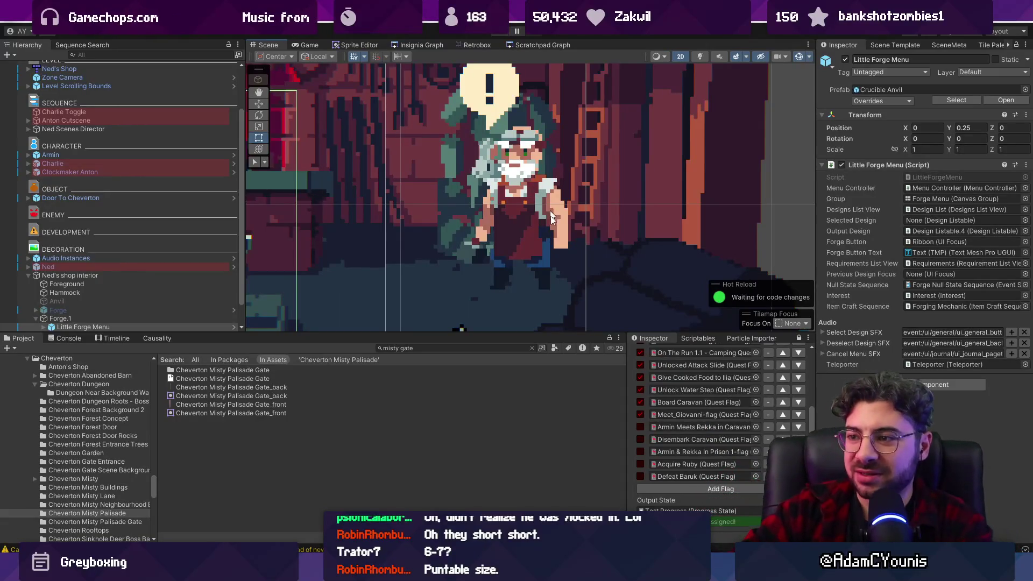
# Open the Ohrenstead scene from the graph, saving the modified scenes.
pyautogui.click(406, 44)
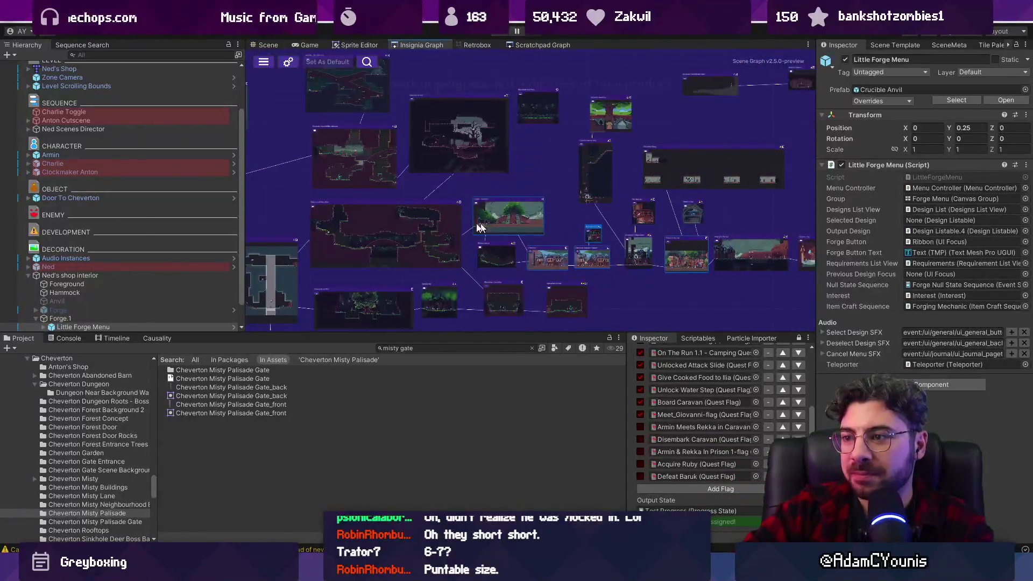
pyautogui.scroll(-5, 728, 198)
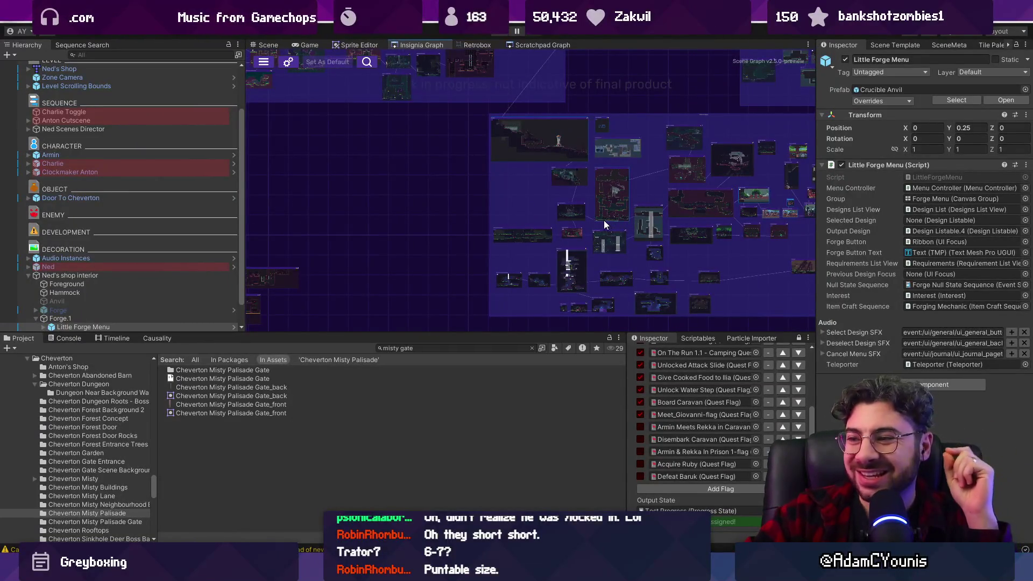
pyautogui.scroll(-3, 624, 218)
pyautogui.scroll(10, 498, 211)
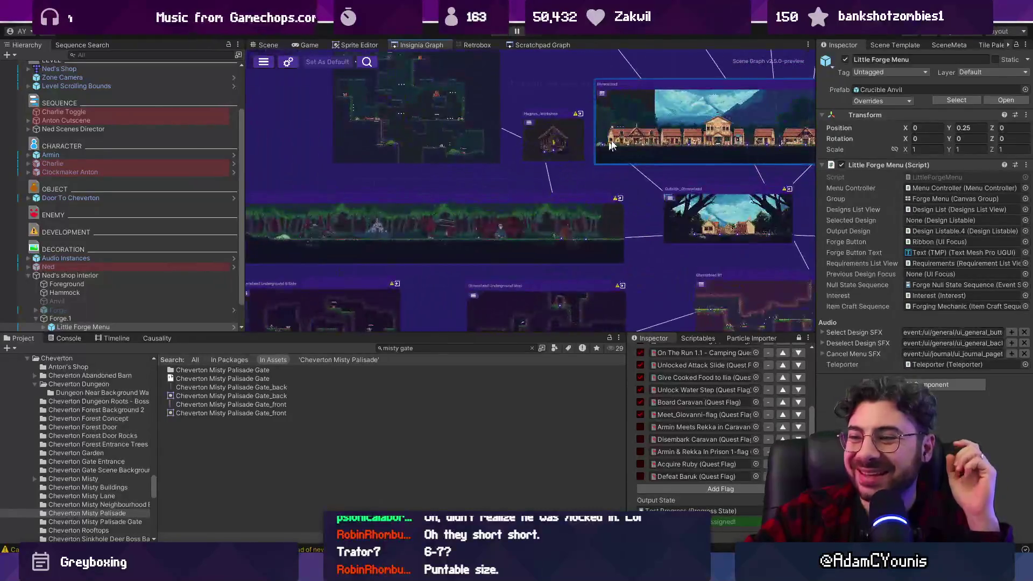
pyautogui.doubleClick(634, 131)
pyautogui.click(509, 306)
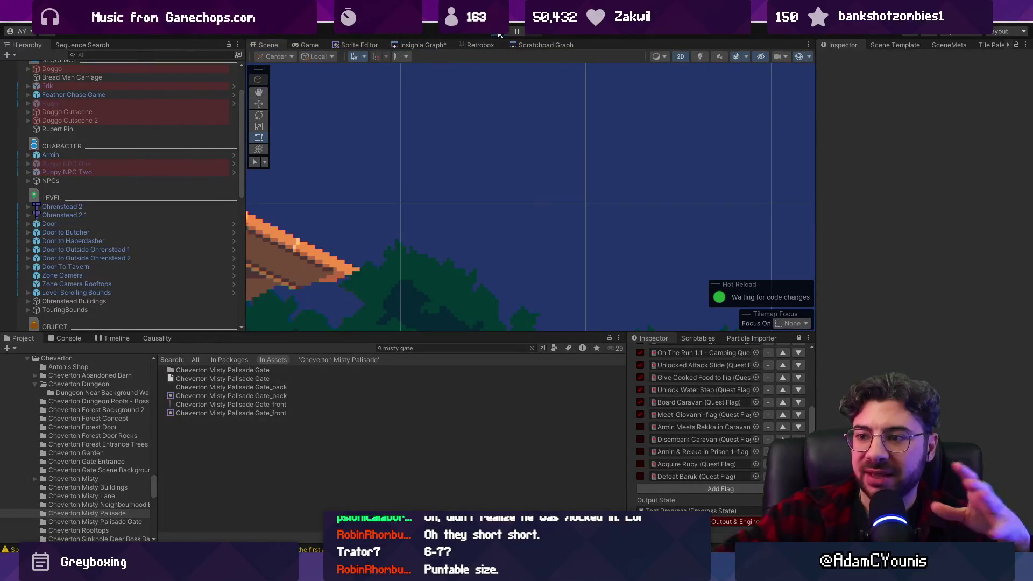
# Play-test Ohrenstead by walking right through the village, then bring up Figma's Insignia pitch deck.
pyautogui.click(500, 34)
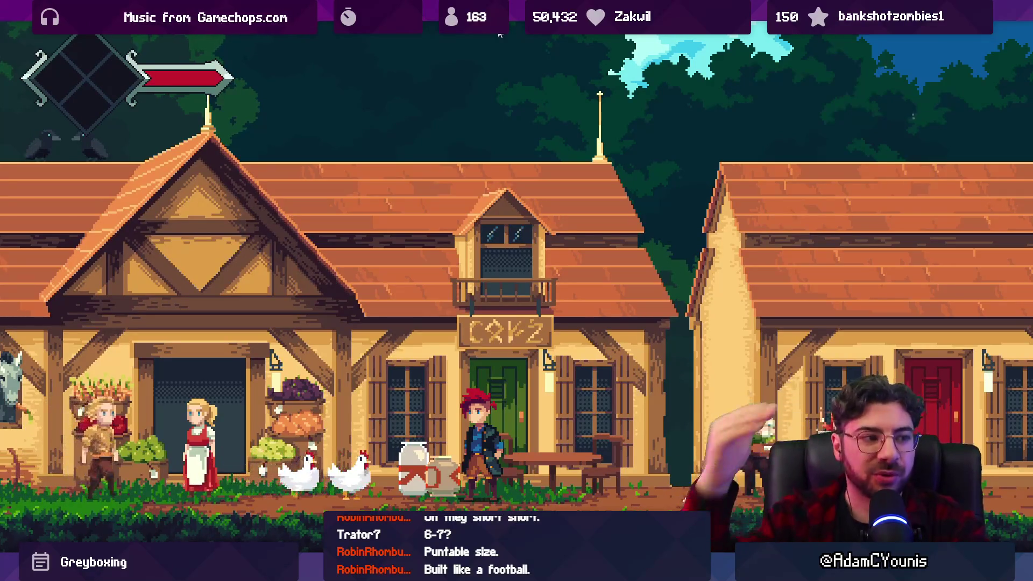
pyautogui.press('Right')
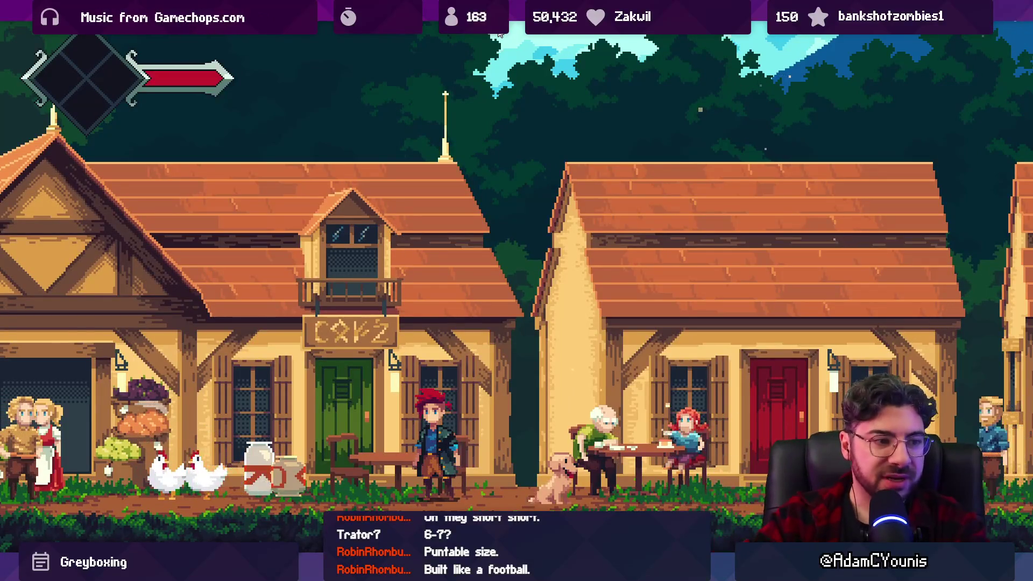
pyautogui.hotkey('shift', 'space')
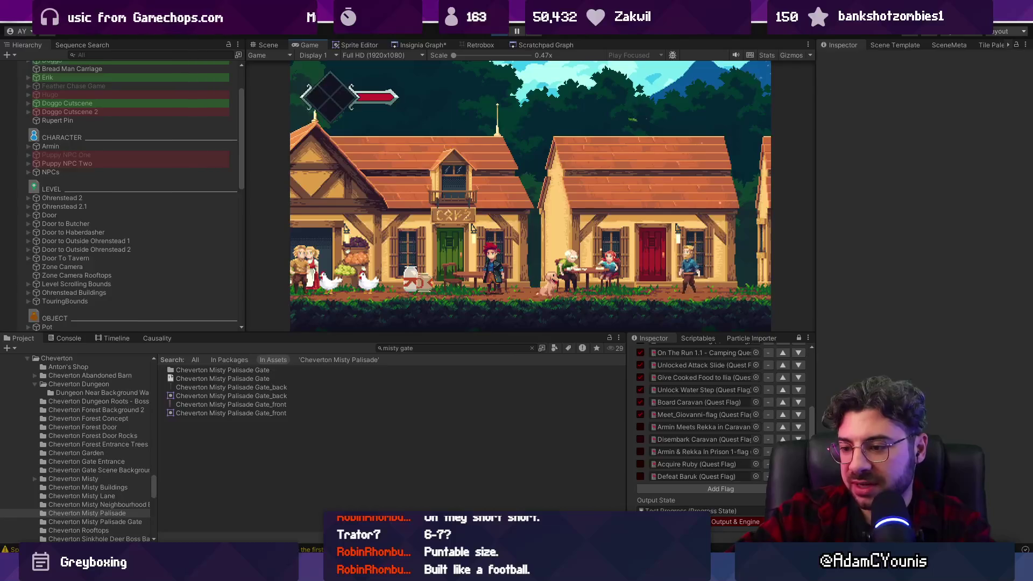
pyautogui.hotkey('alt', 'Tab')
pyautogui.click(753, 26)
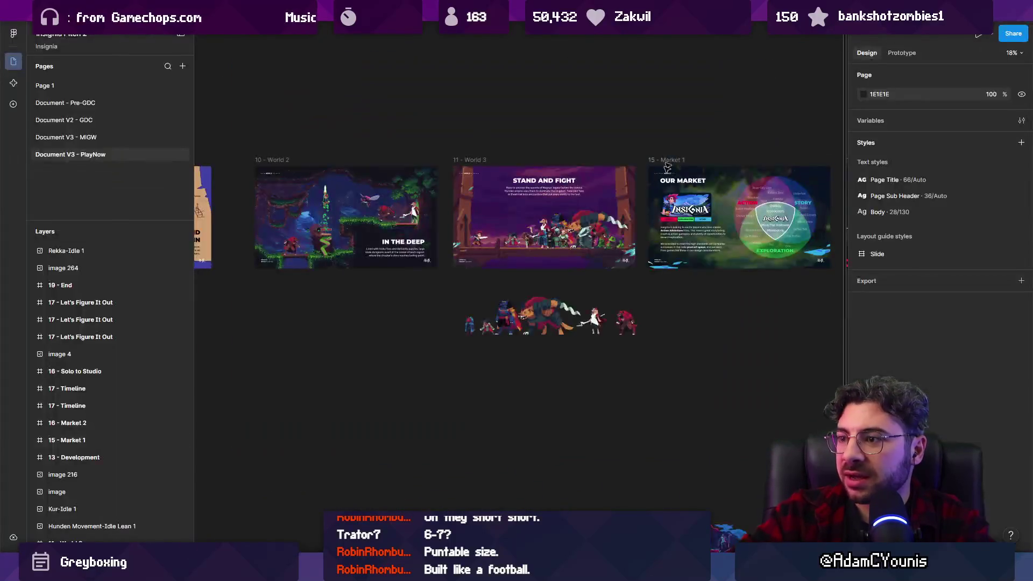
# Zoom in on the Solo to Studio slide artwork, then return to Unity's full-screen Game view.
pyautogui.press('-')
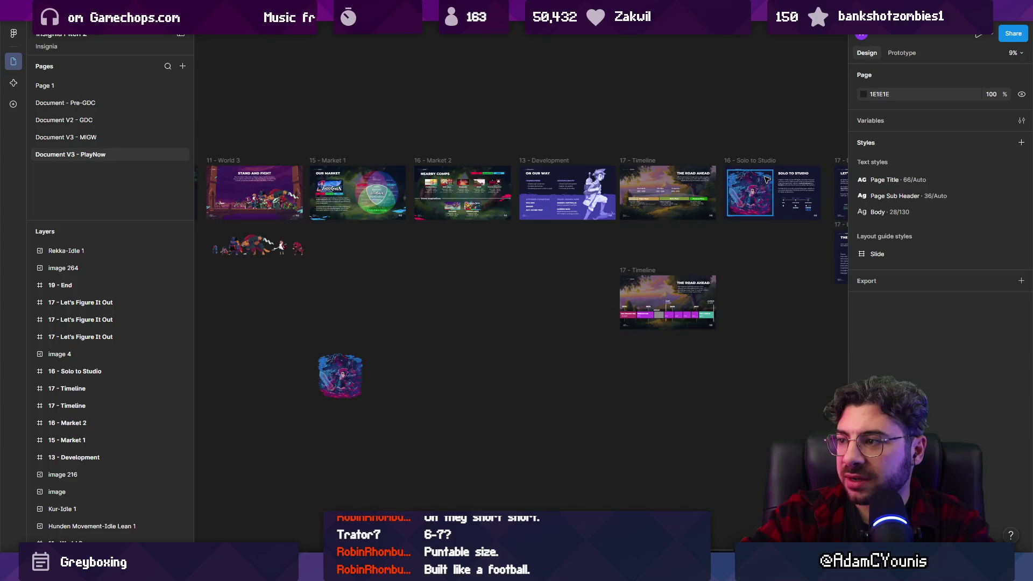
pyautogui.scroll(10, 592, 215)
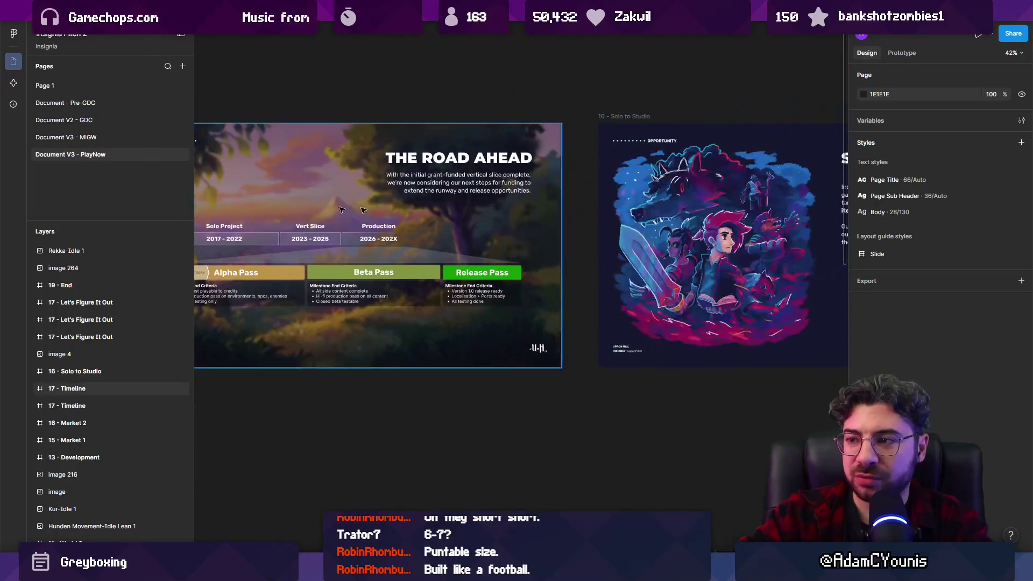
pyautogui.hscroll(5, 364, 209)
pyautogui.scroll(10, 606, 284)
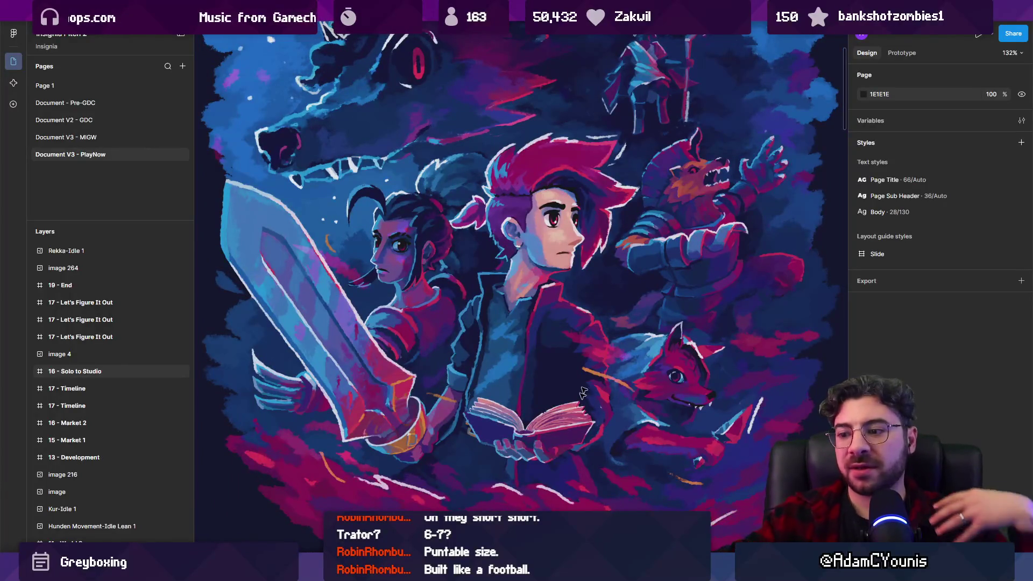
pyautogui.hotkey('alt', 'Tab')
pyautogui.hotkey('shift', 'space')
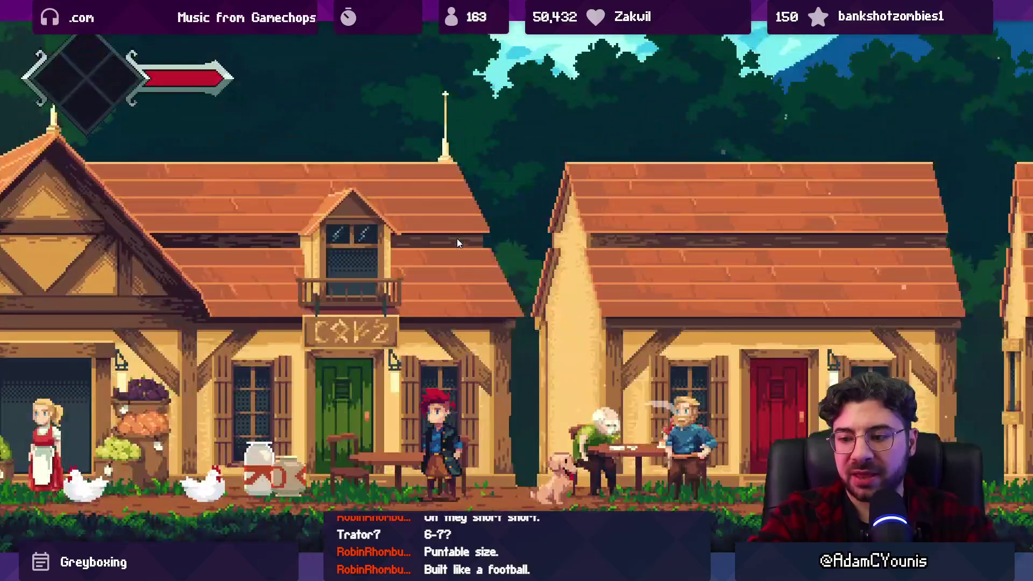
# Walk right through town and jump across the shop and clock-tower roofs to grab the Ohren Key.
pyautogui.press('d')
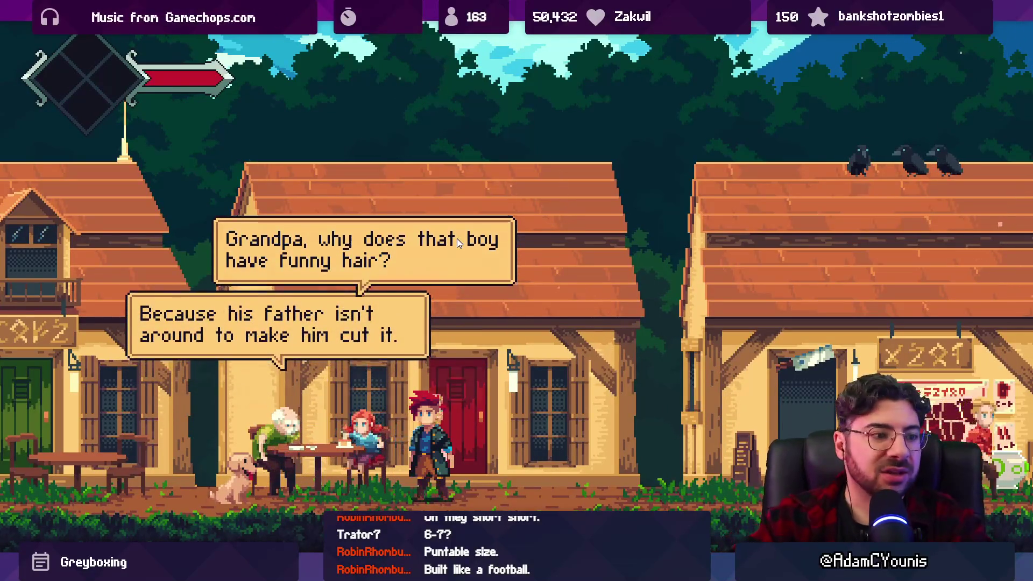
pyautogui.press('d')
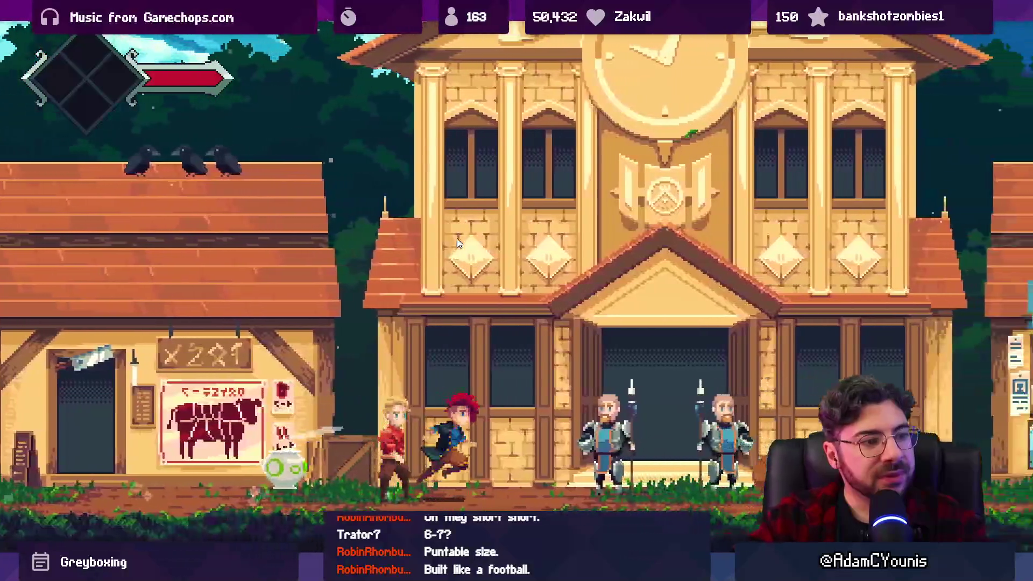
pyautogui.press('space')
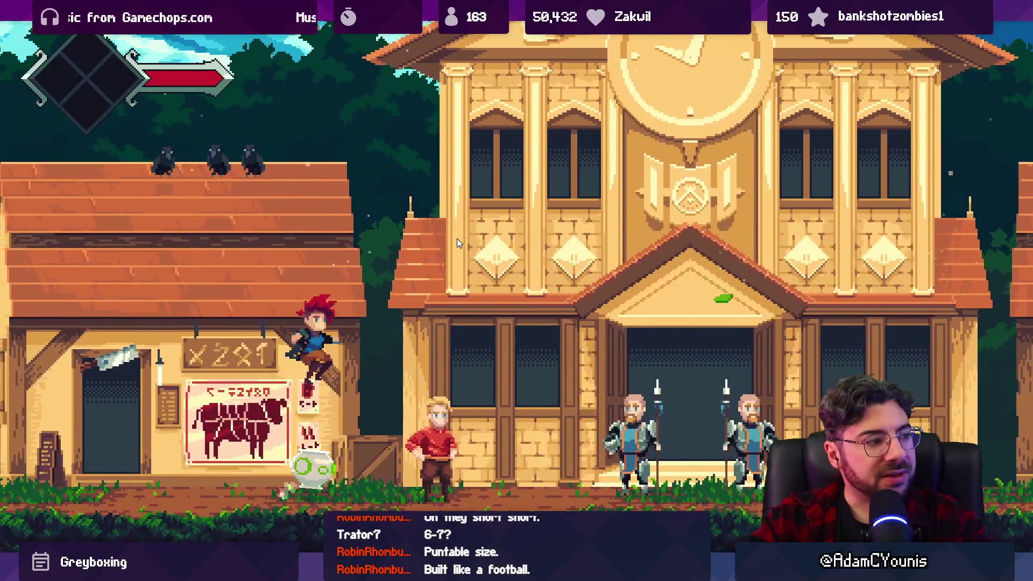
pyautogui.press('space')
pyautogui.press('d')
pyautogui.press('space')
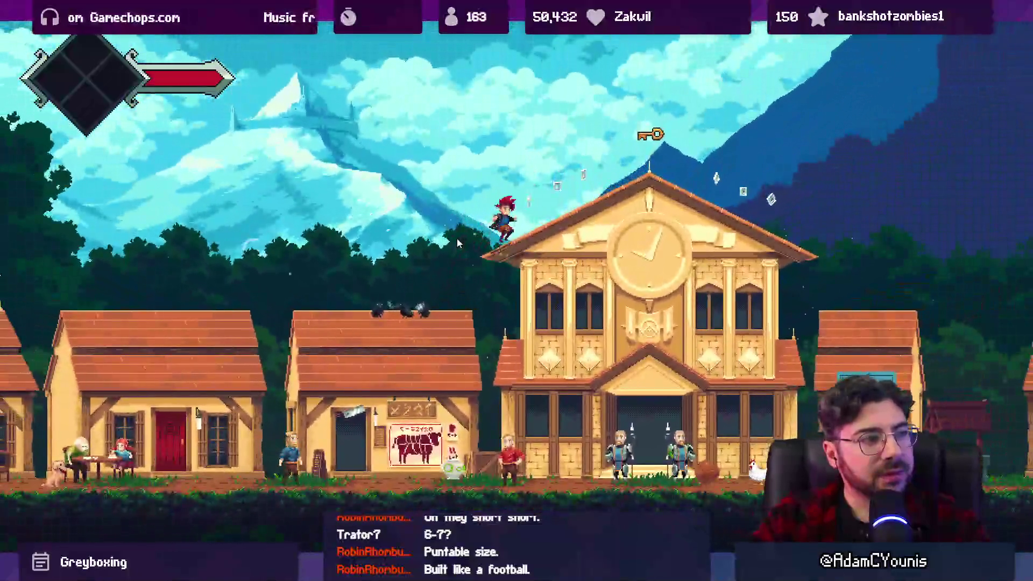
pyautogui.press('d')
pyautogui.press('space')
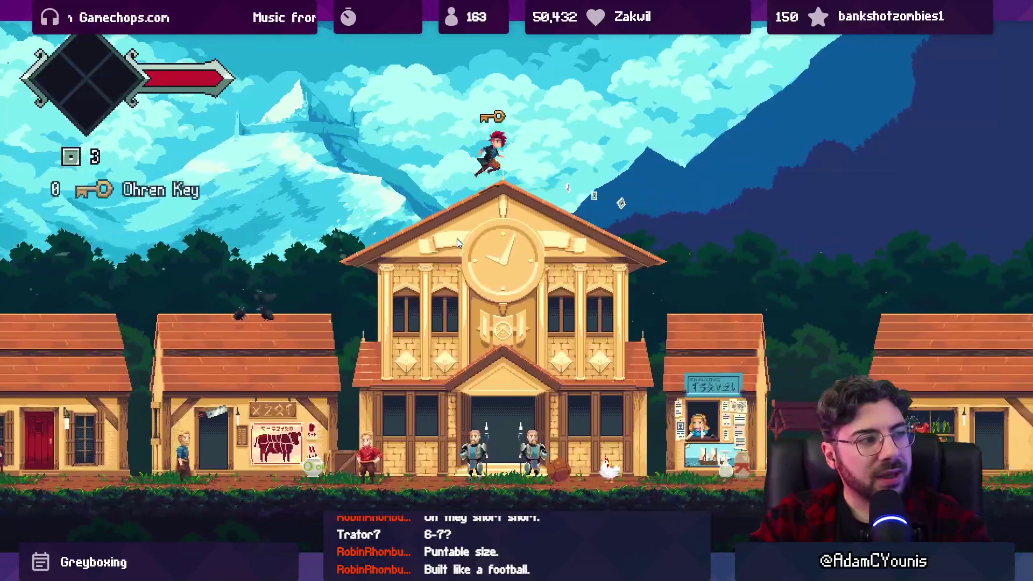
# Walk on to the tavern, restore the editor layout, and stop play mode.
pyautogui.press('d')
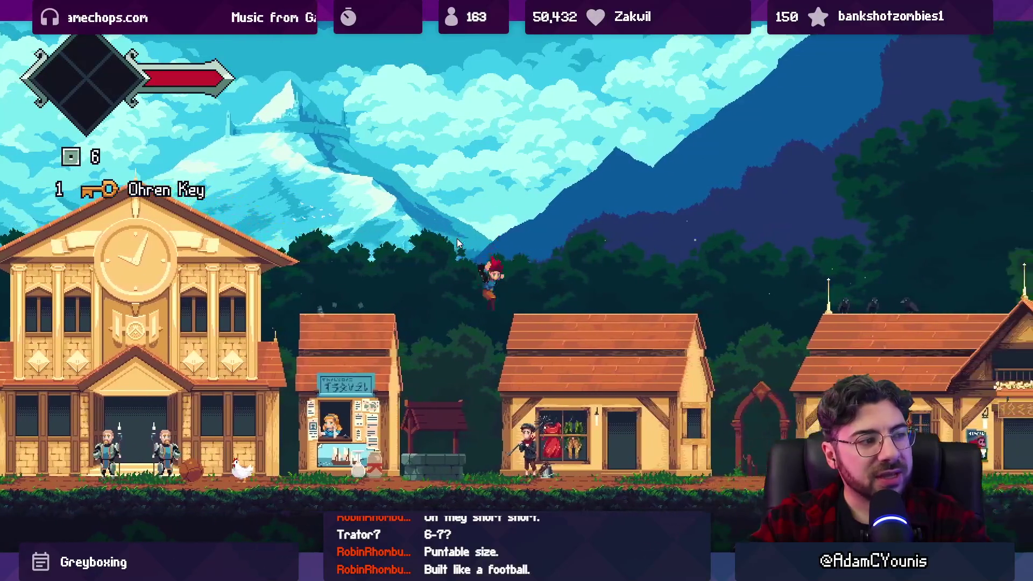
pyautogui.press('d')
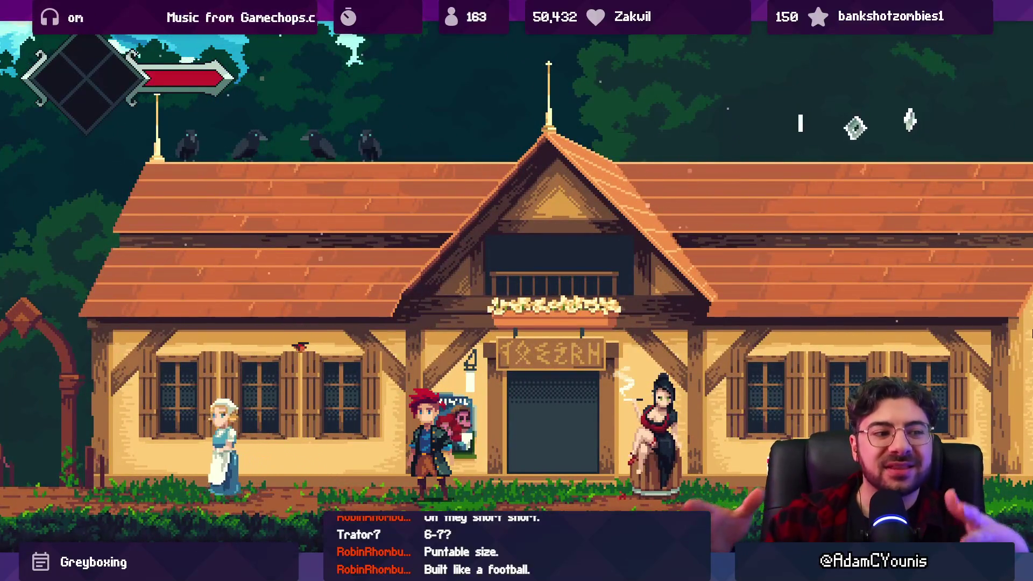
pyautogui.hotkey('shift', 'space')
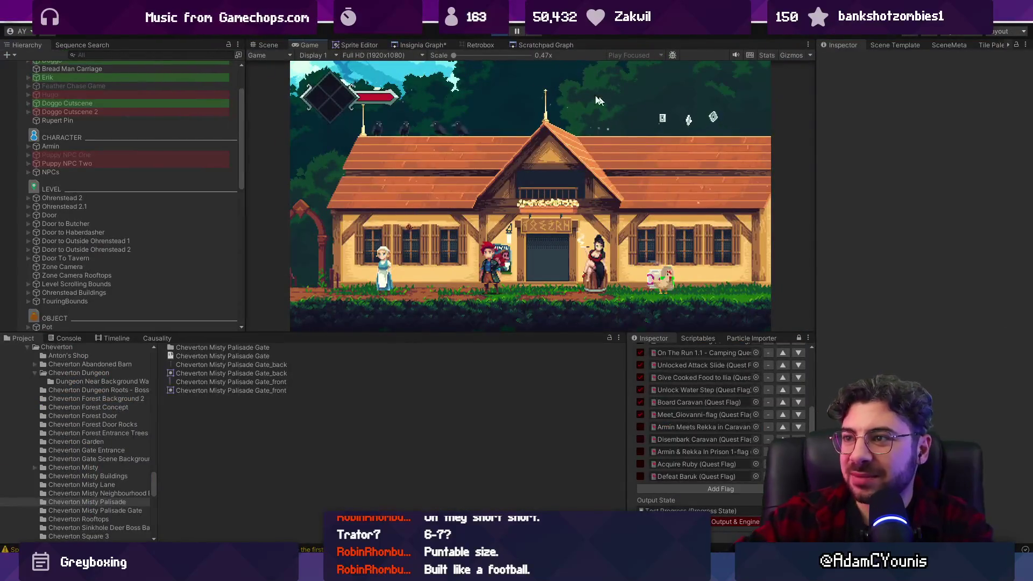
pyautogui.hotkey('ctrl', 'p')
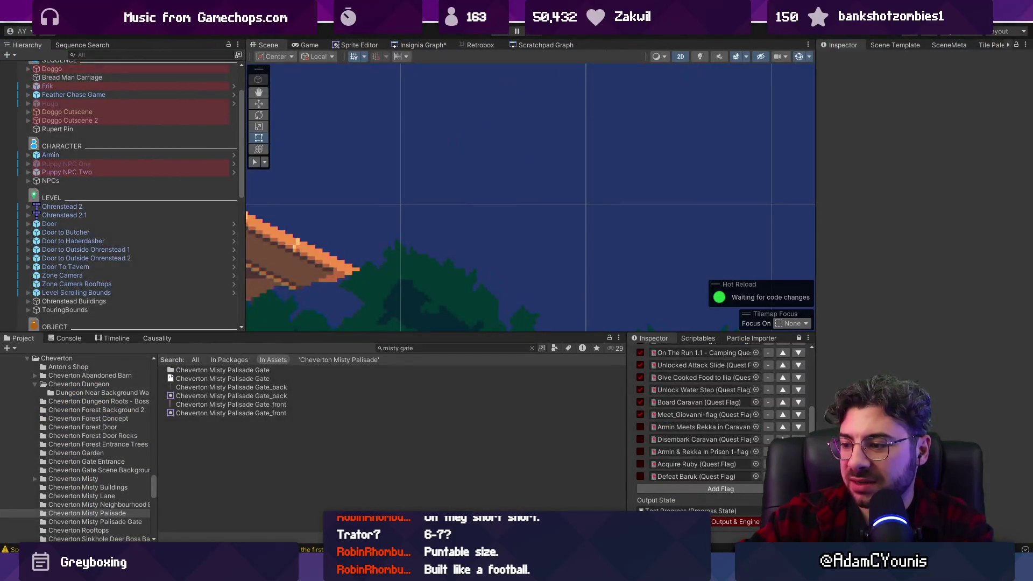
# Search Google for 'final fantasy tactics advance' and show the Images results.
pyautogui.click(678, 492)
pyautogui.click(431, 39)
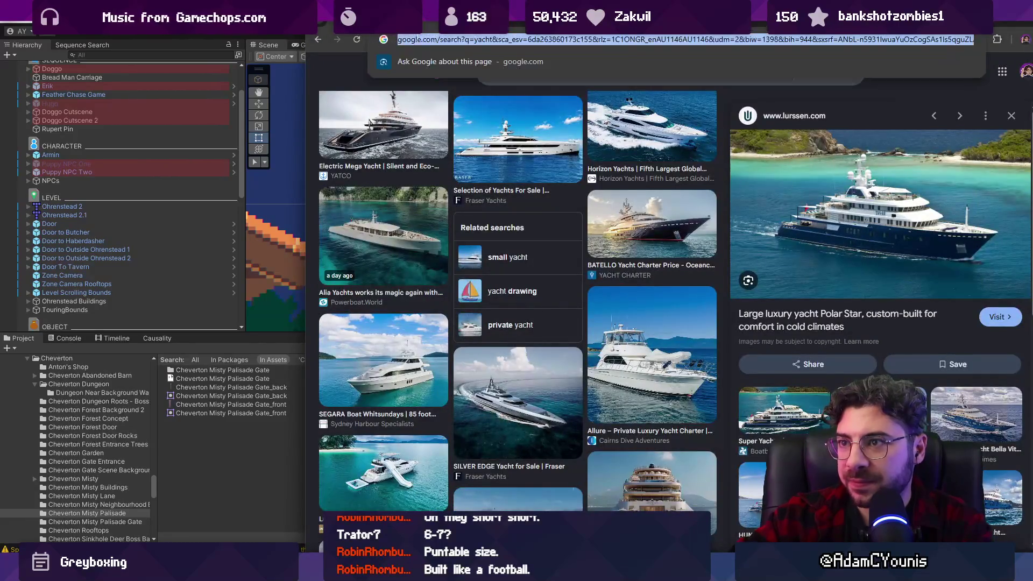
pyautogui.write('final fantasyt t')
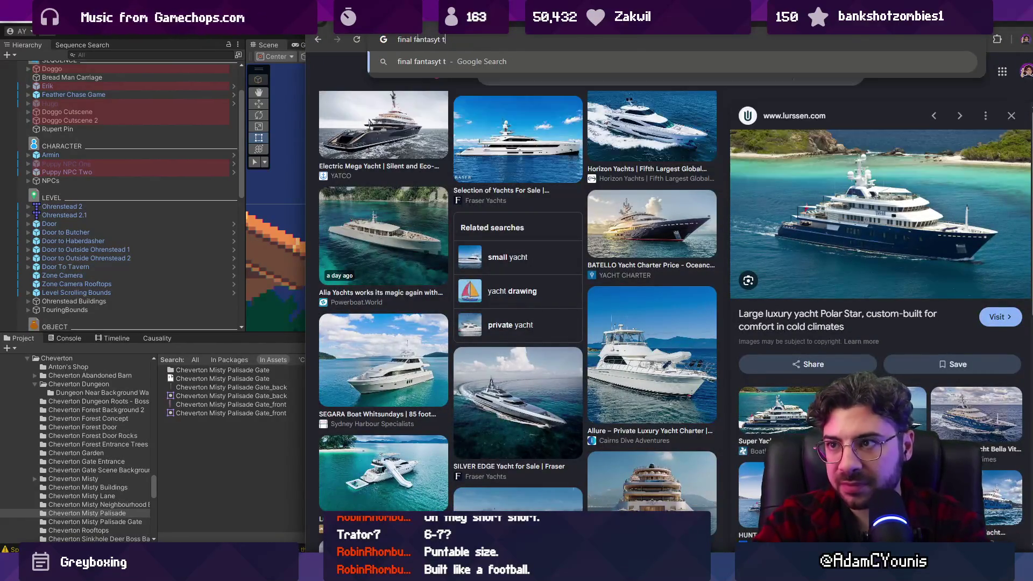
pyautogui.press('BackSpace')
pyautogui.press('BackSpace')
pyautogui.press('BackSpace')
pyautogui.write('tacti')
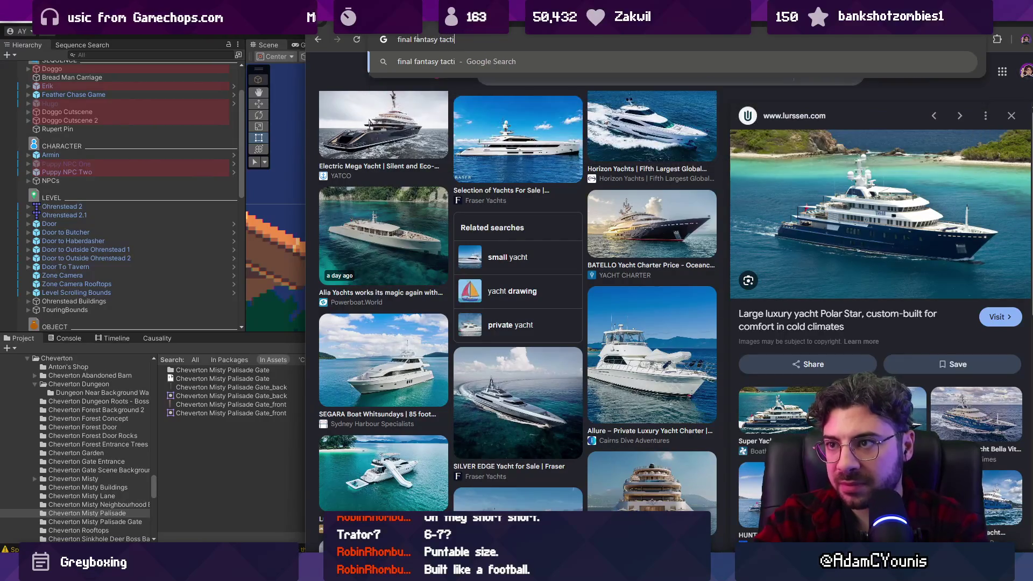
pyautogui.write('cs advance')
pyautogui.press('Return')
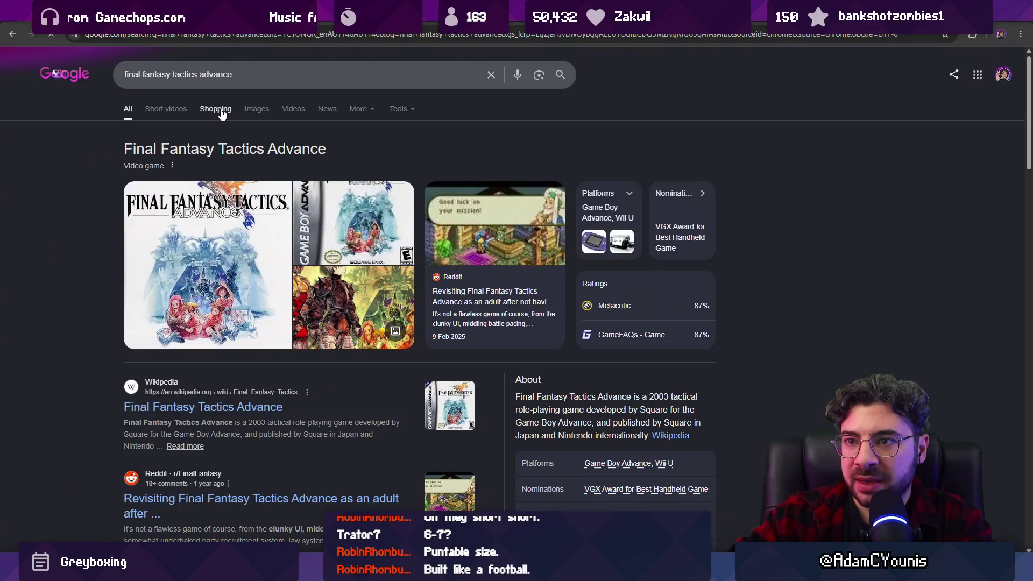
pyautogui.click(221, 110)
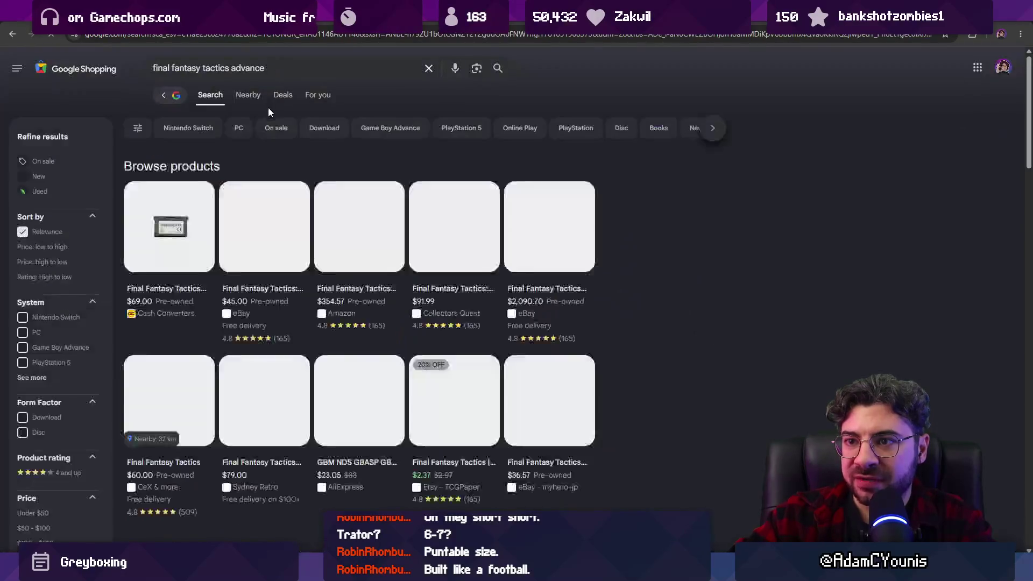
pyautogui.hotkey('alt', 'Left')
pyautogui.click(249, 110)
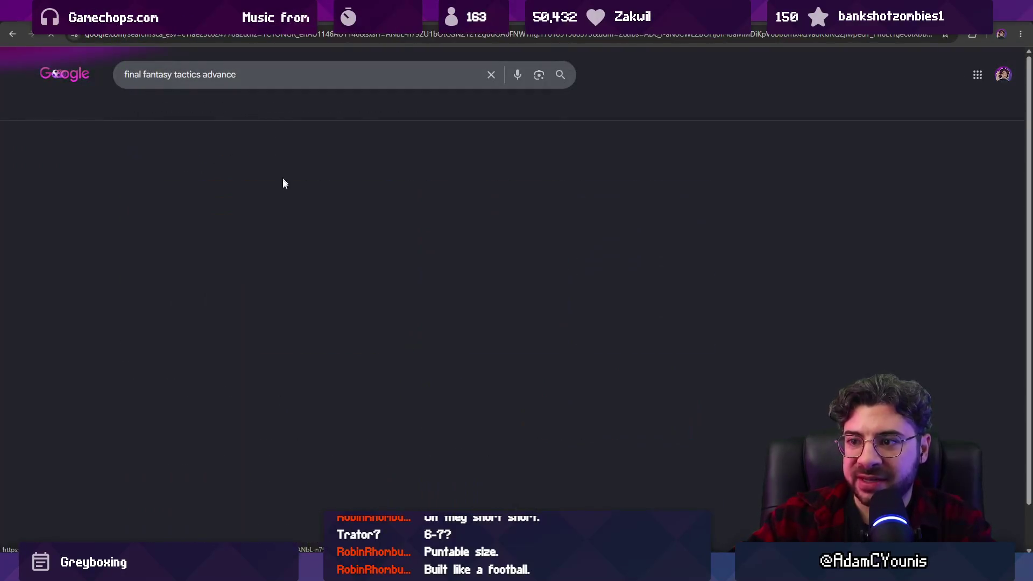
# Preview several Final Fantasy Tactics Advance battle screenshots and character artworks for reference.
pyautogui.click(512, 323)
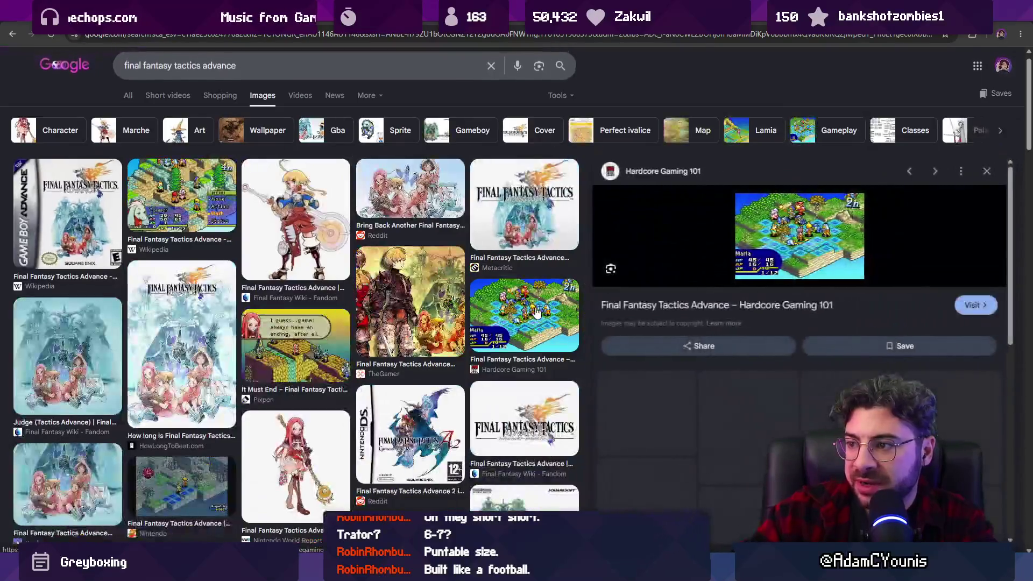
pyautogui.click(323, 321)
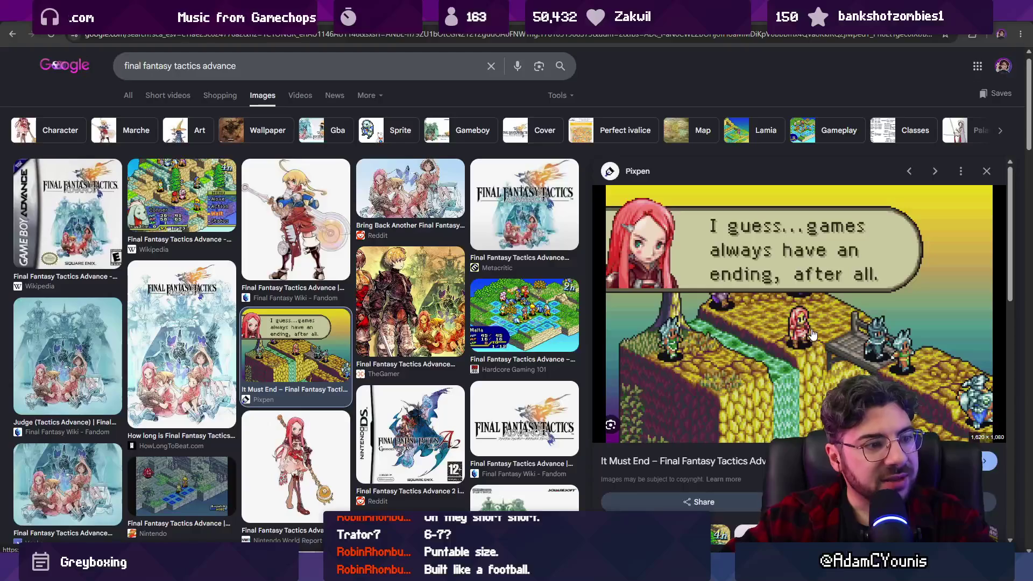
pyautogui.scroll(-5, 374, 325)
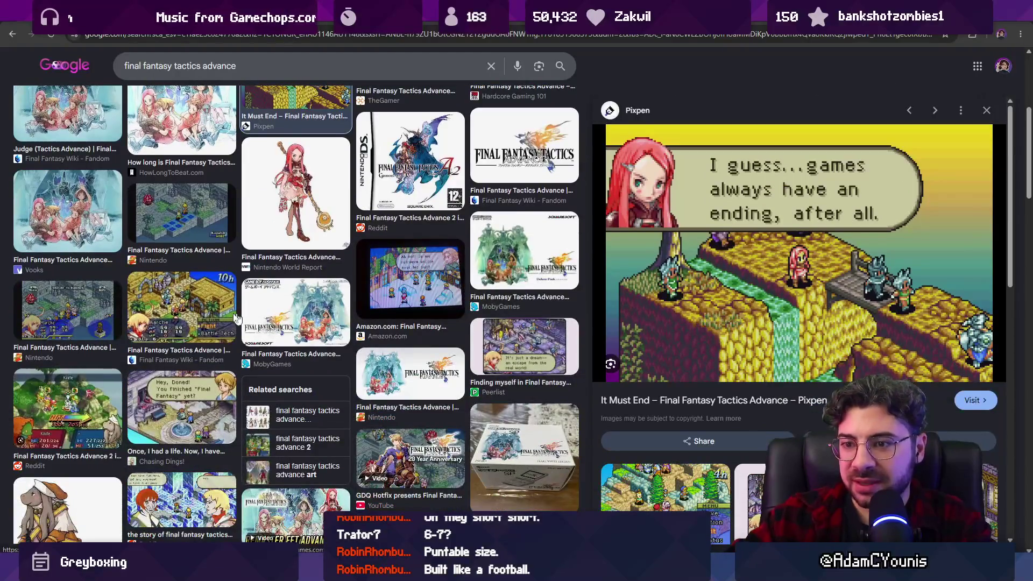
pyautogui.click(235, 318)
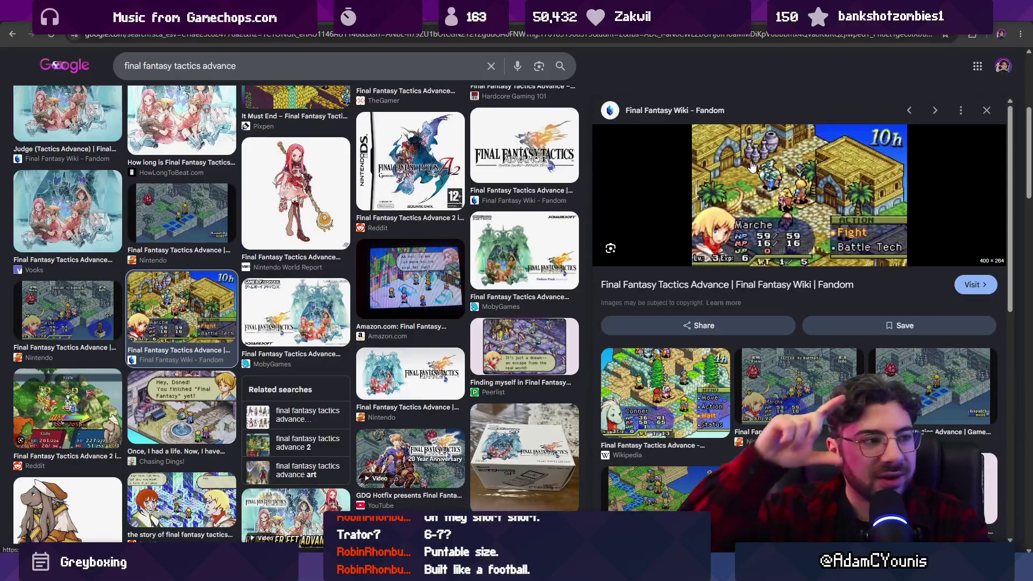
pyautogui.click(681, 376)
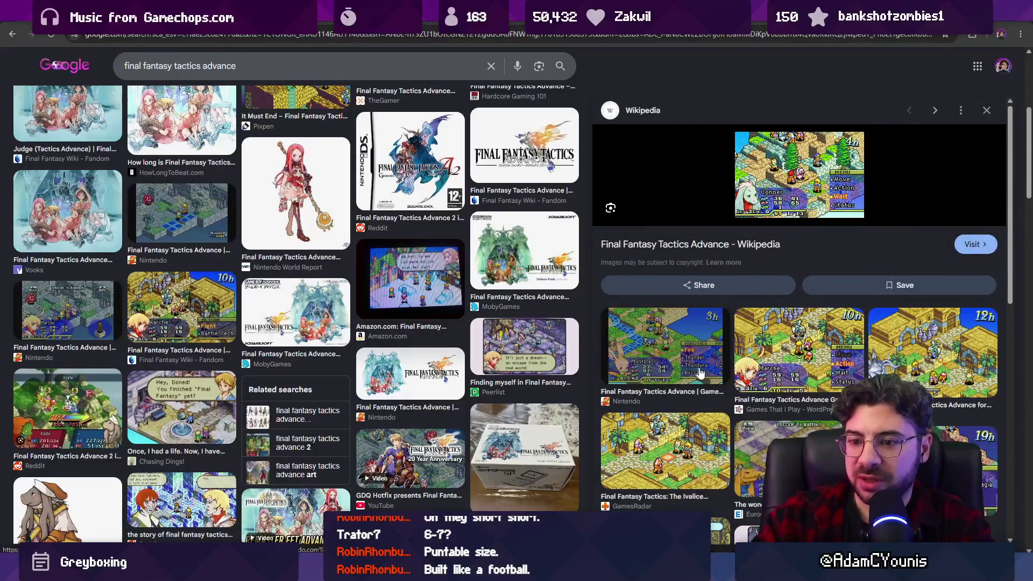
pyautogui.scroll(5, 268, 243)
pyautogui.click(289, 232)
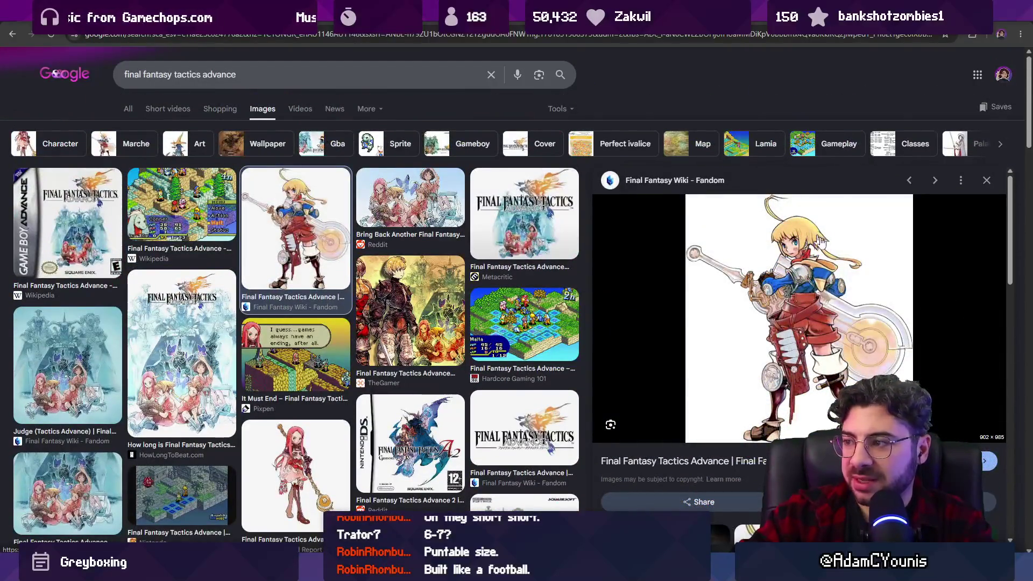
pyautogui.click(311, 469)
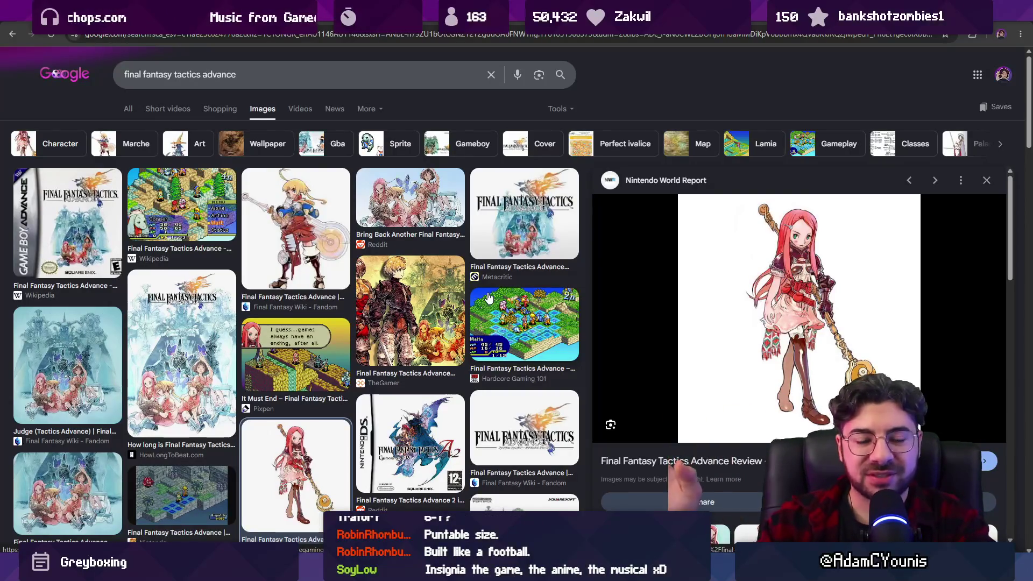
pyautogui.click(511, 309)
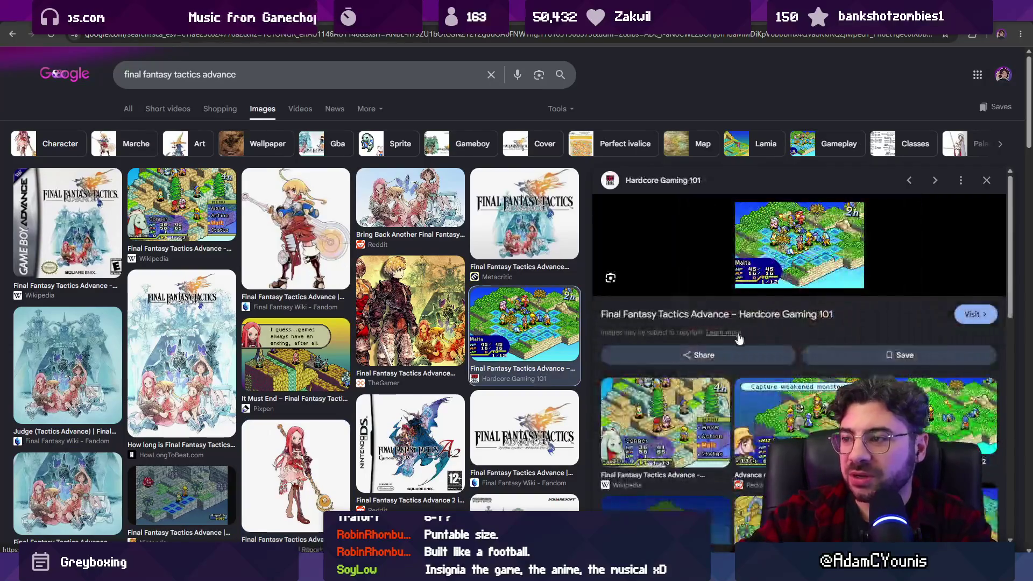
pyautogui.scroll(-3, 725, 311)
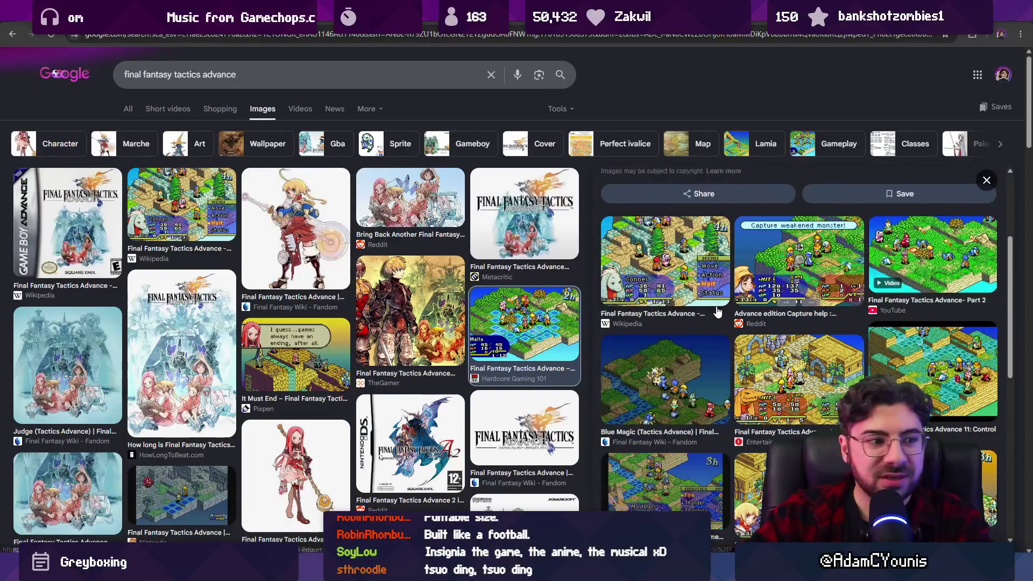
pyautogui.scroll(-5, 648, 304)
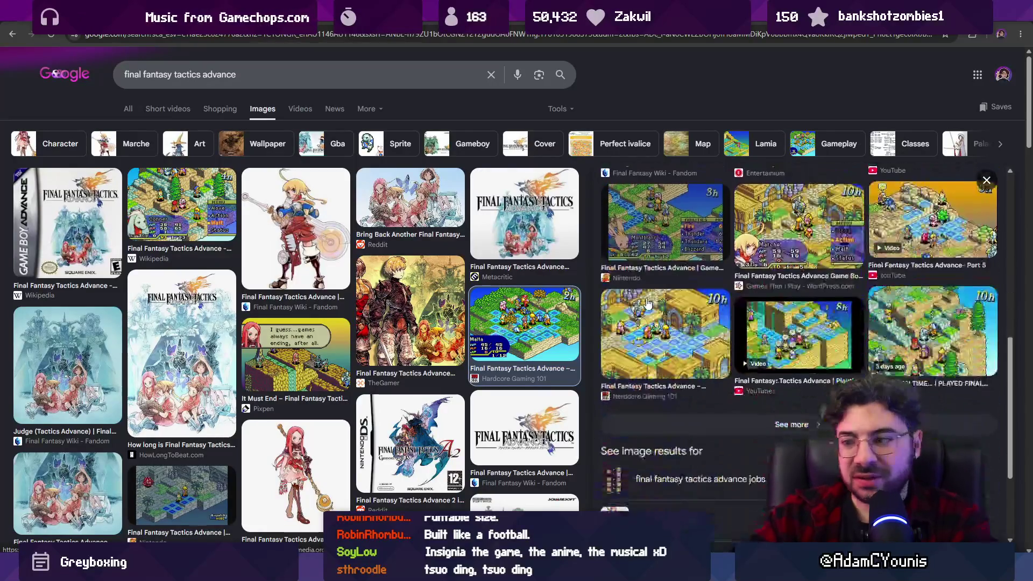
pyautogui.scroll(10, 627, 319)
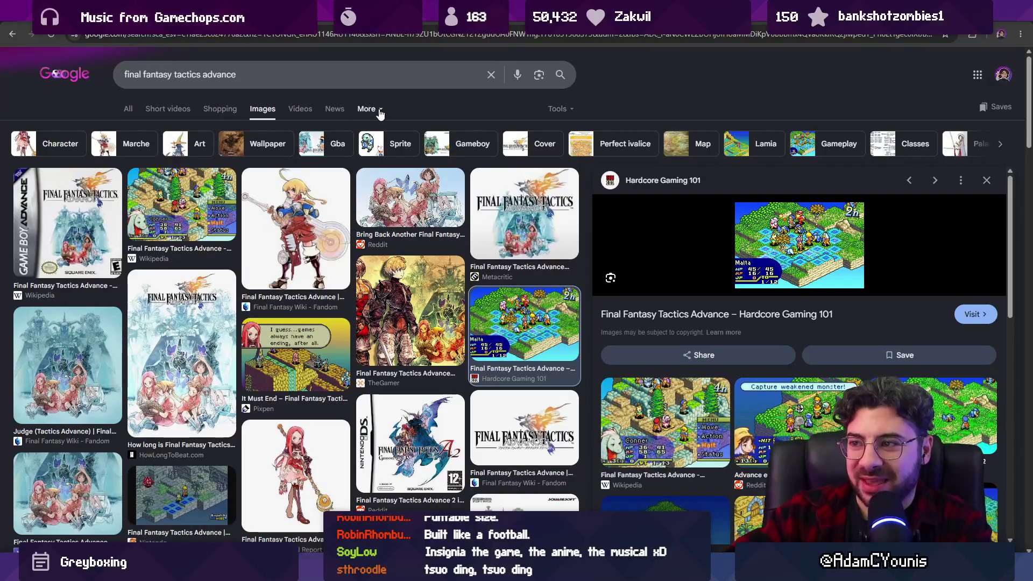
pyautogui.hotkey('alt', 'Tab')
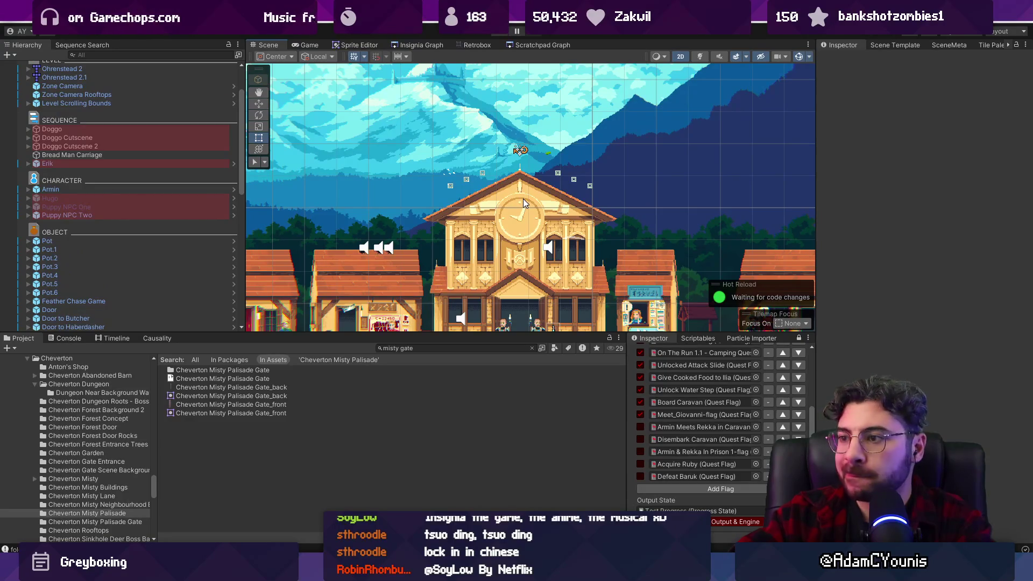
# Make the scene view taller, then switch to the Insignia Graph of level scenes.
pyautogui.moveTo(522, 335); pyautogui.dragTo(525, 393)
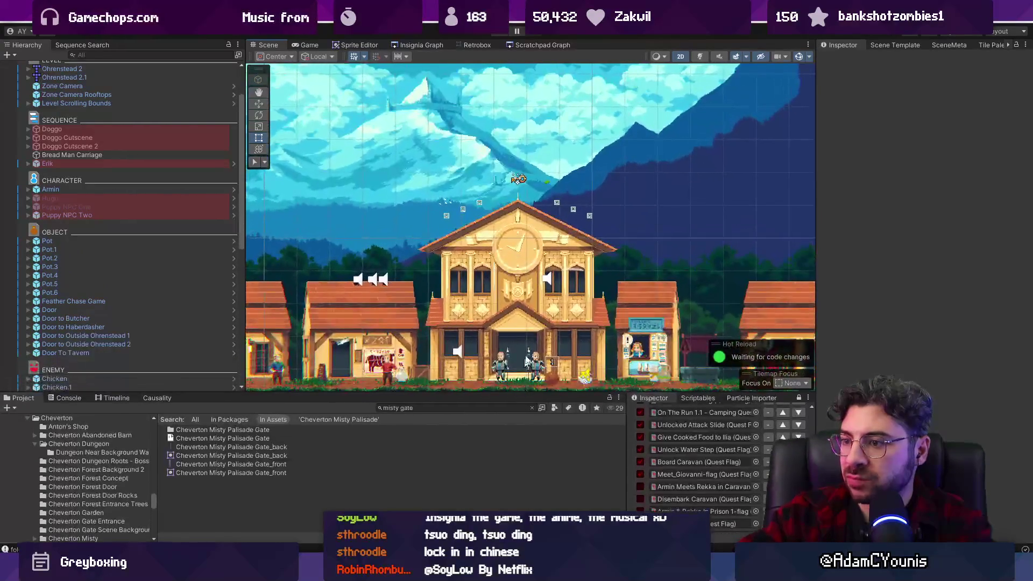
pyautogui.scroll(-2, 516, 302)
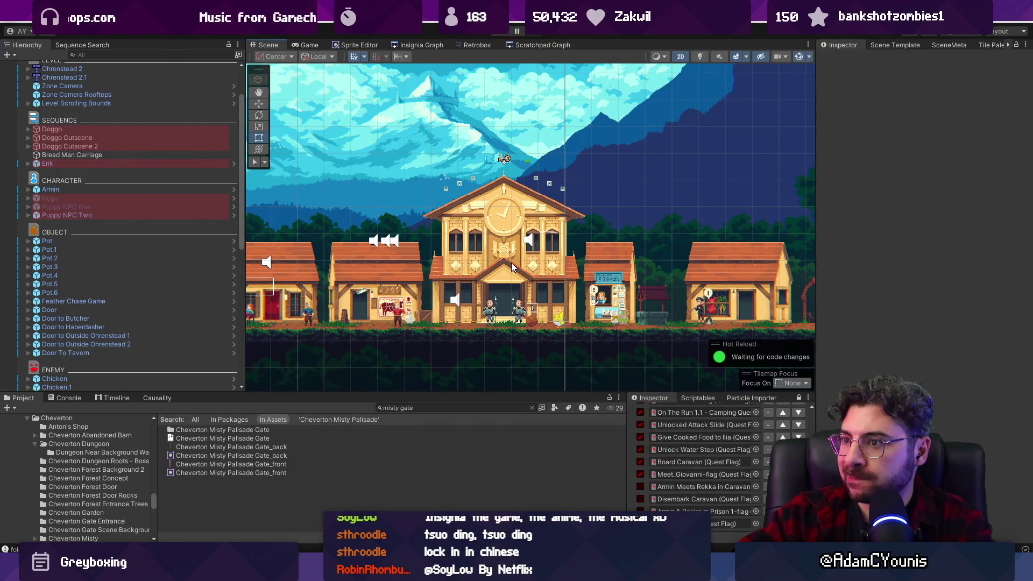
pyautogui.click(397, 47)
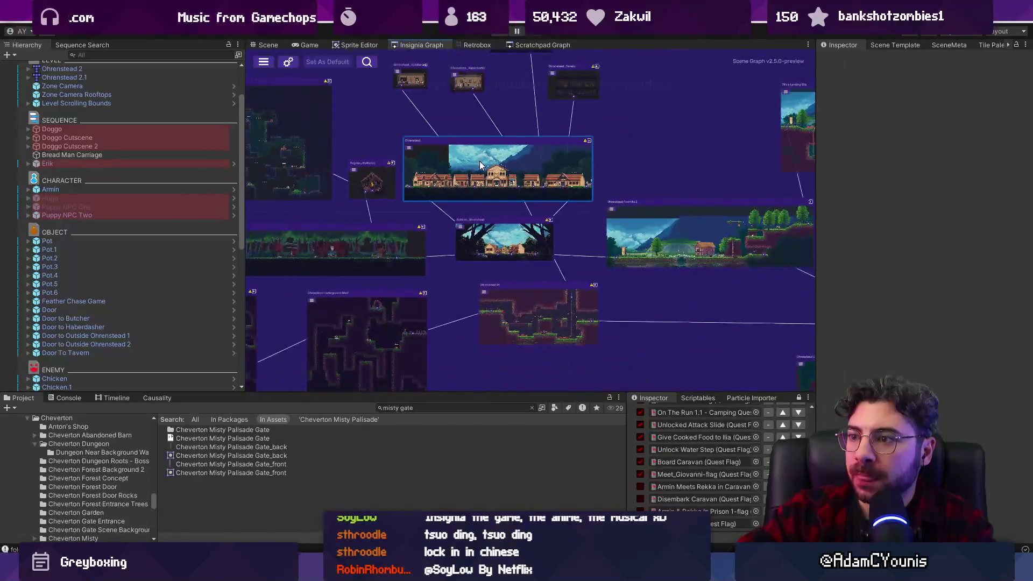
# Pan and zoom the Insignia Graph to the Cheverton node and launch it into full-screen play.
pyautogui.scroll(-5, 493, 173)
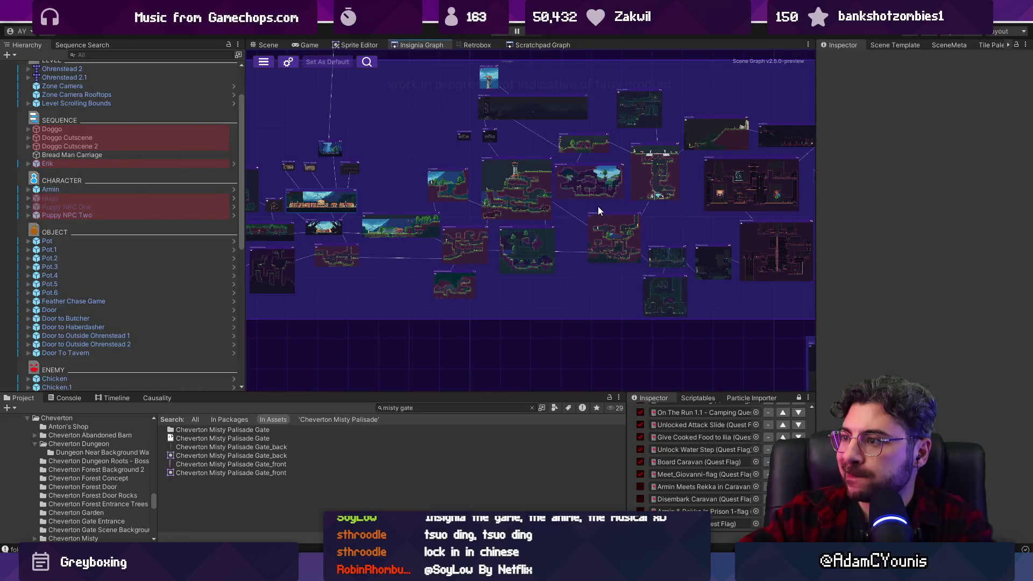
pyautogui.scroll(-3, 485, 215)
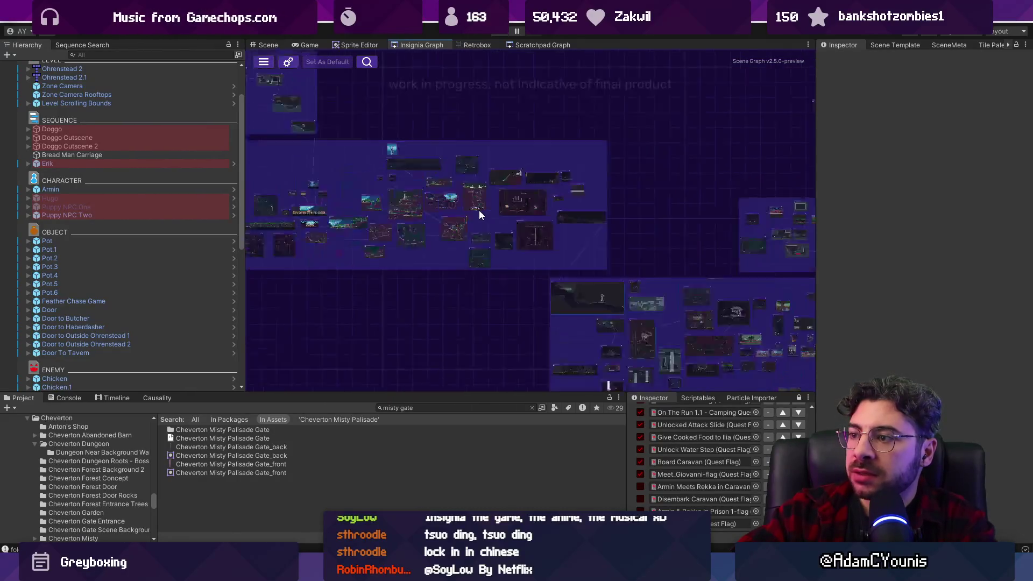
pyautogui.moveTo(479, 210); pyautogui.dragTo(389, 182)
pyautogui.scroll(-2, 511, 147)
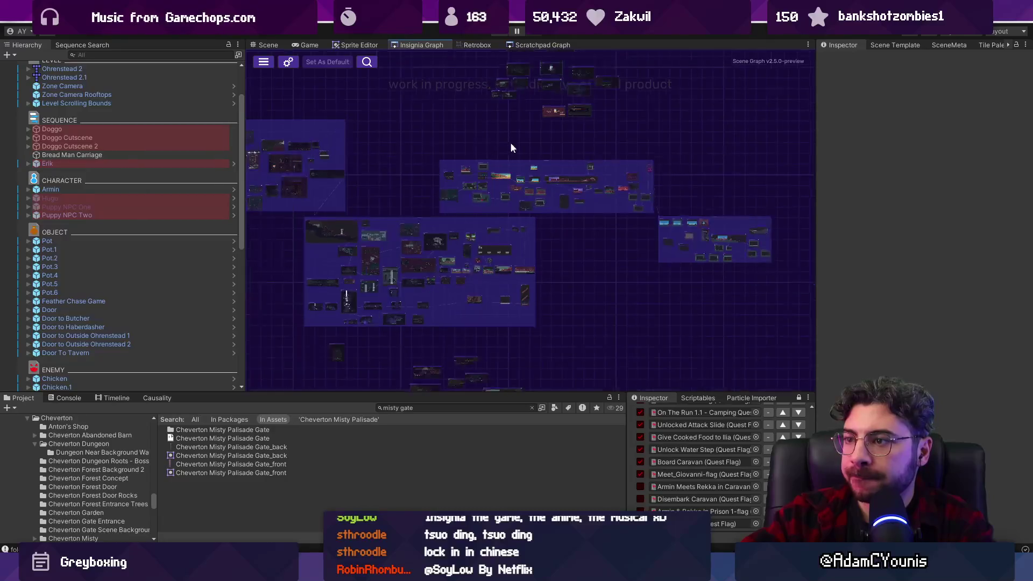
pyautogui.scroll(6, 325, 291)
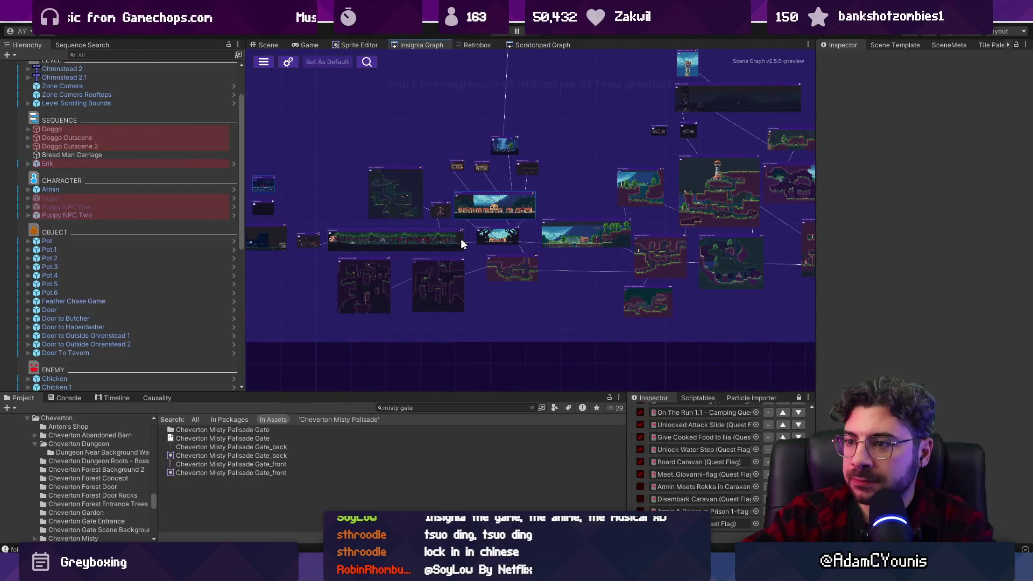
pyautogui.scroll(-3, 473, 237)
pyautogui.scroll(6, 463, 243)
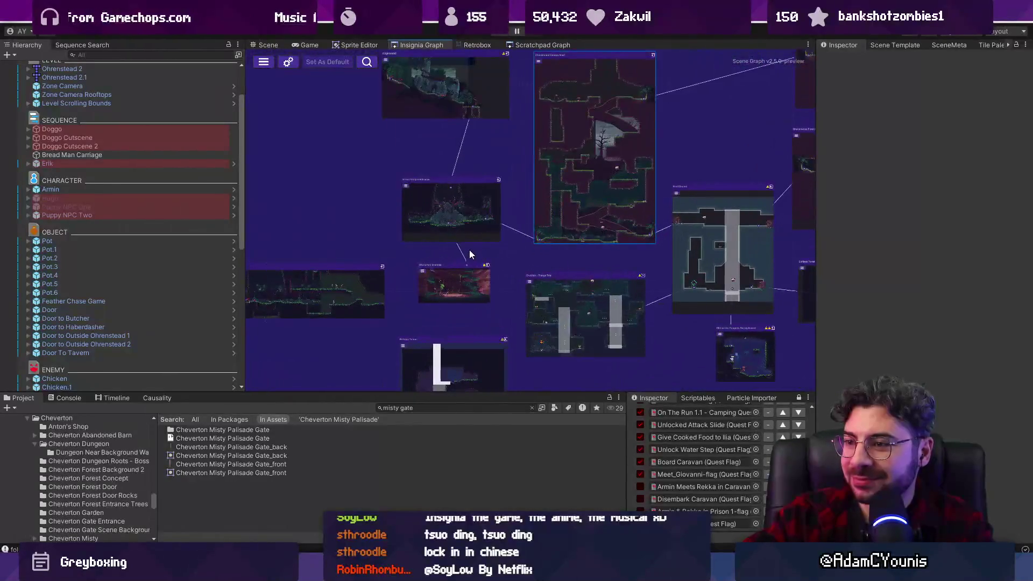
pyautogui.scroll(-3, 470, 250)
pyautogui.scroll(5, 533, 228)
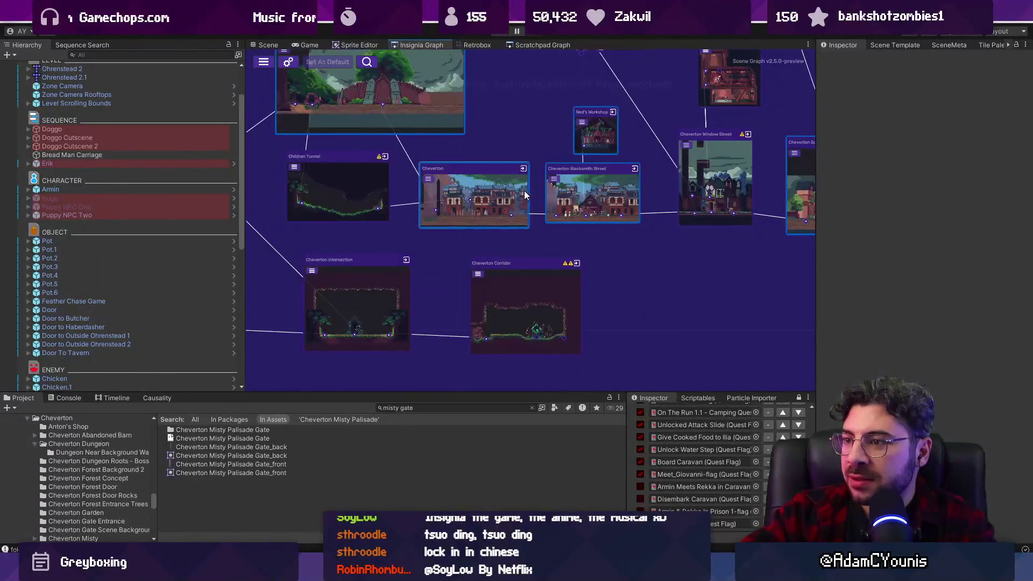
pyautogui.doubleClick(524, 190)
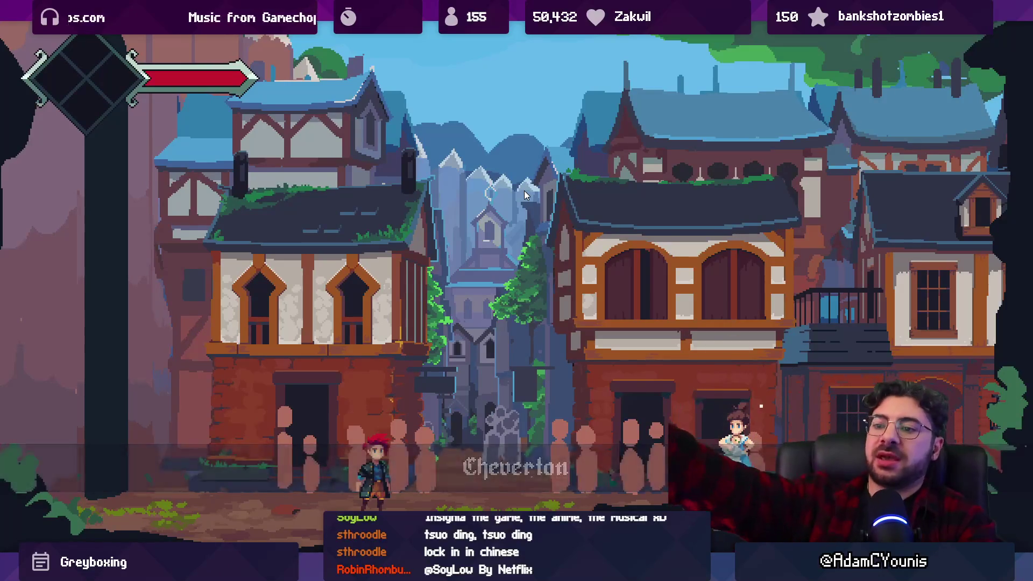
# Run the character back and forth to trigger the villager's chat bubble.
pyautogui.press('Right')
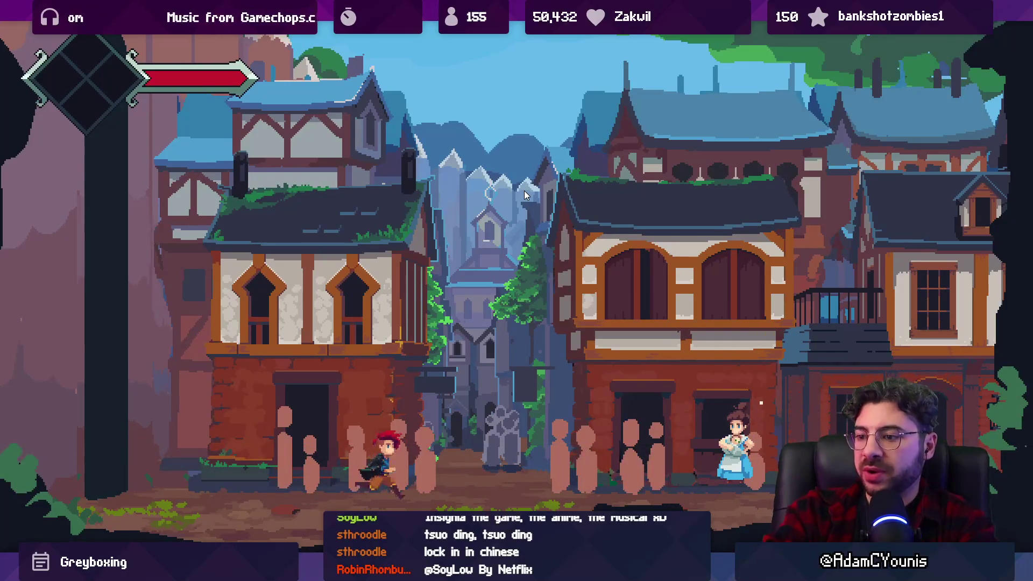
pyautogui.press('Left')
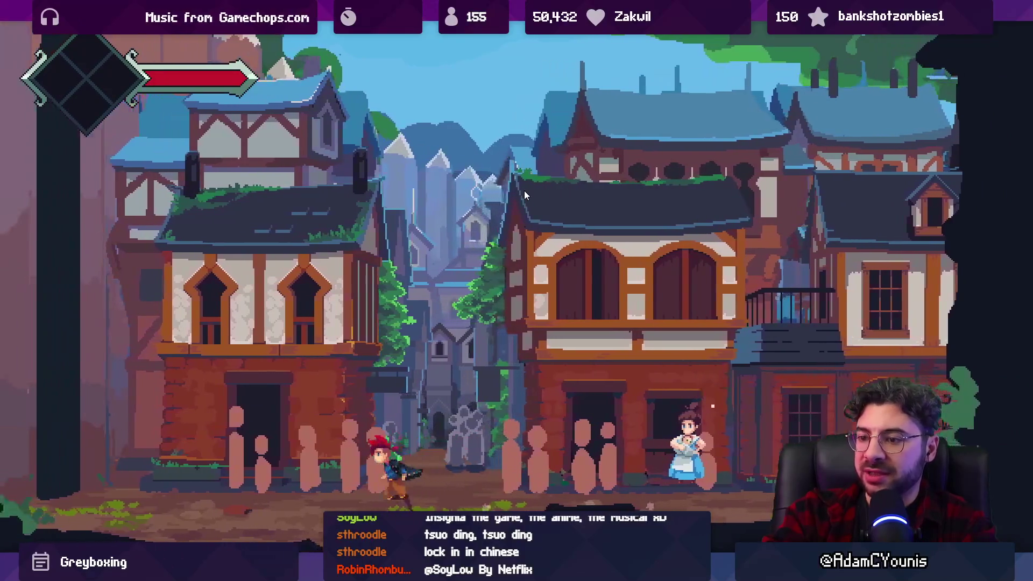
pyautogui.press('Right')
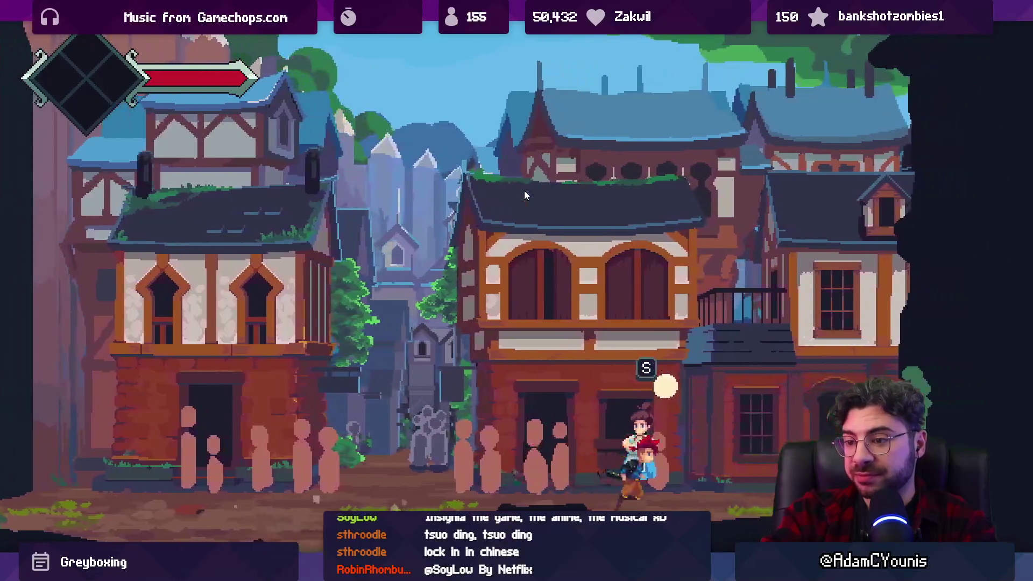
pyautogui.press('Left')
pyautogui.press('Right')
pyautogui.press('Left')
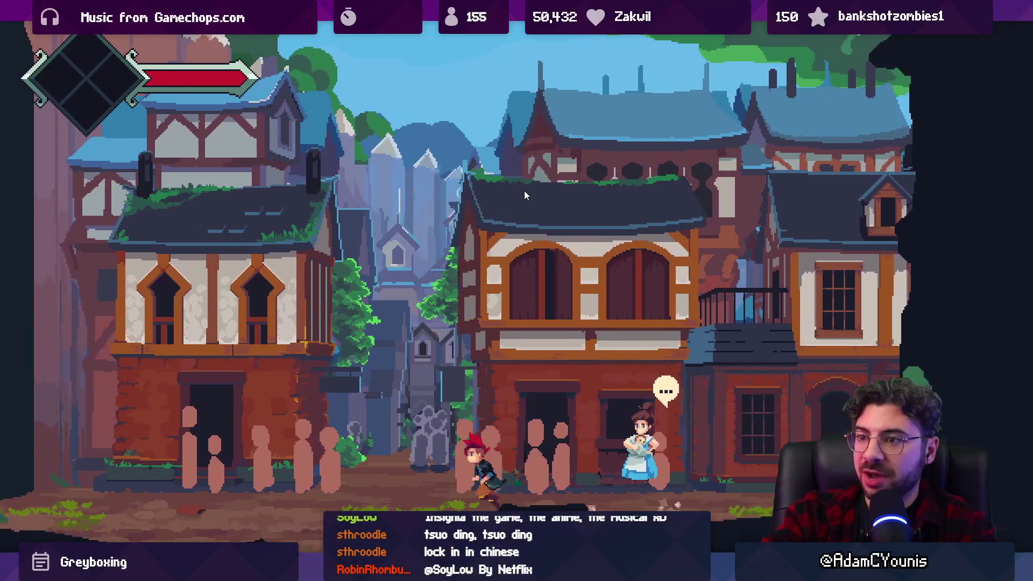
# From the pause Journal, switch Retro Filter and Scan Lines on in Video settings and save.
pyautogui.press('Escape')
pyautogui.press('Return')
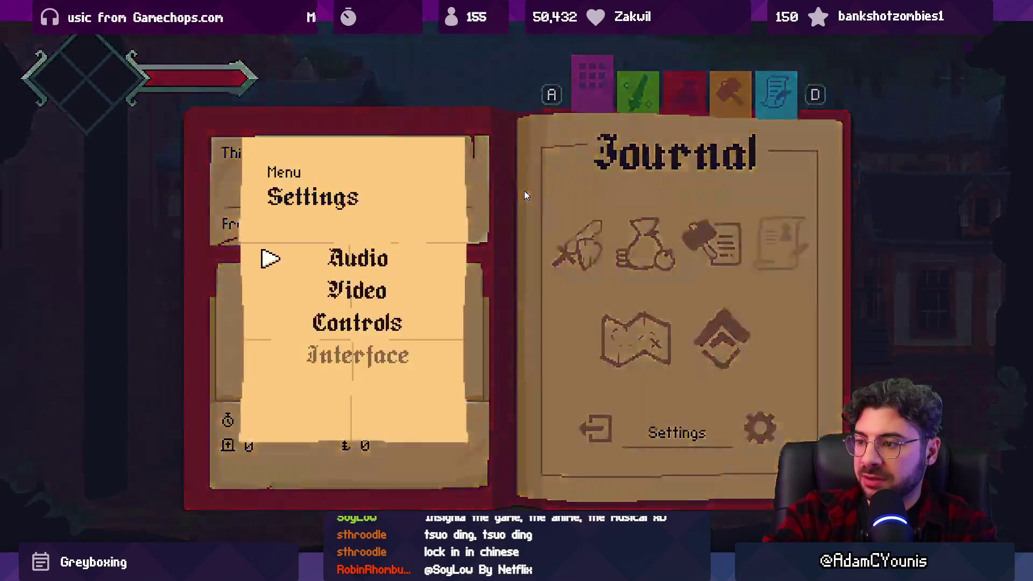
pyautogui.press('Down')
pyautogui.press('Return')
pyautogui.press('Down')
pyautogui.press('Down')
pyautogui.press('Return')
pyautogui.press('Down')
pyautogui.press('Return')
pyautogui.press('Down')
pyautogui.press('Down')
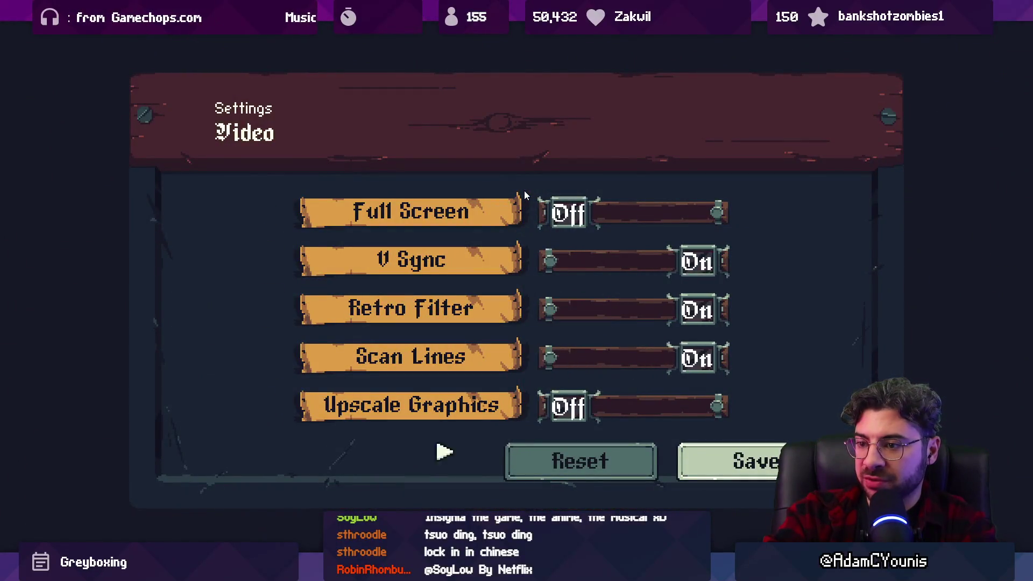
pyautogui.press('Right')
pyautogui.press('Return')
# Resume play and run the character right and left past the crowd.
pyautogui.press('Escape')
pyautogui.press('Right')
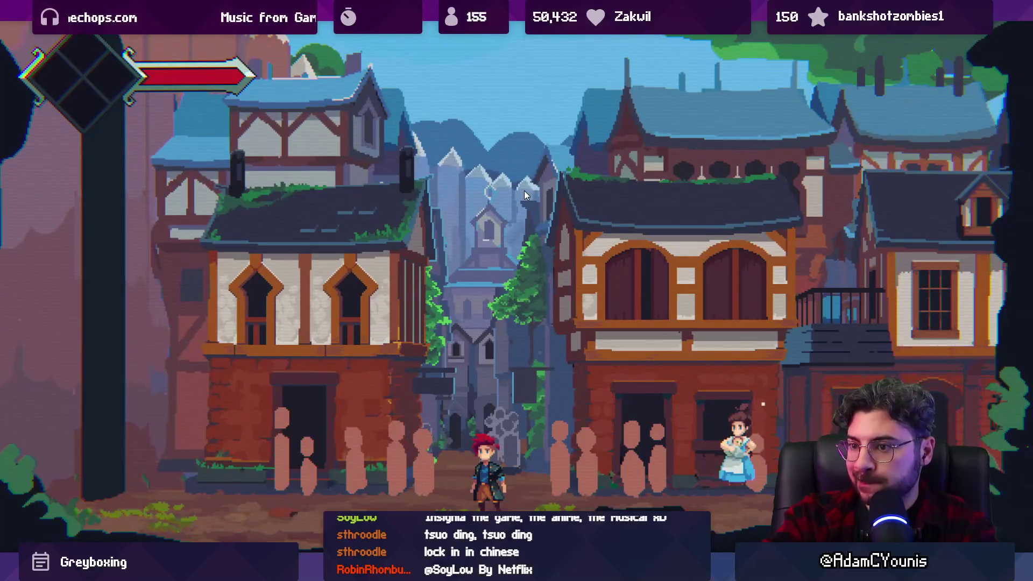
pyautogui.press('Left')
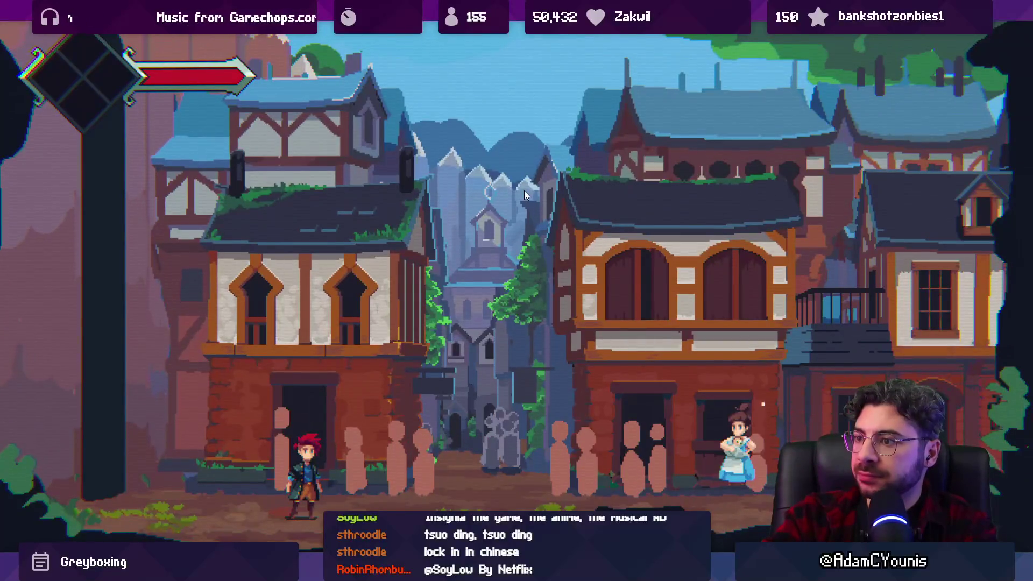
# Walk the character along the street toward the alley and back, with a dash-jump left.
pyautogui.press('Right')
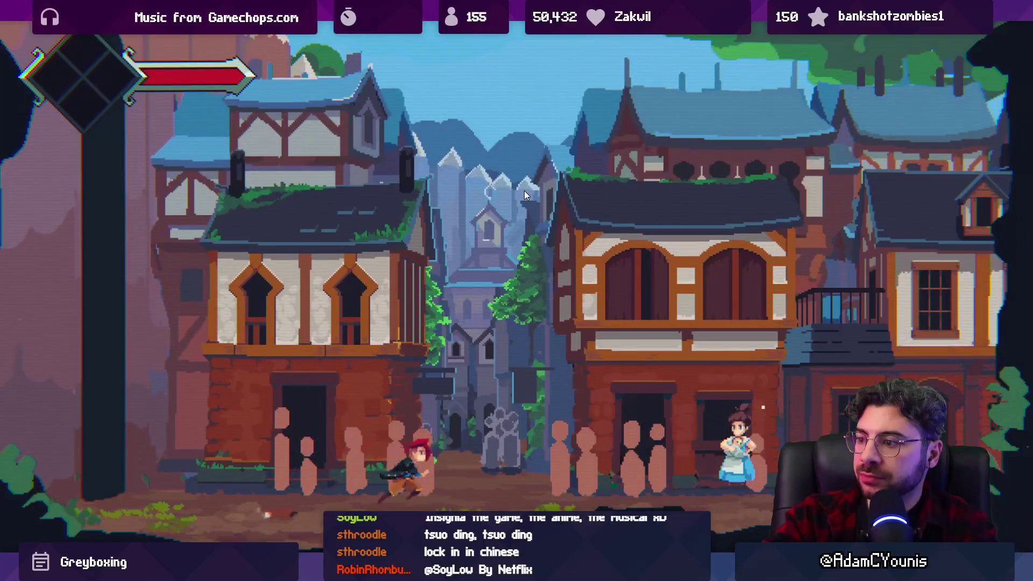
pyautogui.press('Left')
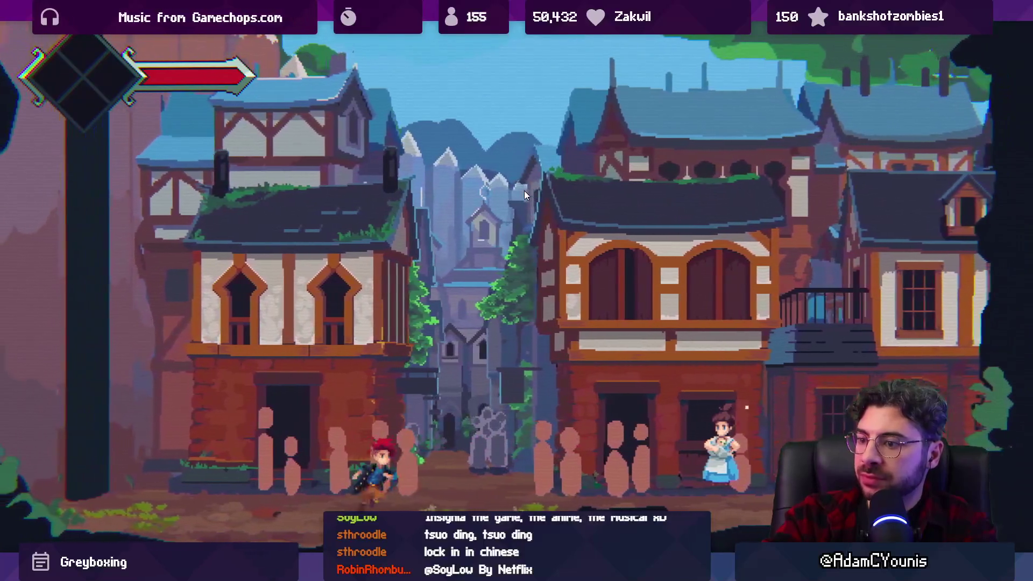
pyautogui.press('Right')
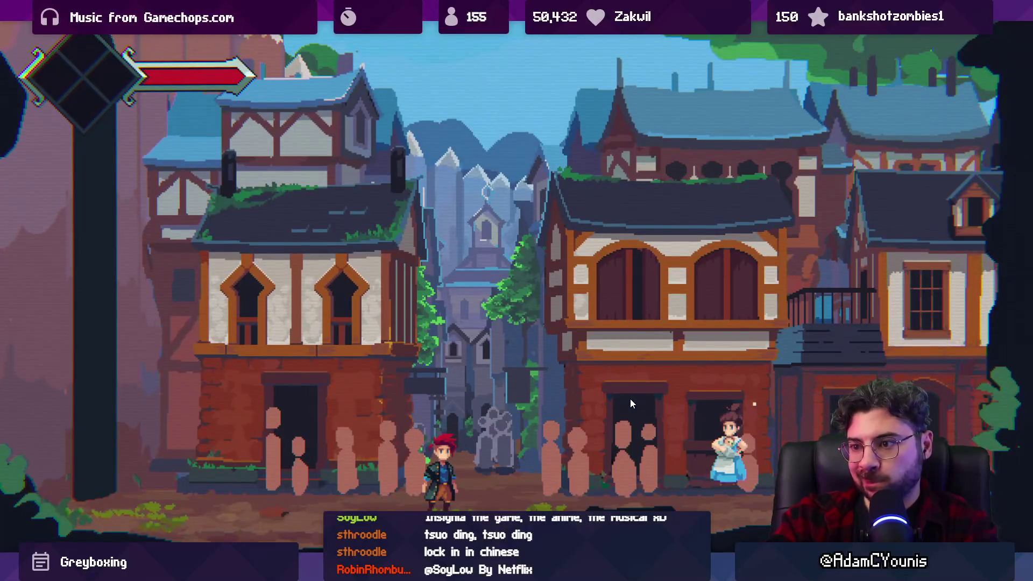
pyautogui.press('Right')
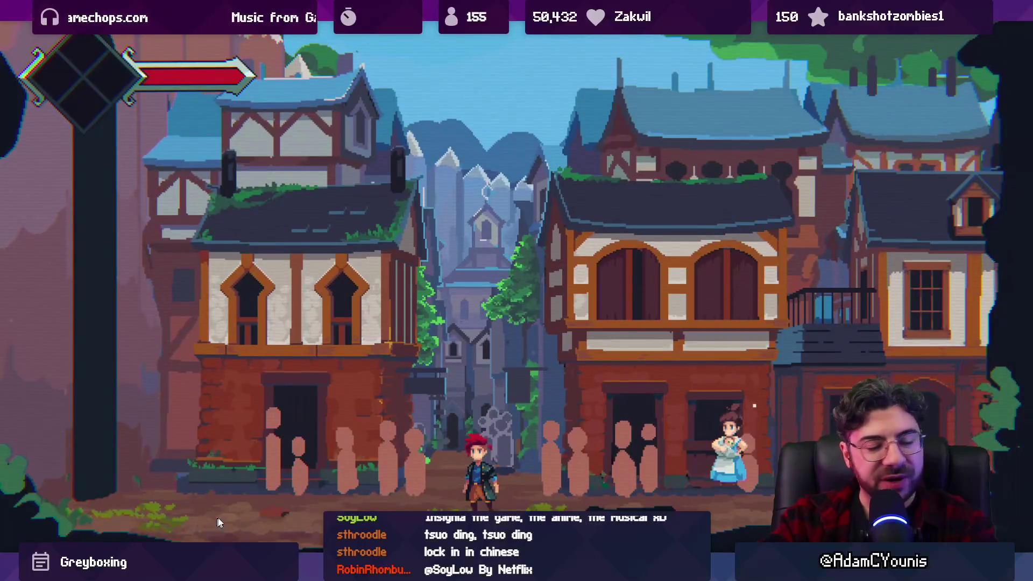
pyautogui.press('Right')
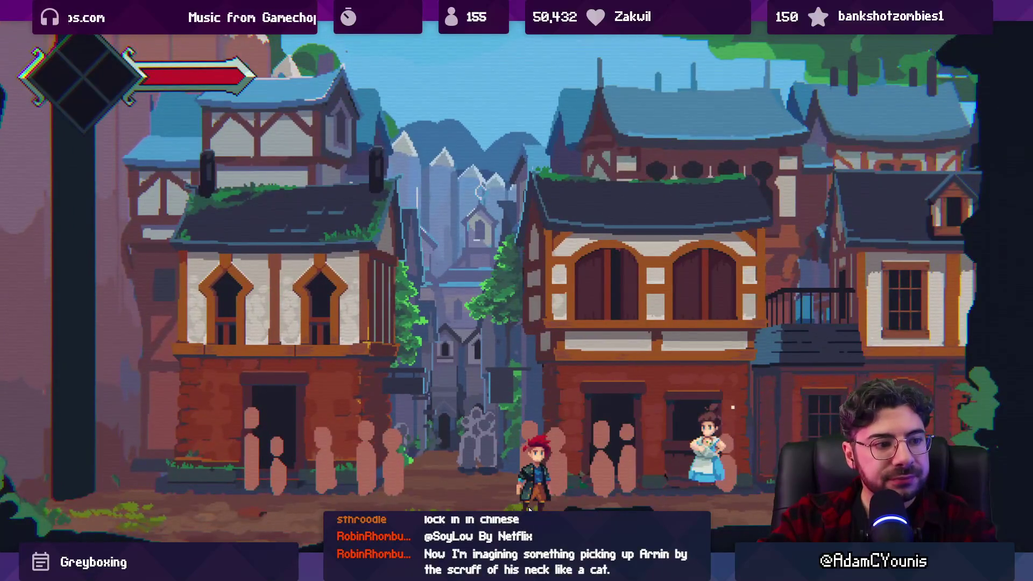
pyautogui.press('Left')
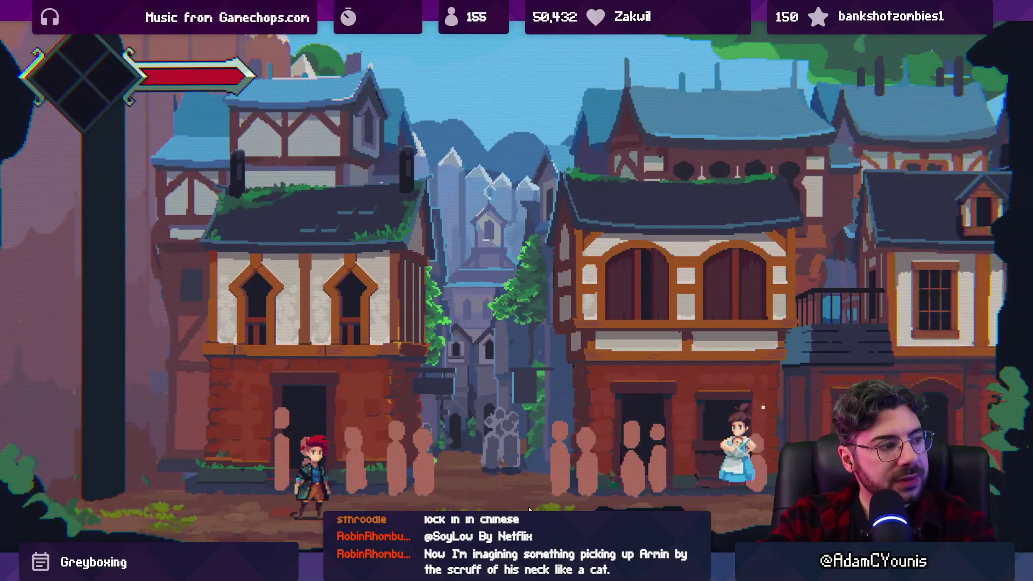
pyautogui.press('Left')
pyautogui.press('Right')
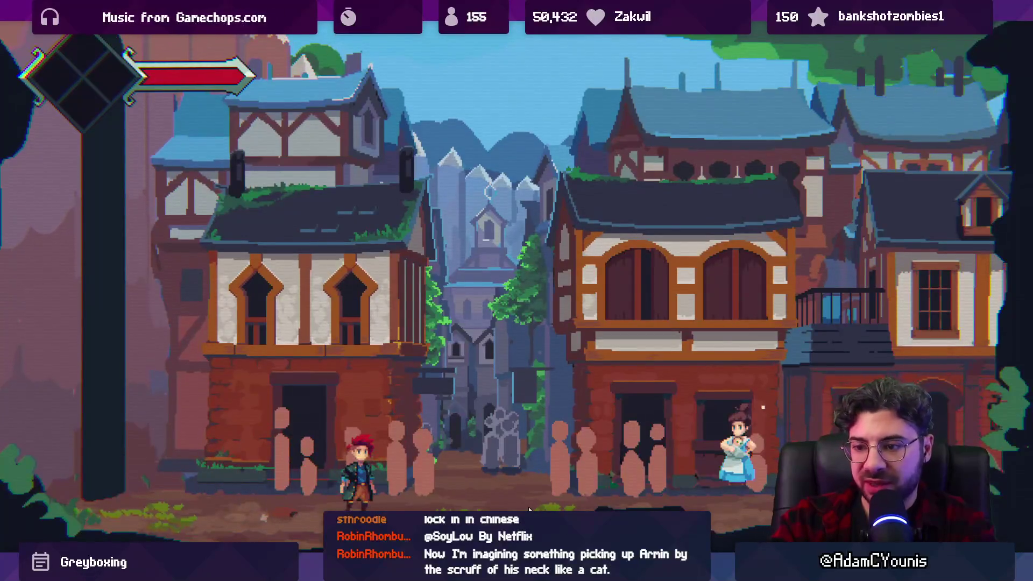
pyautogui.press('Right')
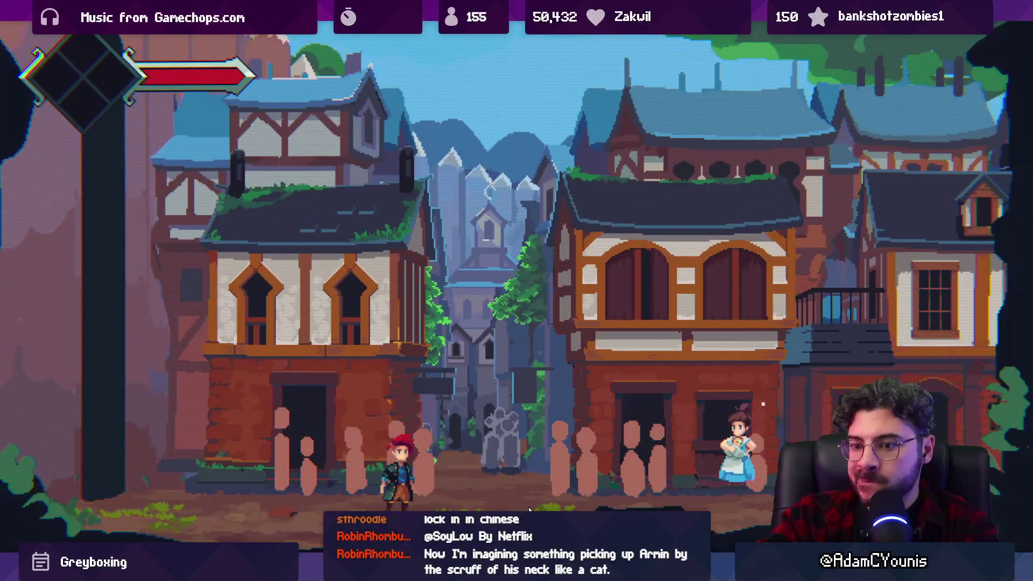
# Run up beside the villager and back, then pause play mode to return to the editor.
pyautogui.press('Right')
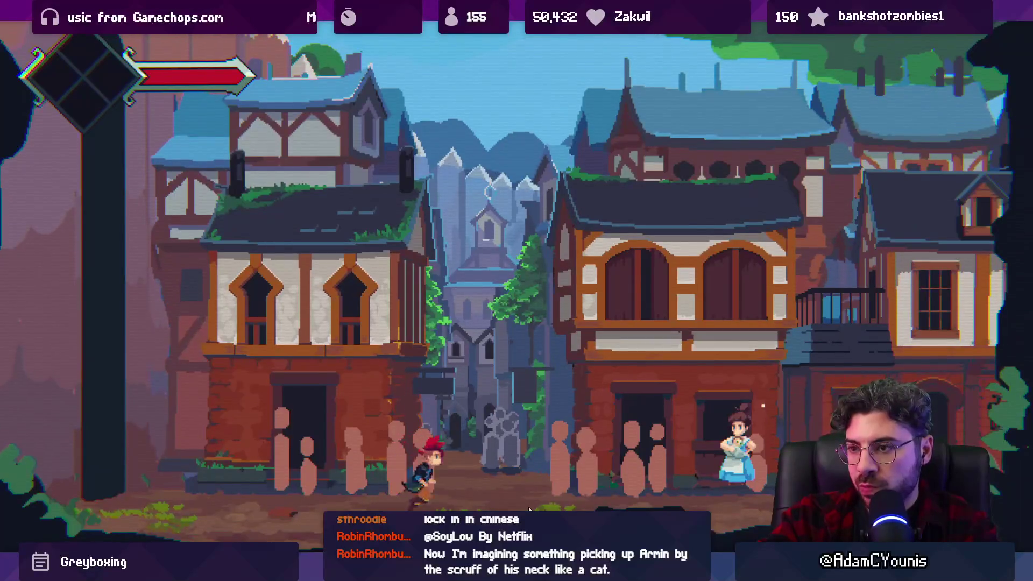
pyautogui.press('Right')
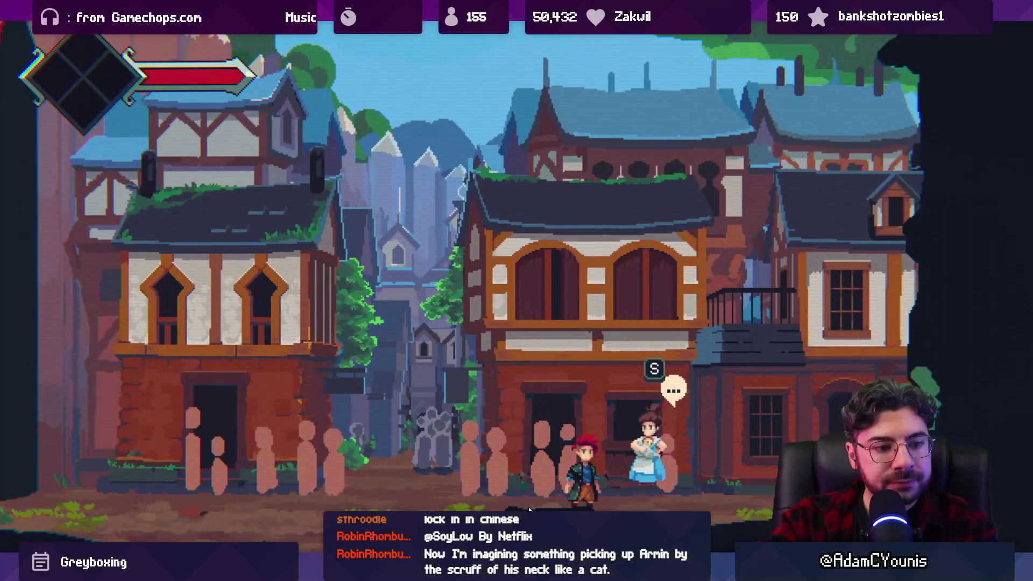
pyautogui.press('Right')
pyautogui.press('Left')
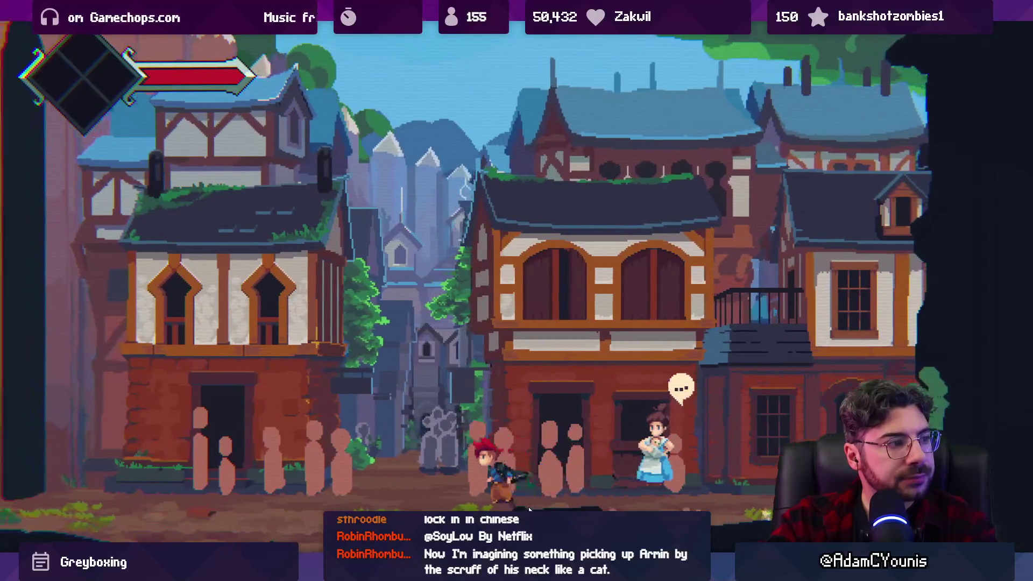
pyautogui.press('Left')
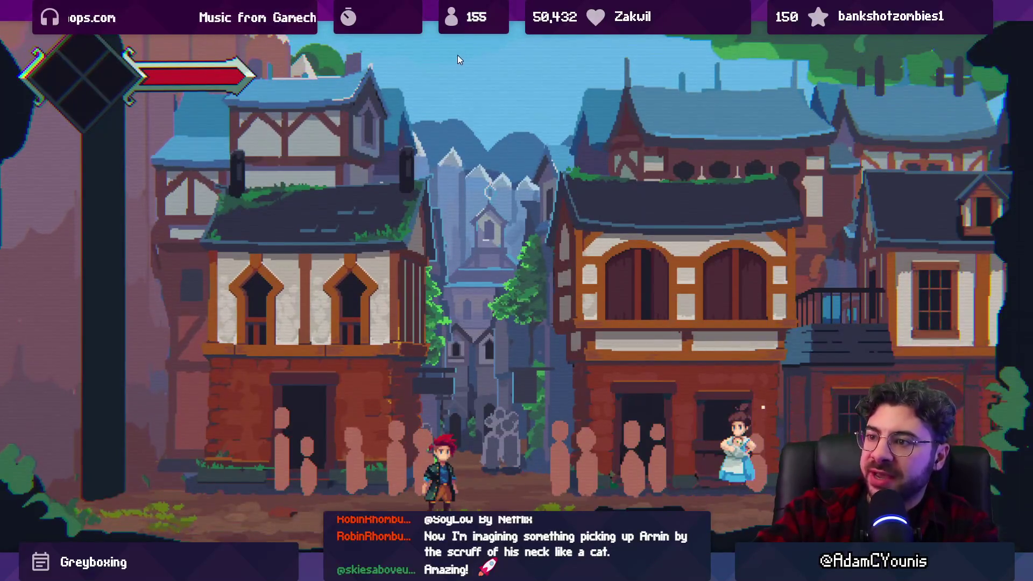
pyautogui.press('Right')
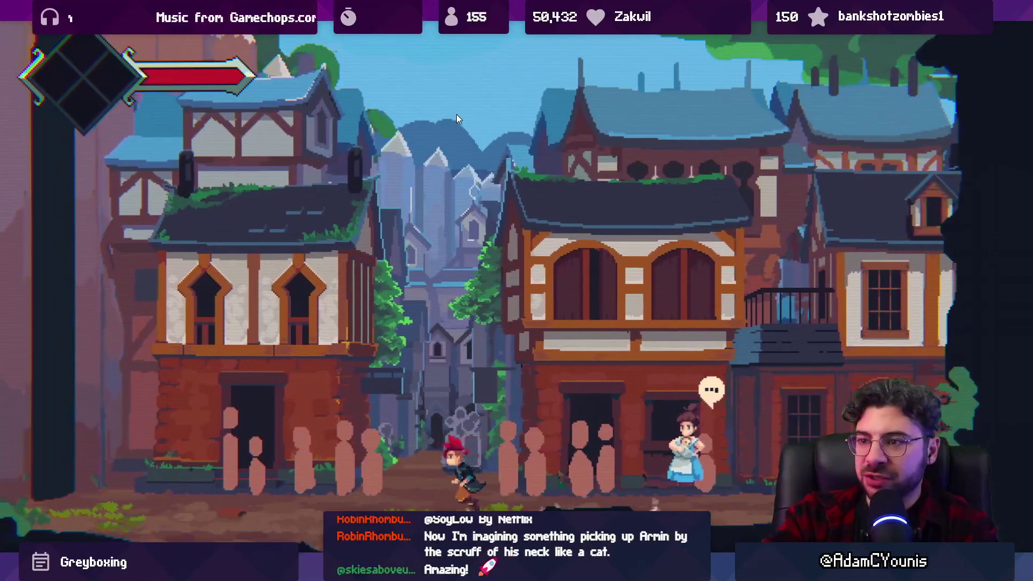
pyautogui.press('Left')
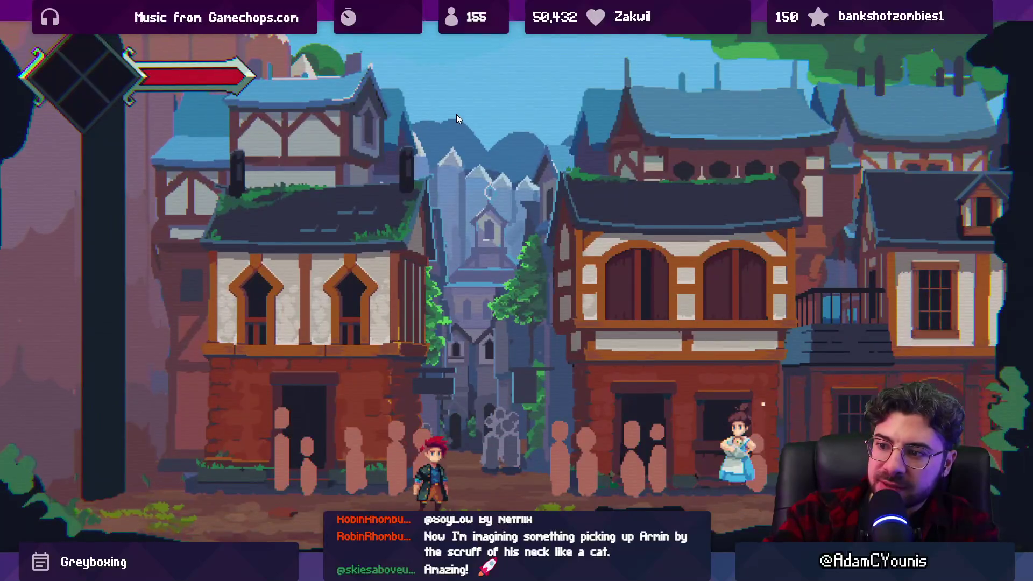
pyautogui.press('Right')
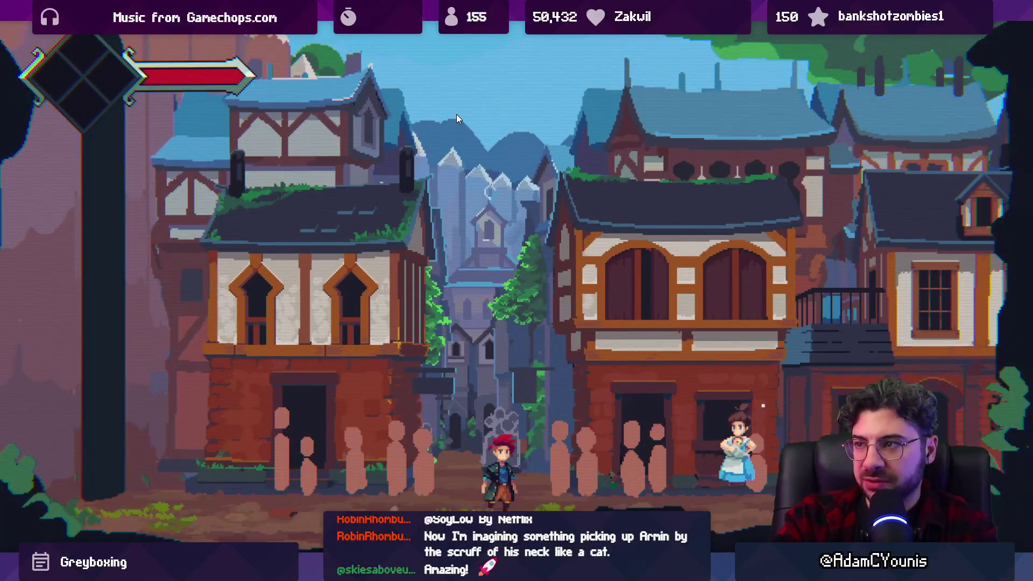
pyautogui.hotkey('ctrl', 'shift', 'p')
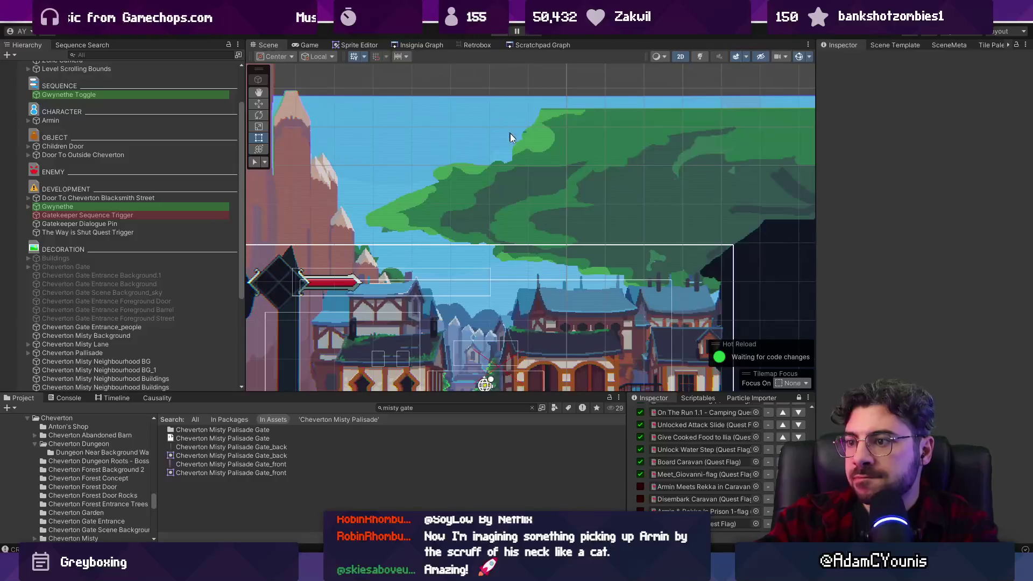
# Select the Misty Neighbourhood Buildings and frame them in perspective view.
pyautogui.click(543, 300)
pyautogui.press('2')
pyautogui.press('w')
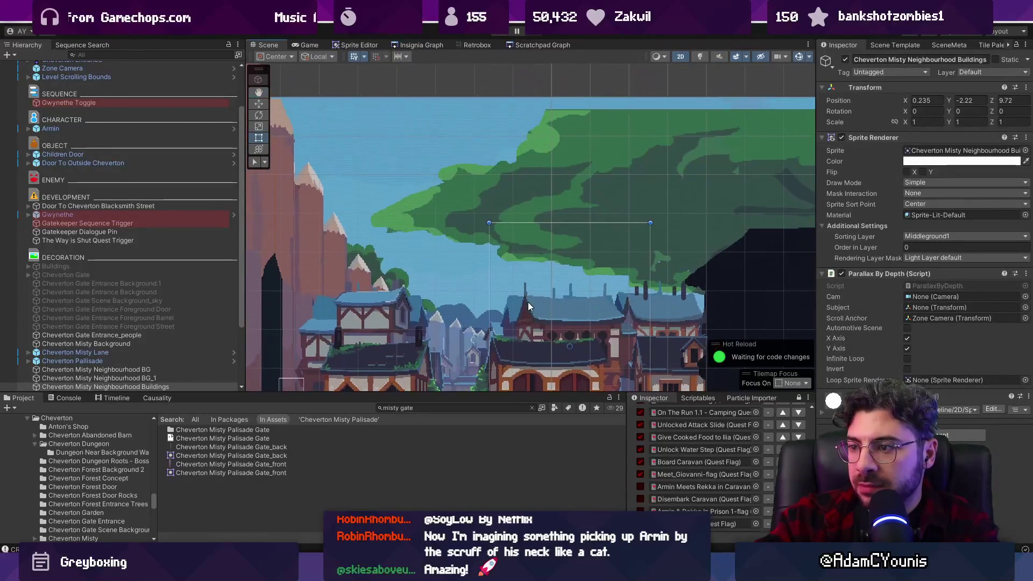
pyautogui.press('f')
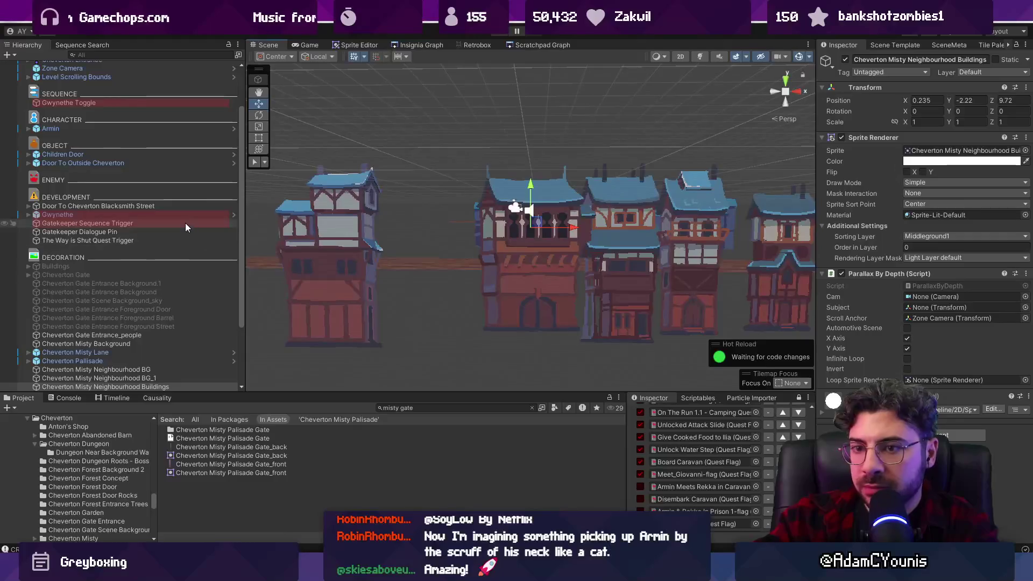
pyautogui.scroll(-3, 173, 245)
pyautogui.scroll(-3, 173, 245)
# Enable and reposition the Cheverton Gate object, then delete it.
pyautogui.click(144, 211)
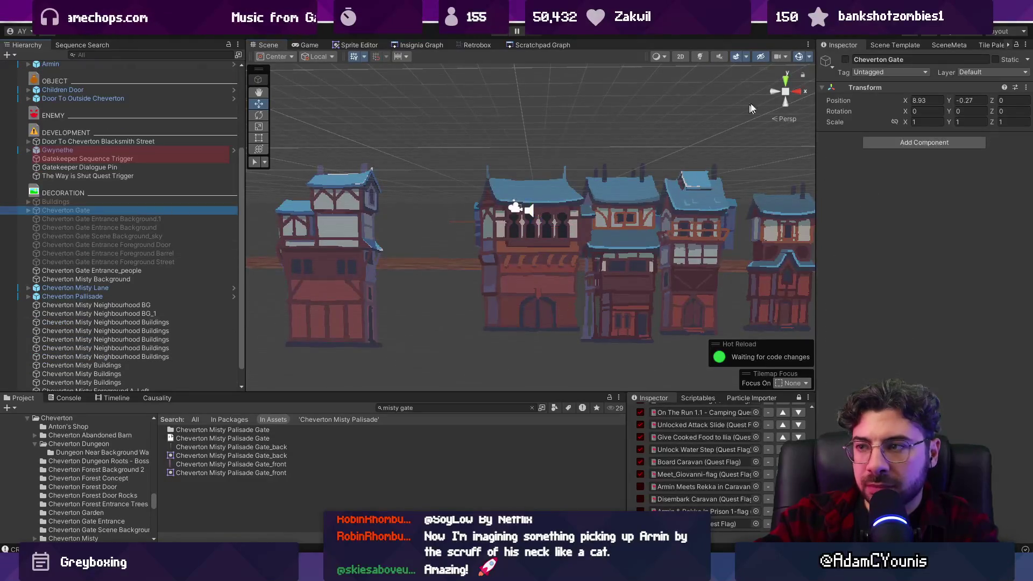
pyautogui.click(845, 61)
pyautogui.moveTo(643, 160)
pyautogui.mouseDown()
pyautogui.moveTo(579, 153)
pyautogui.moveTo(564, 321)
pyautogui.moveTo(527, 245)
pyautogui.mouseUp()
pyautogui.press('w')
pyautogui.moveTo(563, 296)
pyautogui.mouseDown()
pyautogui.moveTo(589, 231)
pyautogui.moveTo(551, 239)
pyautogui.mouseUp()
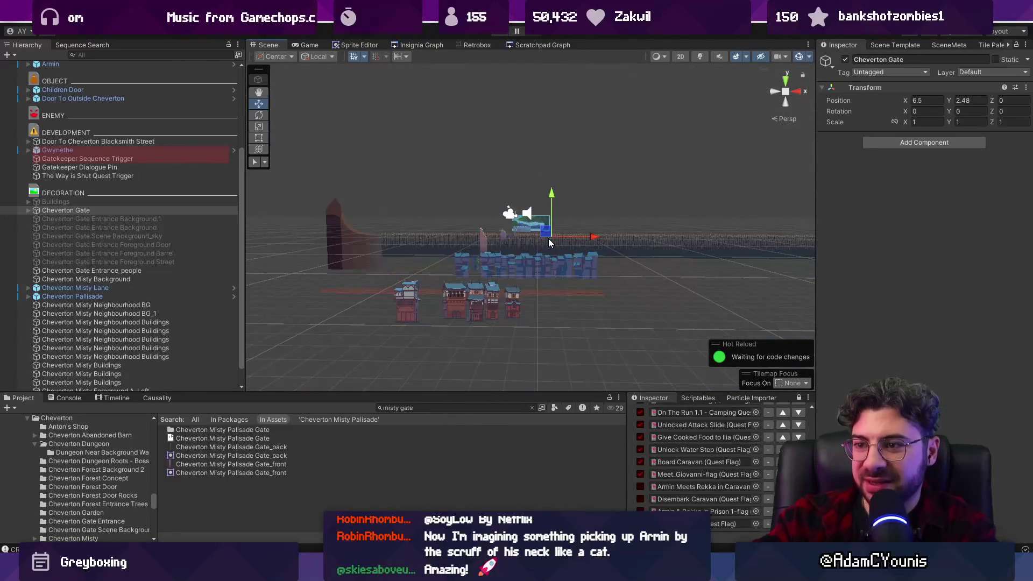
pyautogui.press('Delete')
# Frame the gate entrance sprites and inspect the foreground door, barrel and street.
pyautogui.click(143, 211)
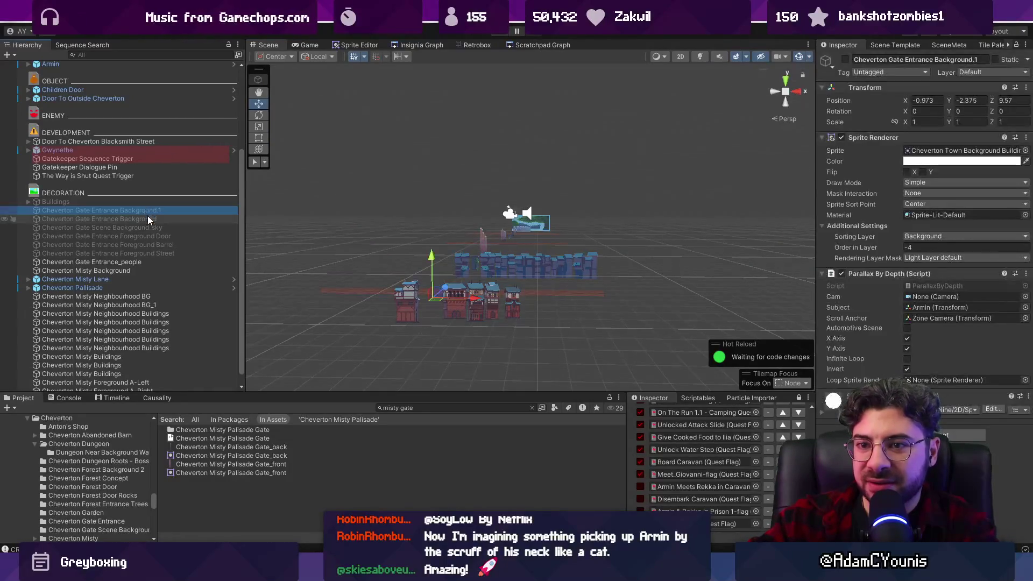
pyautogui.keyDown('shift'); pyautogui.click(142, 253); pyautogui.keyUp('shift')
pyautogui.press('f')
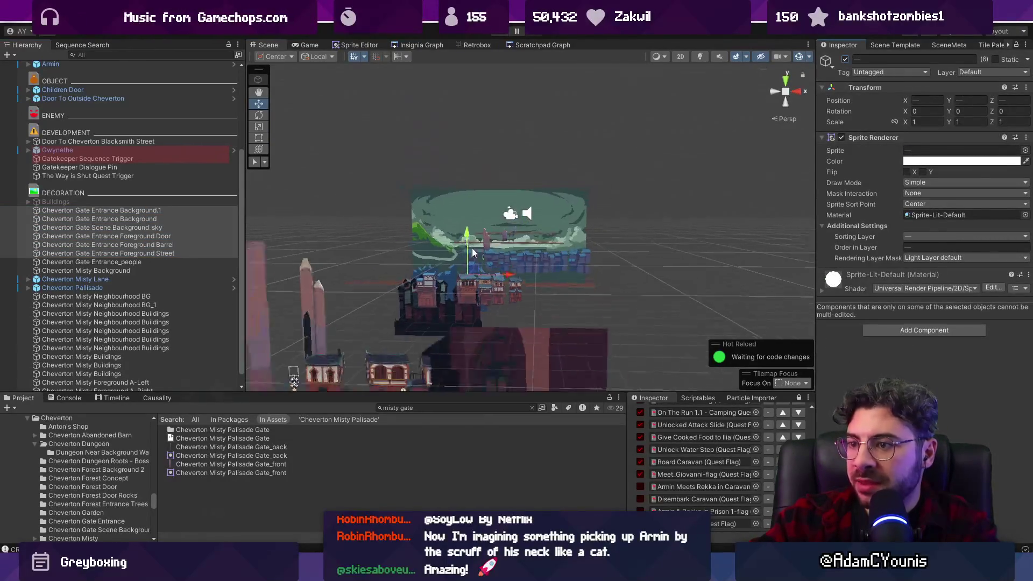
pyautogui.scroll(-5, 547, 213)
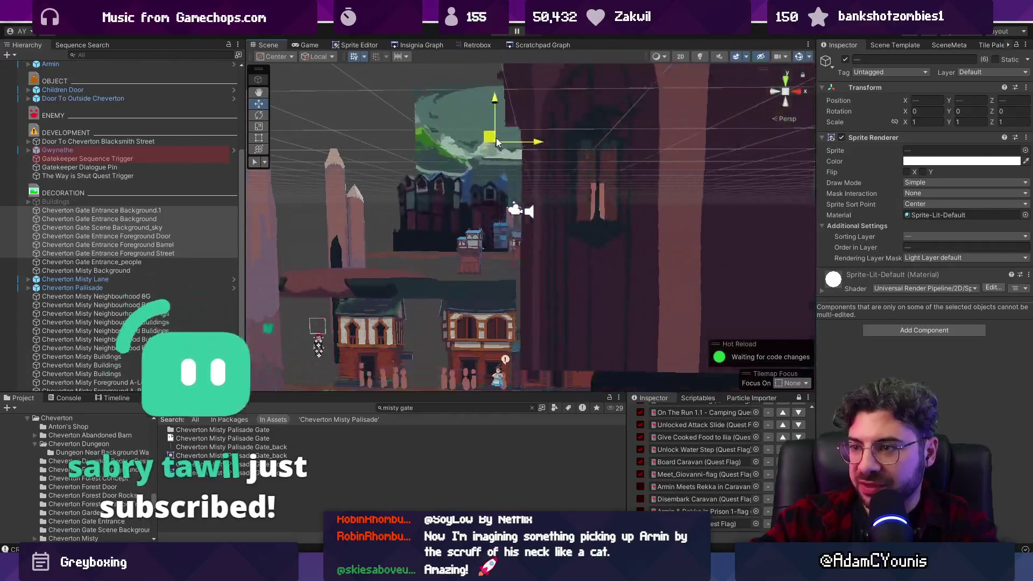
pyautogui.scroll(4, 555, 218)
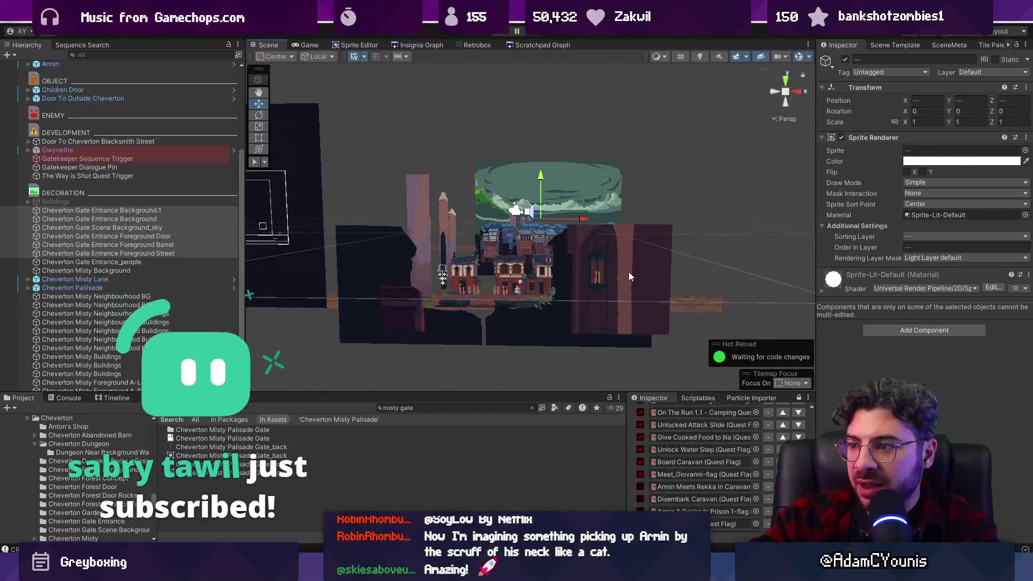
pyautogui.click(619, 273)
pyautogui.click(179, 245)
pyautogui.click(176, 253)
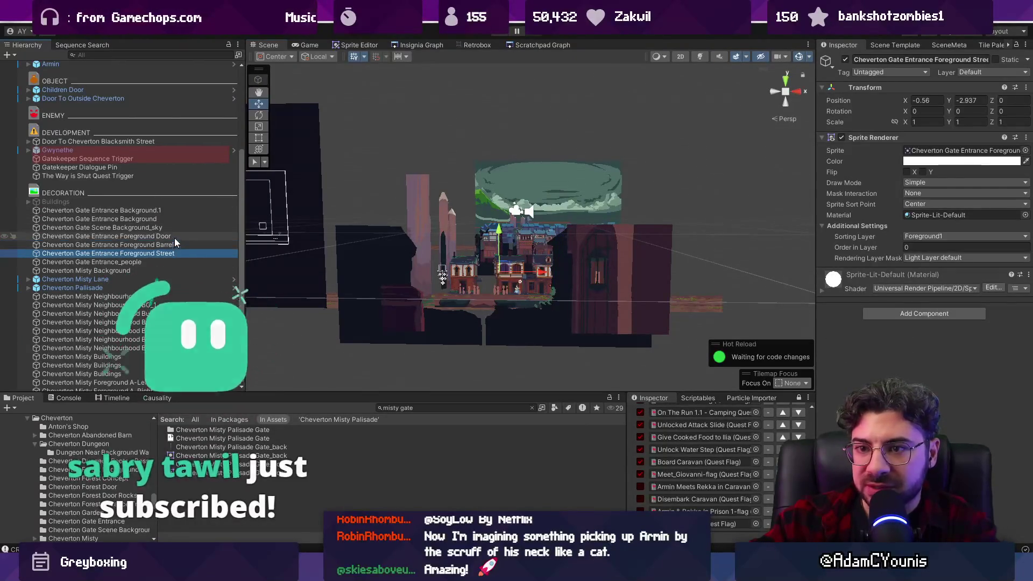
# Delete the Background.1, Background and Background_sky gate sprites.
pyautogui.click(166, 212)
pyautogui.keyDown('shift'); pyautogui.click(166, 218); pyautogui.keyUp('shift')
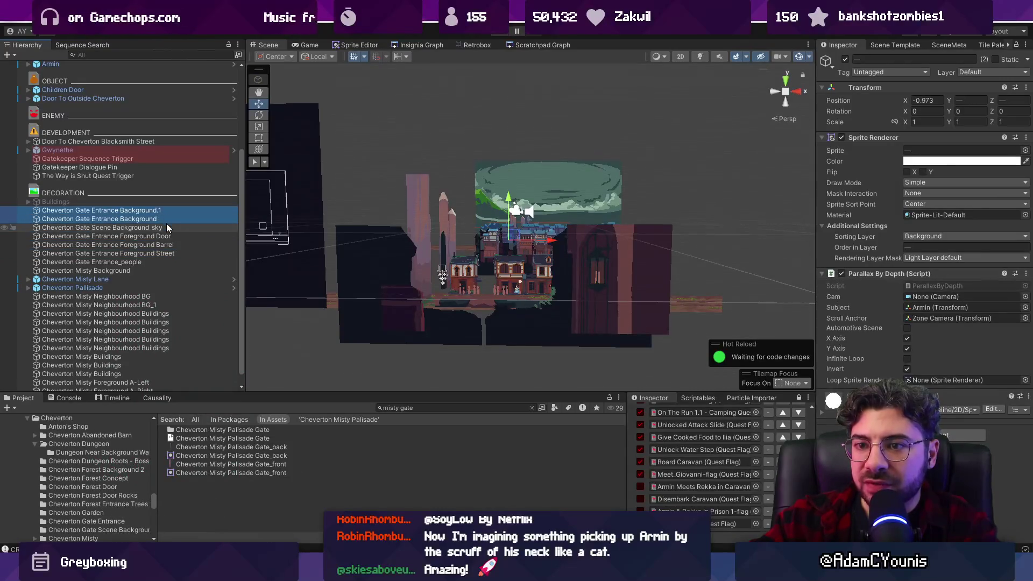
pyautogui.keyDown('shift'); pyautogui.click(168, 227); pyautogui.keyUp('shift')
pyautogui.press('Delete')
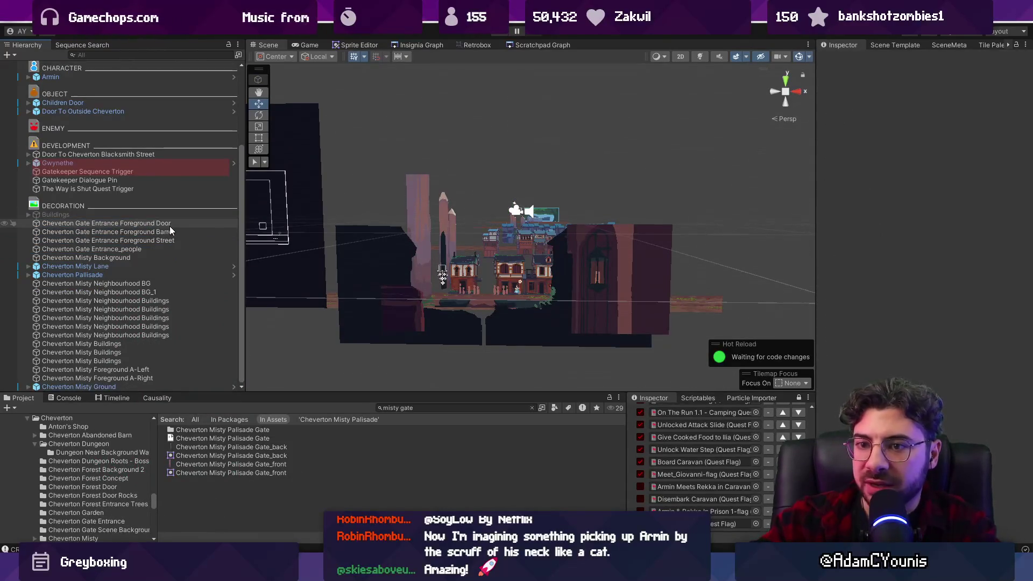
# Select the gate entrance foreground door and start a play test of the town.
pyautogui.click(170, 225)
pyautogui.click(551, 273)
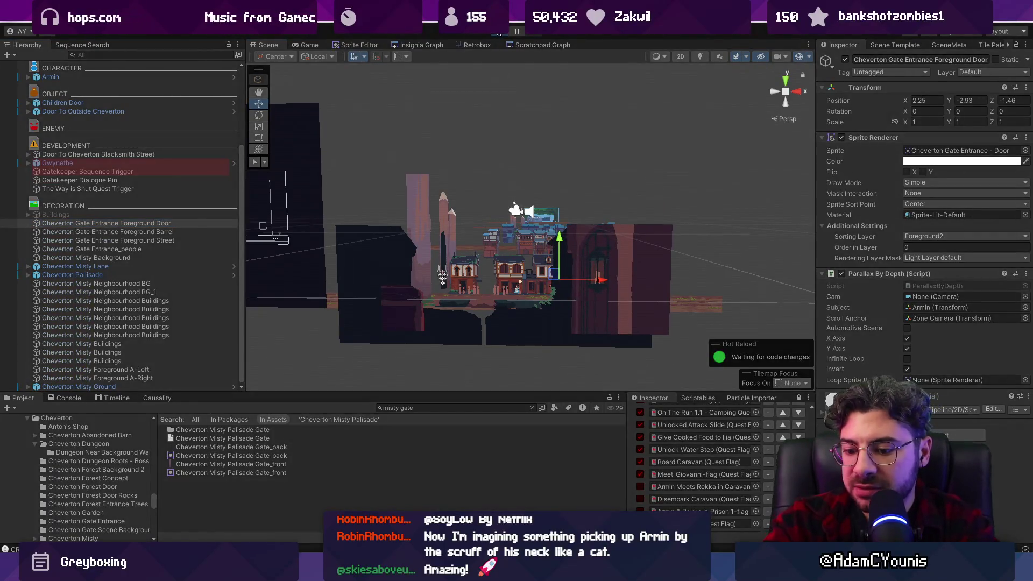
pyautogui.click(500, 31)
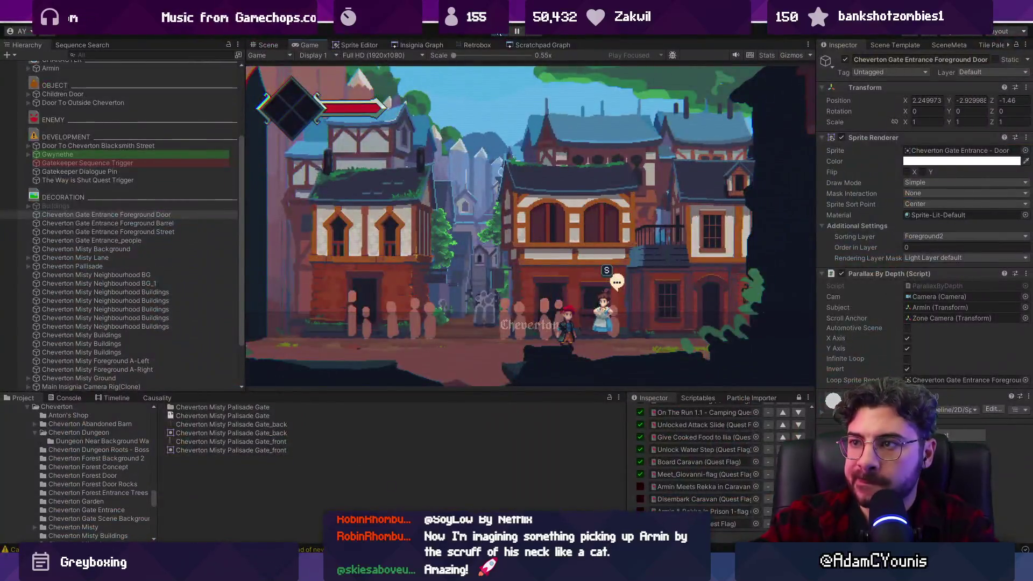
# Deactivate Misty Foreground A-Left and A-Right, then end the follow-up play test.
pyautogui.click(500, 31)
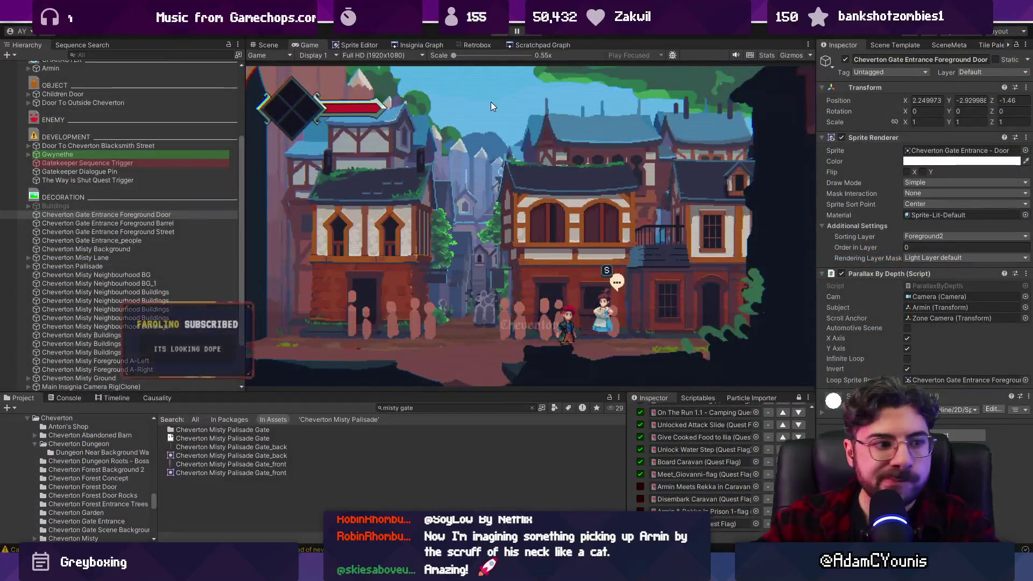
pyautogui.click(402, 256)
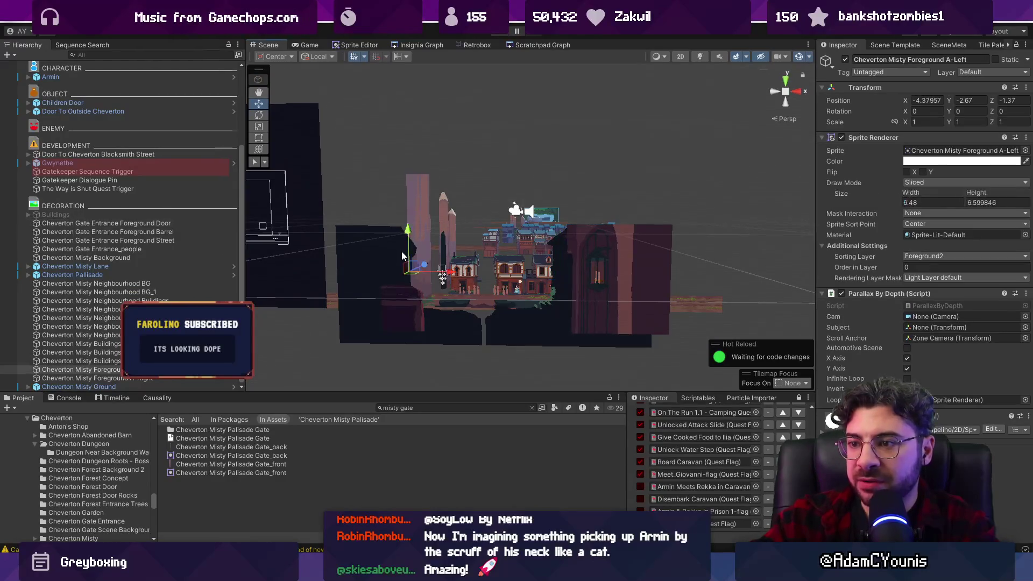
pyautogui.keyDown('shift'); pyautogui.click(201, 380); pyautogui.keyUp('shift')
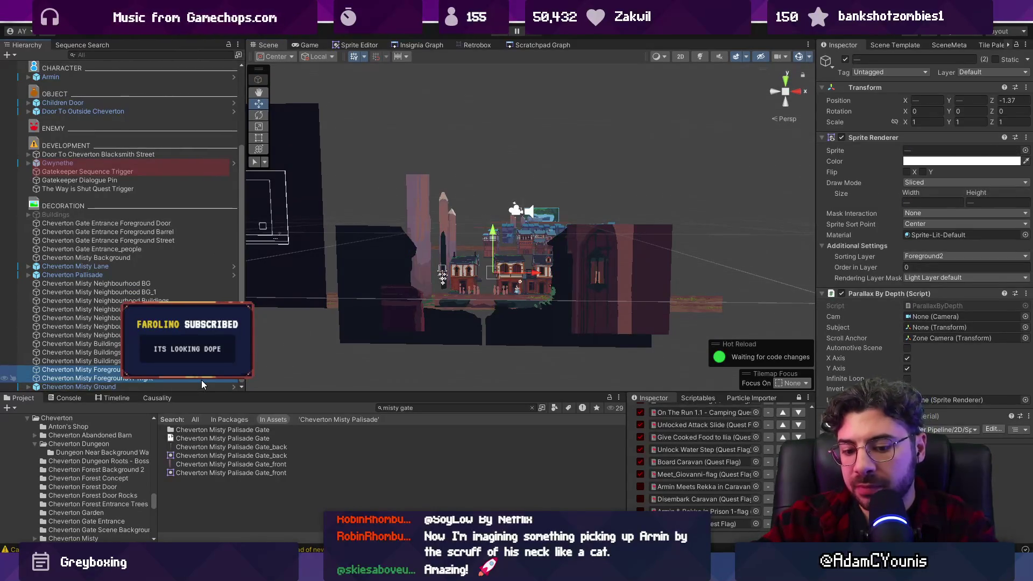
pyautogui.hotkey('alt', 'shift', 'a')
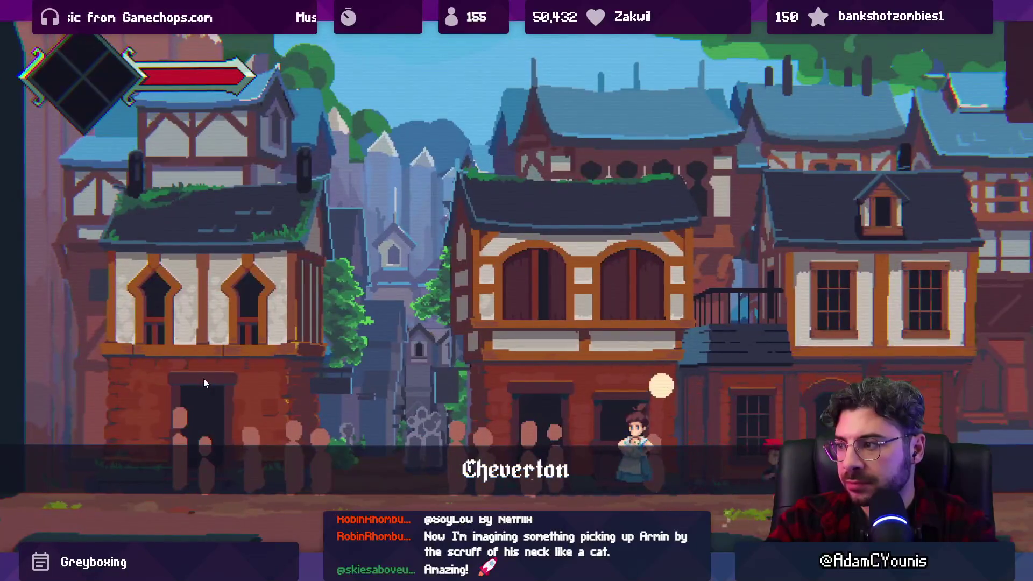
pyautogui.hotkey('ctrl', 'p')
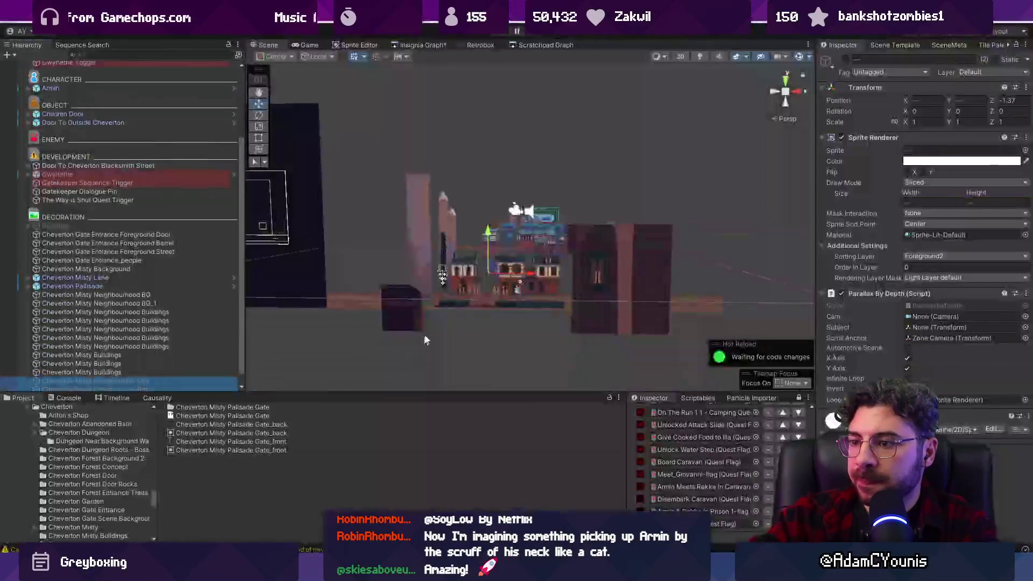
# Slide the gate entrance foreground door to the left and end the play test.
pyautogui.click(604, 278)
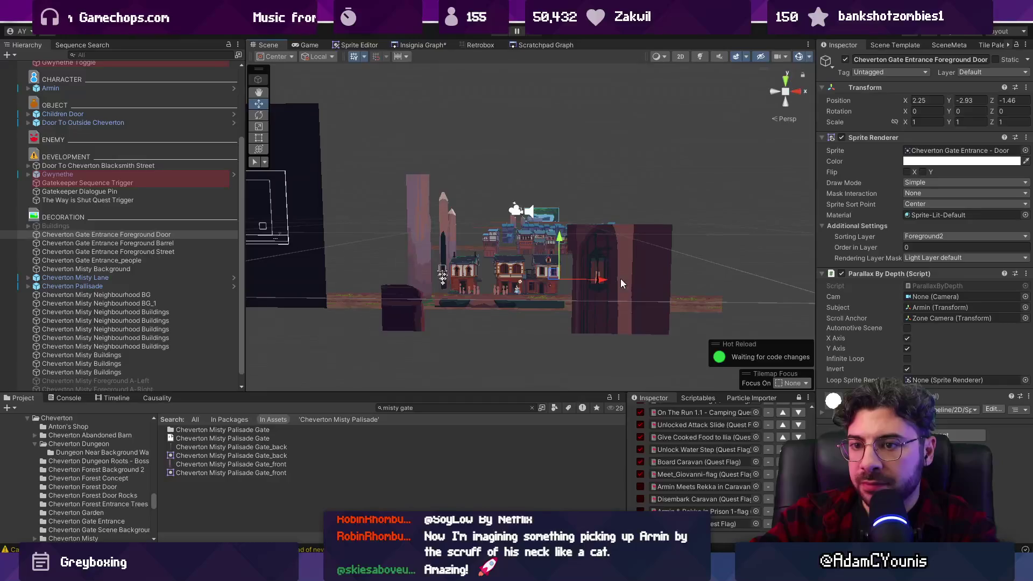
pyautogui.moveTo(603, 279); pyautogui.dragTo(569, 281)
pyautogui.press('t')
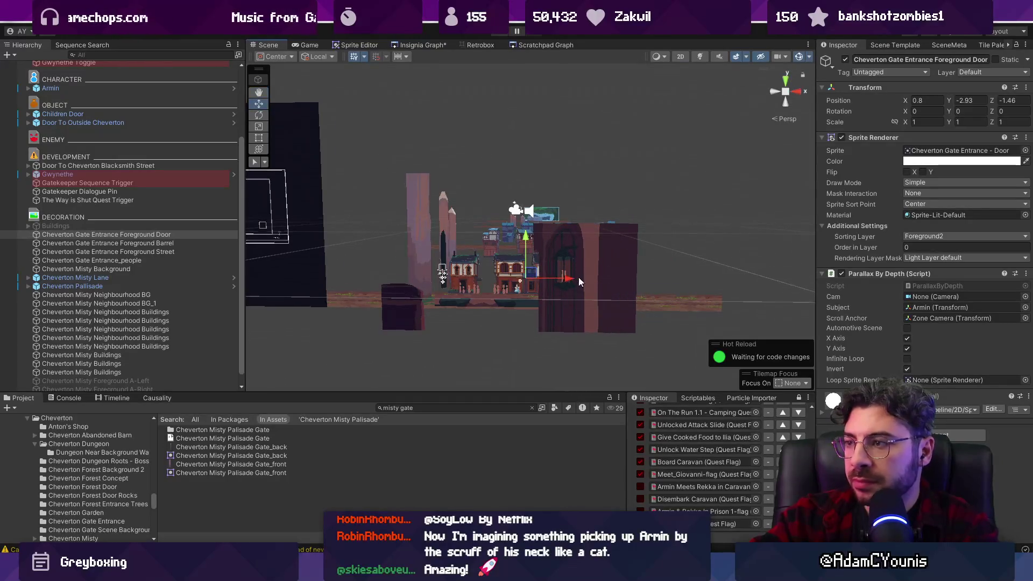
pyautogui.press('2')
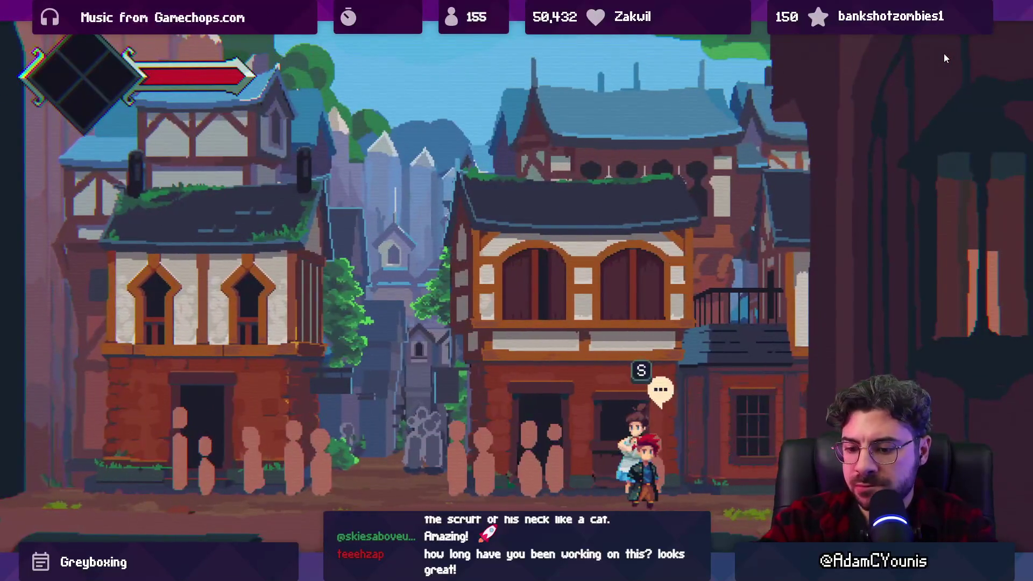
pyautogui.hotkey('ctrl', 'p')
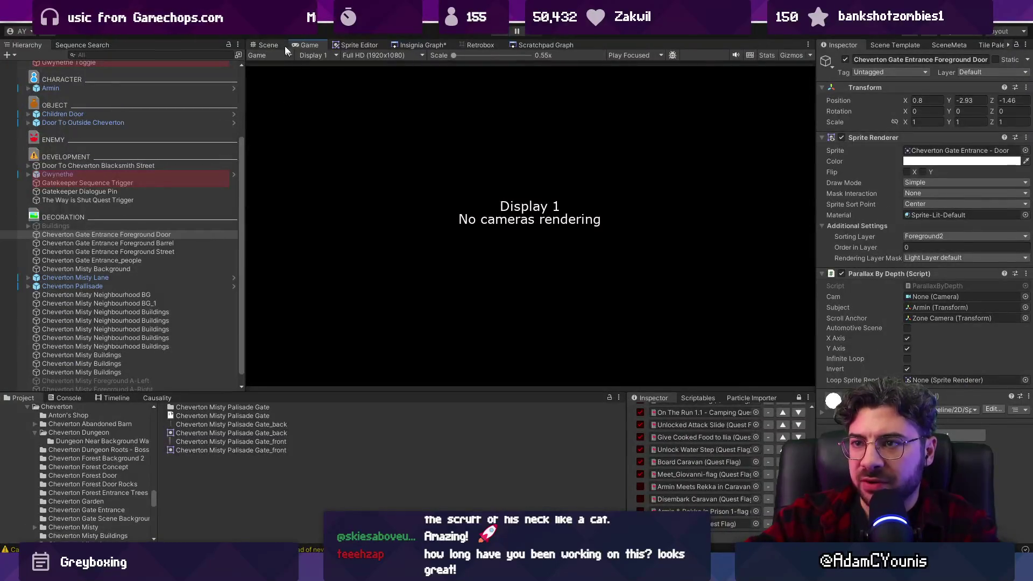
# Push the foreground door and barrel further back in depth to Z -4.84.
pyautogui.click(277, 47)
pyautogui.keyDown('shift'); pyautogui.click(171, 247); pyautogui.keyUp('shift')
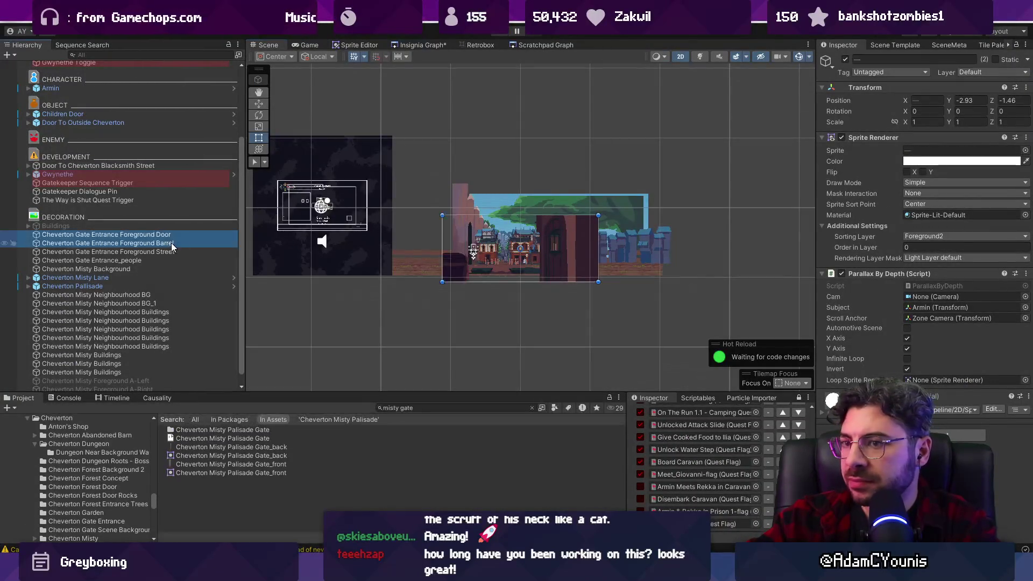
pyautogui.press('2')
pyautogui.press('w')
pyautogui.moveTo(562, 260)
pyautogui.mouseDown()
pyautogui.moveTo(658, 217)
pyautogui.moveTo(624, 257)
pyautogui.mouseUp()
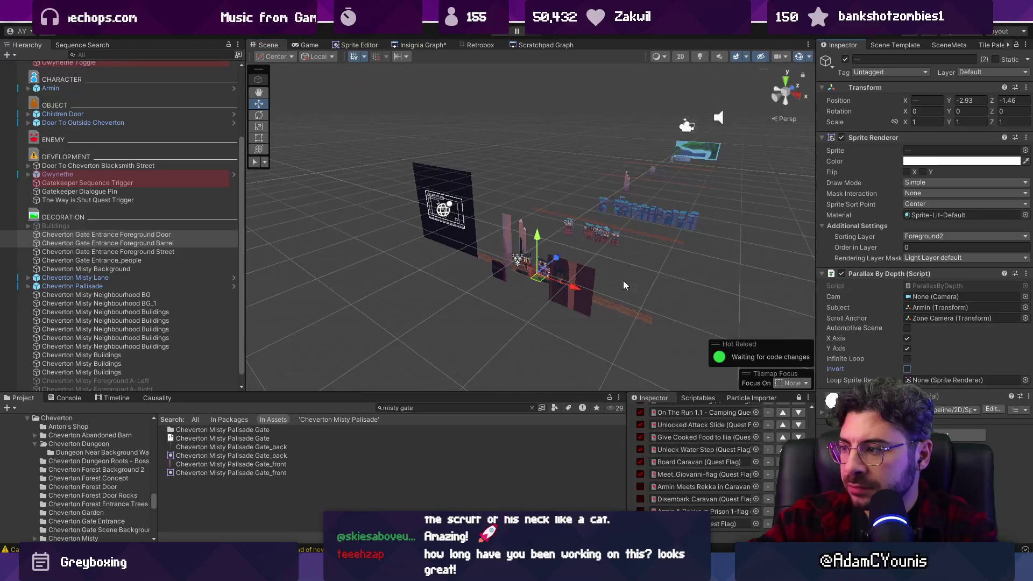
pyautogui.moveTo(562, 261); pyautogui.dragTo(536, 269)
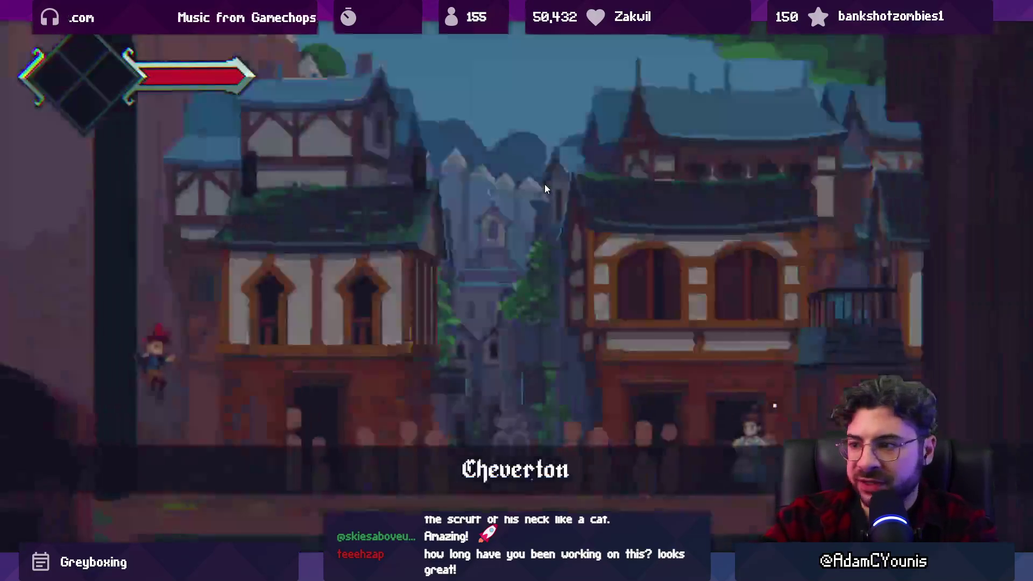
# Play-test by running the player right and left, then stop.
pyautogui.press('Right')
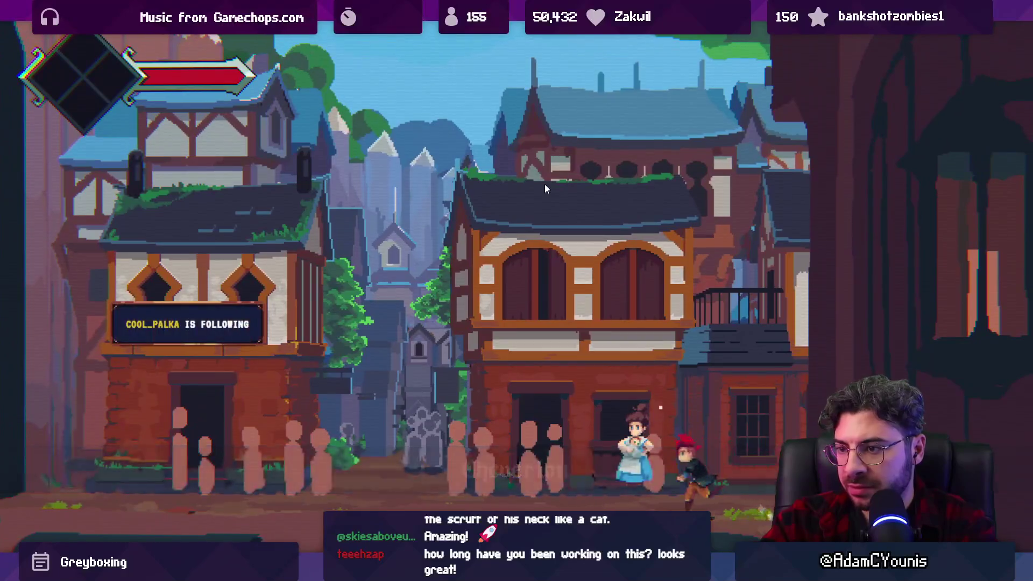
pyautogui.press('Left')
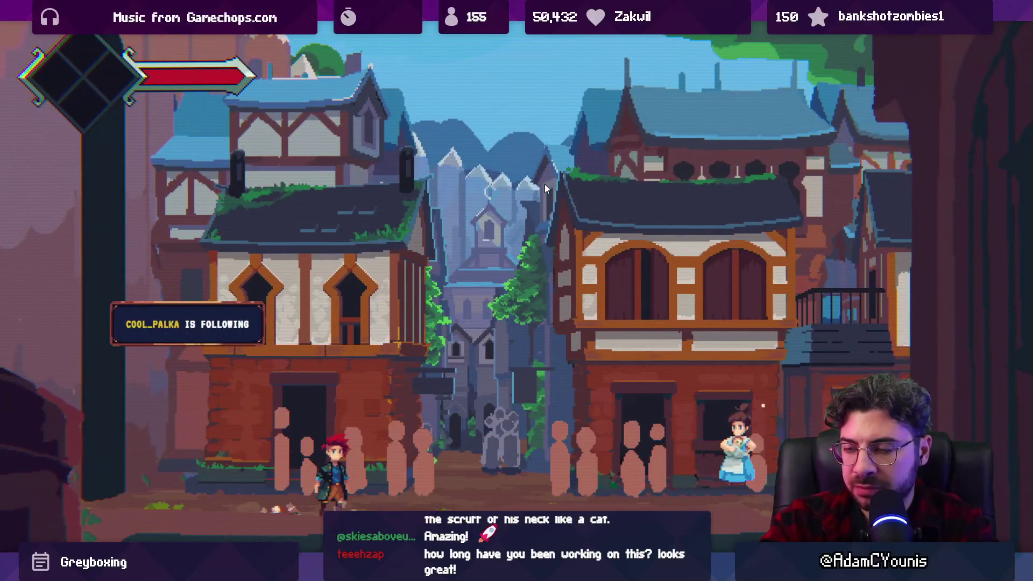
pyautogui.hotkey('ctrl', 'p')
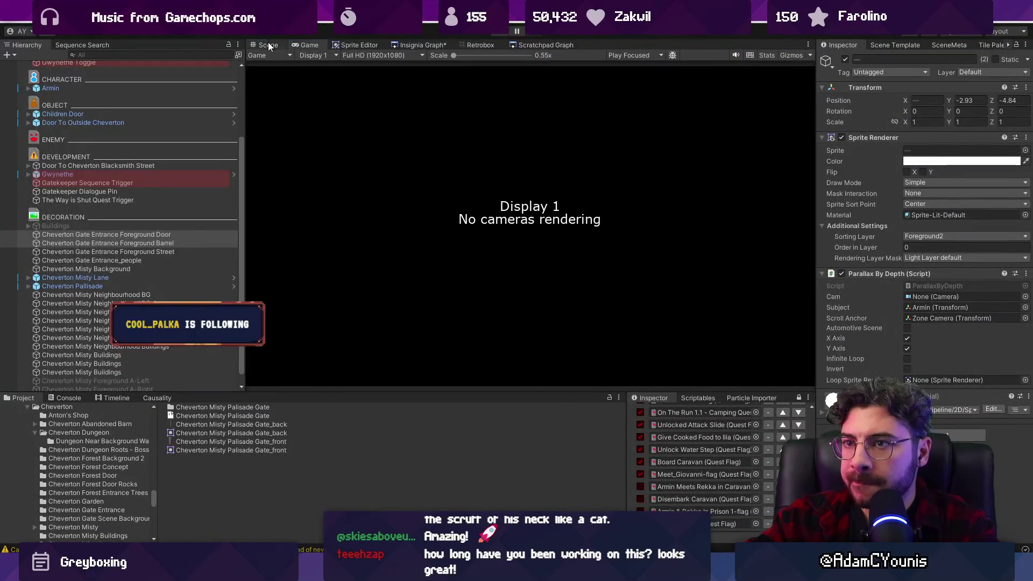
# Orbit the scene view and run a brief play test of the town.
pyautogui.click(268, 44)
pyautogui.moveTo(503, 247)
pyautogui.mouseDown()
pyautogui.moveTo(572, 223)
pyautogui.moveTo(457, 246)
pyautogui.moveTo(386, 277)
pyautogui.mouseUp()
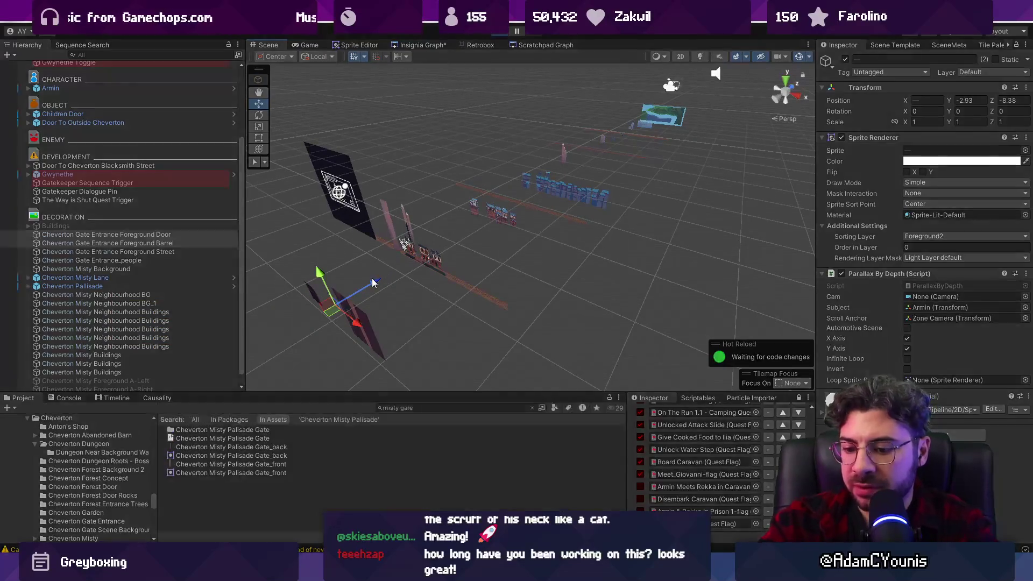
pyautogui.hotkey('ctrl', 'p')
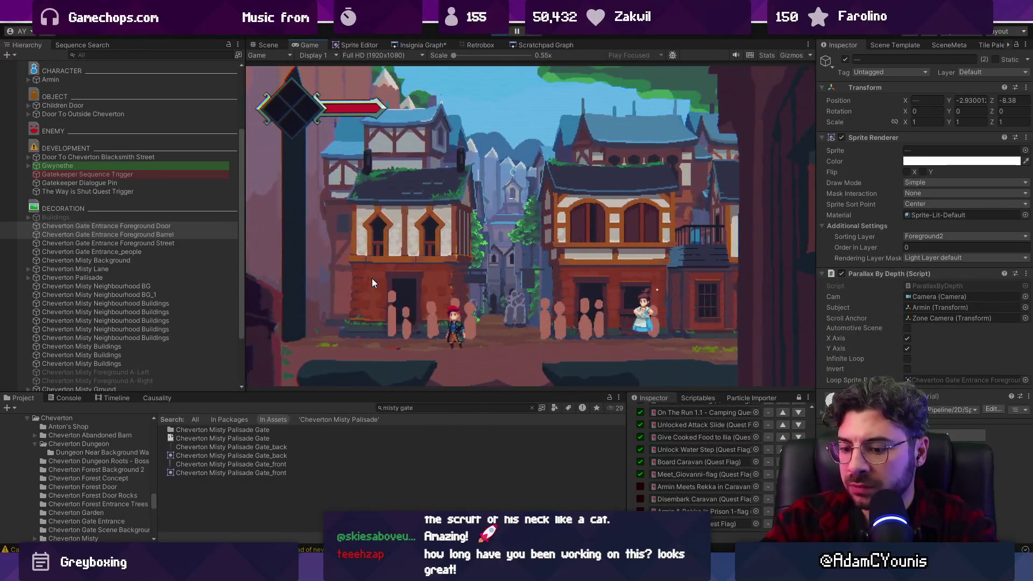
pyautogui.hotkey('ctrl', 'p')
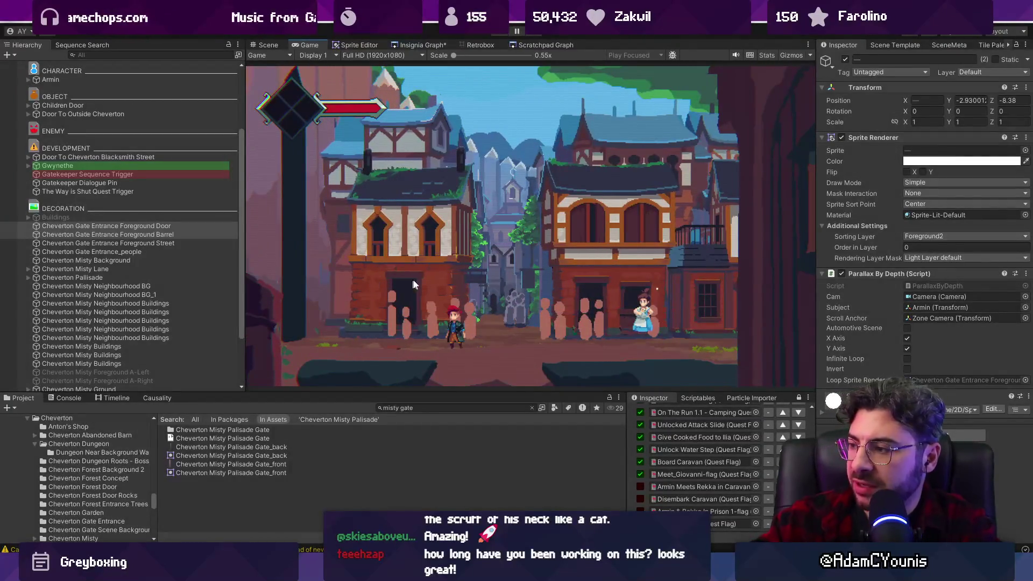
# Tick Invert on Parallax By Depth and play-test walking toward the townsperson.
pyautogui.click(908, 369)
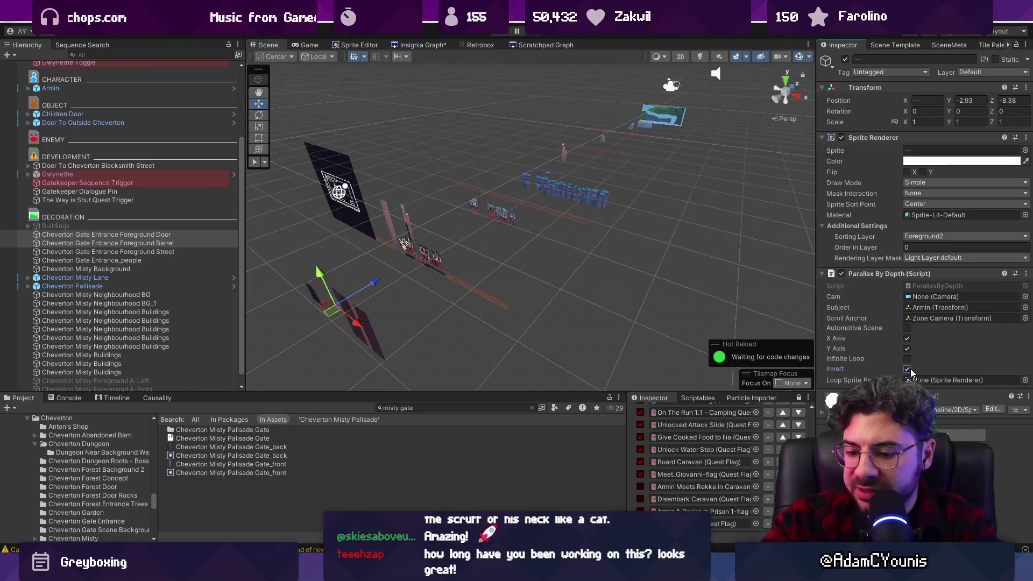
pyautogui.hotkey('ctrl', 'p')
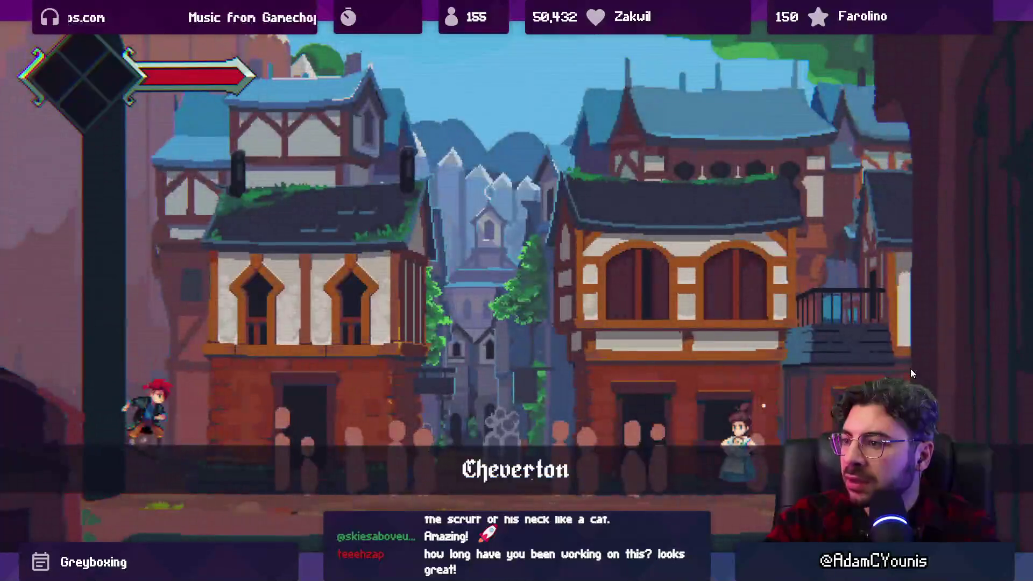
pyautogui.press('d')
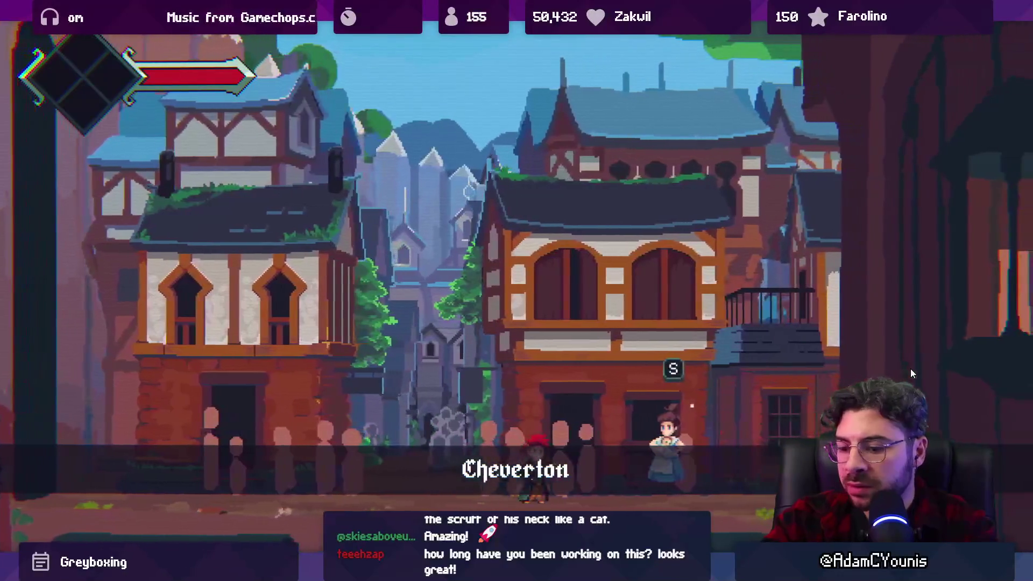
pyautogui.hotkey('ctrl', 'p')
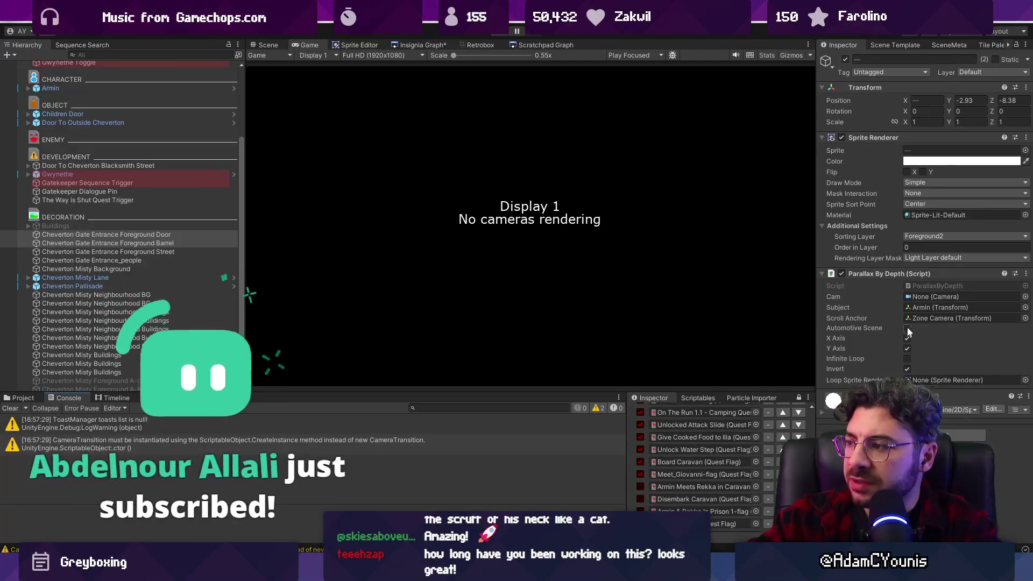
# Locate Zone Camera and inspect the Cheverton Misty Buildings and Neighbourhood Buildings sprites.
pyautogui.click(925, 317)
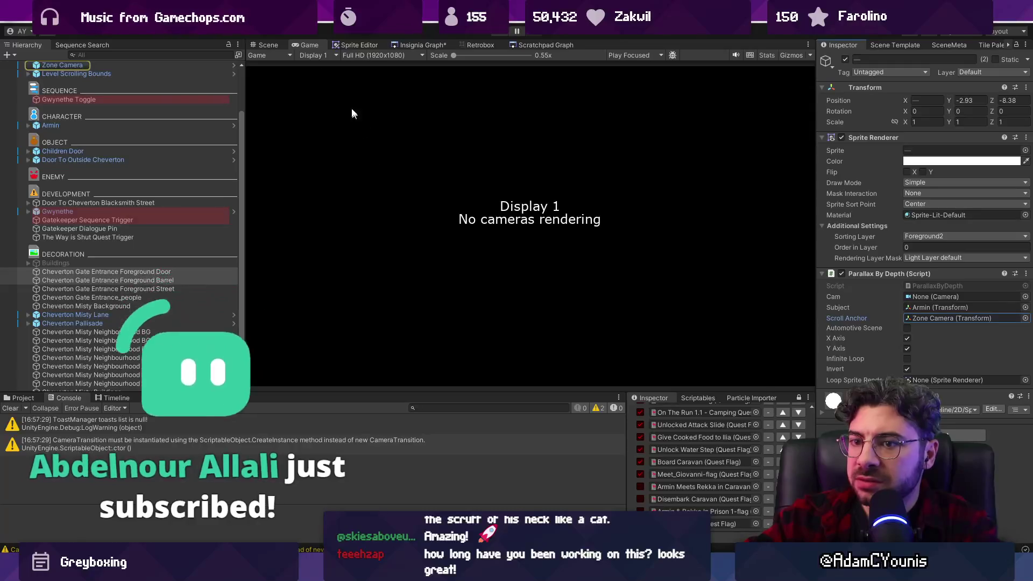
pyautogui.click(278, 45)
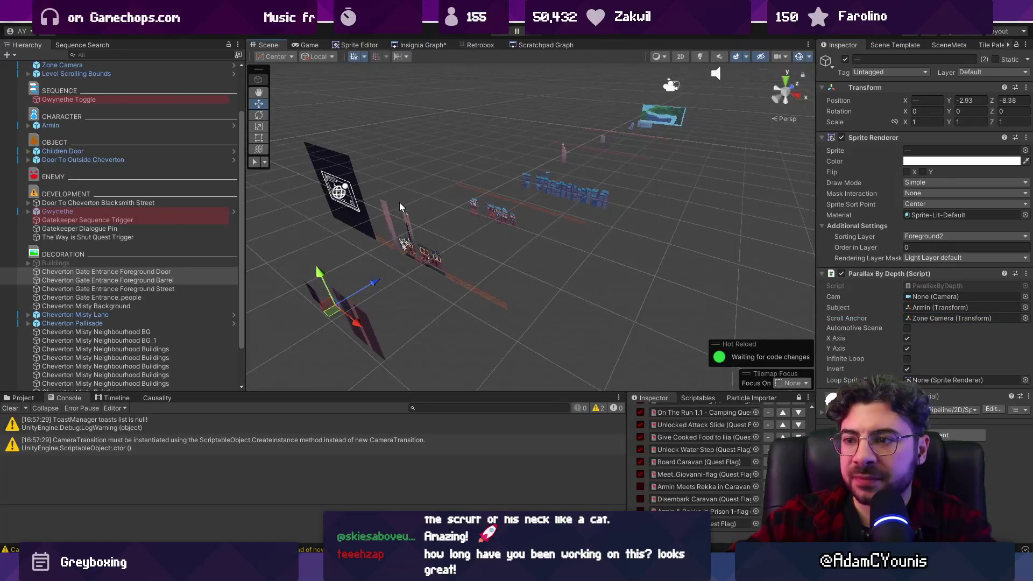
pyautogui.press('f')
pyautogui.click(594, 209)
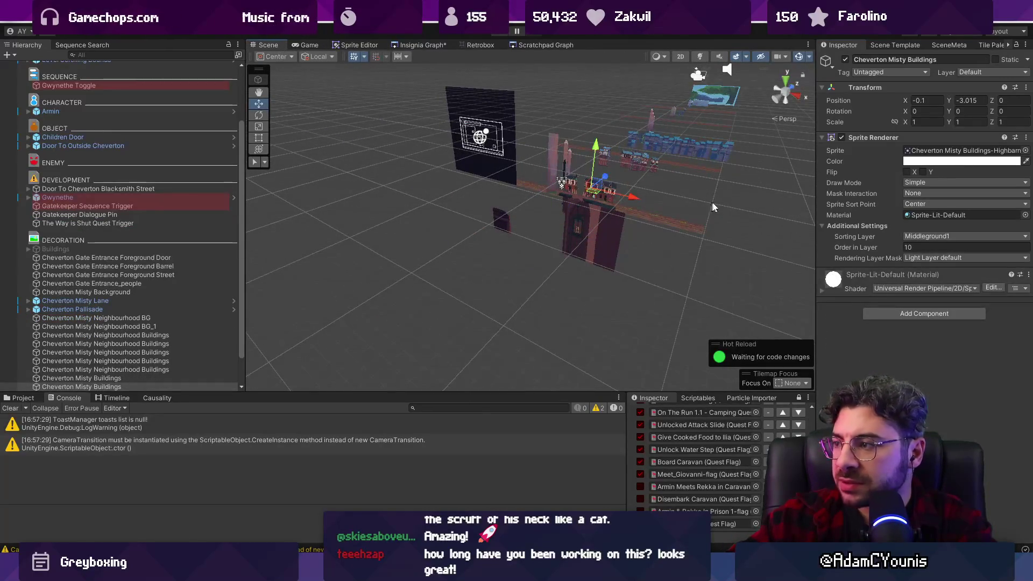
pyautogui.click(640, 164)
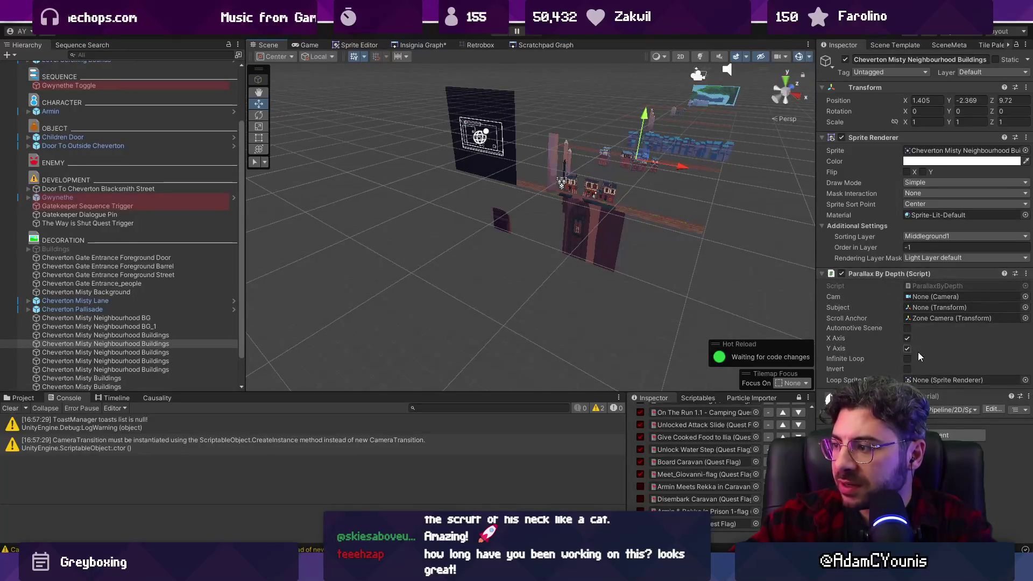
pyautogui.scroll(-2, 167, 360)
pyautogui.scroll(-1, 167, 360)
# Check Zone Camera's settings and reselect the foreground door and barrel together.
pyautogui.click(951, 318)
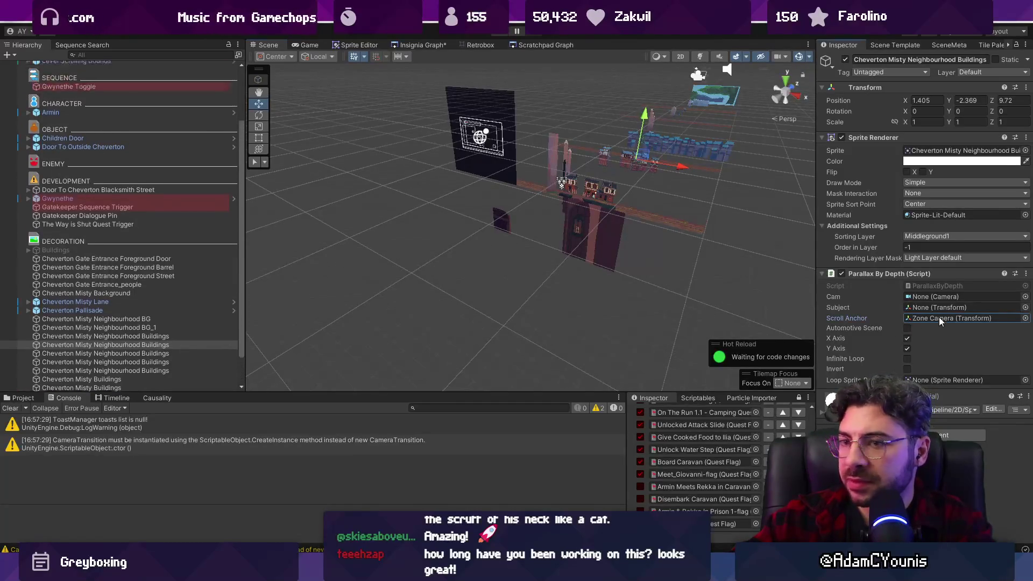
pyautogui.click(62, 126)
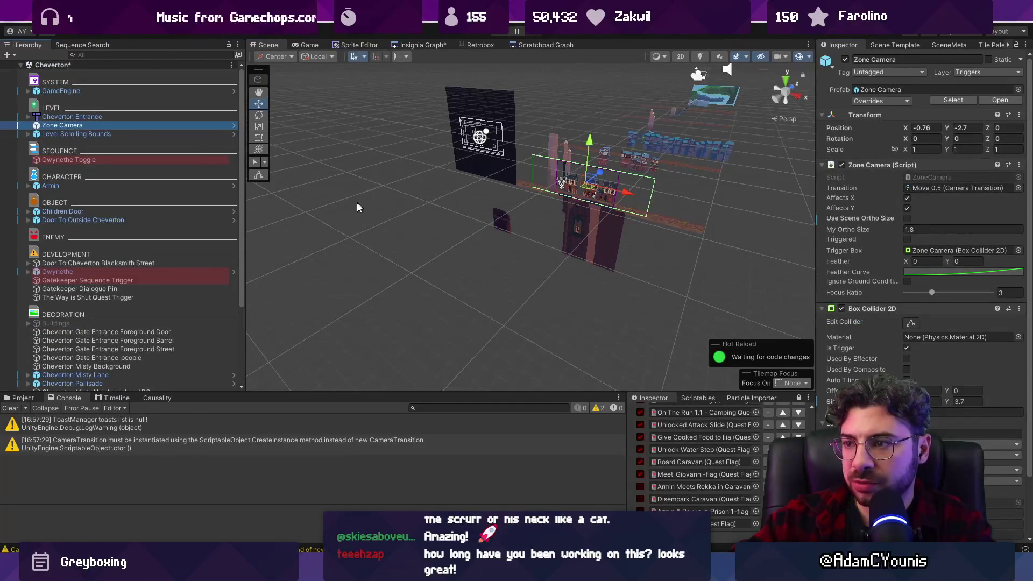
pyautogui.scroll(-6, 150, 288)
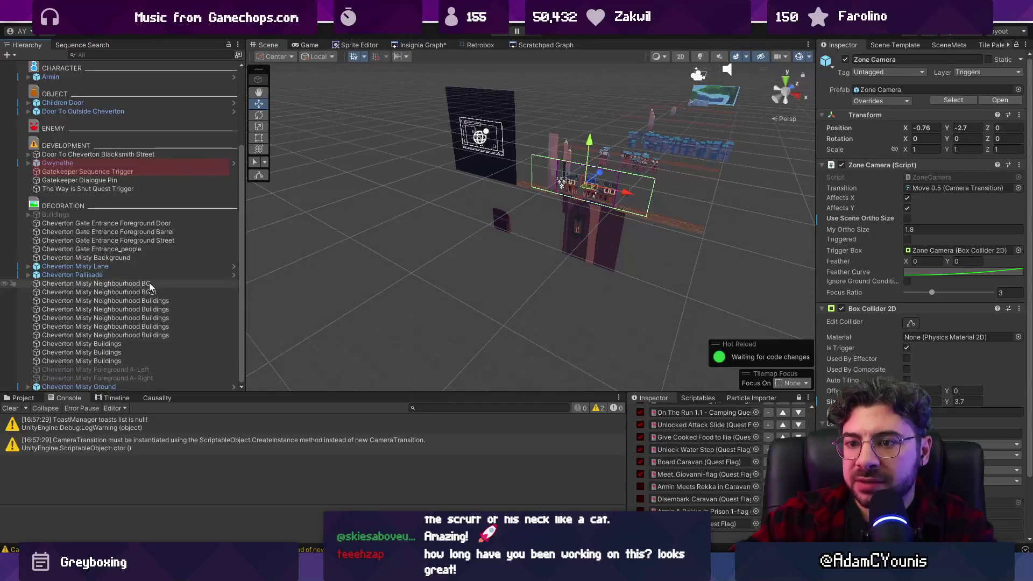
pyautogui.moveTo(153, 223); pyautogui.dragTo(160, 236)
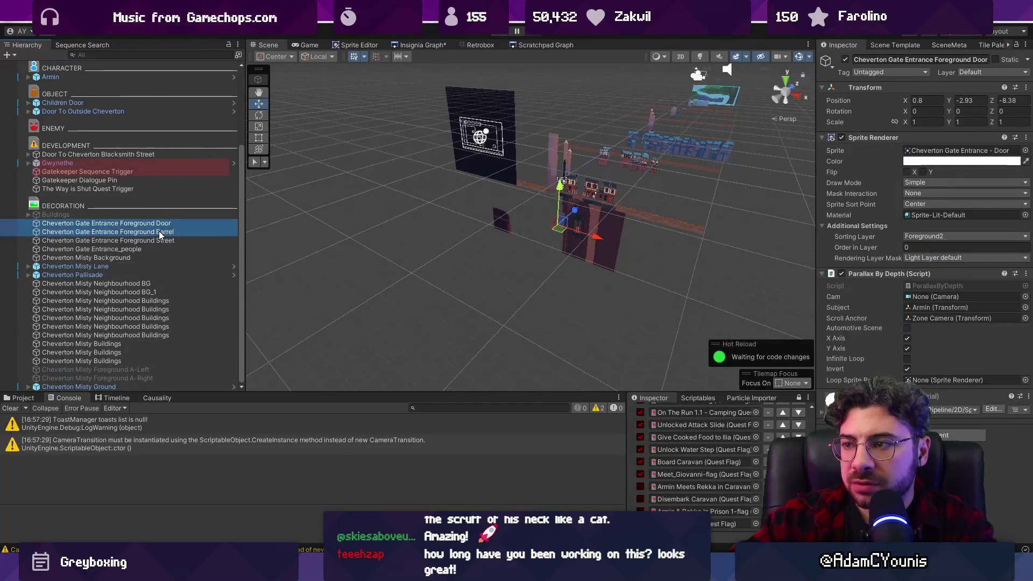
pyautogui.doubleClick(184, 241)
pyautogui.moveTo(433, 244); pyautogui.dragTo(853, 59)
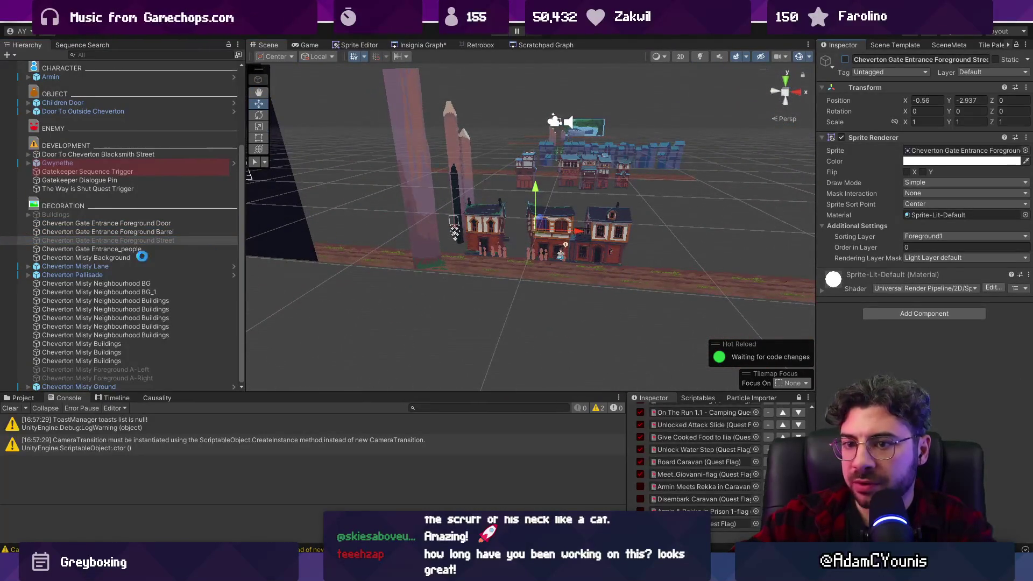
pyautogui.click(175, 232)
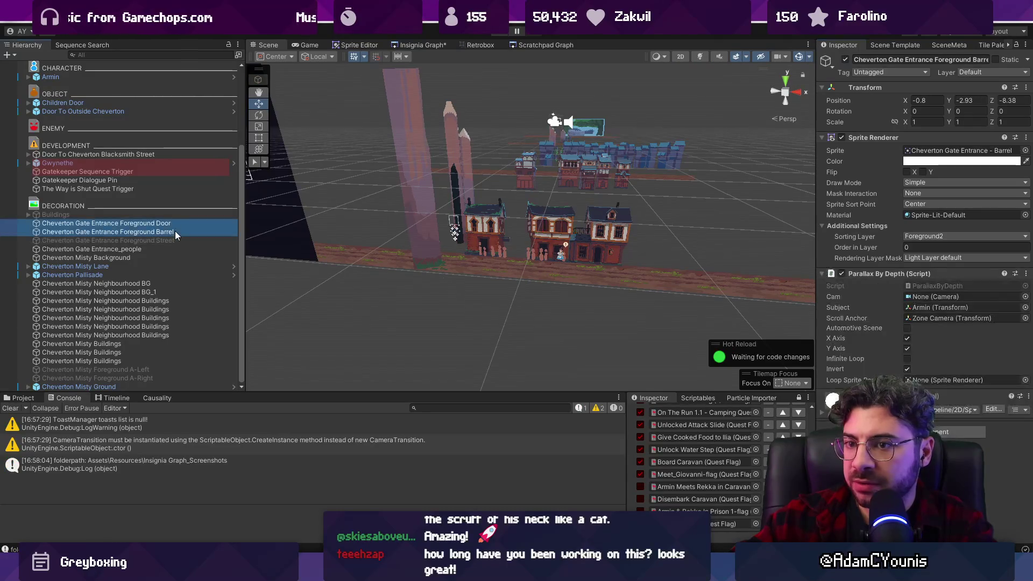
pyautogui.click(954, 316)
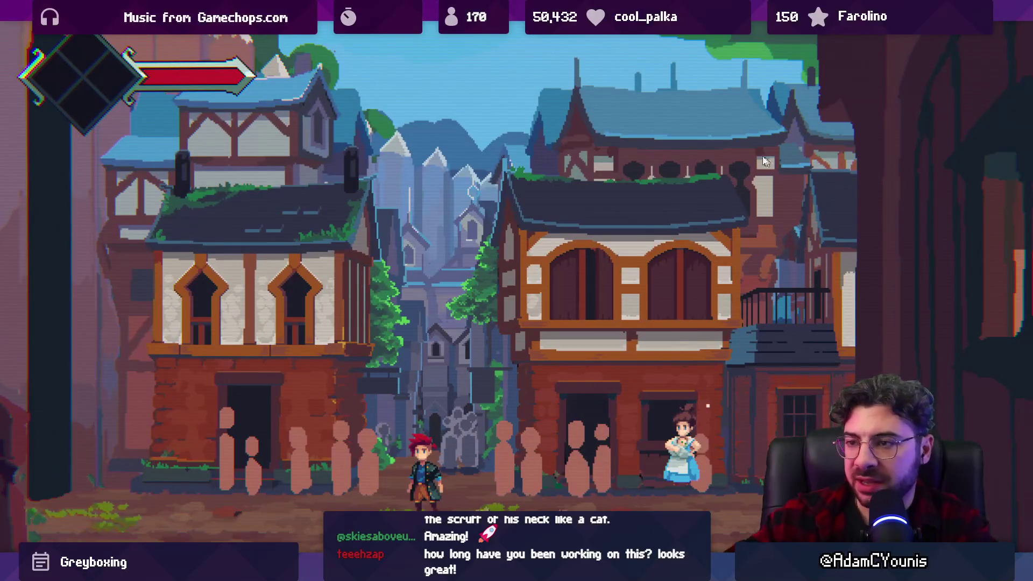
# Stop play mode and zoom around the Insignia Graph of connected level scenes.
pyautogui.hotkey('ctrl', 'p')
pyautogui.click(422, 45)
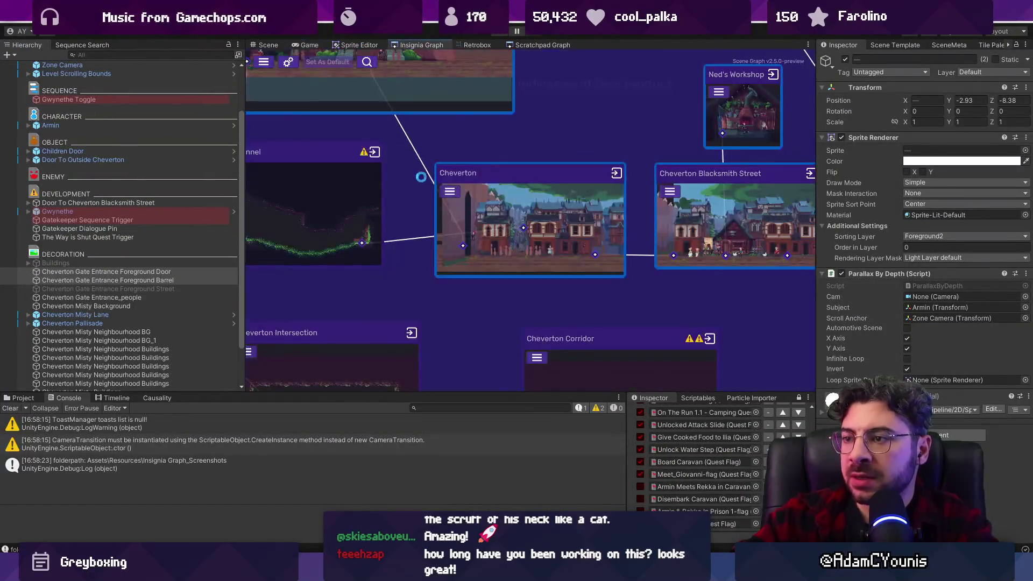
pyautogui.scroll(-6, 549, 255)
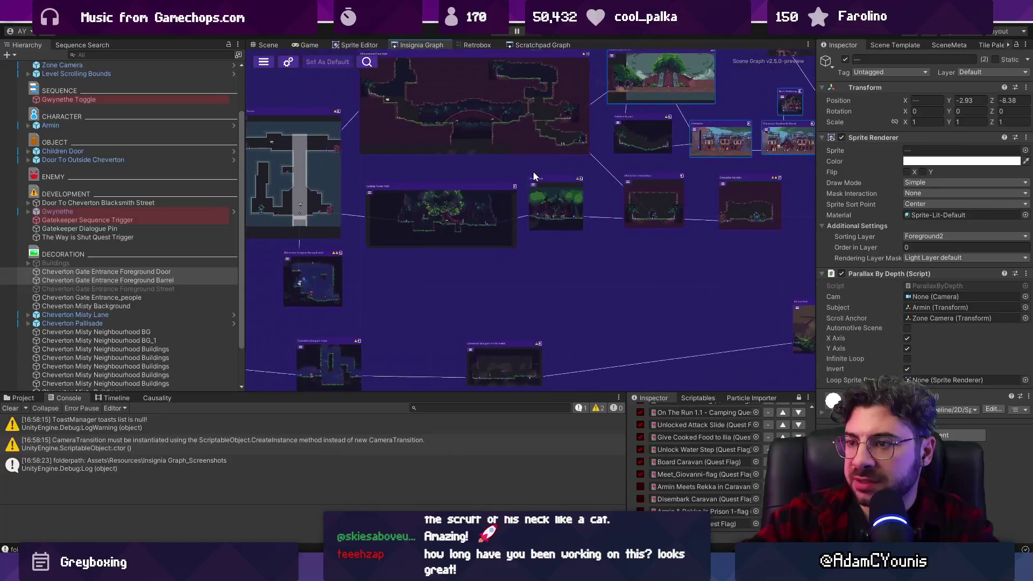
pyautogui.scroll(5, 491, 274)
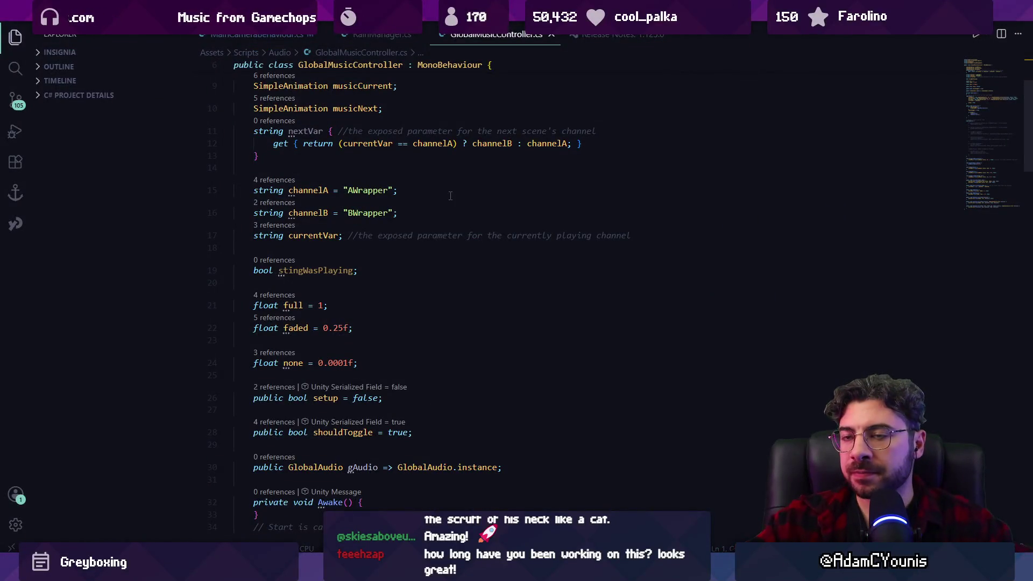
# Open ParallaxByDepth.cs with Quick Open and bring up the Copilot Chat panel beside the code.
pyautogui.hotkey('ctrl', 'p')
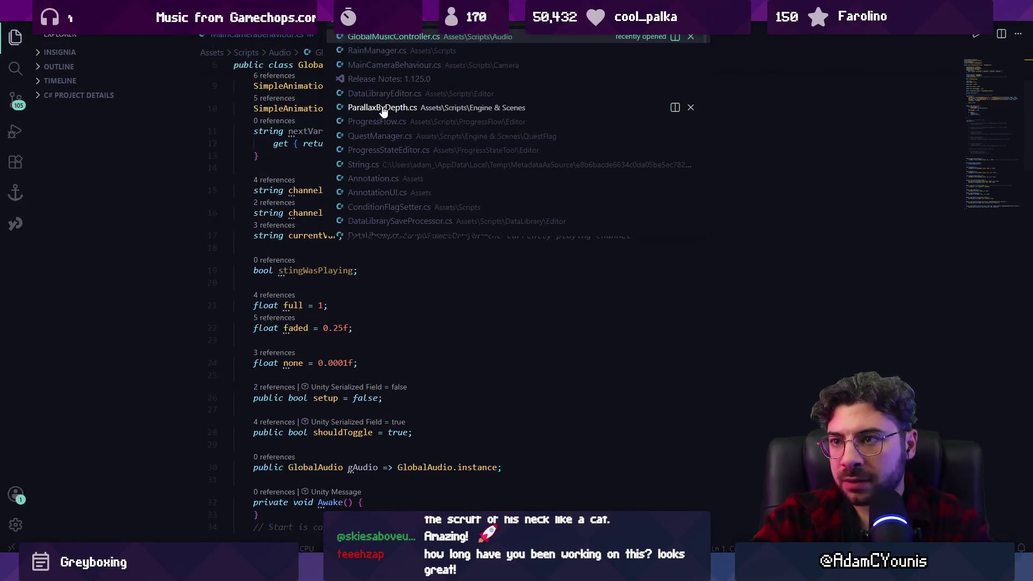
pyautogui.click(383, 109)
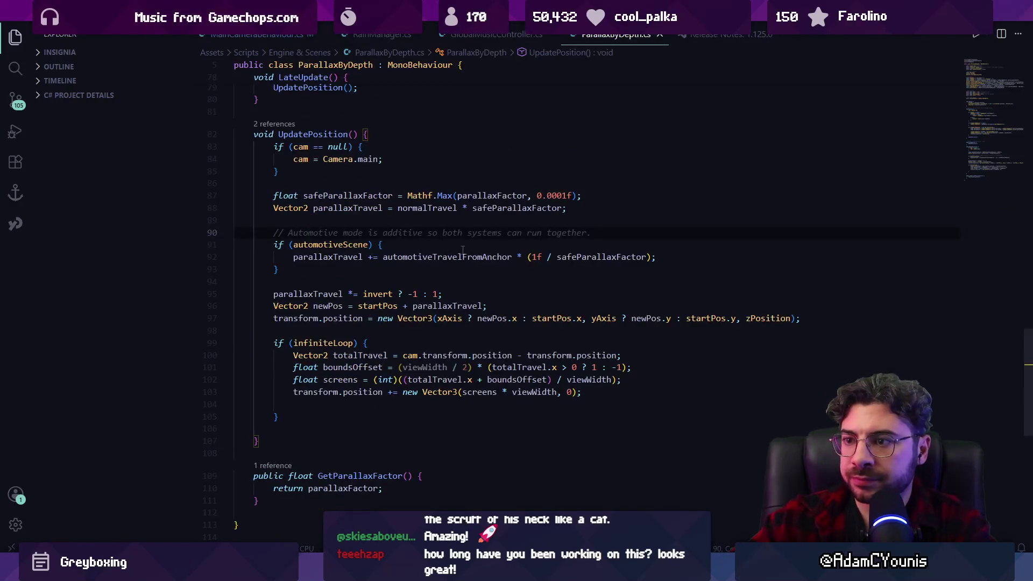
pyautogui.scroll(10, 463, 250)
pyautogui.scroll(-8, 499, 241)
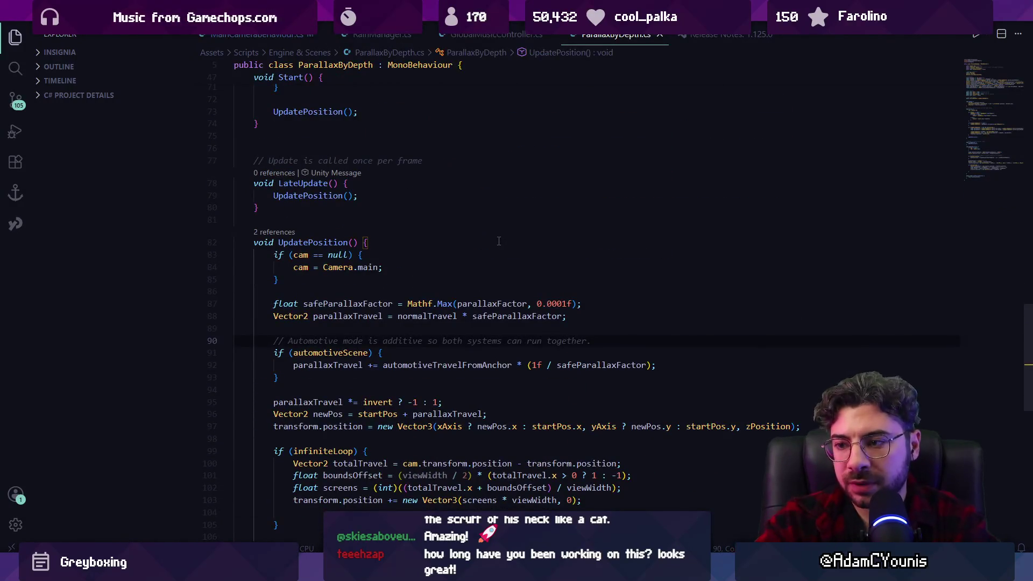
pyautogui.hotkey('ctrl', 'alt', 'i')
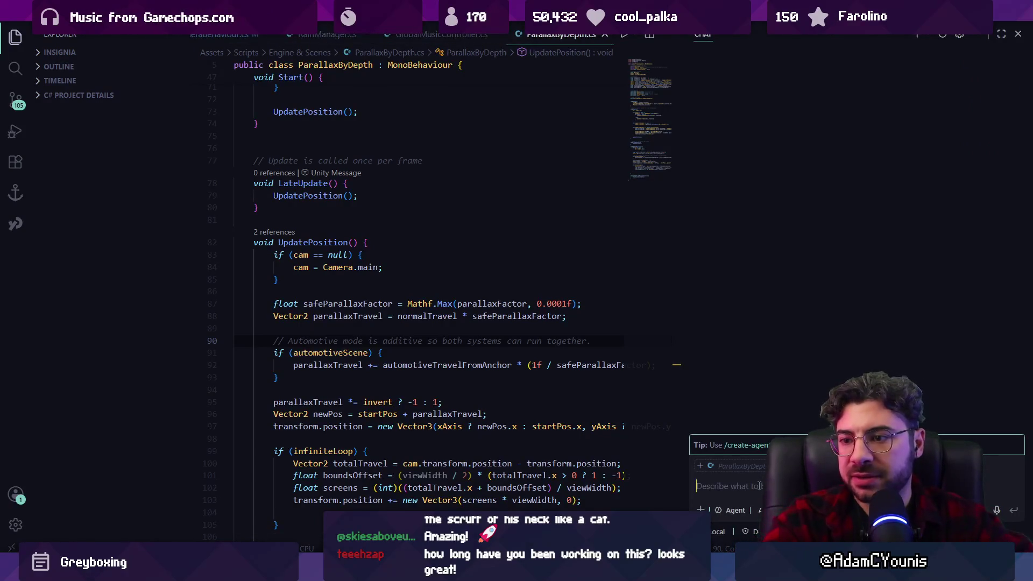
pyautogui.click(537, 465)
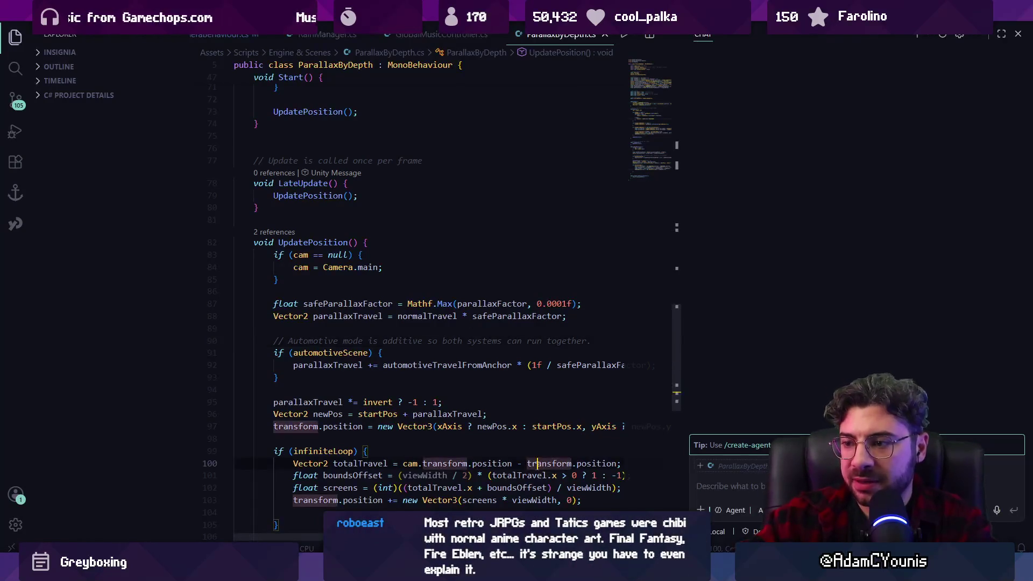
# Search the script for 'clamp' and ask Copilot Chat why the foreground parallax factor is clamped.
pyautogui.hotkey('ctrl', 'f')
pyautogui.write('clamp')
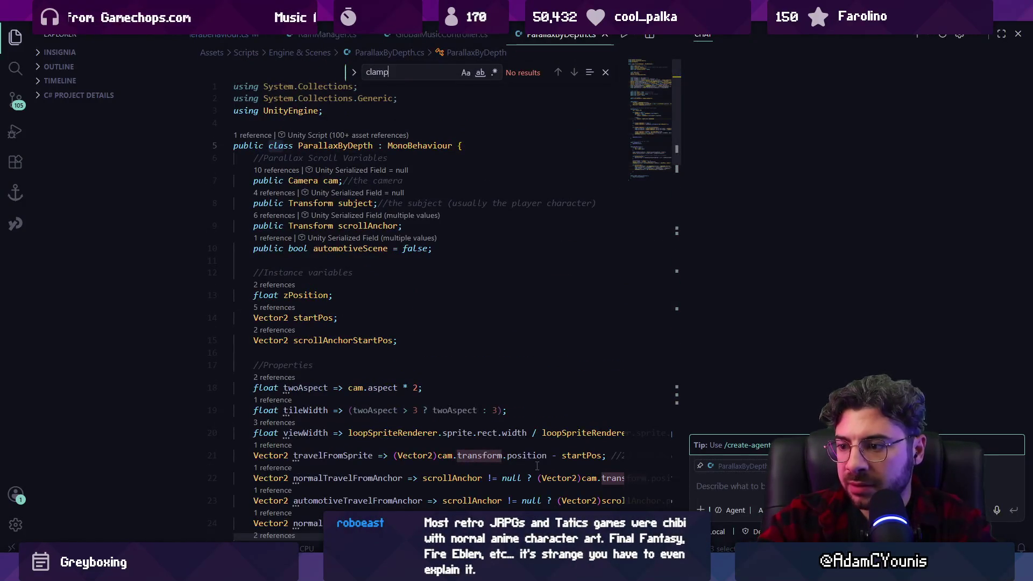
pyautogui.press('Escape')
pyautogui.scroll(-5, 537, 466)
pyautogui.write("why doesn't this p")
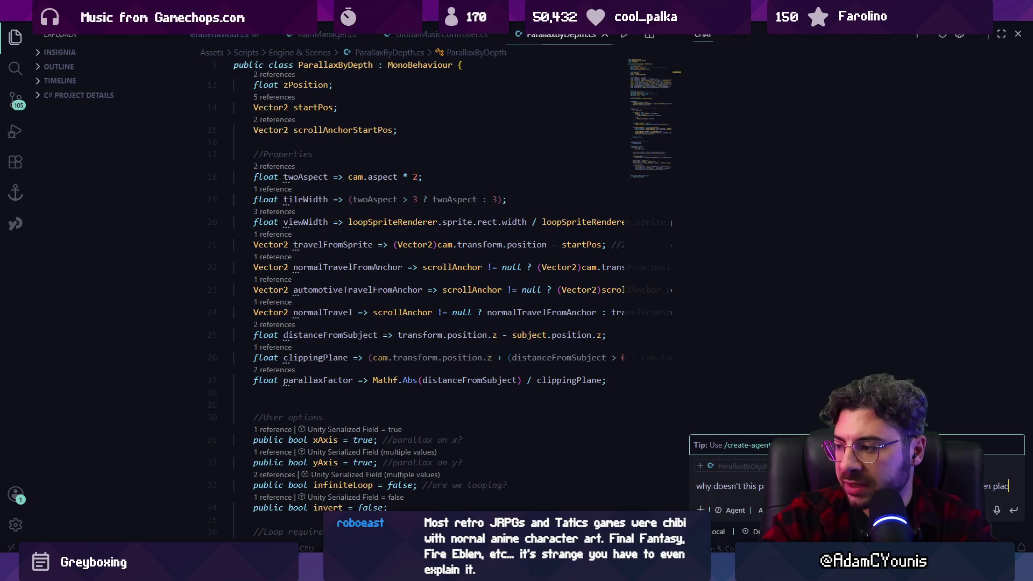
pyautogui.write('ed forward in')
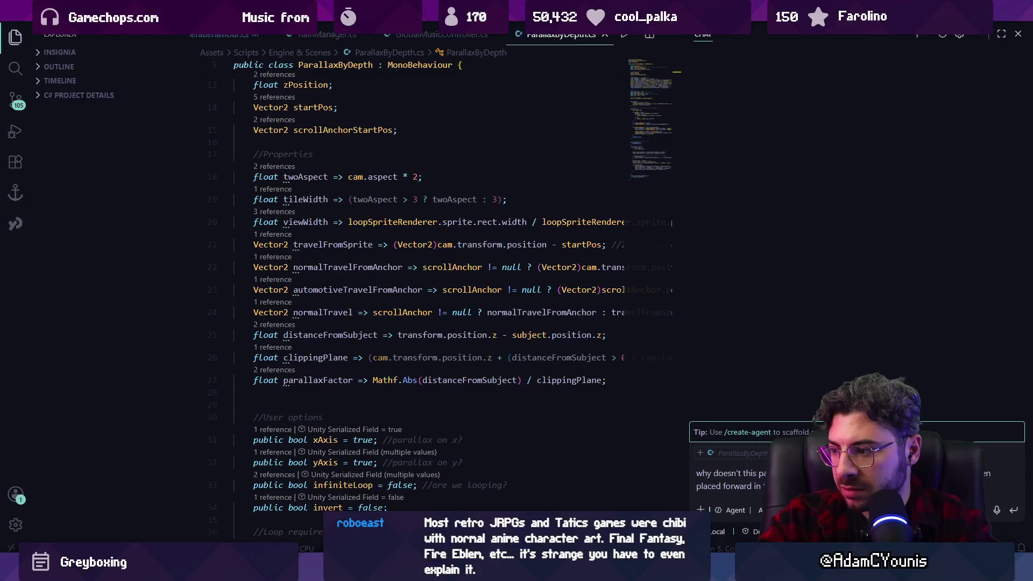
pyautogui.press('Return')
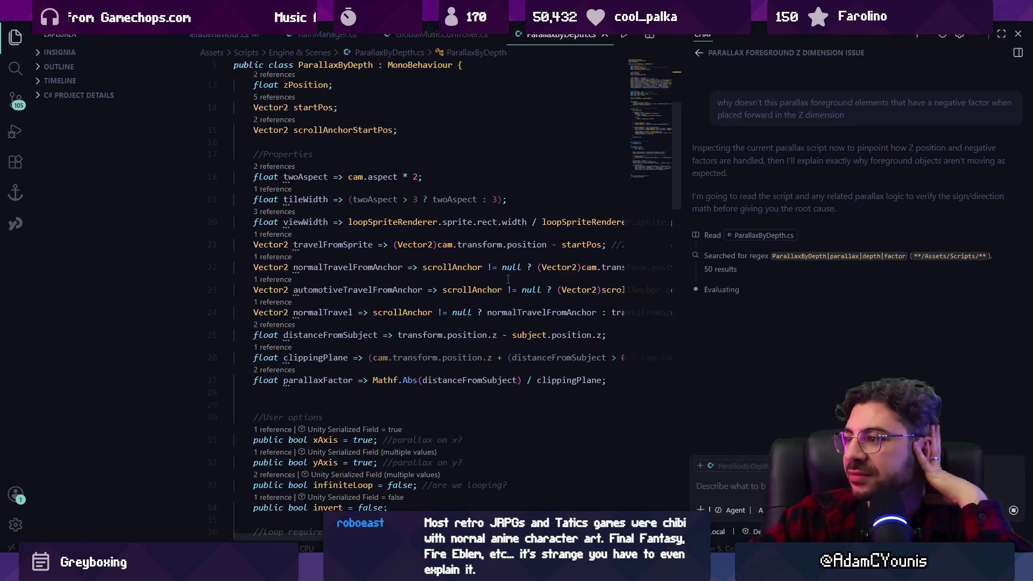
# Inspect the Mathf.Max clamp on line 87, close the chat, and move onto the safeParallaxFactor line.
pyautogui.scroll(-1, 506, 289)
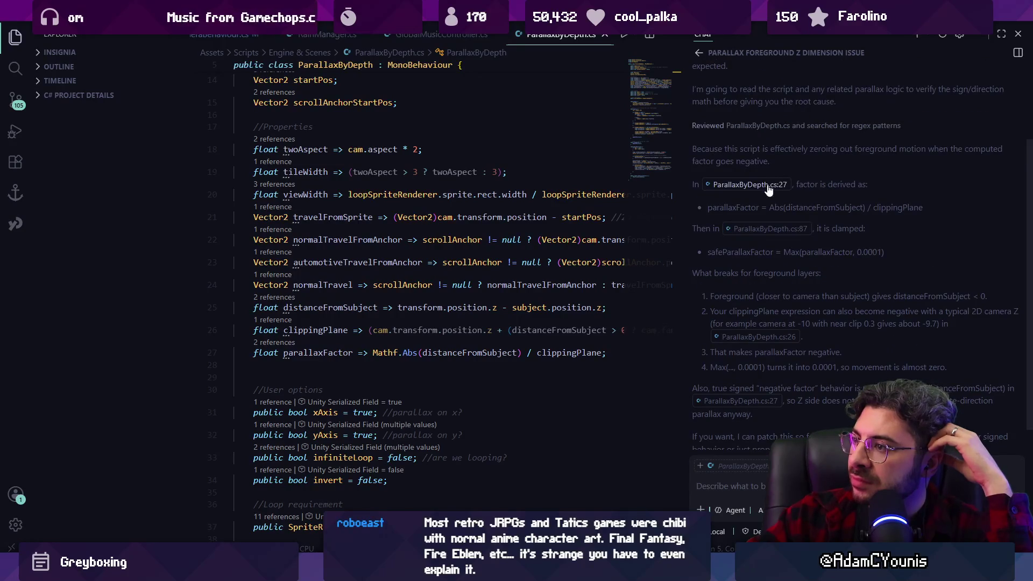
pyautogui.click(771, 229)
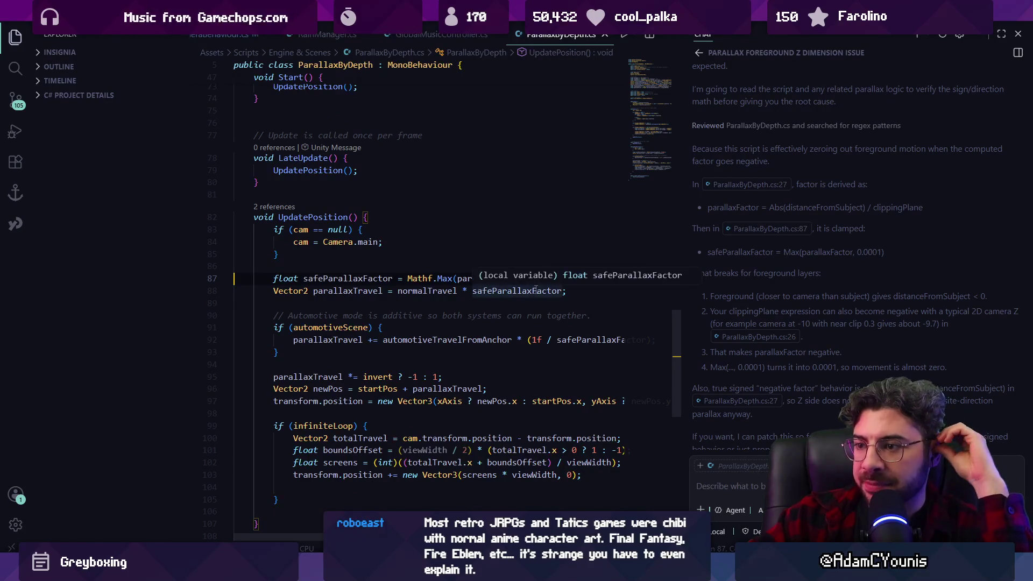
pyautogui.click(354, 278)
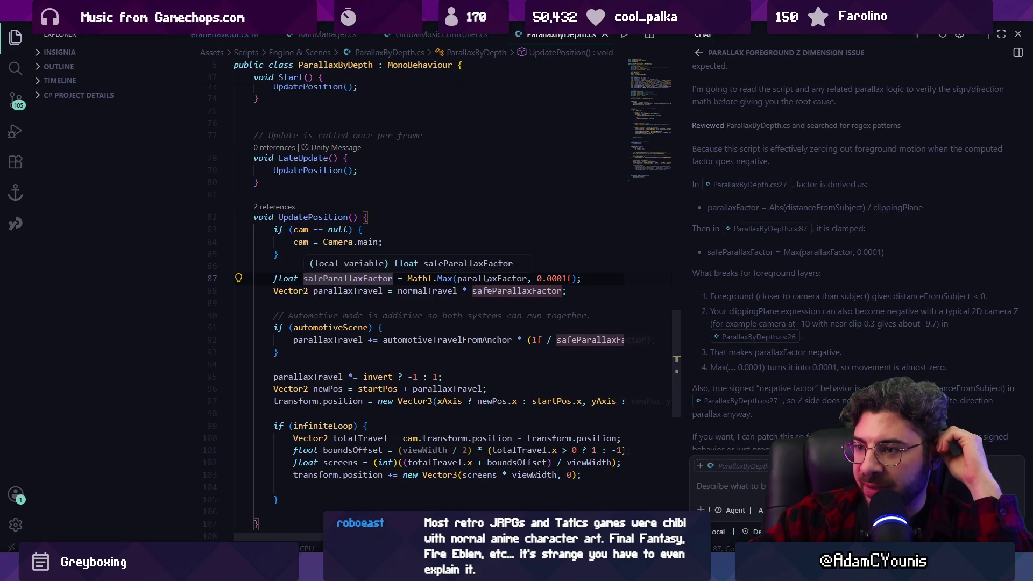
pyautogui.click(449, 278)
pyautogui.click(483, 279)
pyautogui.scroll(-1, 774, 319)
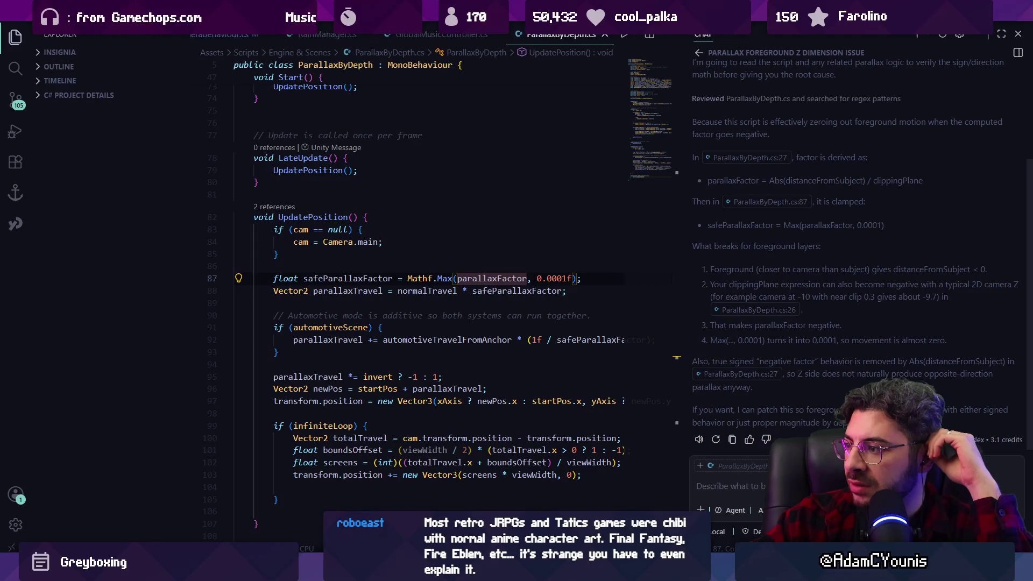
pyautogui.doubleClick(483, 278)
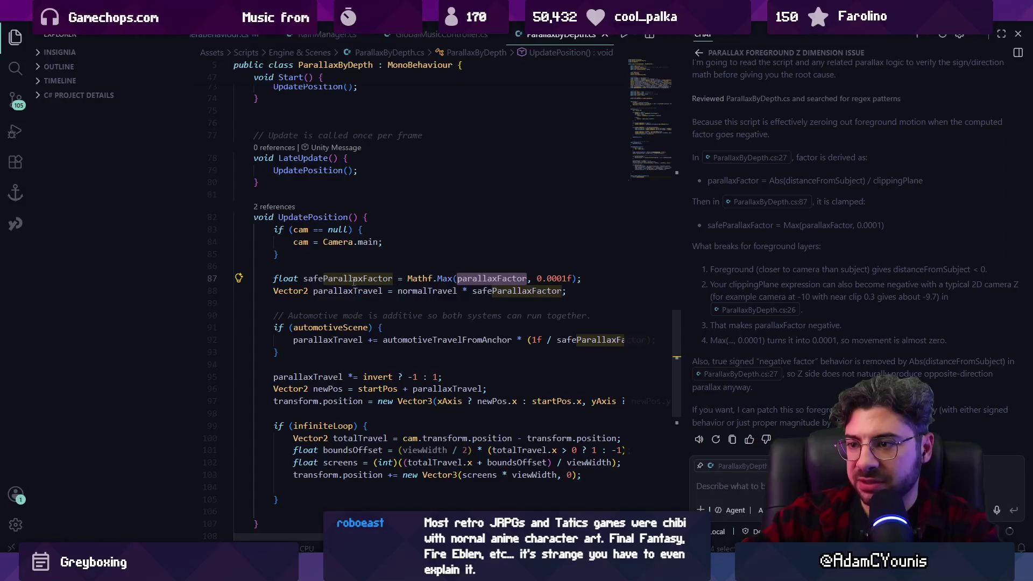
pyautogui.hotkey('ctrl', 'alt', 'b')
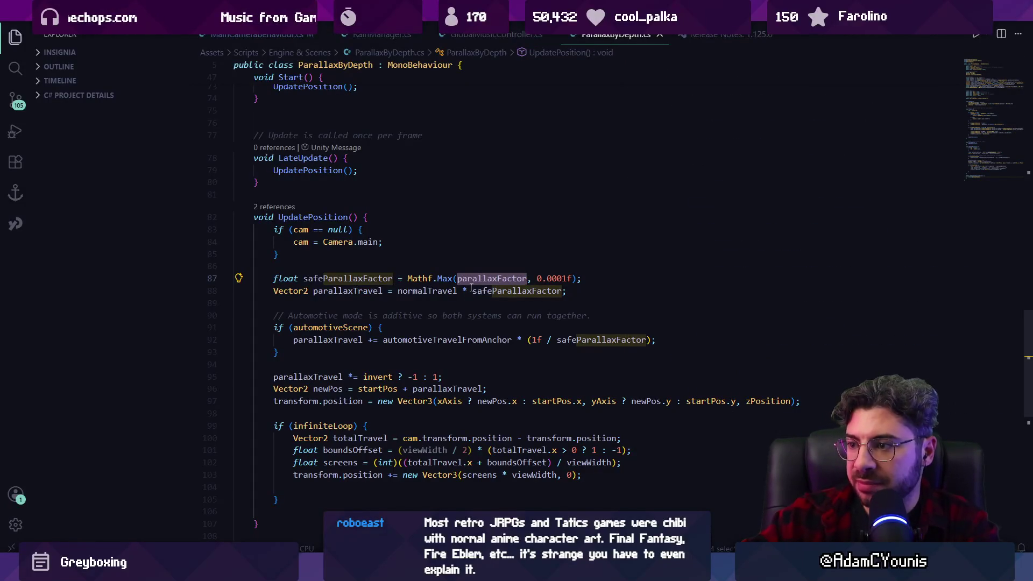
pyautogui.click(371, 279)
pyautogui.click(409, 268)
pyautogui.press('Down')
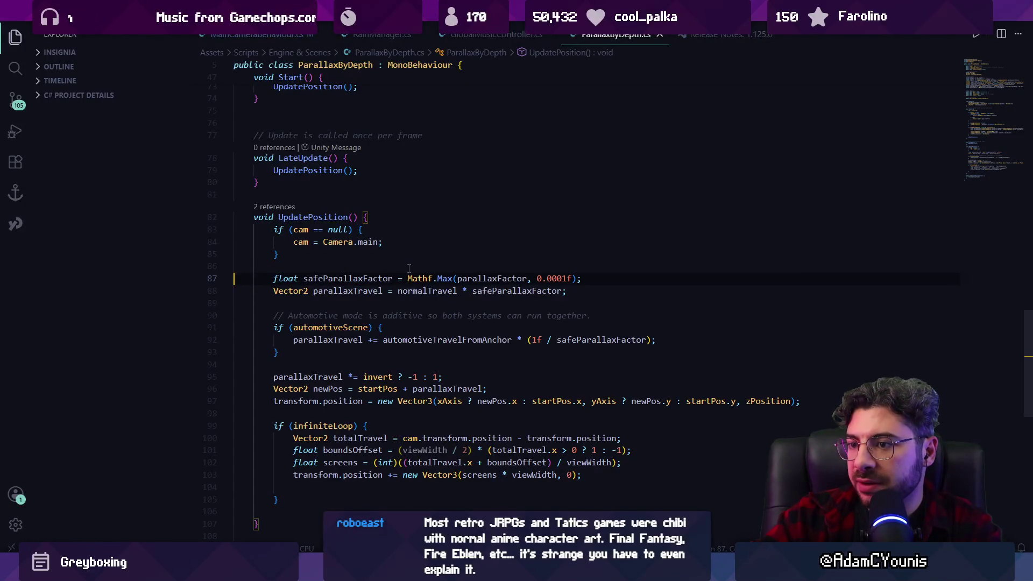
# Delete the safeParallaxFactor line and use parallaxFactor in both travel calculations.
pyautogui.hotkey('shift', 'Down')
pyautogui.press('BackSpace')
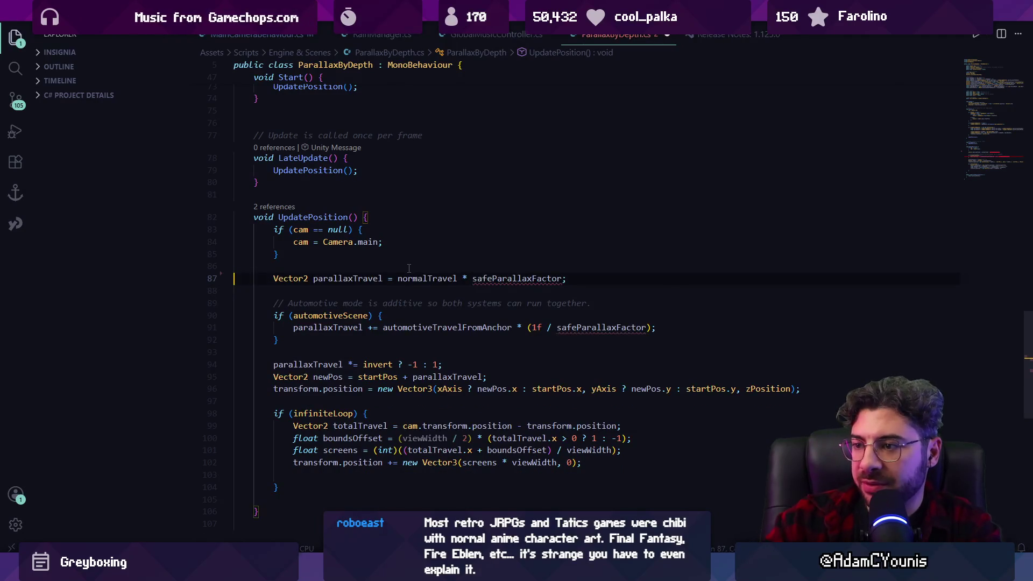
pyautogui.doubleClick(488, 279)
pyautogui.write('p')
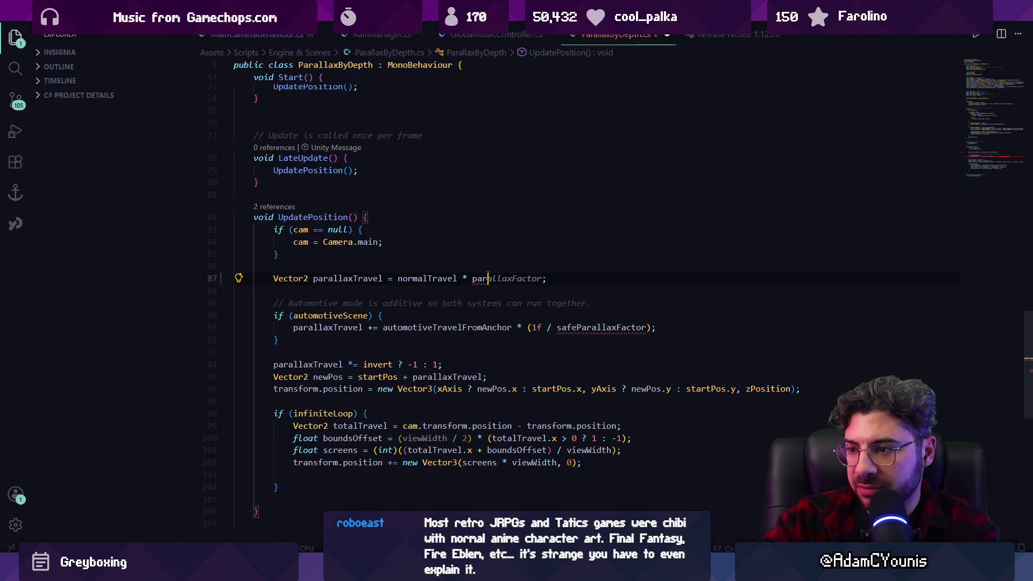
pyautogui.press('Tab')
pyautogui.press('Tab')
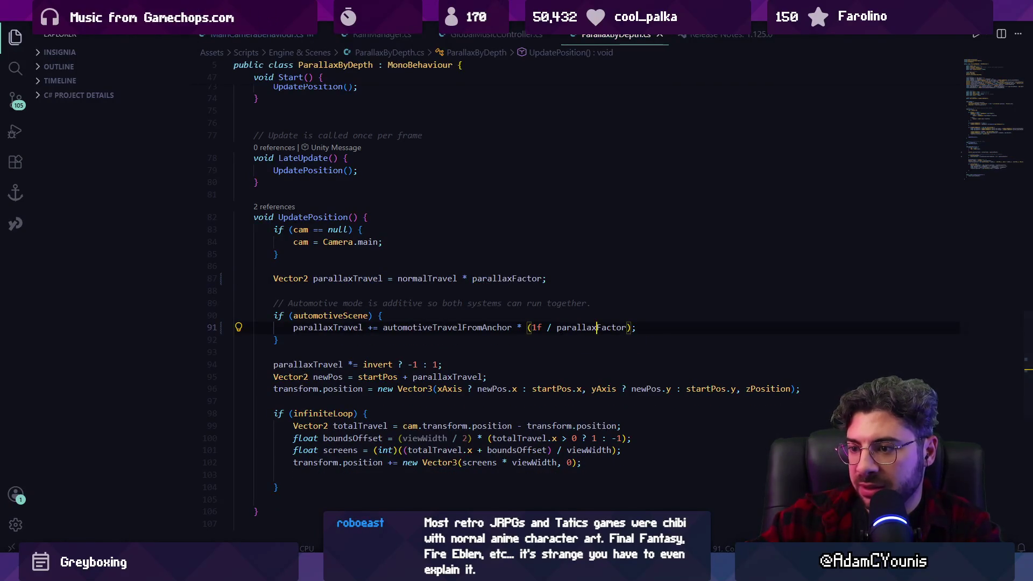
pyautogui.hotkey('alt', 'Tab')
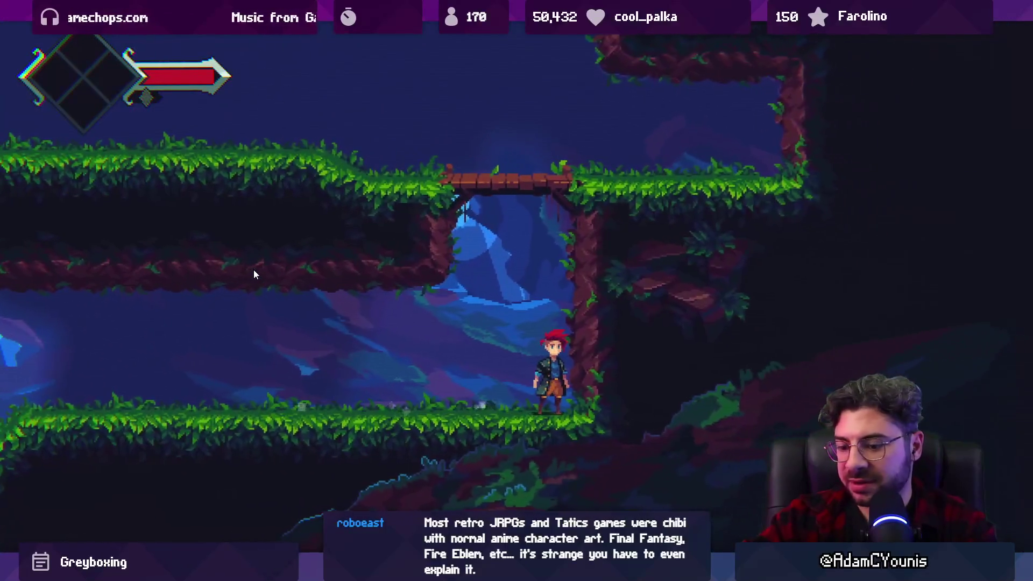
# Stop play, open Cheverton from the Insignia Graph, and select the foreground door and barrel in 3D view.
pyautogui.hotkey('ctrl', 'p')
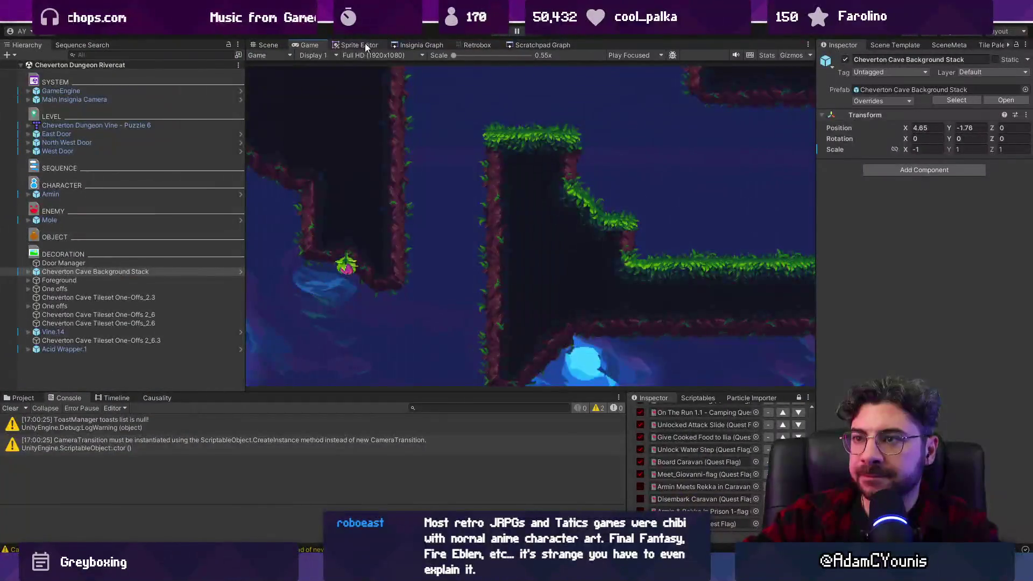
pyautogui.click(419, 45)
pyautogui.scroll(-10, 480, 216)
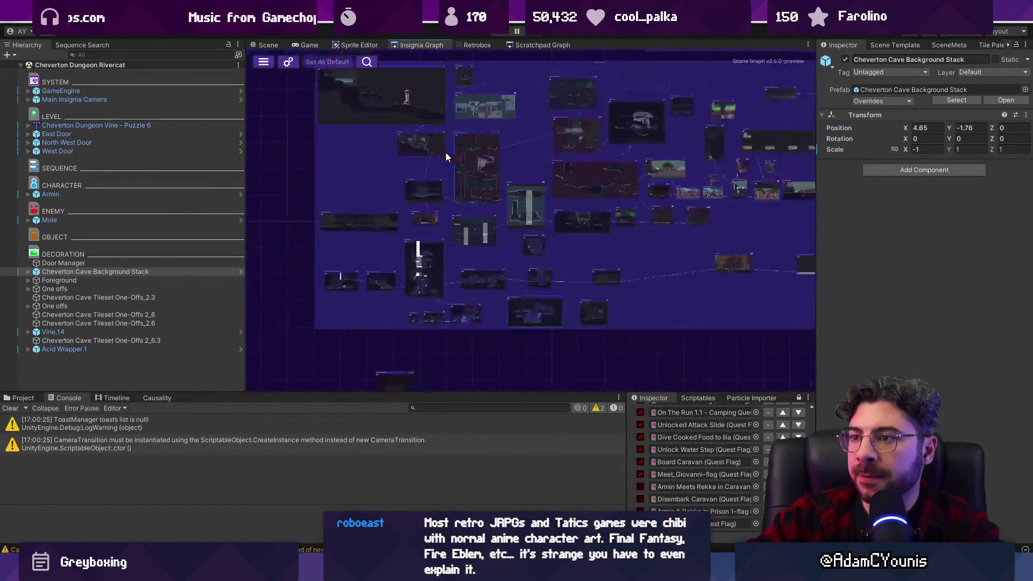
pyautogui.scroll(3, 446, 153)
pyautogui.scroll(8, 548, 319)
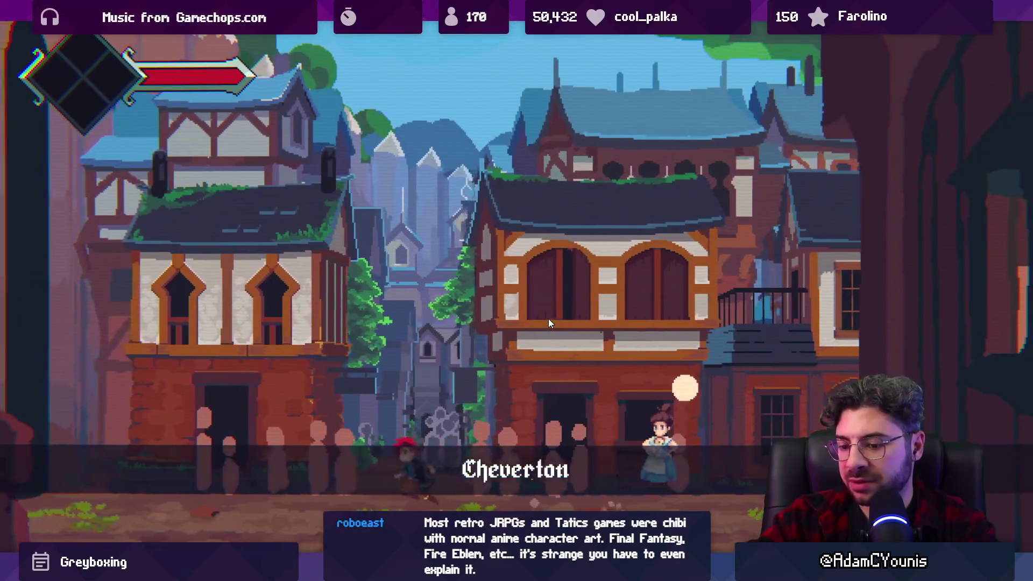
pyautogui.hotkey('ctrl', 'p')
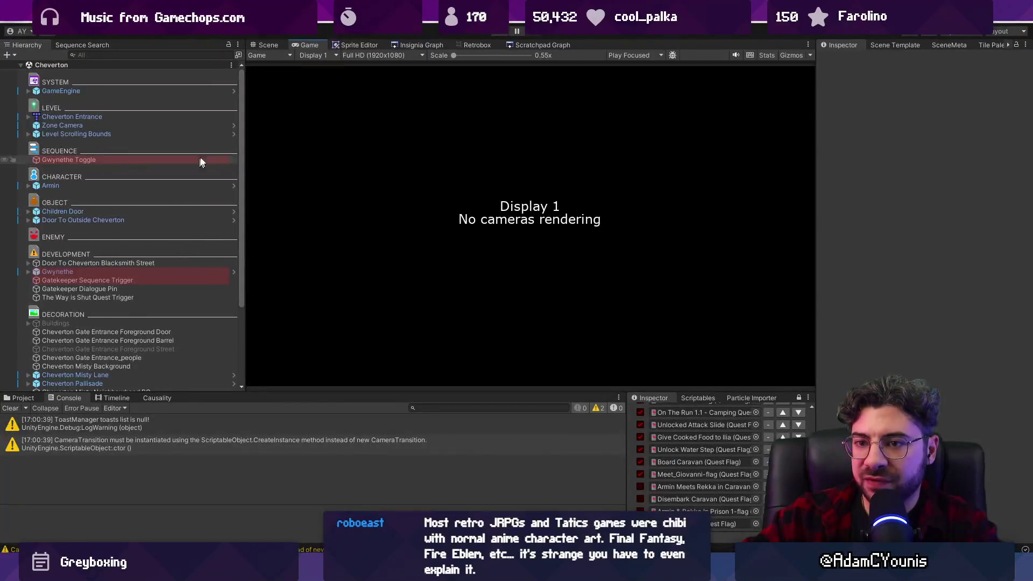
pyautogui.keyDown('shift'); pyautogui.click(161, 341); pyautogui.keyUp('shift')
pyautogui.click(909, 368)
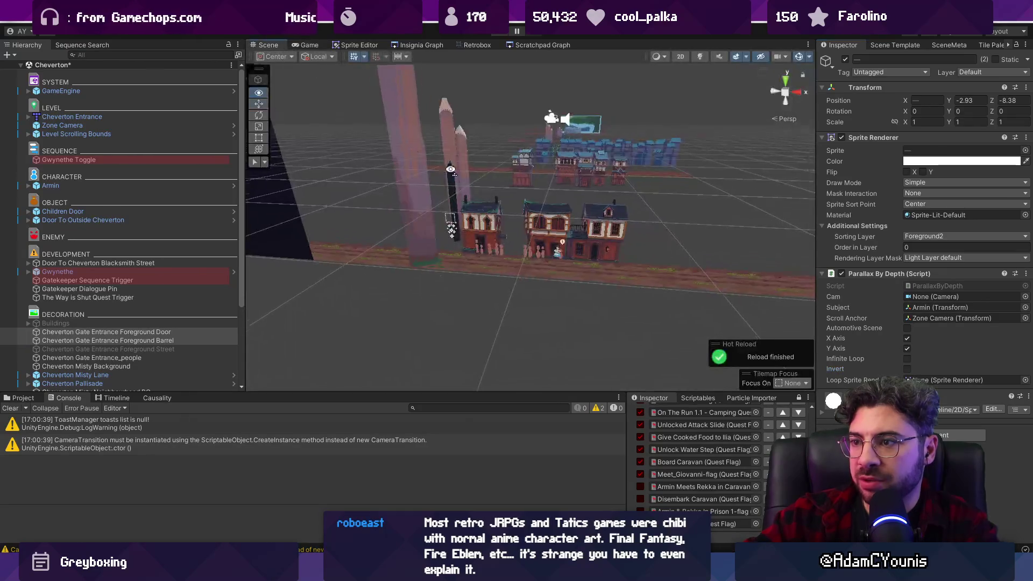
pyautogui.press('2')
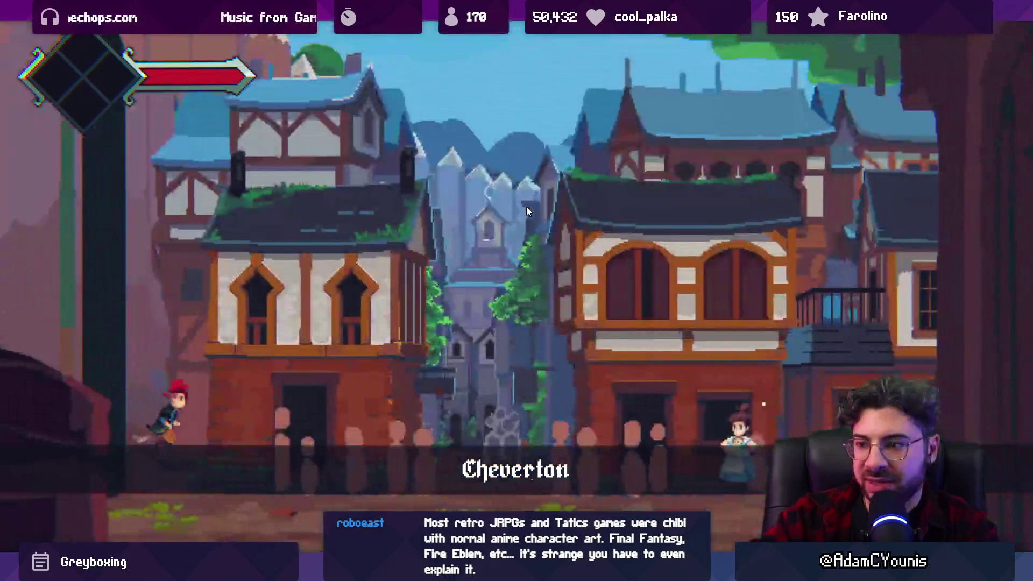
# Play-test by running the player left and right past the crowd to the NPC, then stop.
pyautogui.press('Right')
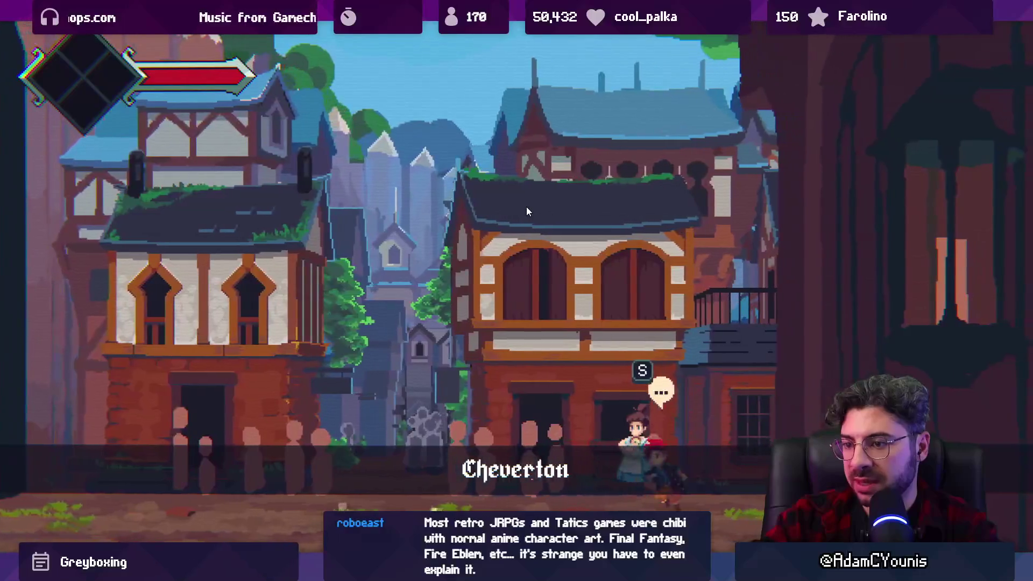
pyautogui.press('Left')
pyautogui.press('Right')
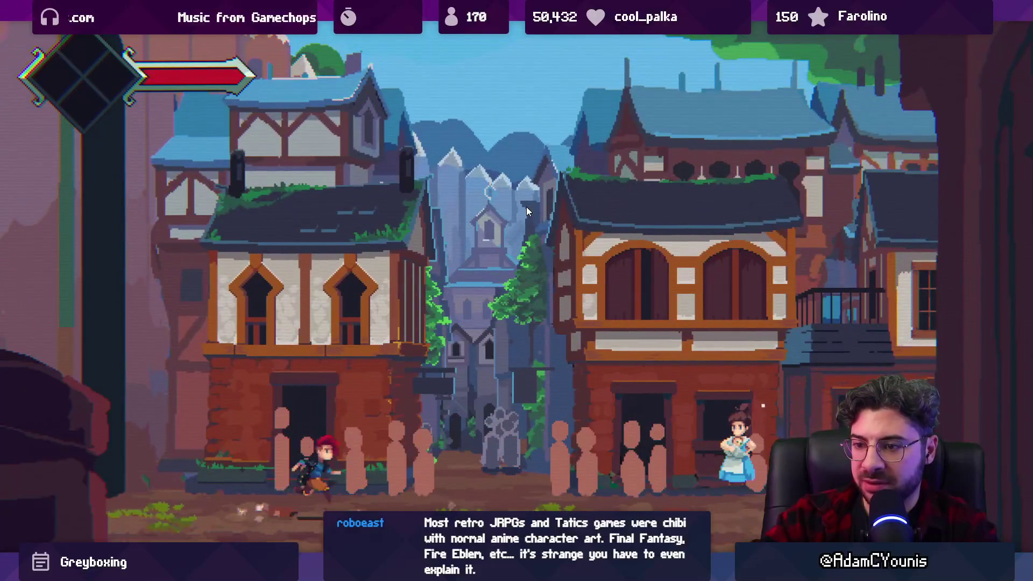
pyautogui.press('Right')
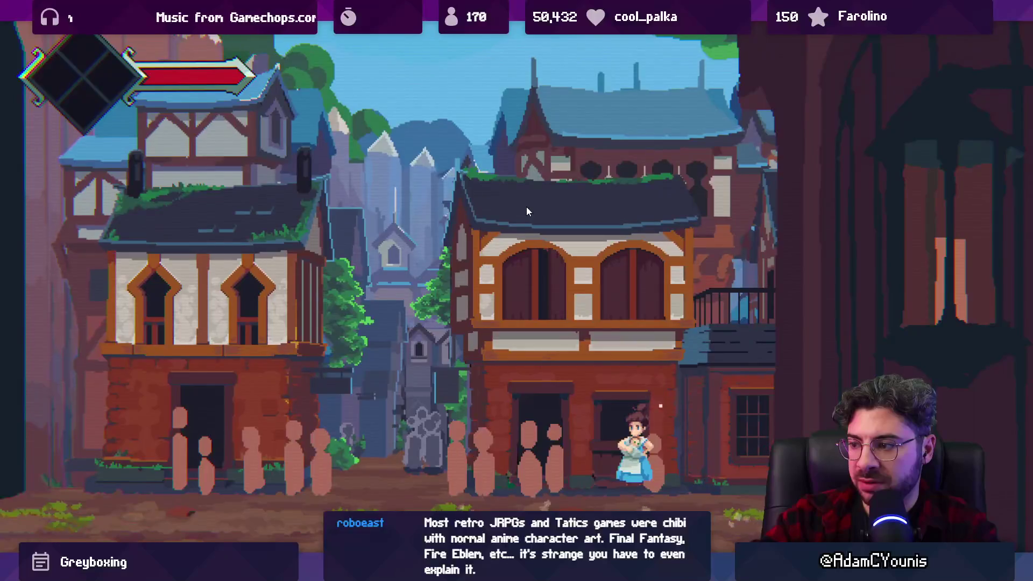
pyautogui.press('Left')
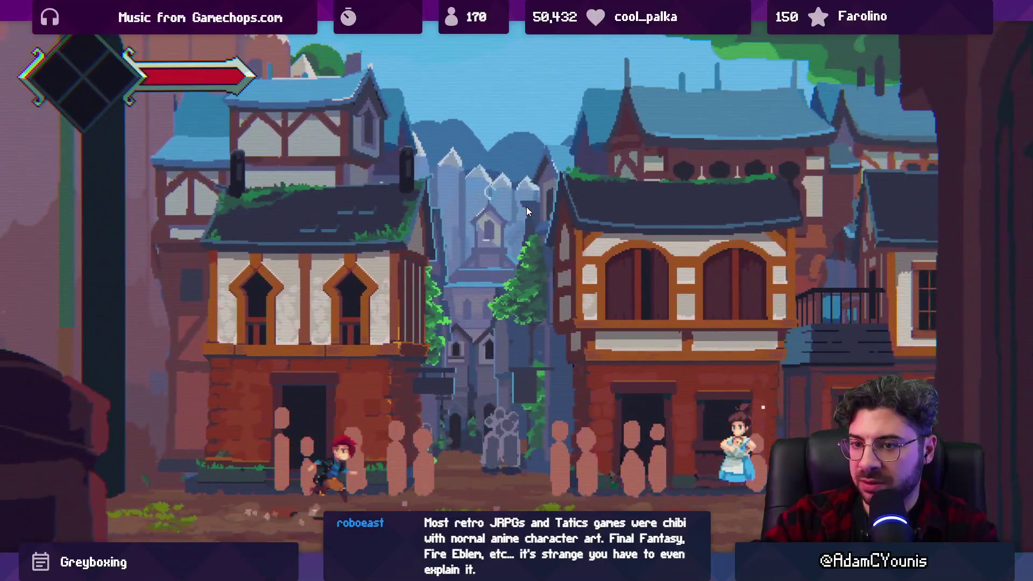
pyautogui.press('Right')
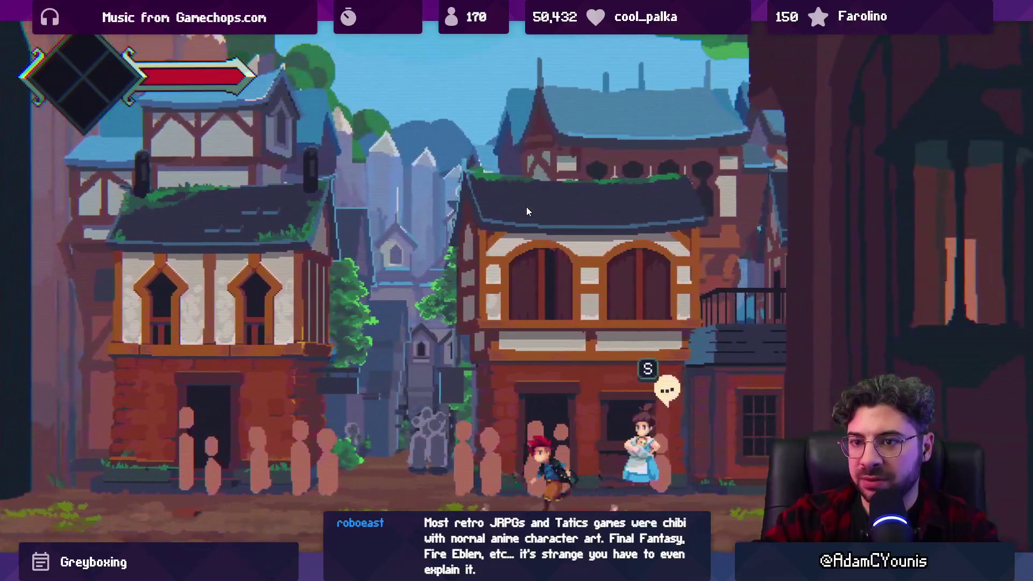
pyautogui.press('Left')
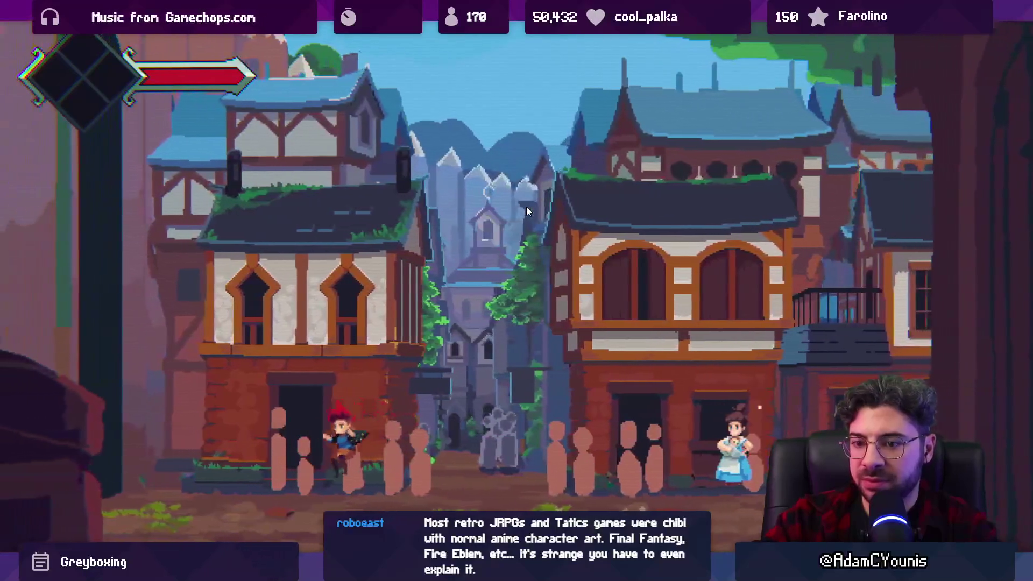
pyautogui.press('Right')
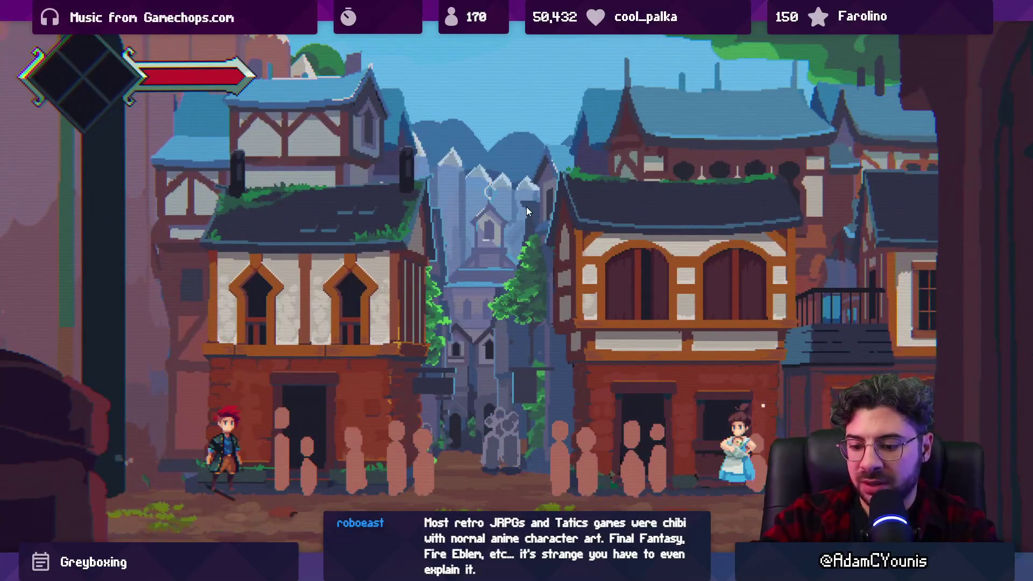
pyautogui.hotkey('ctrl', 'p')
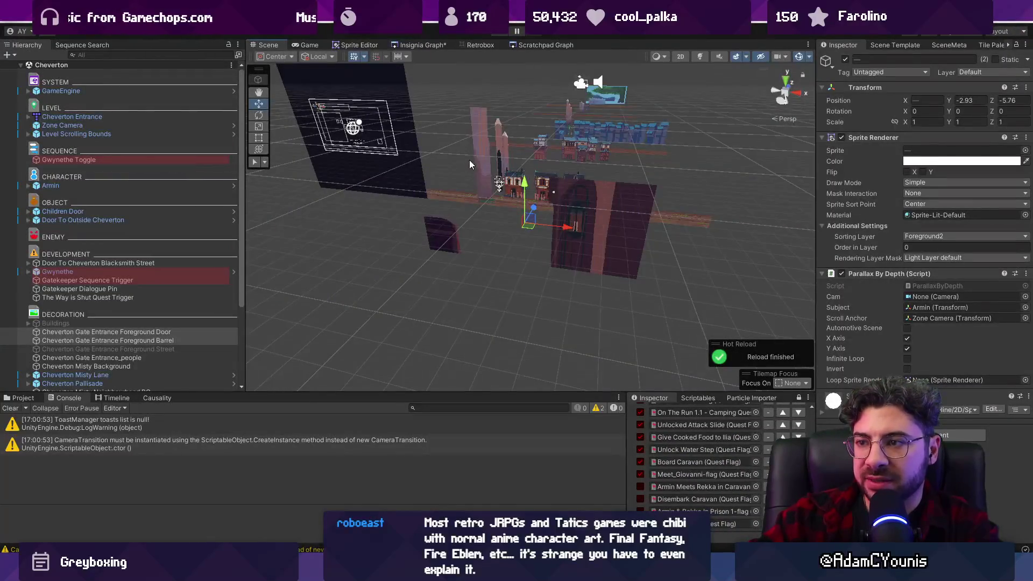
# Nudge the Misty Palisade Gate_front cliff sprite slightly right and briefly play-test it.
pyautogui.click(473, 163)
pyautogui.press('2')
pyautogui.scroll(5, 384, 199)
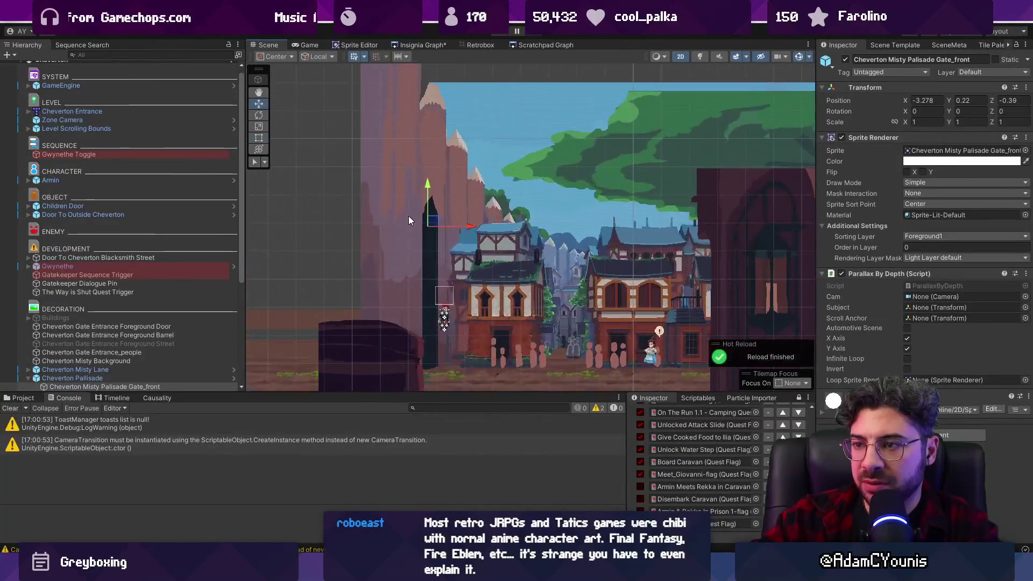
pyautogui.moveTo(464, 225); pyautogui.dragTo(502, 226)
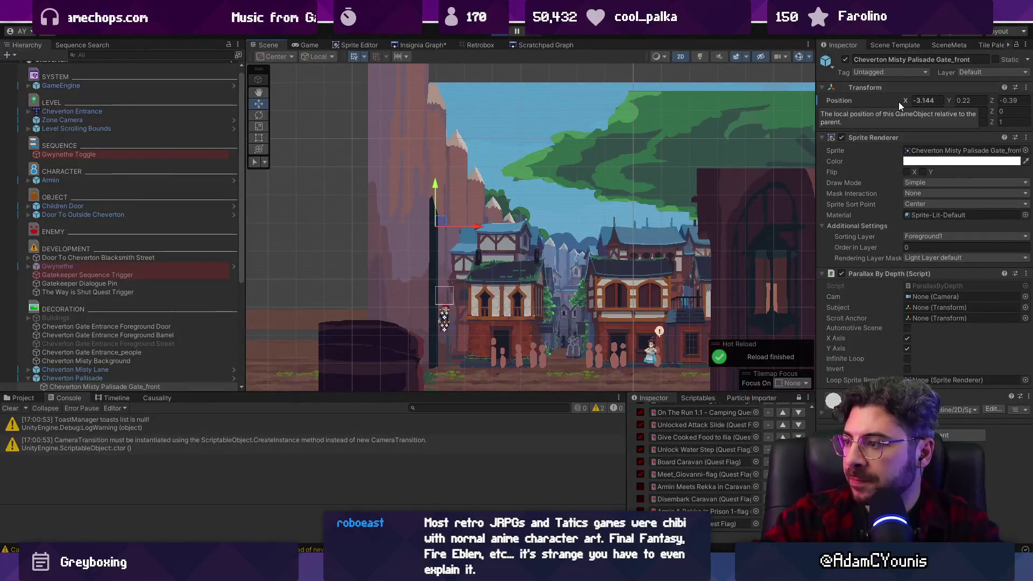
pyautogui.hotkey('ctrl', 'p')
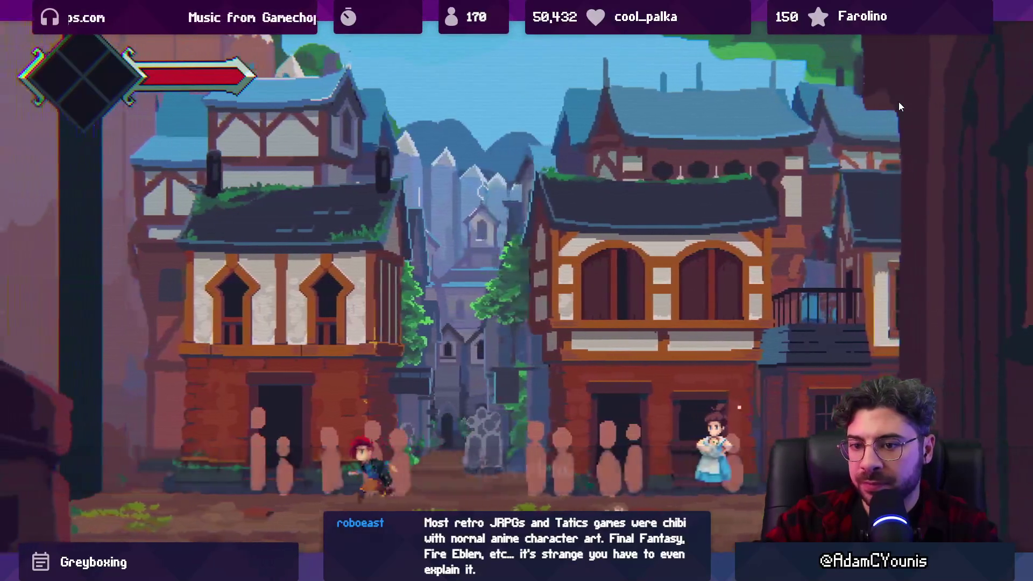
pyautogui.press('Right')
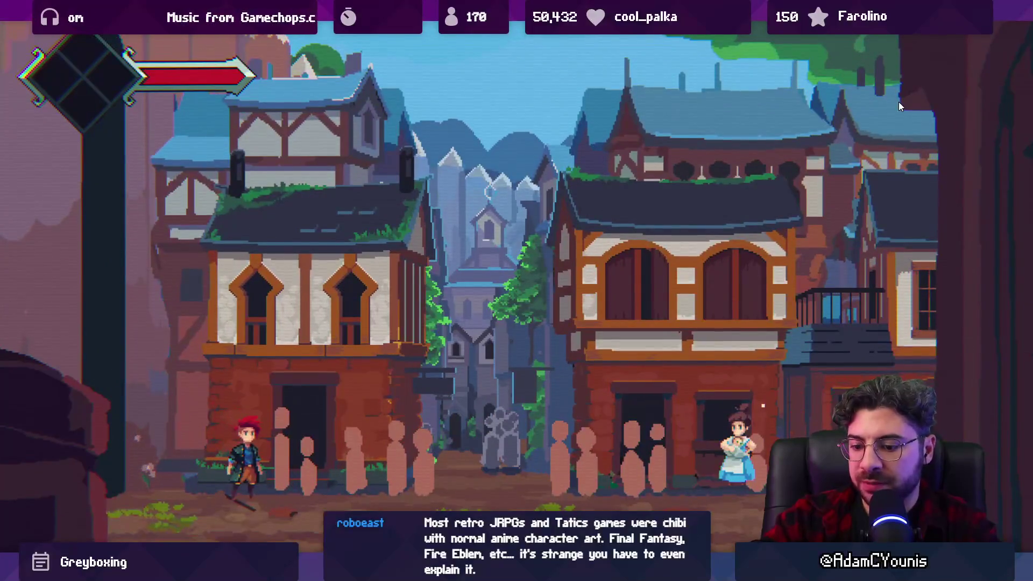
pyautogui.hotkey('ctrl', 'p')
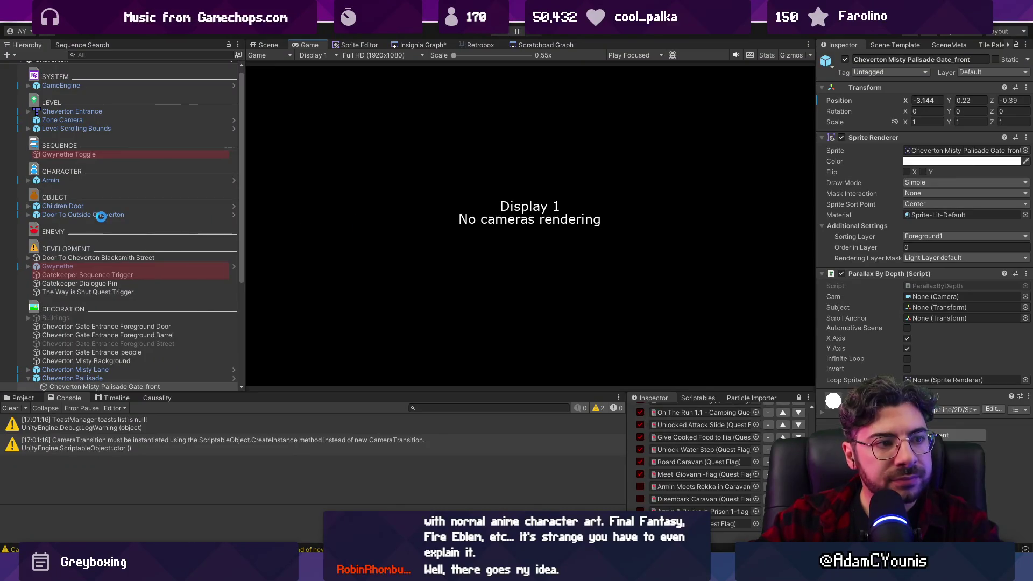
# Select the crowd silhouette in the town and ping its Gate Entrance people sprite asset.
pyautogui.click(258, 45)
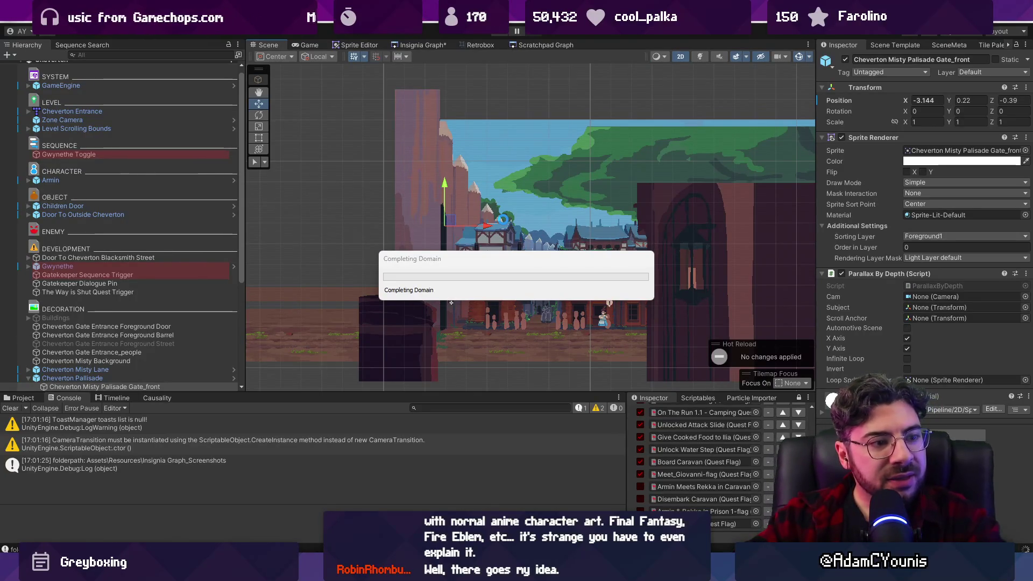
pyautogui.scroll(1, 504, 224)
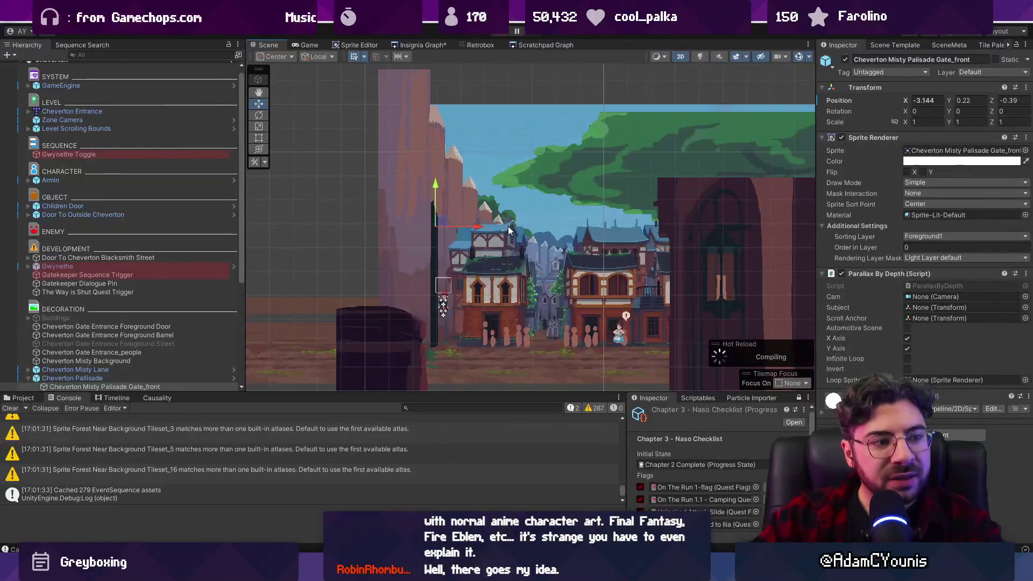
pyautogui.moveTo(582, 322); pyautogui.dragTo(498, 257)
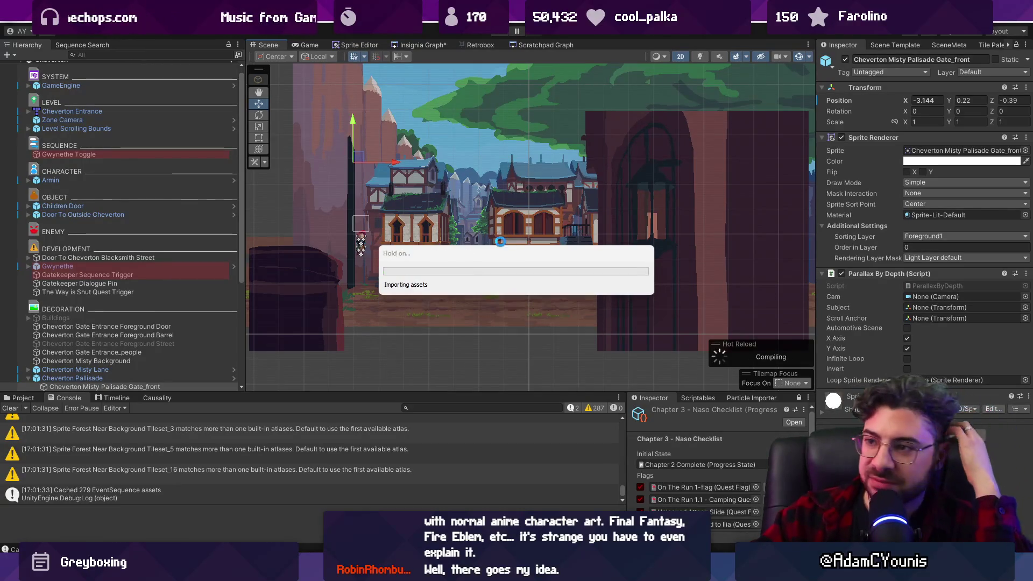
pyautogui.scroll(2, 500, 241)
pyautogui.scroll(1, 433, 243)
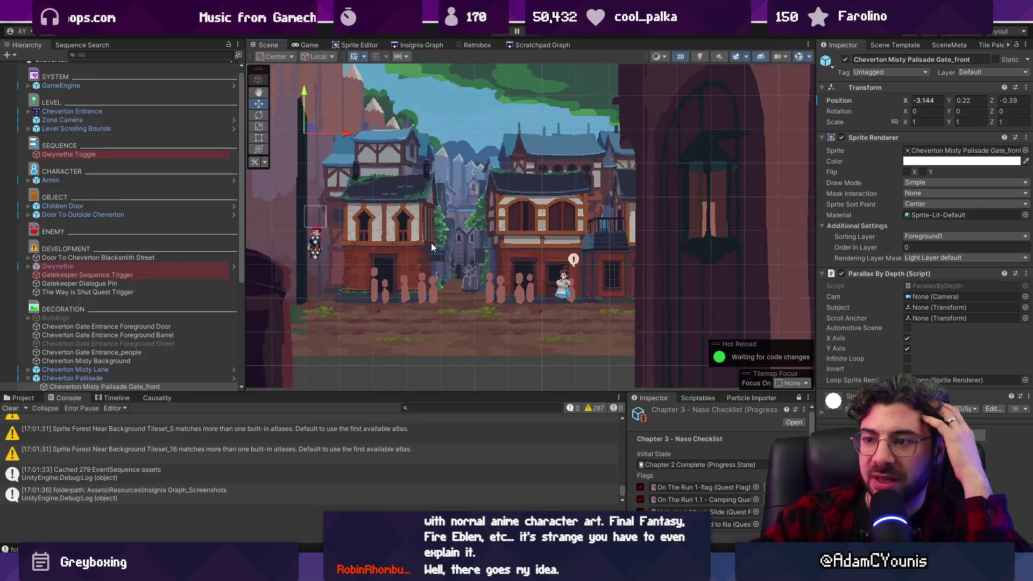
pyautogui.scroll(2, 423, 288)
pyautogui.click(435, 289)
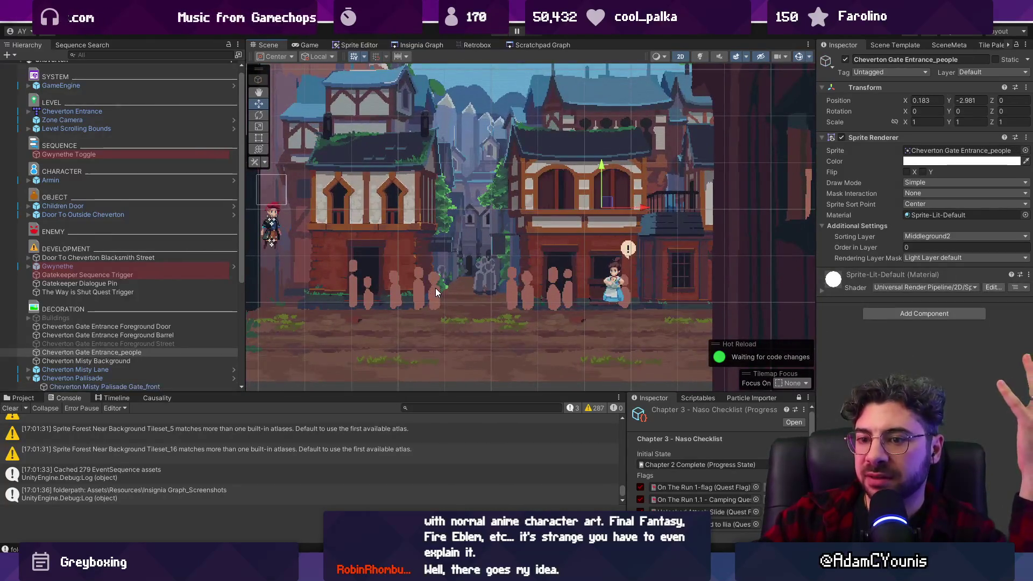
pyautogui.click(28, 401)
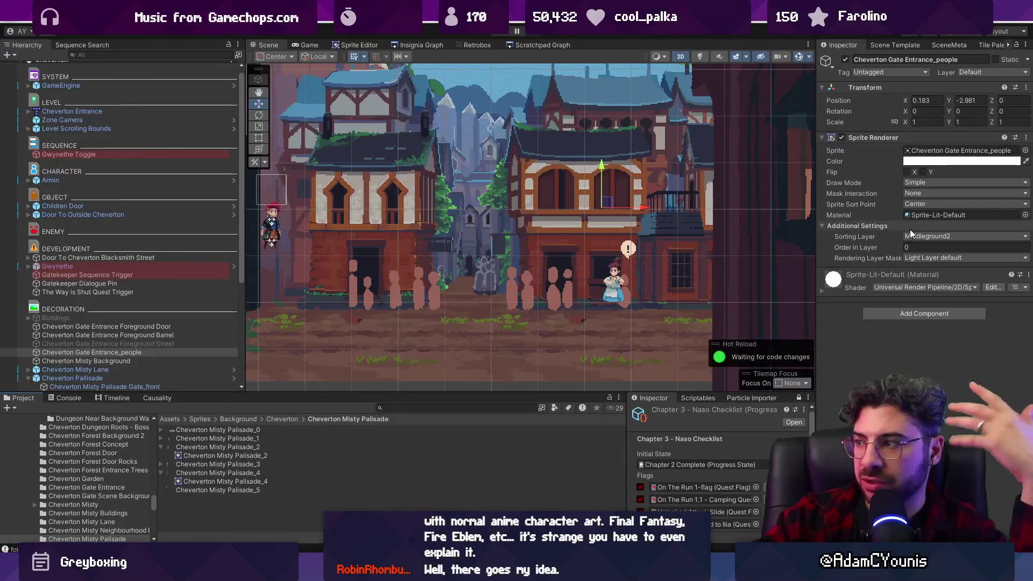
pyautogui.click(947, 151)
pyautogui.click(243, 482)
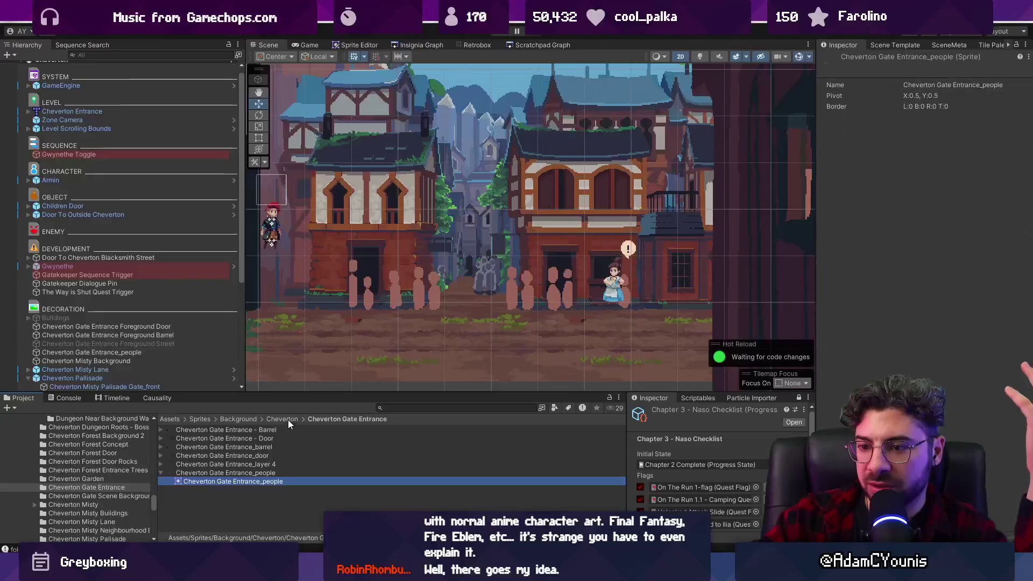
# Go up to the Cheverton background folder and open Cheverton Gate Entrance in Aseprite.
pyautogui.click(283, 419)
pyautogui.scroll(-3, 325, 453)
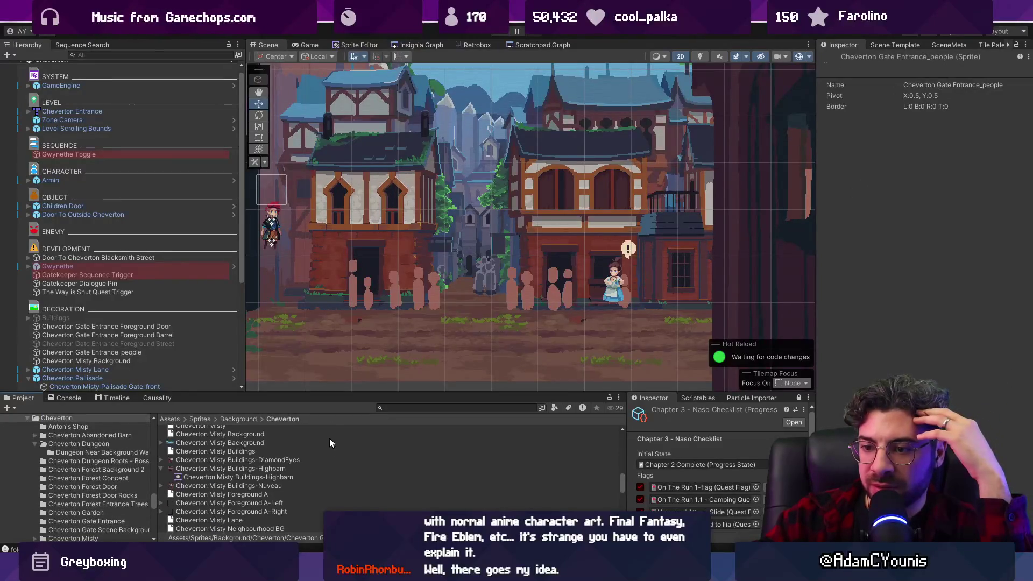
pyautogui.moveTo(340, 395); pyautogui.dragTo(350, 336)
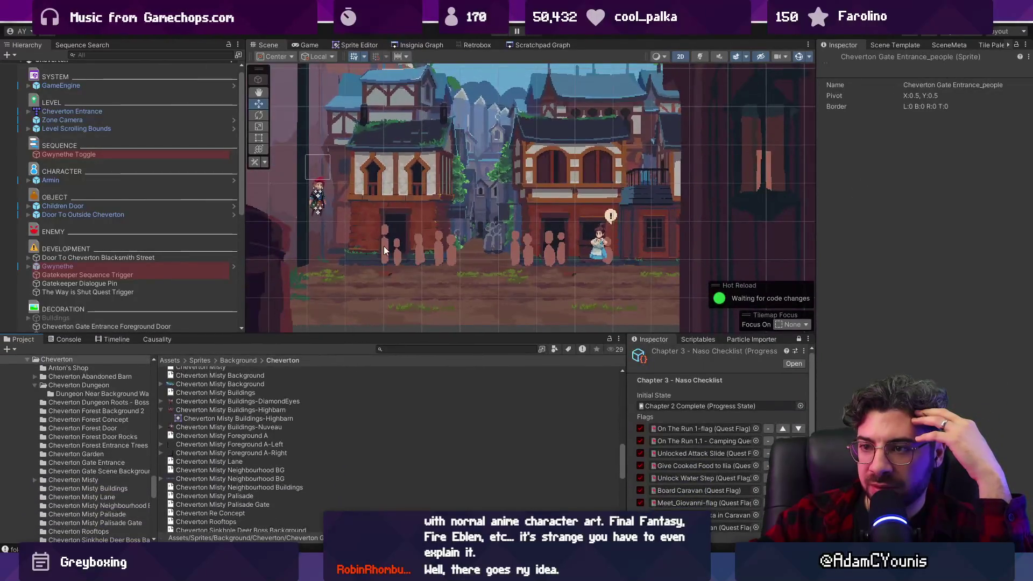
pyautogui.click(386, 246)
pyautogui.click(922, 156)
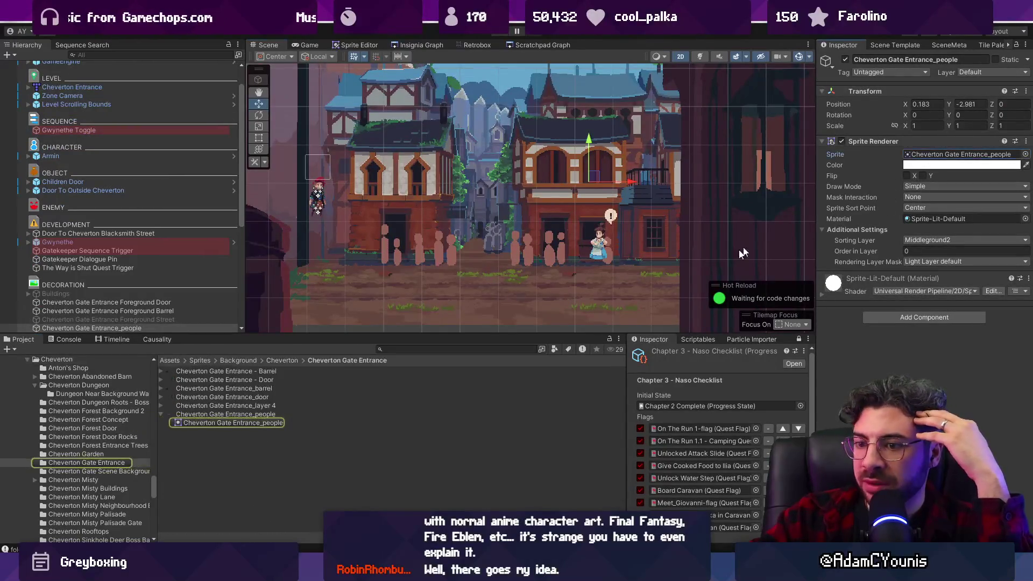
pyautogui.click(283, 360)
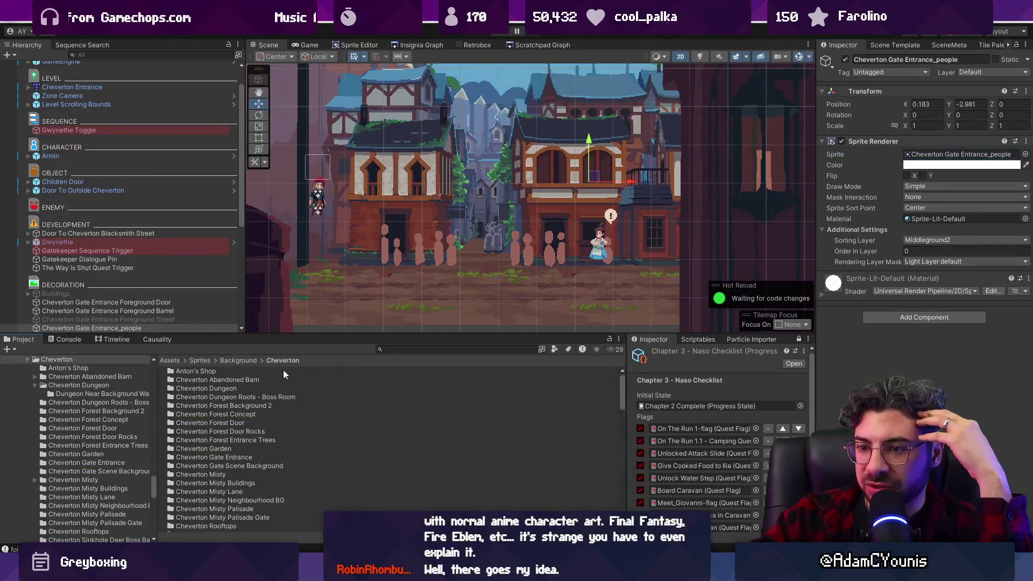
pyautogui.doubleClick(253, 451)
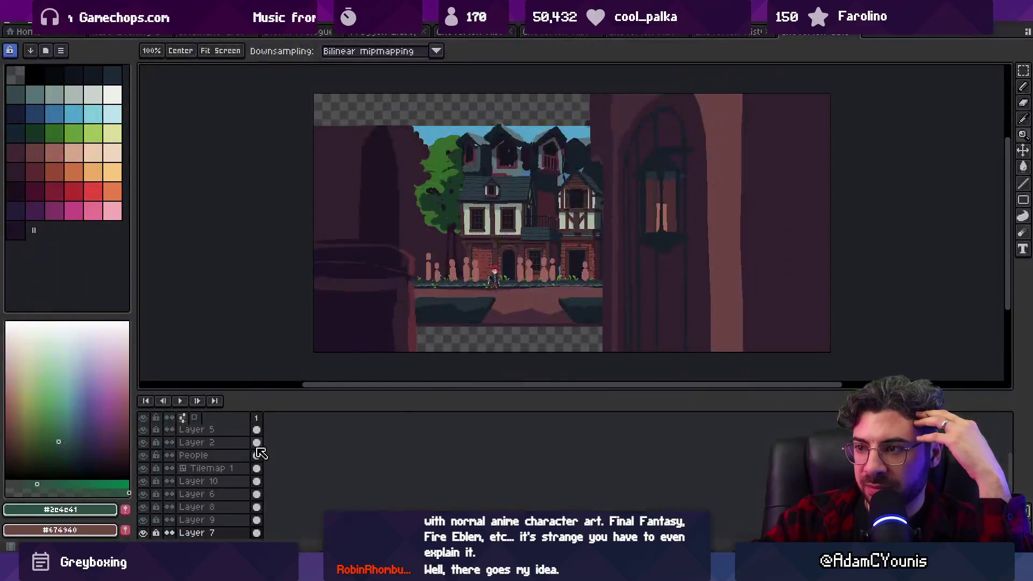
# Sample the crowd pink, load the default palette, and choose a darker pink.
pyautogui.scroll(-3, 493, 281)
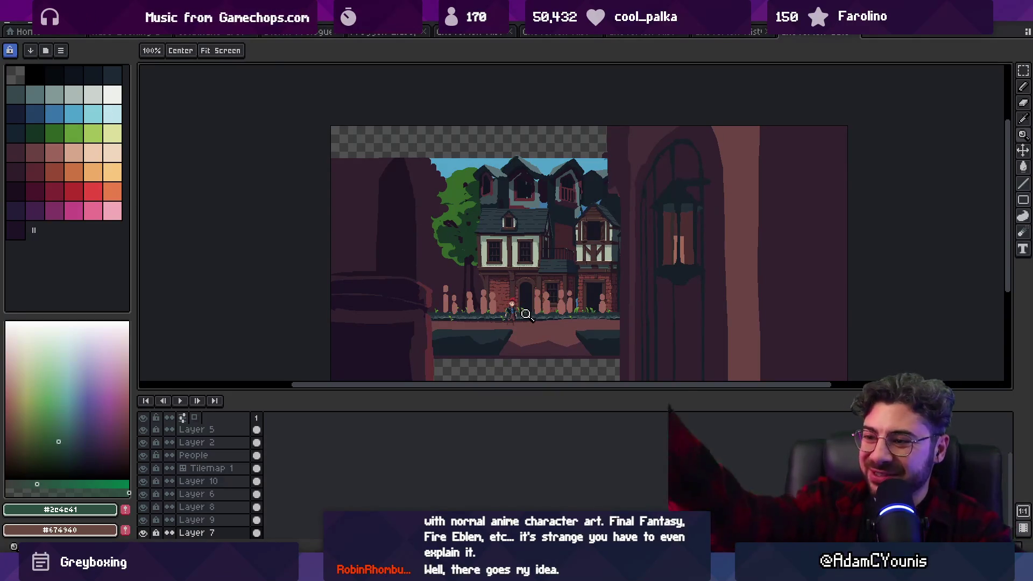
pyautogui.scroll(3, 527, 314)
pyautogui.press('i')
pyautogui.click(484, 262)
pyautogui.press('v')
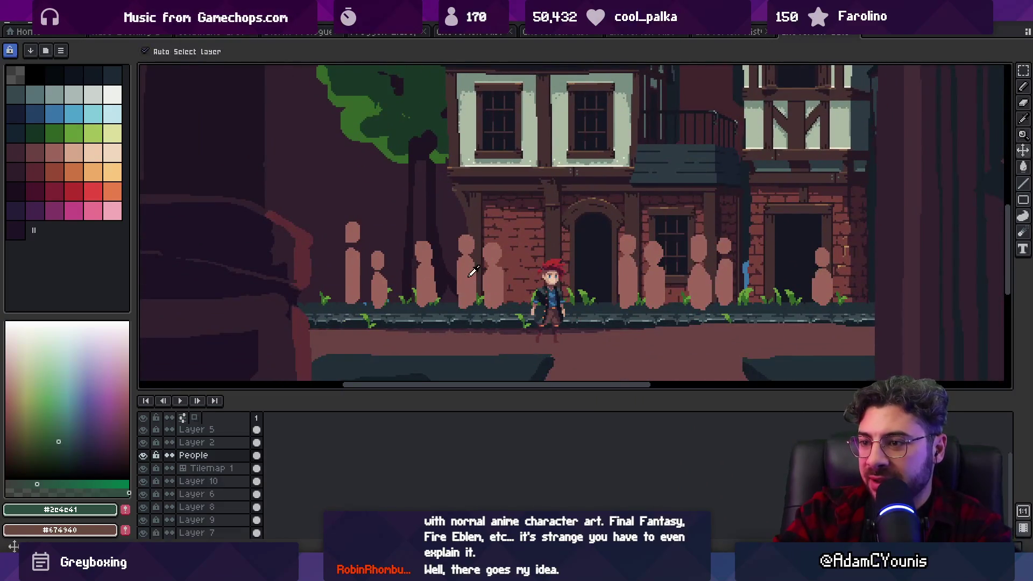
pyautogui.click(61, 51)
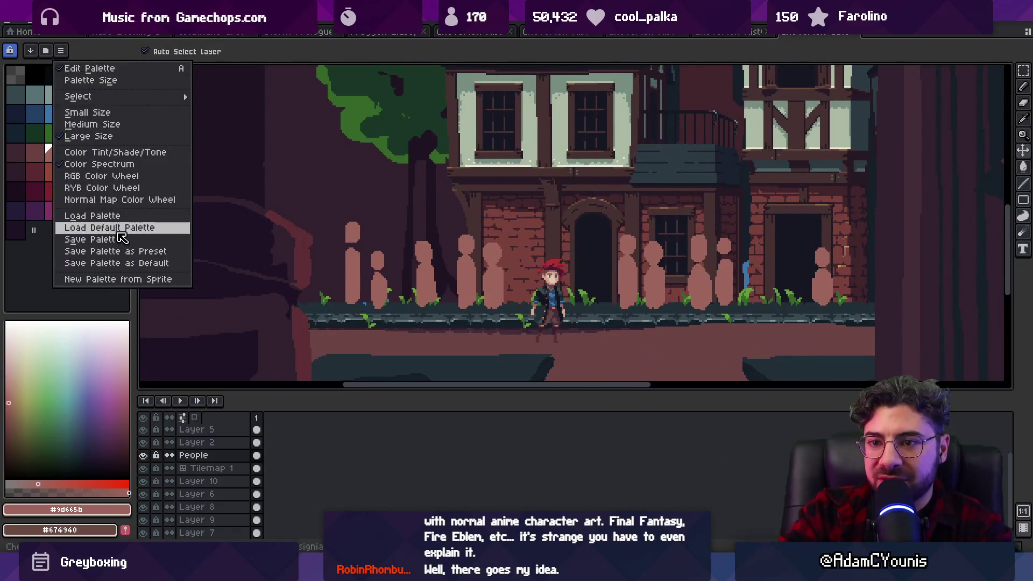
pyautogui.click(92, 226)
pyautogui.click(56, 191)
# Bucket-fill four crowd silhouettes with a slightly darker pink.
pyautogui.press('g')
pyautogui.click(423, 273)
pyautogui.hotkey('ctrl', 'z')
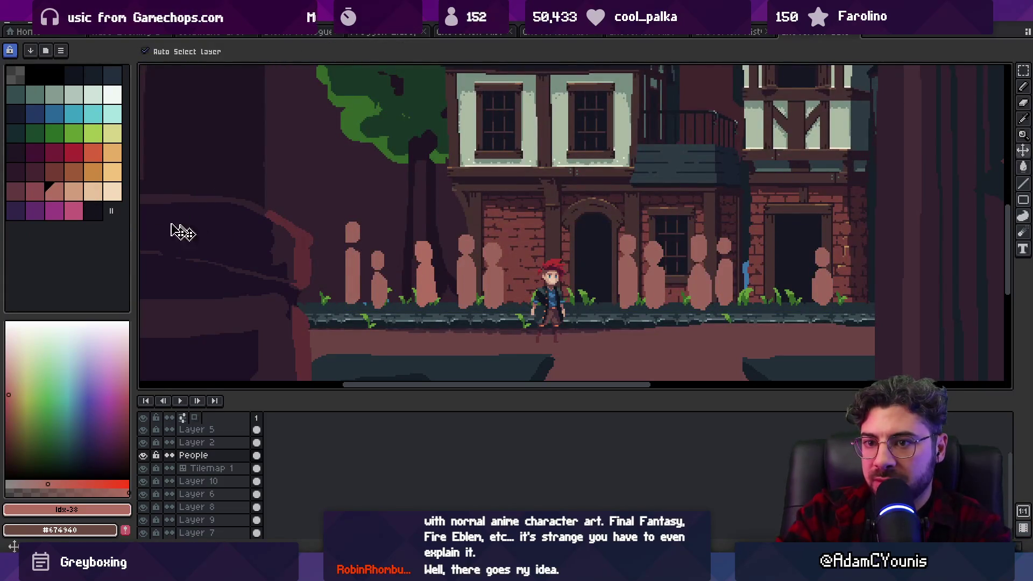
pyautogui.click(35, 192)
pyautogui.click(425, 275)
pyautogui.click(493, 275)
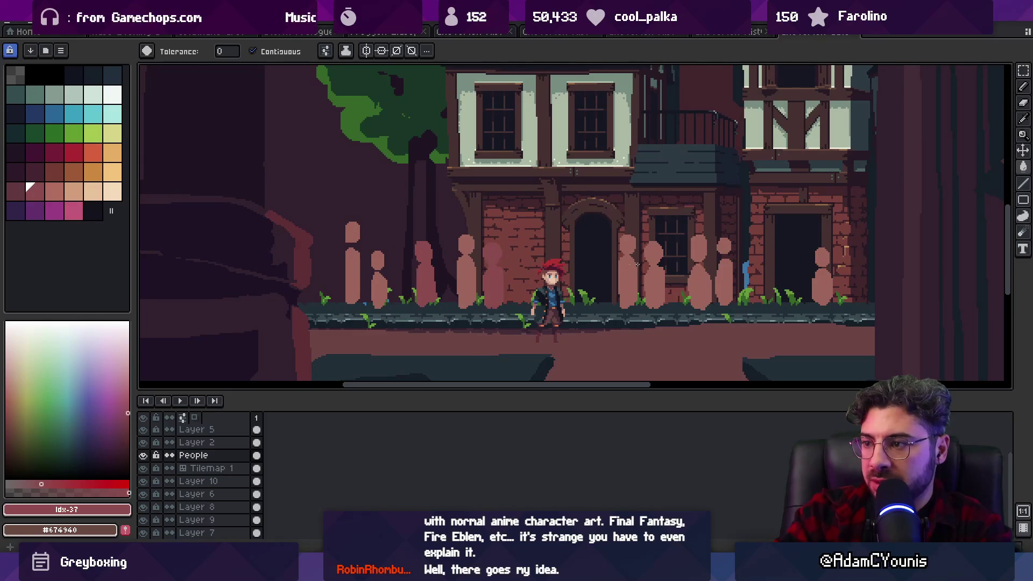
pyautogui.click(627, 275)
pyautogui.click(824, 254)
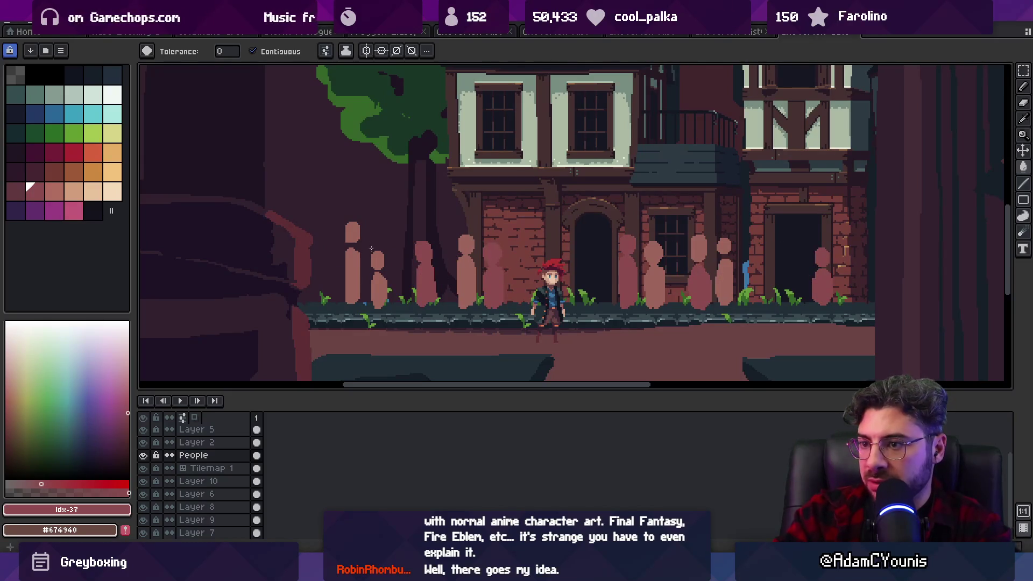
# Wrap the People layer in a new group named People and add an empty layer inside it.
pyautogui.moveTo(455, 219); pyautogui.dragTo(391, 200)
pyautogui.press('b')
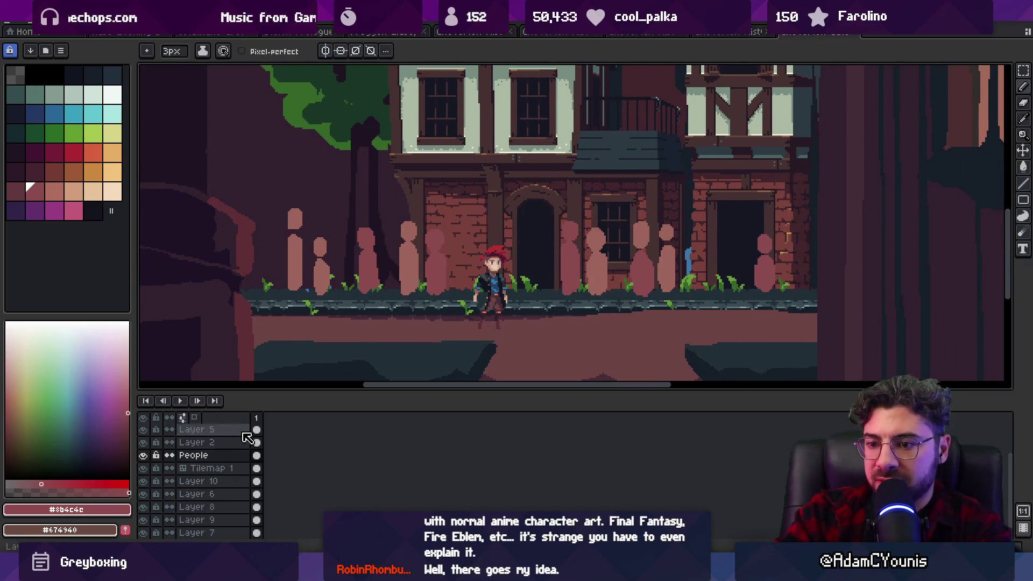
pyautogui.click(235, 461)
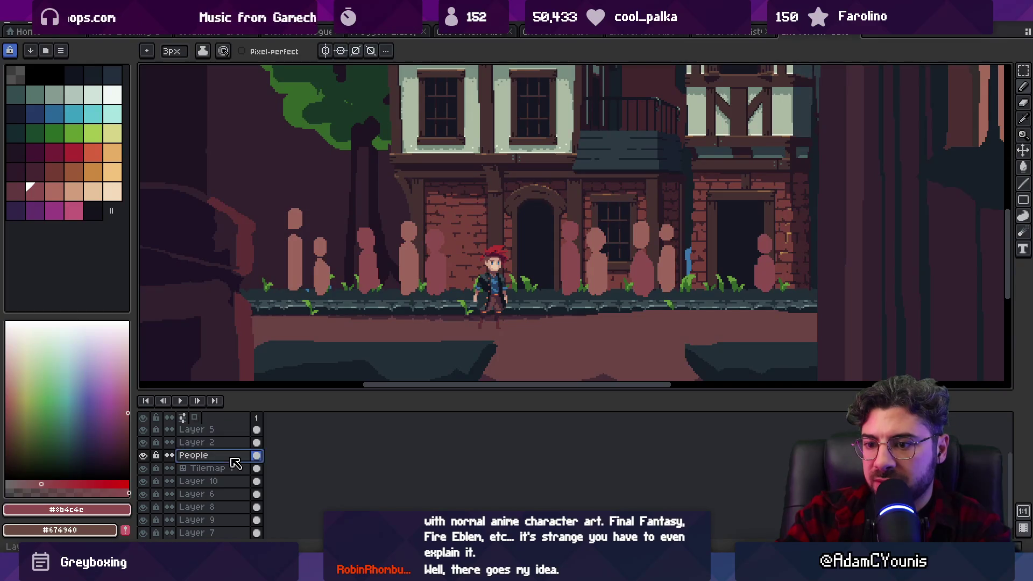
pyautogui.rightClick(235, 461)
pyautogui.moveTo(280, 472)
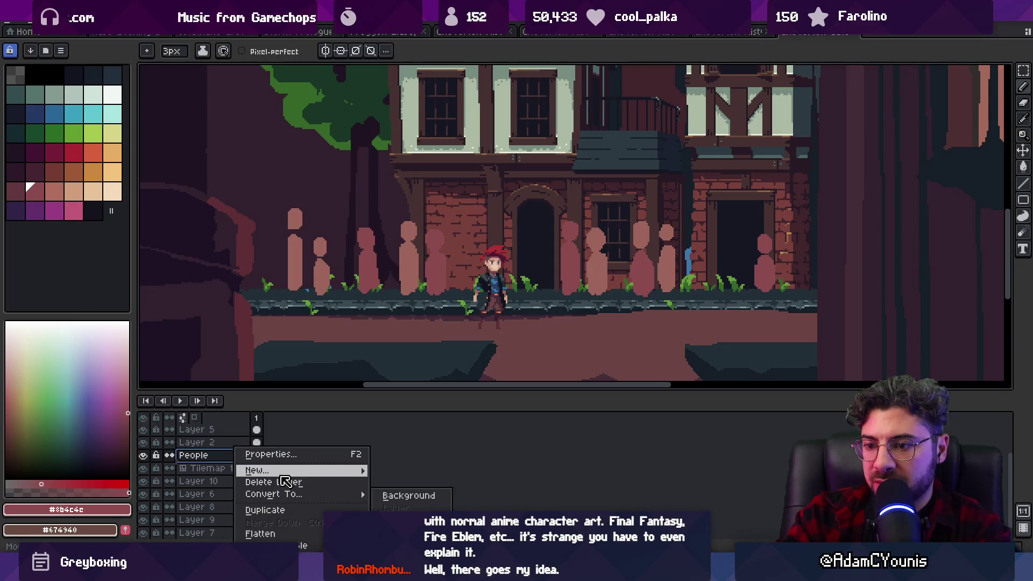
pyautogui.moveTo(323, 471)
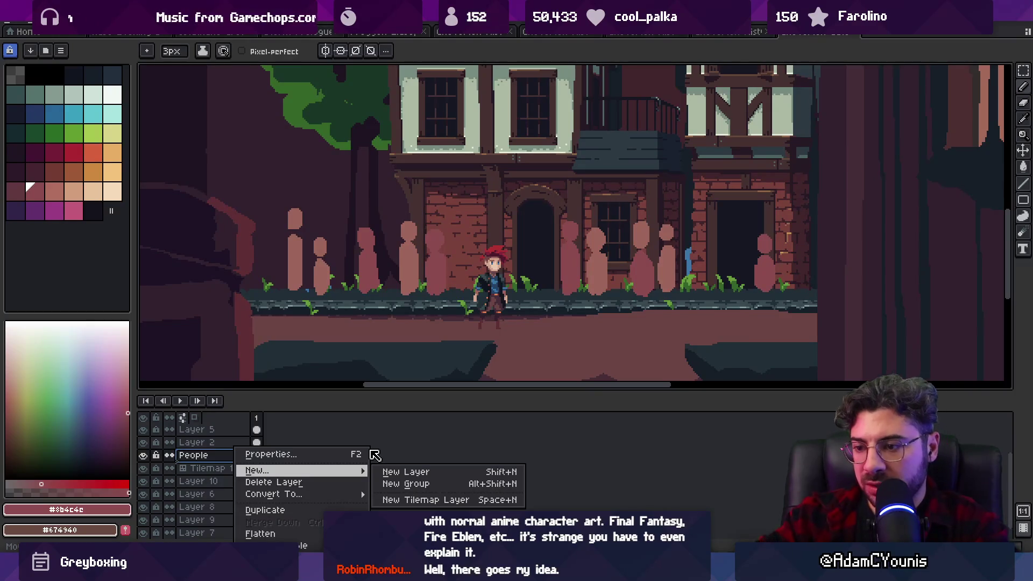
pyautogui.click(407, 484)
pyautogui.doubleClick(209, 495)
pyautogui.write('People')
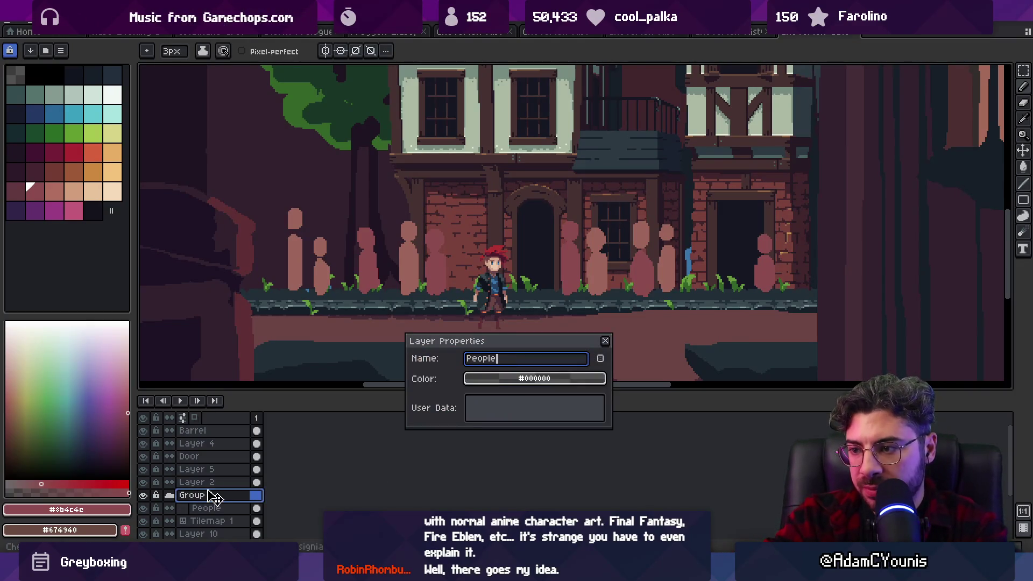
pyautogui.press('Return')
pyautogui.click(212, 508)
pyautogui.hotkey('shift', 'n')
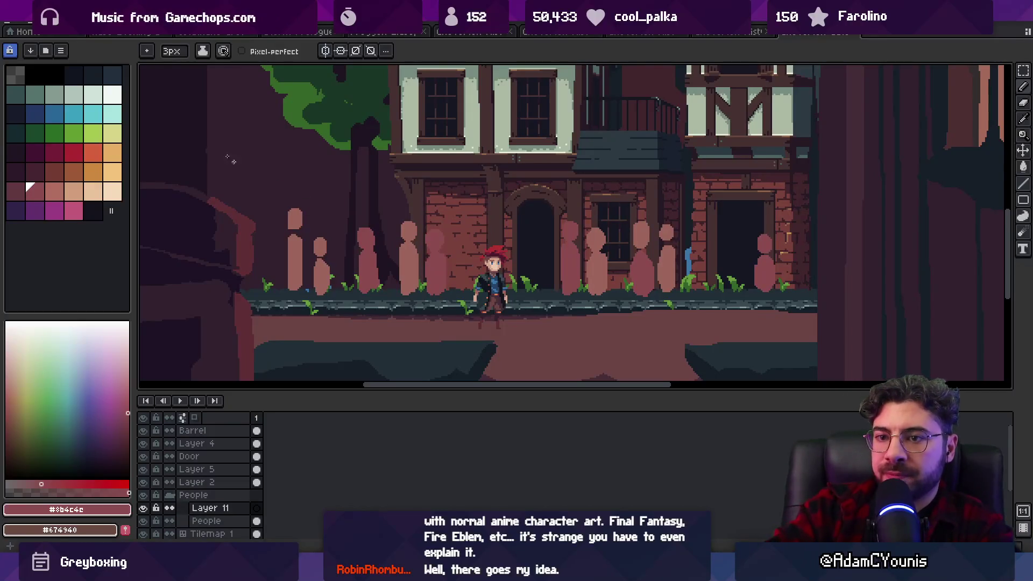
# Paint brown shapes behind the crowd over the townhouse wall and lower dark window with a 7px brush.
pyautogui.click(54, 172)
pyautogui.press('+')
pyautogui.press('+')
pyautogui.press('+')
pyautogui.moveTo(388, 194); pyautogui.dragTo(380, 247)
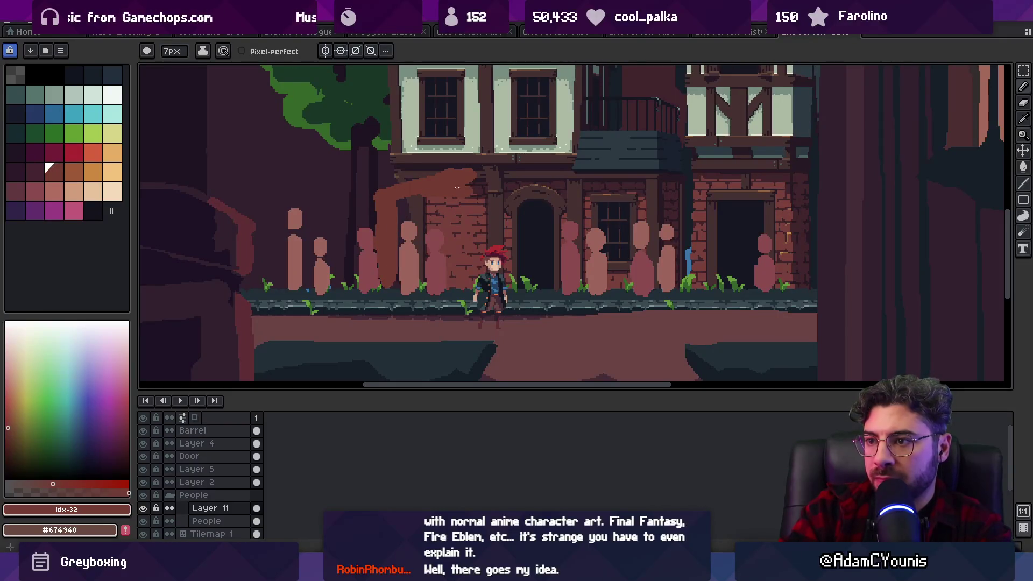
pyautogui.hscroll(2, 691, 262)
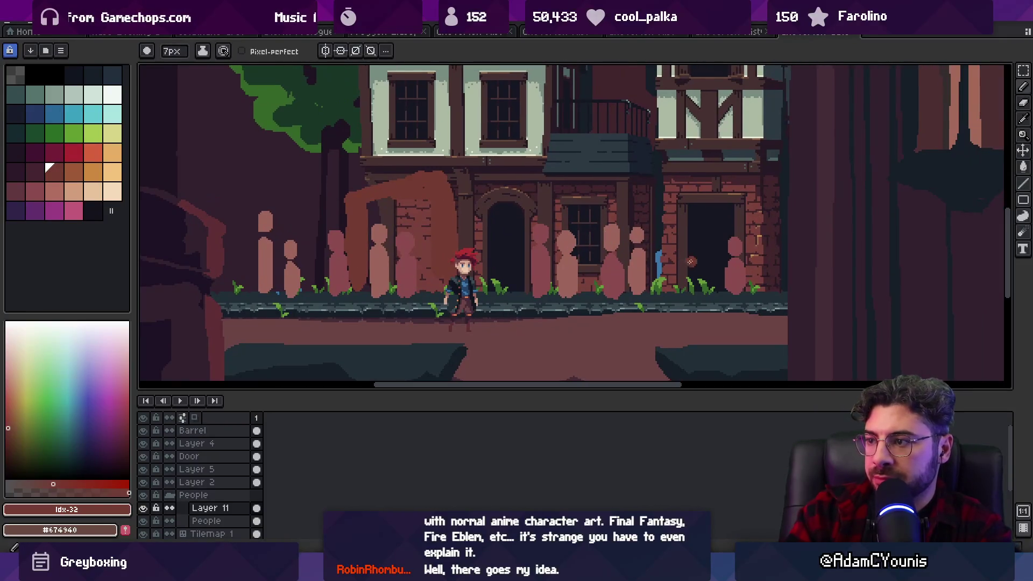
pyautogui.press('-')
pyautogui.press('-')
pyautogui.press('-')
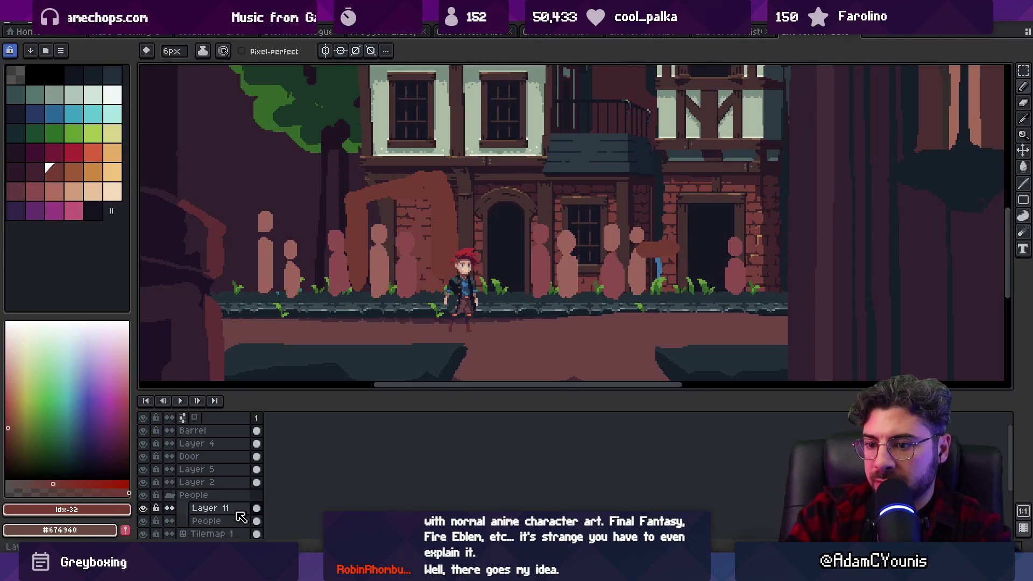
pyautogui.click(237, 521)
pyautogui.moveTo(237, 509); pyautogui.dragTo(237, 508)
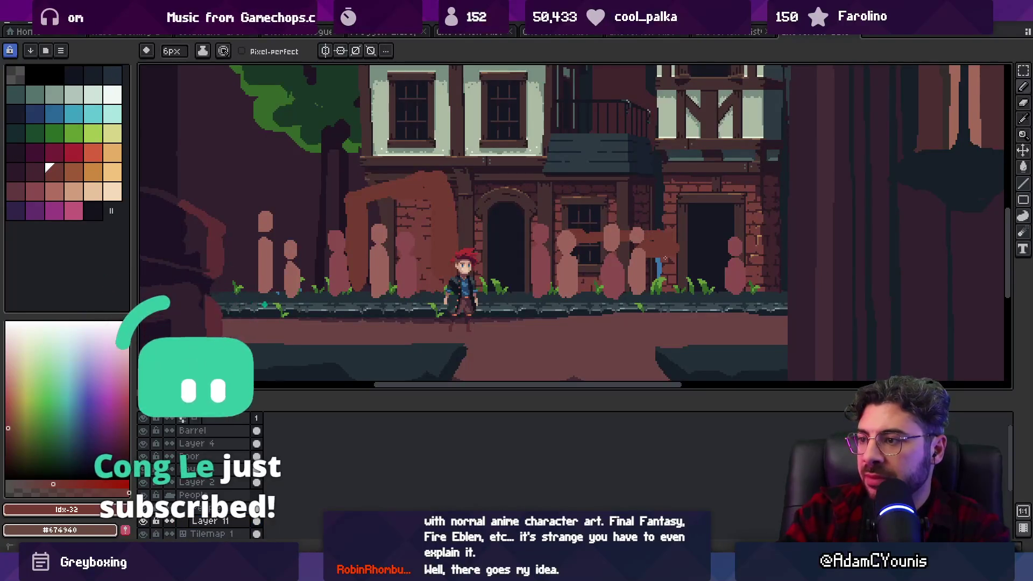
pyautogui.moveTo(596, 245); pyautogui.dragTo(599, 285)
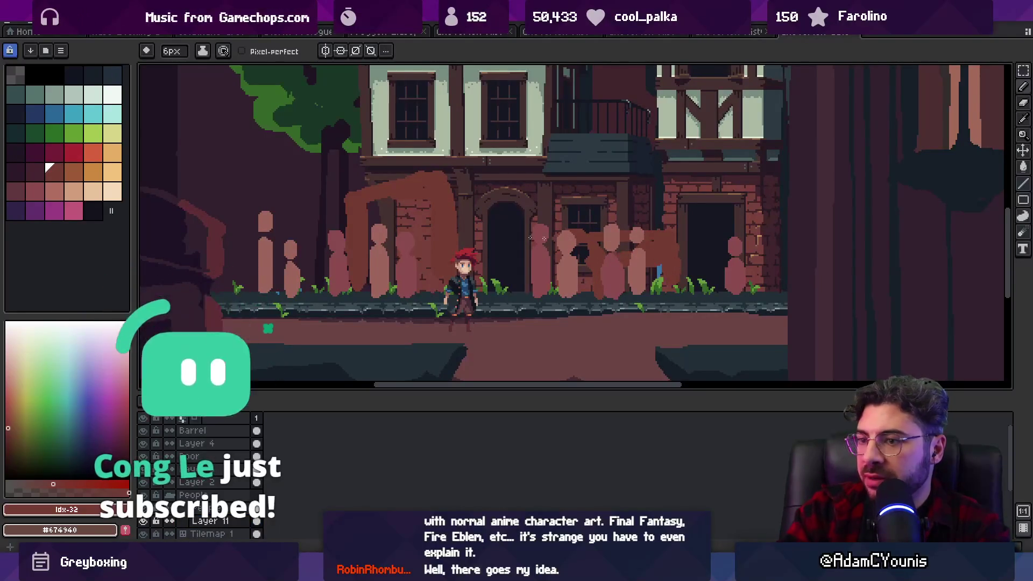
# Add darker brown shading and a dark #452531 band across the lower wall, then save.
pyautogui.click(30, 168)
pyautogui.scroll(2, 371, 287)
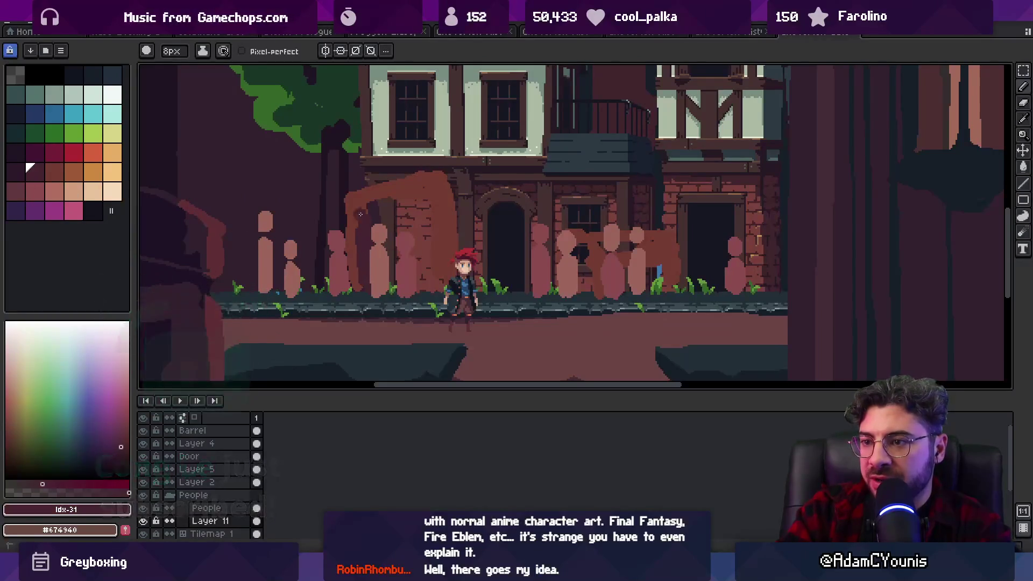
pyautogui.moveTo(377, 210); pyautogui.dragTo(436, 193)
pyautogui.keyDown('alt'); pyautogui.click(441, 233); pyautogui.keyUp('alt')
pyautogui.keyDown('alt'); pyautogui.click(452, 239); pyautogui.keyUp('alt')
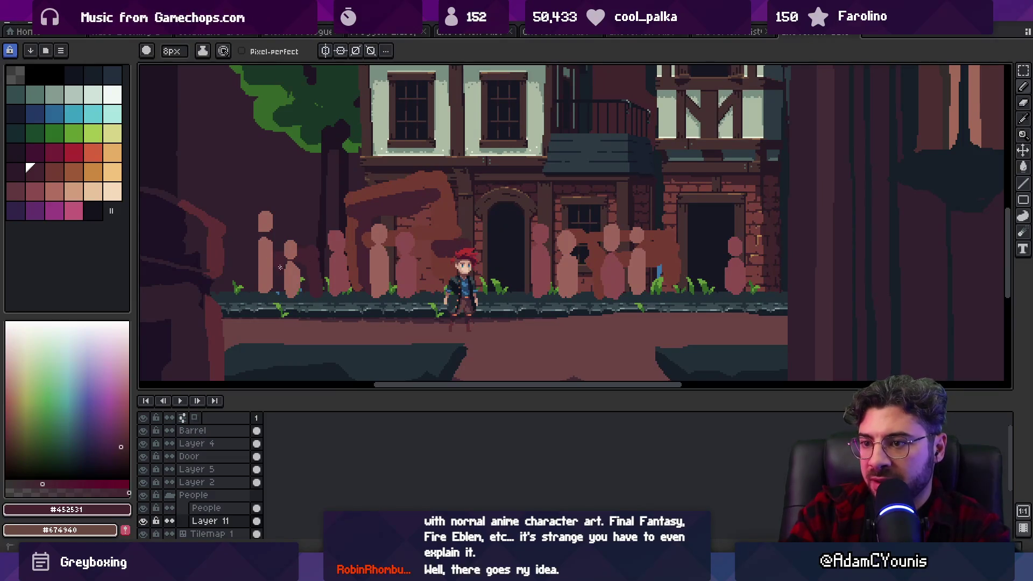
pyautogui.moveTo(577, 219); pyautogui.dragTo(673, 215)
pyautogui.hotkey('ctrl', 's')
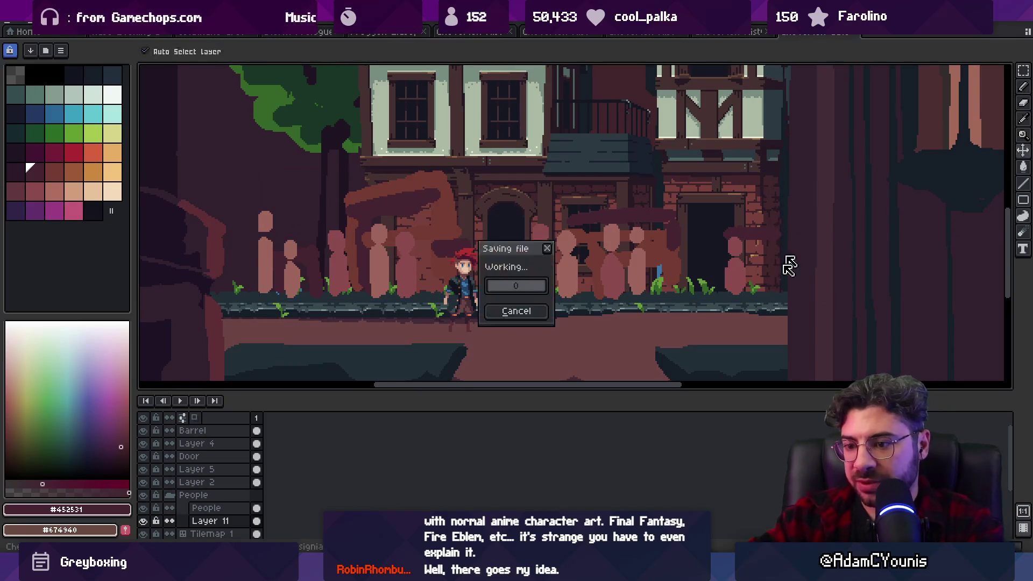
pyautogui.hotkey('alt', 'Tab')
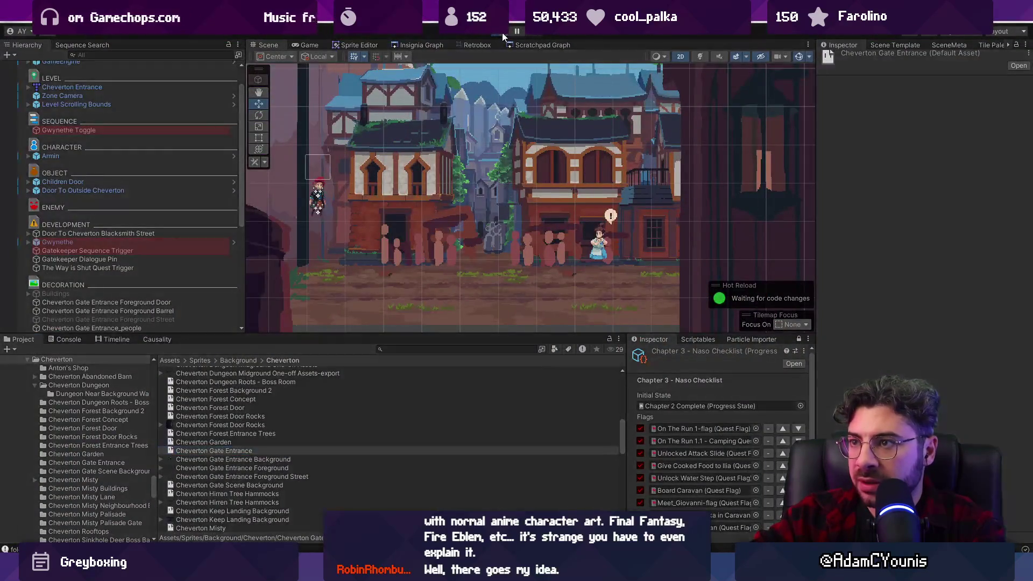
# Play the level to check the recoloured crowd, restore the full editor layout, and return to Aseprite.
pyautogui.click(504, 34)
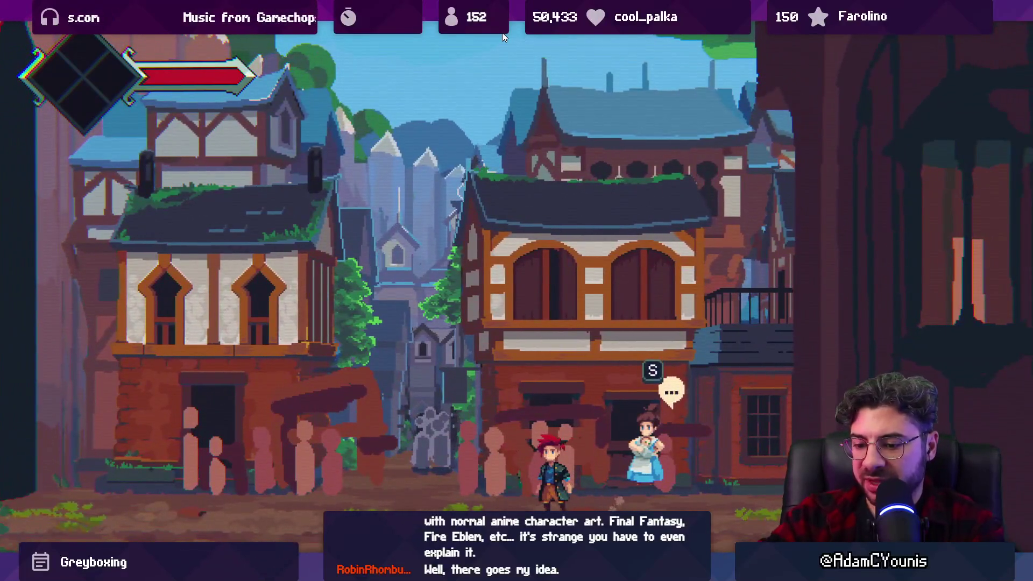
pyautogui.hotkey('shift', 'space')
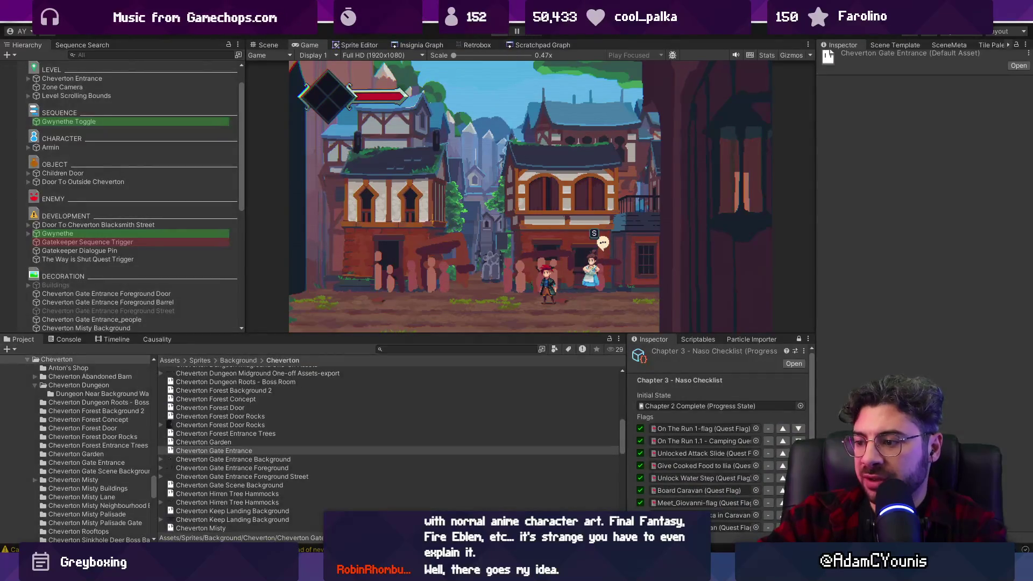
pyautogui.hotkey('alt', 'Tab')
pyautogui.scroll(-1, 526, 238)
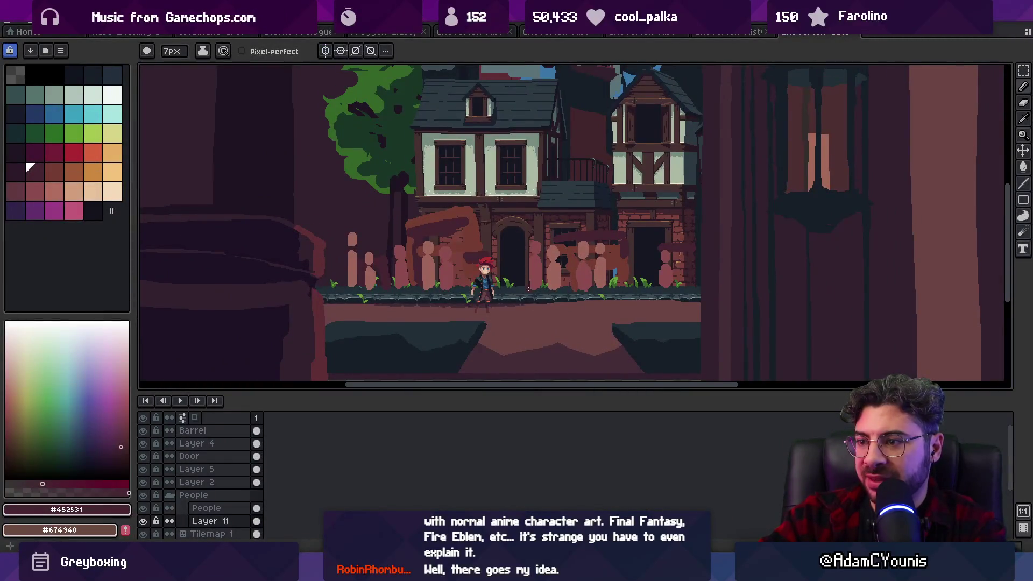
# Select Cheverton Misty Buildings in the street, ping its sprite asset, and open it in Aseprite.
pyautogui.scroll(1, 529, 289)
pyautogui.press('v')
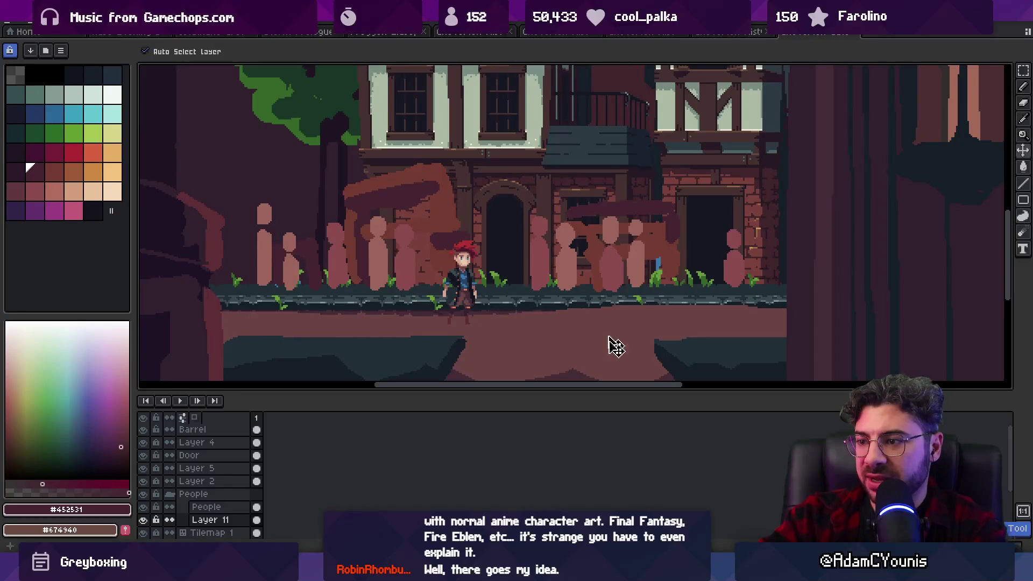
pyautogui.hotkey('alt', 'Tab')
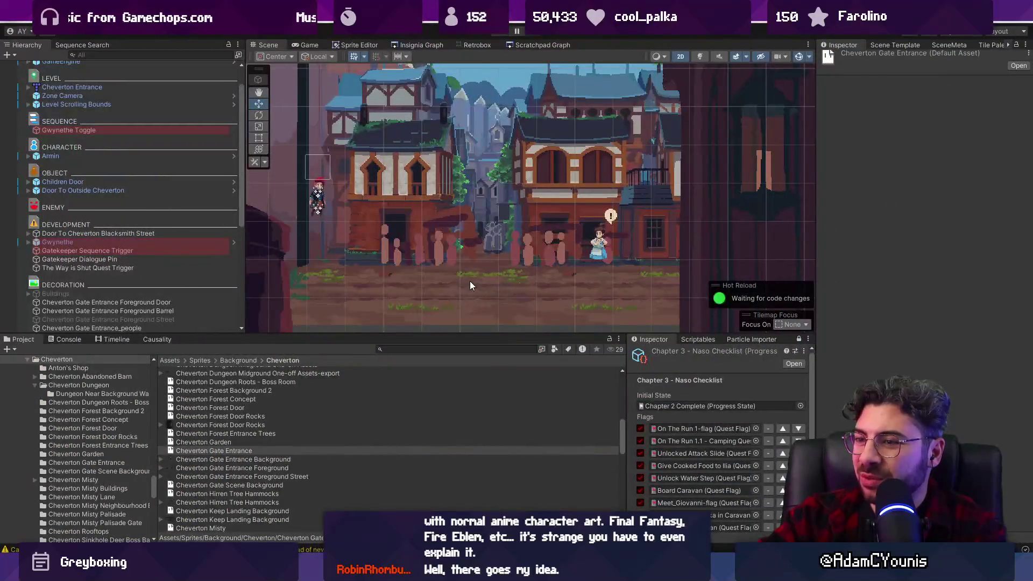
pyautogui.scroll(5, 470, 281)
pyautogui.moveTo(438, 233)
pyautogui.mouseDown()
pyautogui.moveTo(511, 250)
pyautogui.moveTo(522, 264)
pyautogui.mouseUp()
pyautogui.click(375, 274)
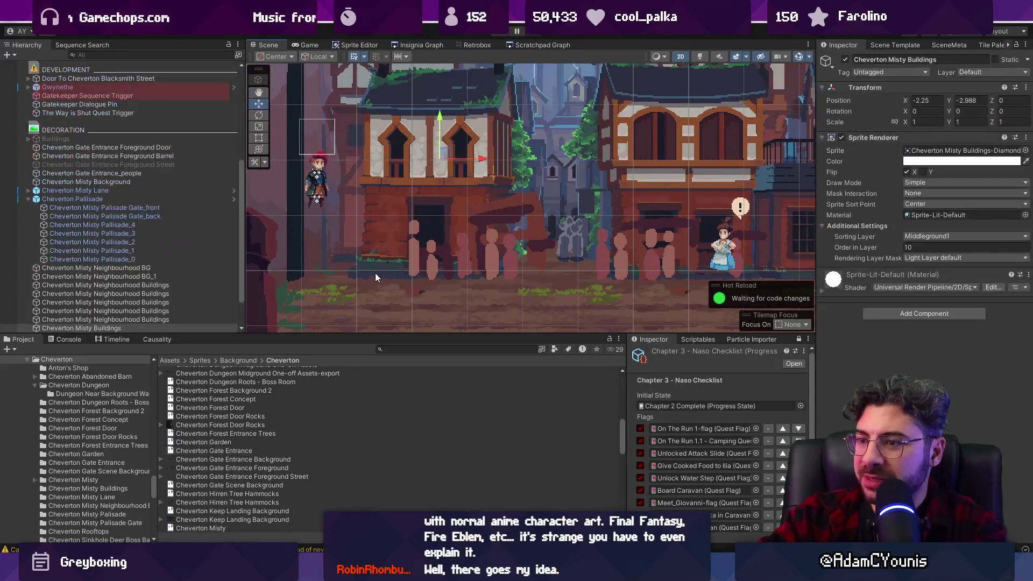
pyautogui.click(964, 151)
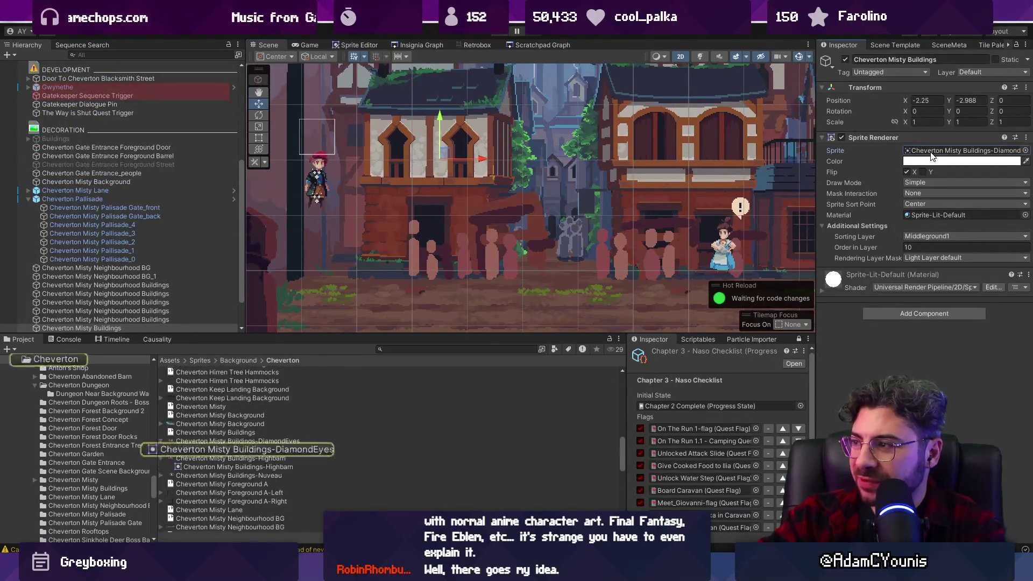
pyautogui.click(245, 433)
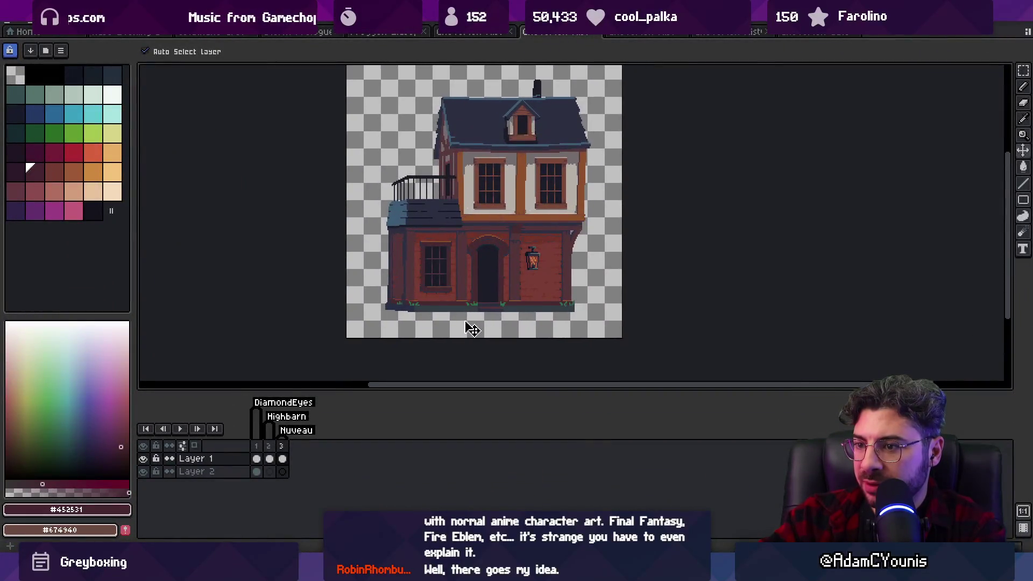
# On frame 1, sample the dark blue stone base and paint it wider past the walls.
pyautogui.scroll(1, 474, 328)
pyautogui.click(261, 447)
pyautogui.moveTo(449, 325); pyautogui.dragTo(415, 320)
pyautogui.press('i')
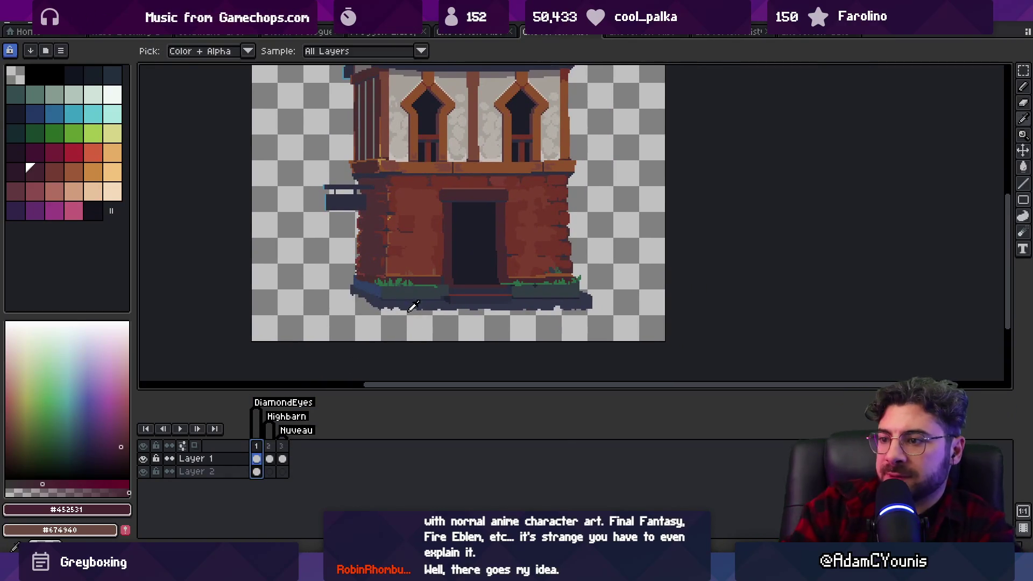
pyautogui.click(423, 298)
pyautogui.press('b')
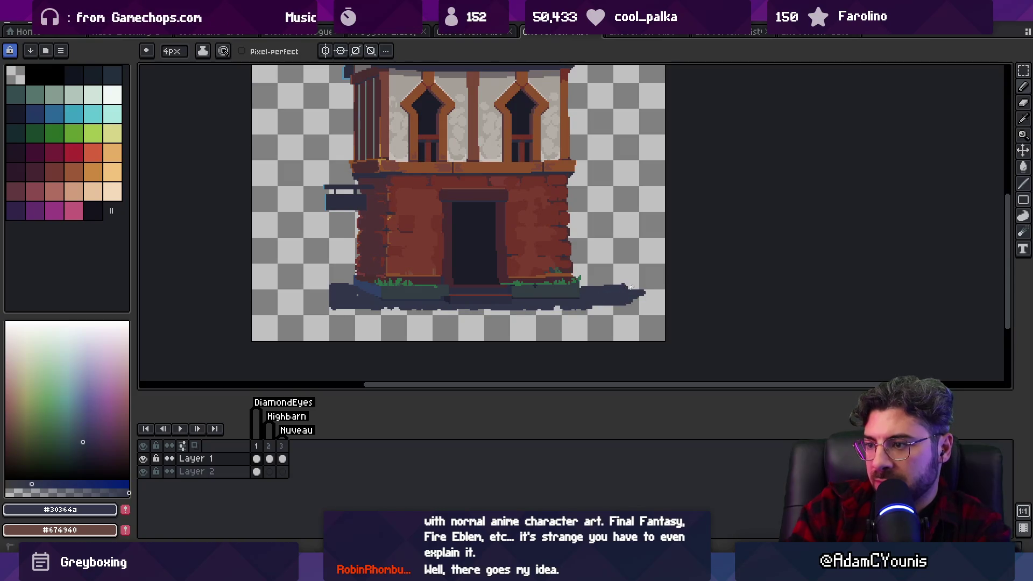
pyautogui.press('e')
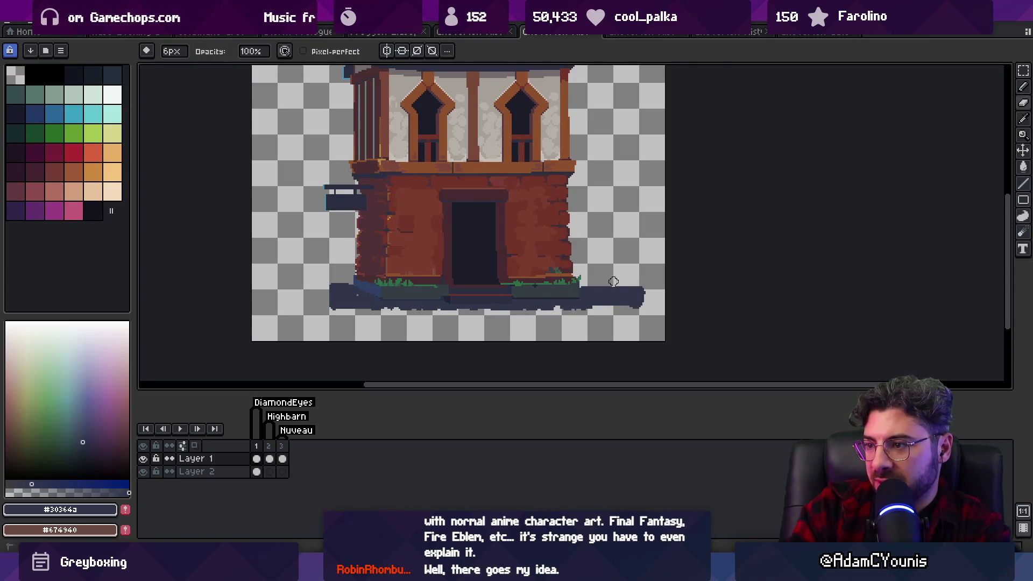
pyautogui.press('v')
# Review the second house frame and go back to Unity.
pyautogui.scroll(-3, 598, 285)
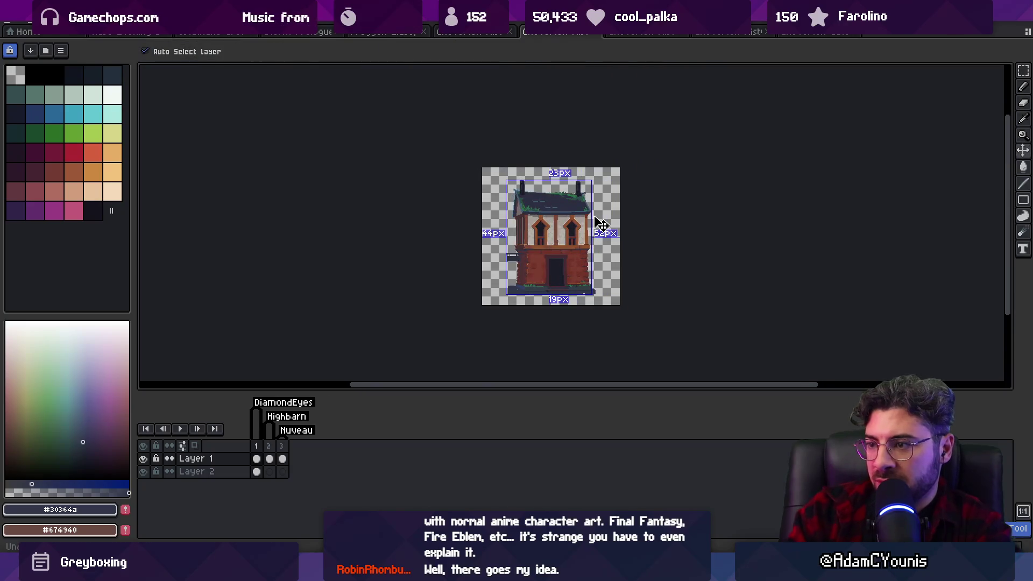
pyautogui.press('Right')
pyautogui.press('z')
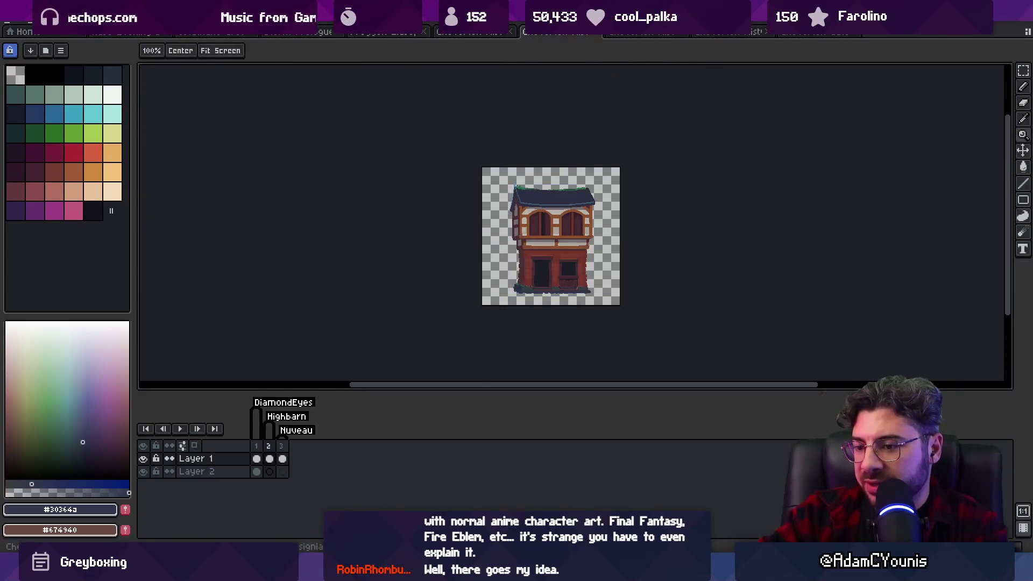
pyautogui.hotkey('alt', 'Tab')
pyautogui.scroll(-2, 482, 276)
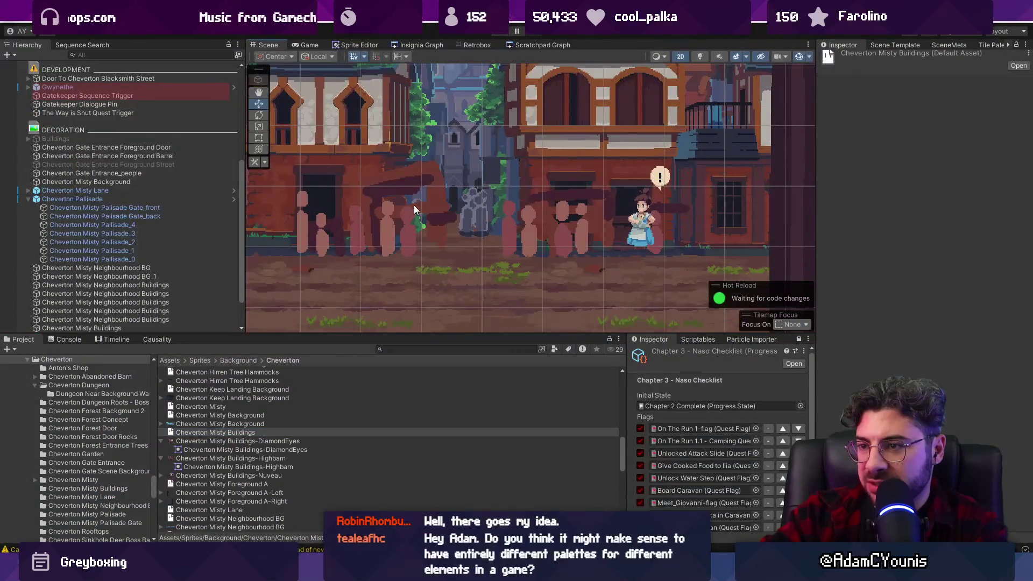
# Shift the Gate Entrance_people crowd slightly left and delete the brown arch from the Aseprite town mockup.
pyautogui.click(437, 203)
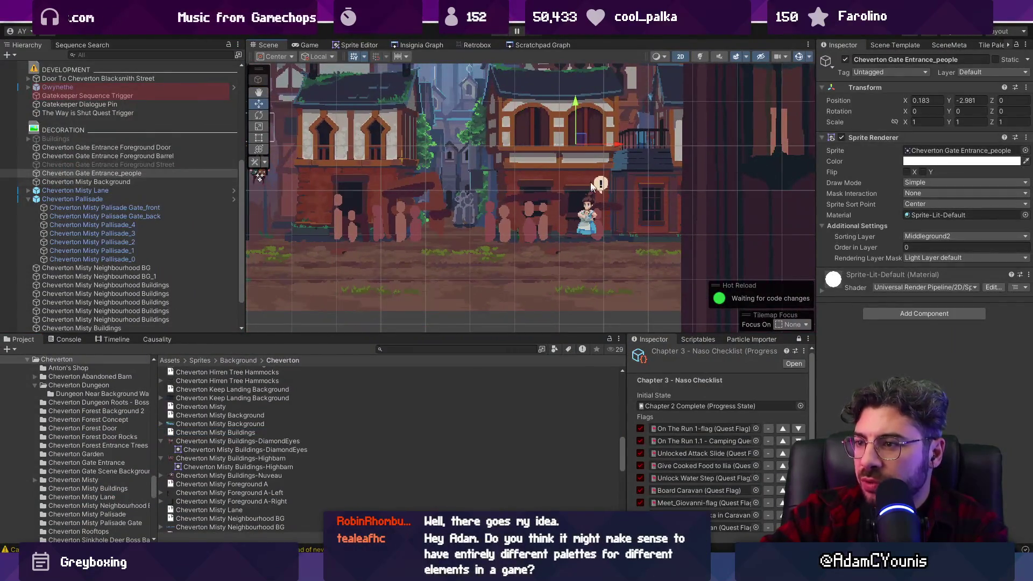
pyautogui.moveTo(617, 144); pyautogui.dragTo(599, 145)
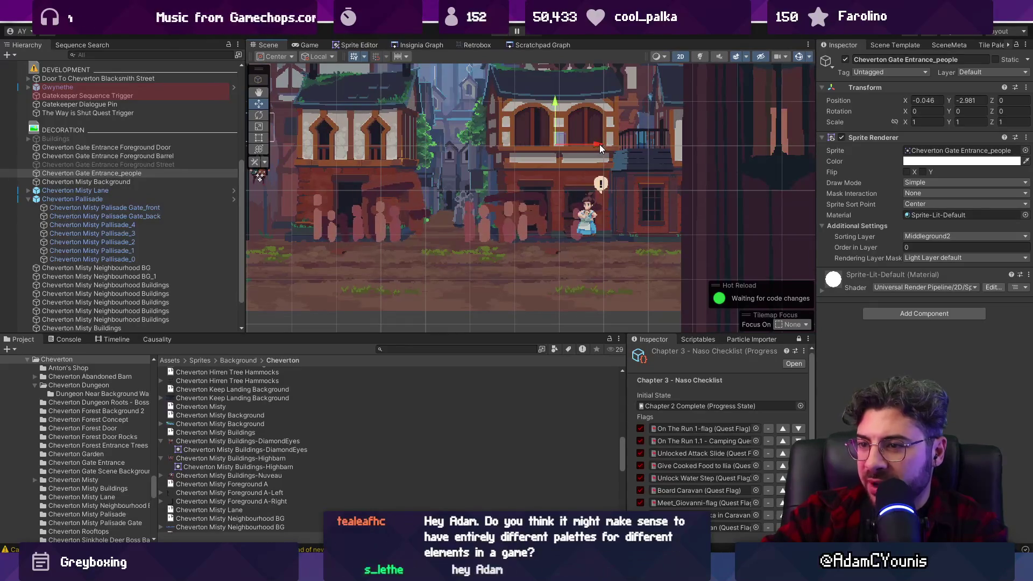
pyautogui.hotkey('alt', 'Tab')
pyautogui.hotkey('ctrl', 'Tab')
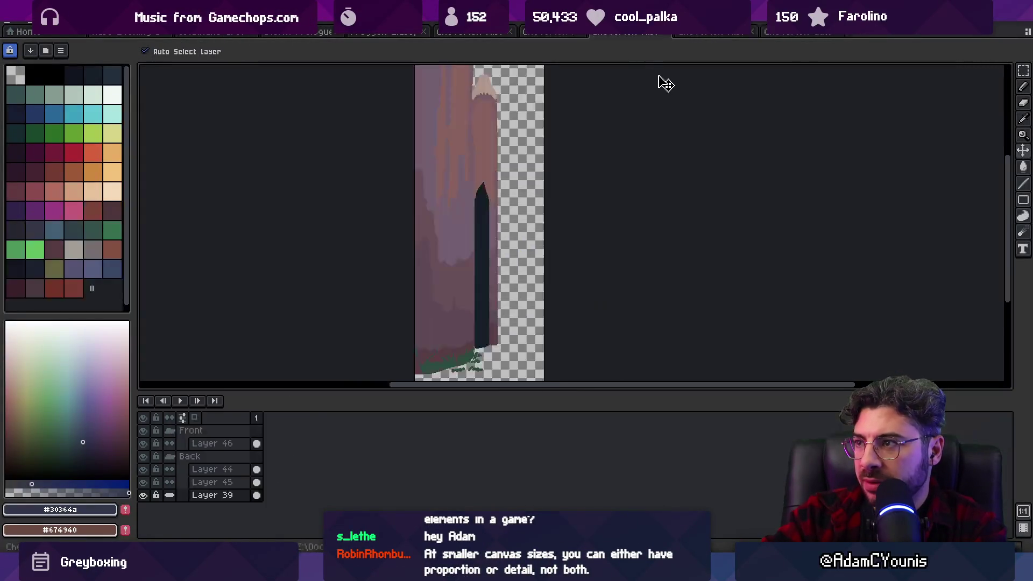
pyautogui.click(706, 33)
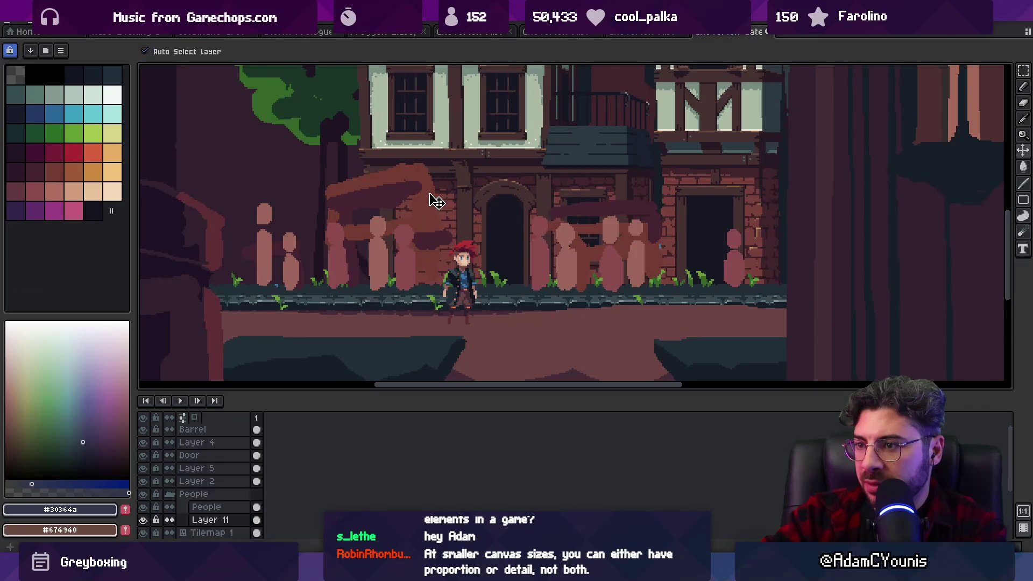
pyautogui.press('m')
pyautogui.moveTo(239, 240)
pyautogui.mouseDown()
pyautogui.moveTo(431, 157)
pyautogui.moveTo(365, 210)
pyautogui.moveTo(404, 215)
pyautogui.mouseUp()
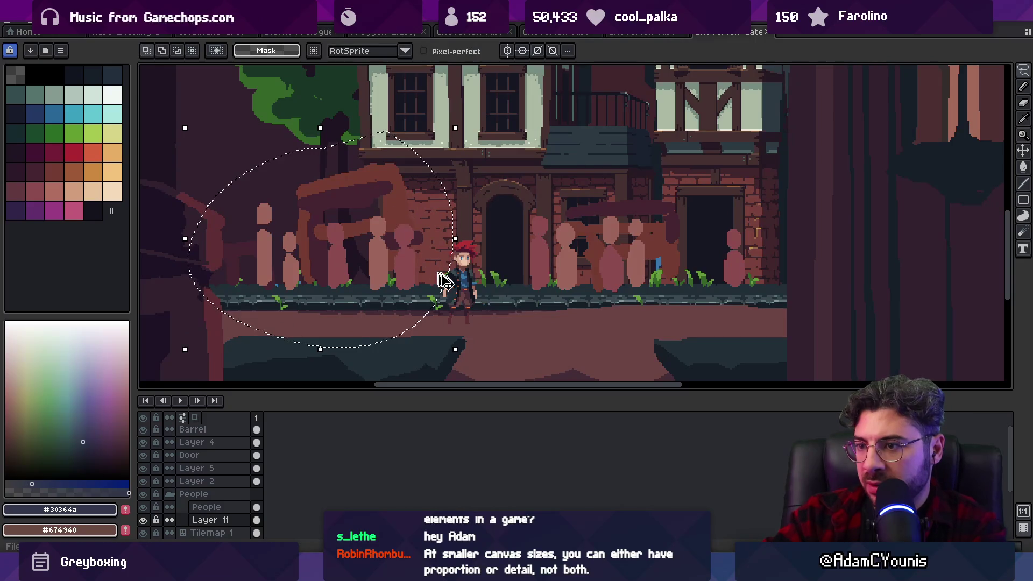
pyautogui.hotkey('alt', 'Tab')
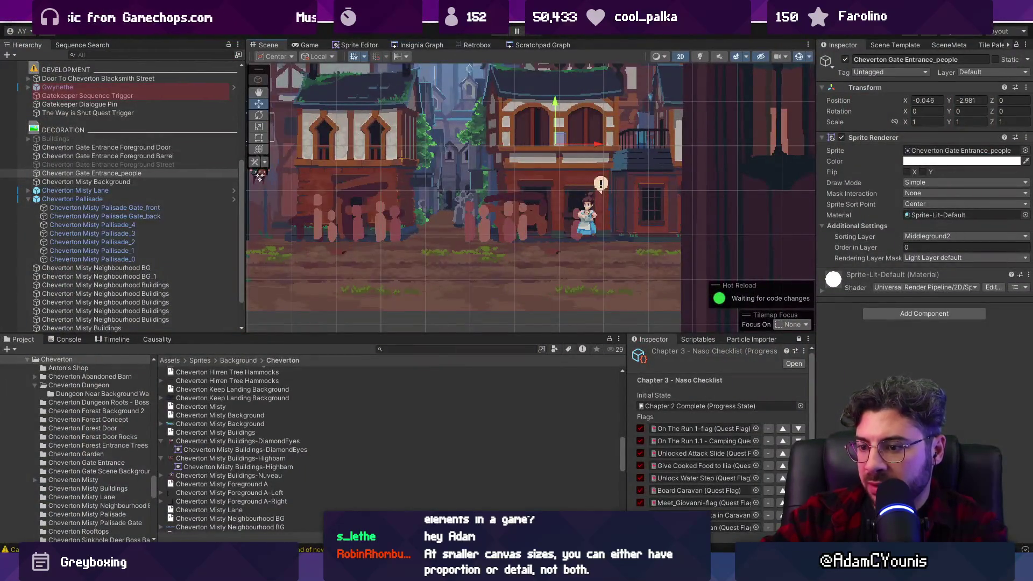
pyautogui.hotkey('alt', 'Tab')
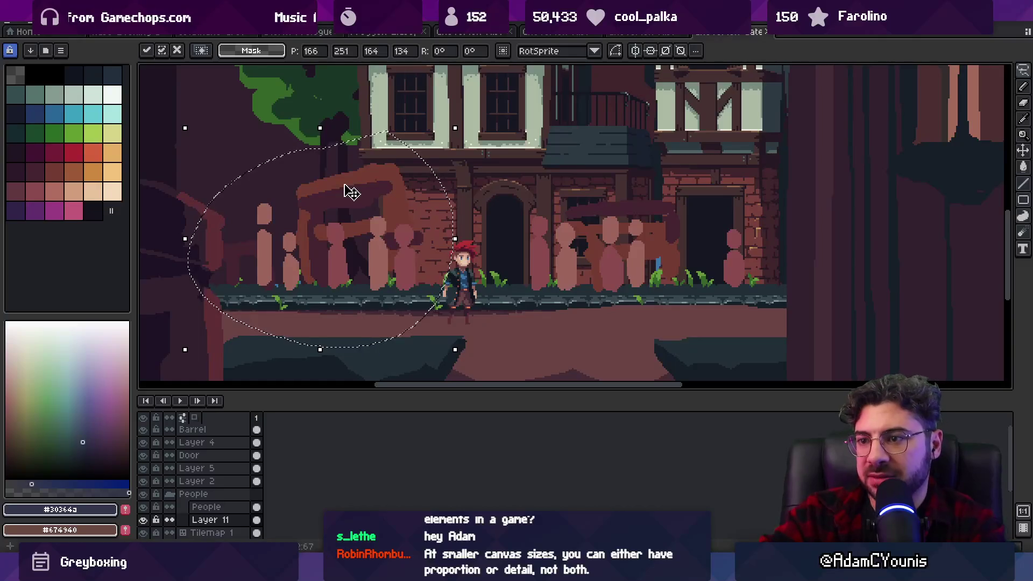
pyautogui.press('Delete')
# Play-test the Cheverton street by walking right and left, then bring up the scene graph.
pyautogui.hotkey('alt', 'Tab')
pyautogui.hotkey('alt', 'Tab')
pyautogui.hotkey('alt', 'Tab')
pyautogui.hotkey('alt', 'Tab')
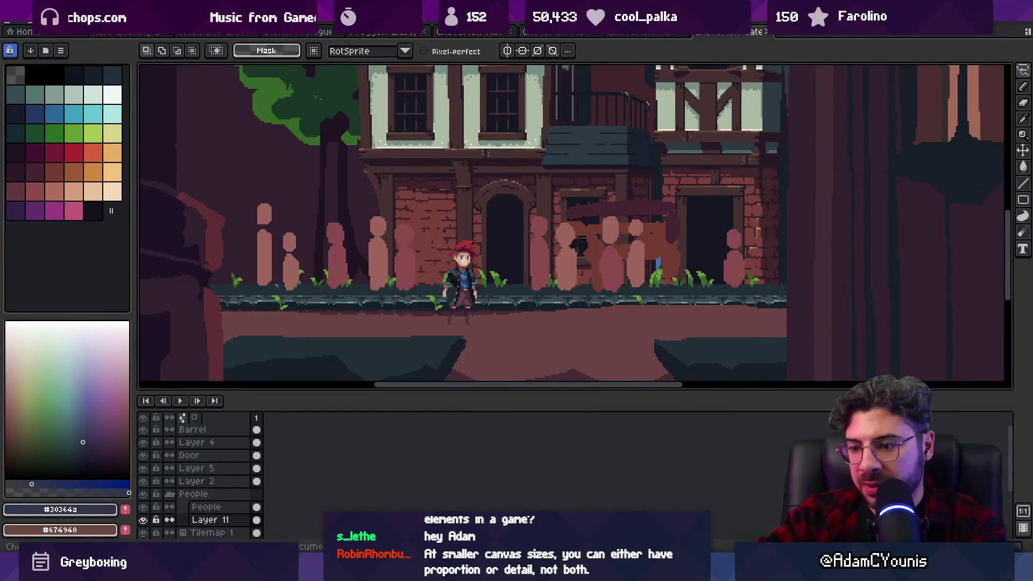
pyautogui.hotkey('alt', 'Tab')
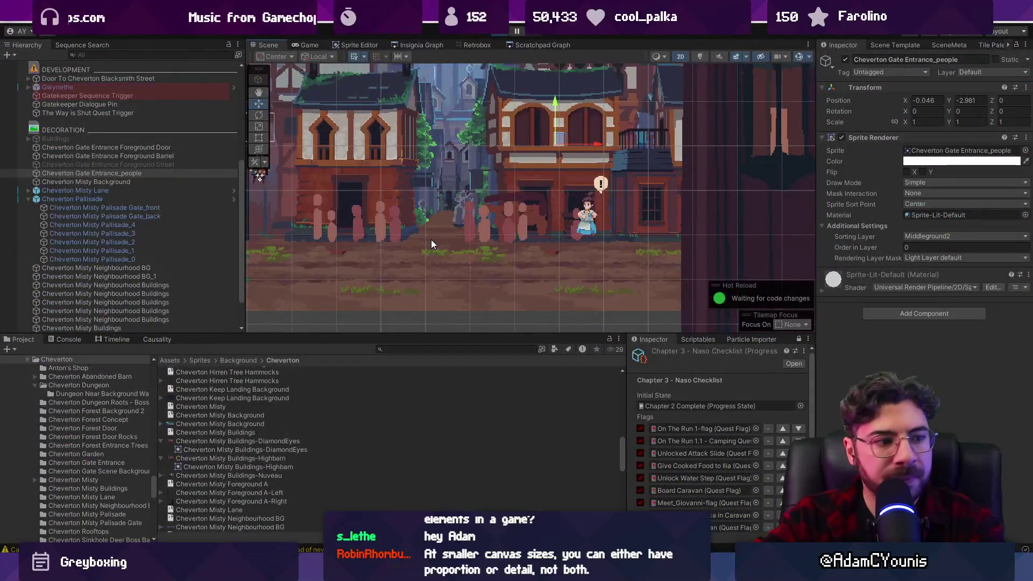
pyautogui.hotkey('ctrl', 'p')
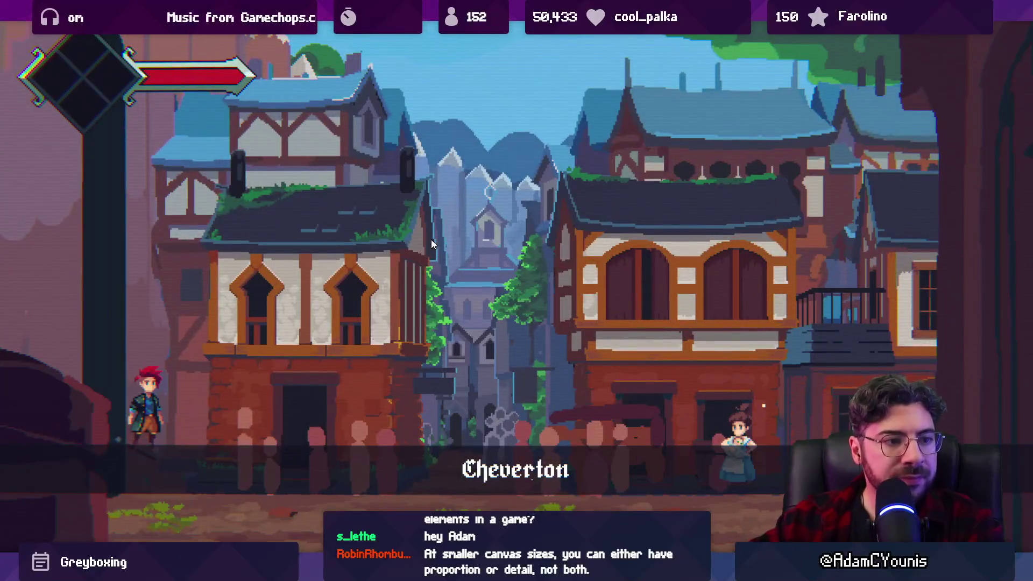
pyautogui.press('Right')
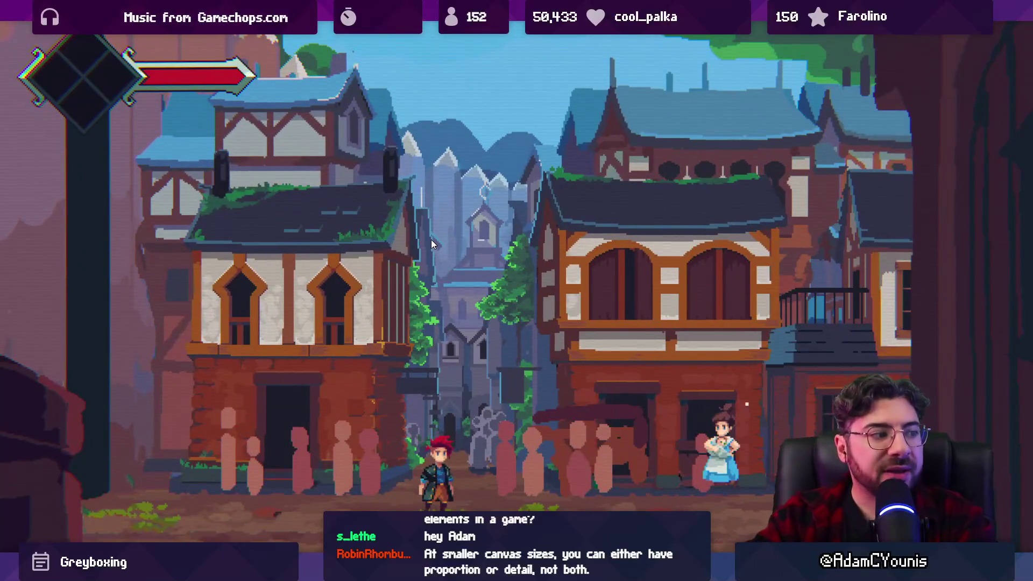
pyautogui.press('Left')
pyautogui.press('Right')
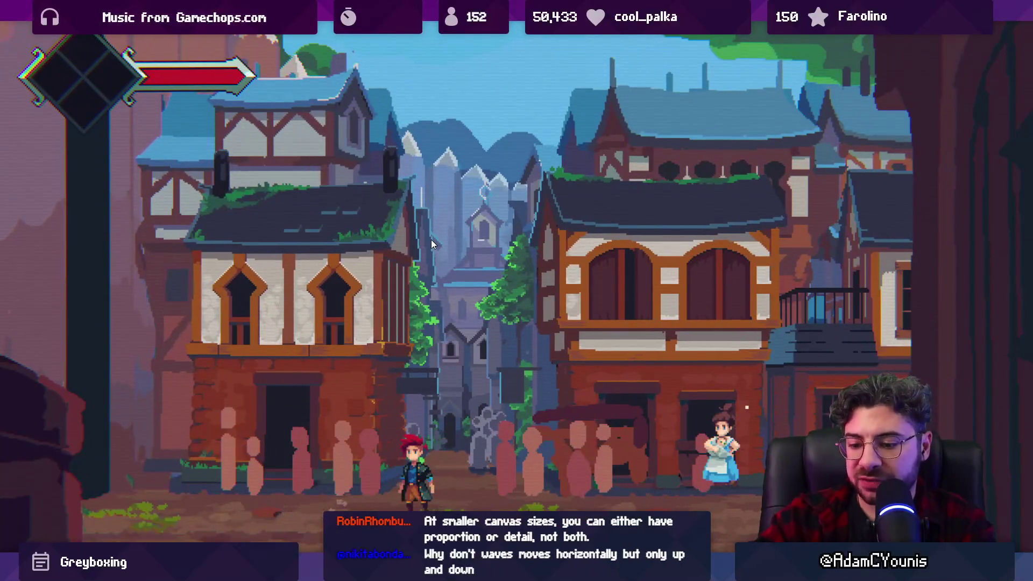
pyautogui.hotkey('shift', 'space')
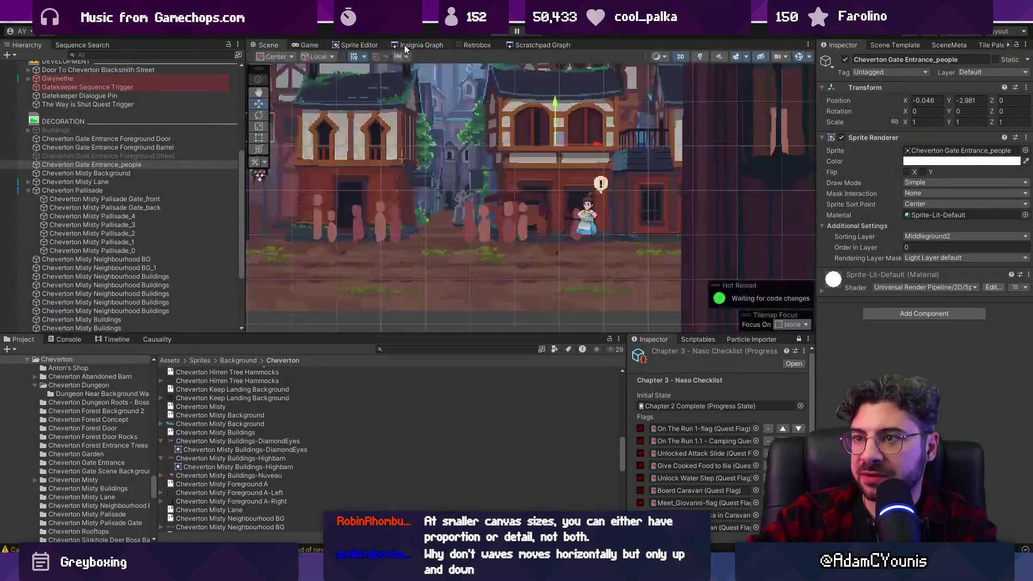
pyautogui.click(422, 44)
pyautogui.scroll(-5, 456, 177)
# Save the Cheverton changes, load Prologue Storm from the scene graph, and select Armin in the Hierarchy.
pyautogui.scroll(10, 570, 186)
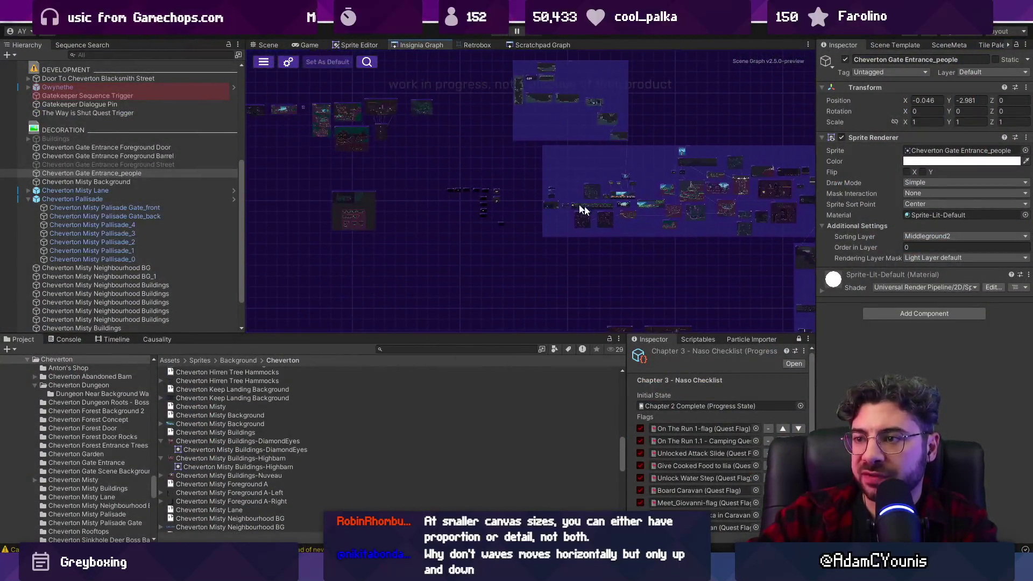
pyautogui.doubleClick(554, 200)
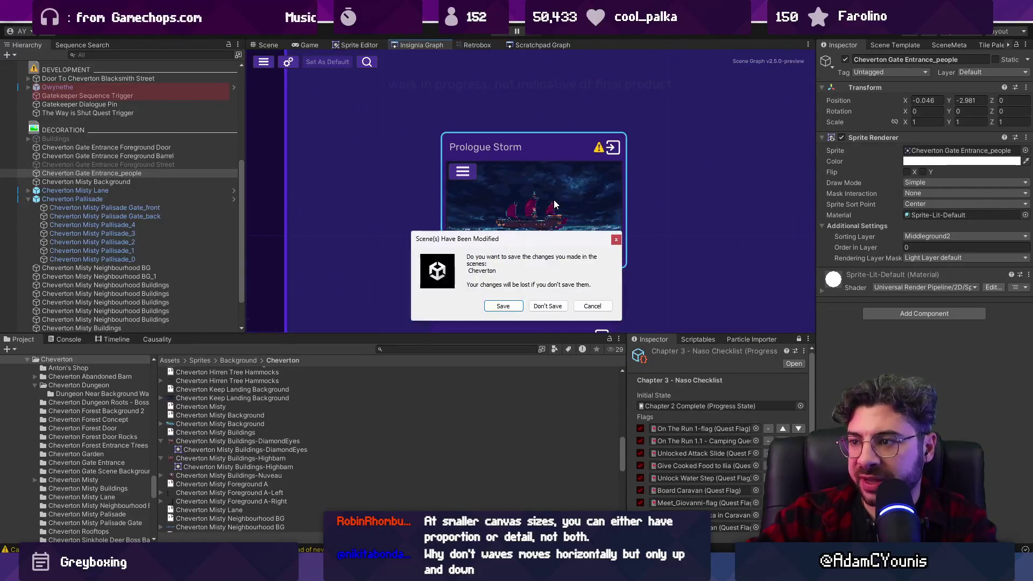
pyautogui.click(510, 308)
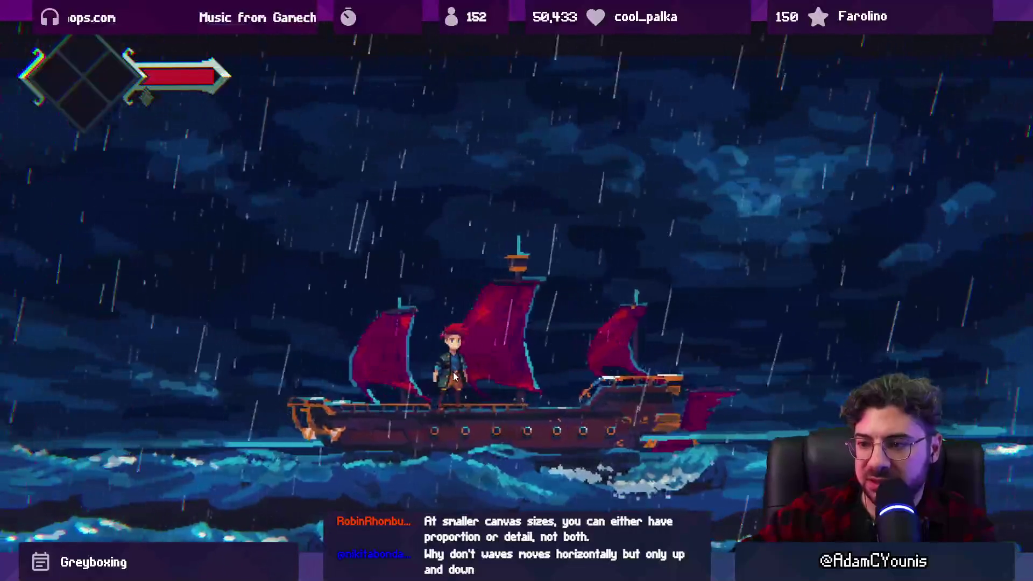
pyautogui.hotkey('ctrl', 'shift', 'F7')
pyautogui.click(120, 151)
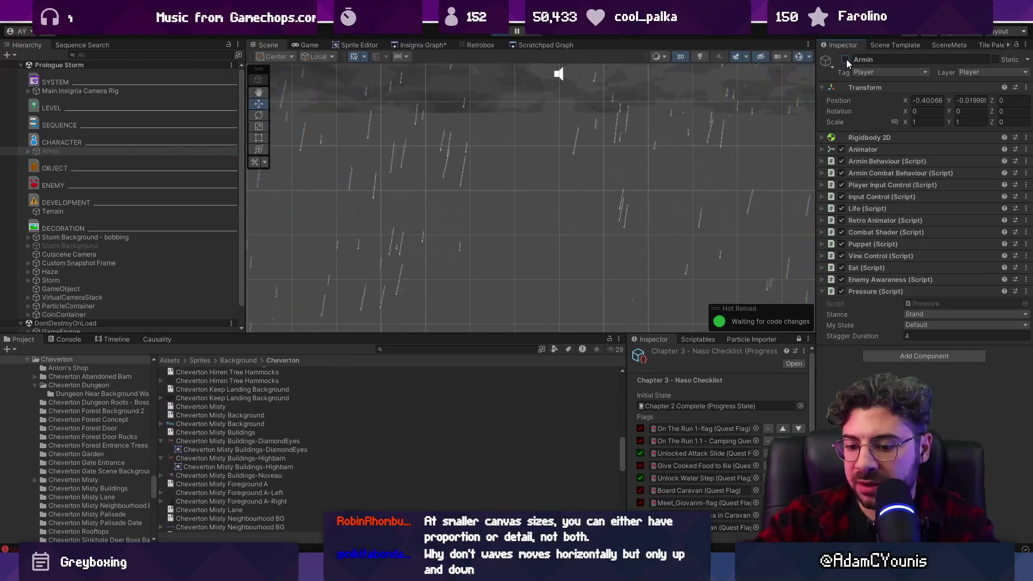
# Run the Prologue Storm level in full-screen play, then stop play to return to the scene graph.
pyautogui.hotkey('ctrl', 'shift', 'F7')
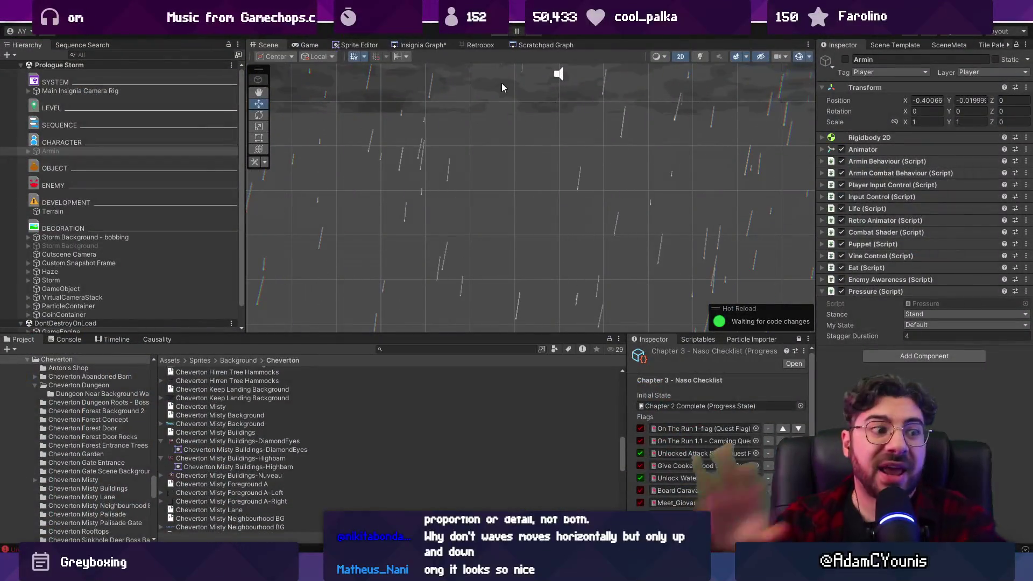
pyautogui.click(412, 46)
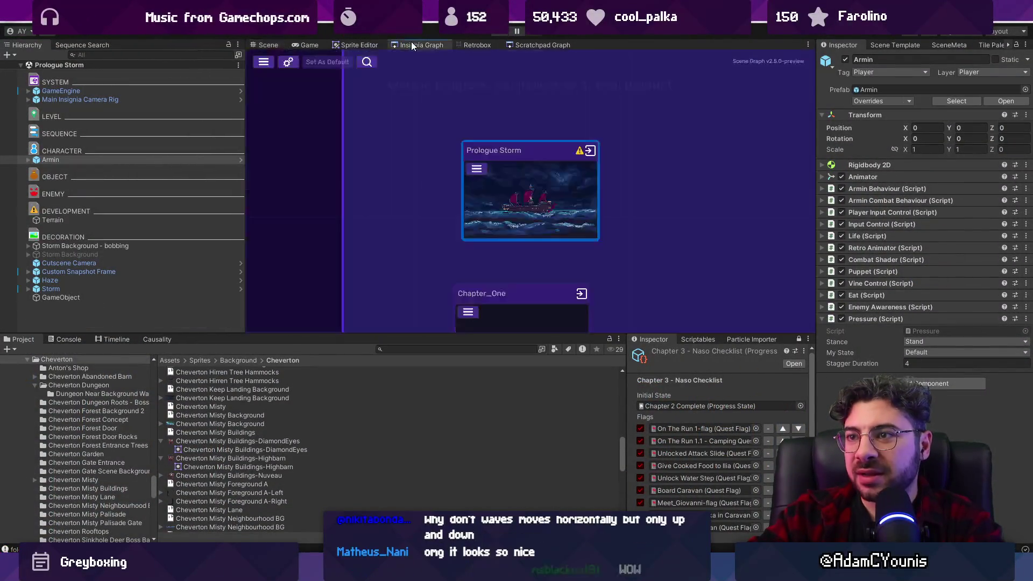
pyautogui.scroll(-5, 431, 136)
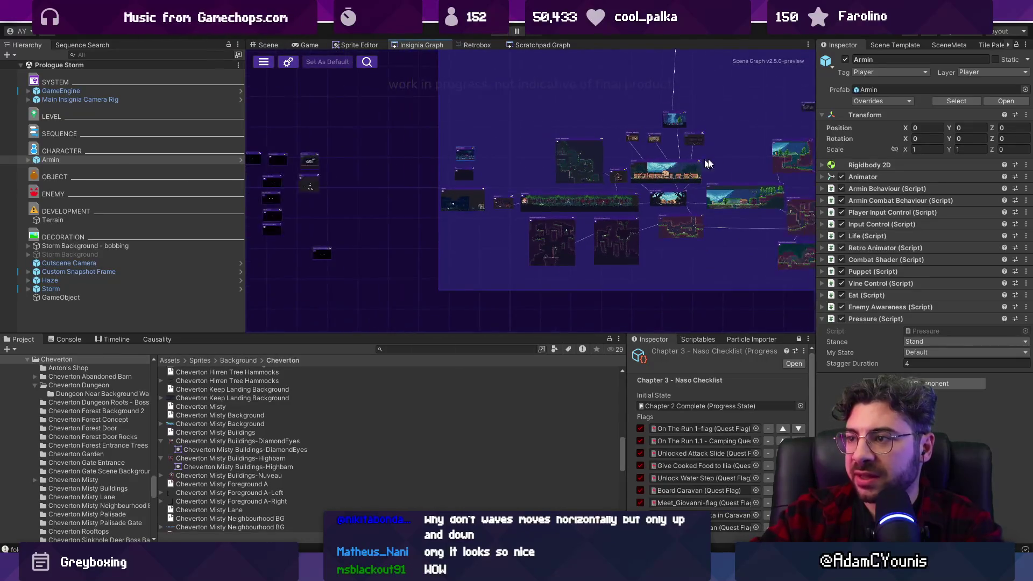
pyautogui.scroll(6, 431, 135)
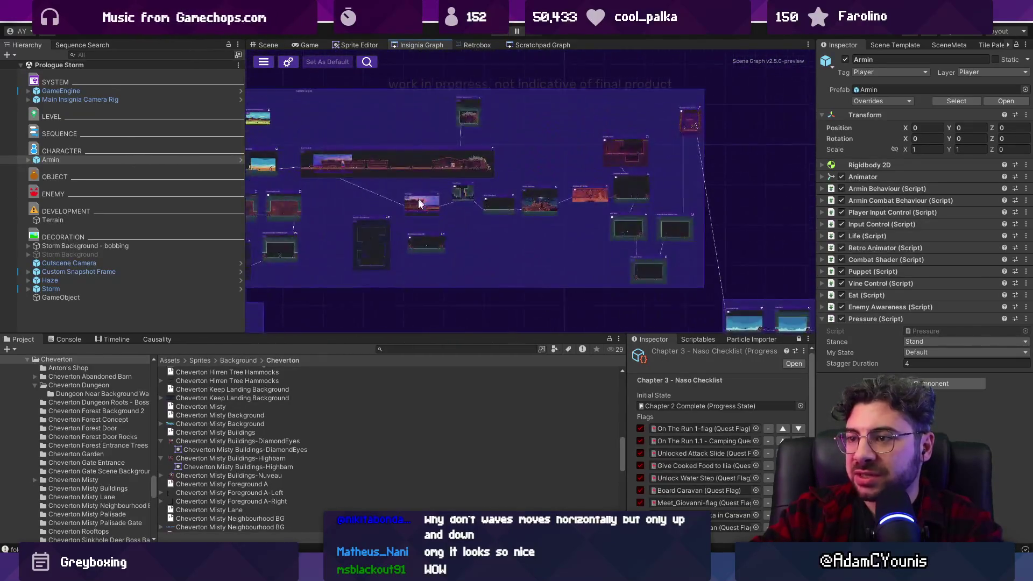